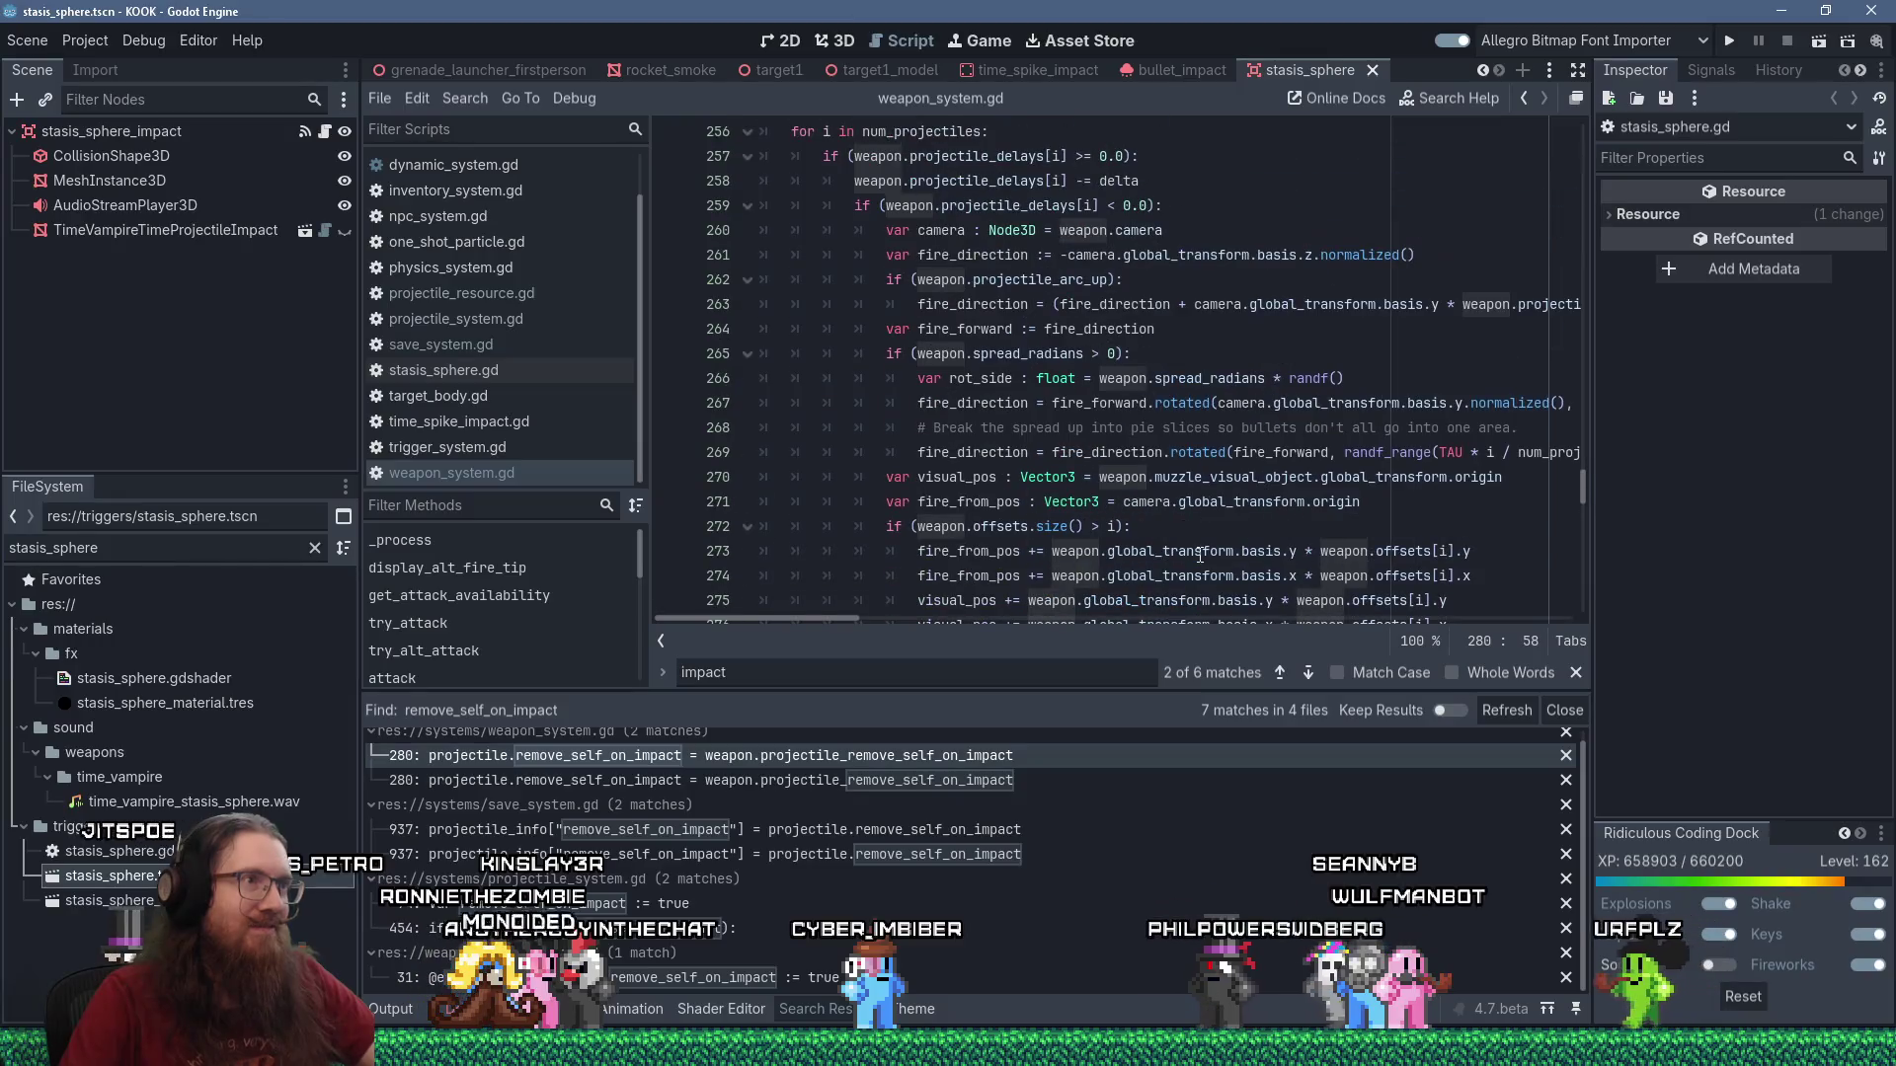
Comment out the remove_self_on_impact and impact_needs_save assignments on lines 280–281 of weapon_system.gd.
scroll(1200, 555, up, 5)
scroll(1200, 554, down, 7)
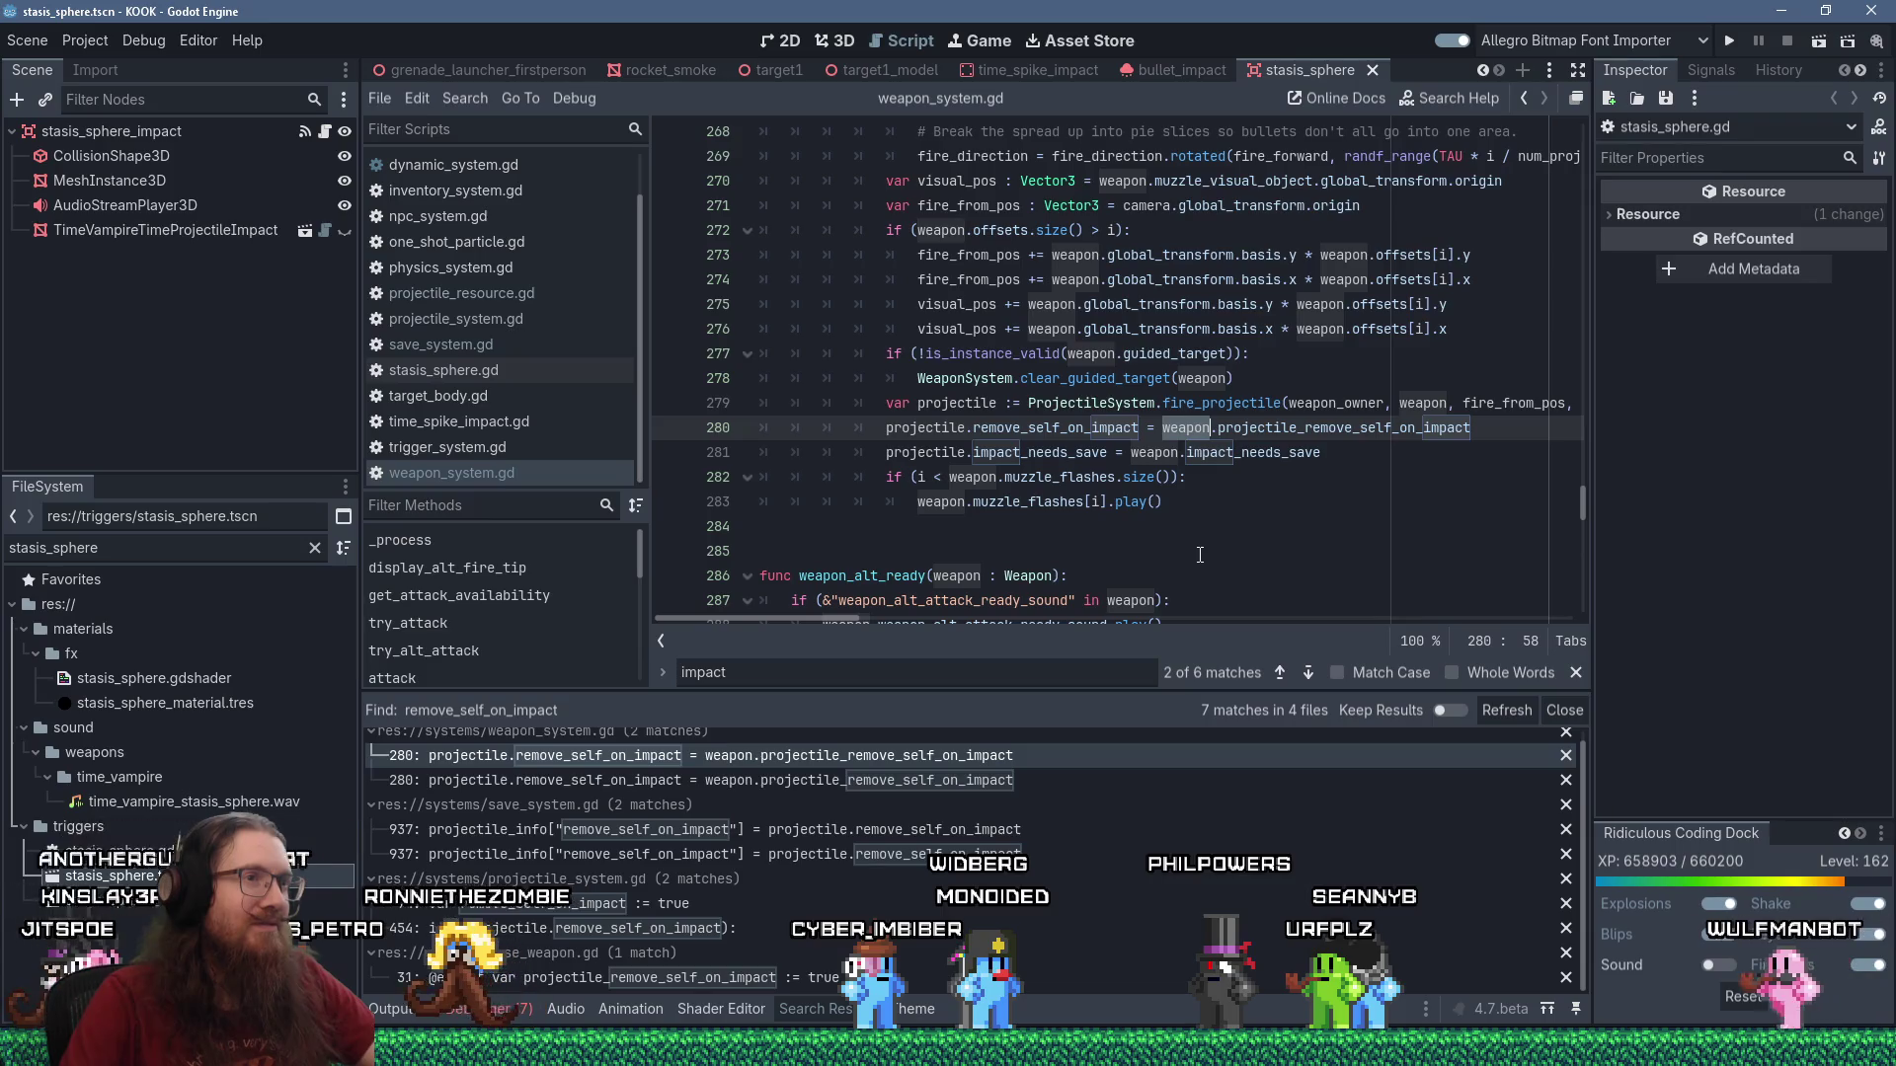
scroll(1200, 555, up, 1)
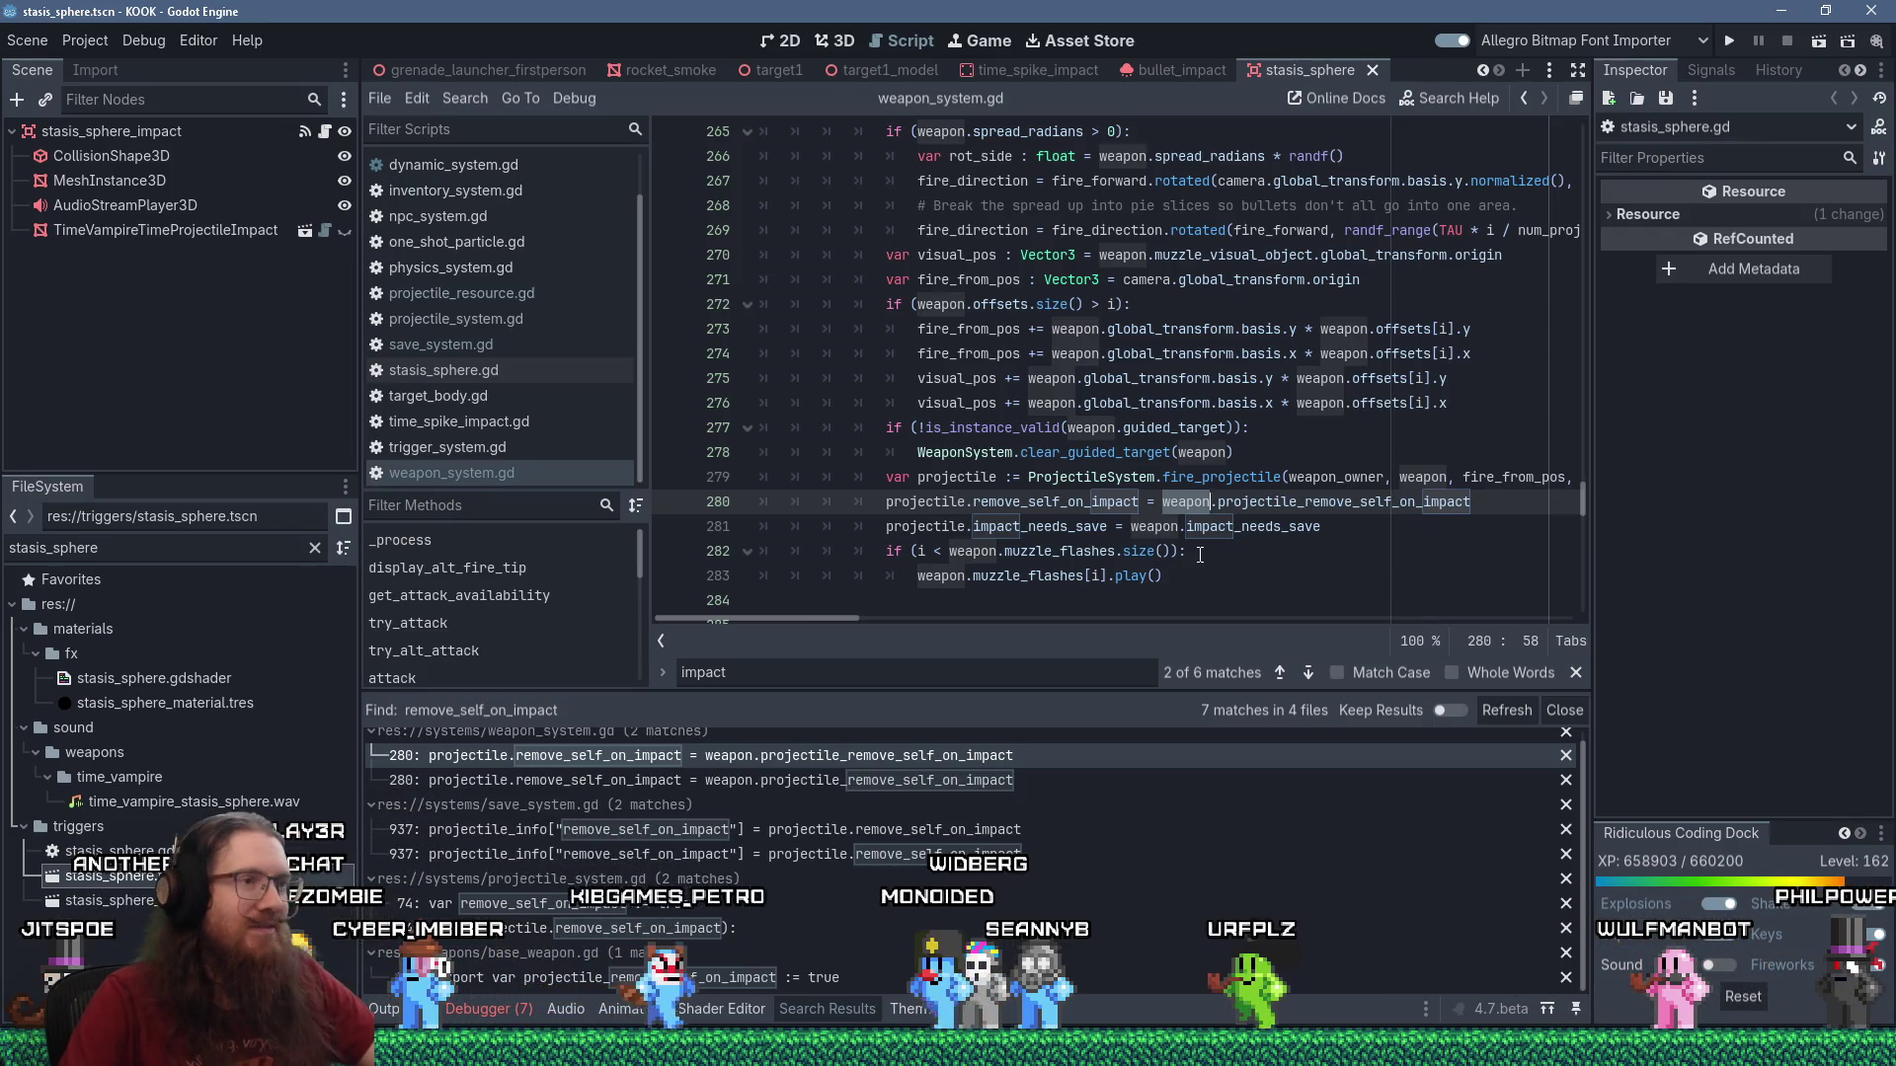
click(1329, 526)
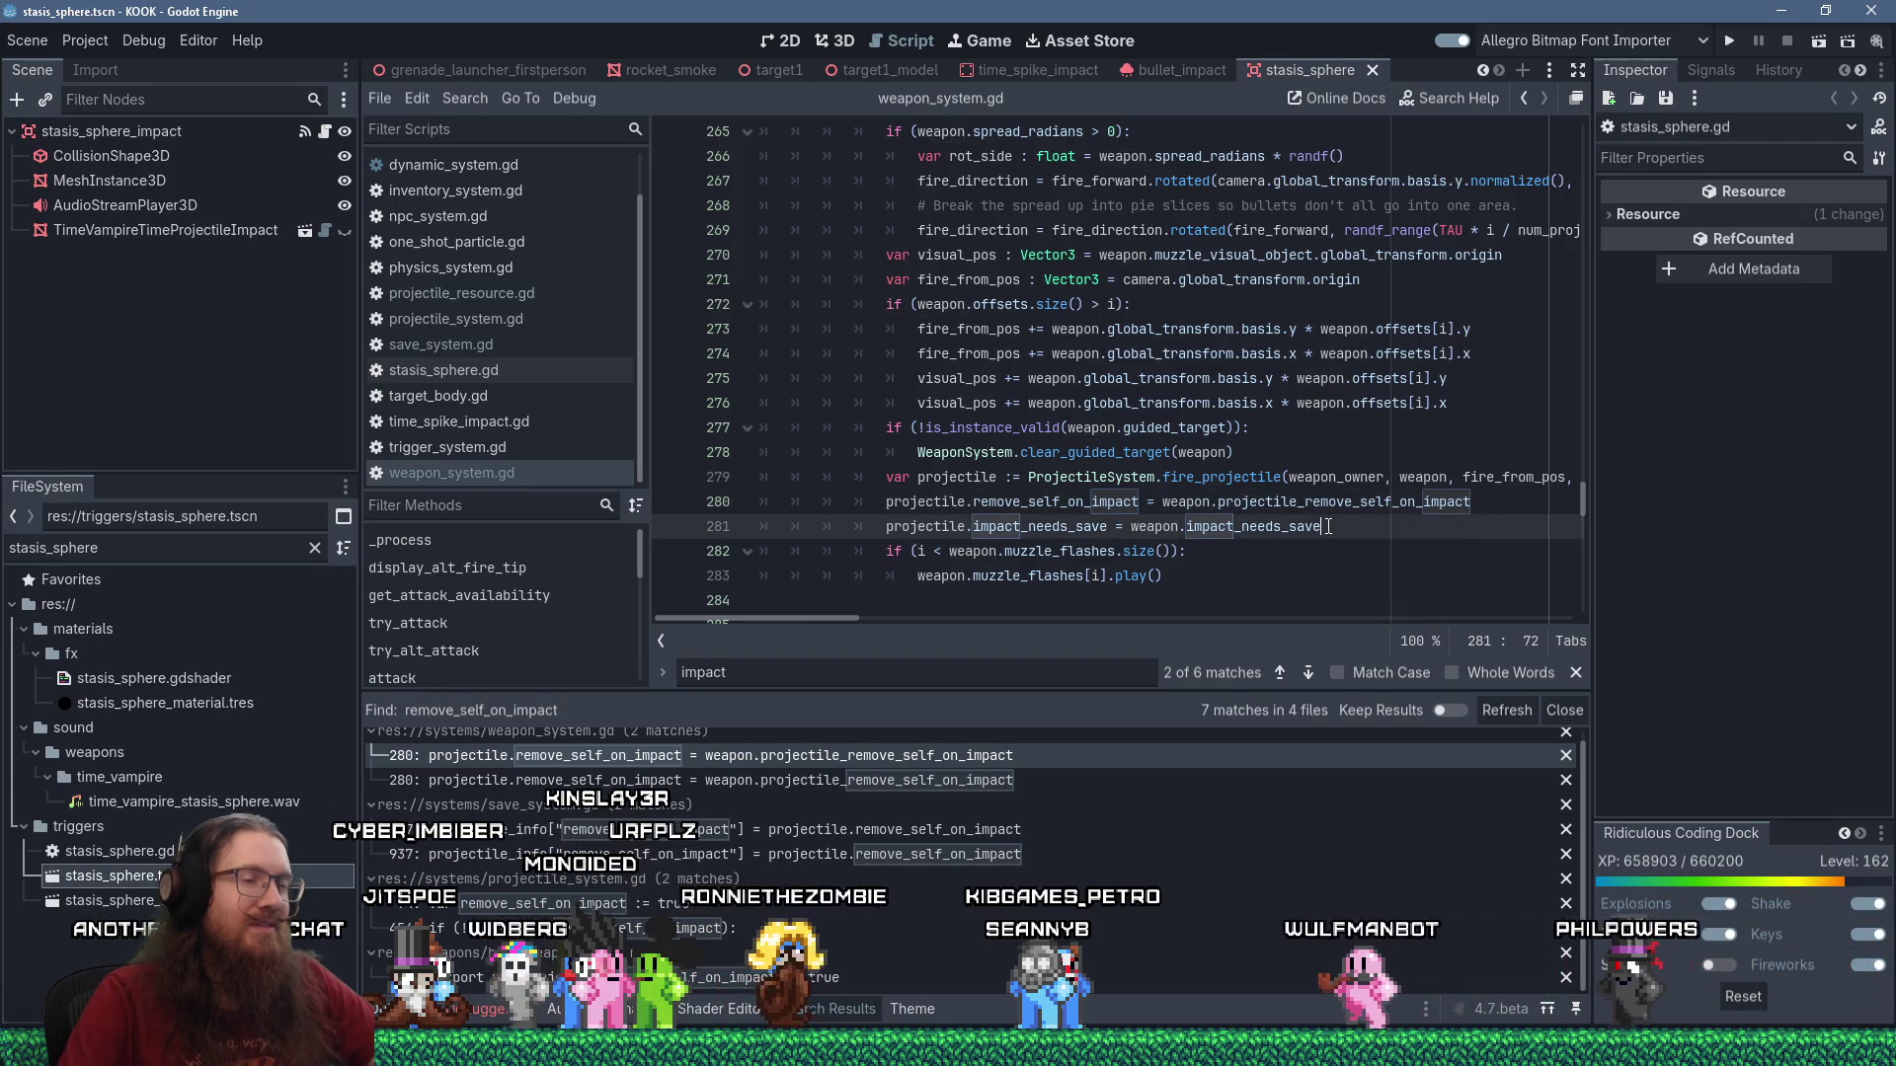
click(886, 503)
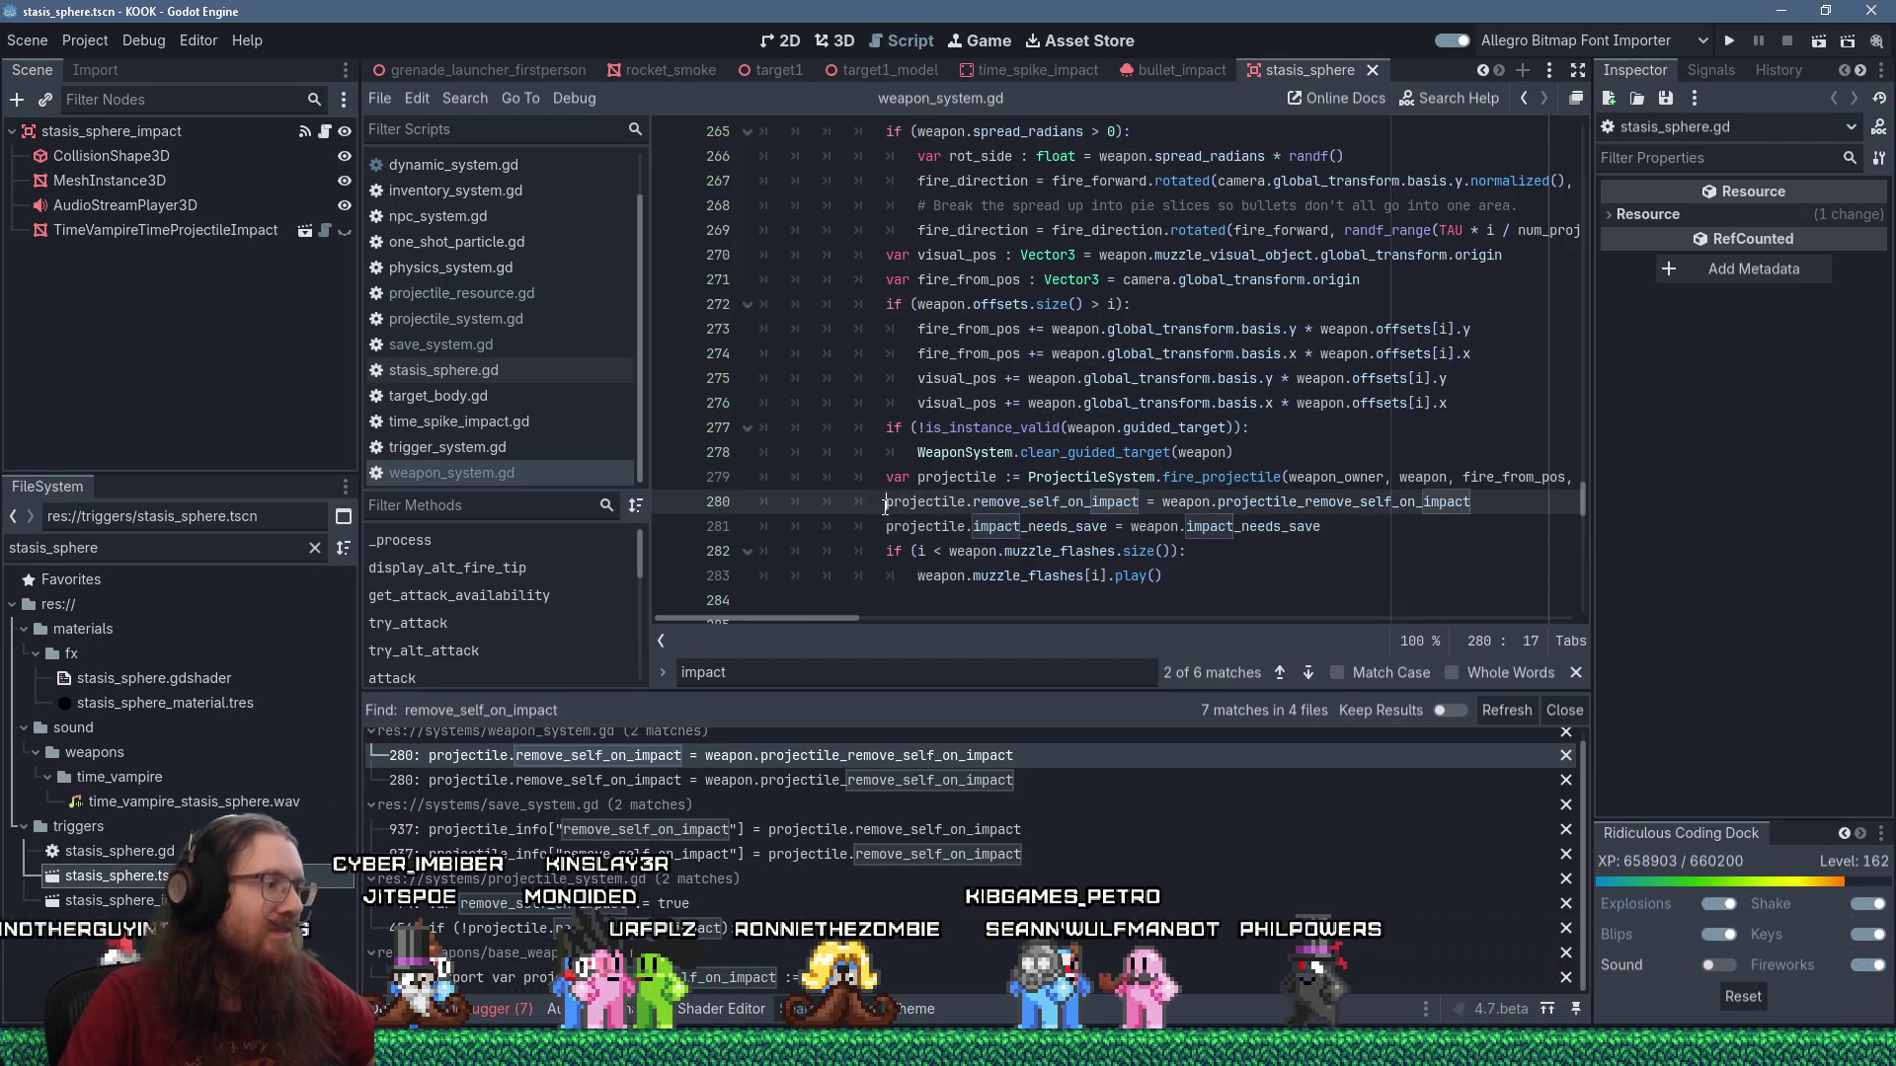
text(#)
click(885, 527)
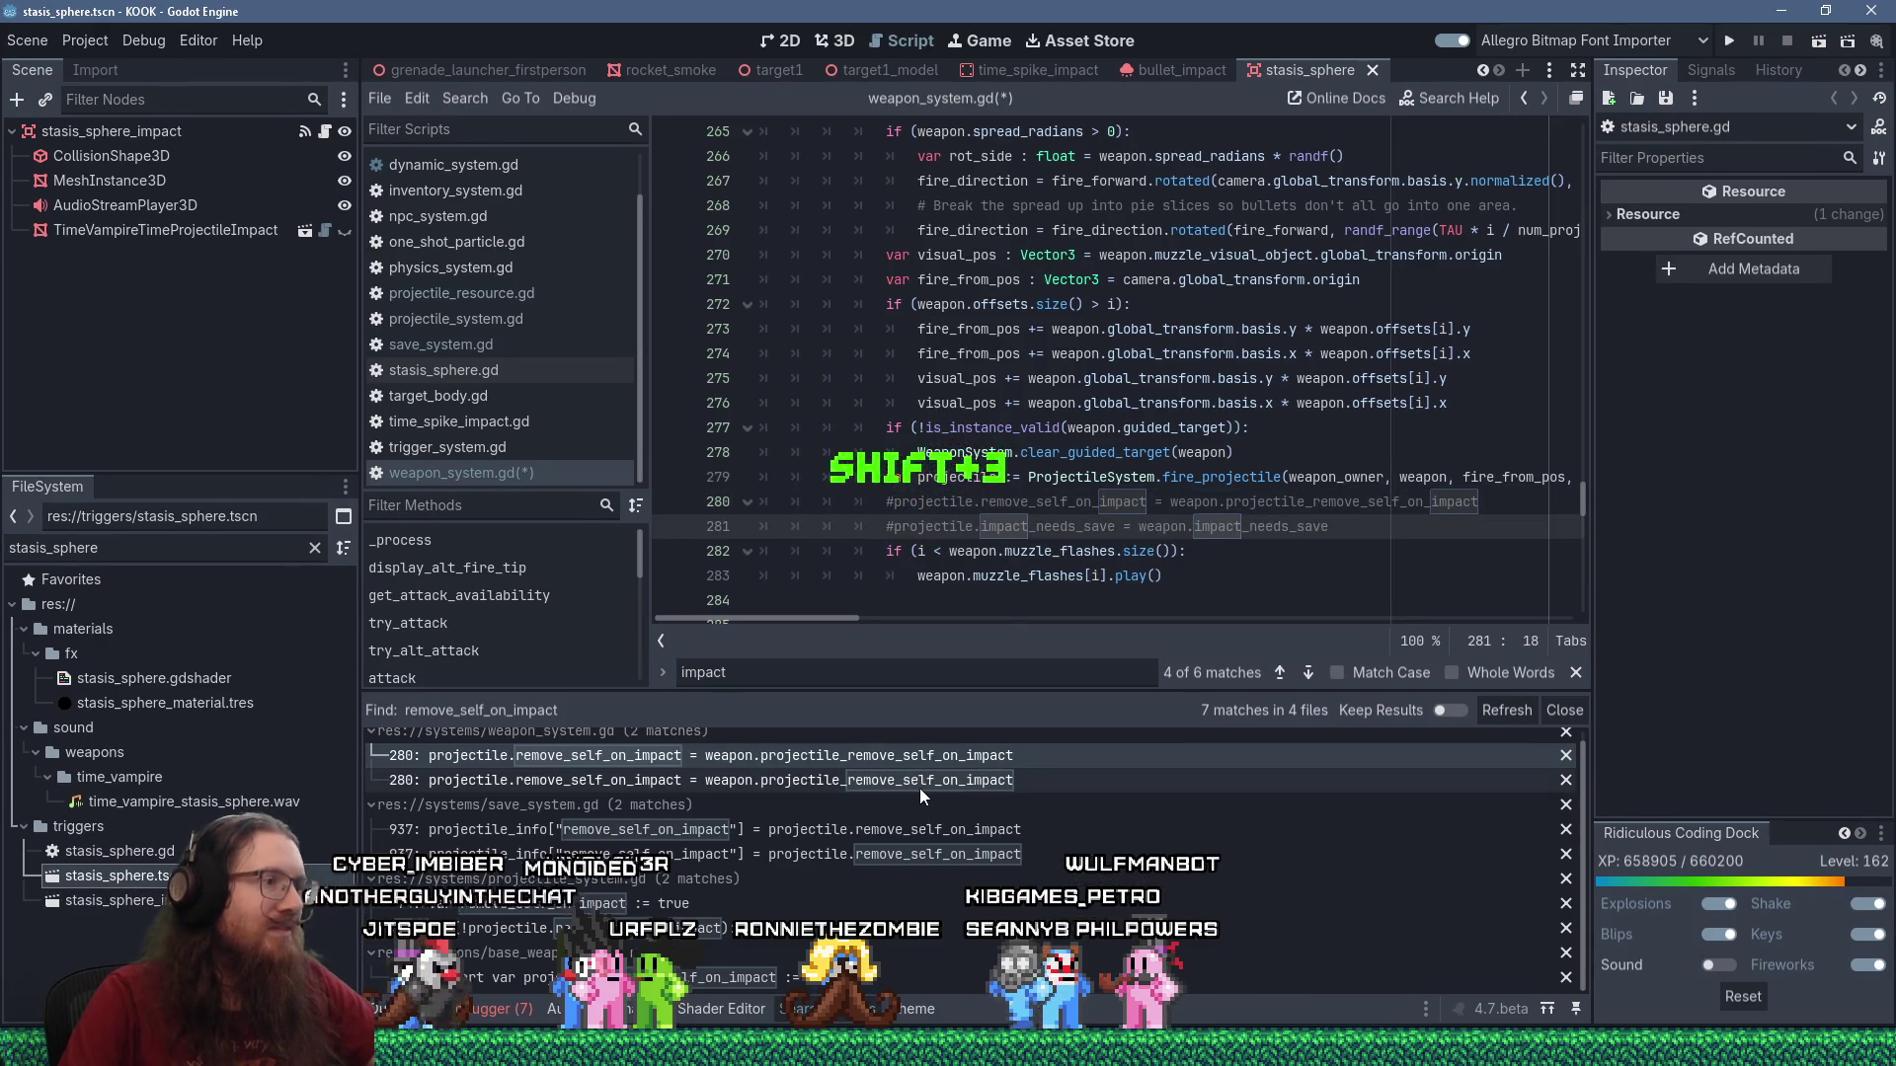
click(919, 786)
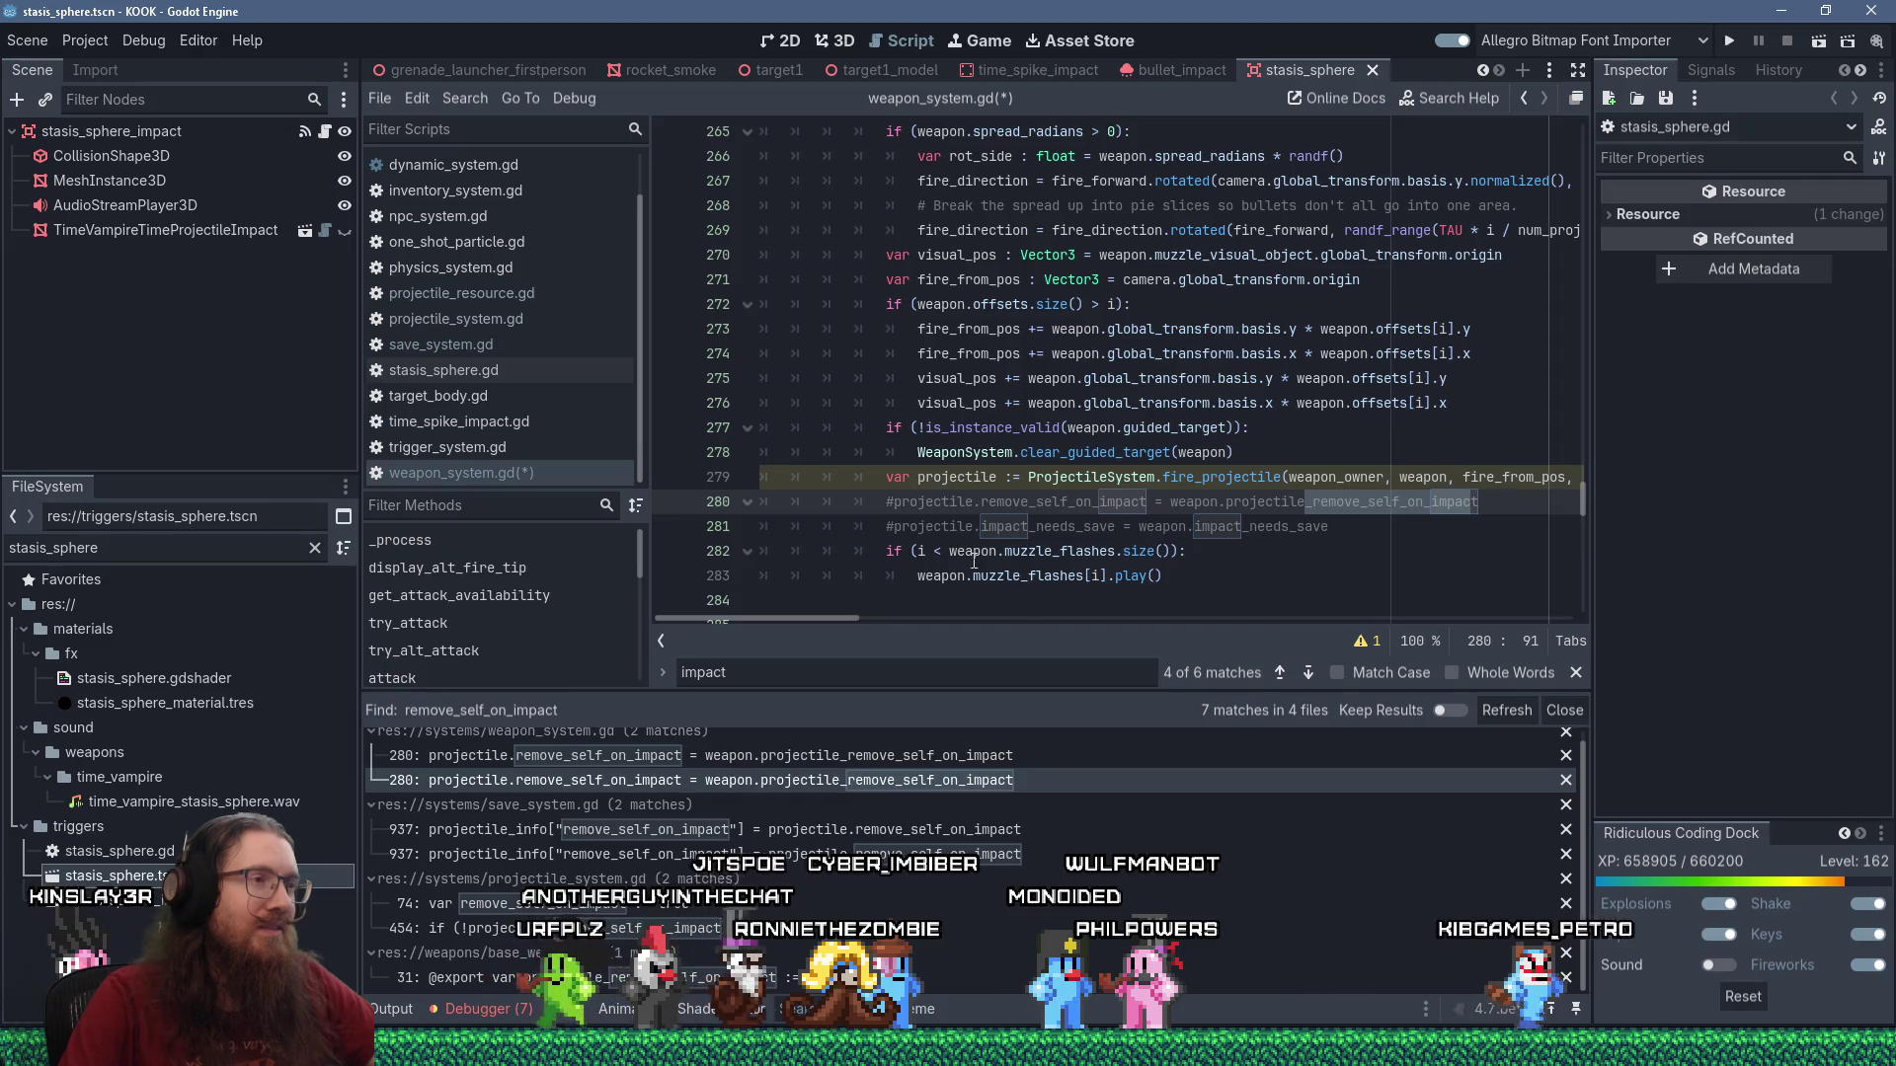
Rename the projectile variable on line 279 to _projectile.
click(912, 477)
click(913, 478)
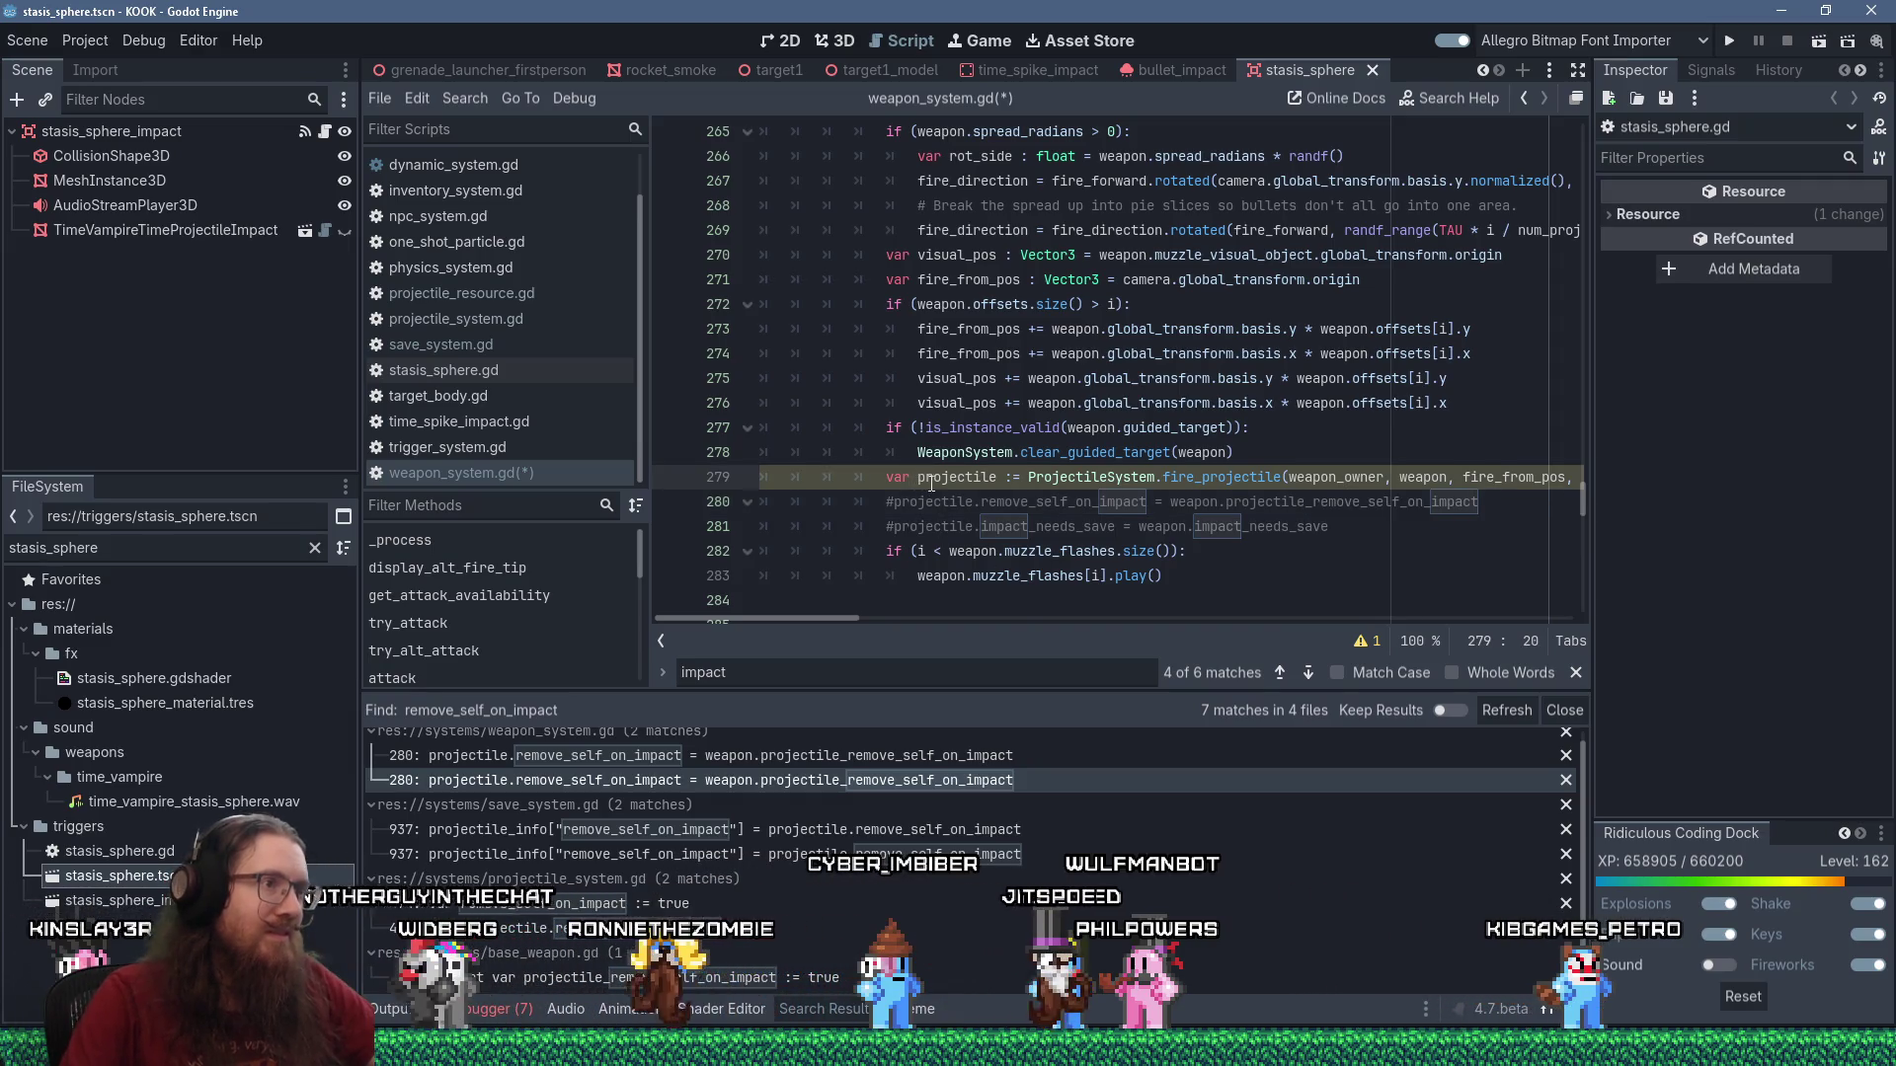
text(_)
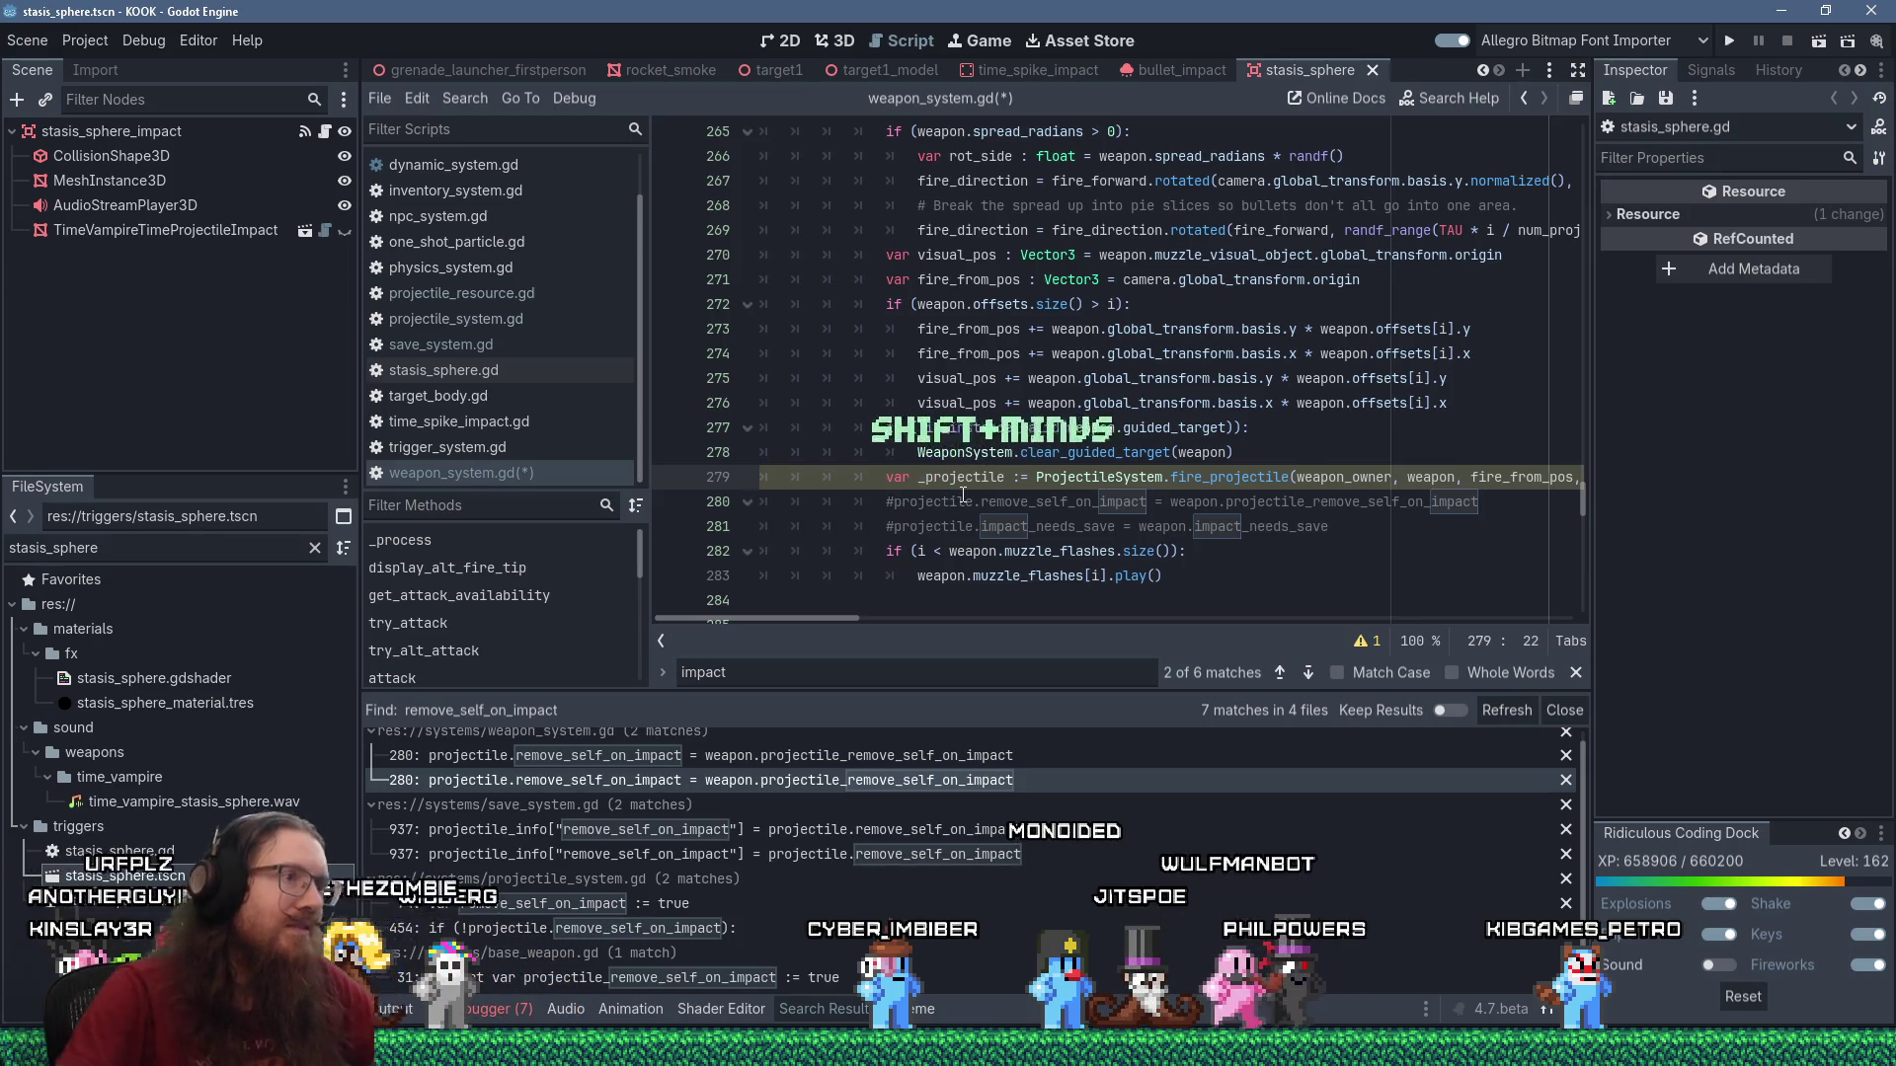
click(962, 832)
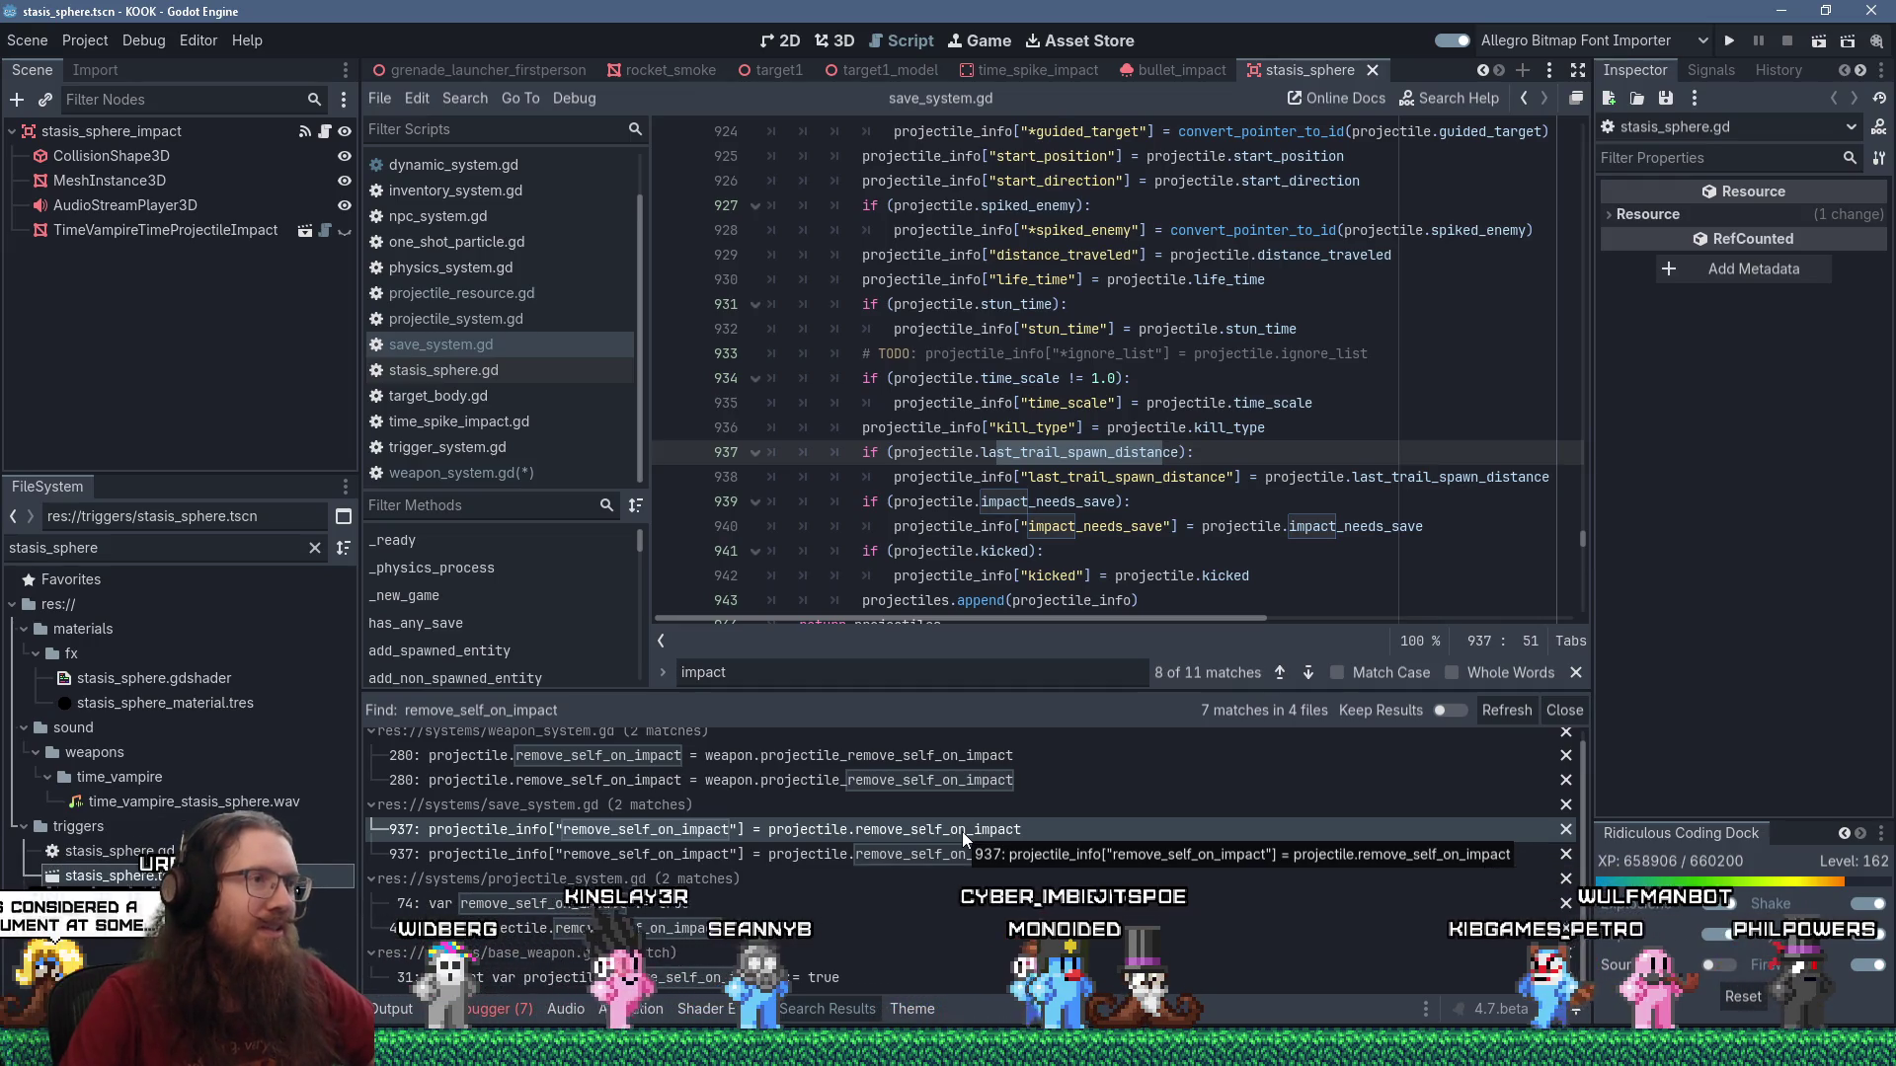
Comment out the impact_needs_save check and assignment on save_system.gd lines 939–940.
scroll(1047, 503, down, 1)
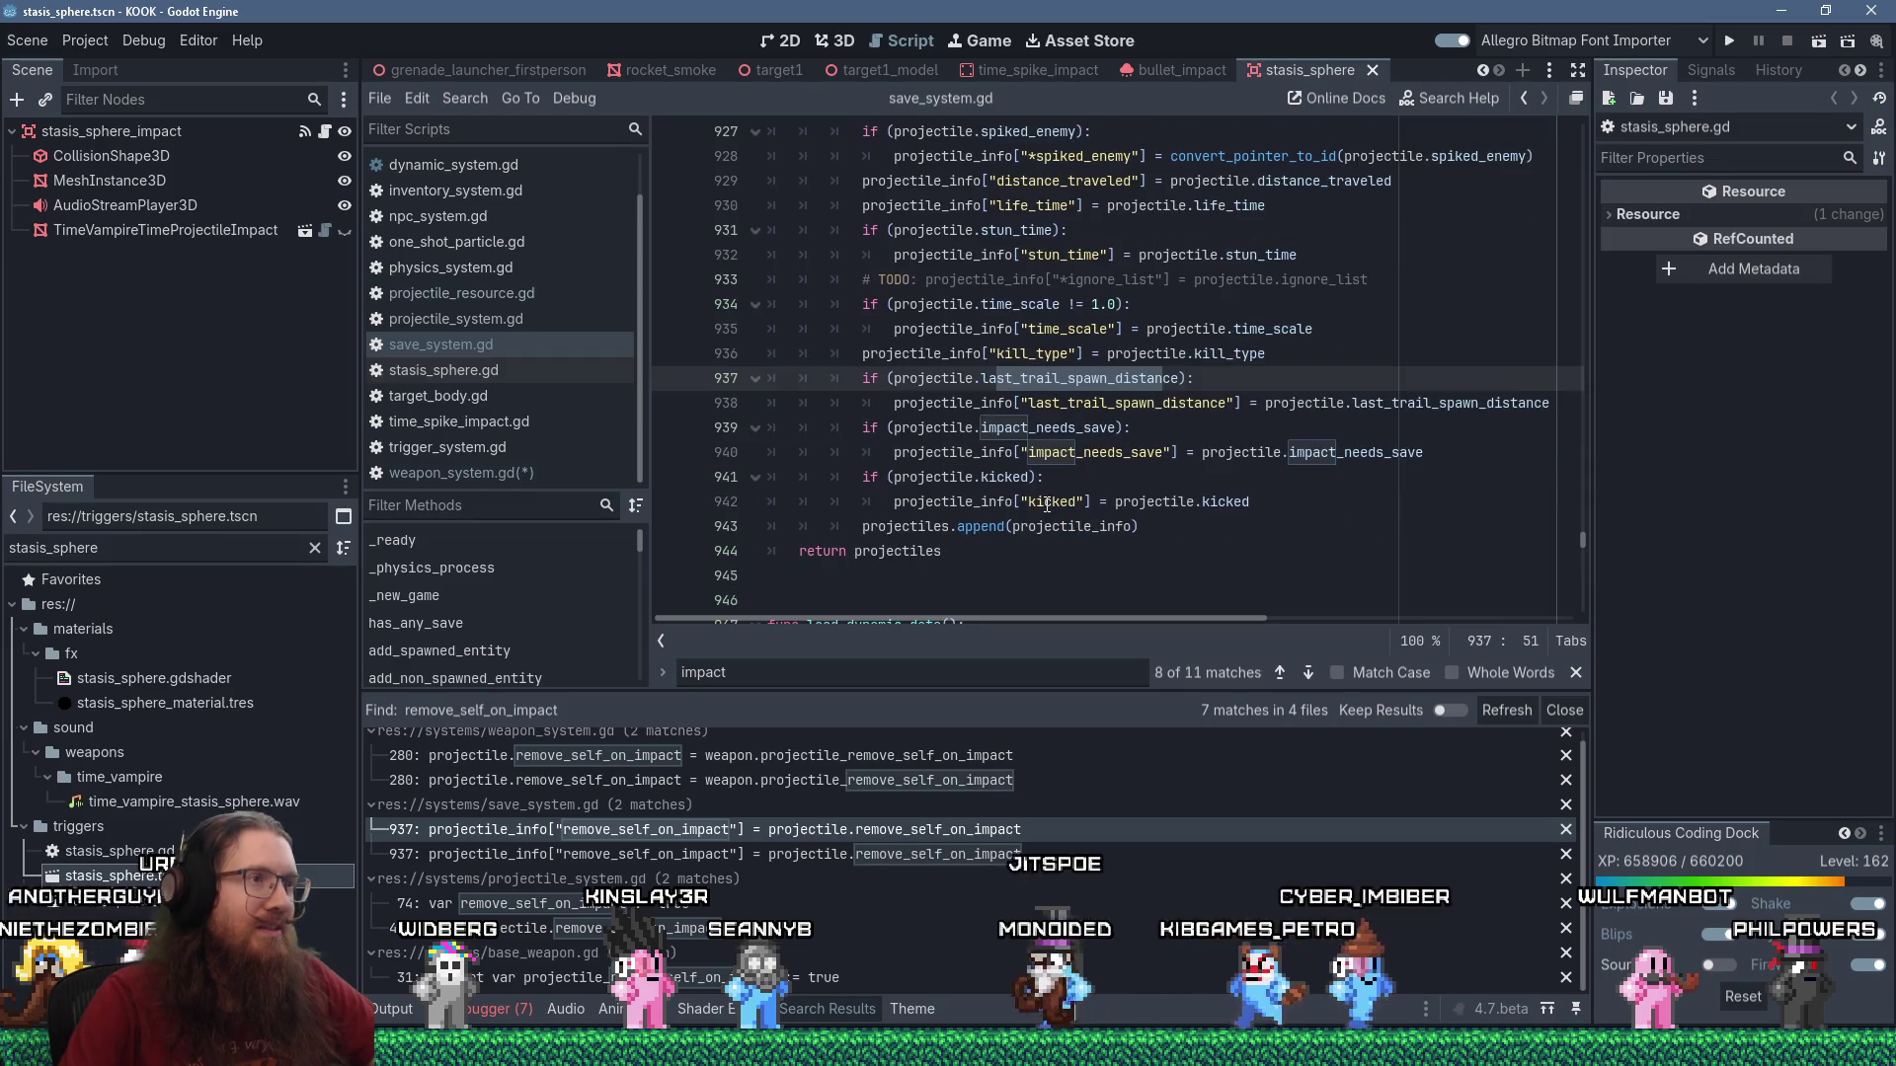
scroll(1046, 503, up, 1)
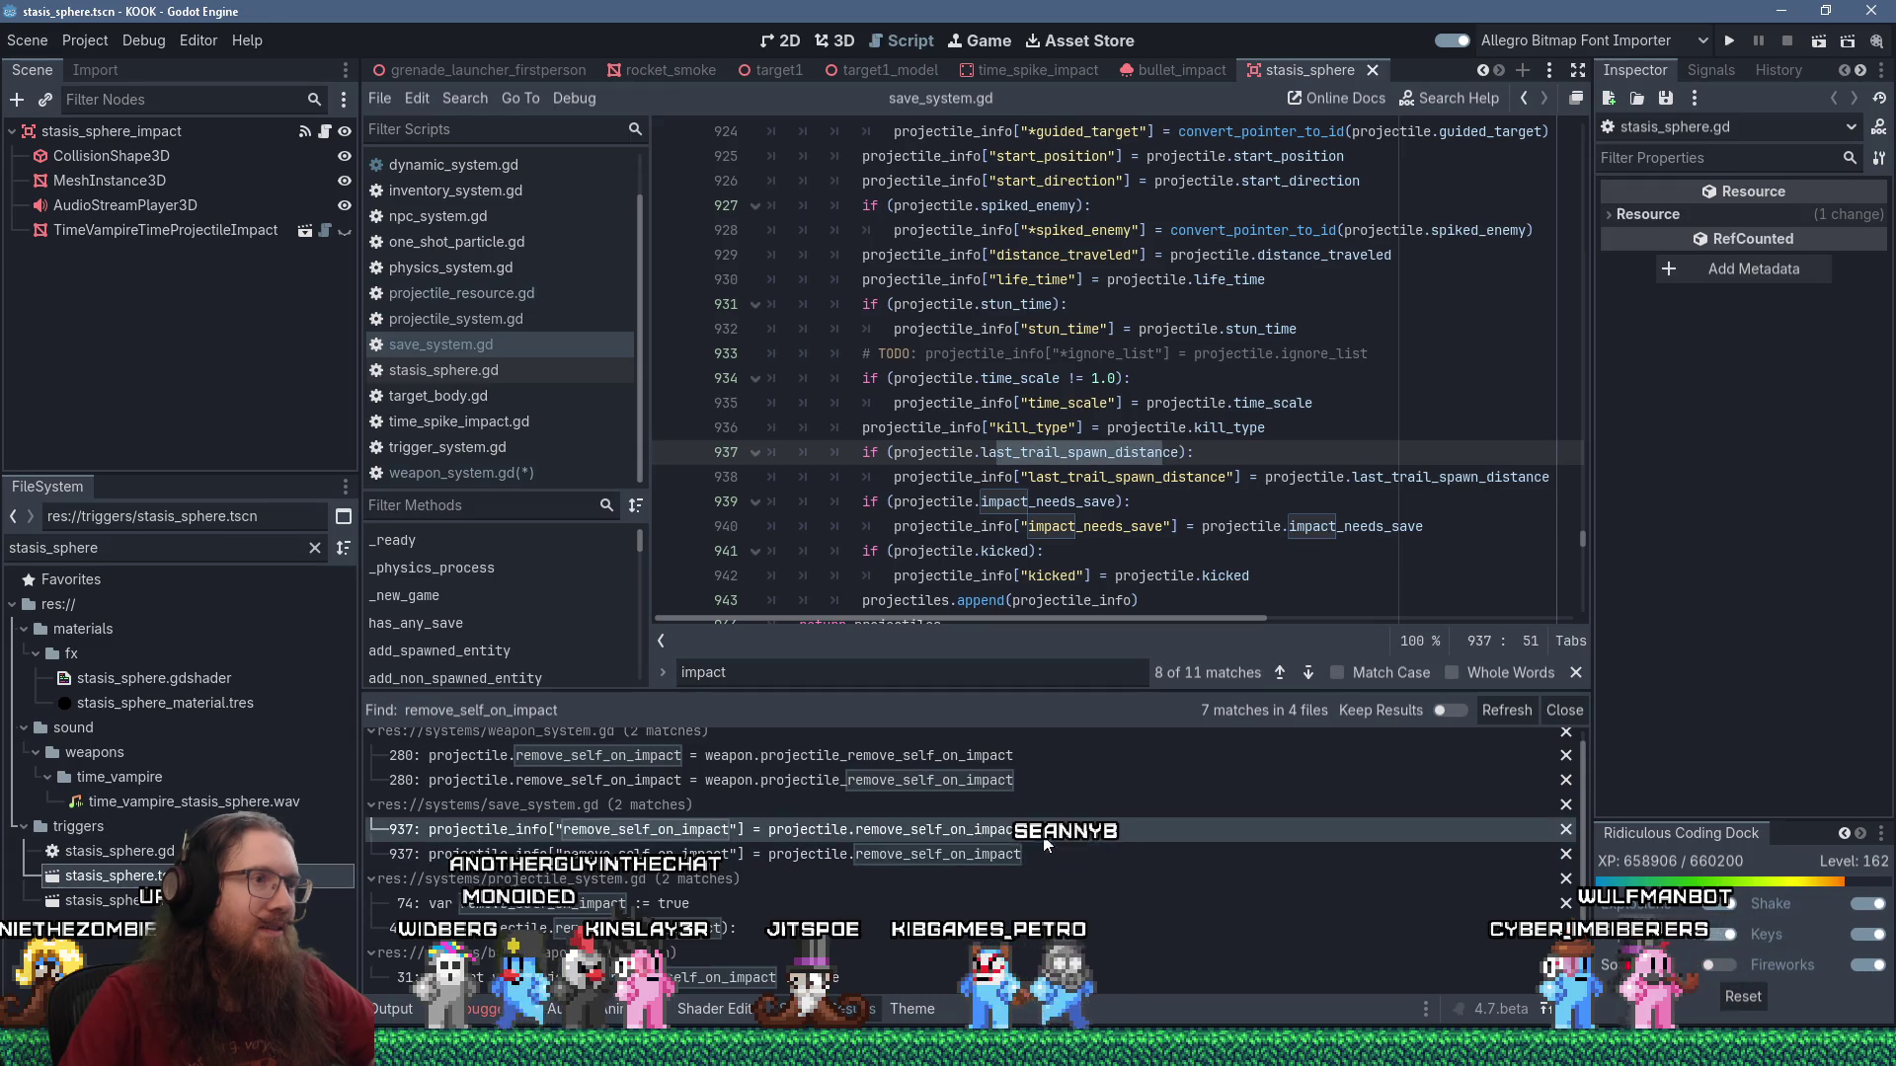
click(976, 526)
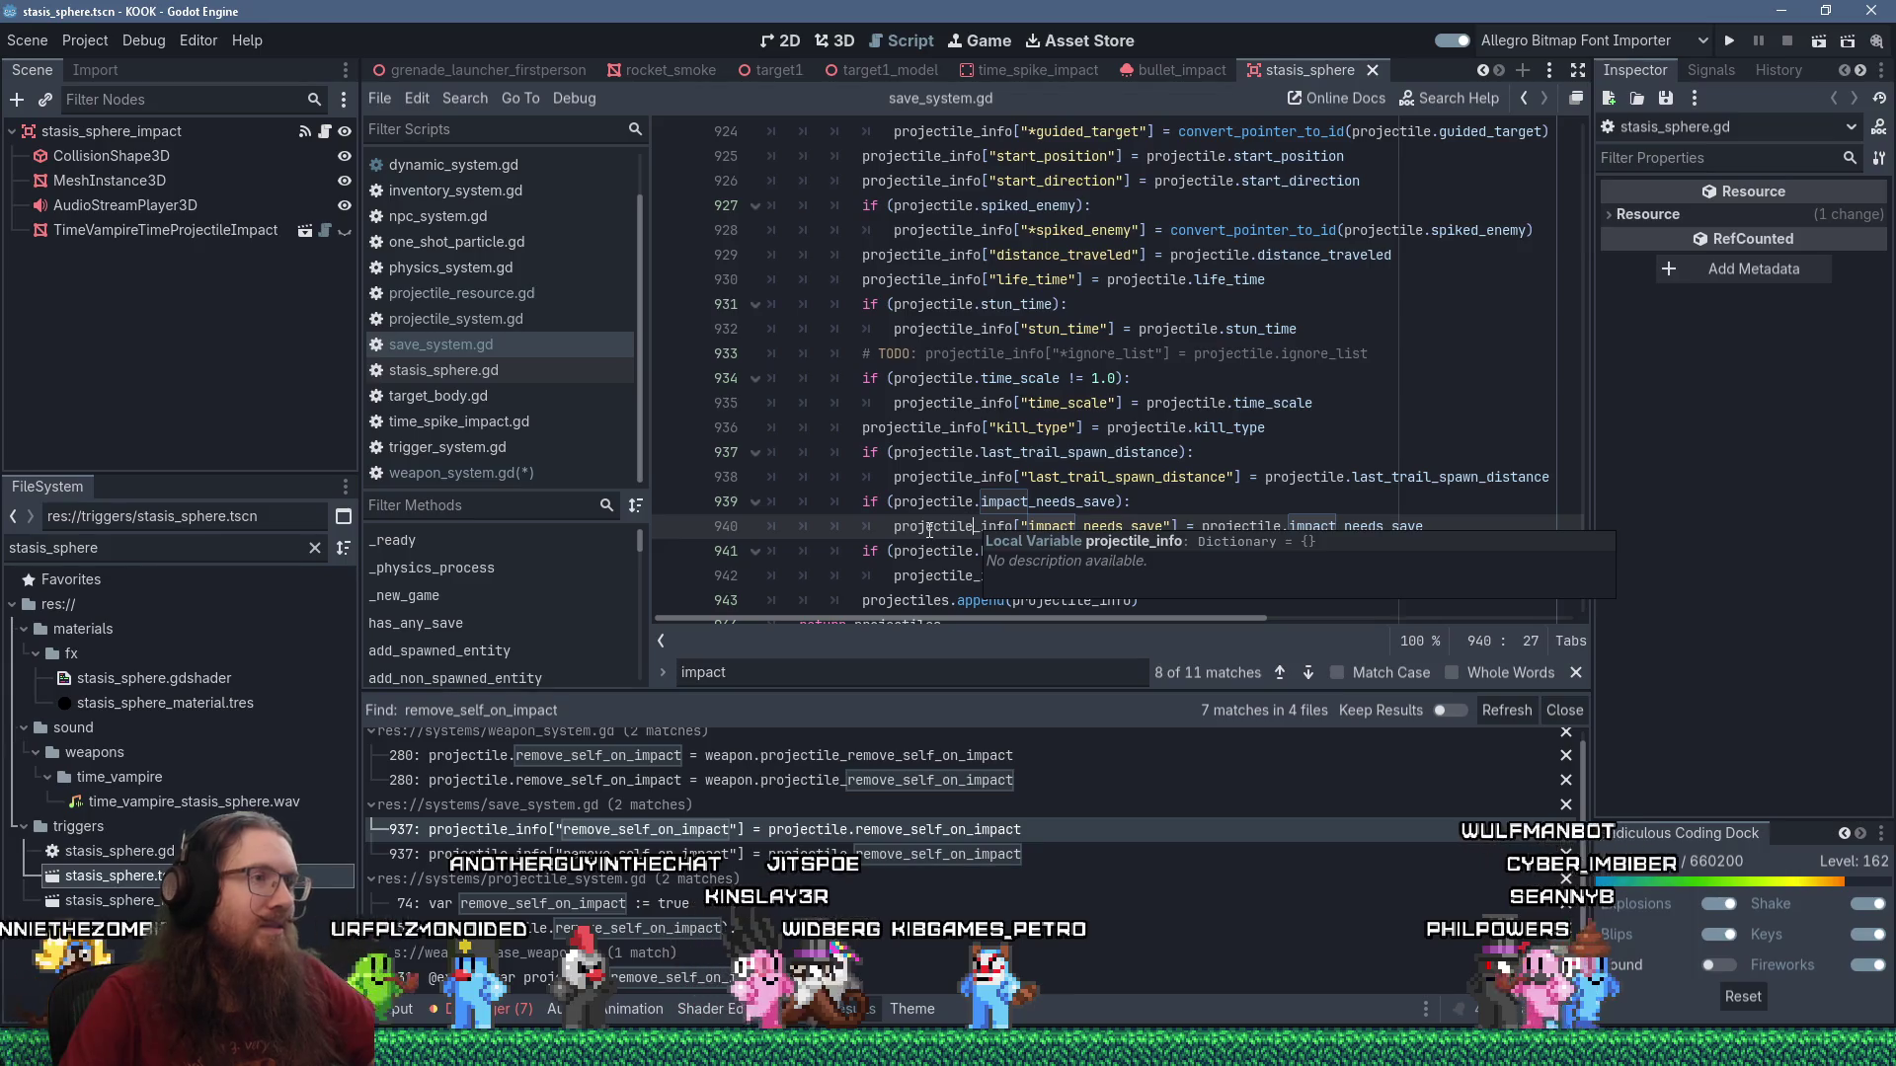
click(862, 504)
text(#)
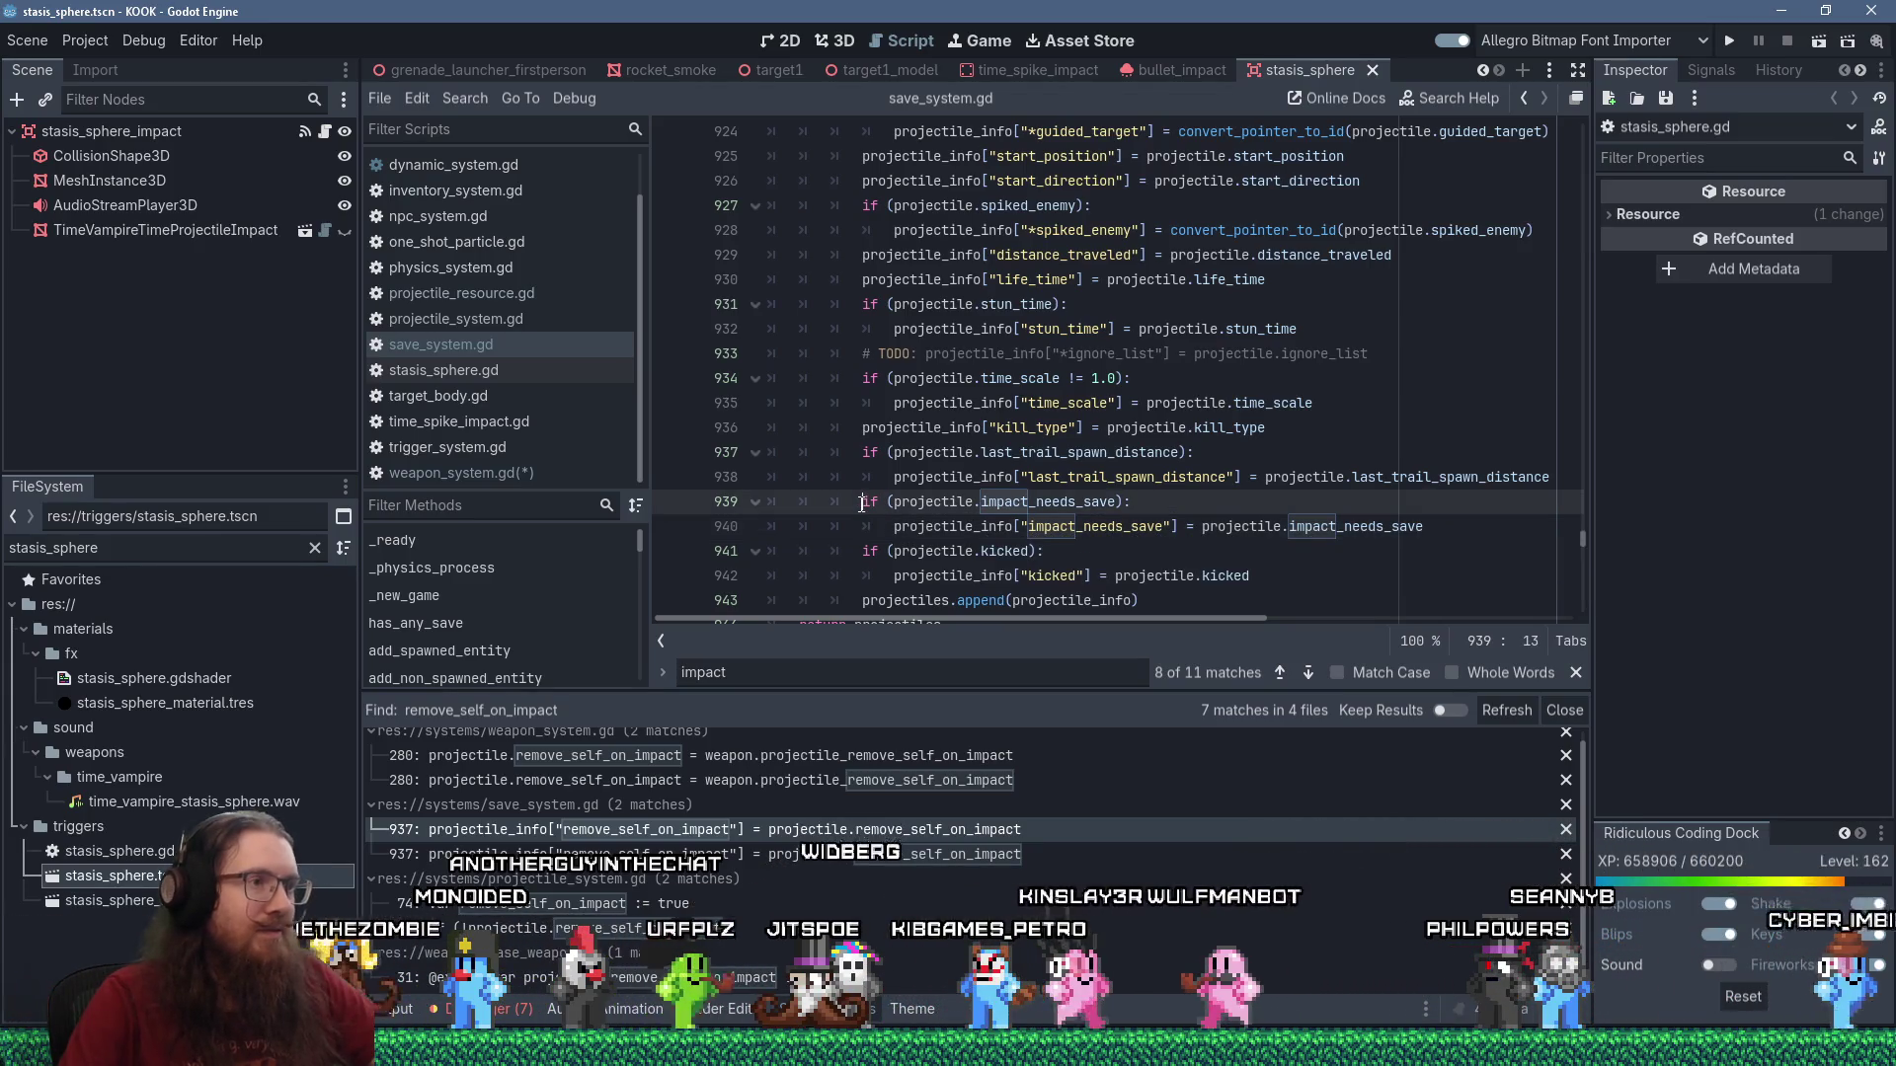
key(Down)
text(#)
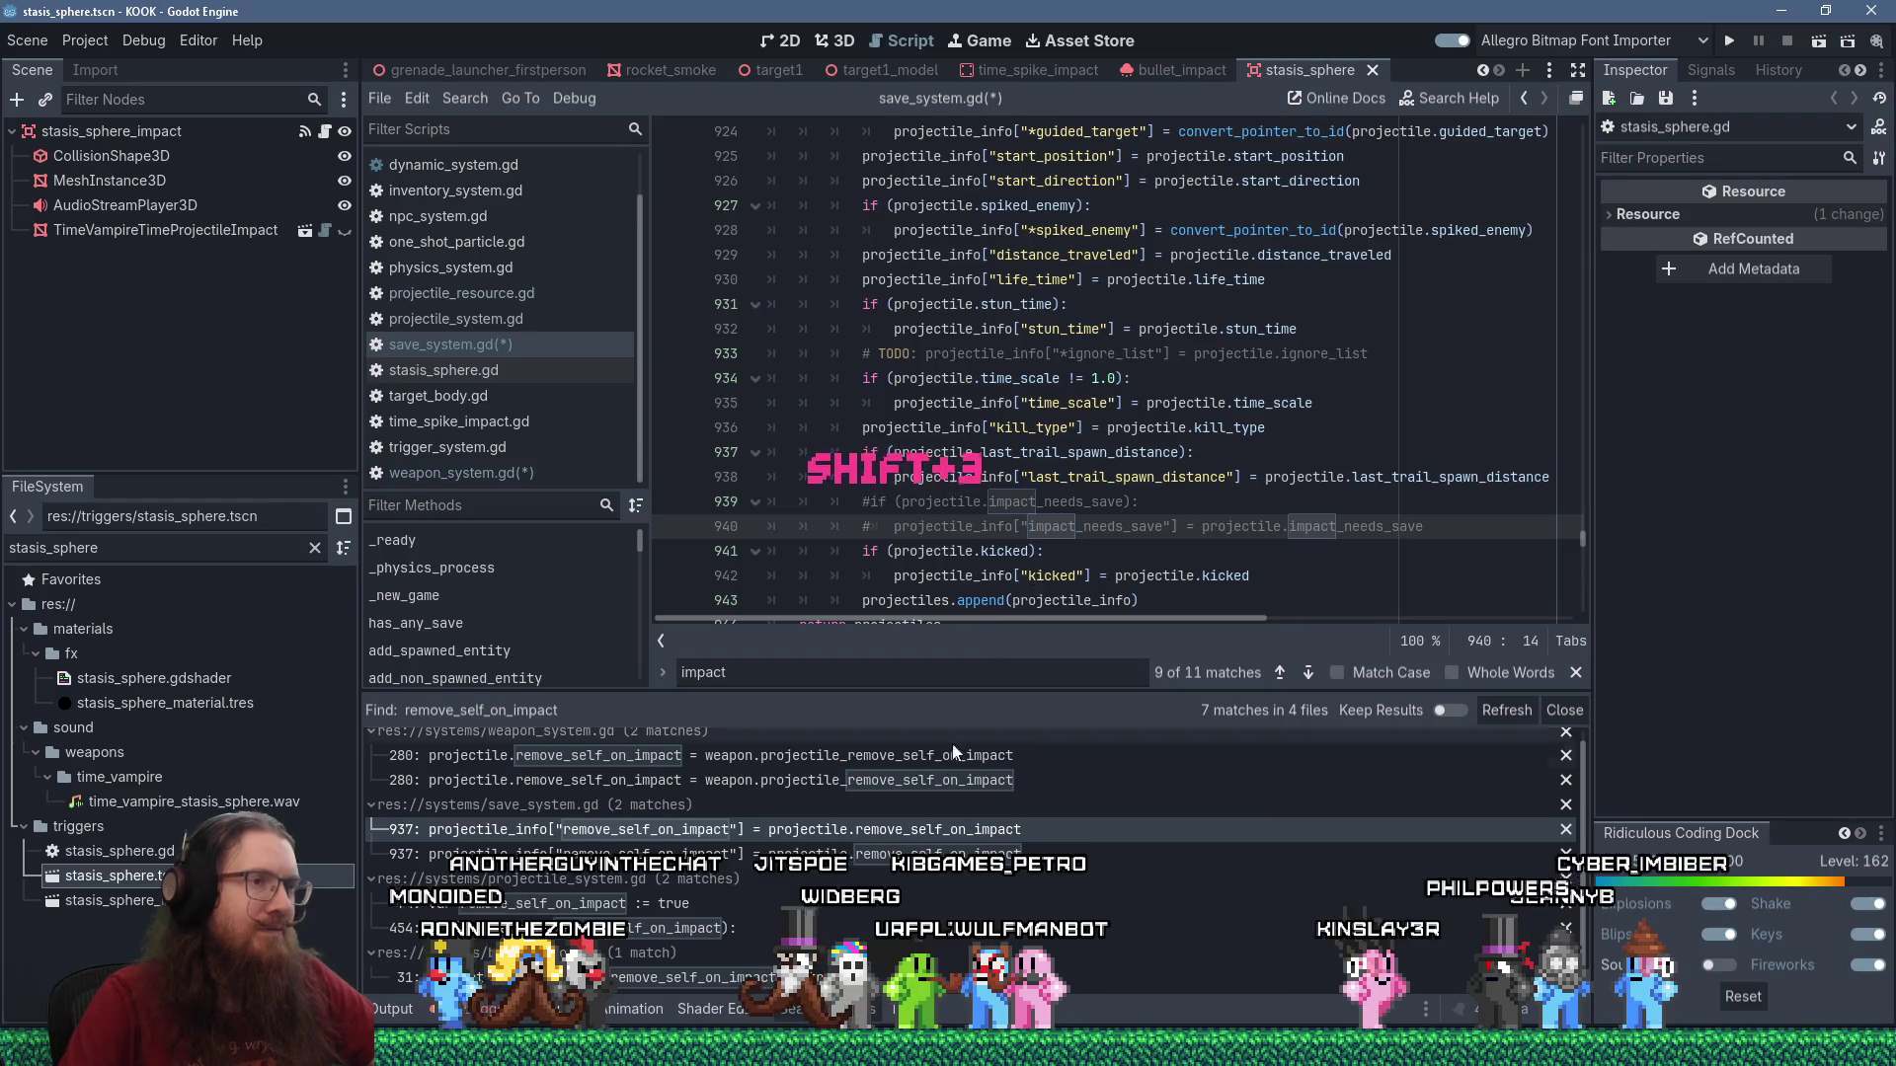
click(731, 911)
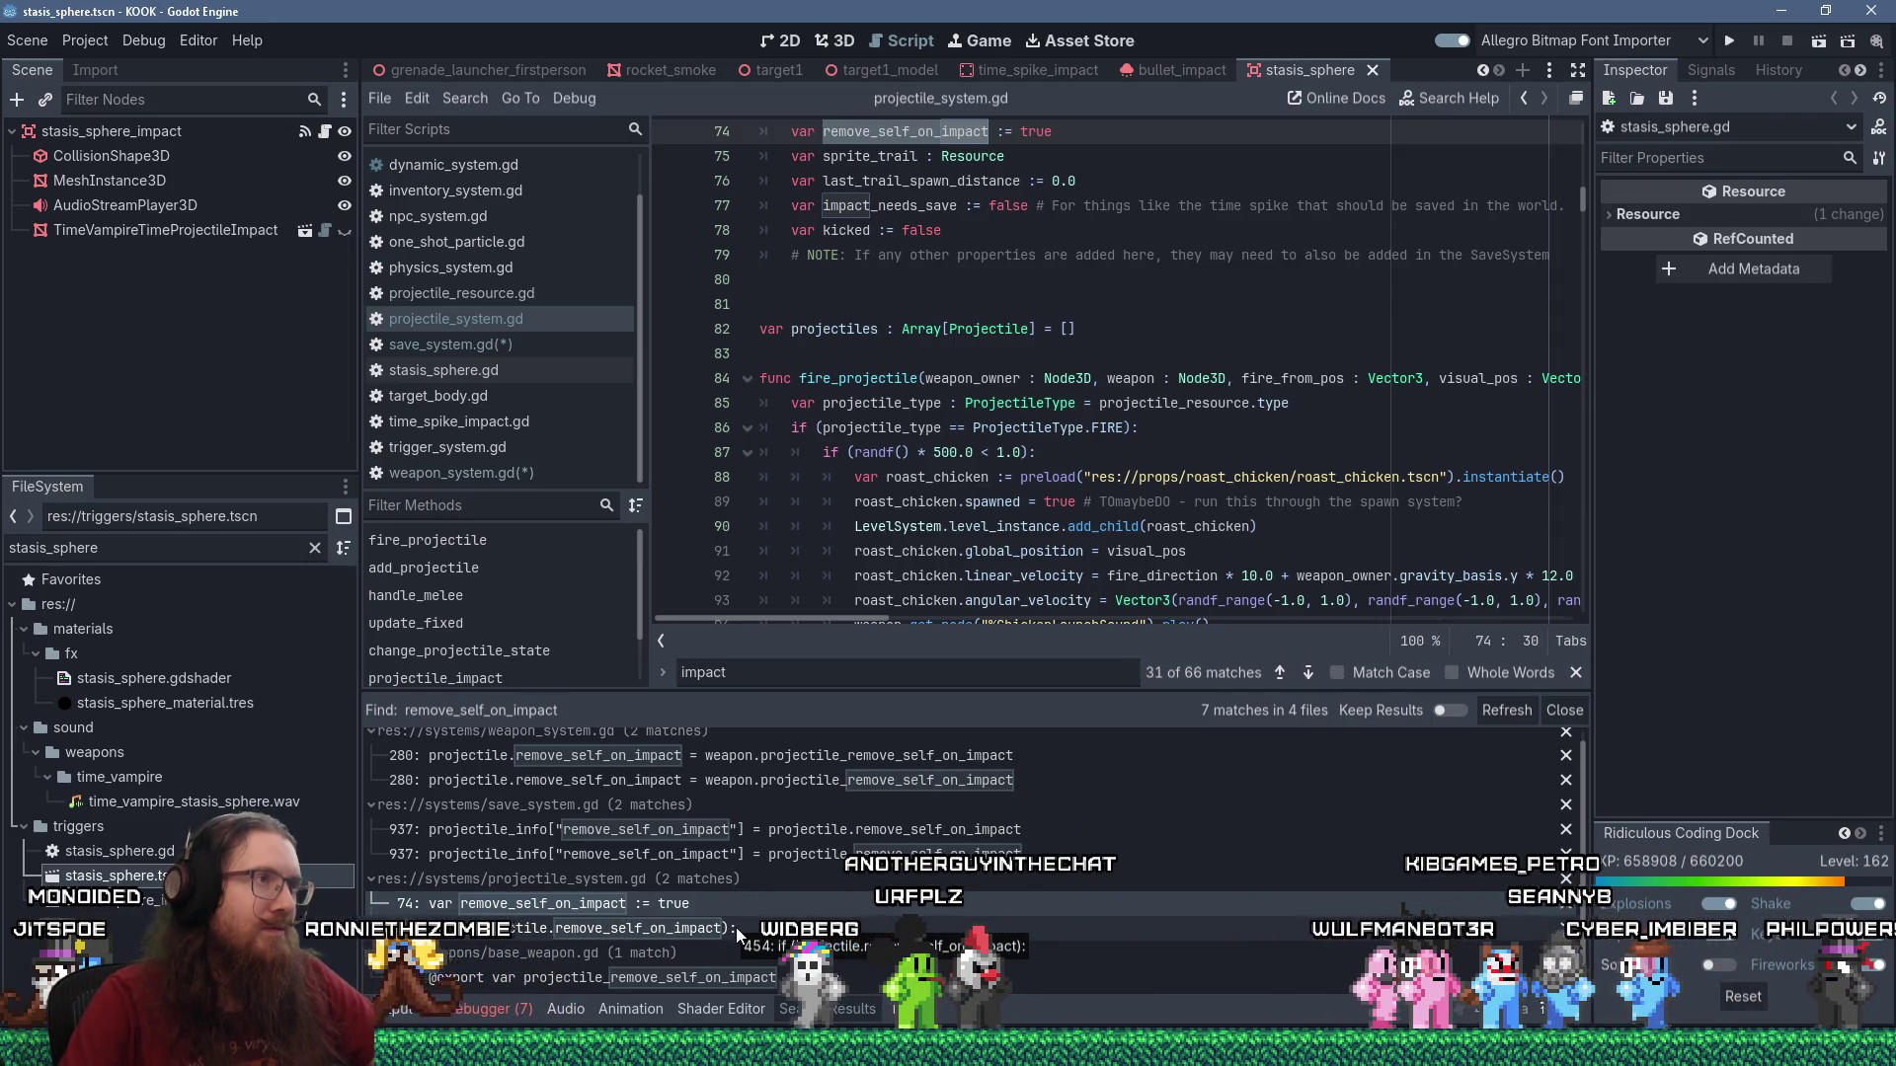
Save all scripts and rerun a project-wide Find in Files for remove_self_on_impact.
scroll(879, 479, up, 2)
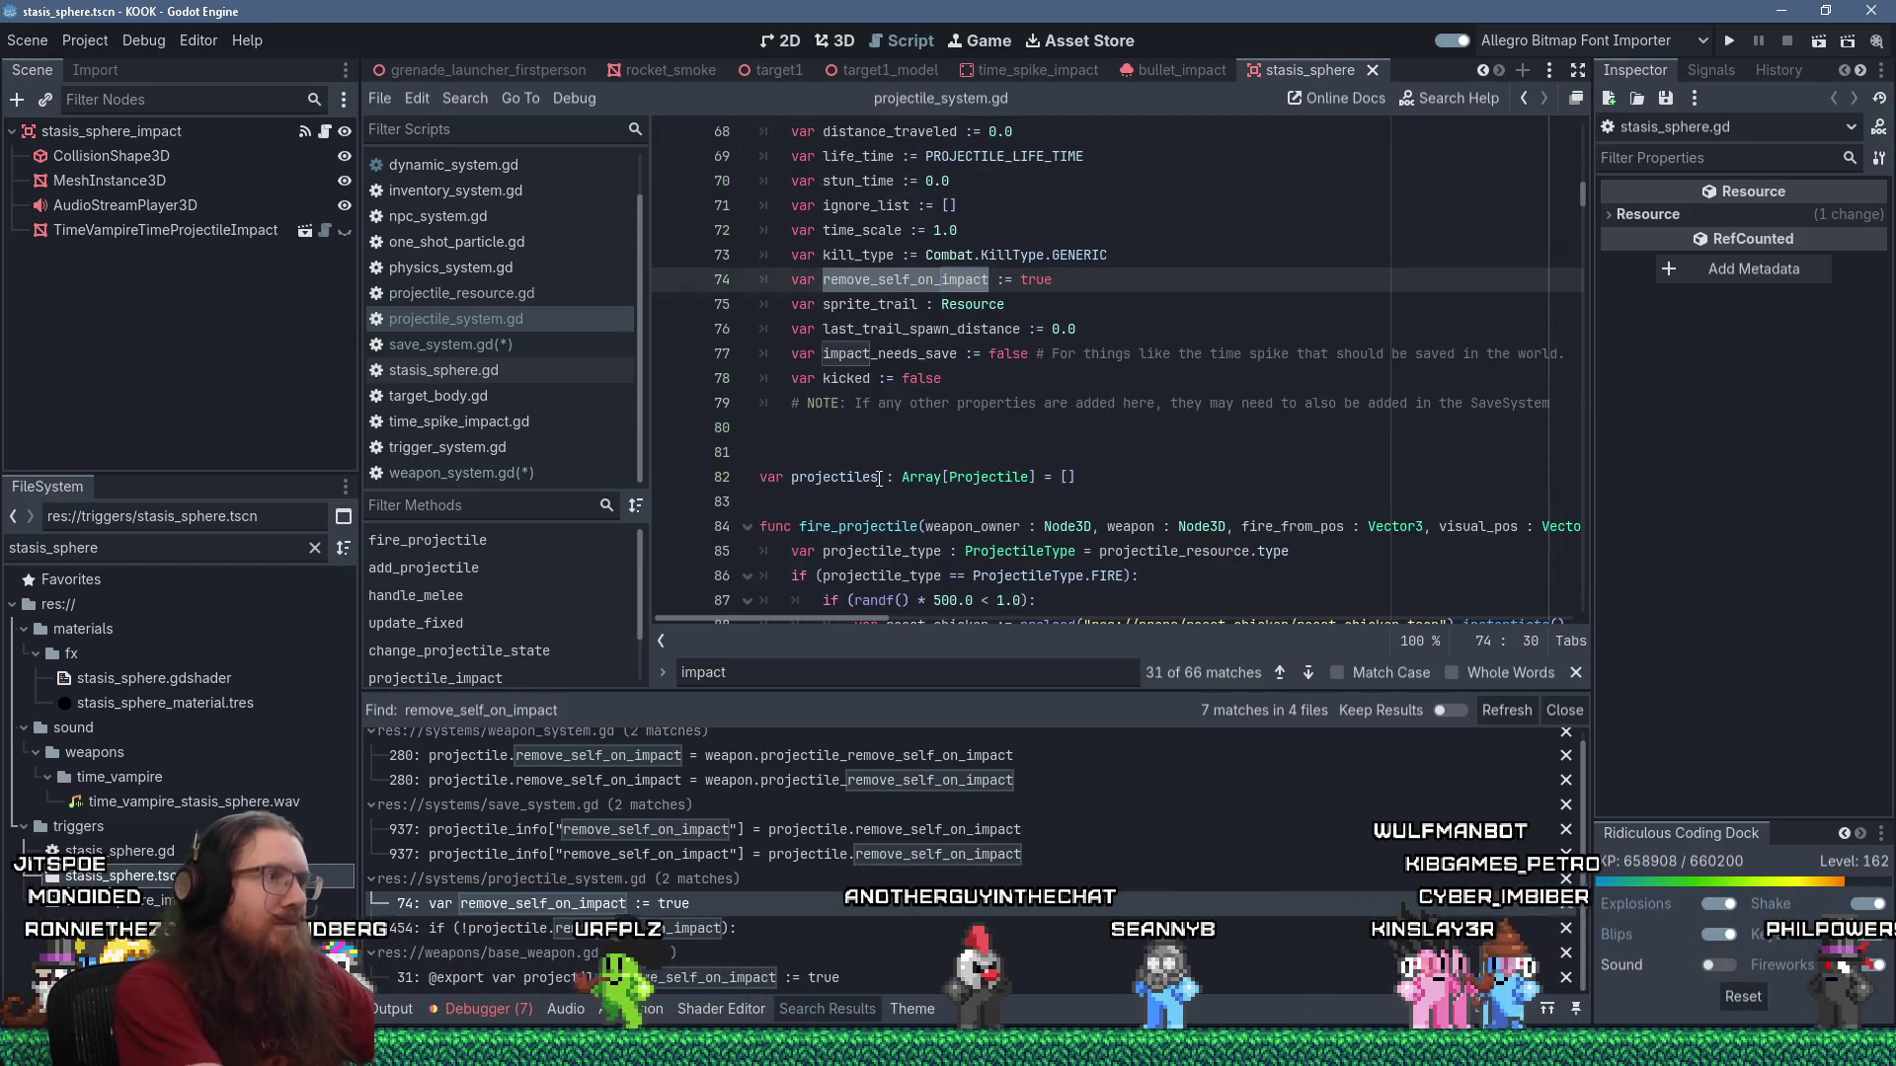
key(ctrl+s)
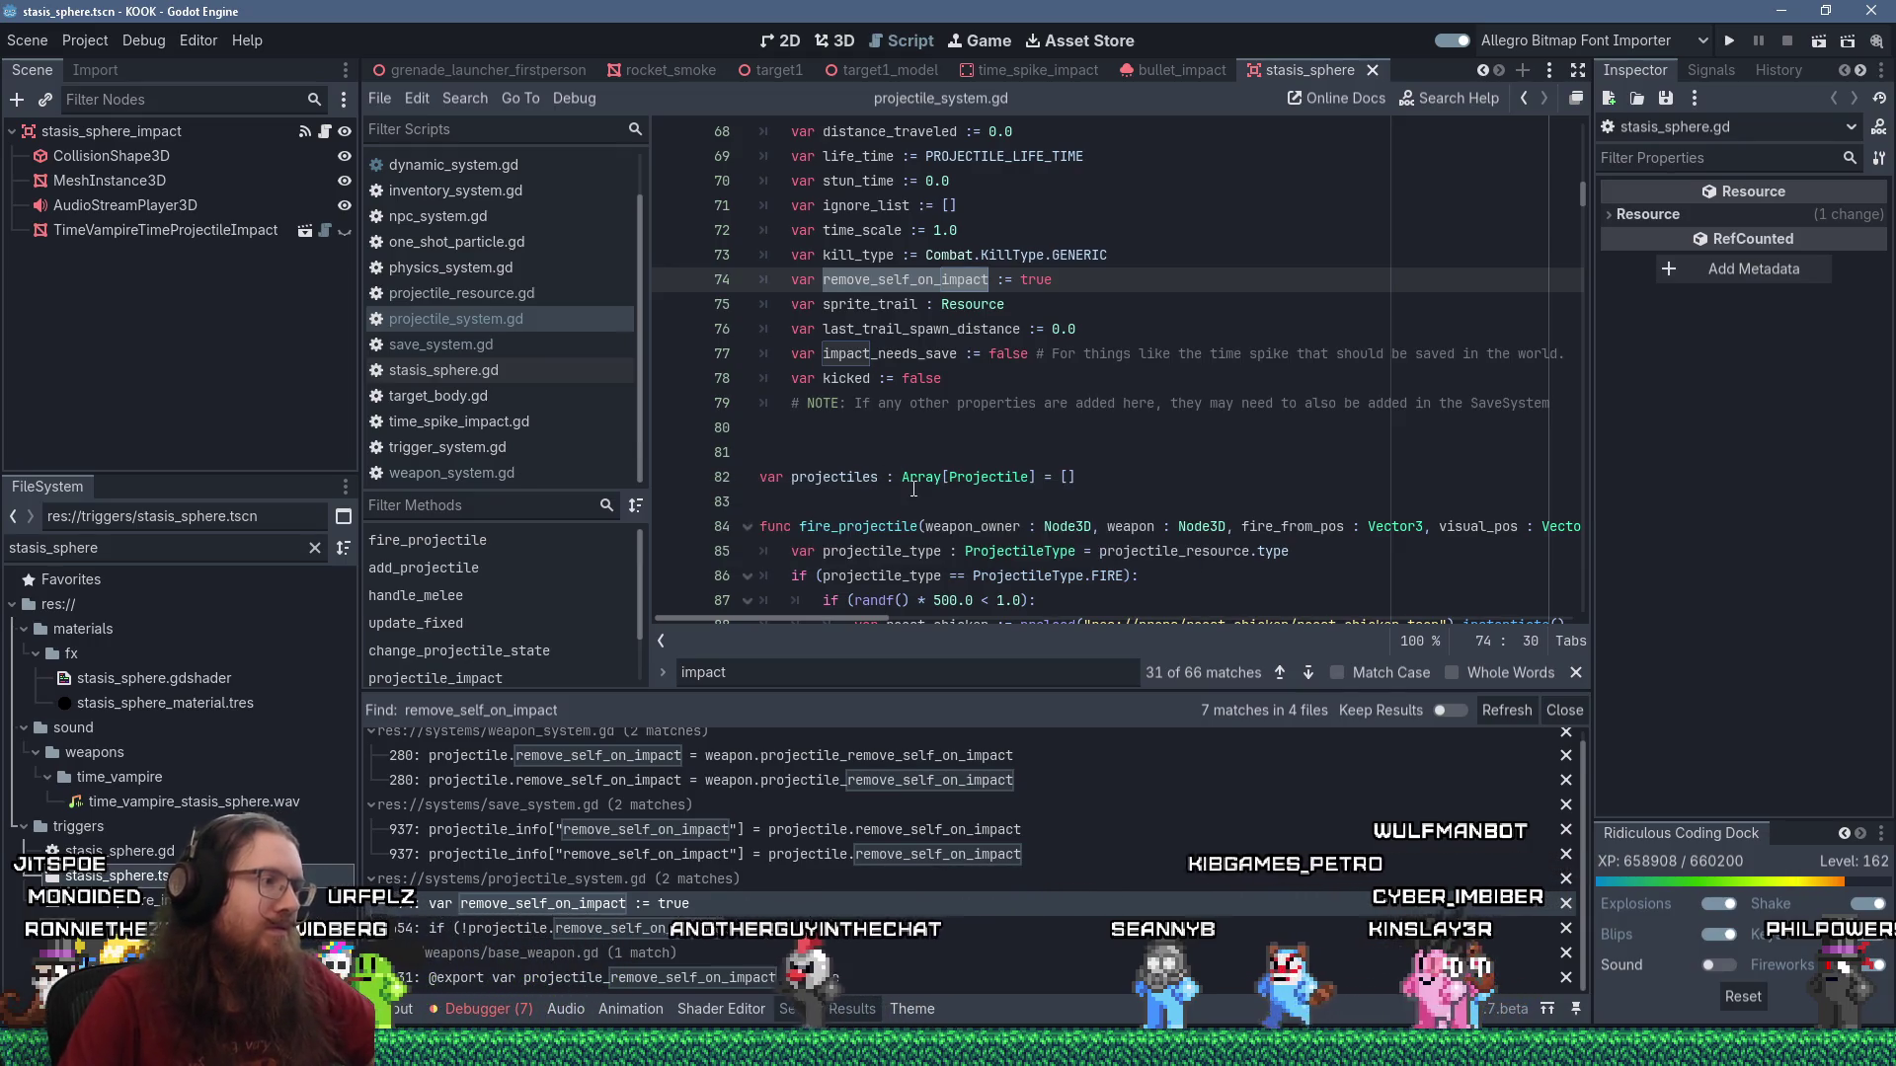
click(450, 101)
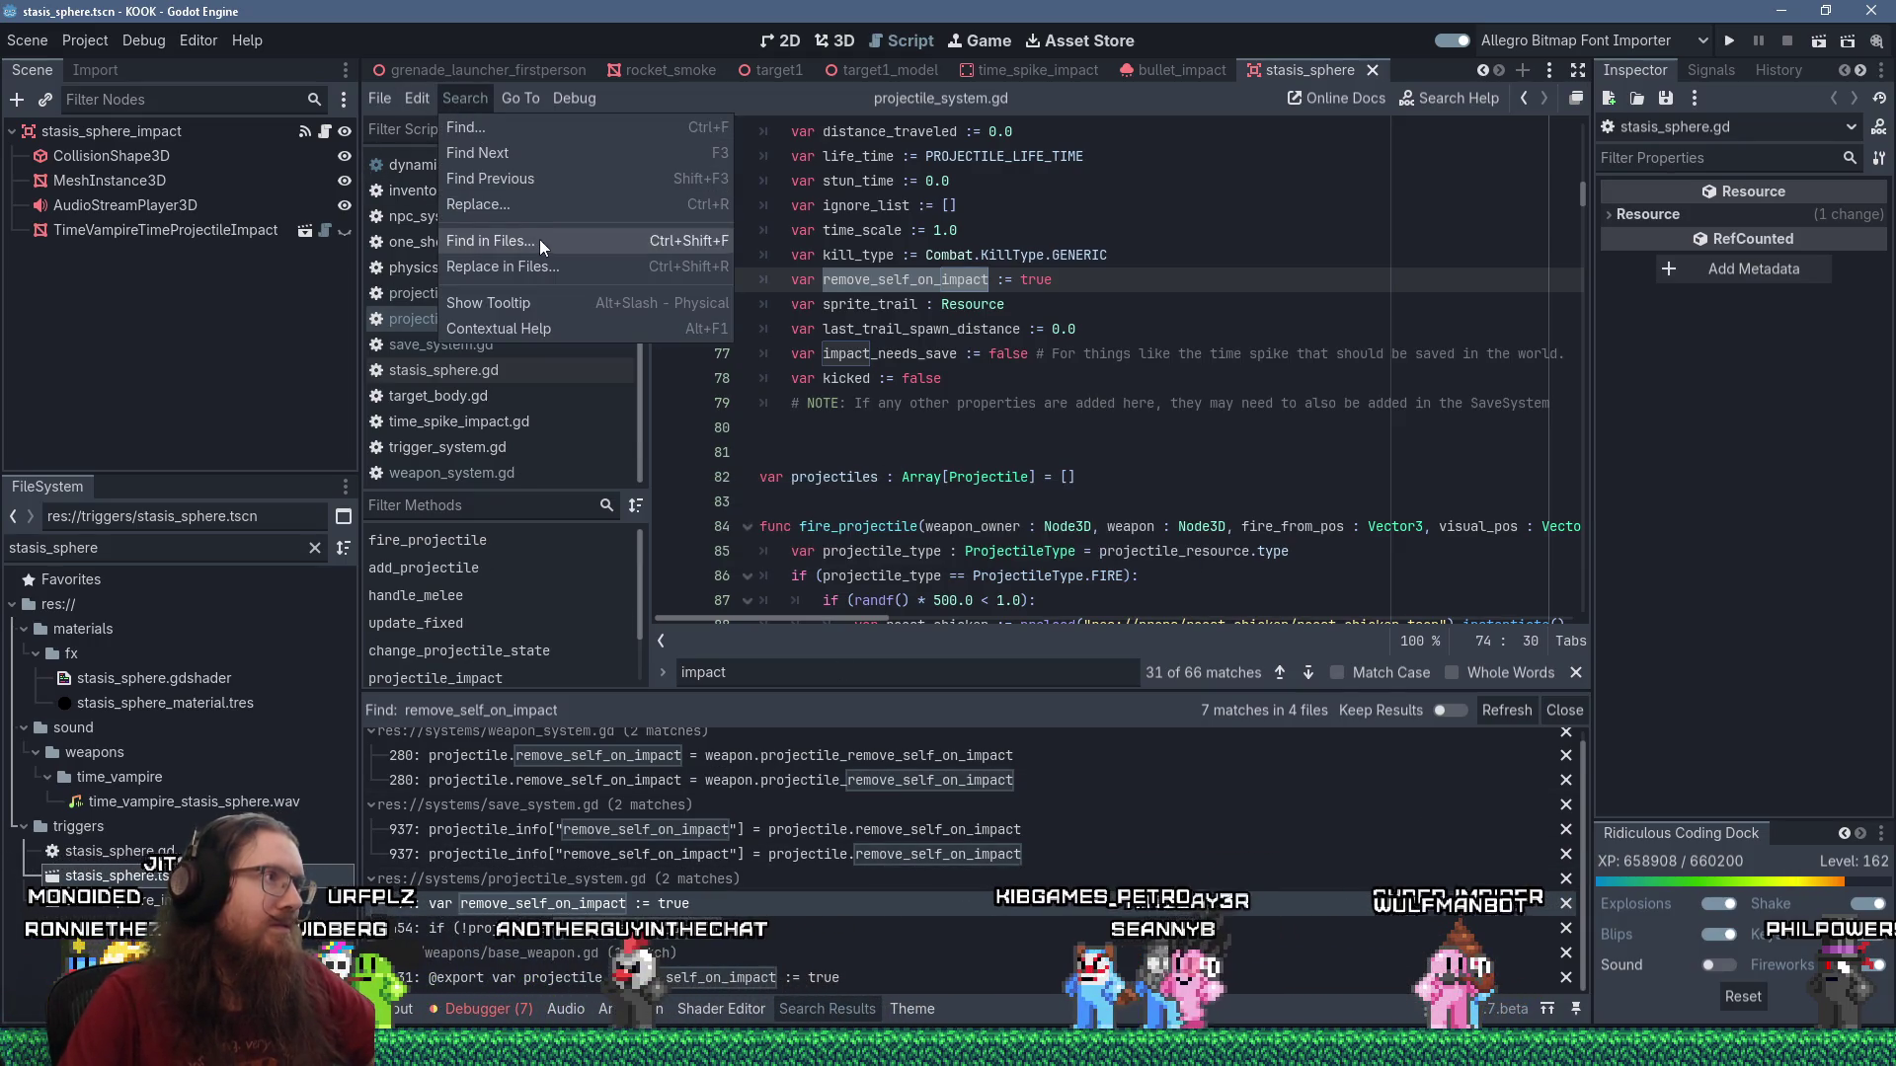
click(539, 240)
click(908, 621)
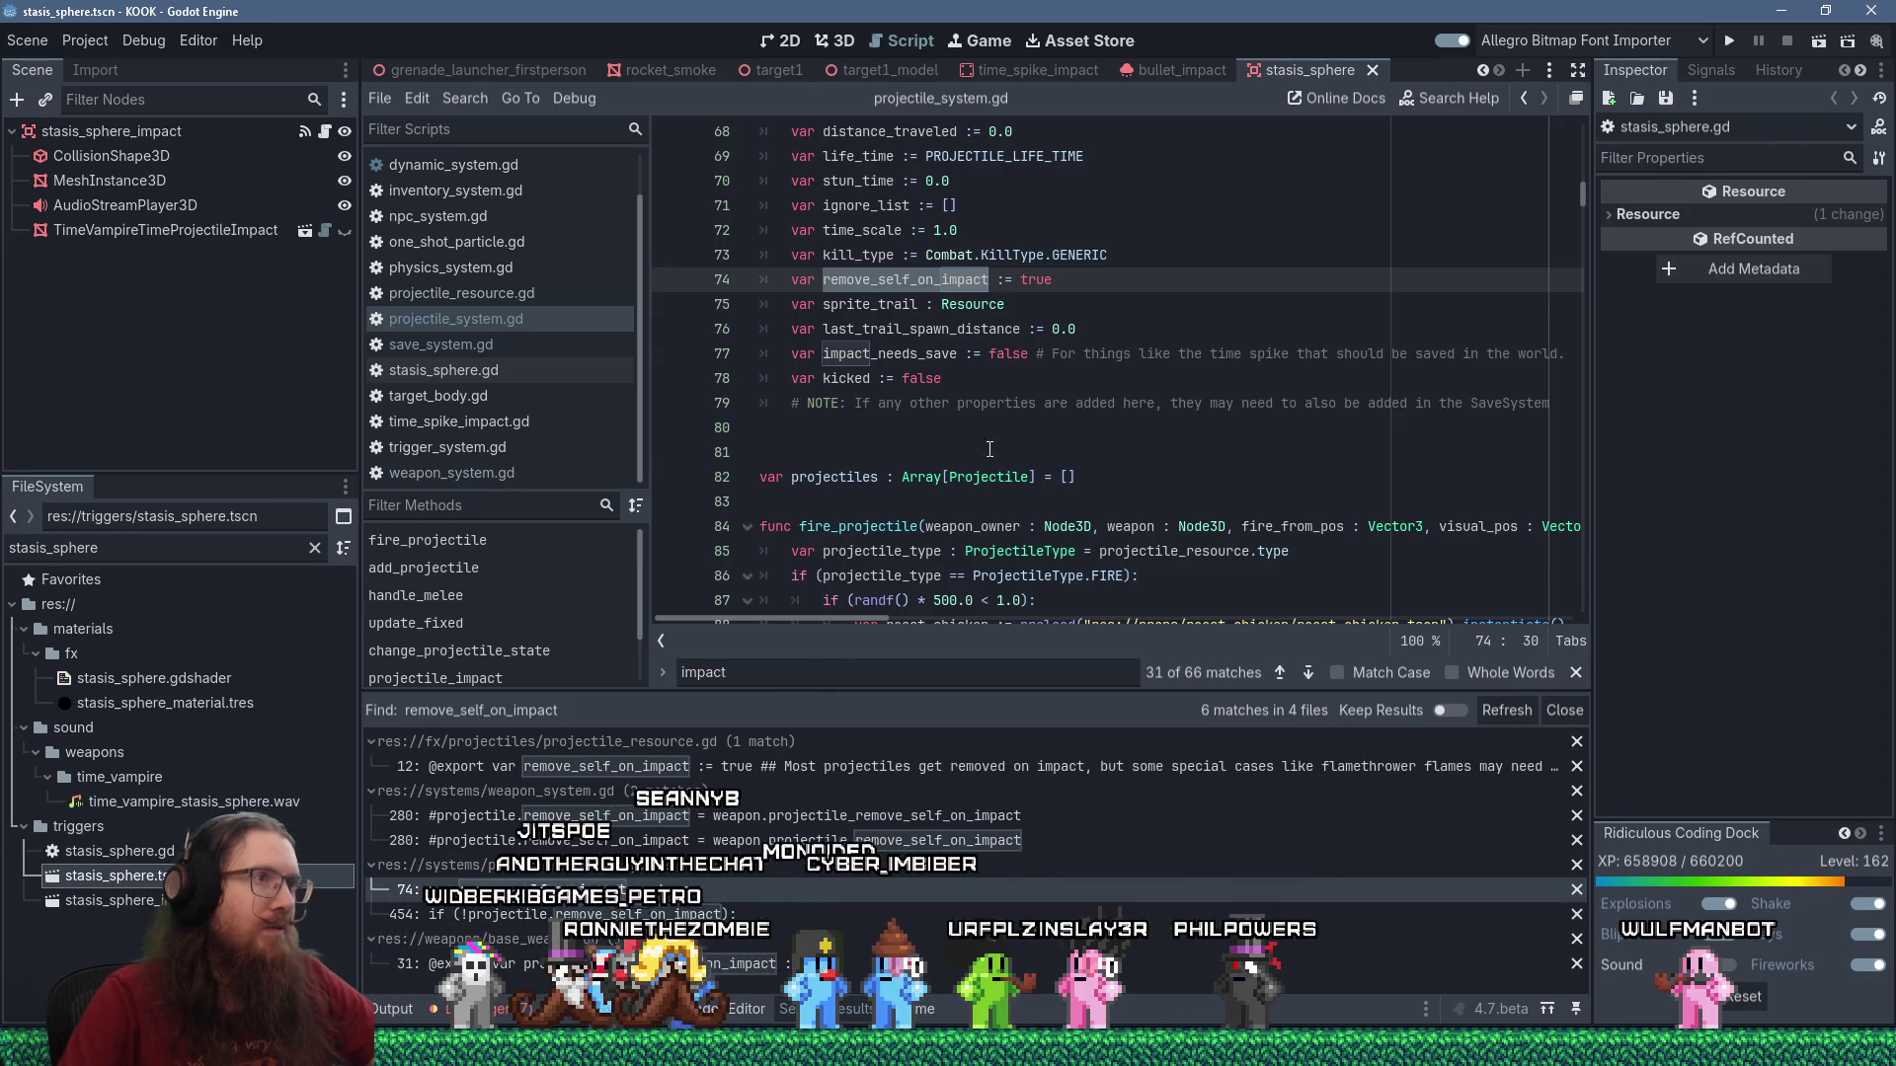
Delete the remove_self_on_impact declaration on line 74 of projectile_system.gd.
drag(1140, 280, 1139, 255)
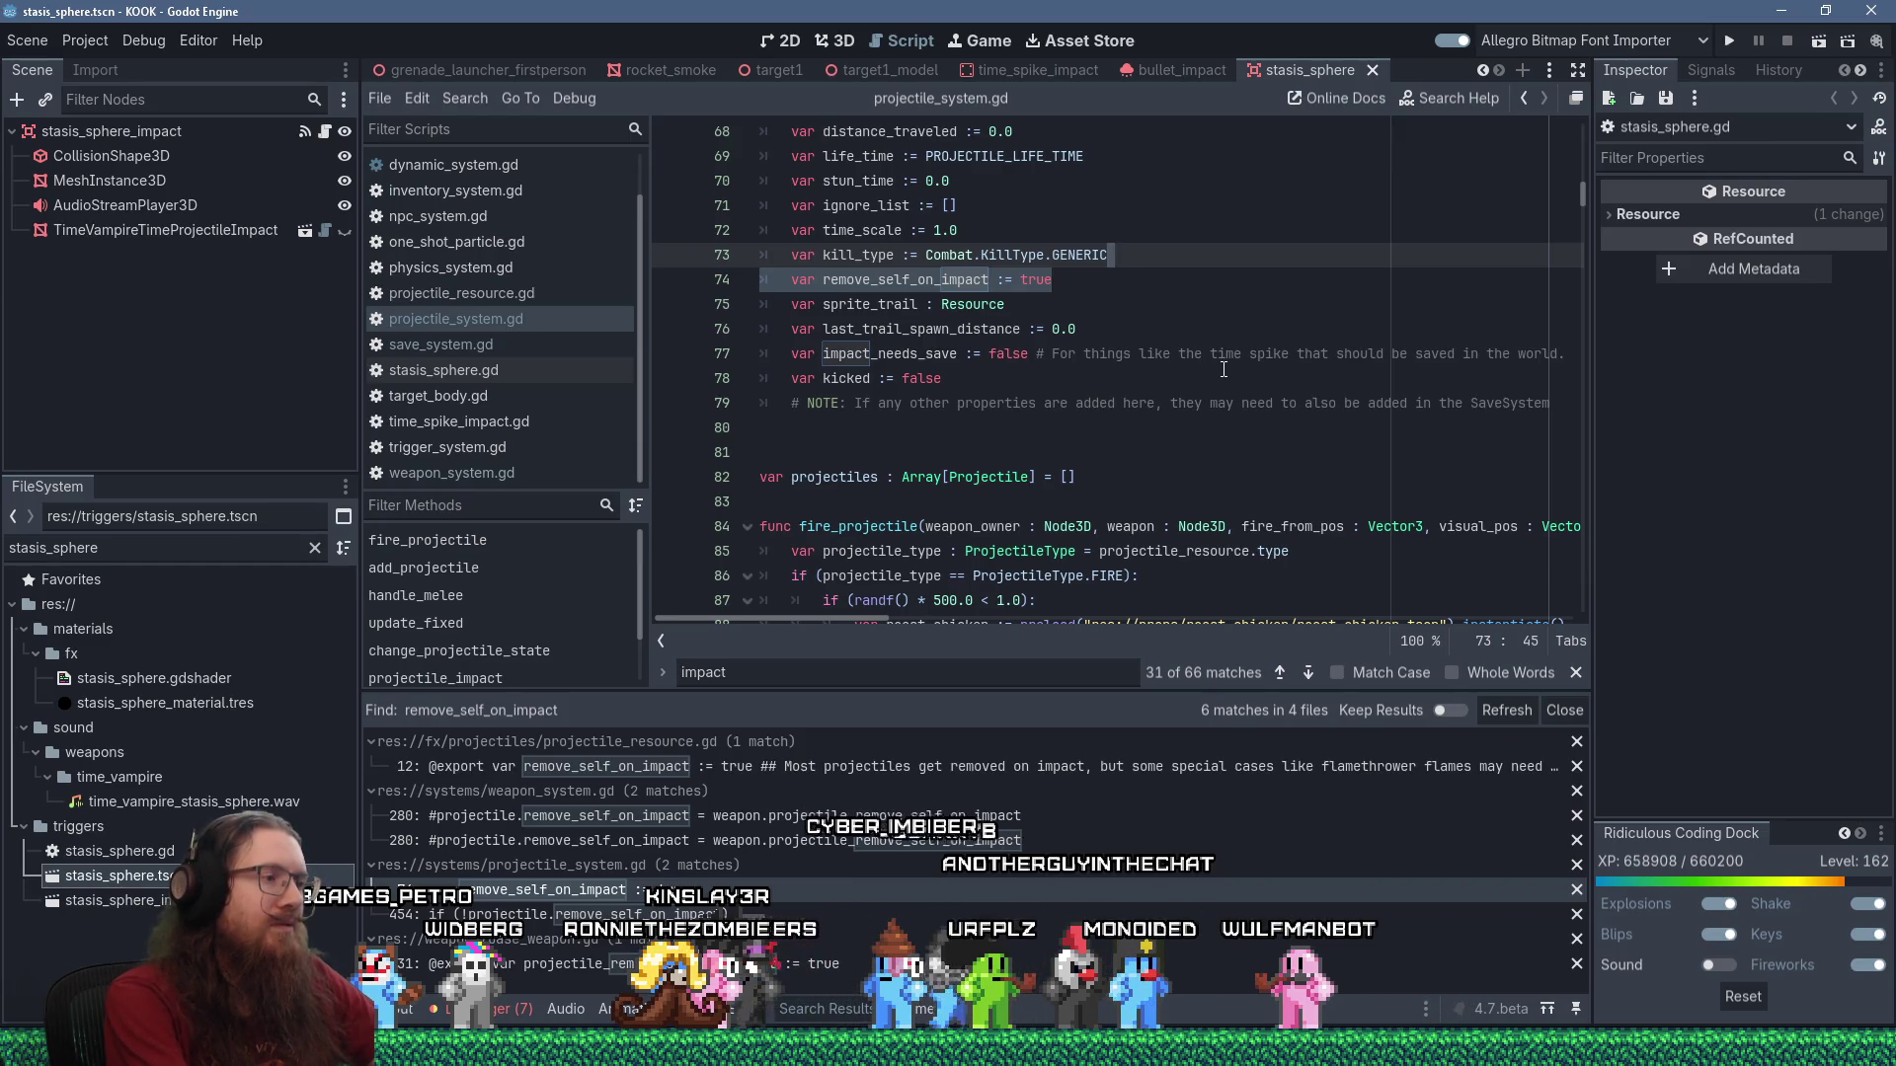
key(Delete)
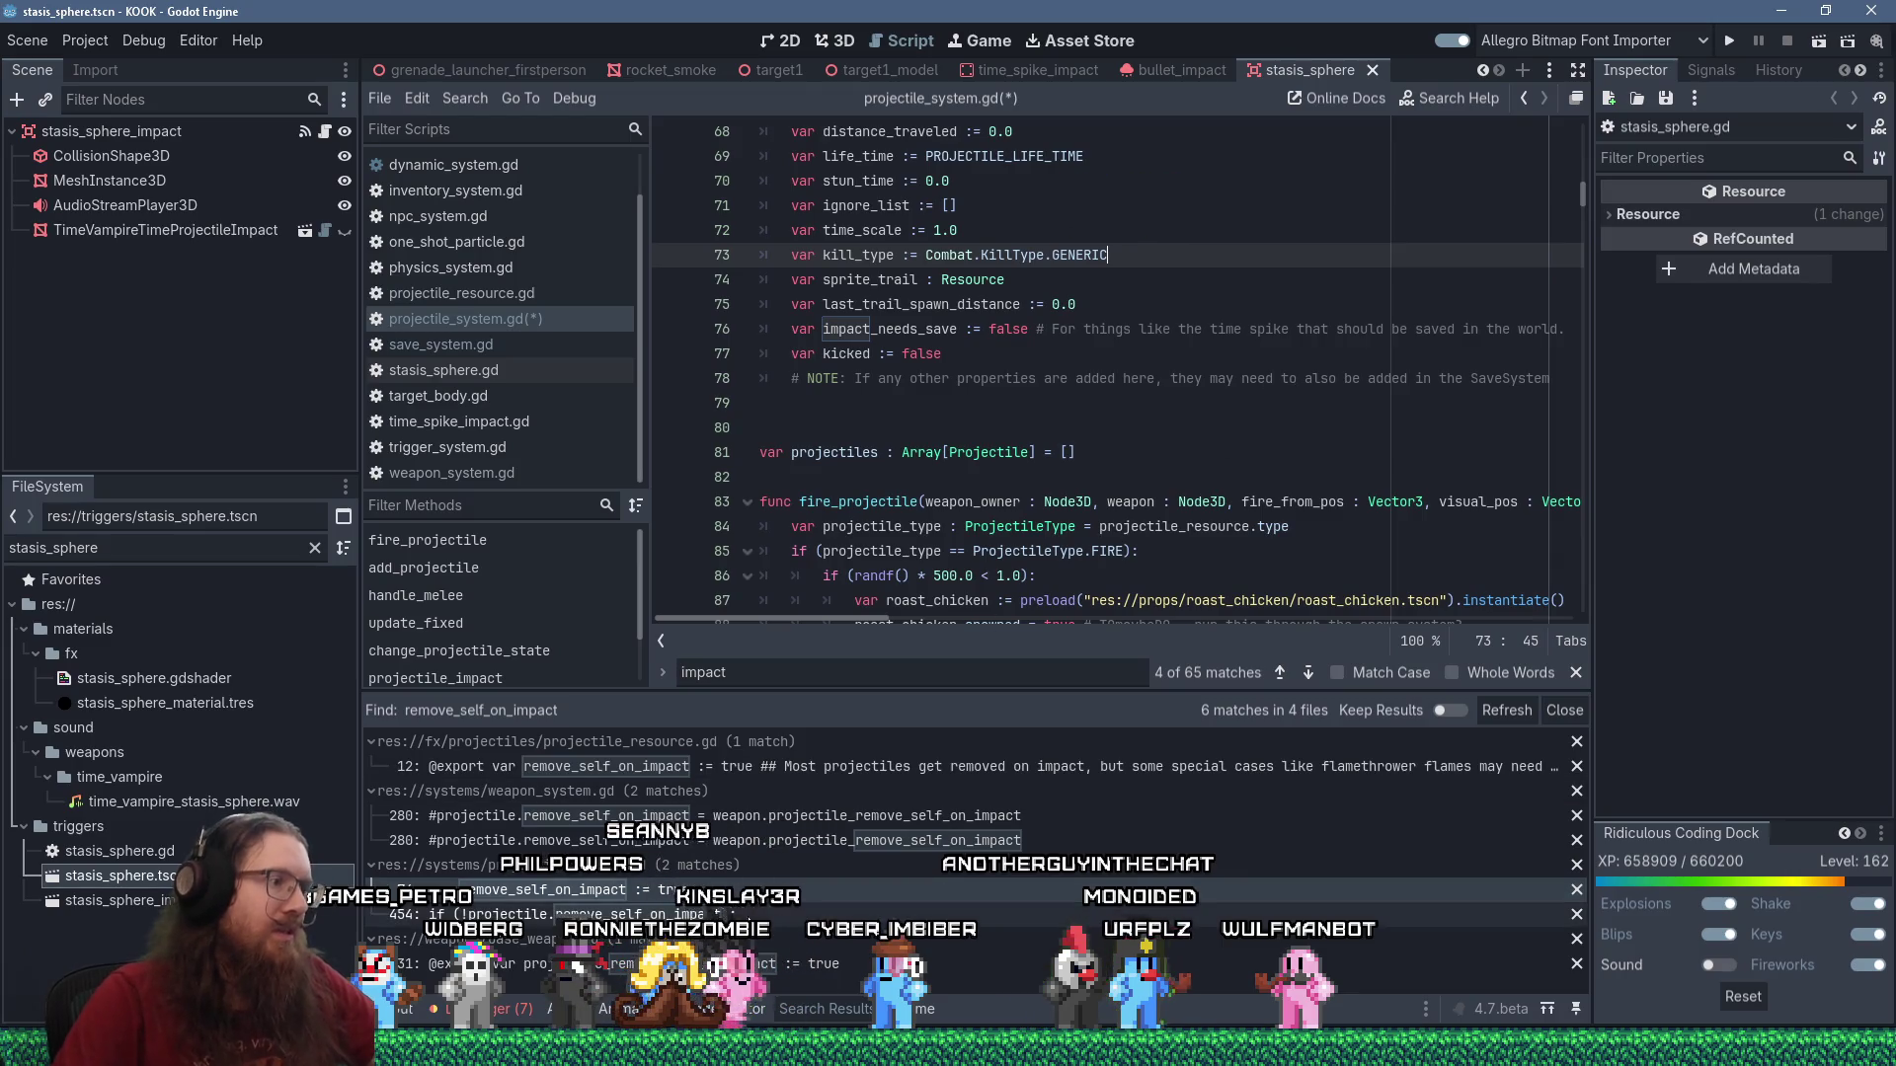
click(748, 915)
scroll(952, 573, down, 2)
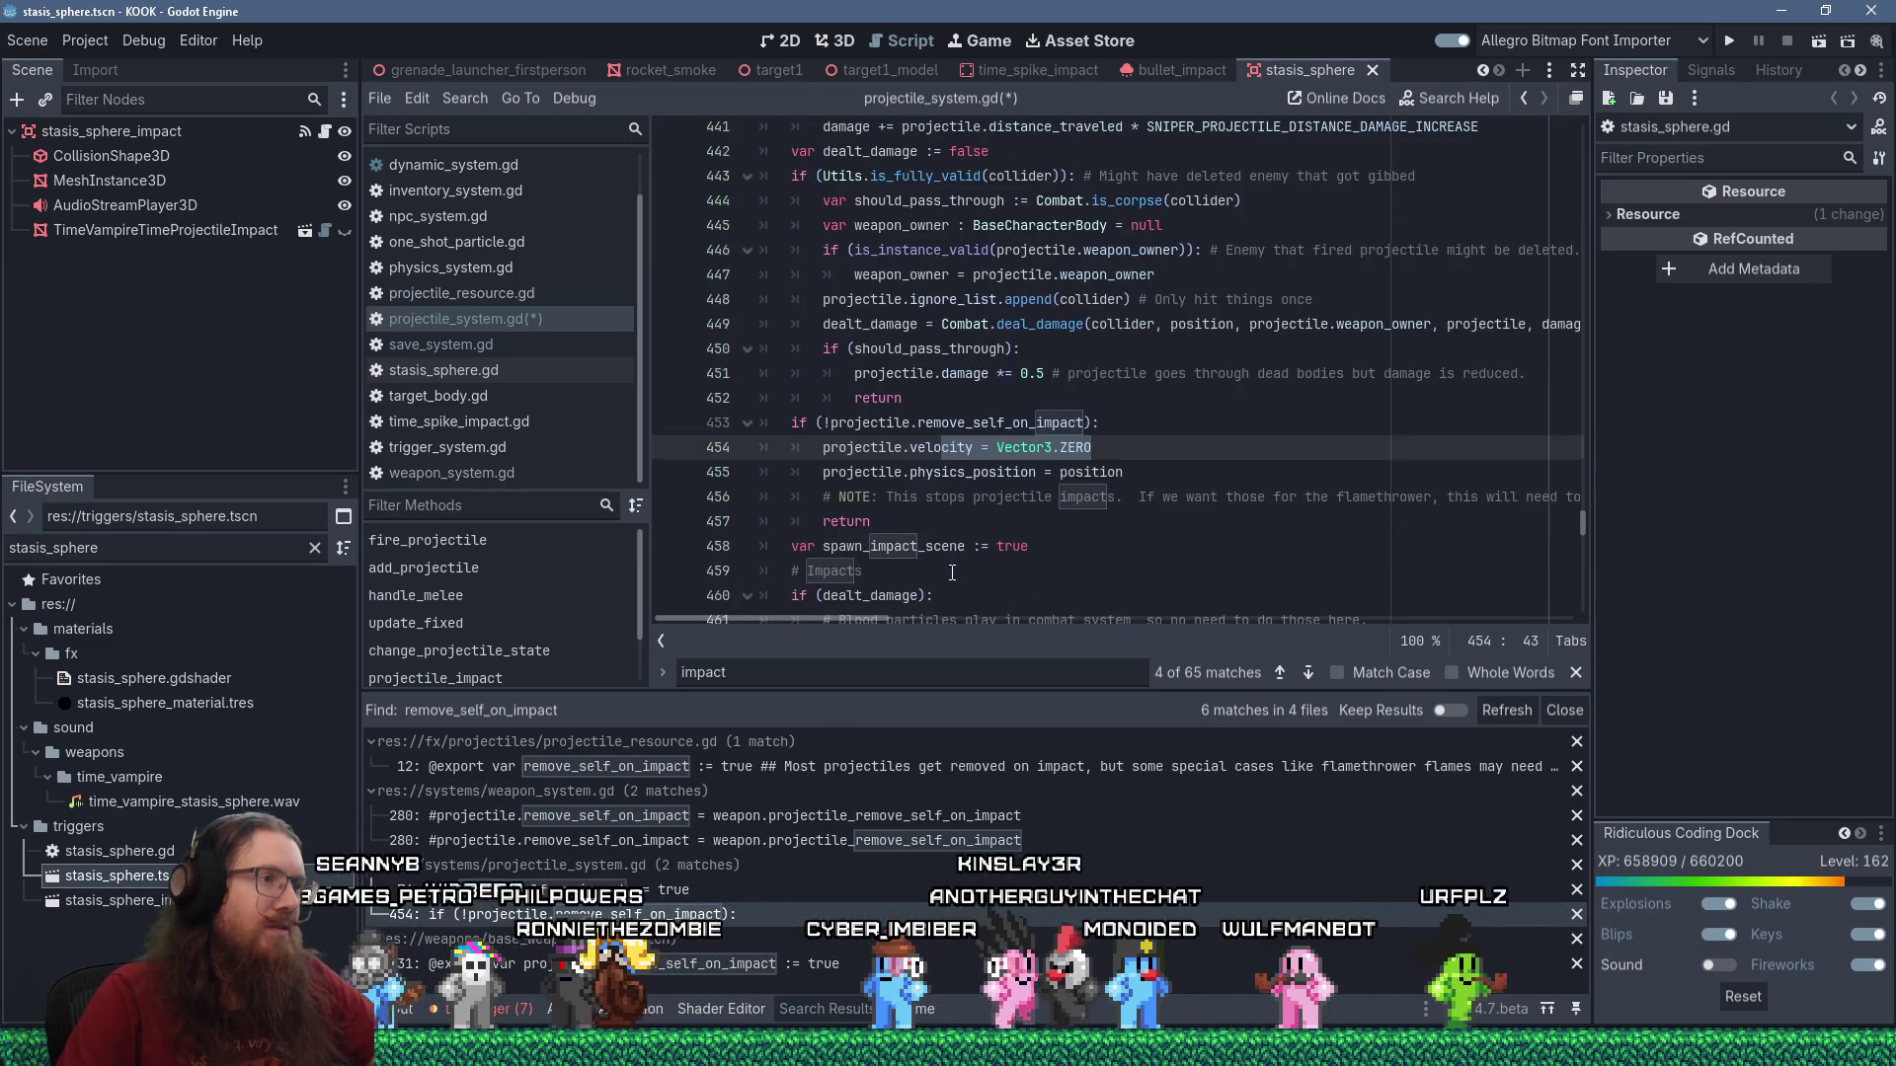
Change the line 453 check to projectile.resource.remove_self_on_impact and verify both declarations.
click(921, 424)
text(resourc)
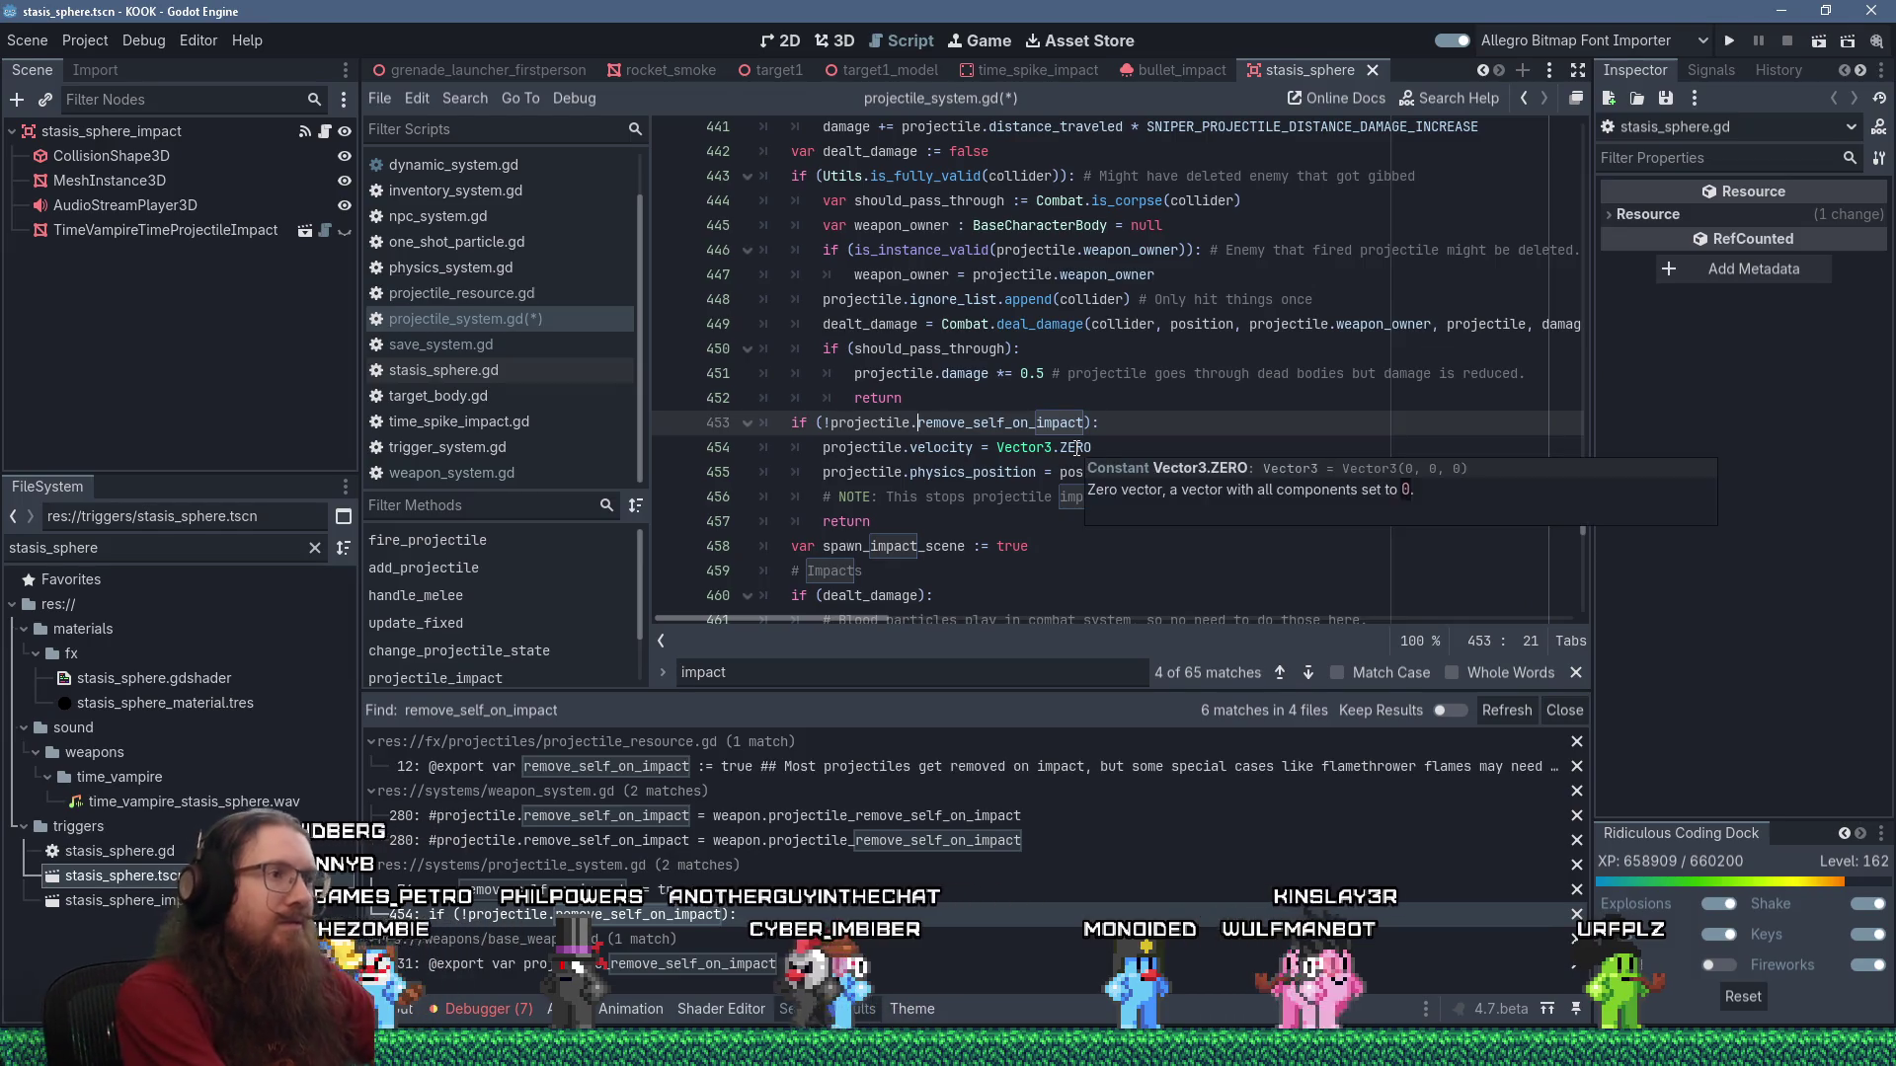
text(e.resourc)
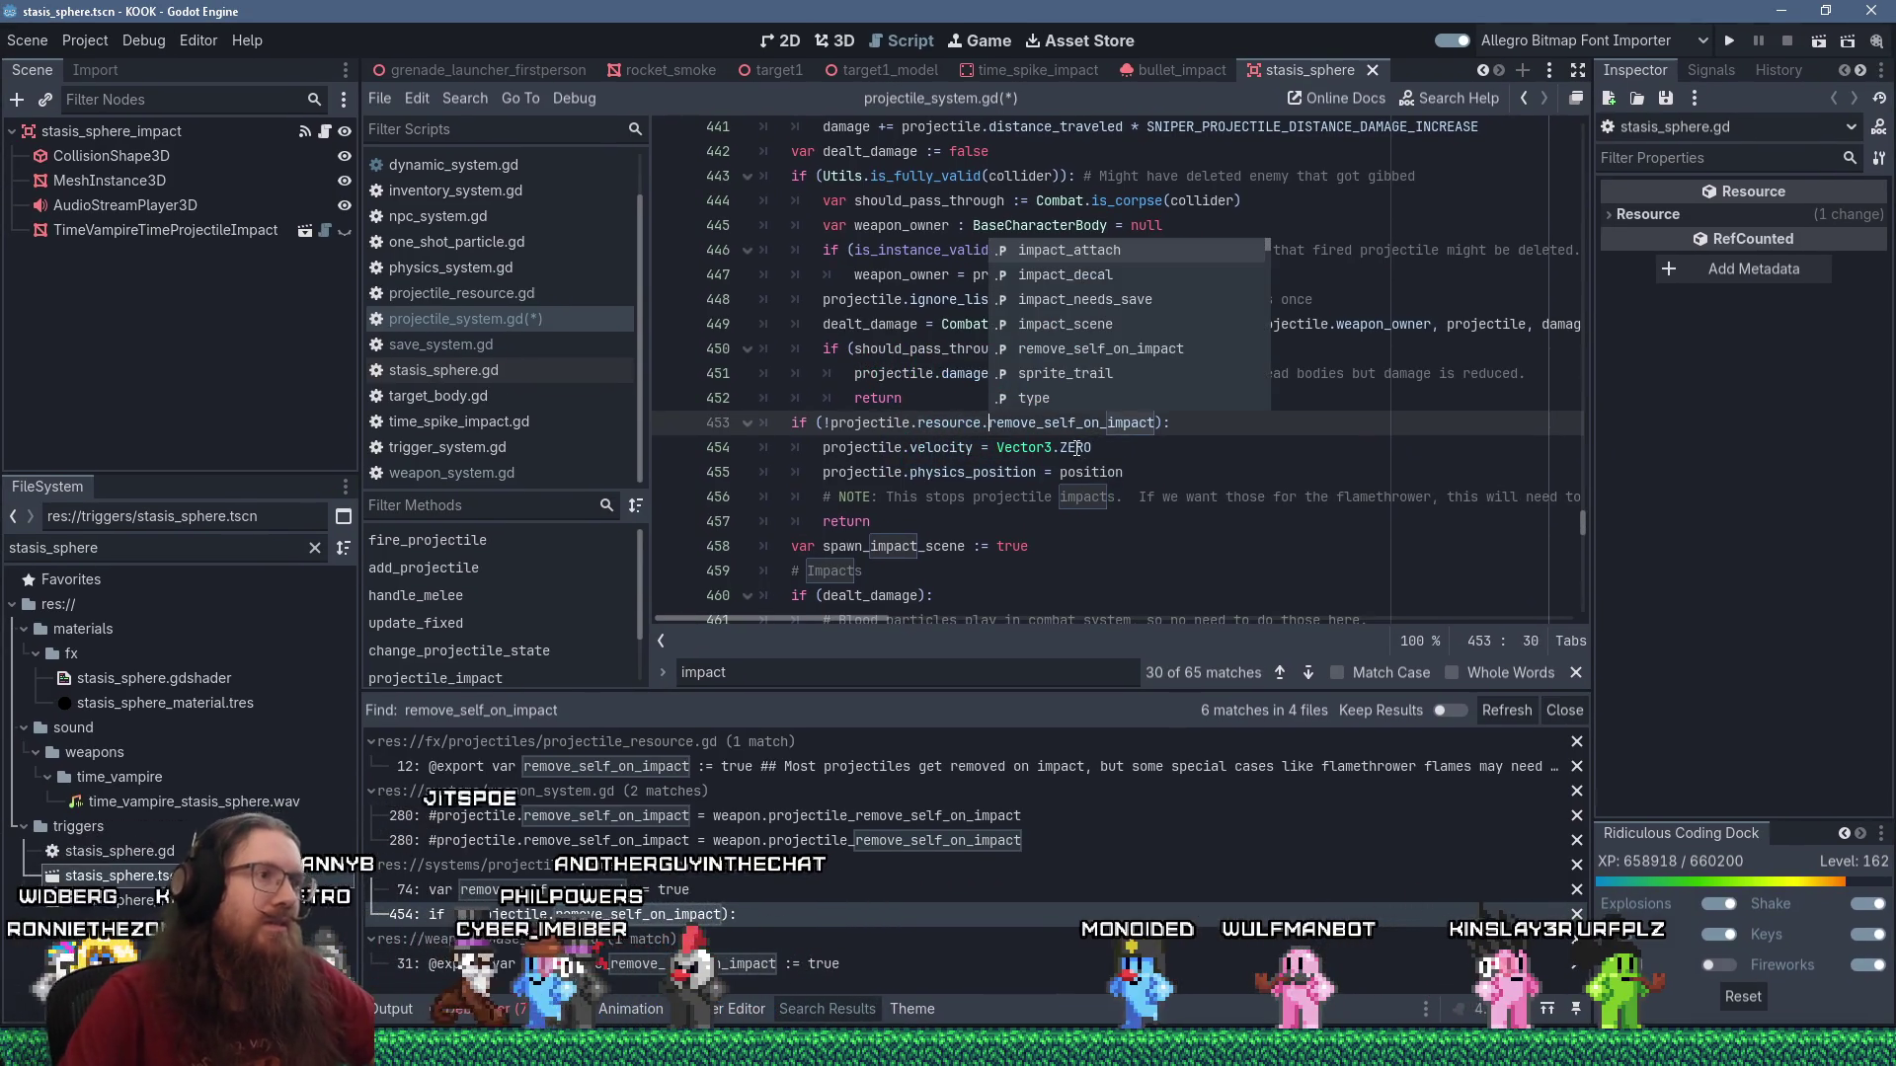
key(Escape)
ctrl+click(950, 423)
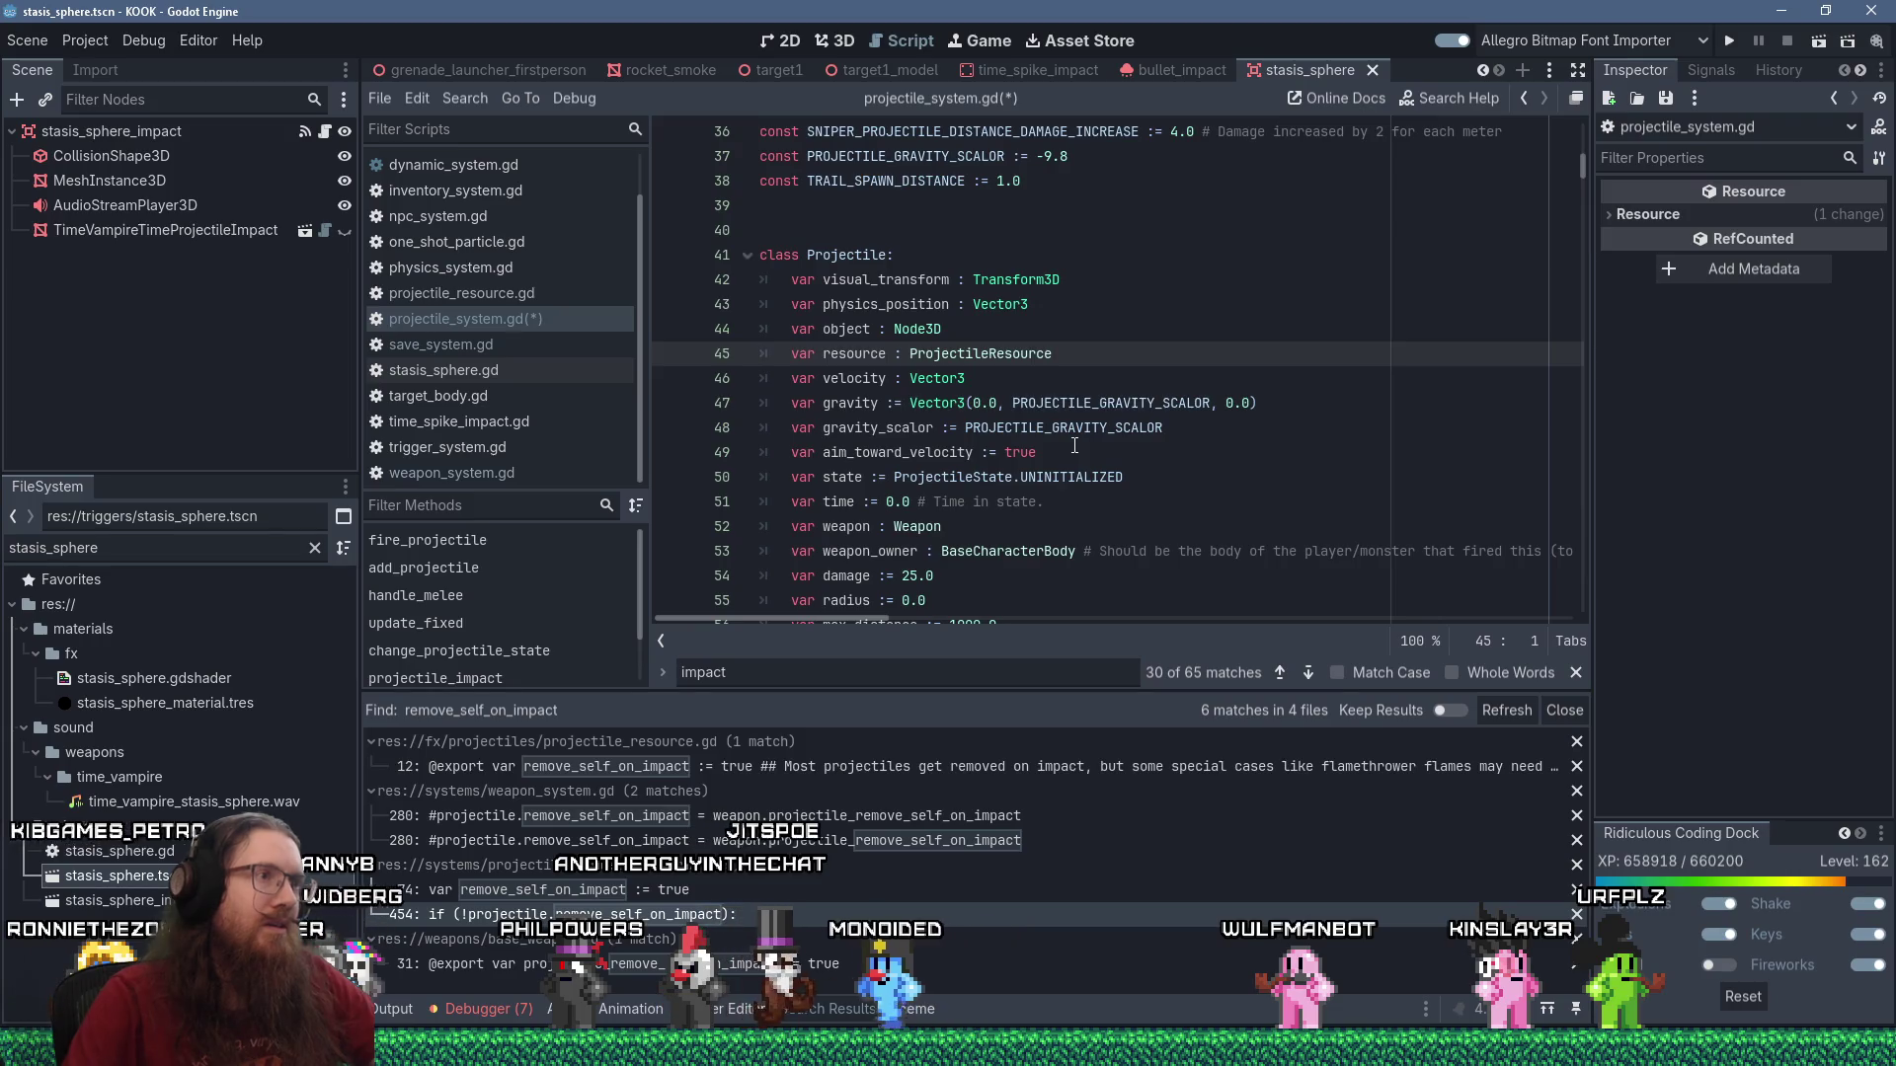
key(alt+Left)
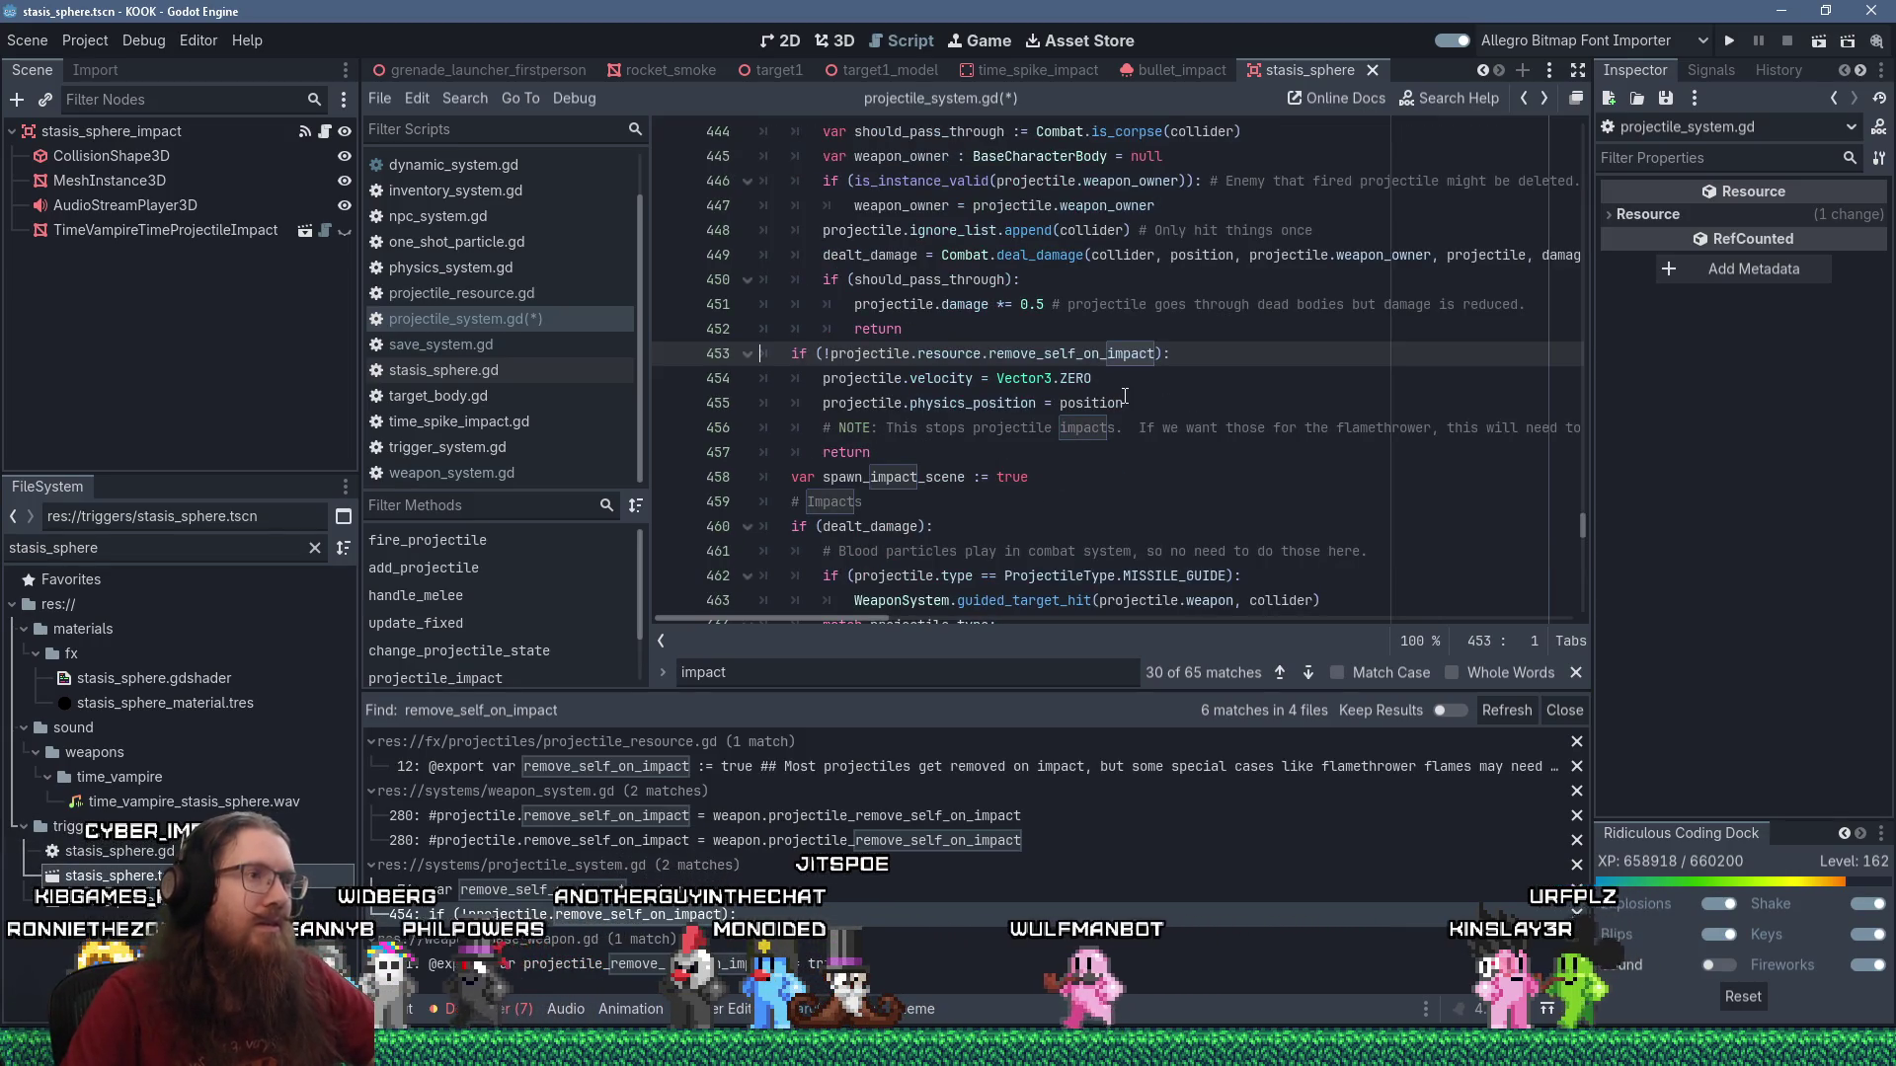
ctrl+click(1086, 354)
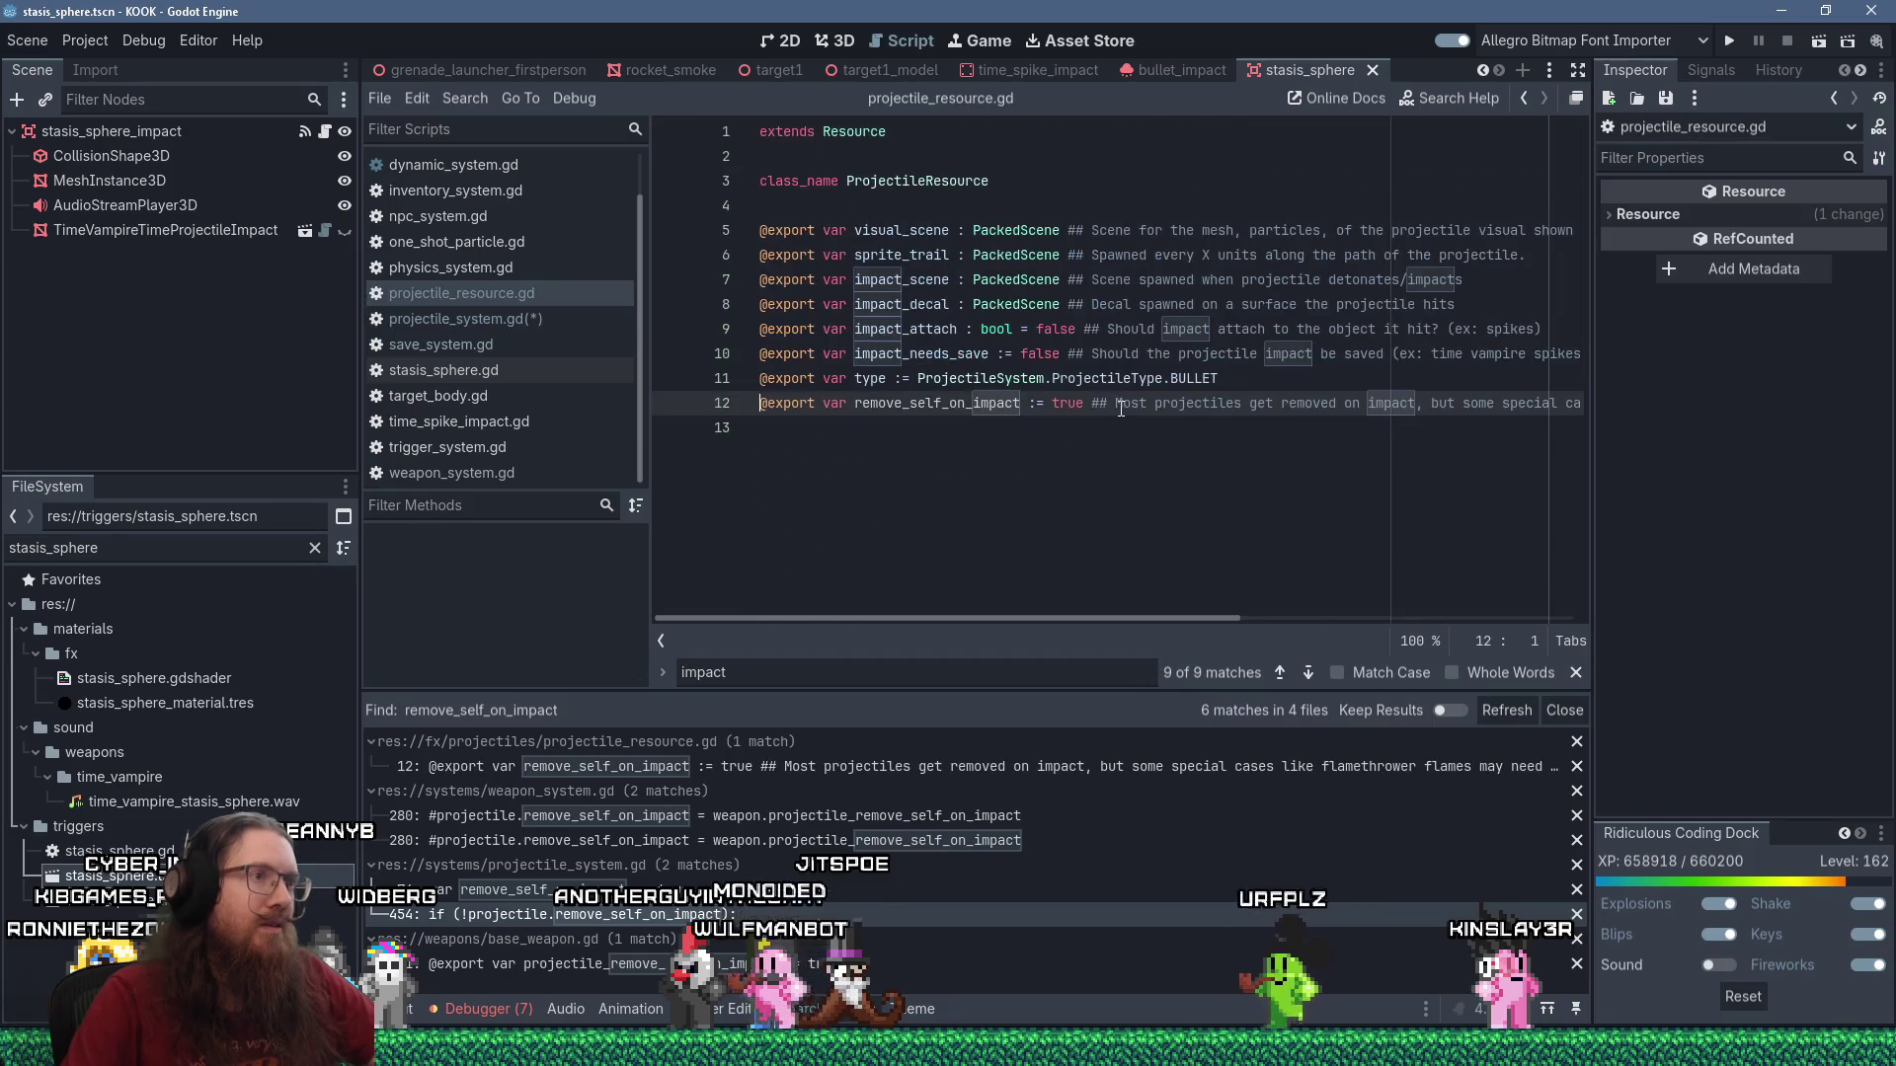
key(alt+Left)
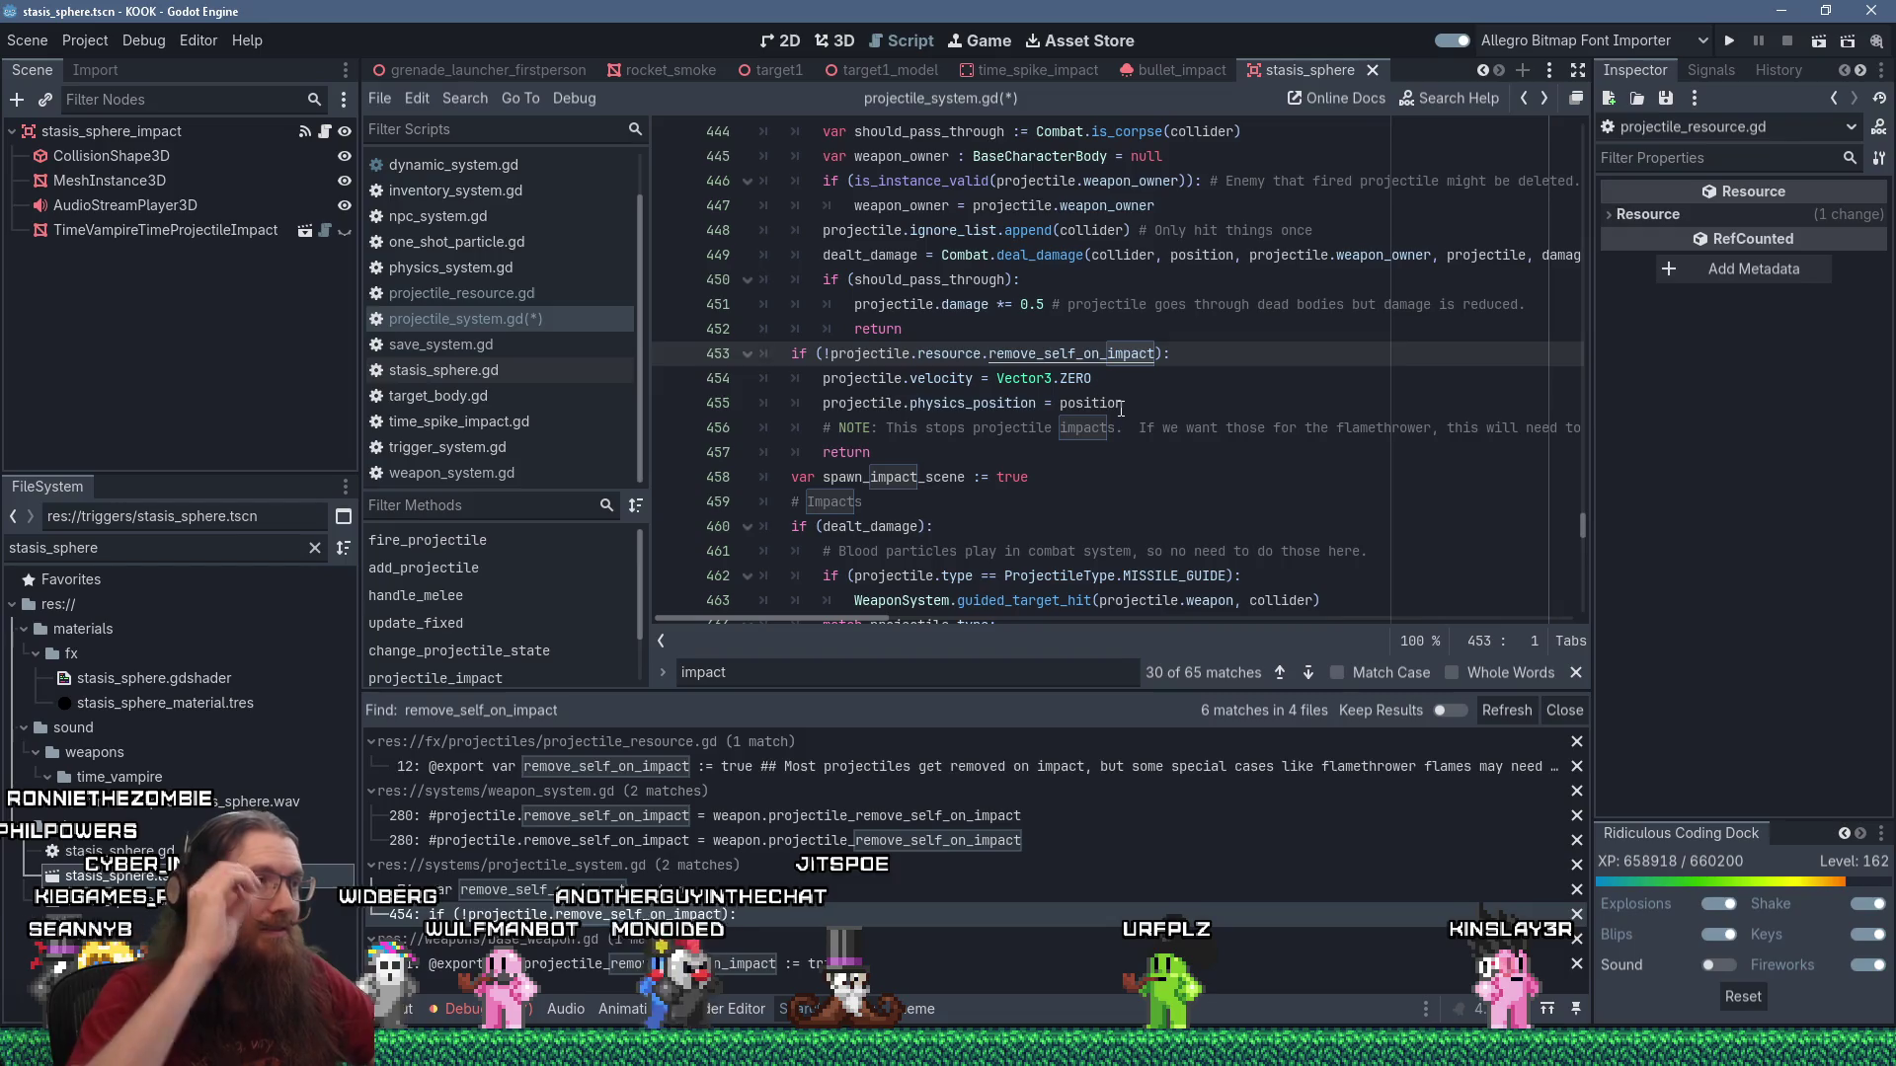
scroll(1121, 407, up, 6)
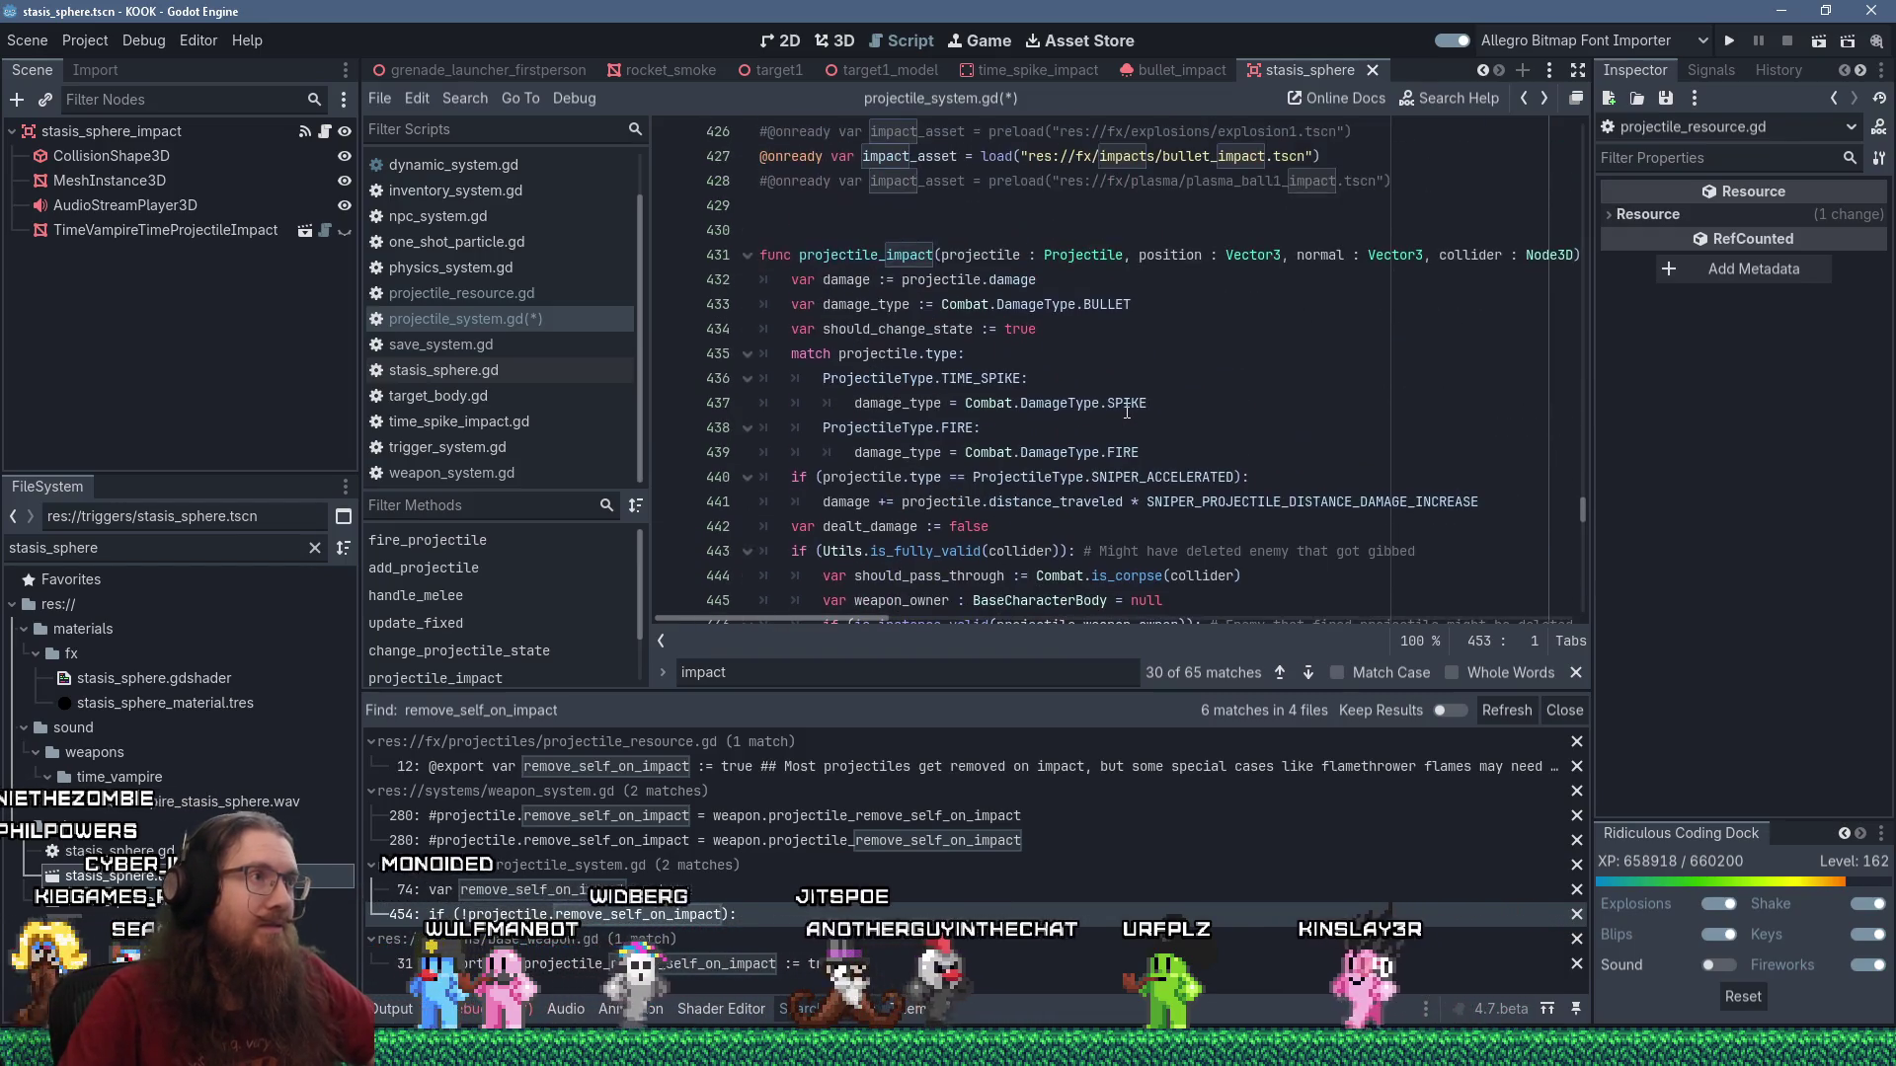
scroll(1127, 411, down, 7)
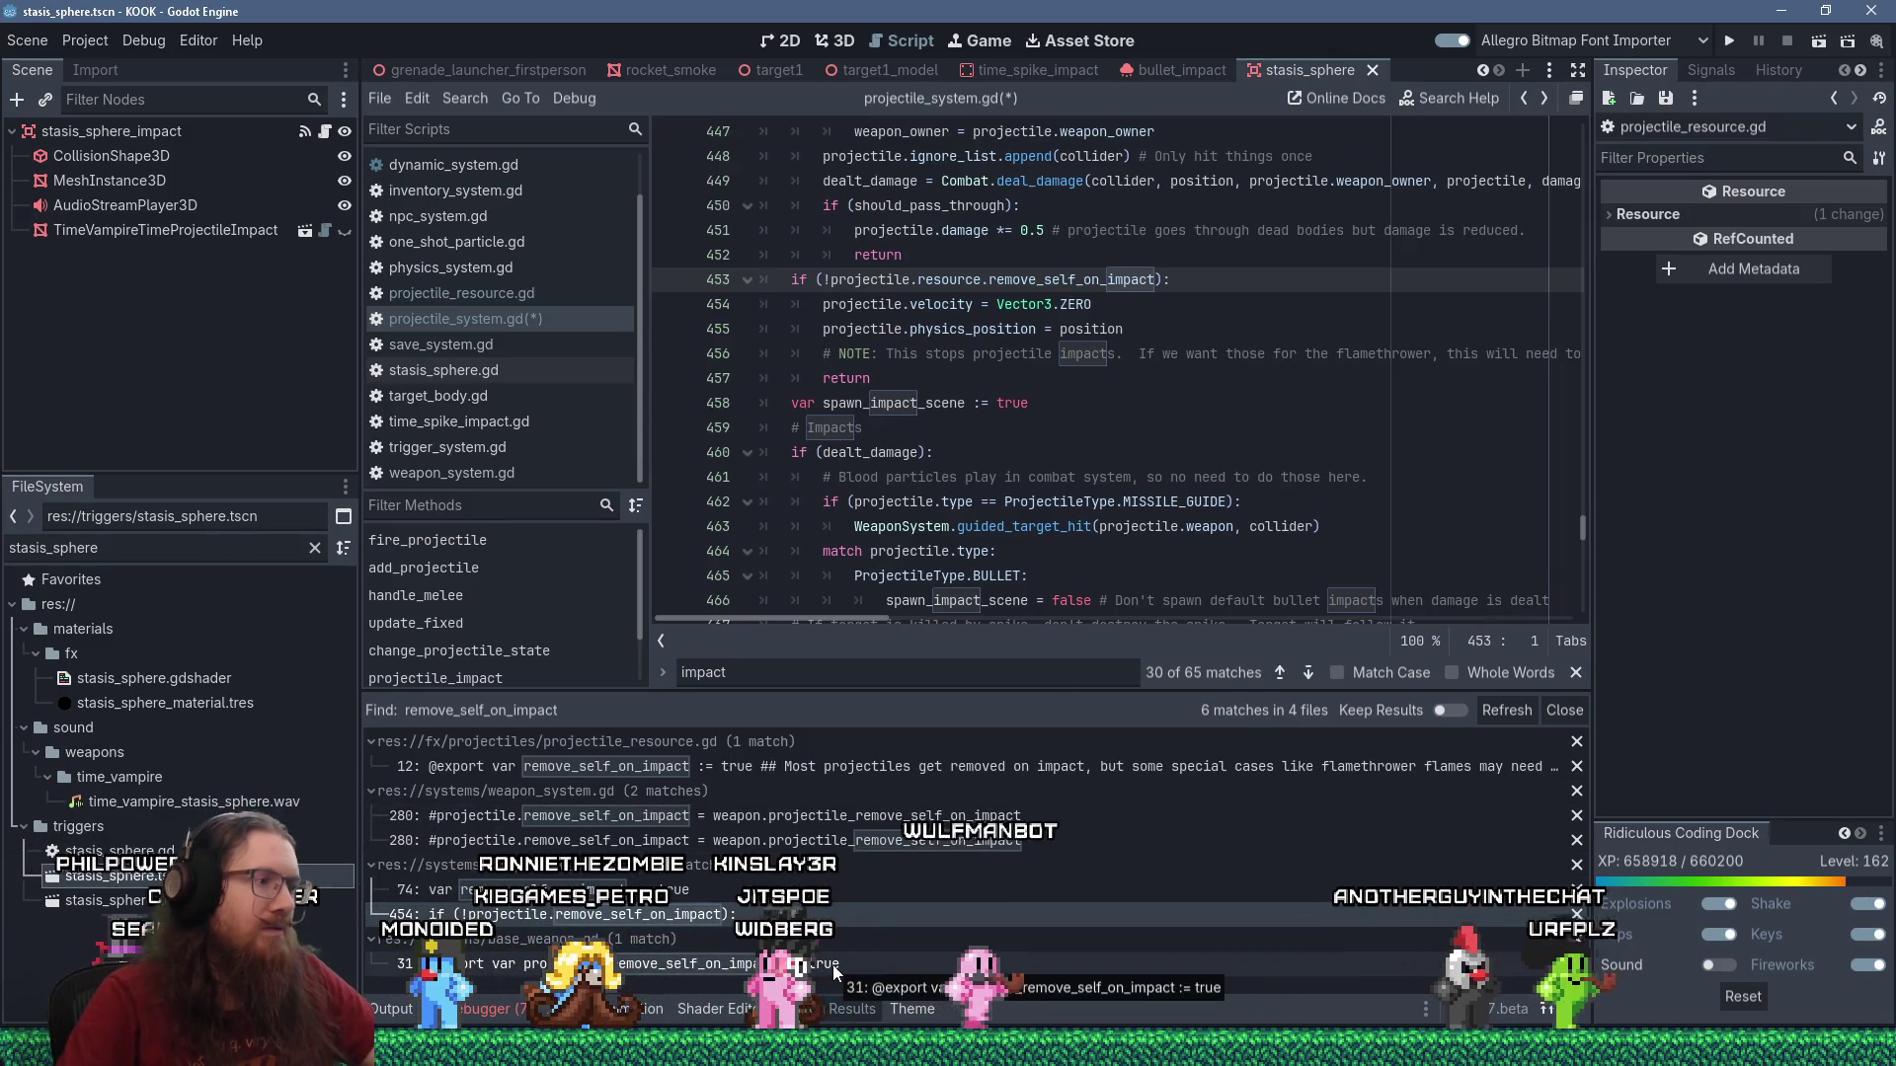
click(832, 964)
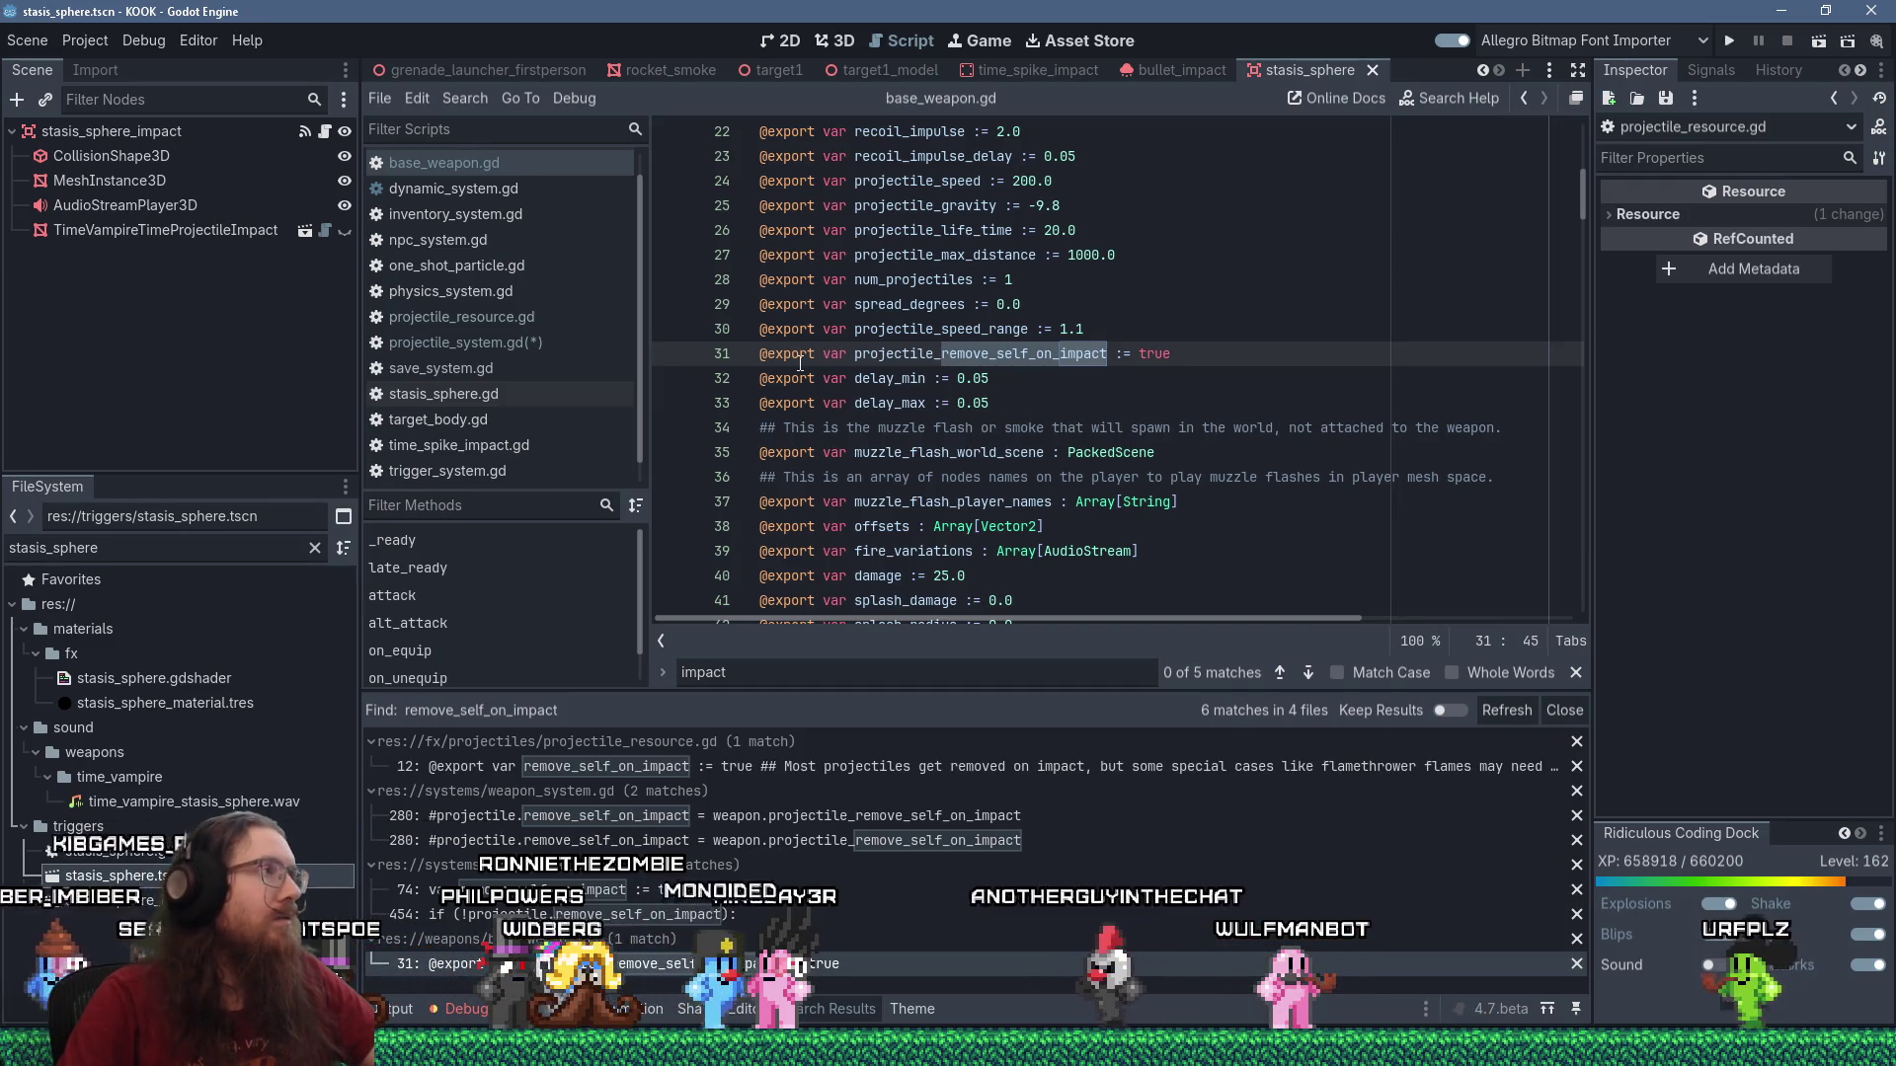
Filter the FileSystem for 'flamethrower f' and open flamethrower_impact.tscn, selecting its root node.
double_click(183, 549)
text(f)
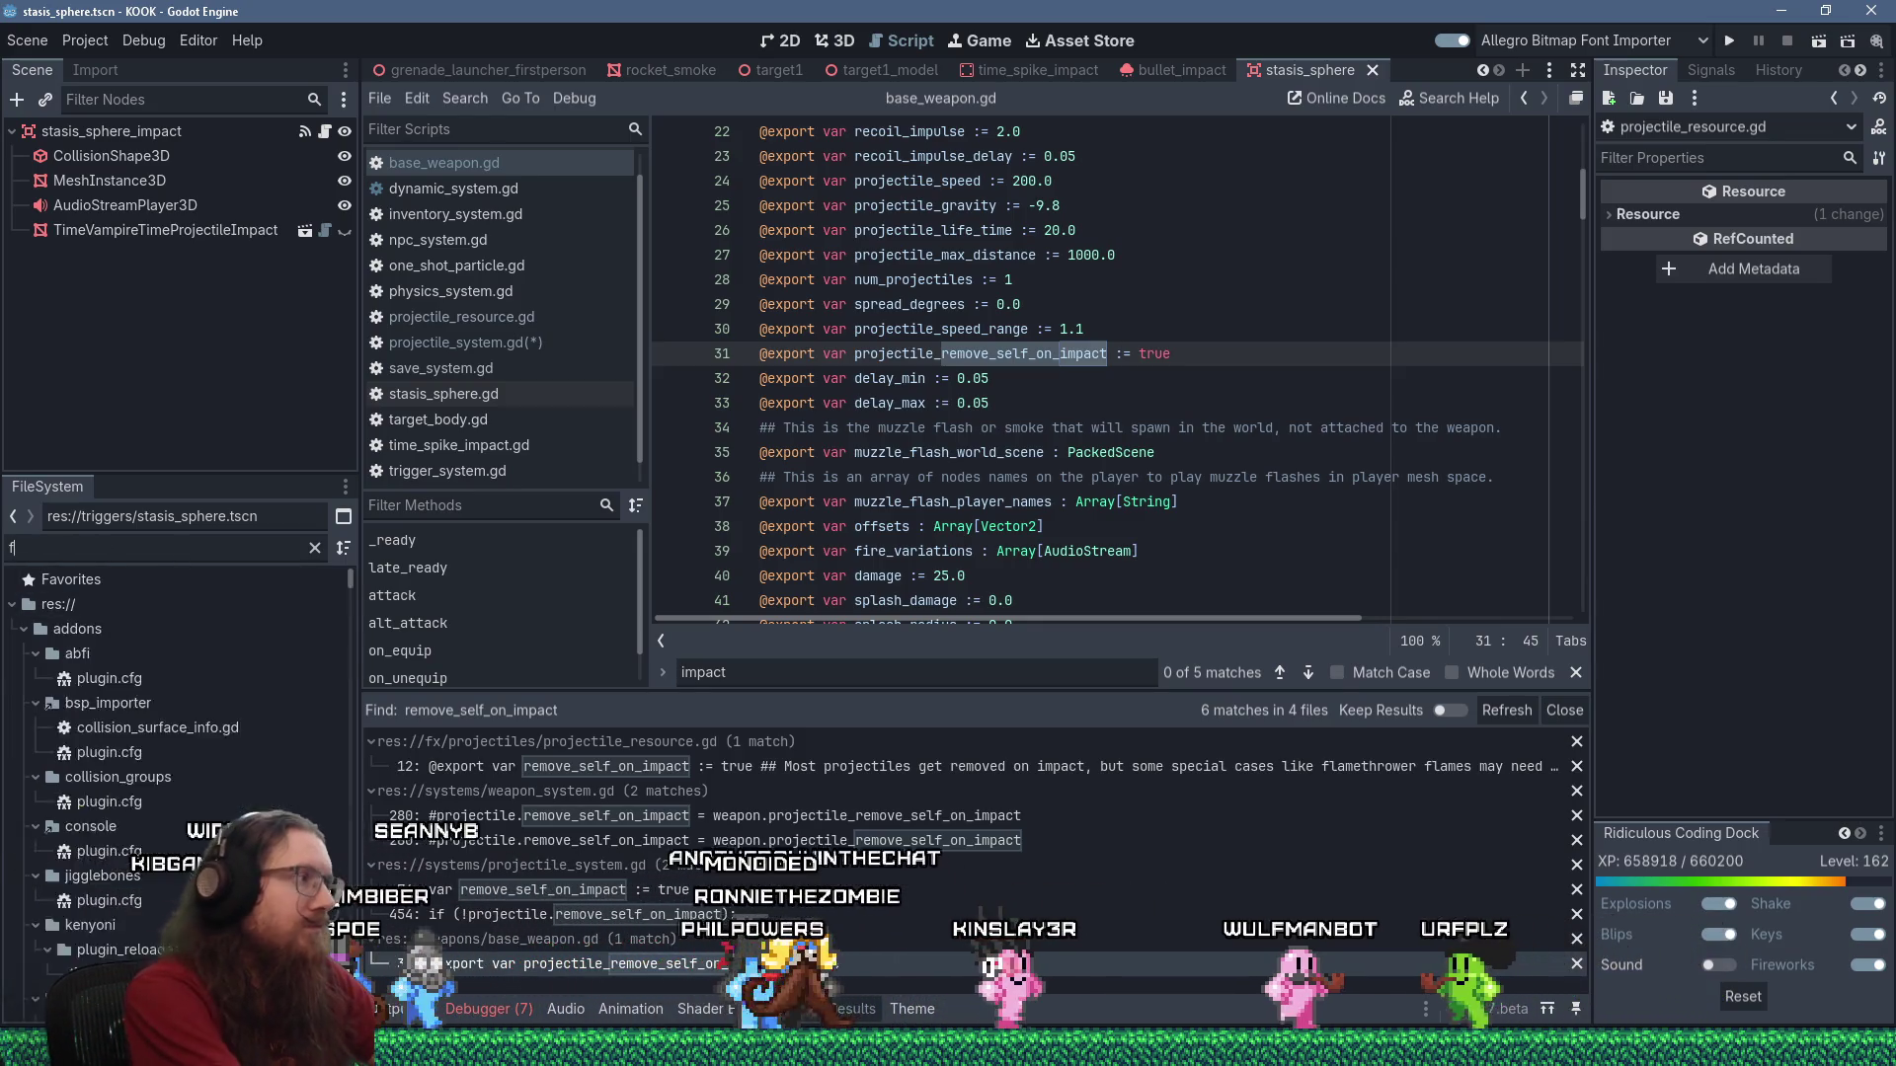
text(lamethrower f)
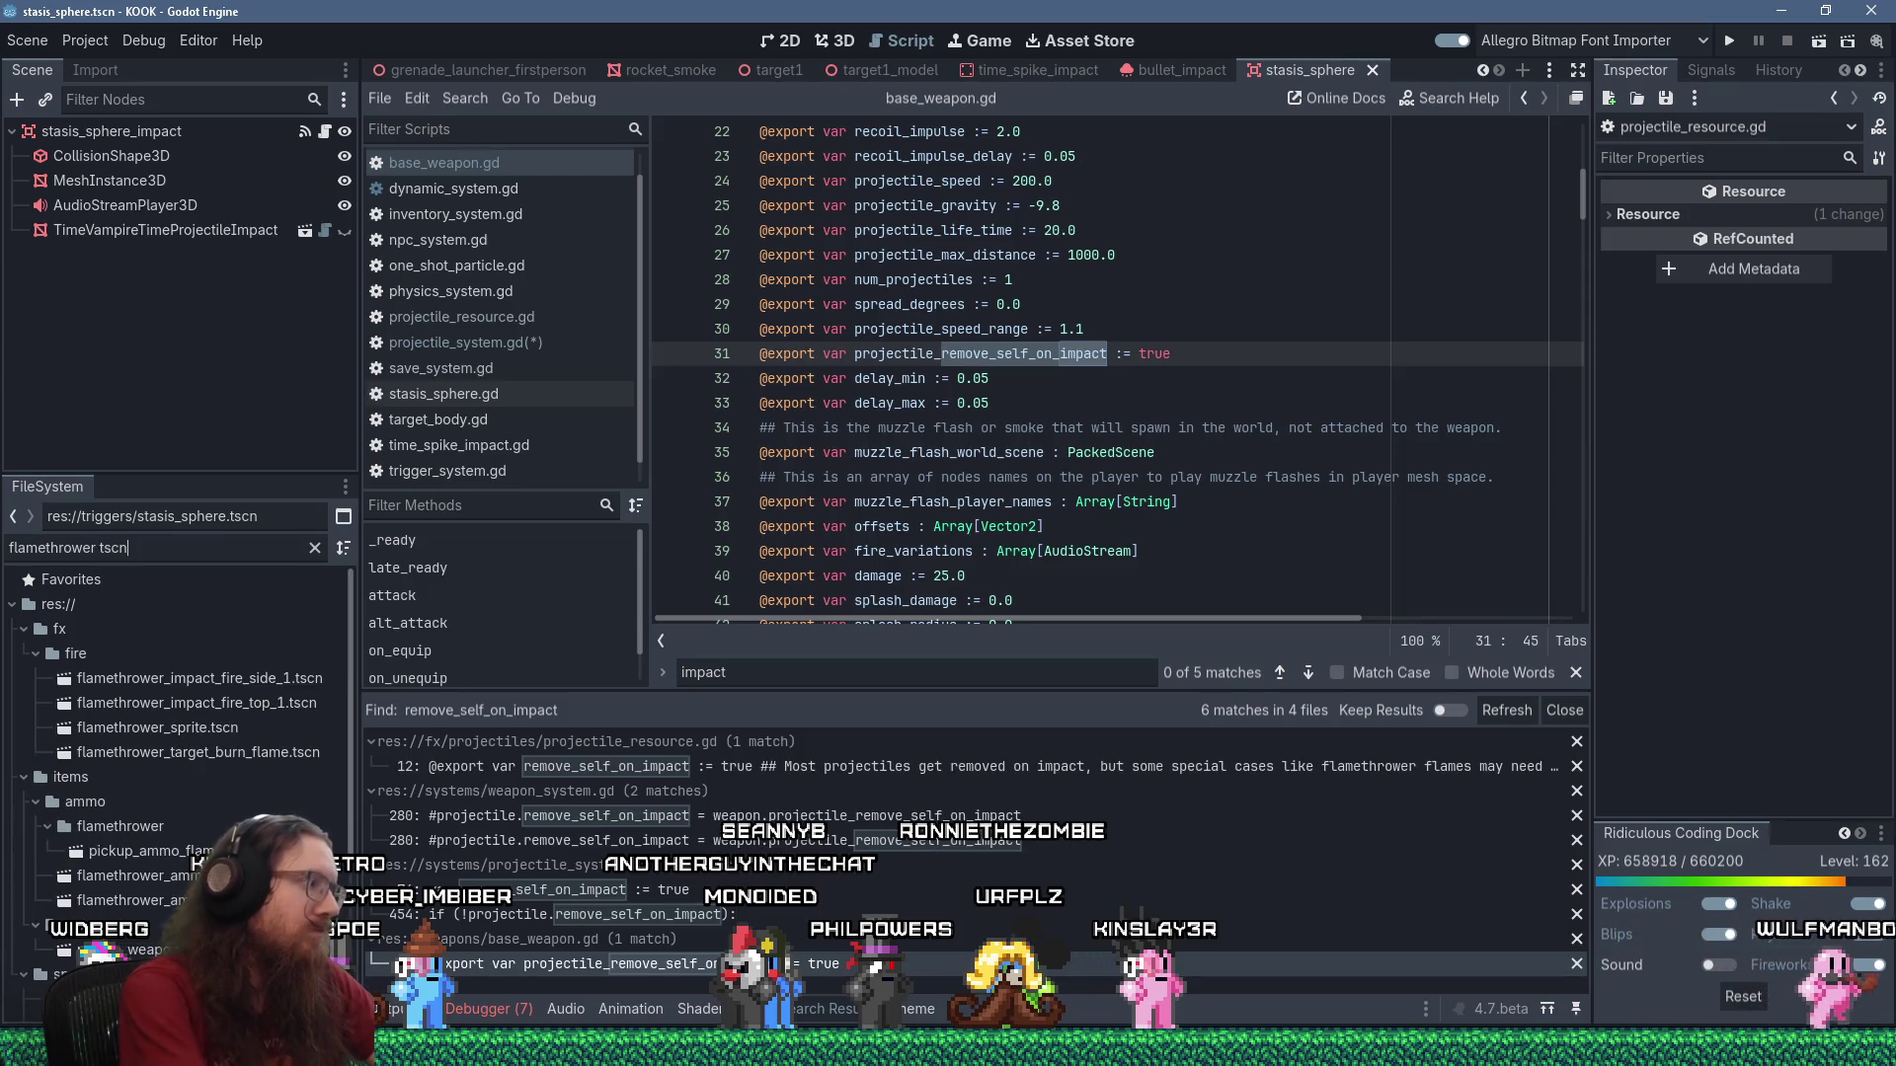
scroll(153, 857, down, 5)
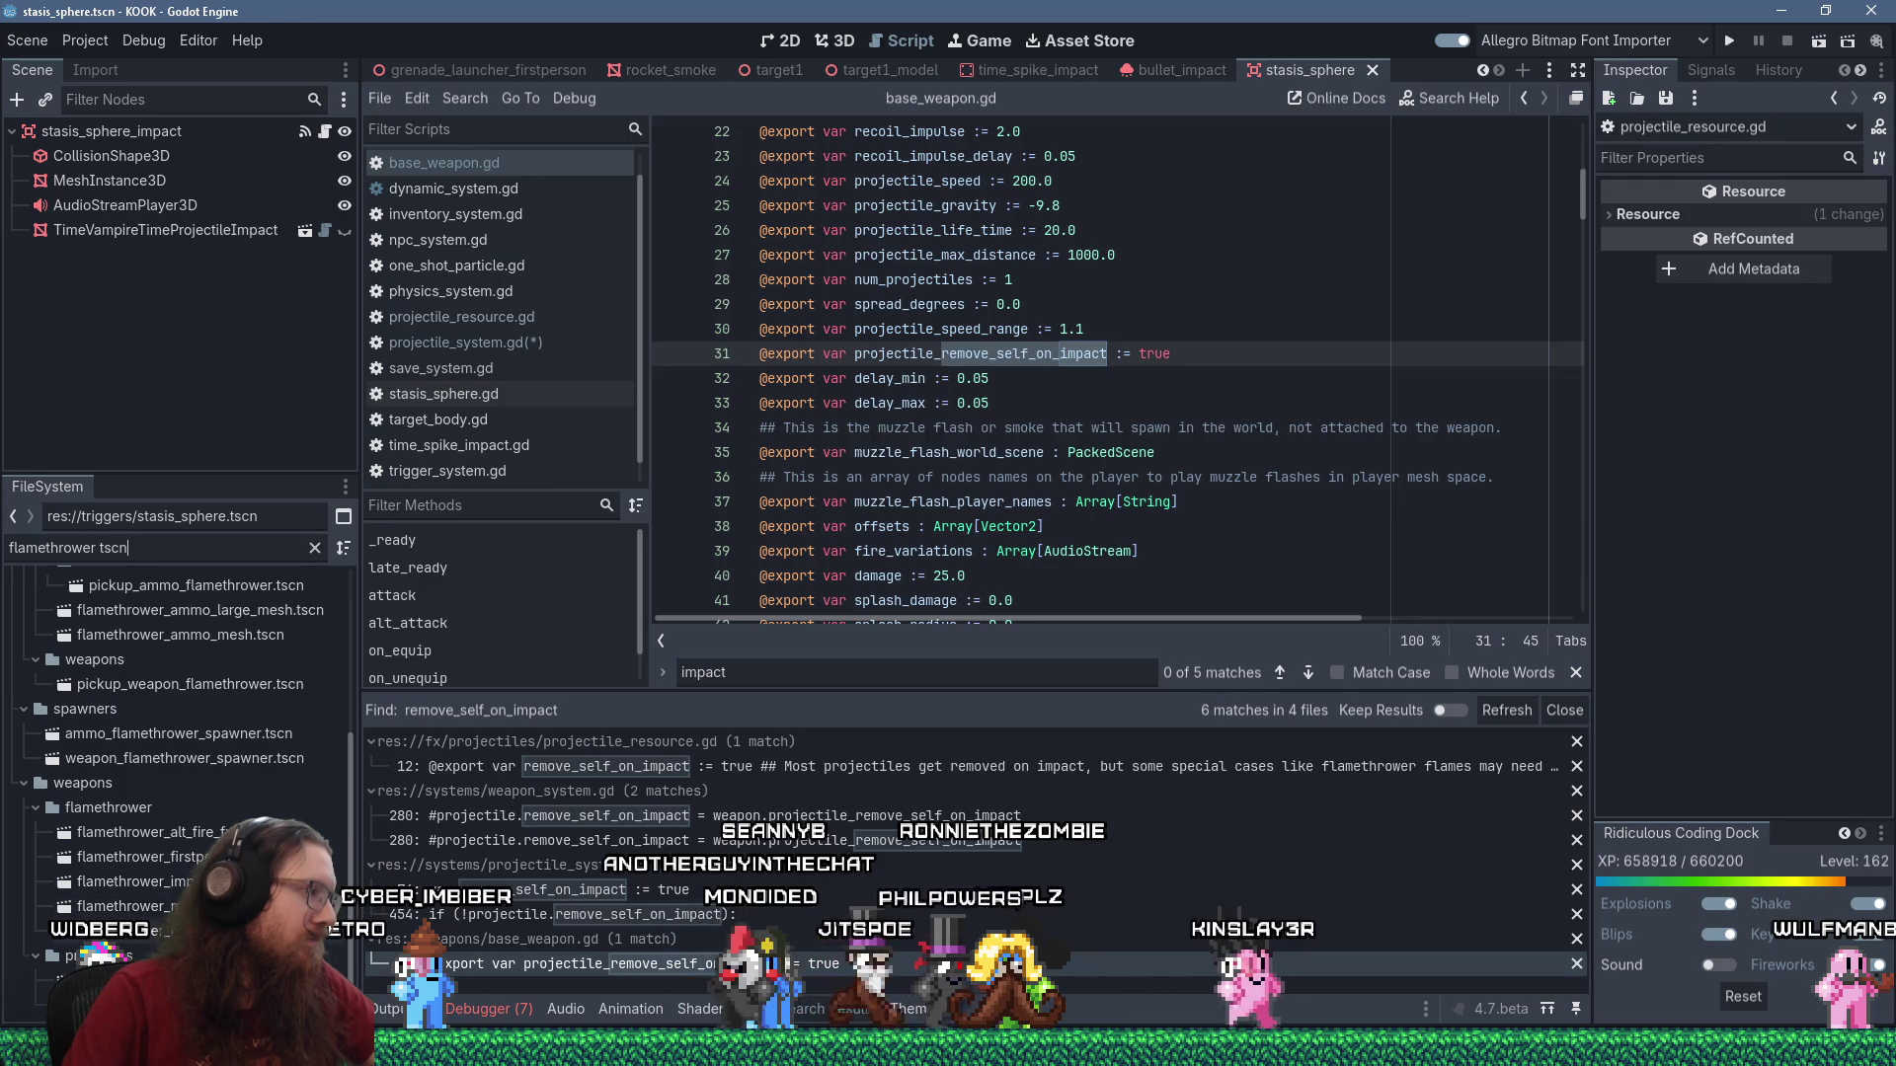
double_click(128, 882)
click(145, 133)
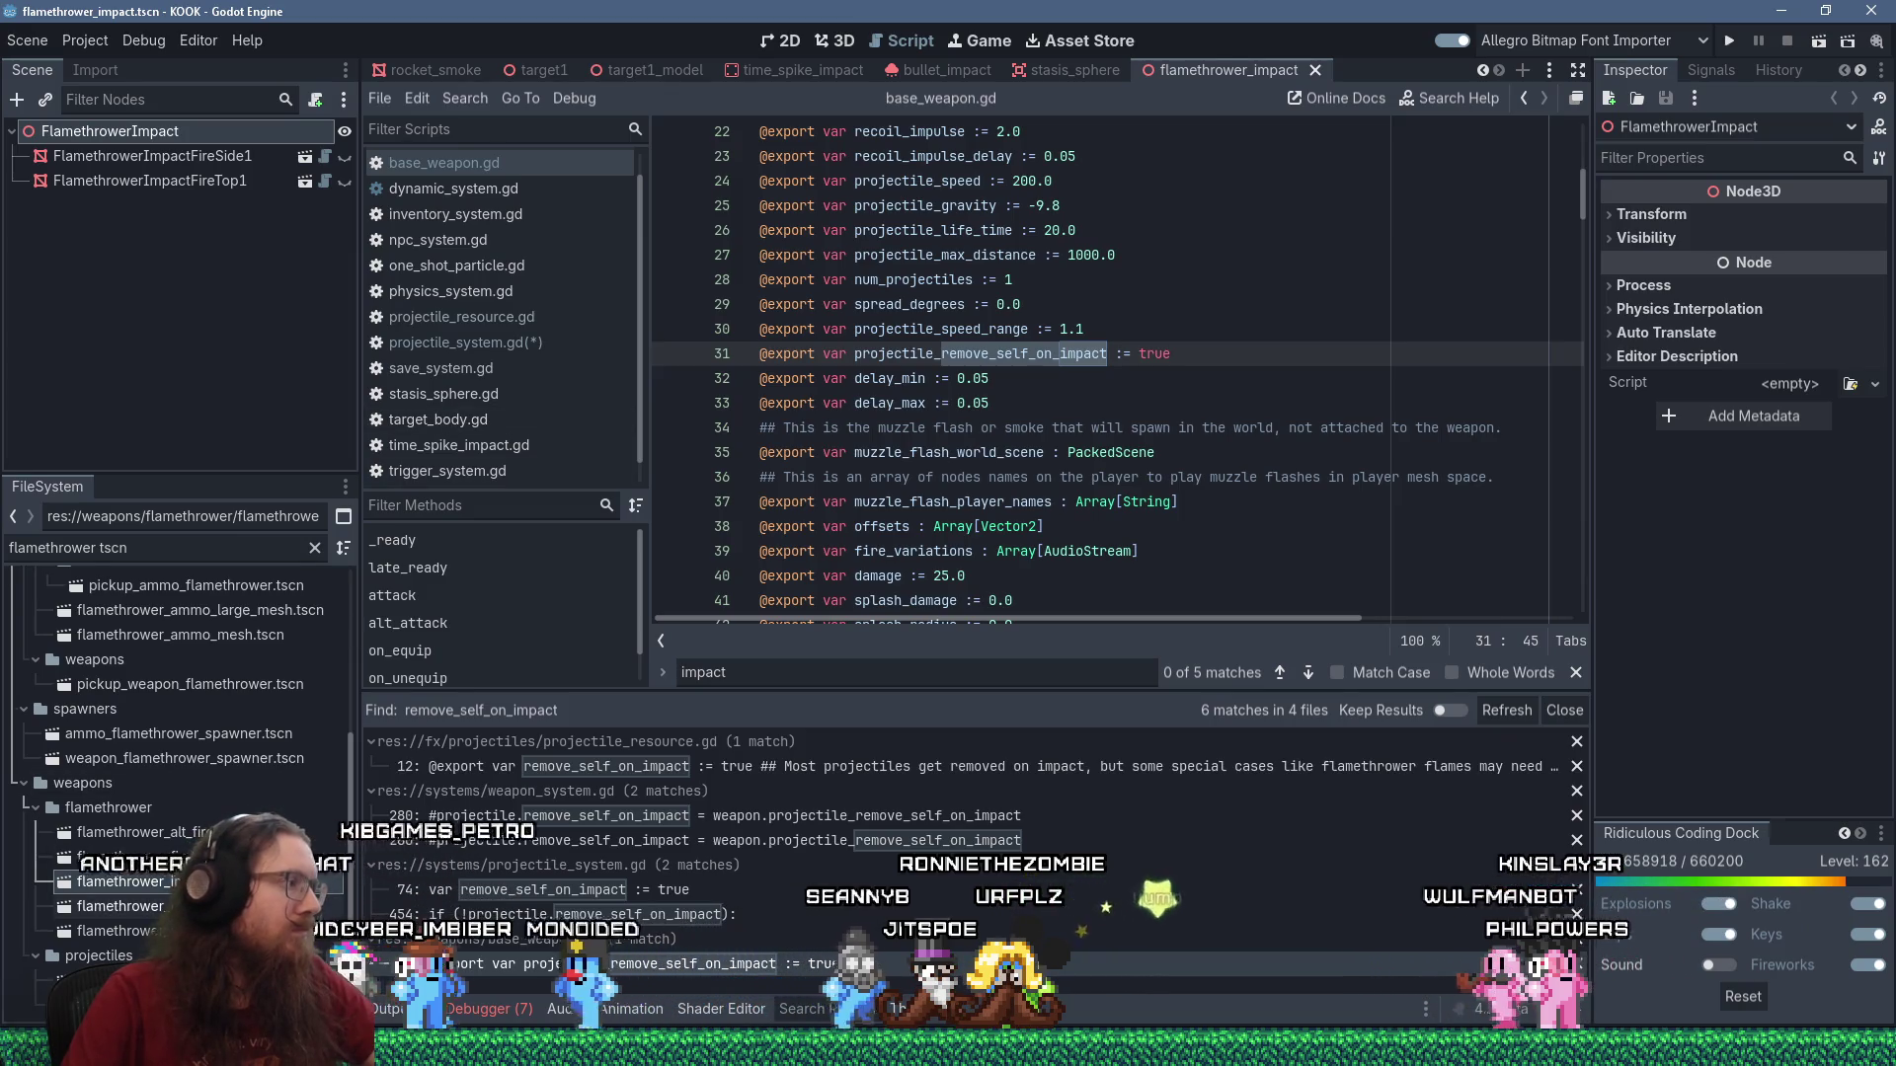
Open flamethrower_projectile.tscn, widen the Inspector, and select flamethrower_projectile_resource.tres.
double_click(119, 981)
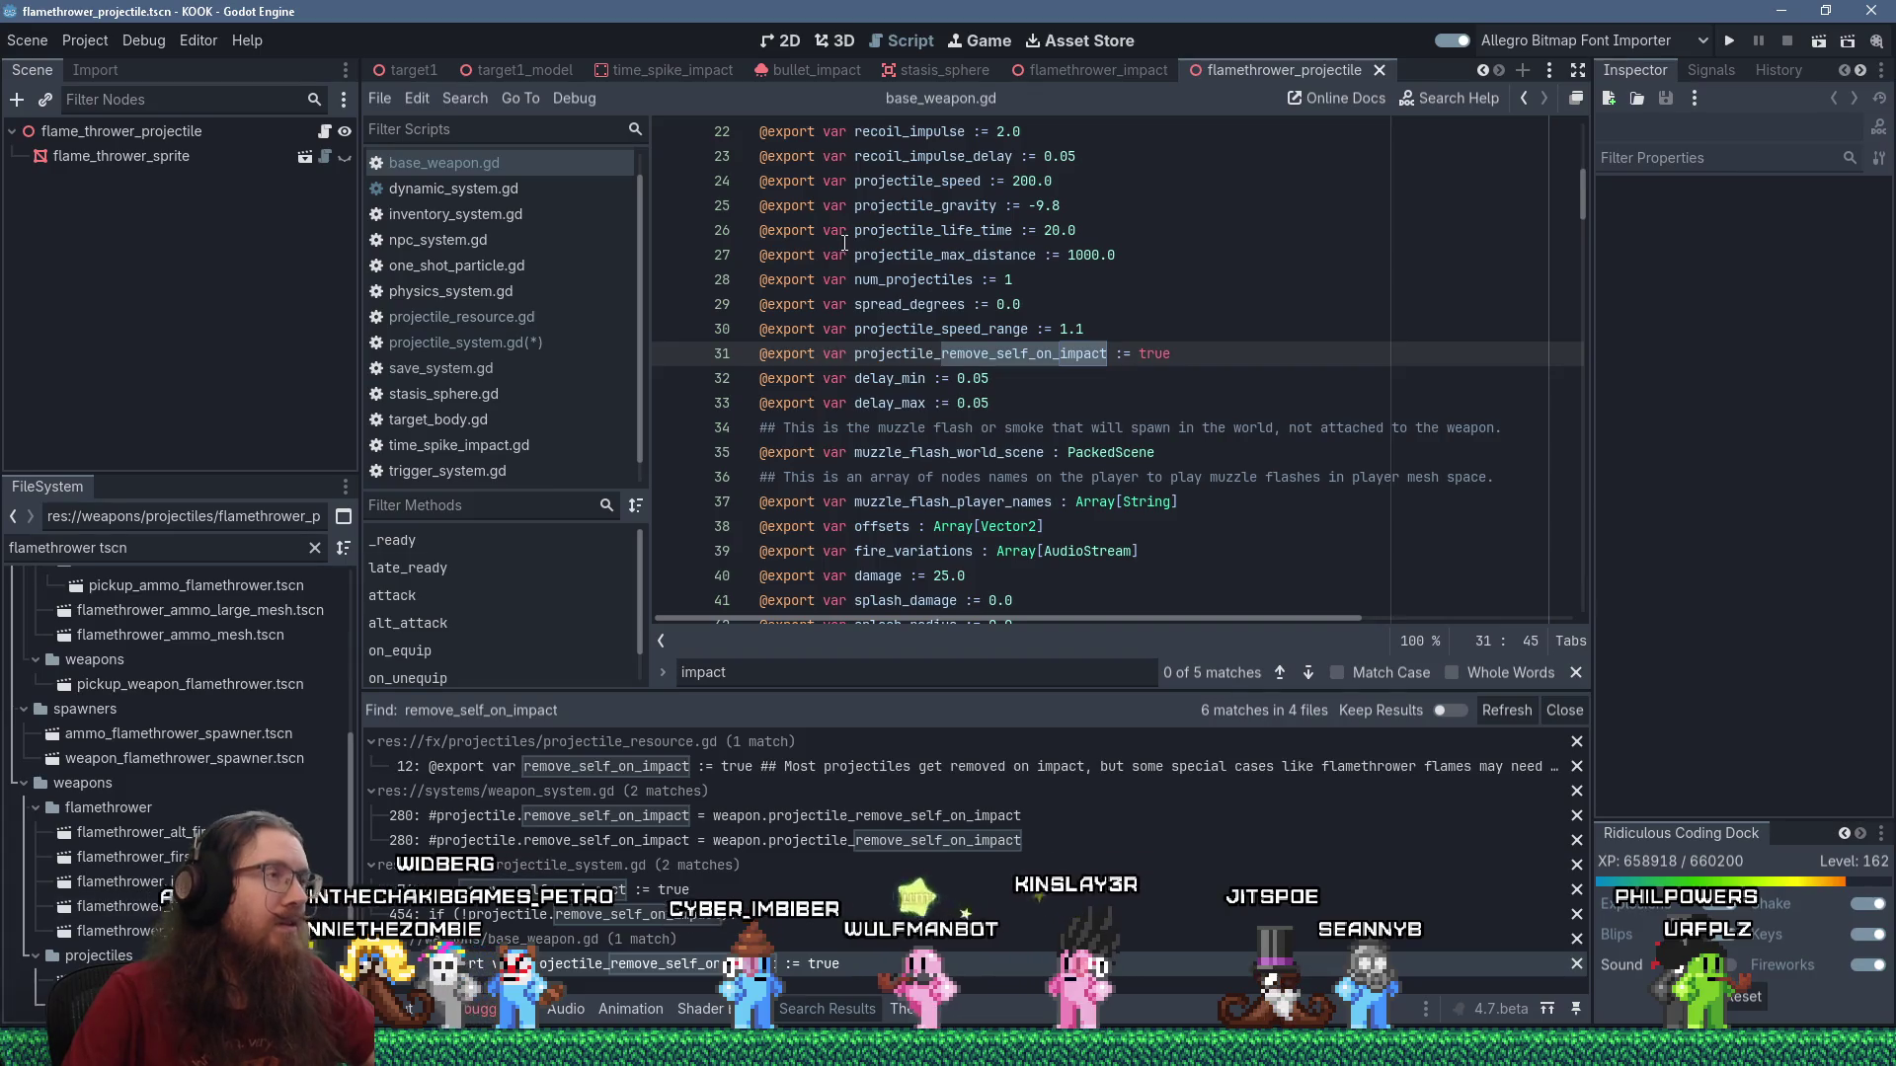
click(197, 141)
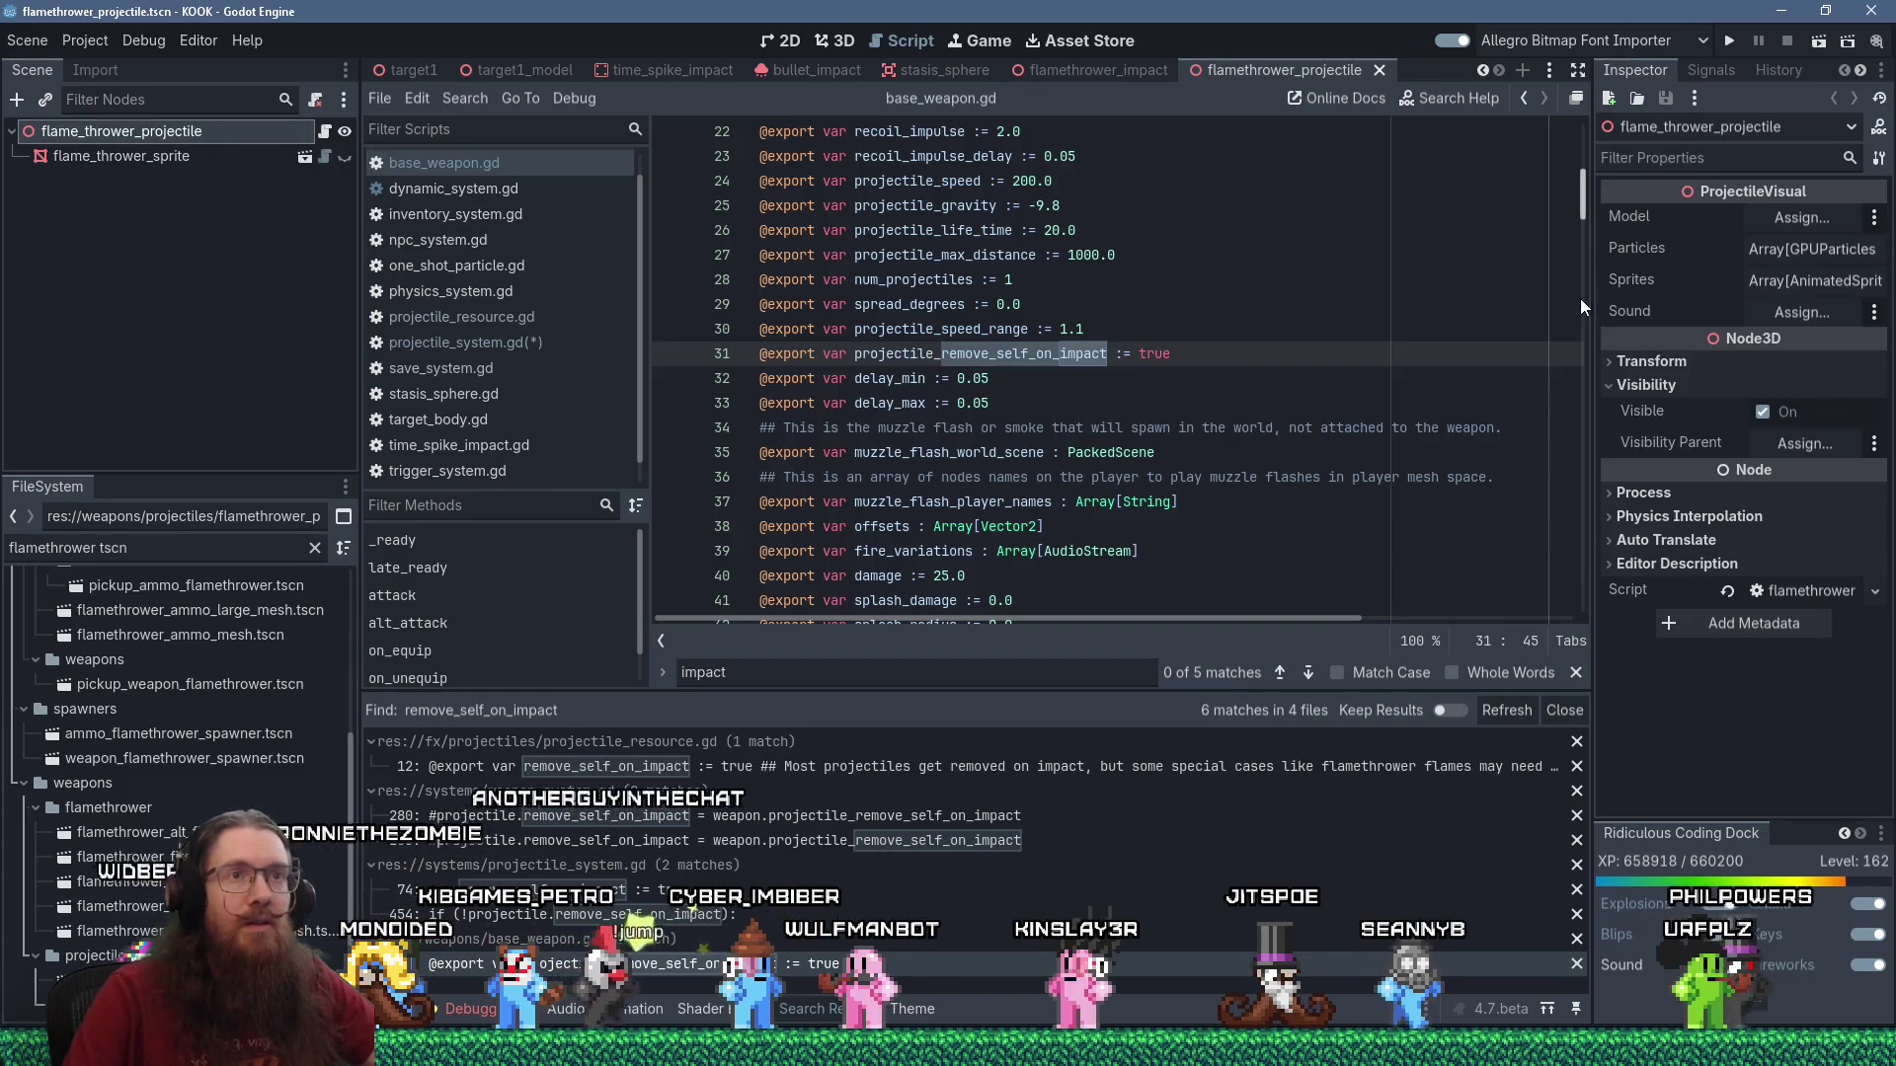
drag(1591, 301, 1556, 303)
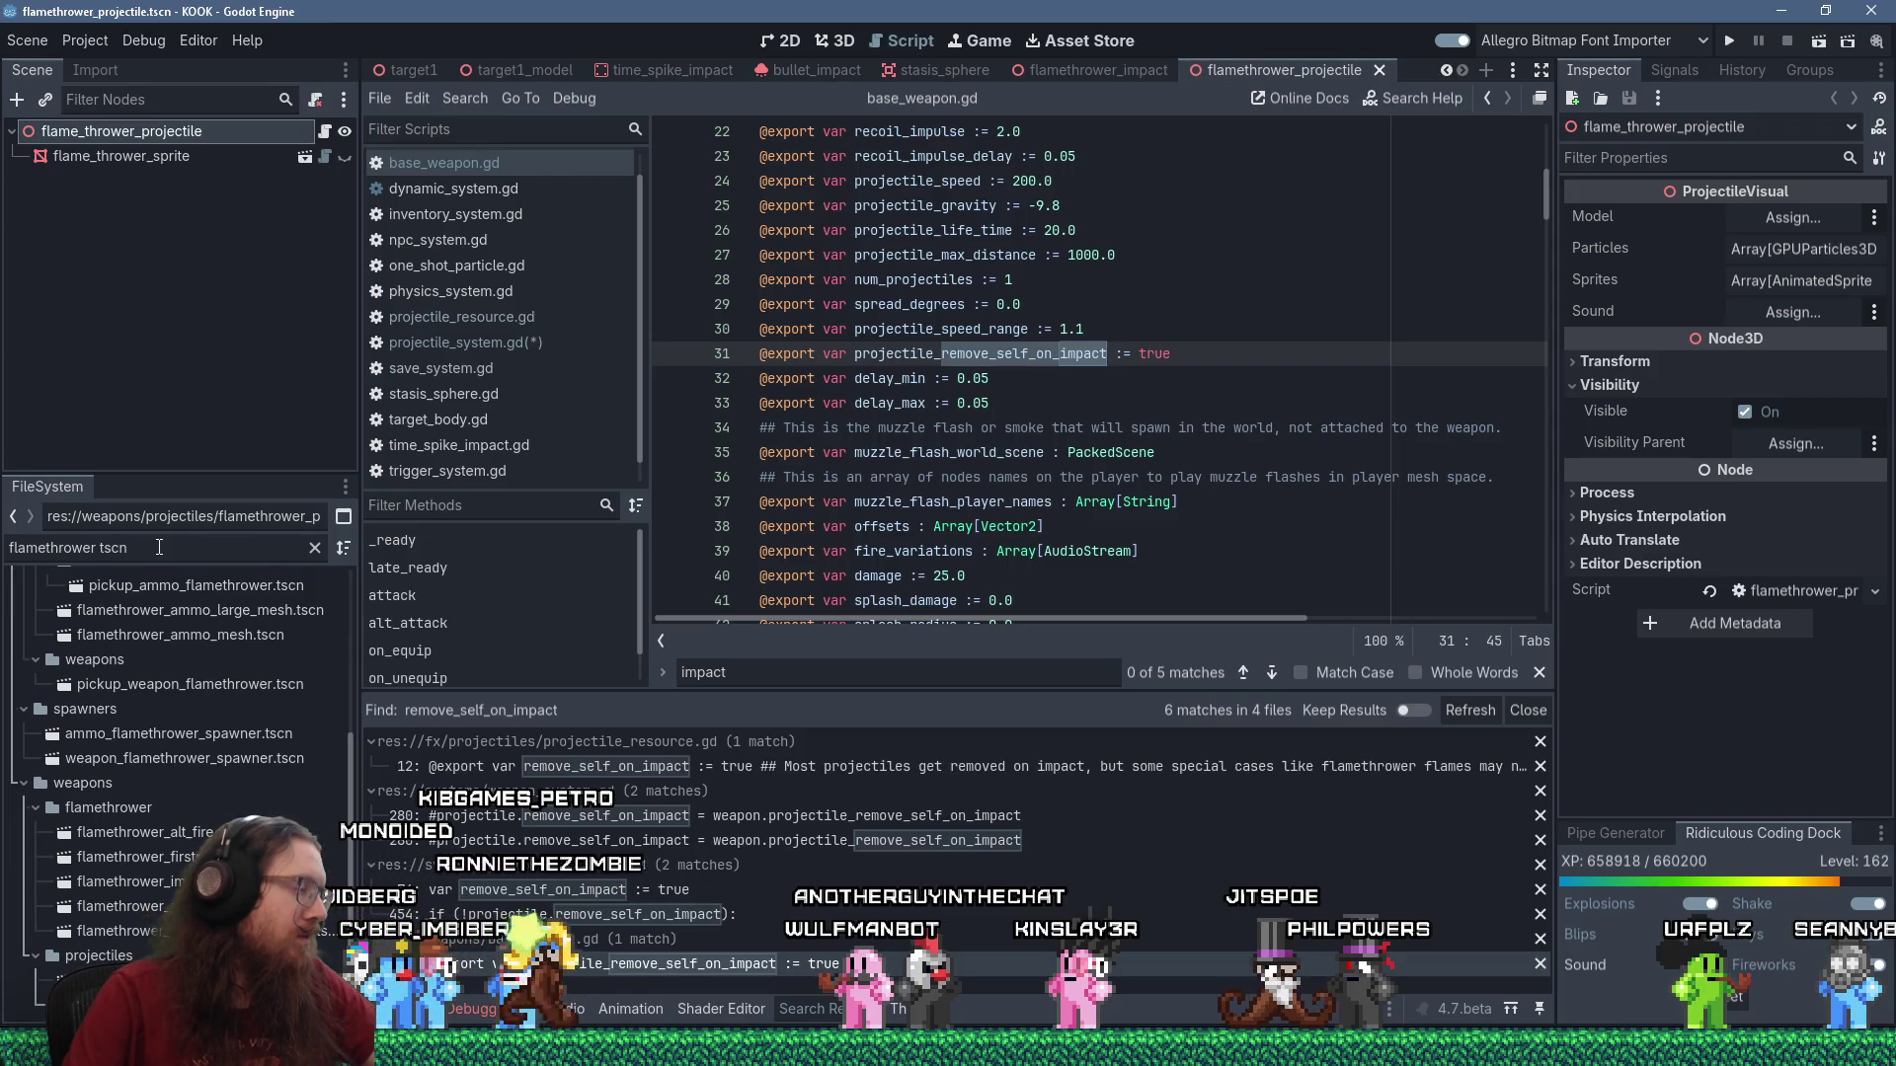
text(flame proj)
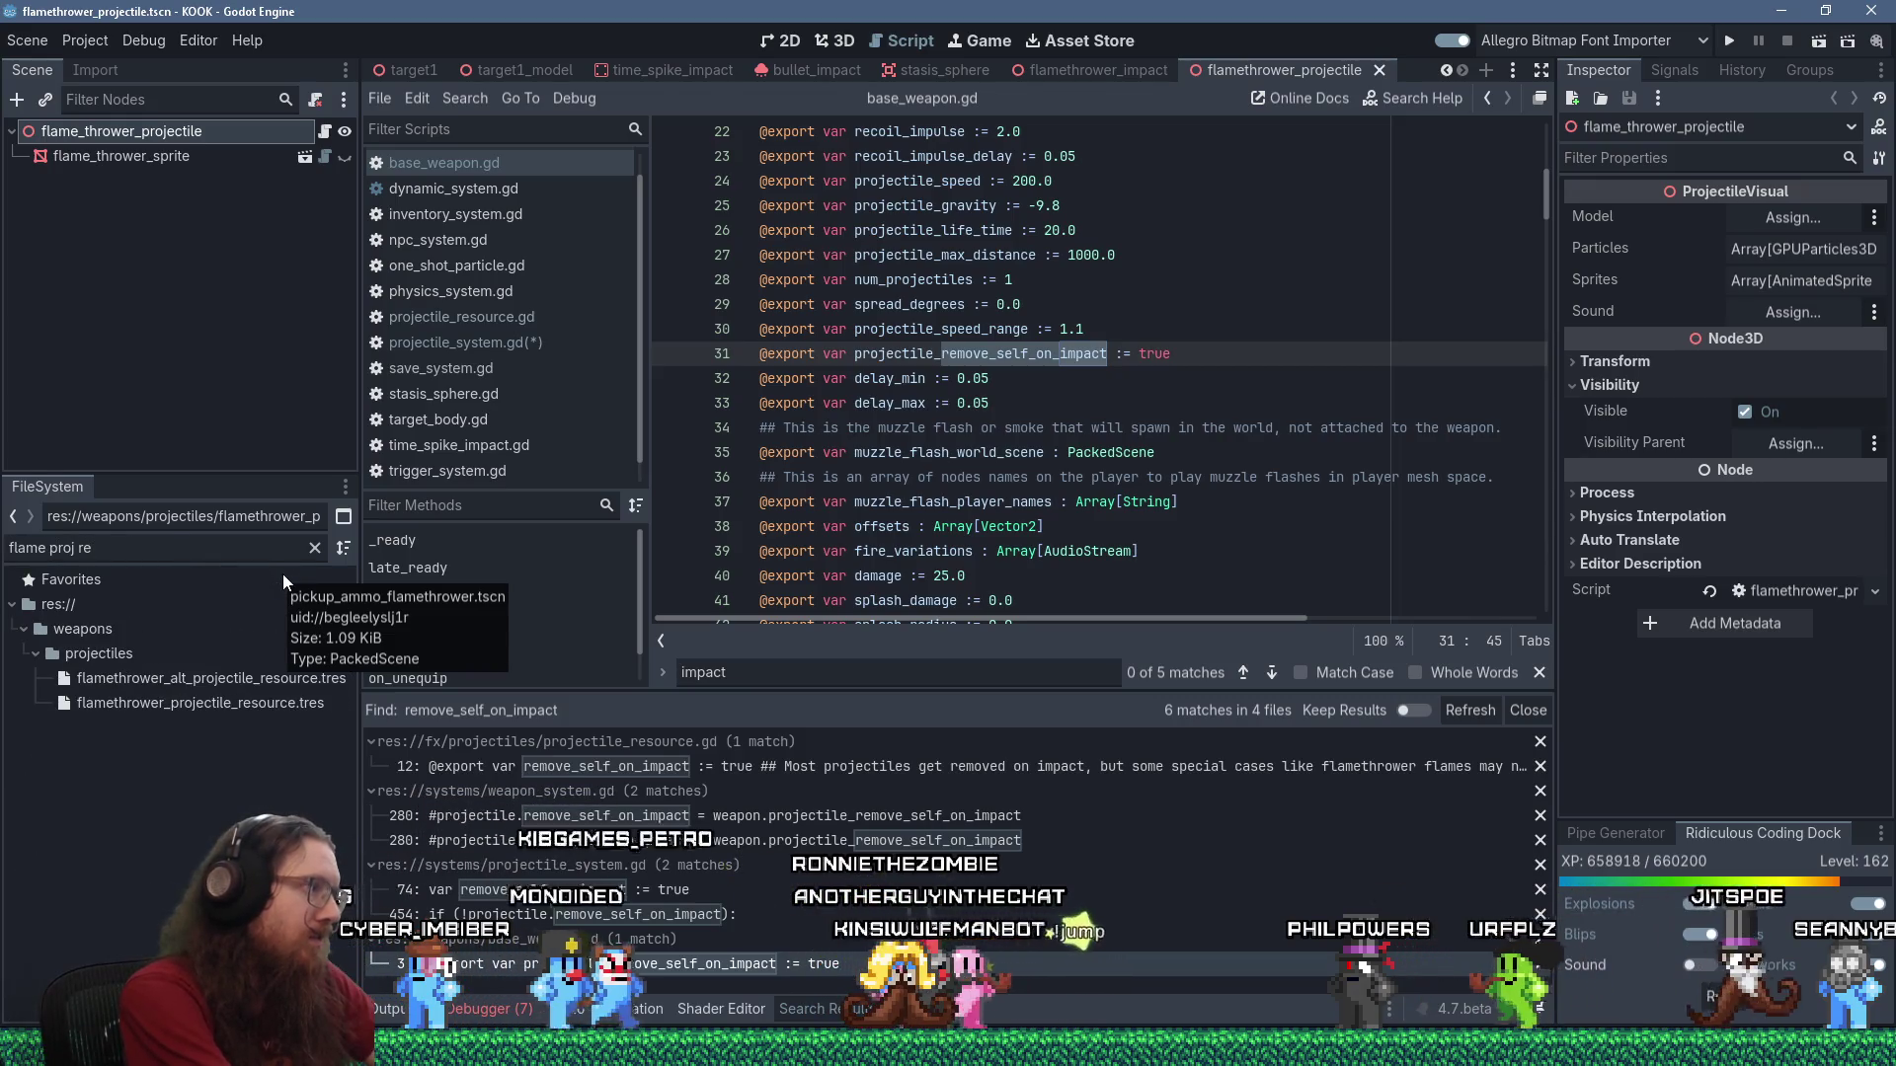
text( re)
click(275, 695)
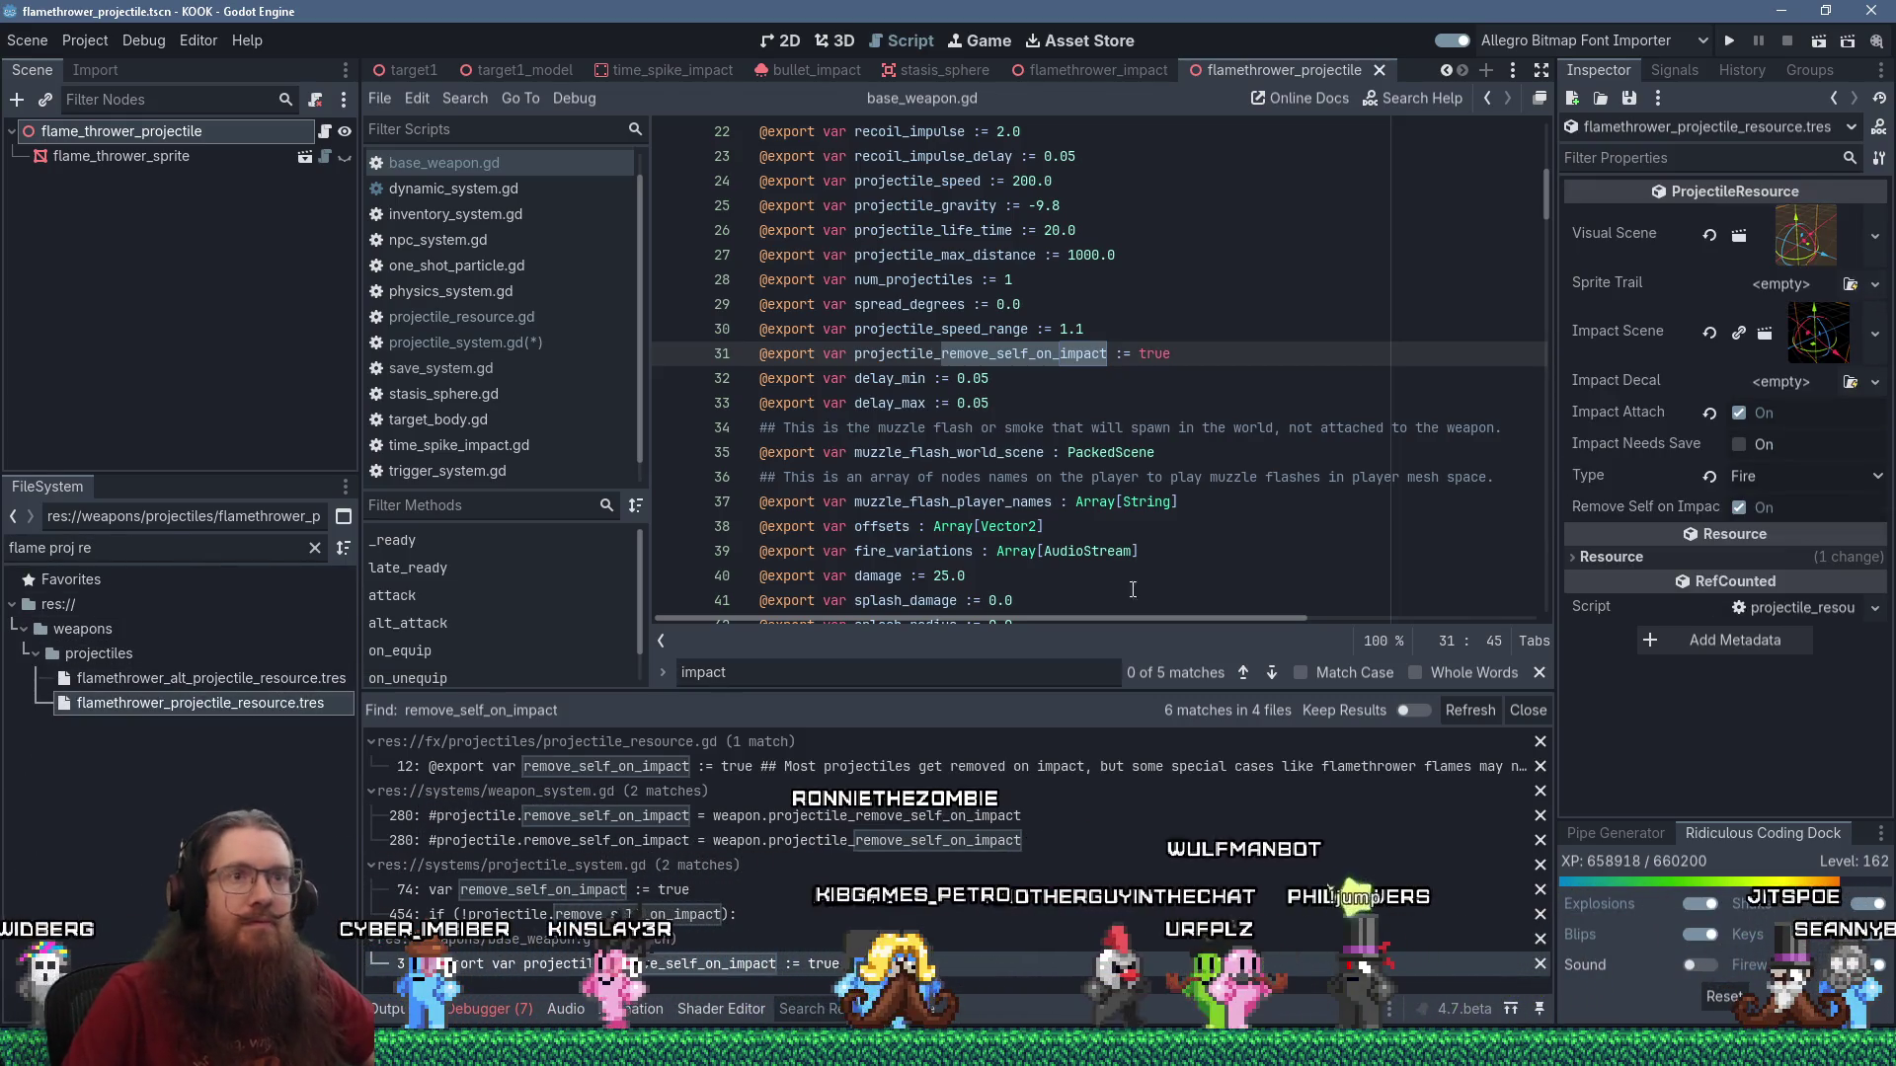
Disable Remove Self on Impact on the flamethrower projectile resource and save.
click(1740, 512)
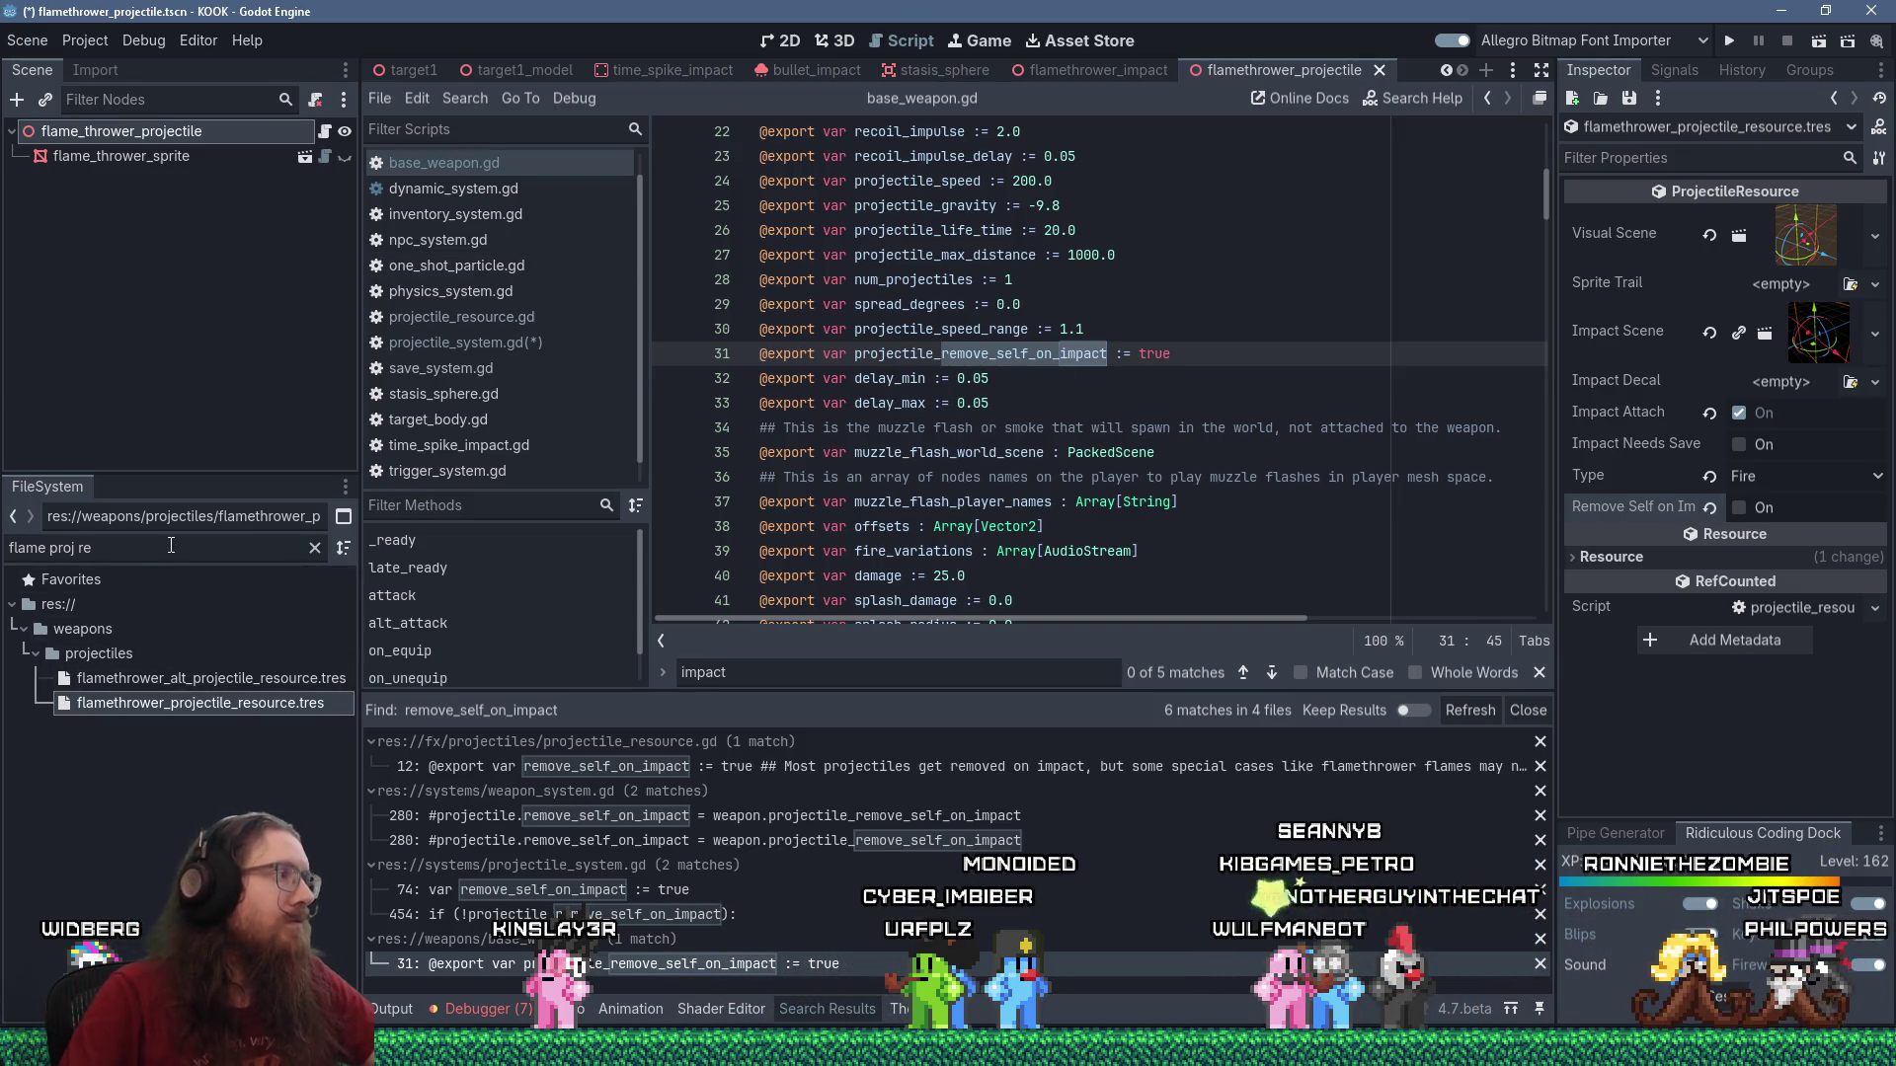
key(ctrl+s)
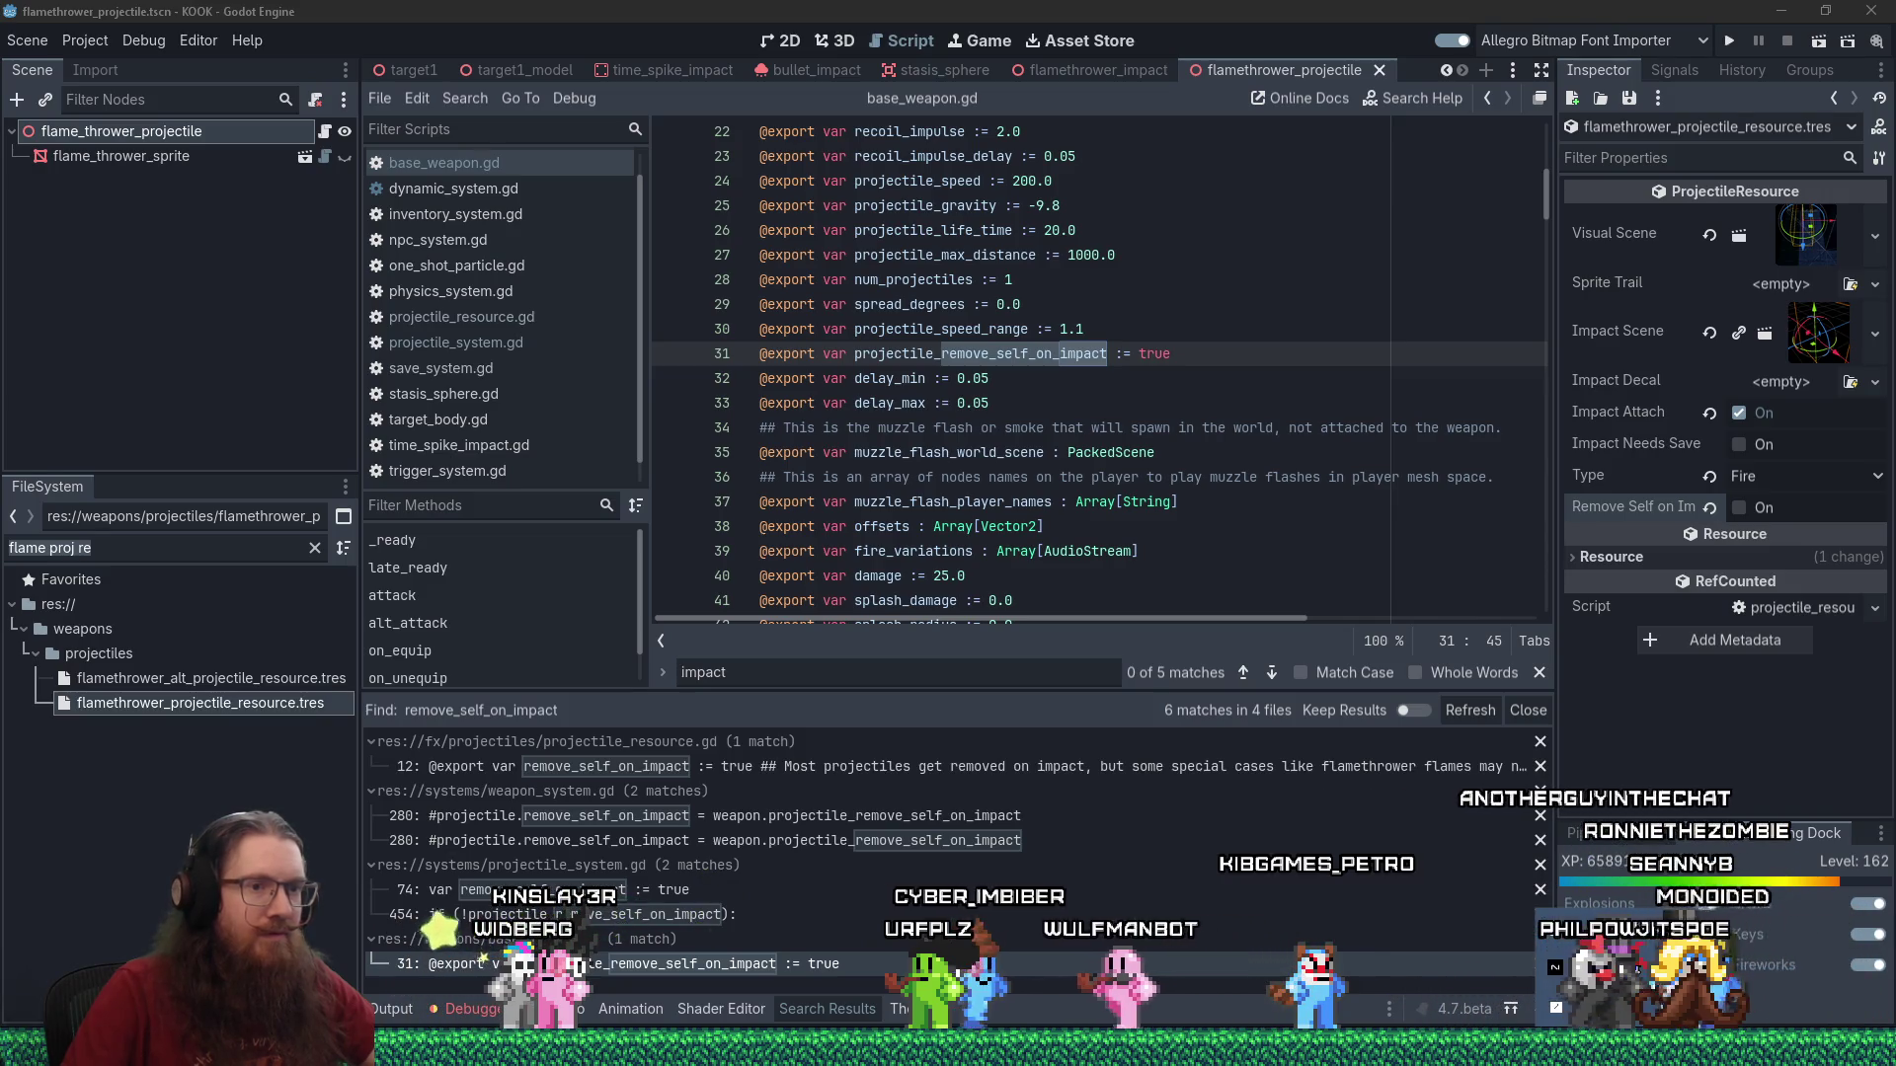
click(516, 915)
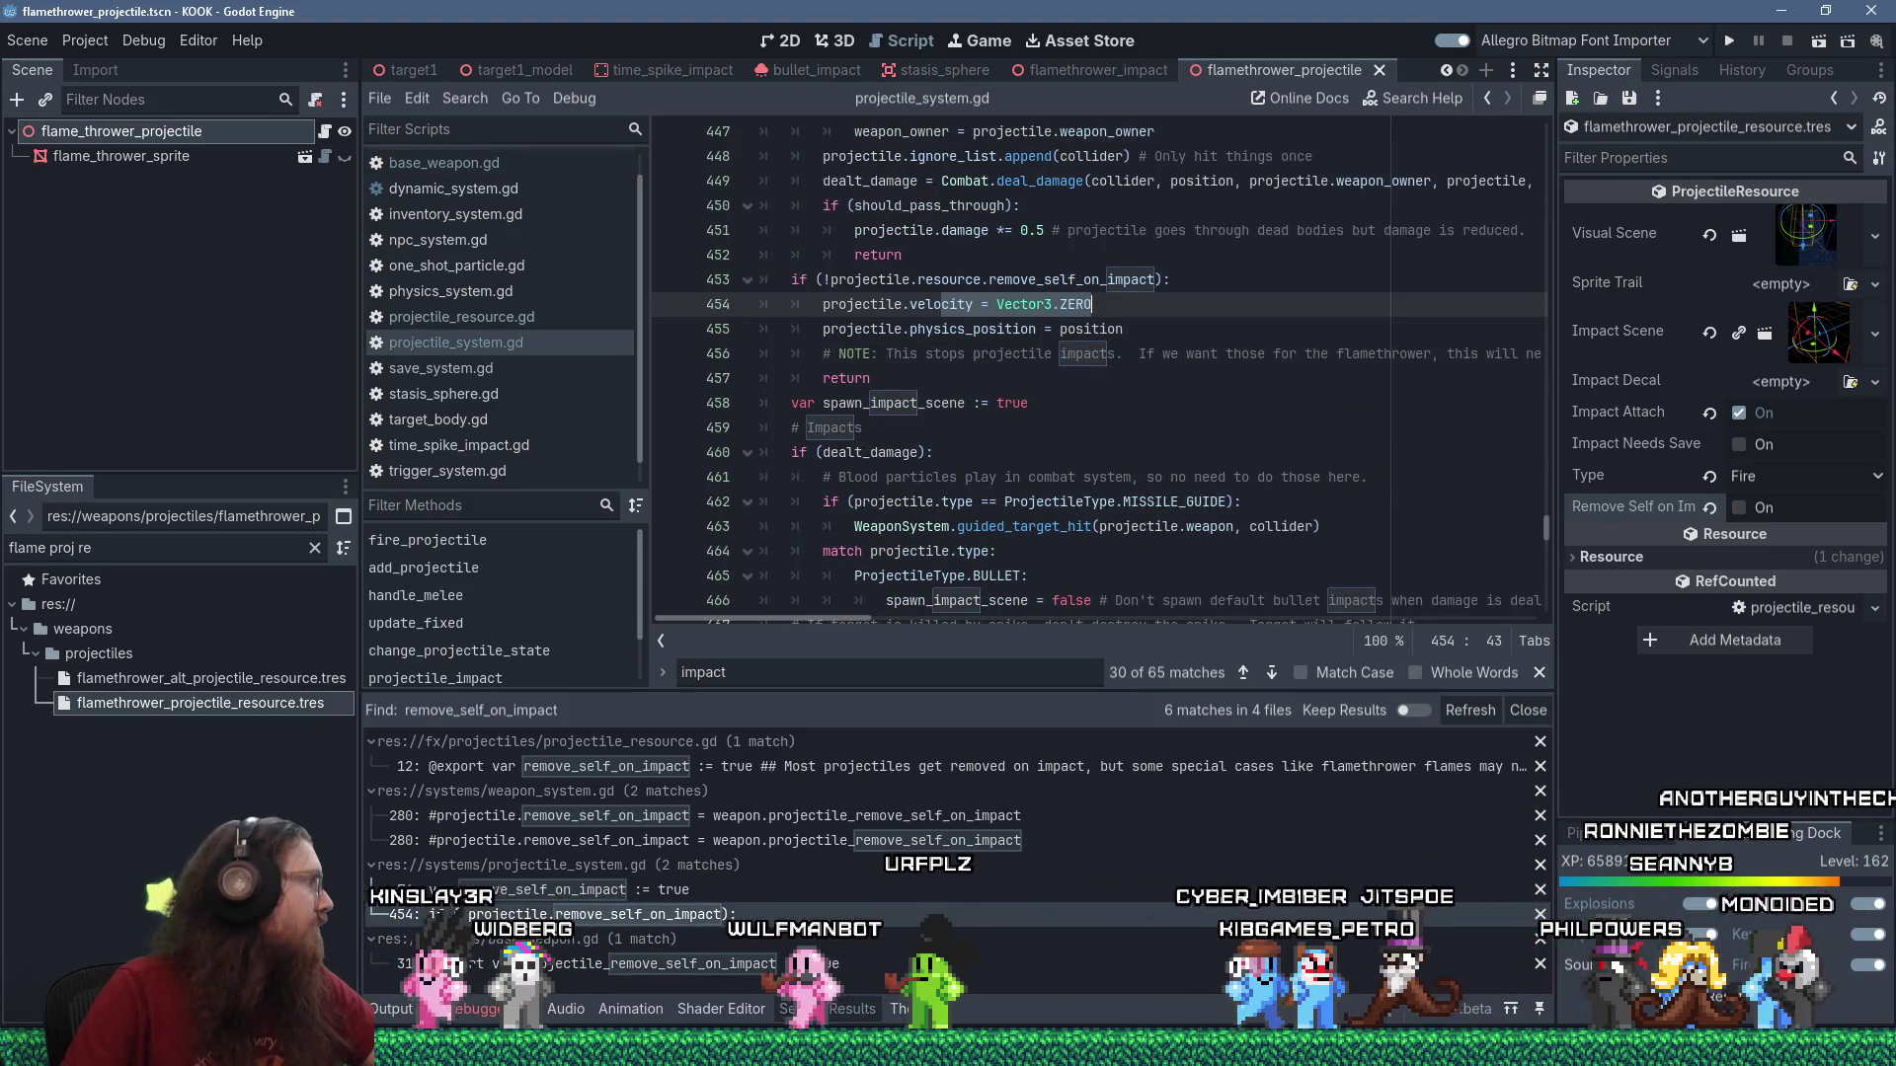
drag(0, 8, 698, 8)
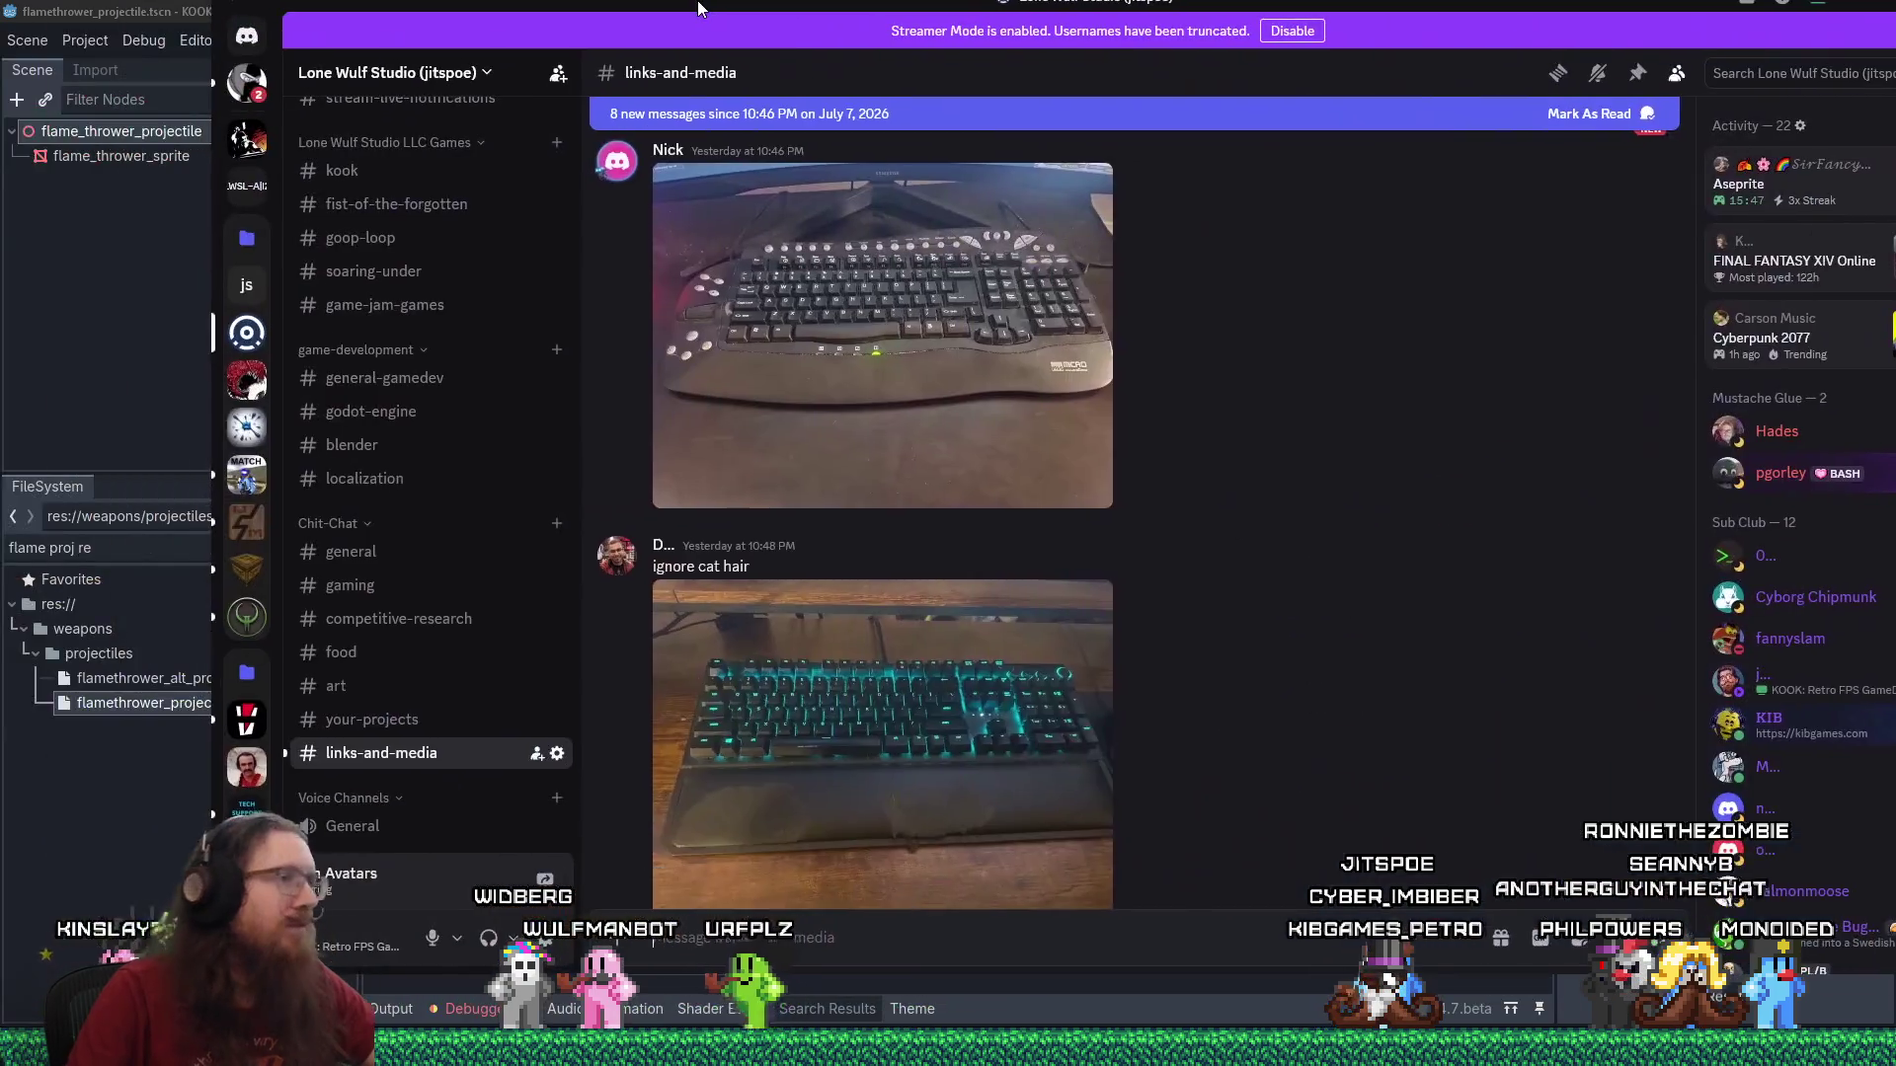
Scroll the links-and-media channel and view the grave photo full size, zooming in and back out.
scroll(1051, 663, down, 4)
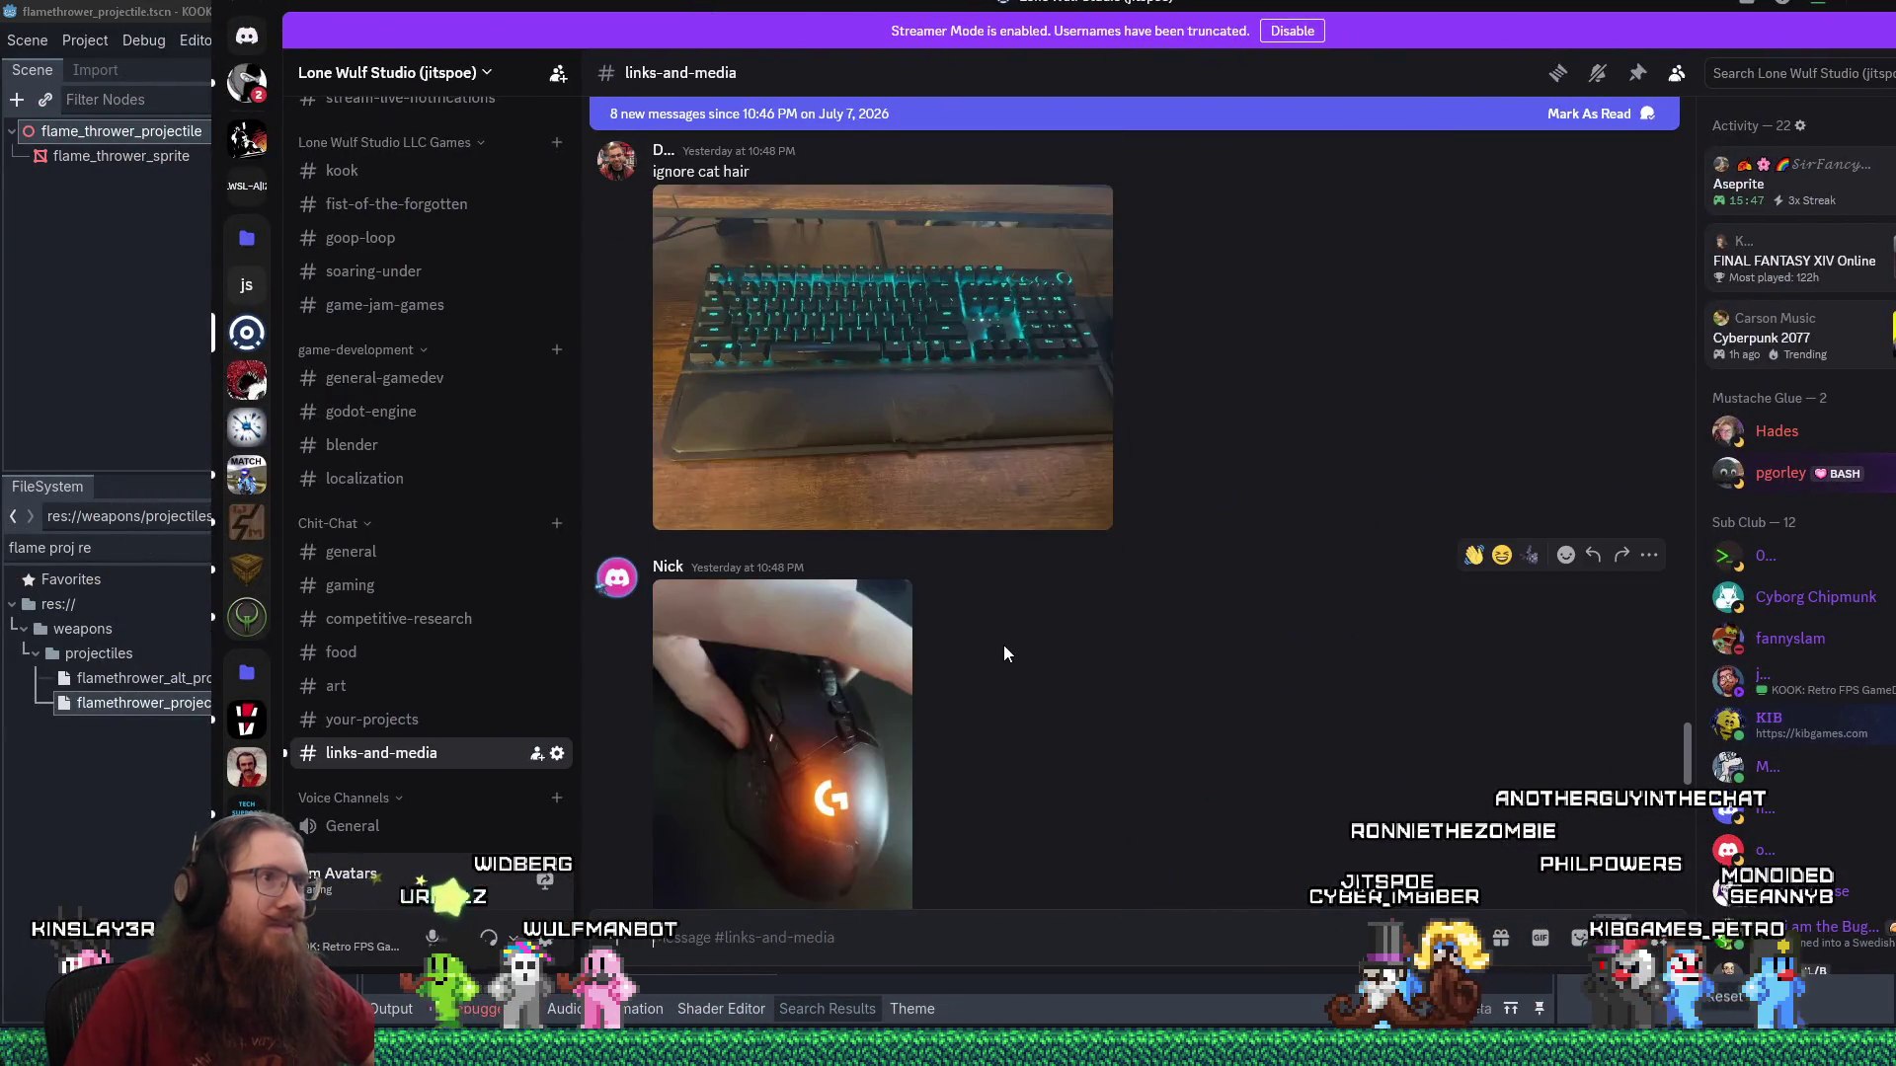
scroll(1004, 648, down, 8)
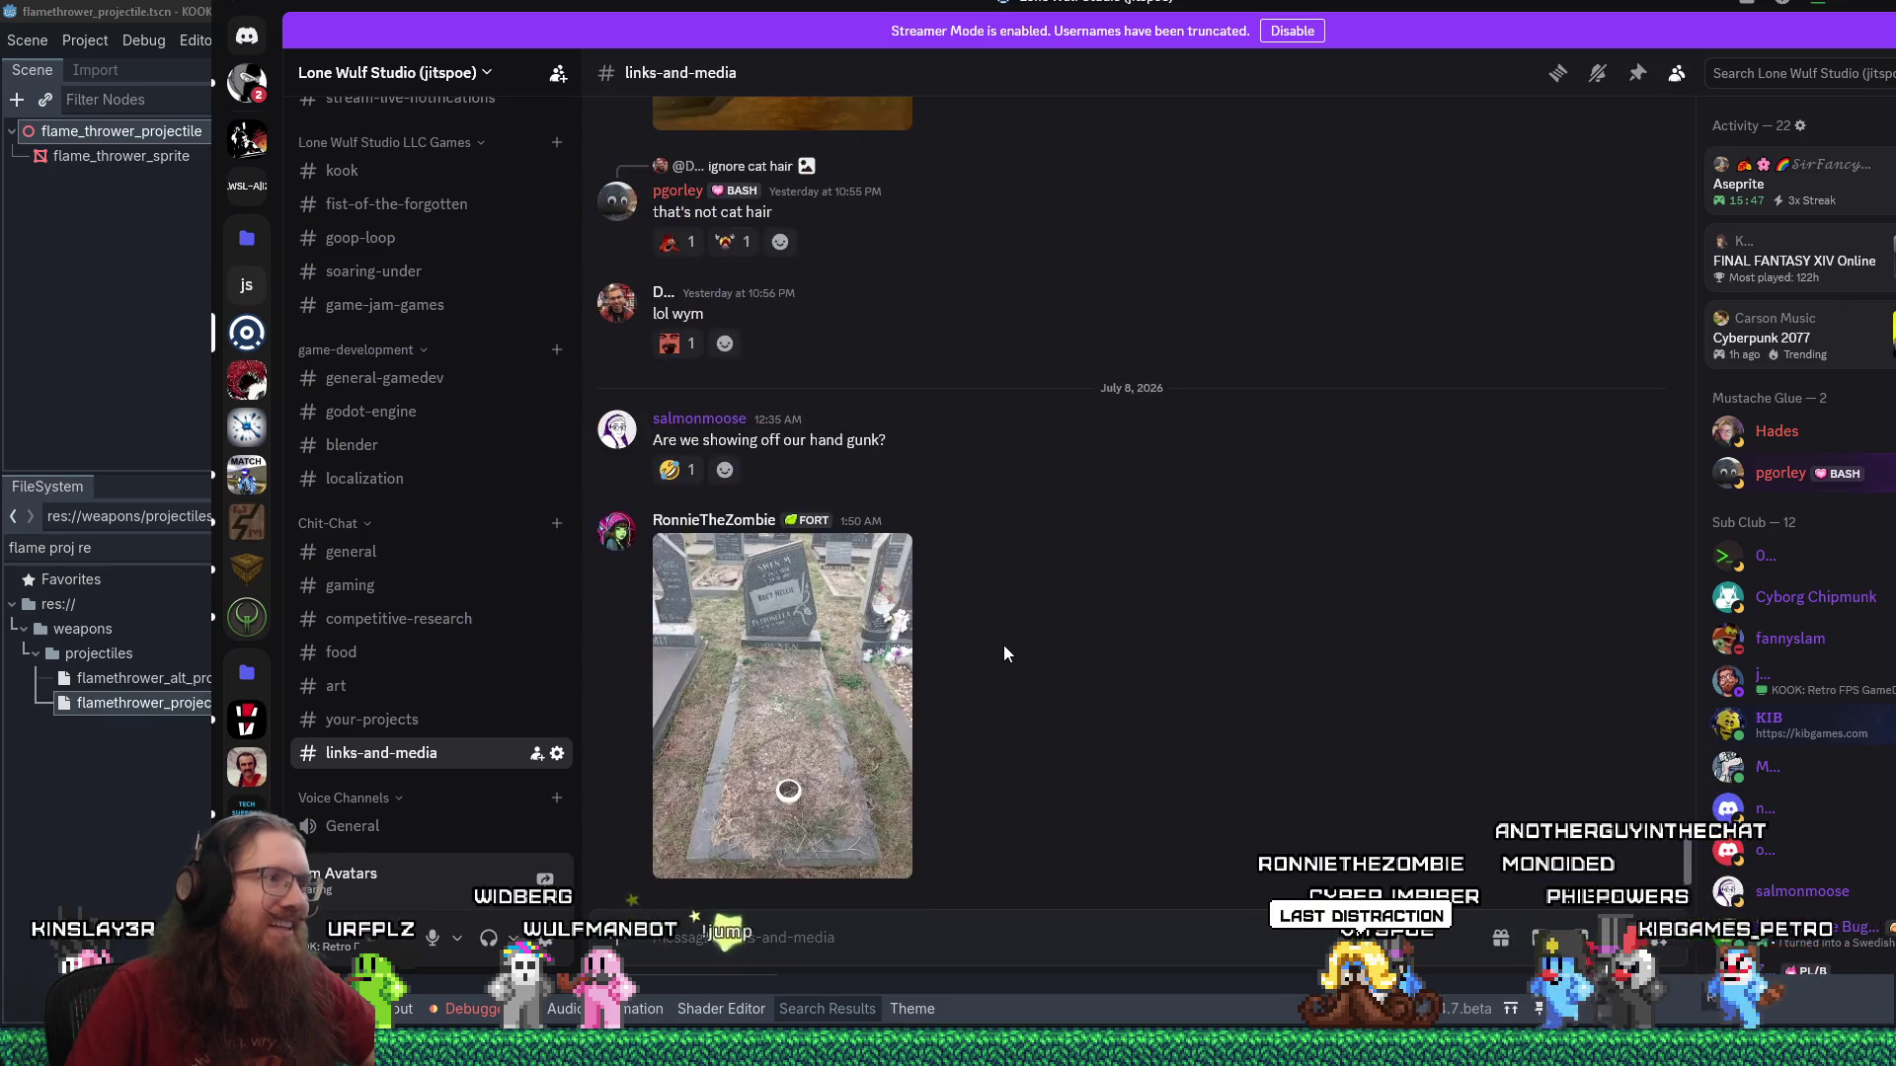
click(796, 643)
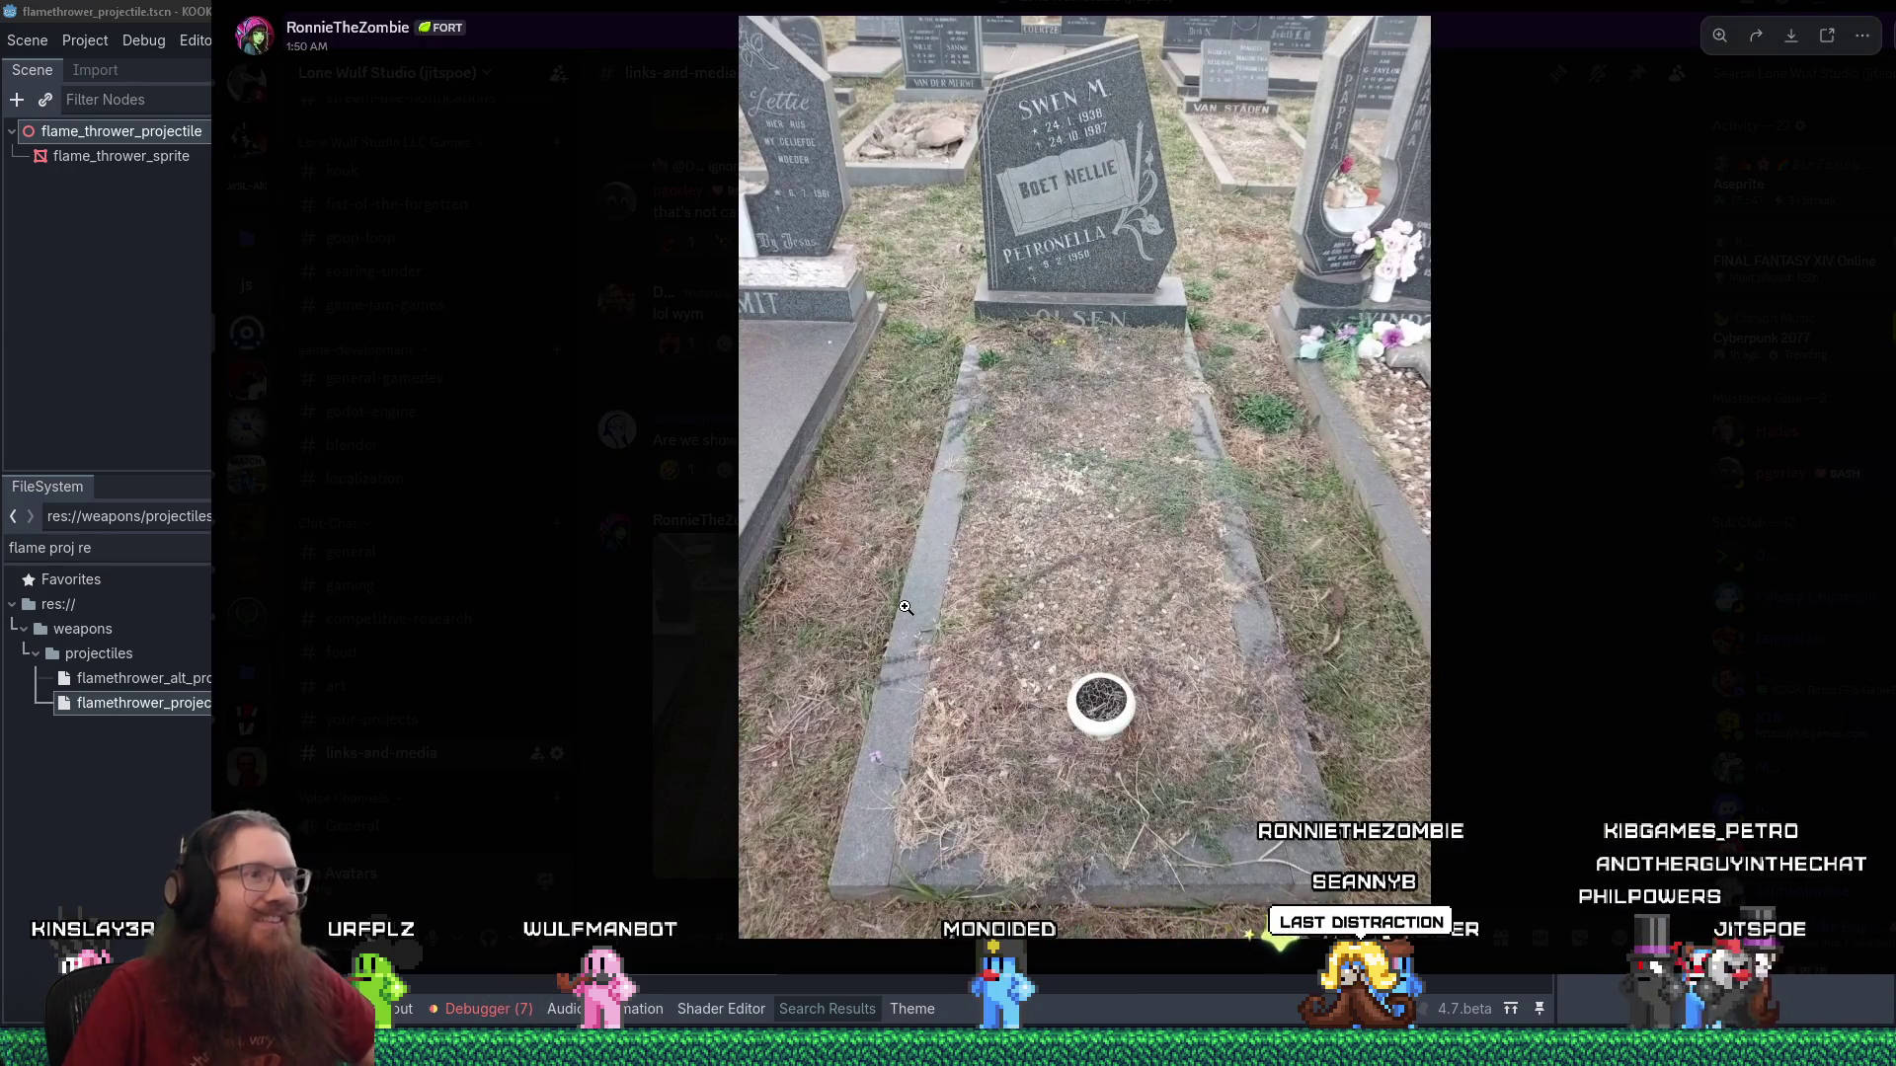
click(1477, 545)
scroll(1364, 574, up, 8)
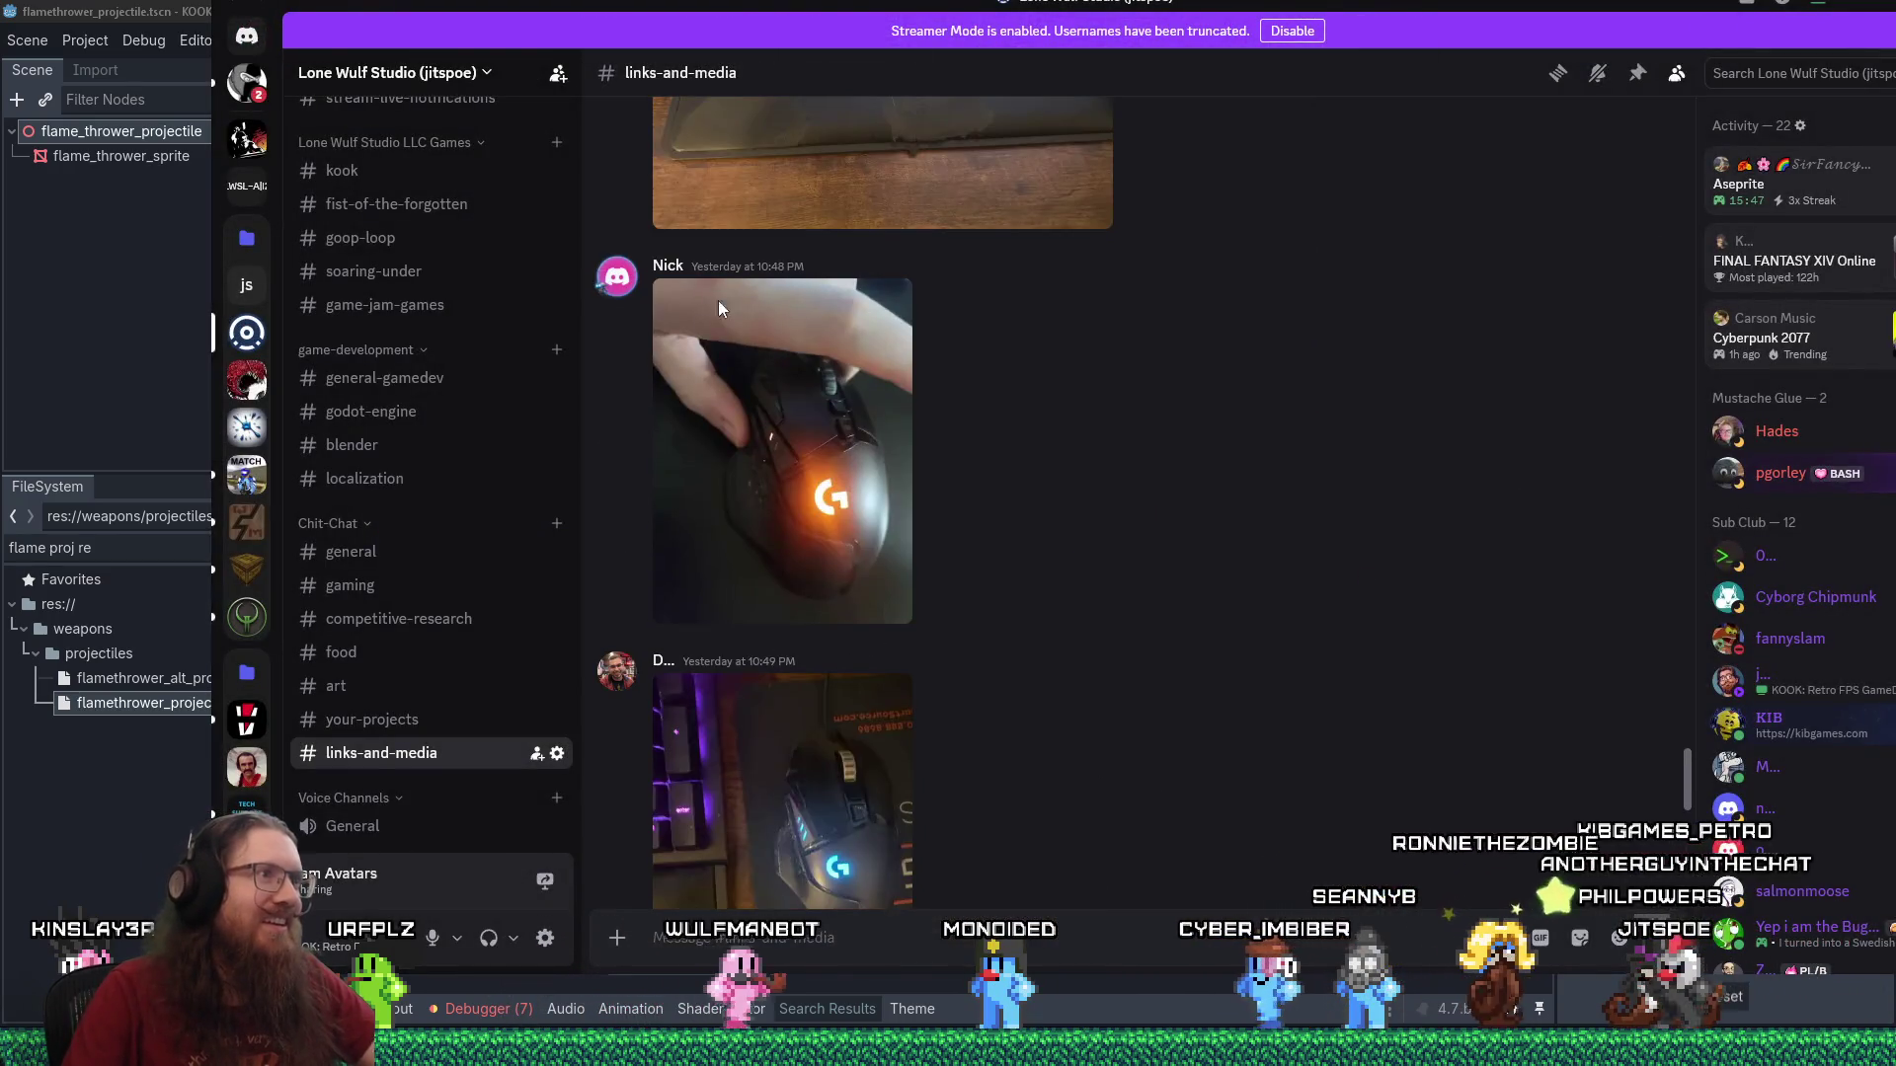
scroll(806, 404, up, 7)
scroll(907, 515, down, 12)
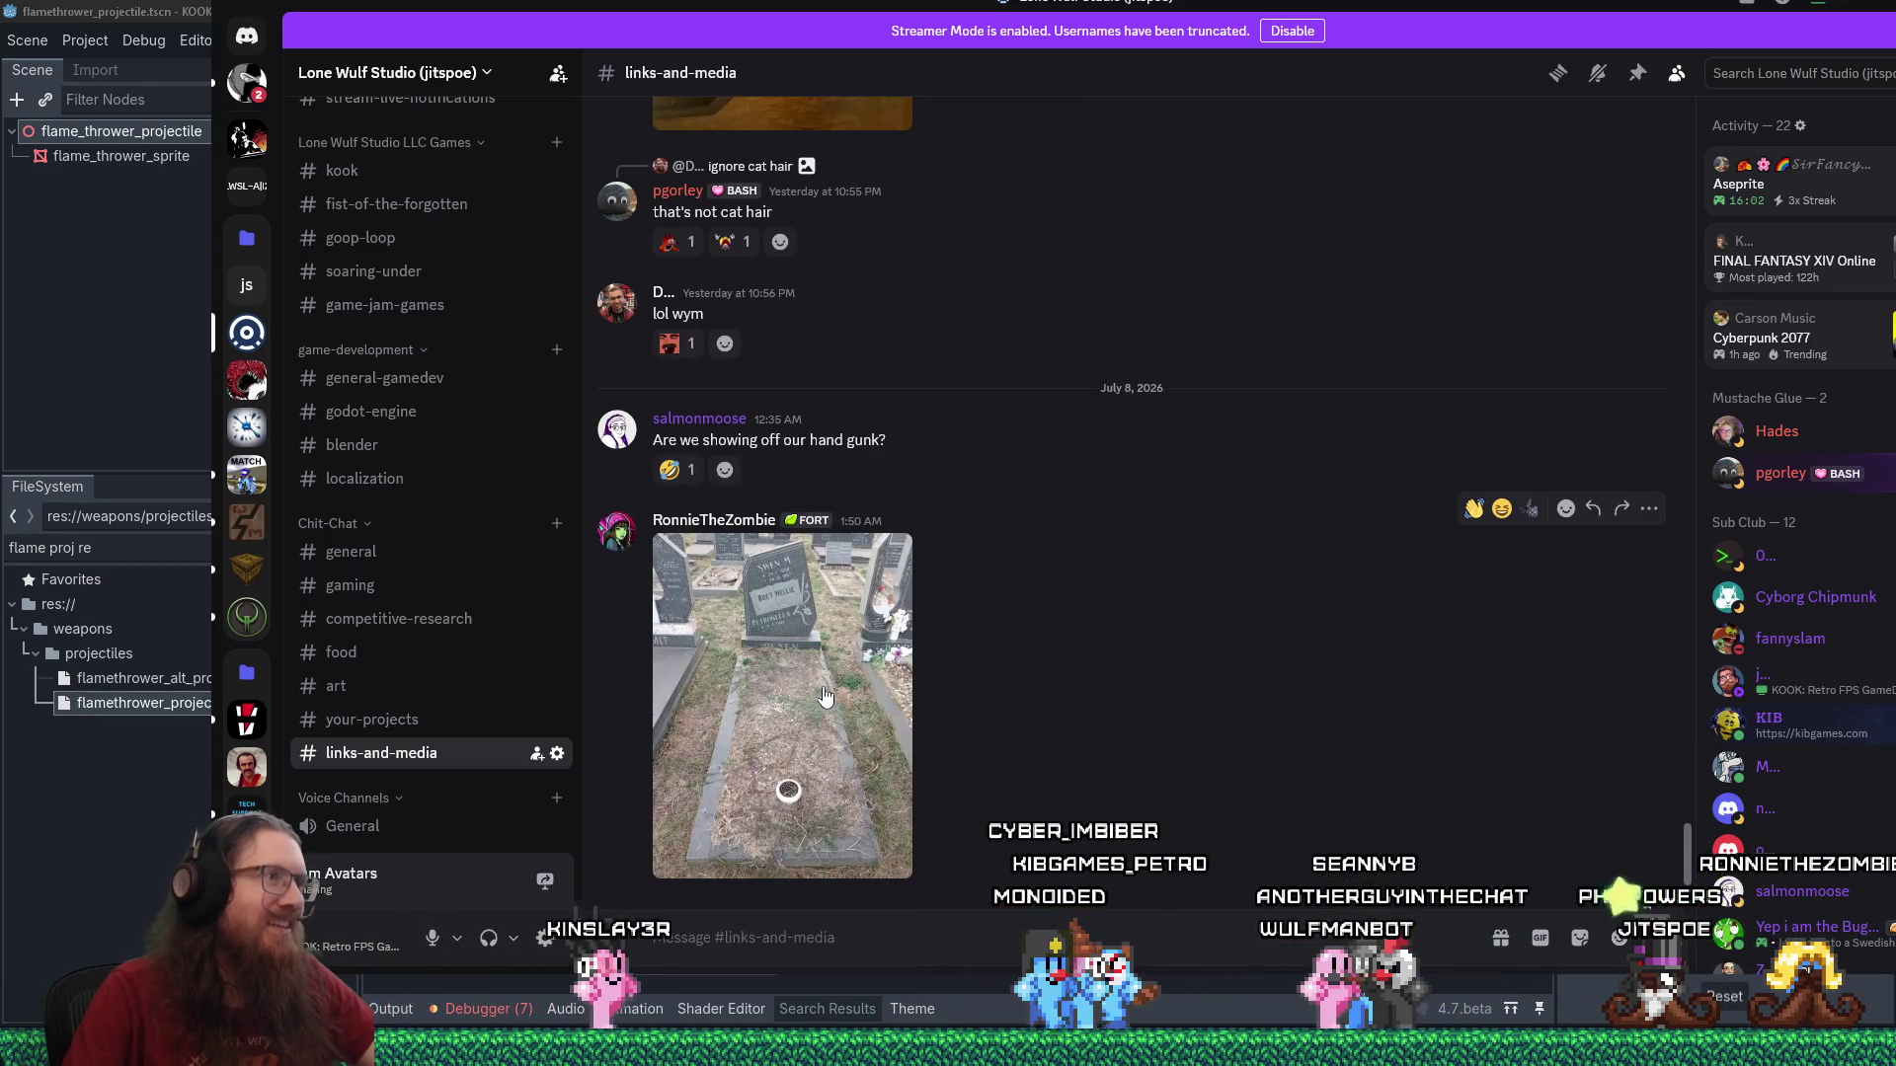
click(825, 697)
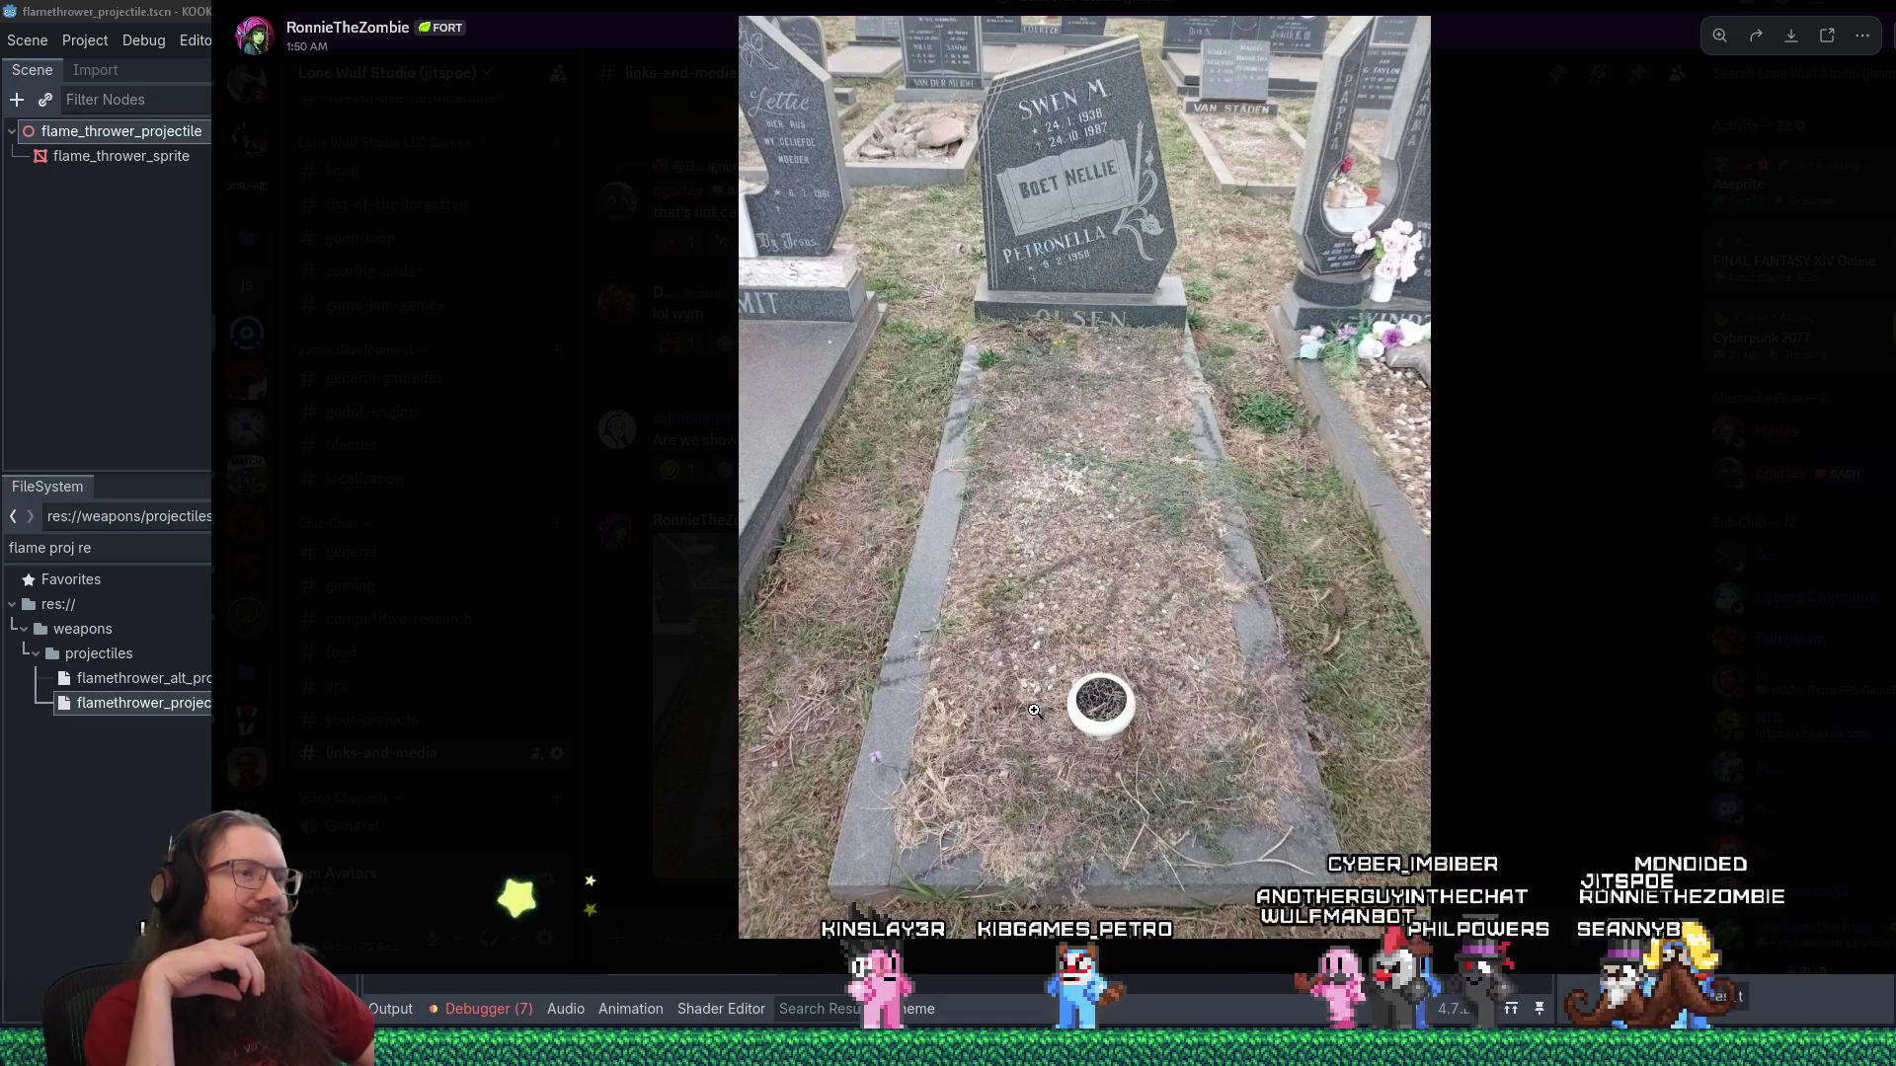
click(1034, 711)
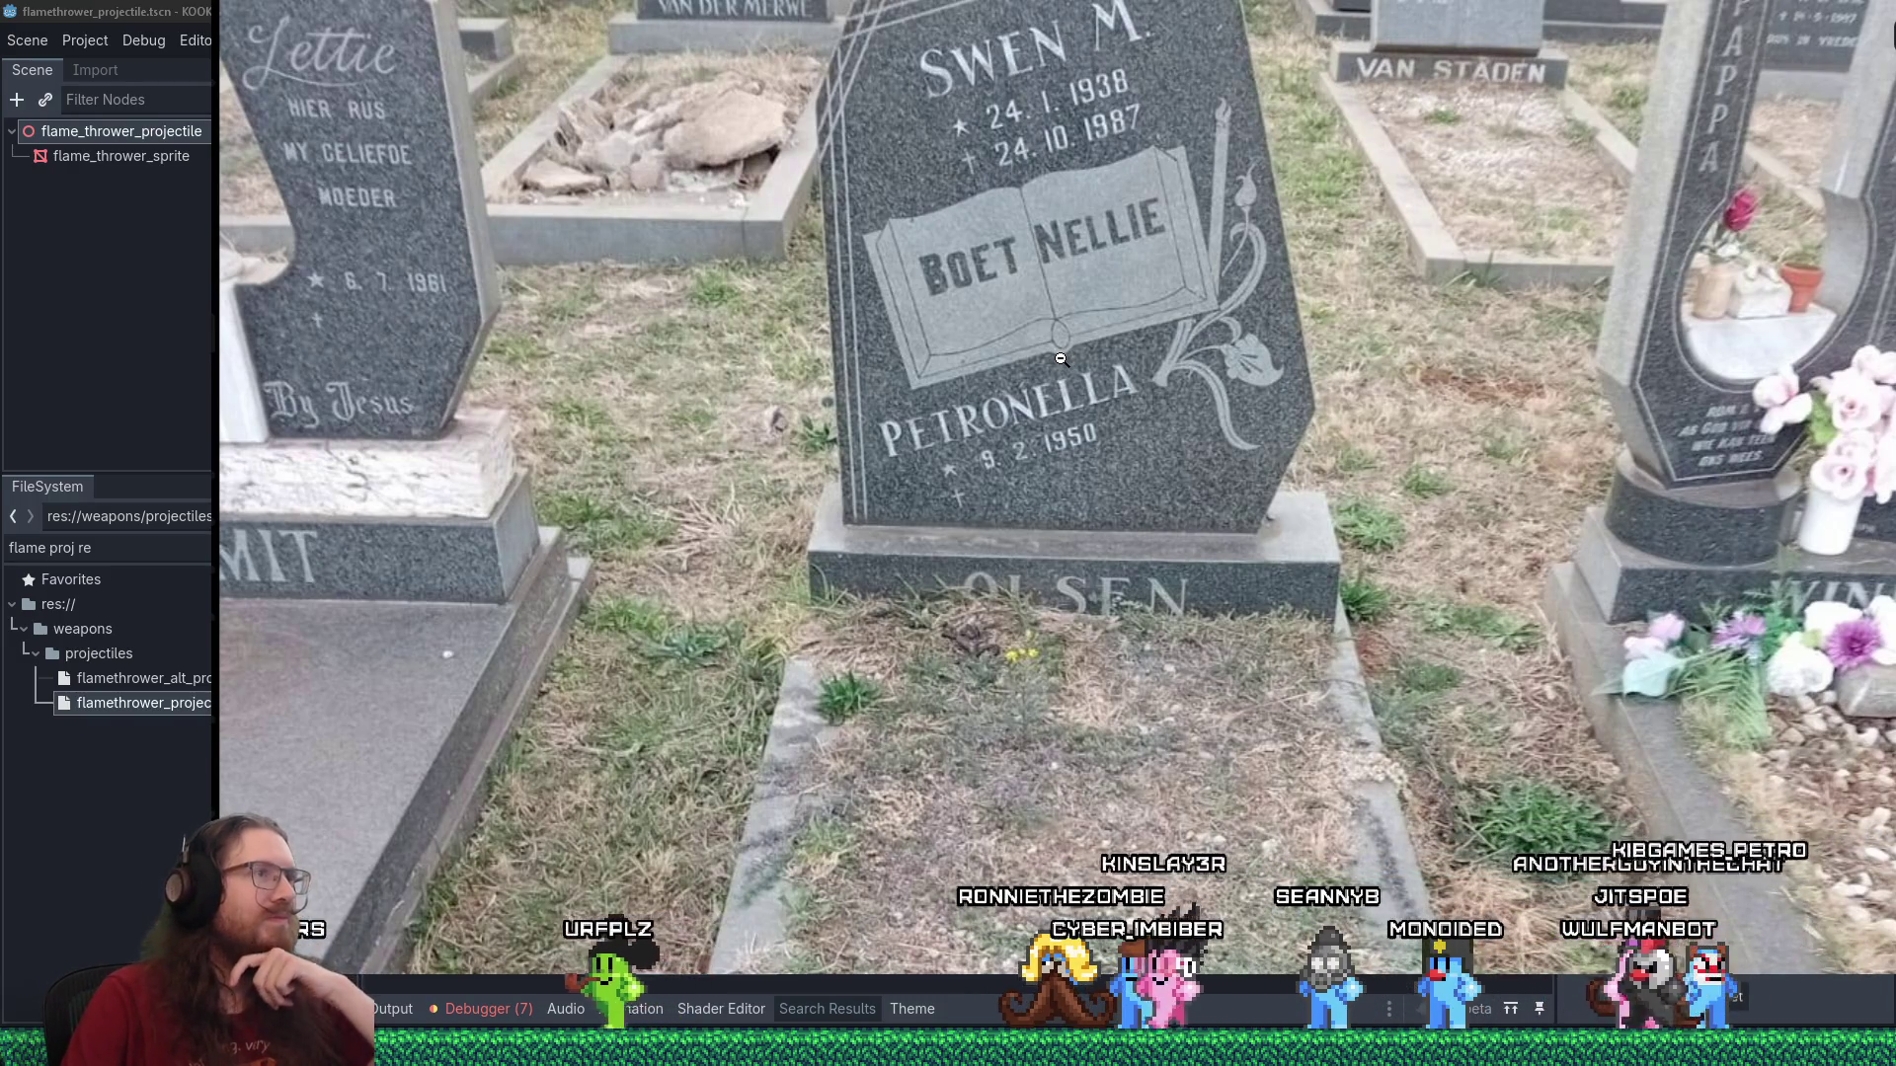
click(1089, 420)
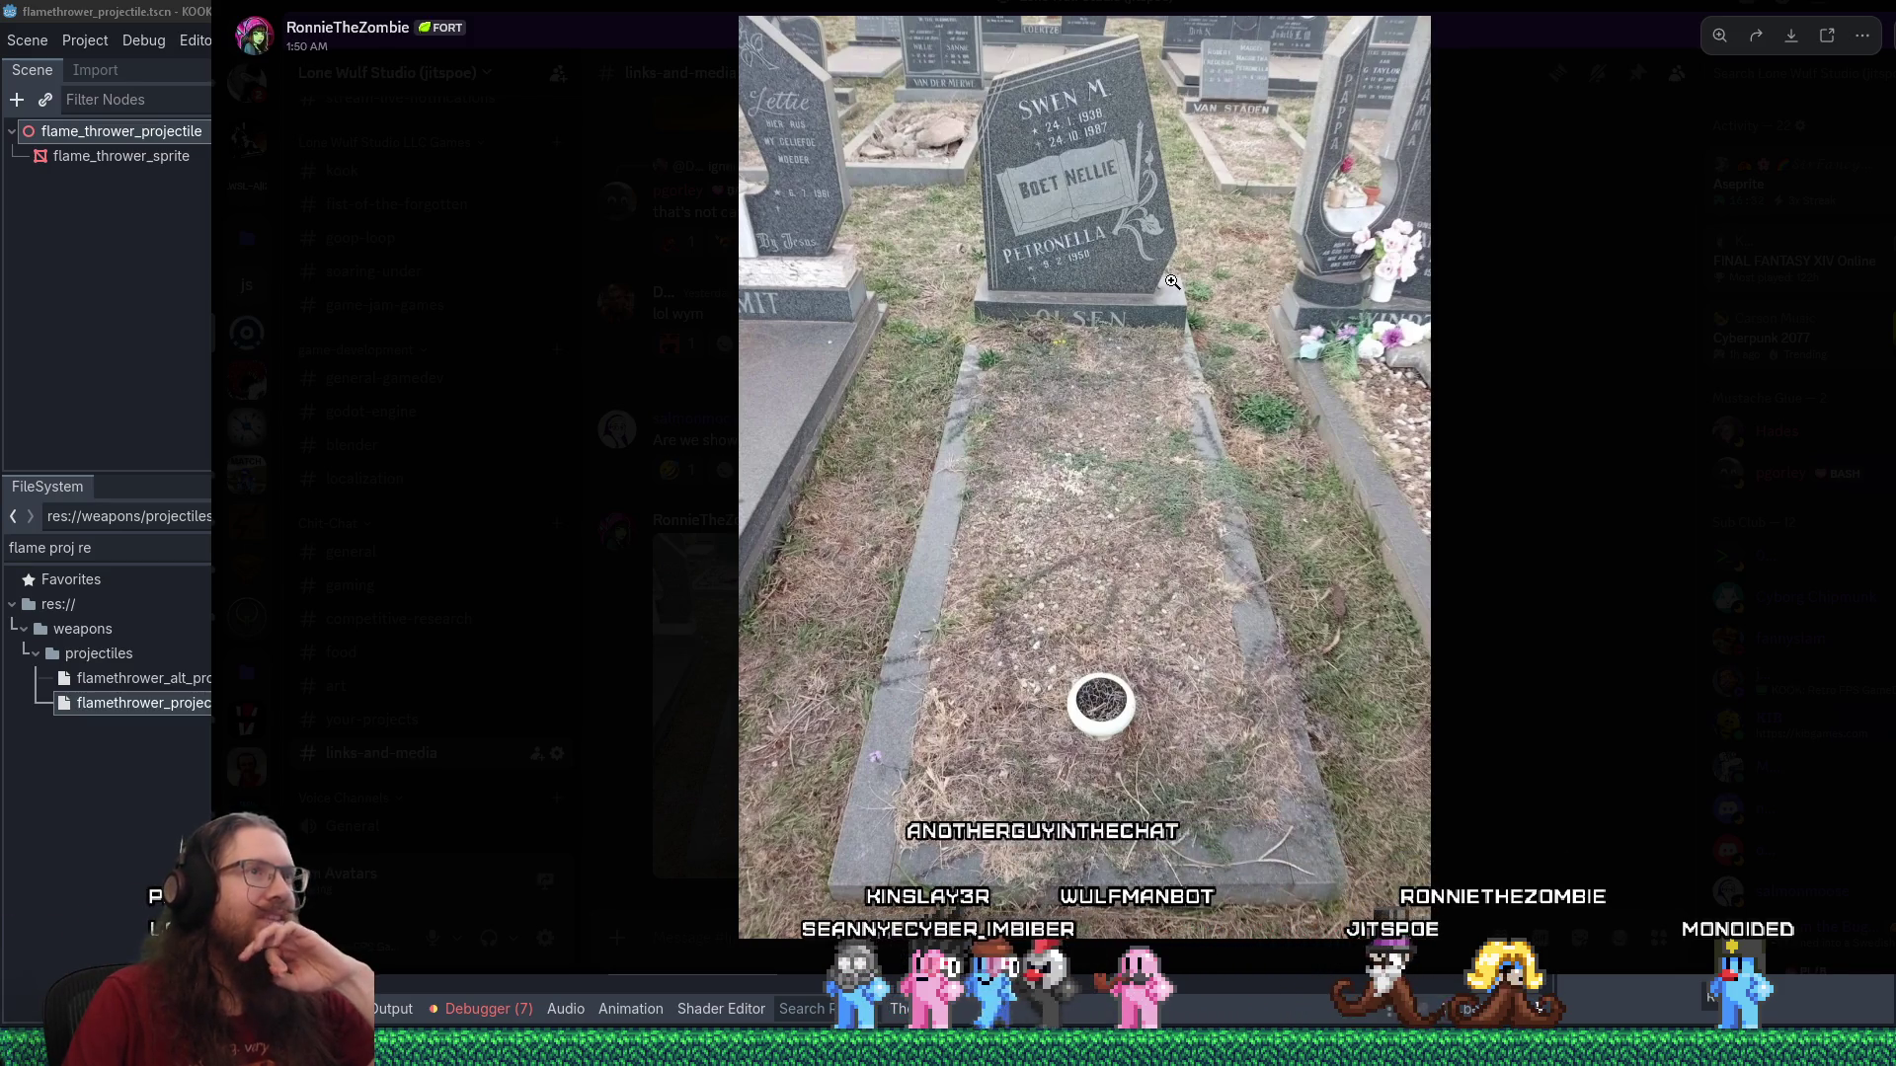
click(1496, 471)
key(alt+Tab)
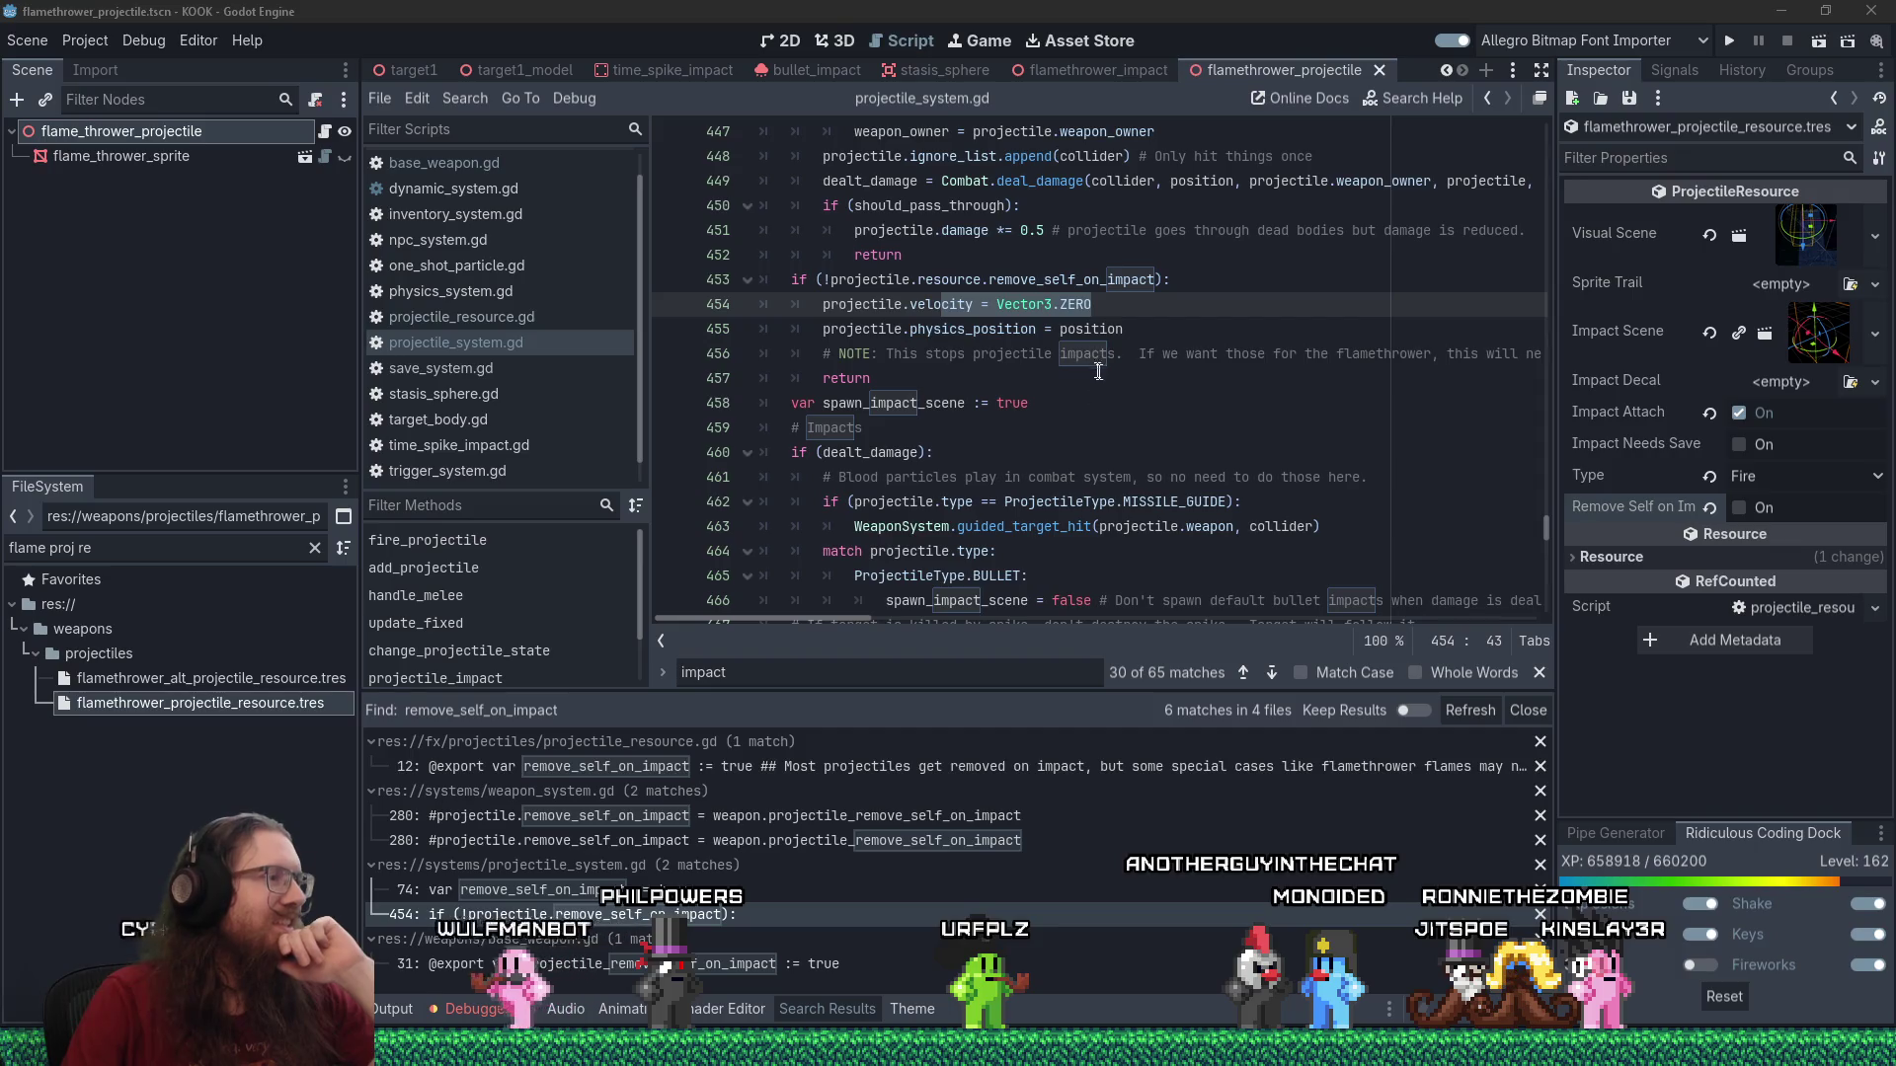
Review the impact handling near lines 458–460, checking the kook_todo.txt list in Notepad.
click(1024, 454)
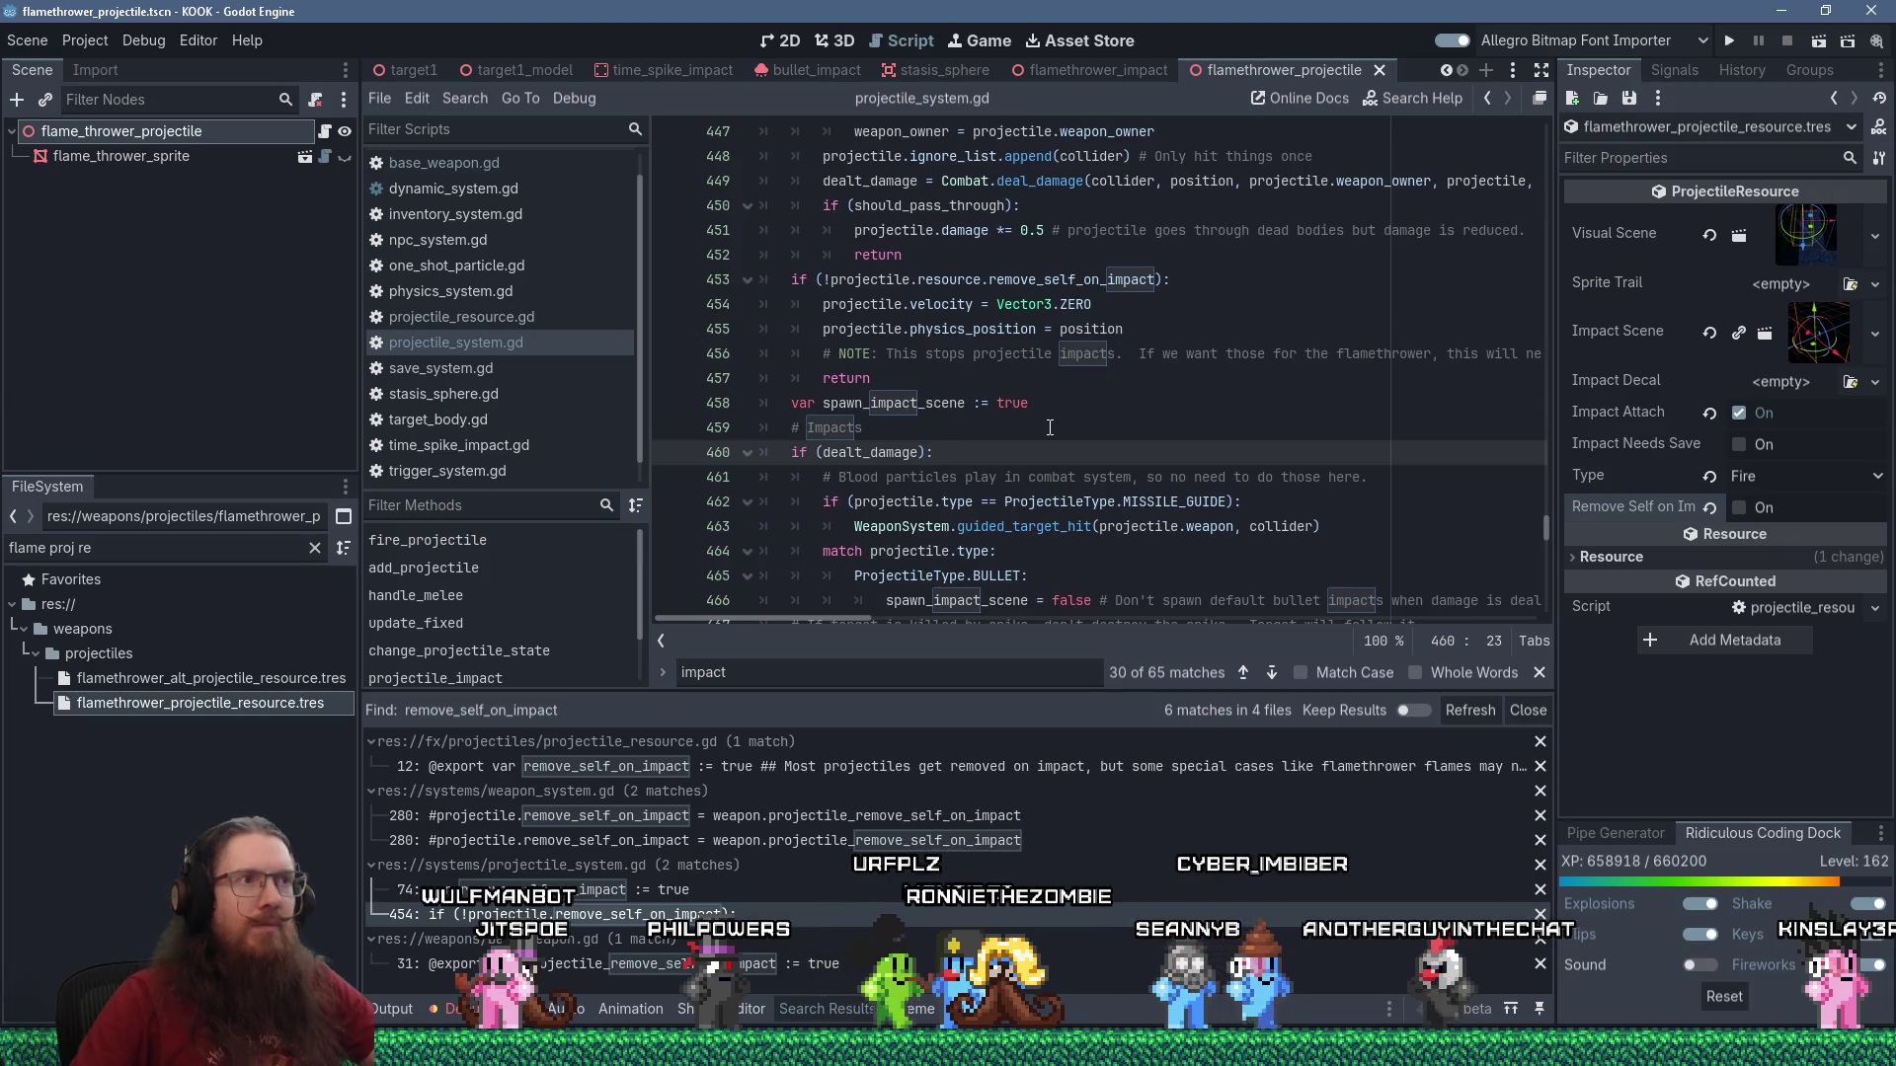
key(Up)
key(Up)
scroll(841, 427, down, 6)
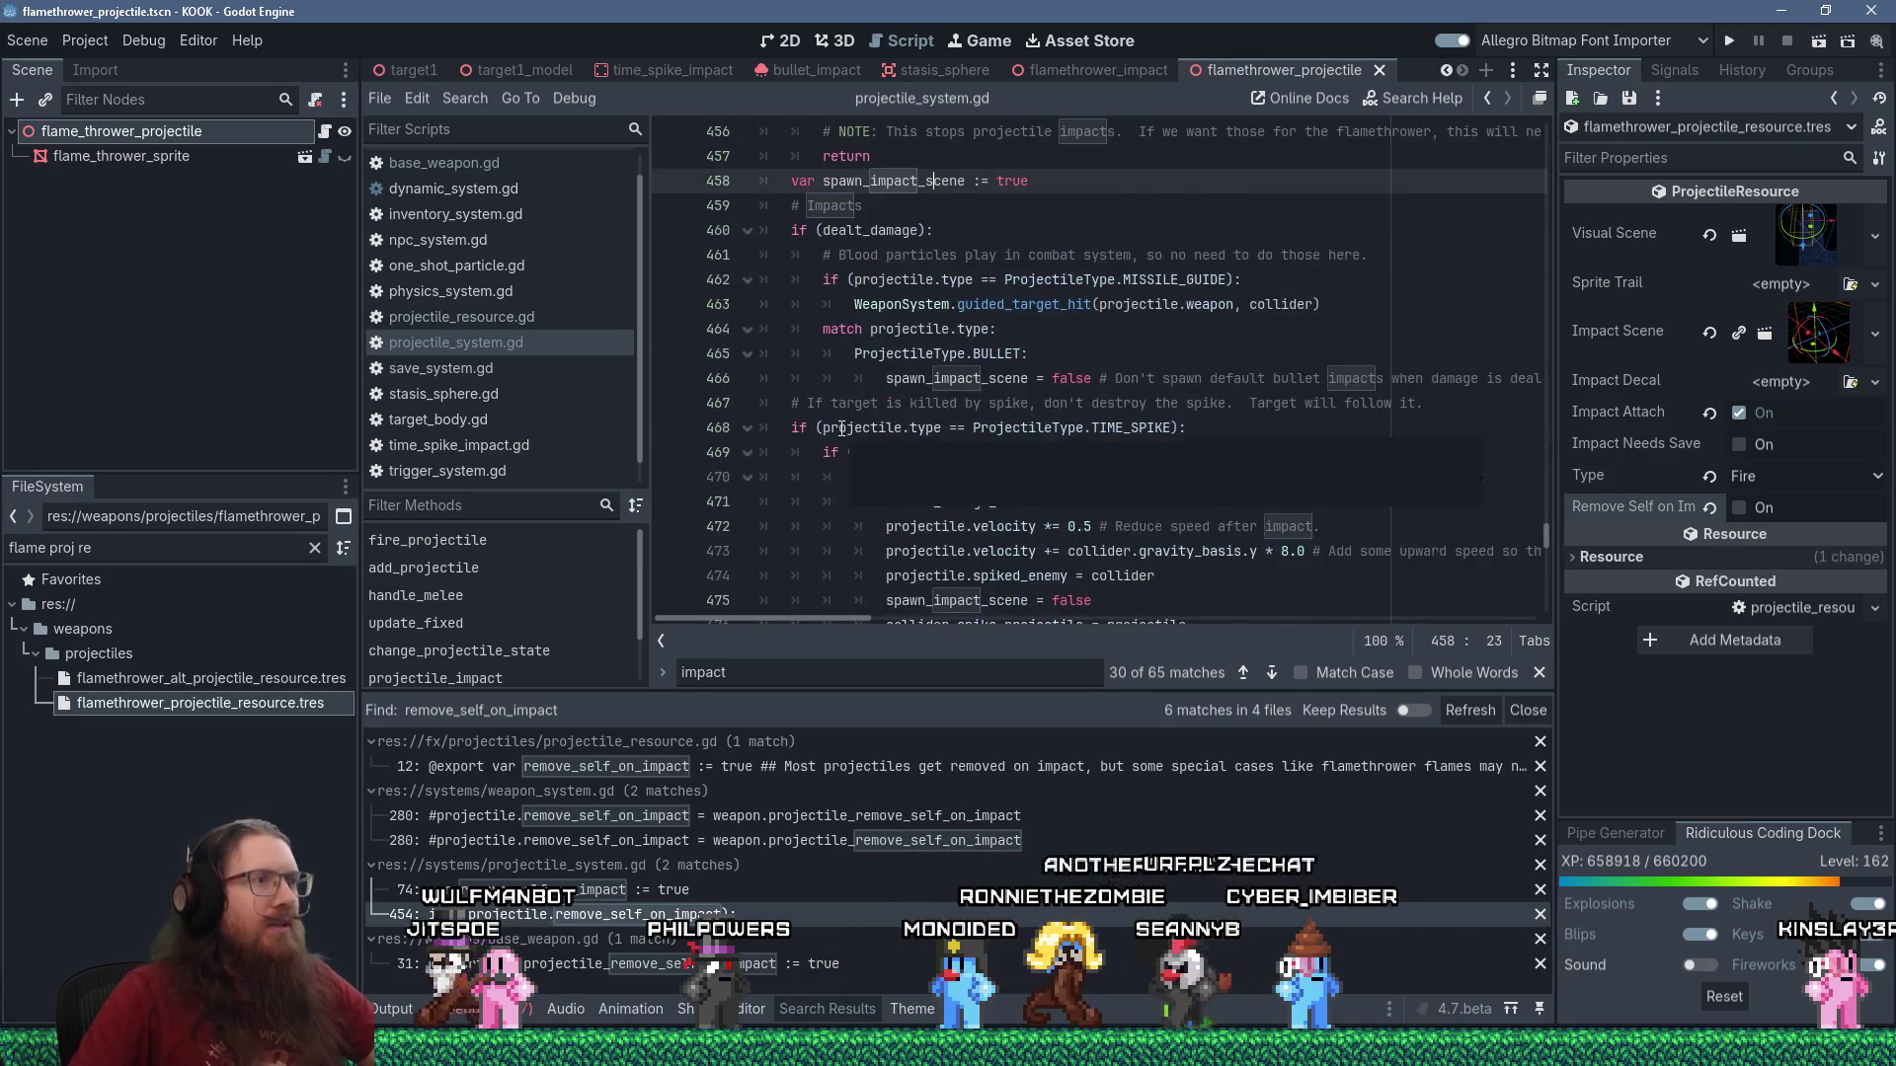
scroll(841, 428, up, 10)
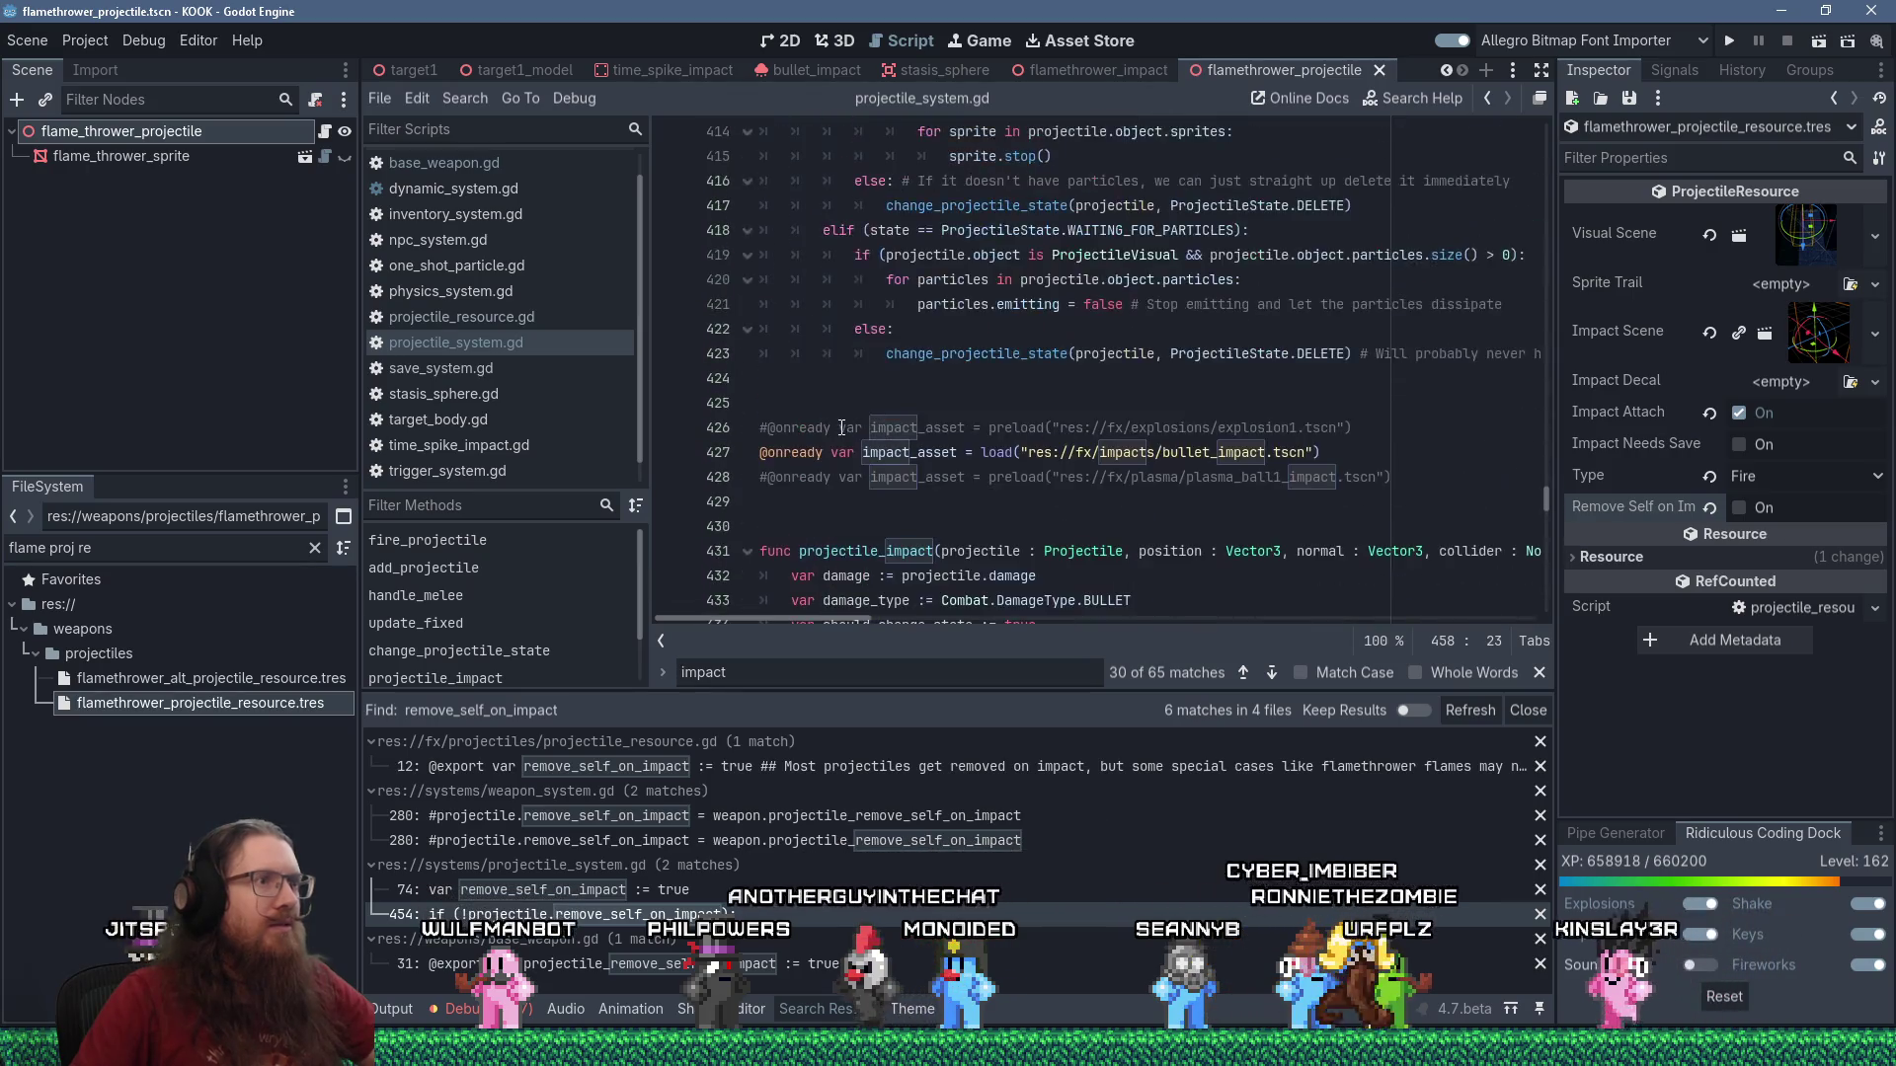
key(alt+Tab)
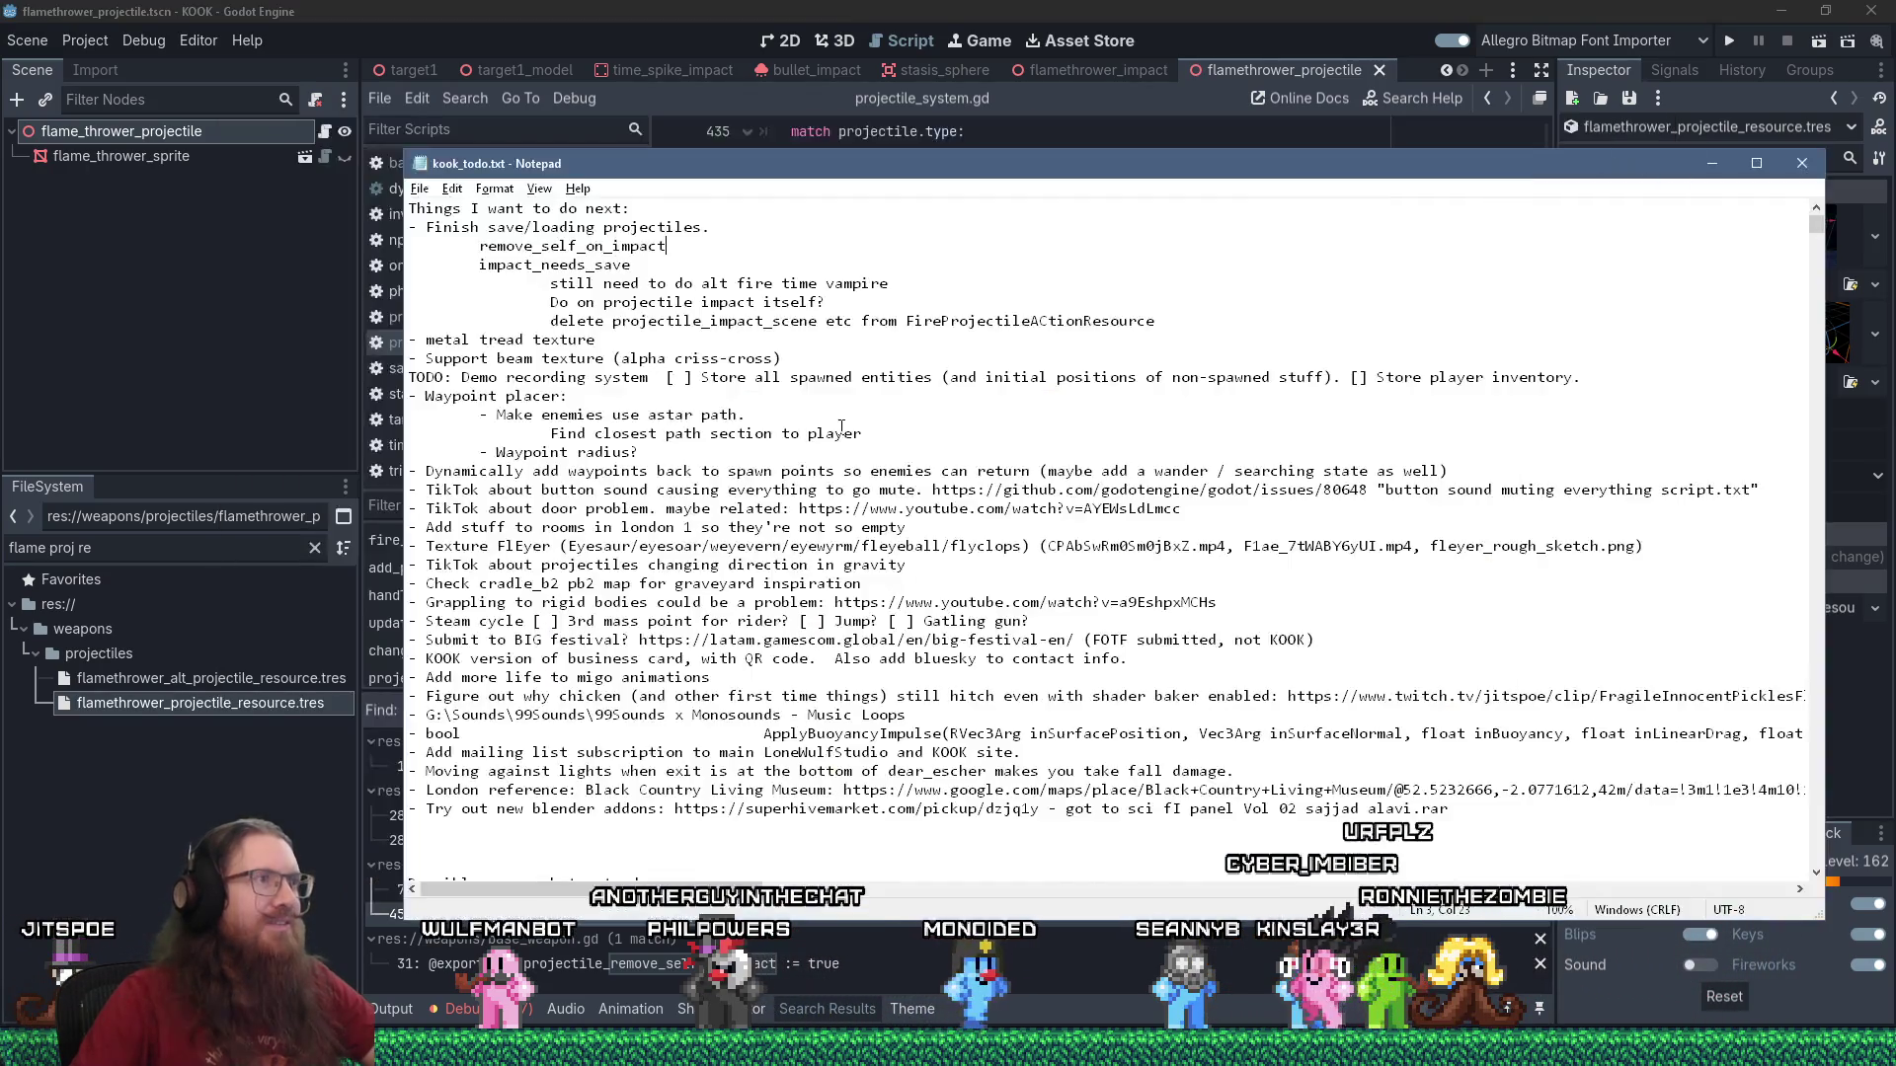
key(alt+Tab)
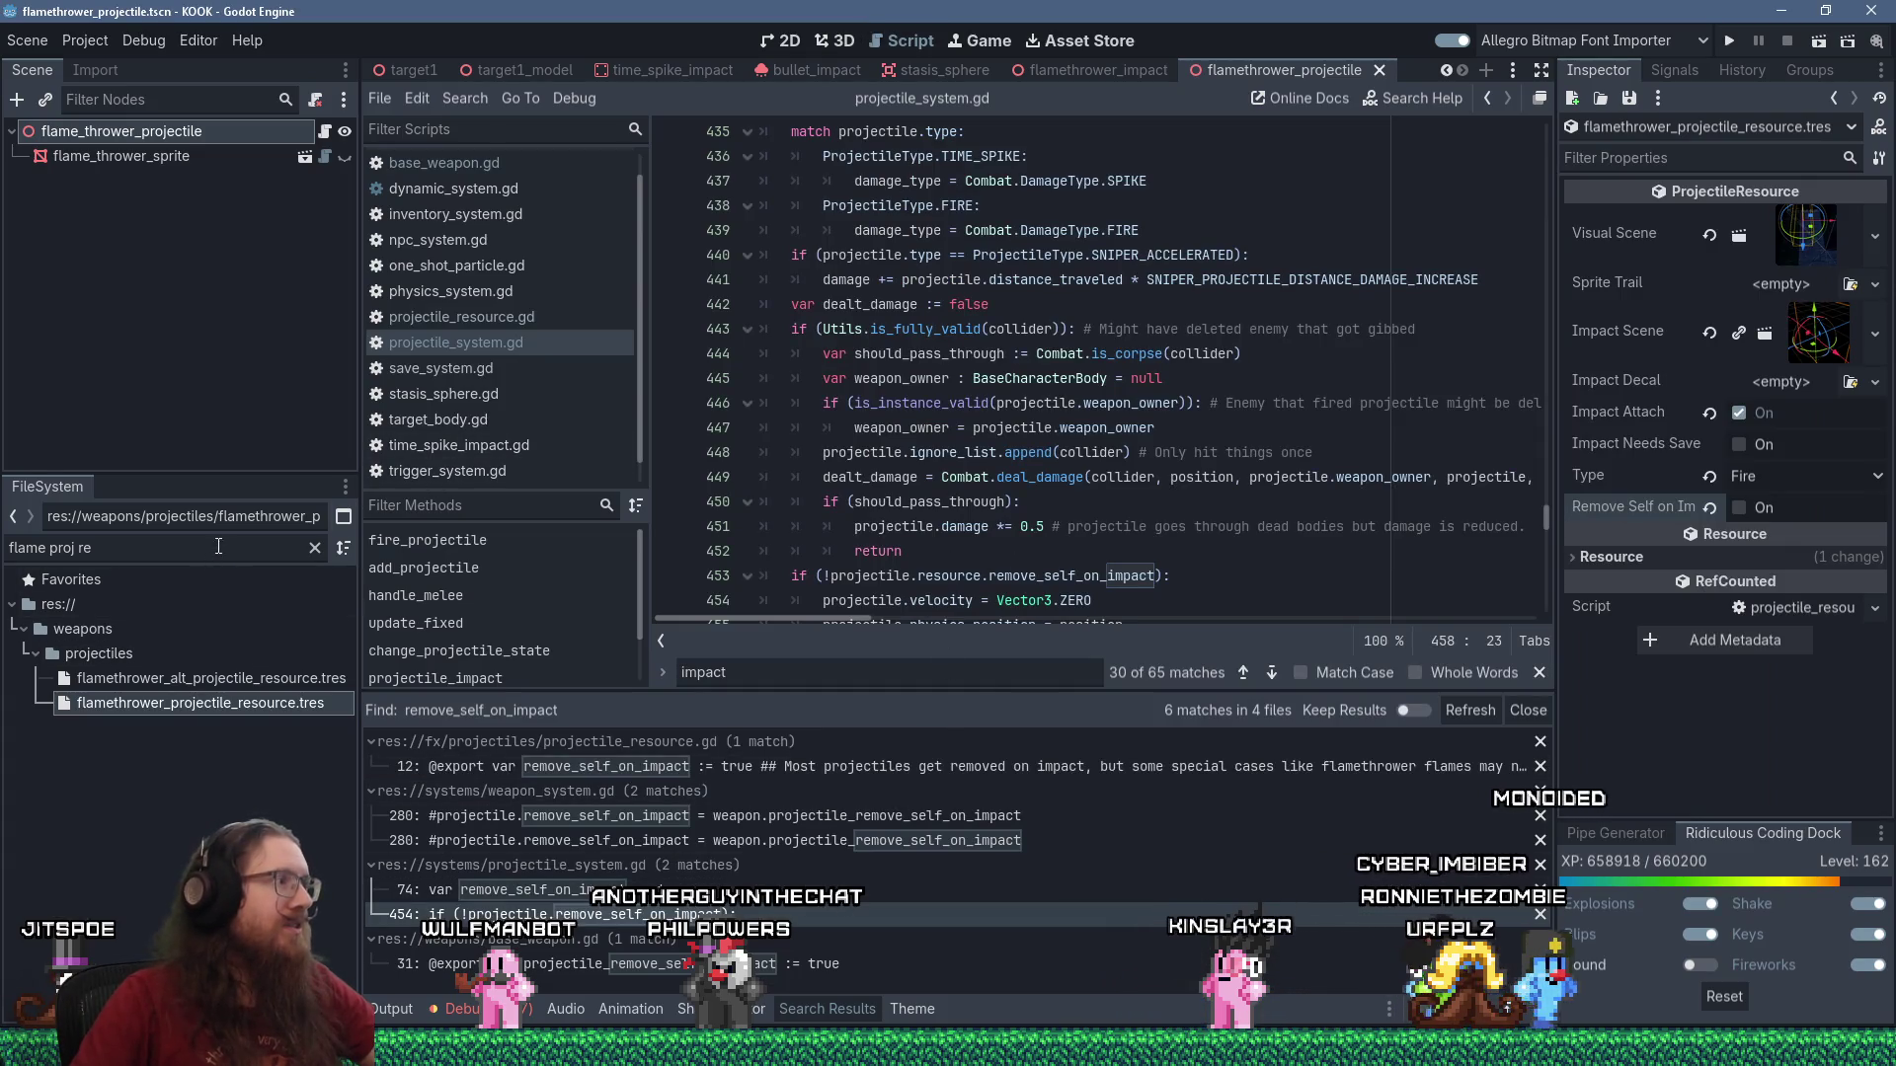
Filter the FileSystem for 'flamethrower tscn' and browse the flamethrower weapon's properties.
text(flamethr)
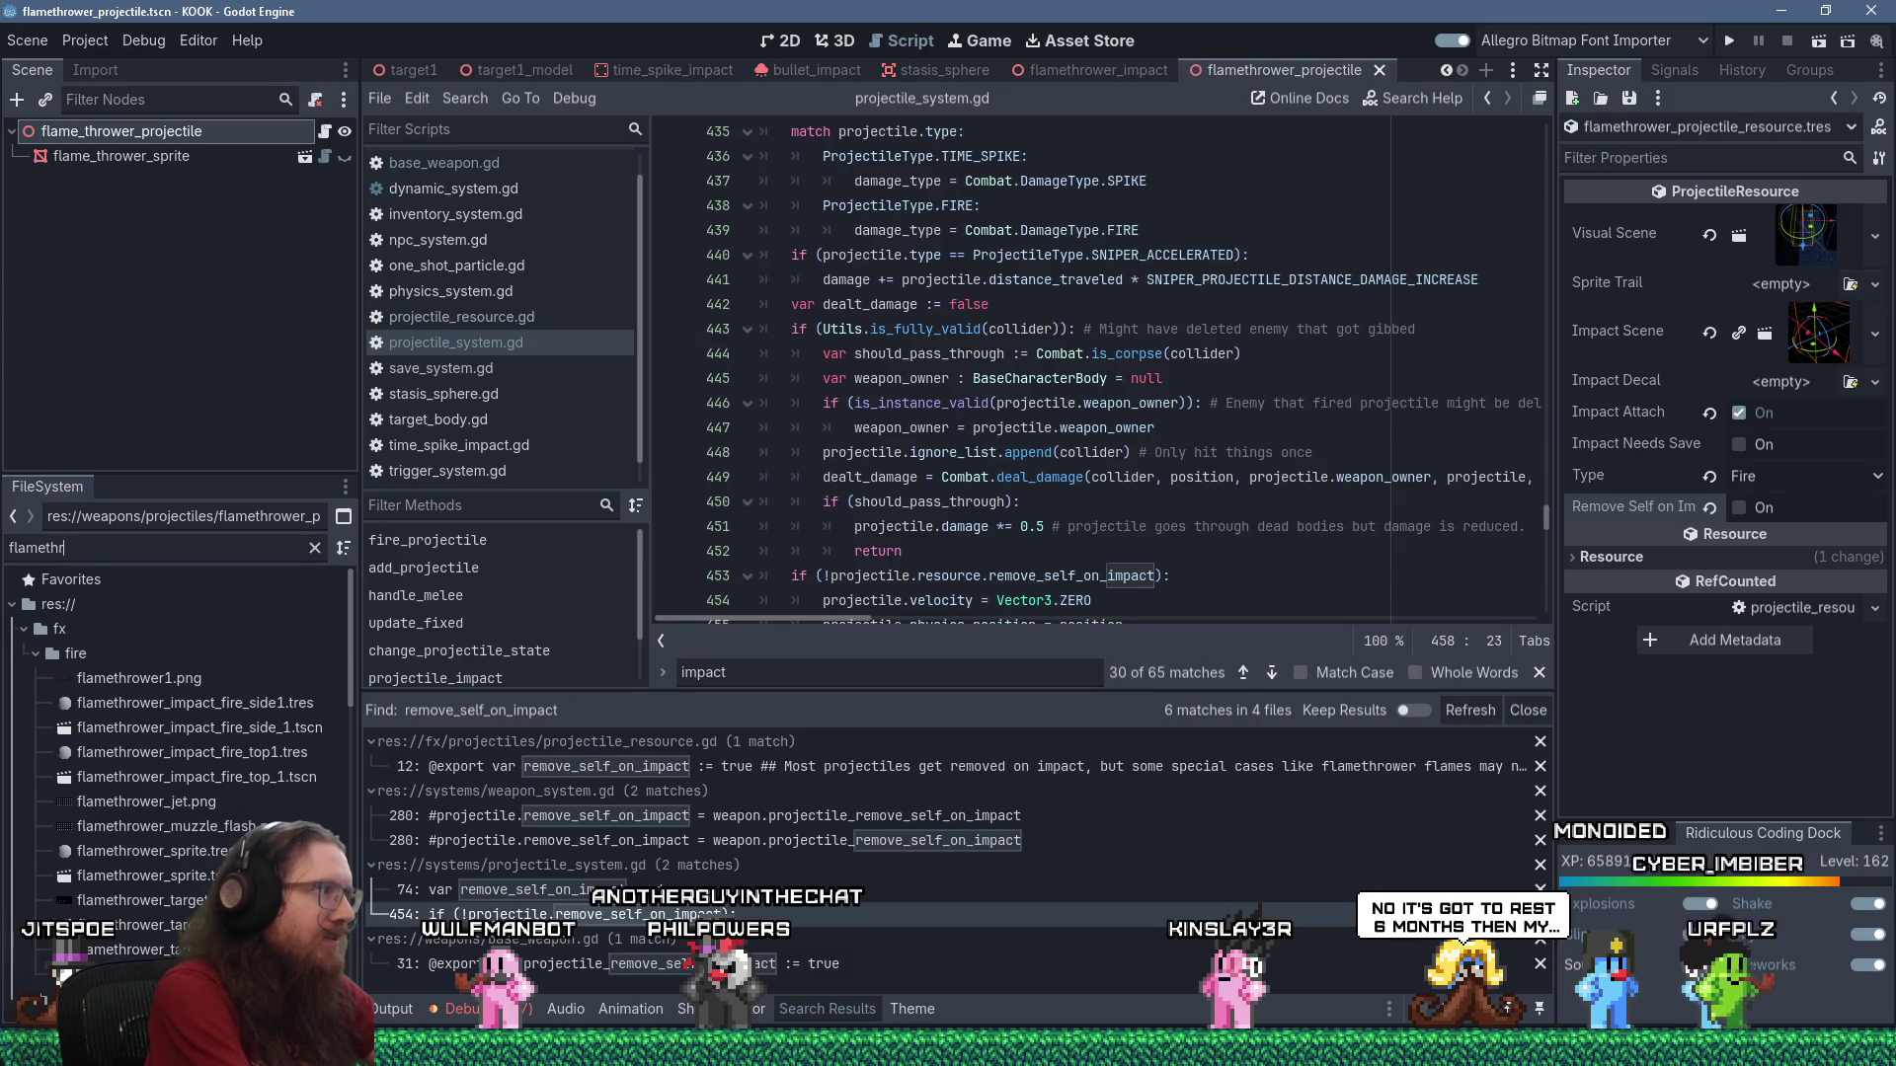
text(ower tscn)
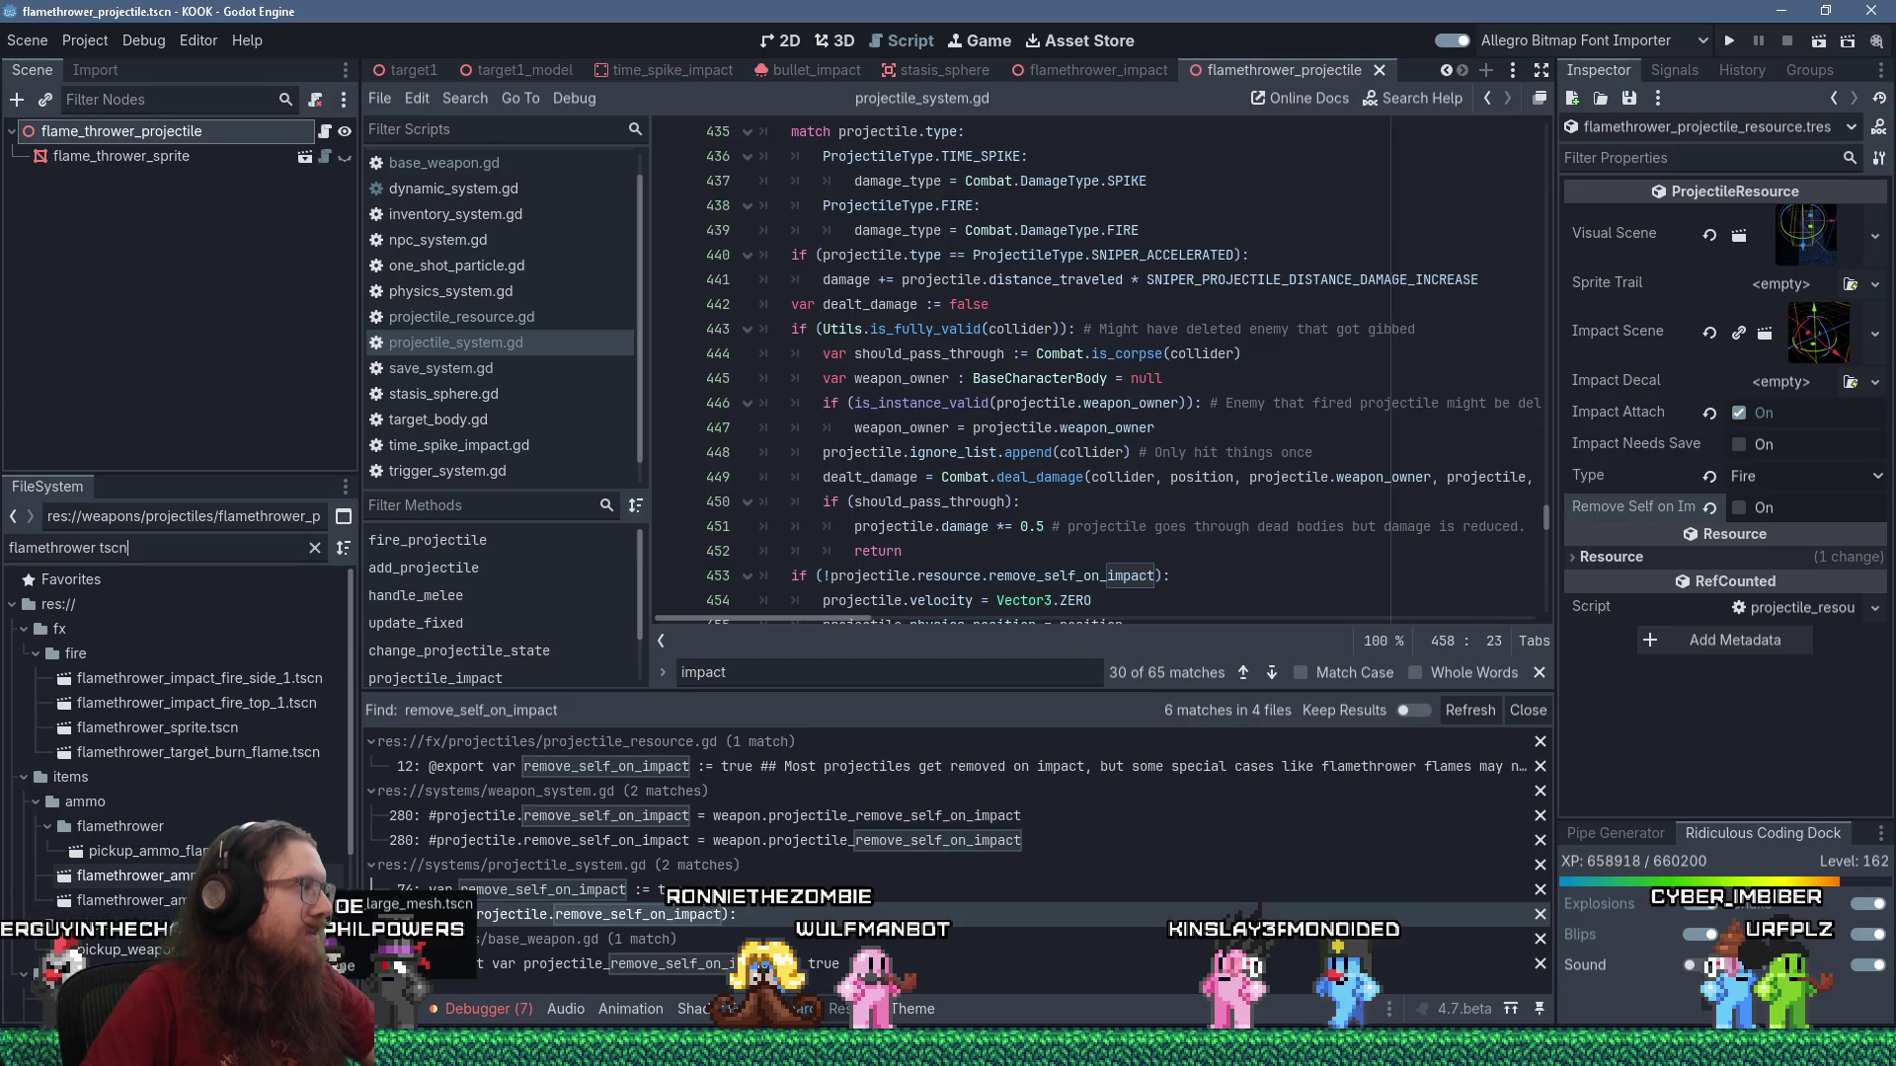
scroll(178, 741, down, 5)
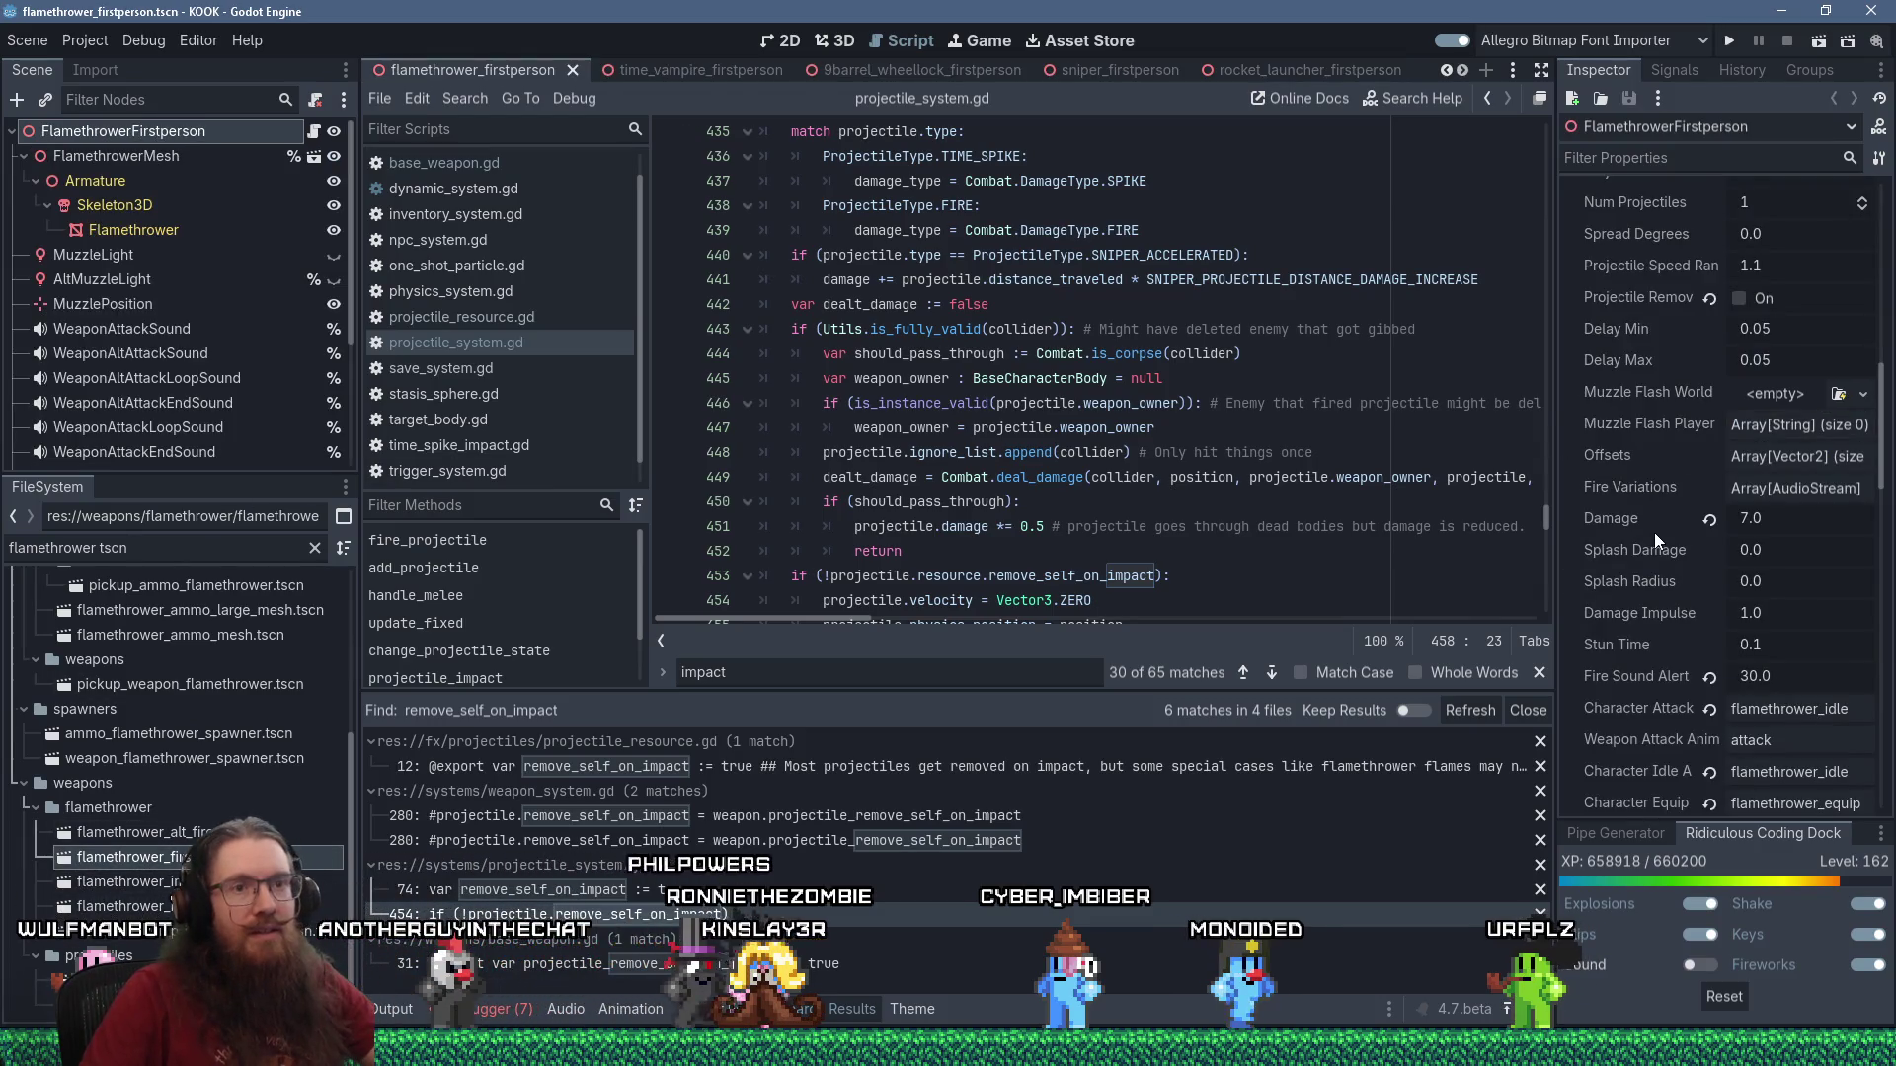
scroll(1655, 532, down, 5)
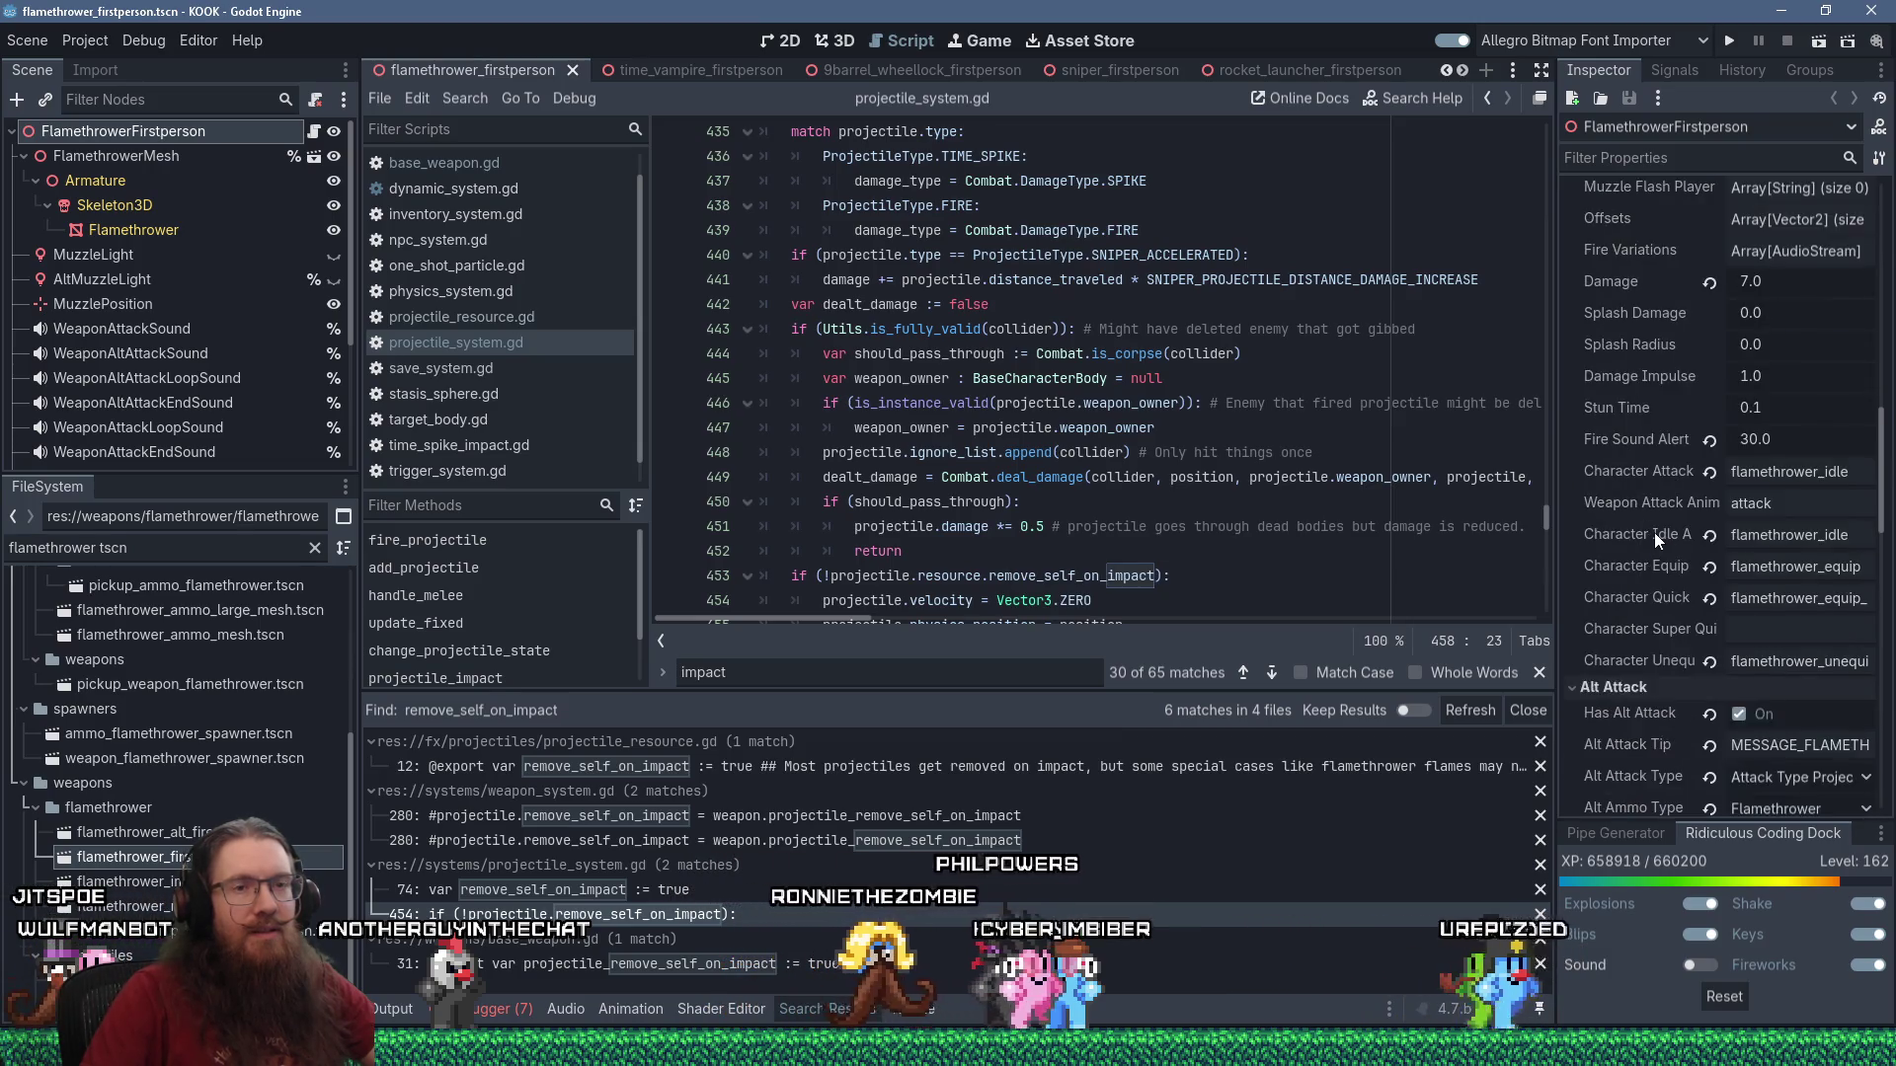
scroll(1655, 531, down, 5)
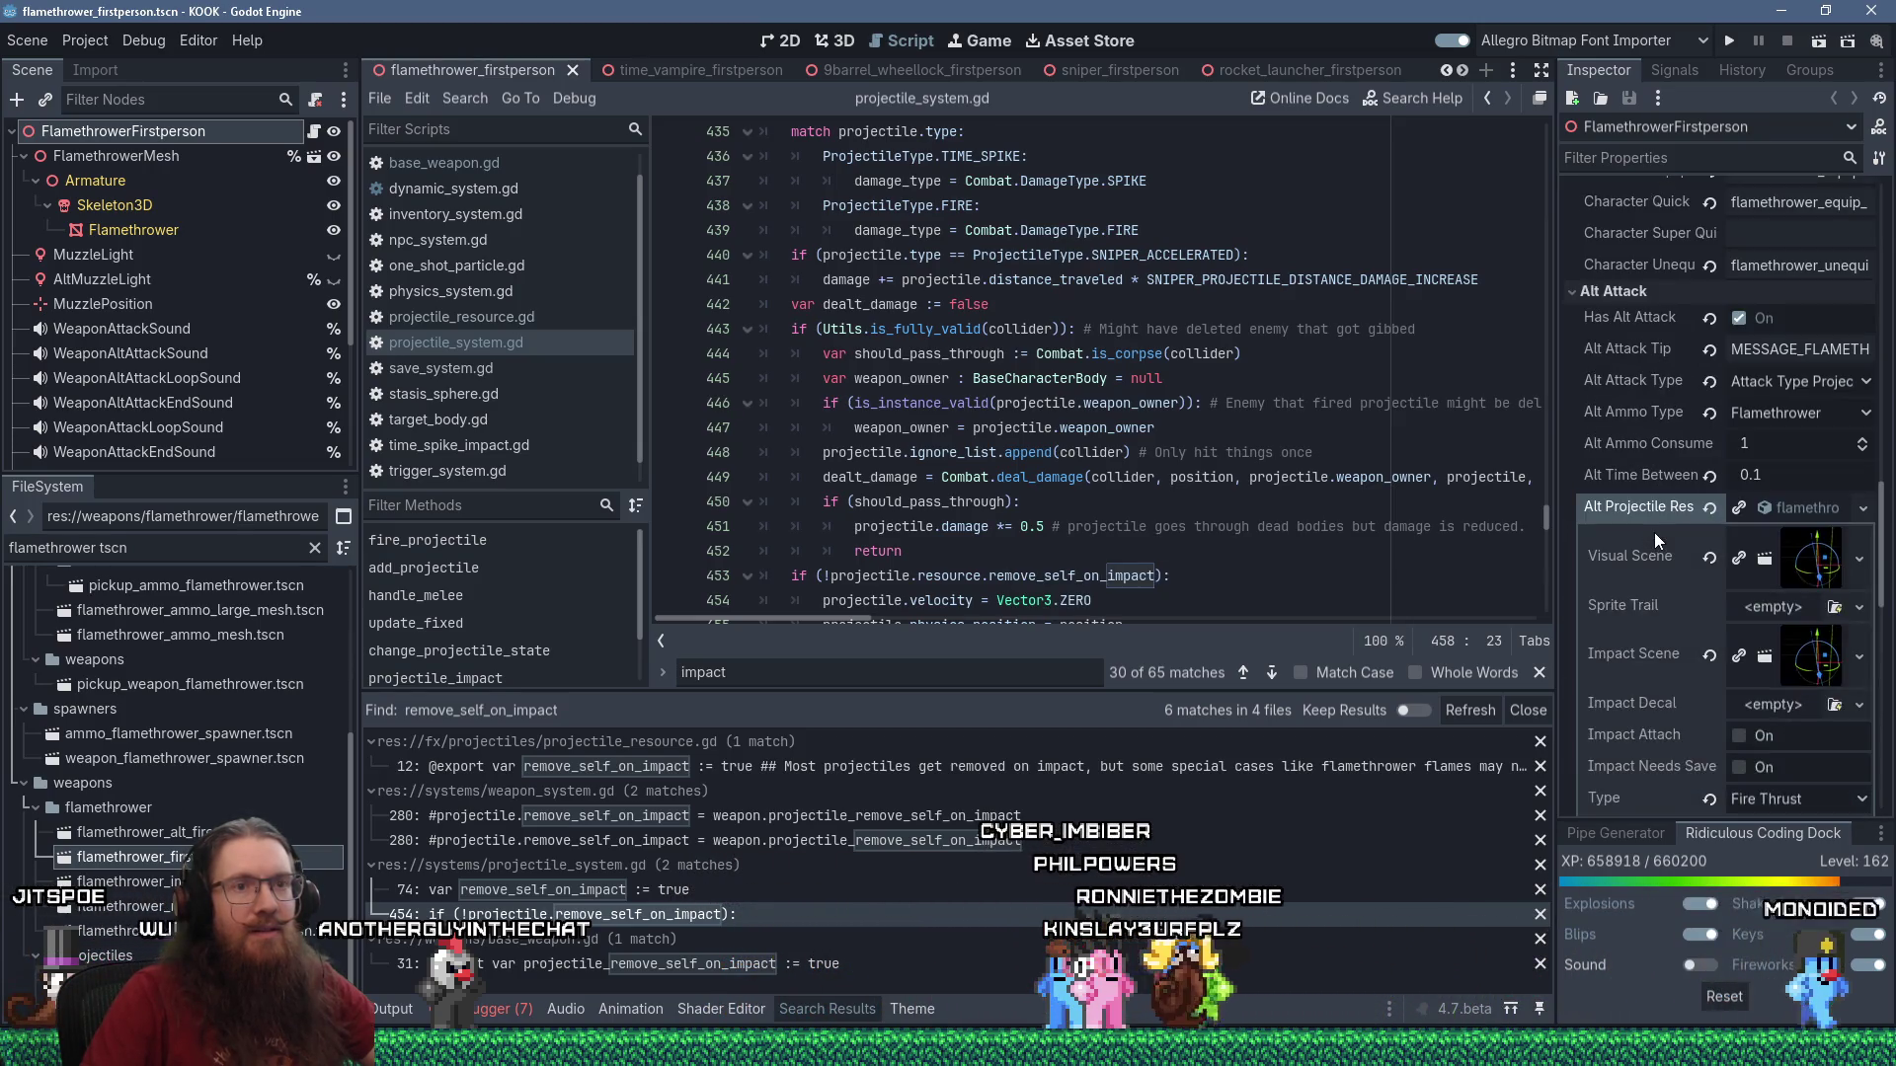
scroll(1655, 531, up, 5)
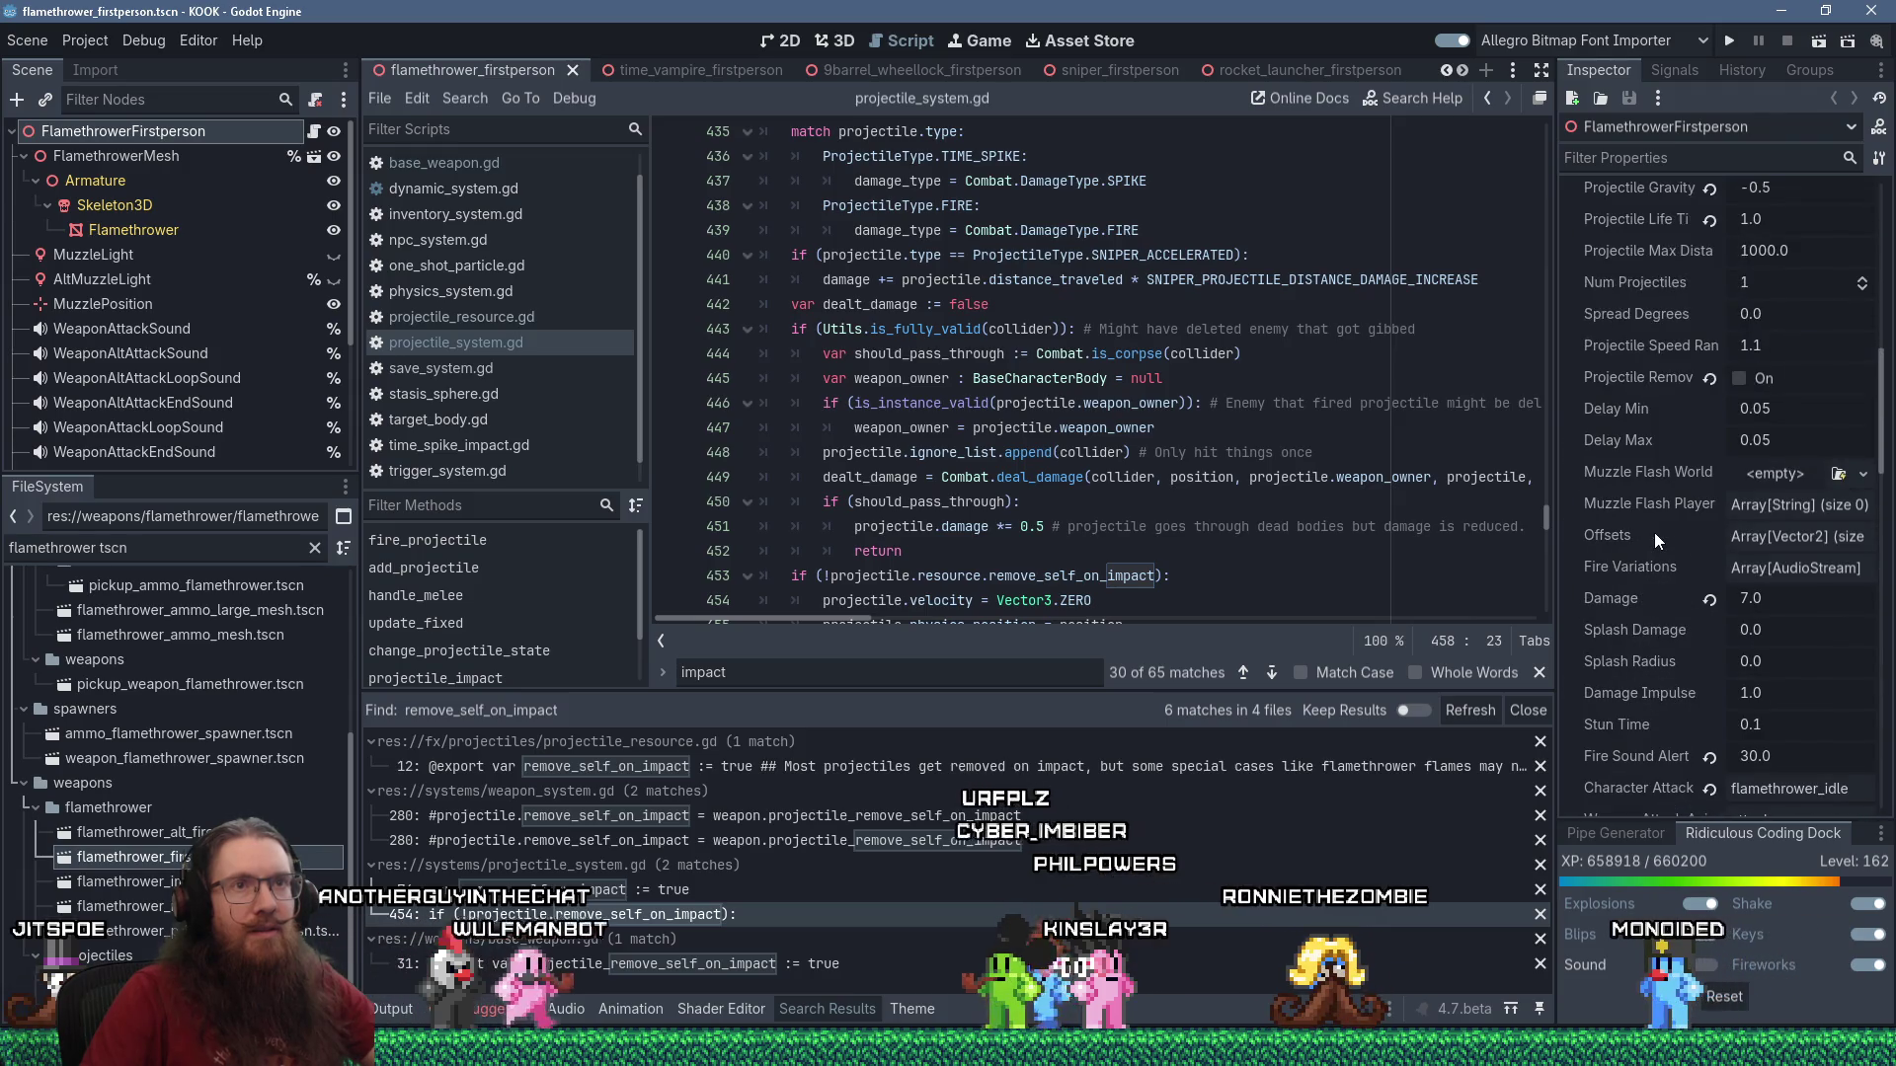
scroll(1655, 531, up, 2)
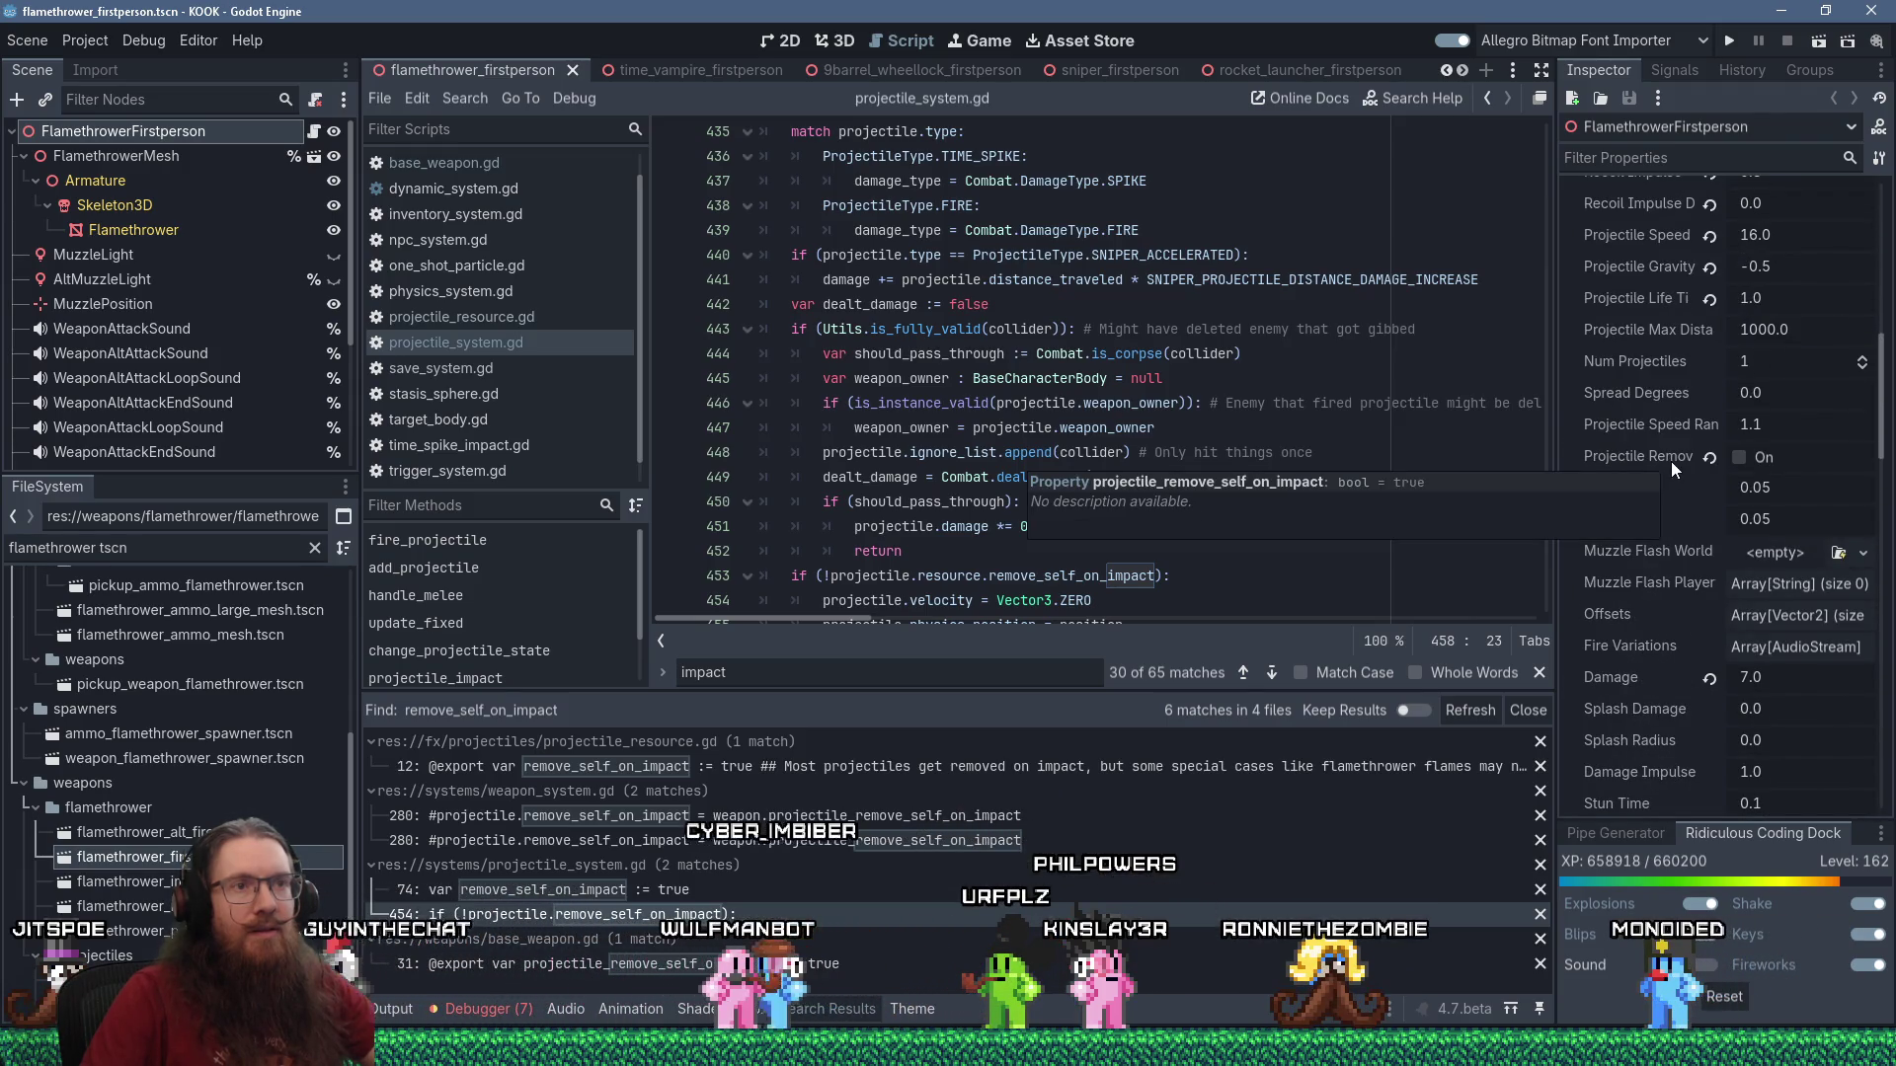
scroll(1671, 461, up, 5)
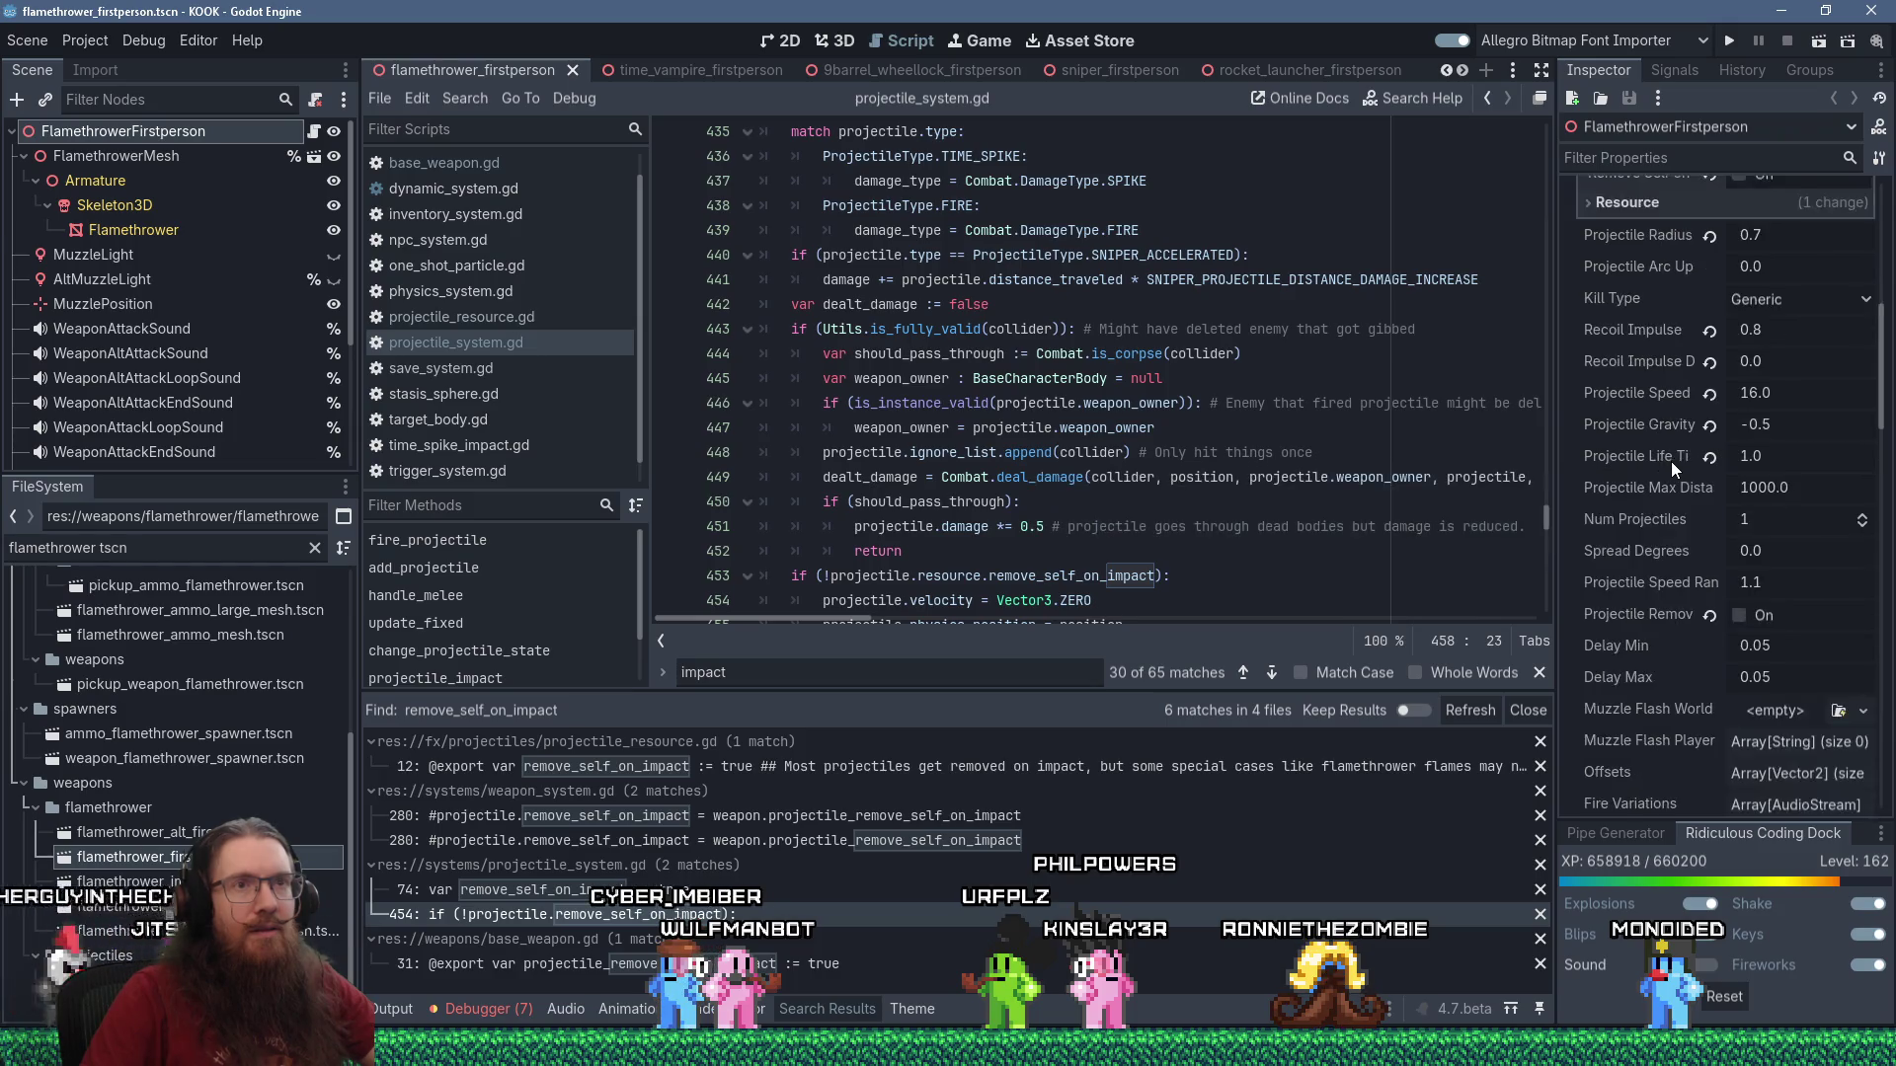
scroll(1671, 461, down, 5)
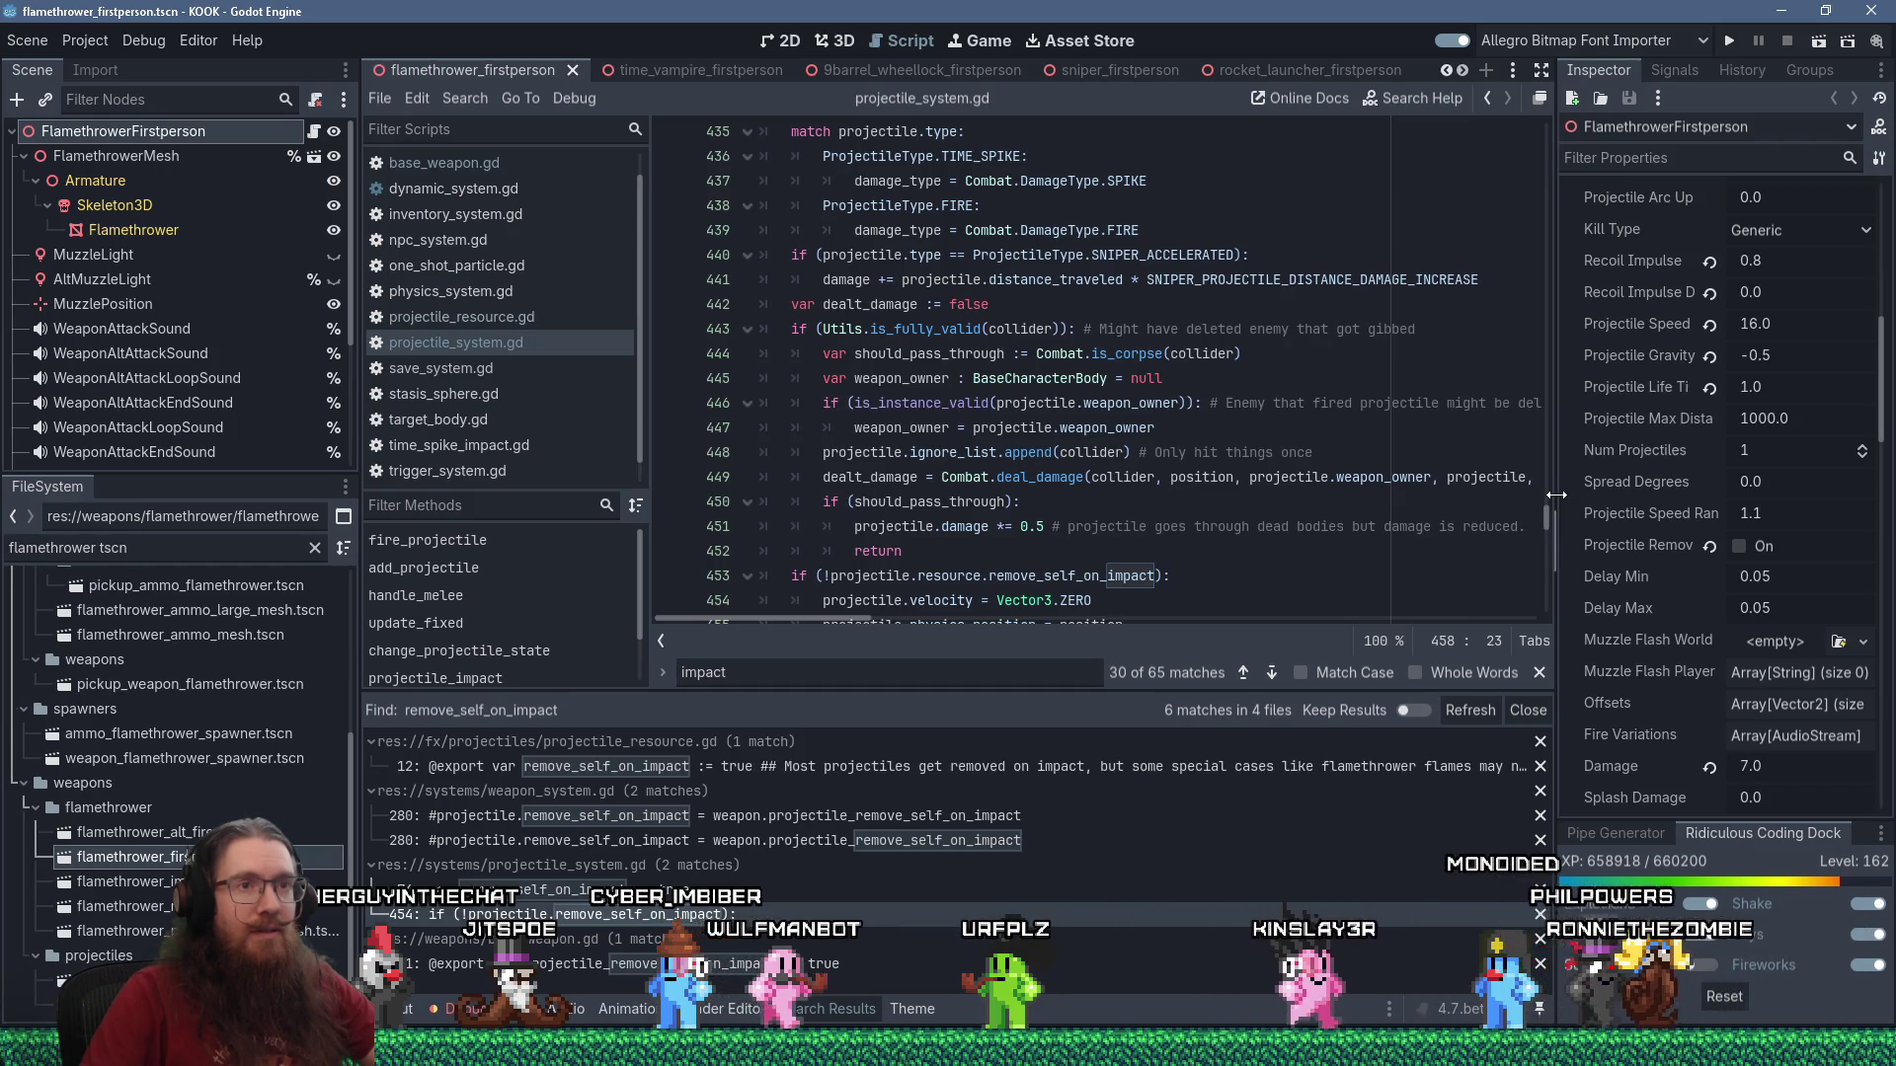
Widen the Inspector and scroll projectile_system.gd up to the ProjectileType enum at line 1.
drag(1553, 494, 1521, 494)
click(1336, 454)
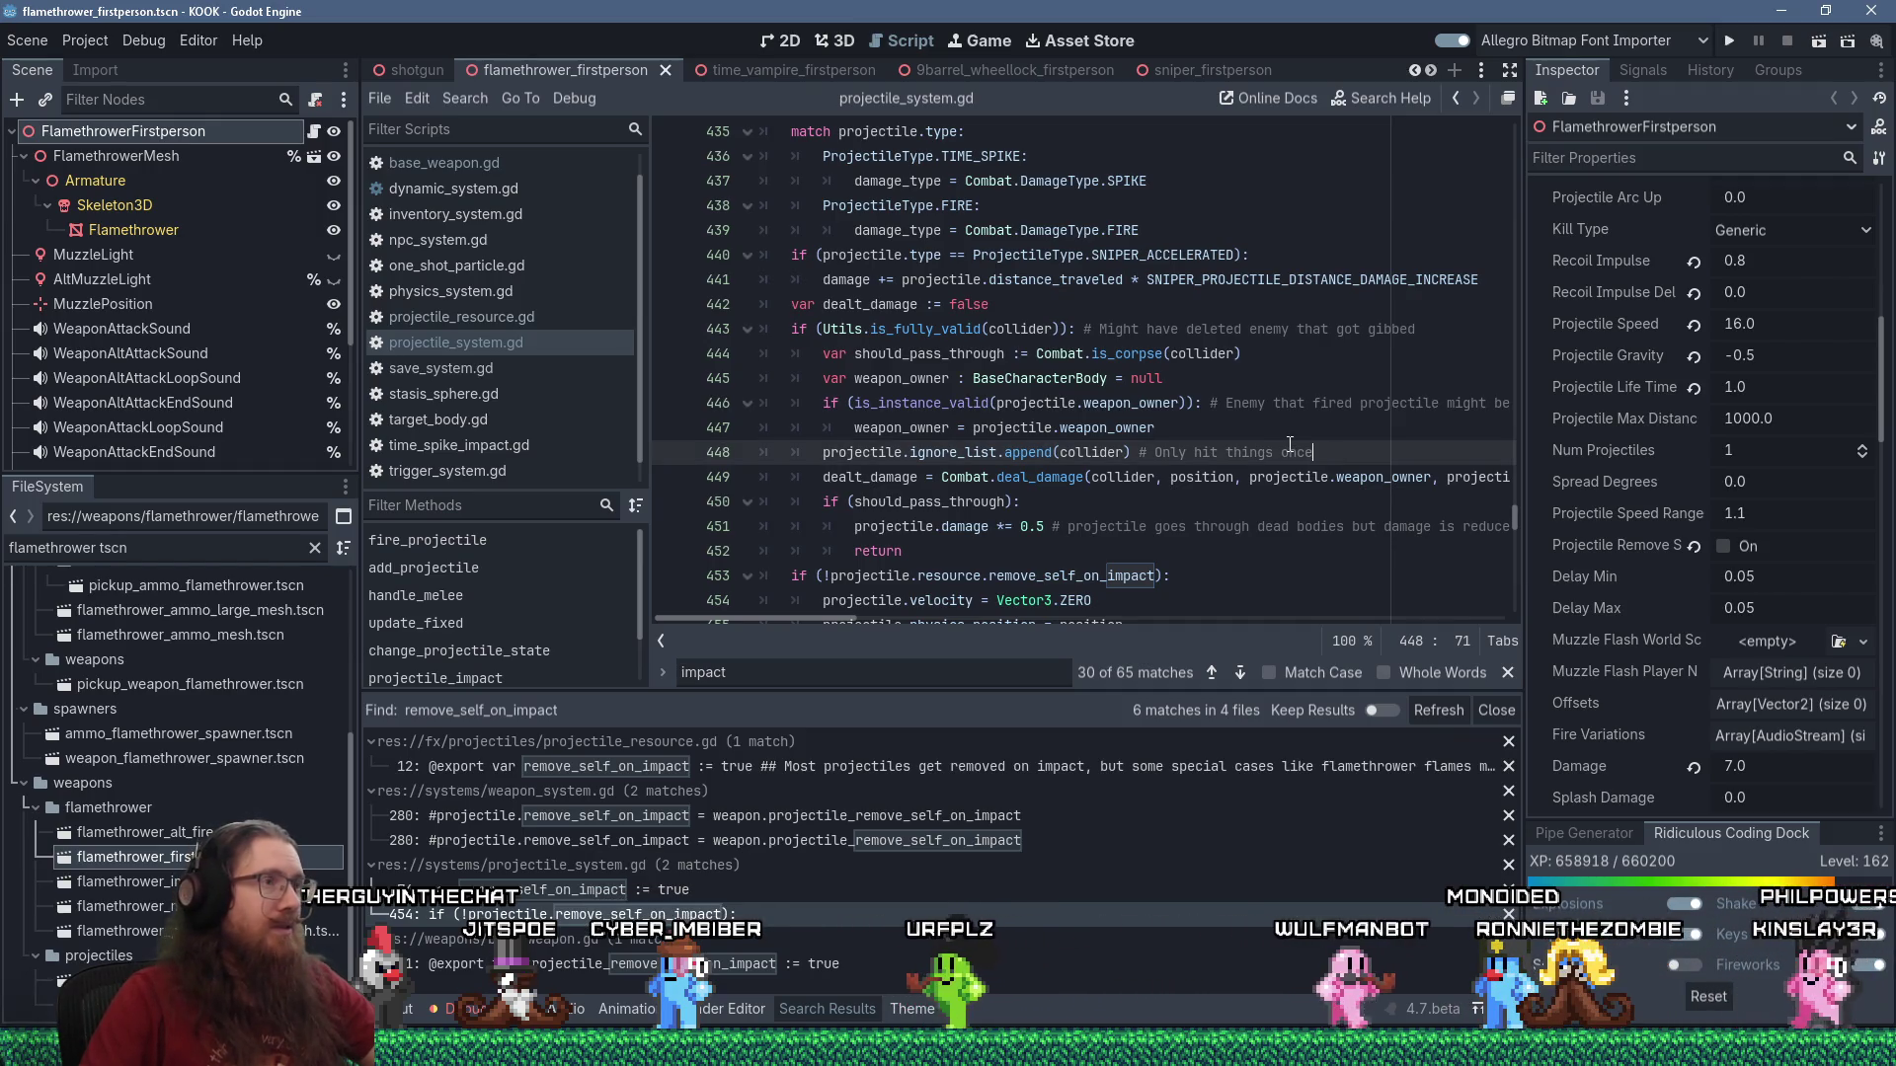
scroll(1515, 507, up, 6)
drag(1515, 507, 1542, 136)
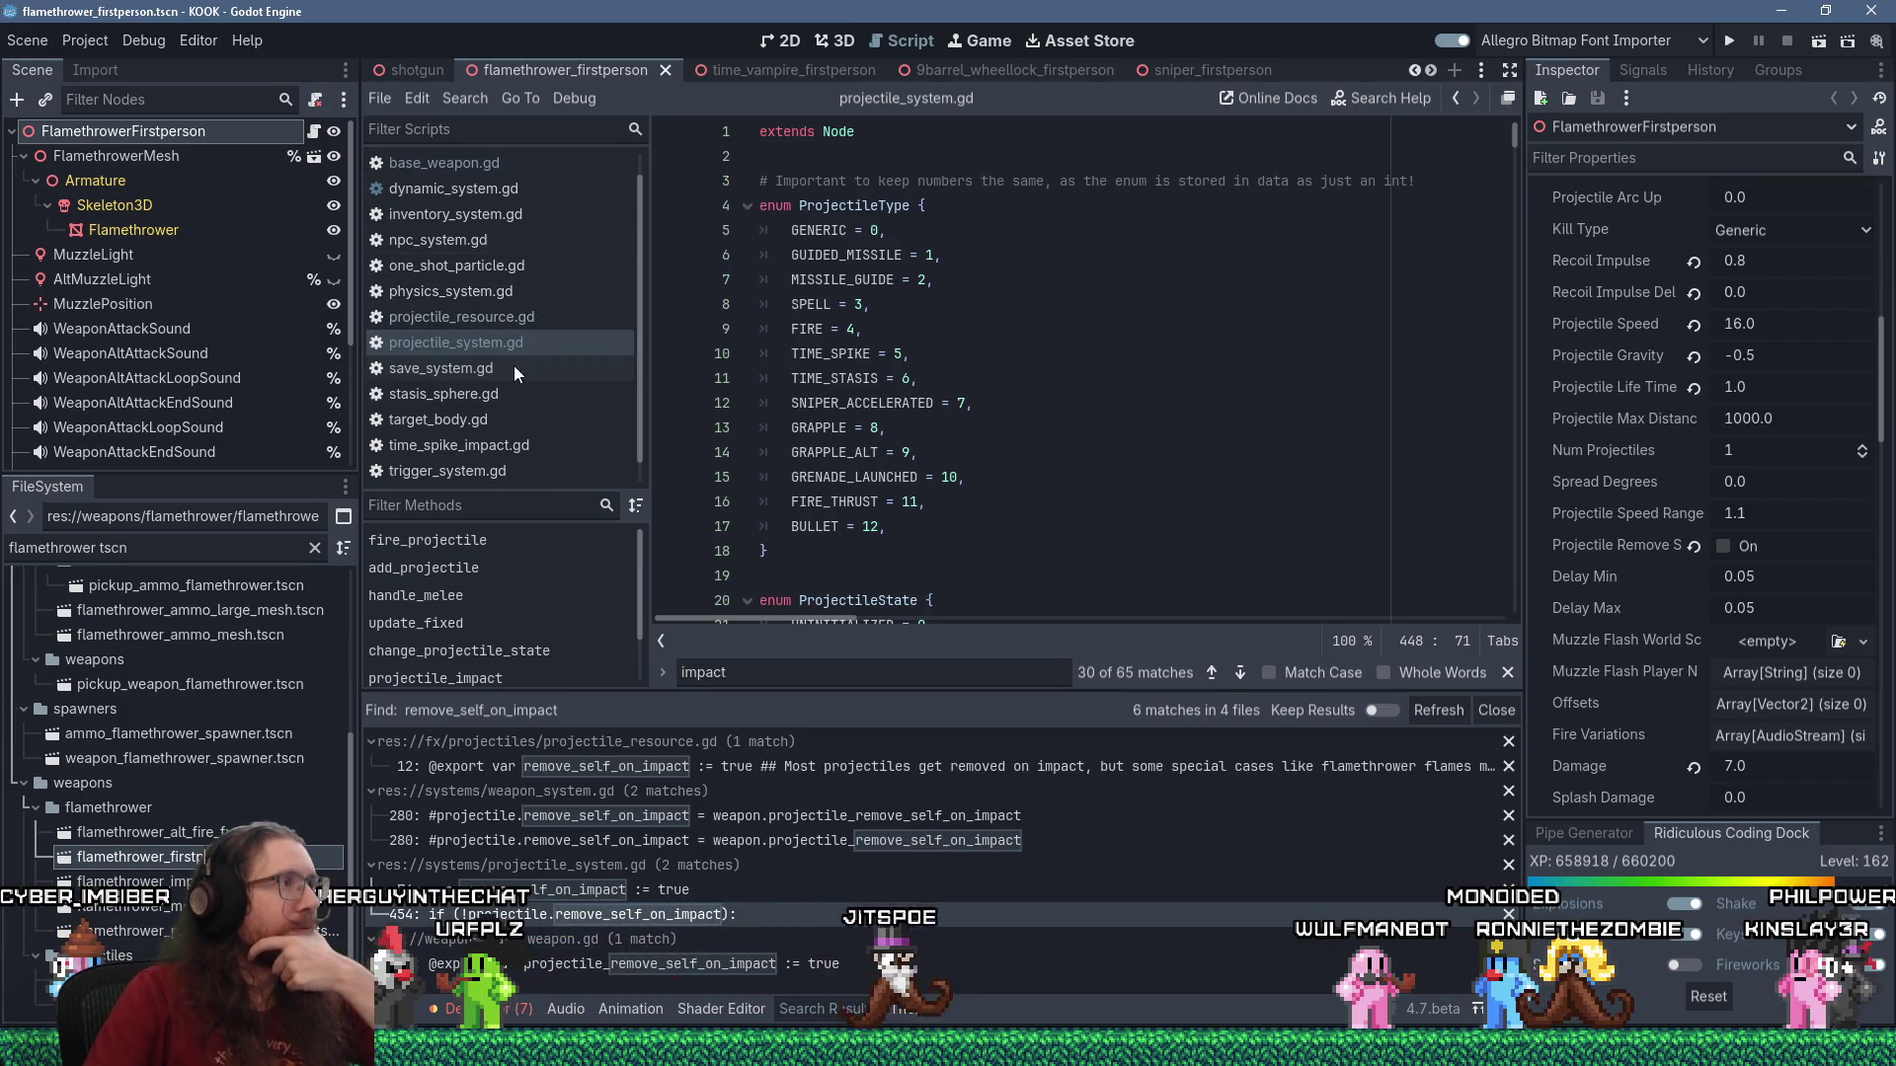
mouse_move(1086, 61)
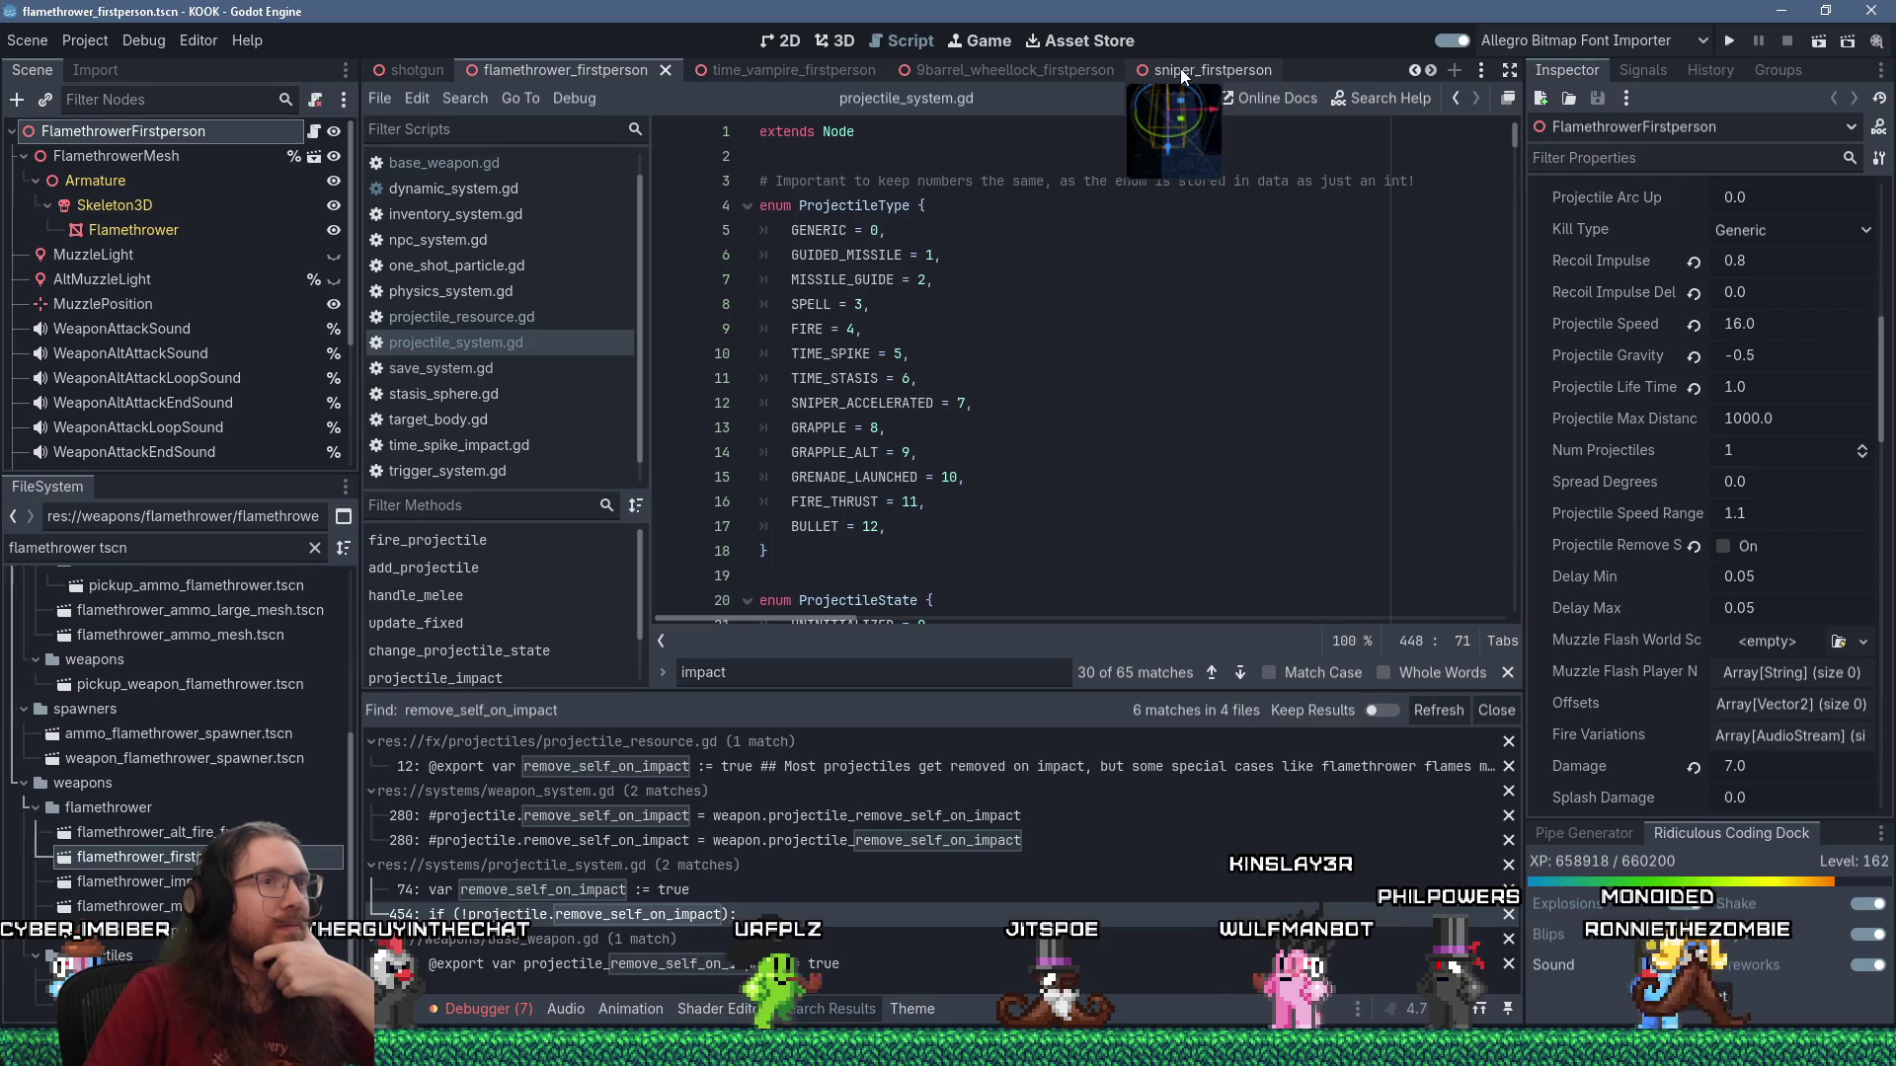
scroll(496, 293, up, 1)
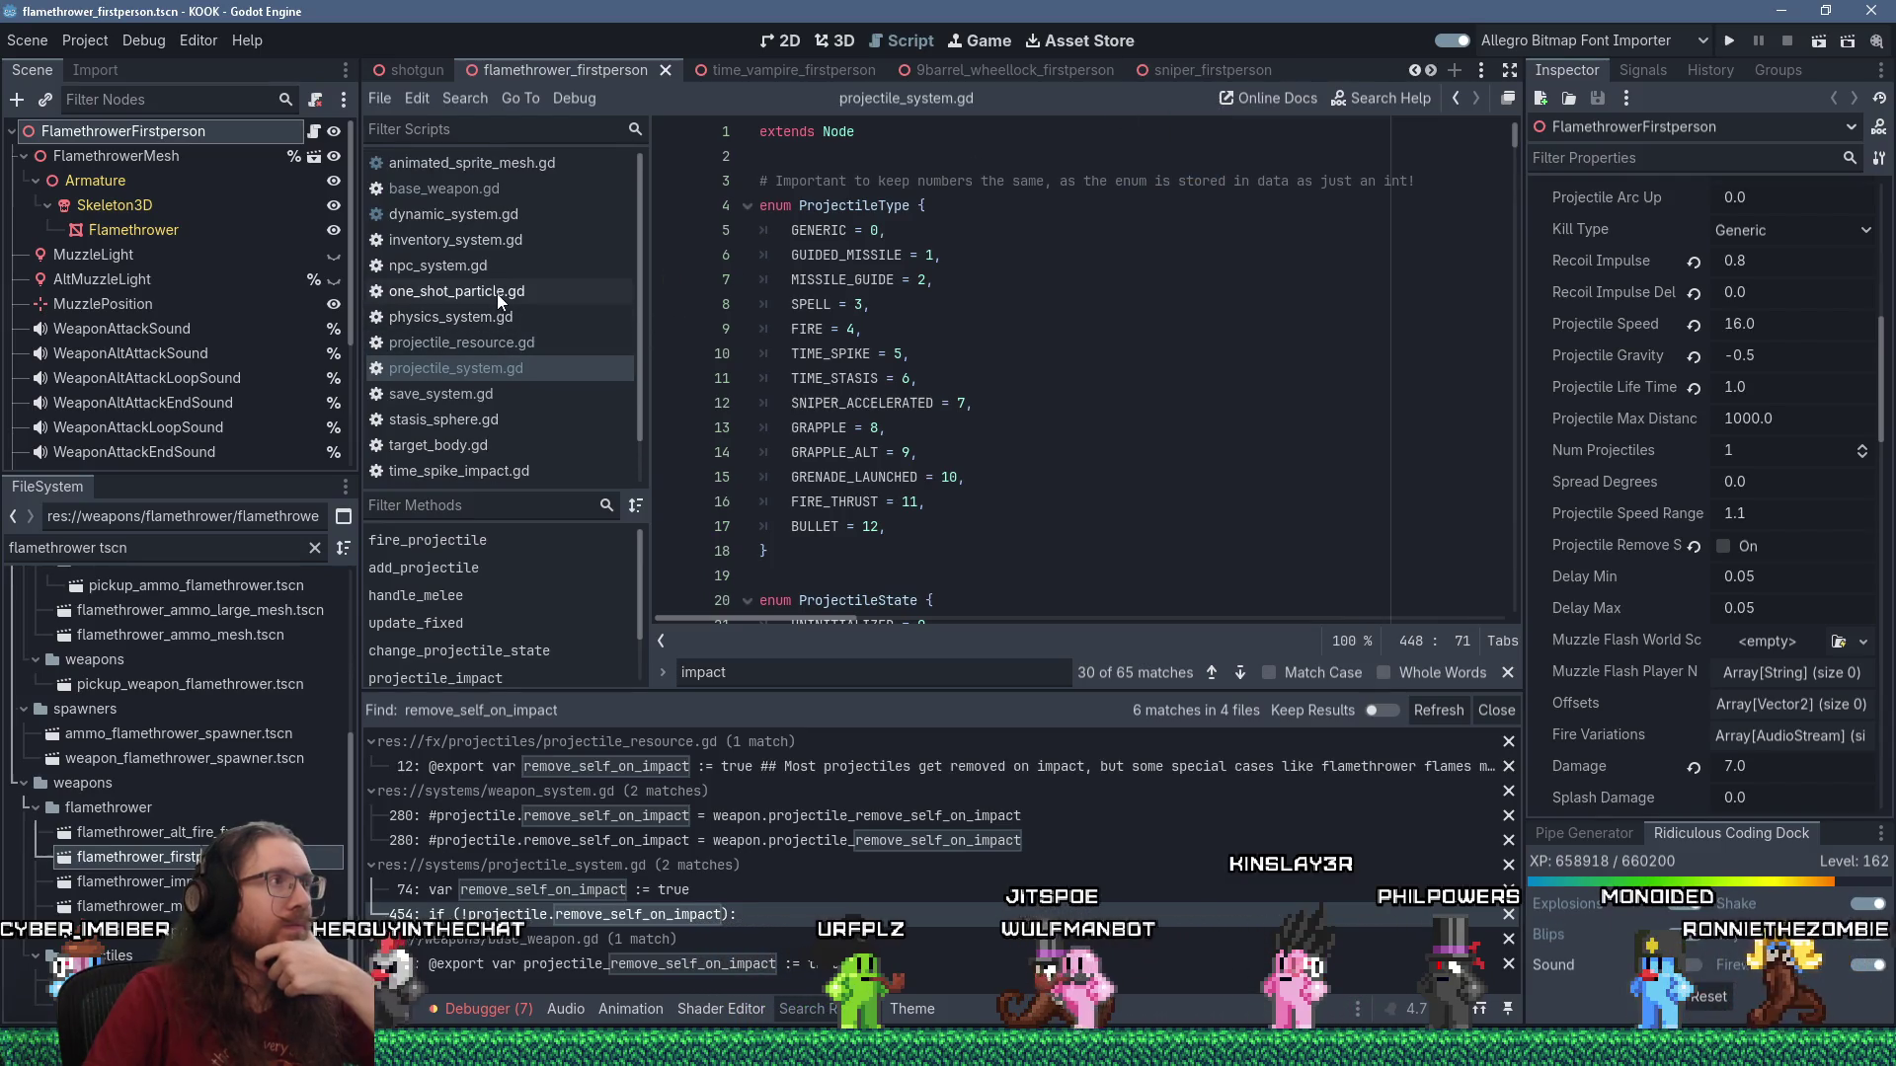
Delete the projectile_remove_self_on_impact export on line 31 of base_weapon.gd and save.
click(482, 193)
drag(1187, 352, 1188, 336)
key(Delete)
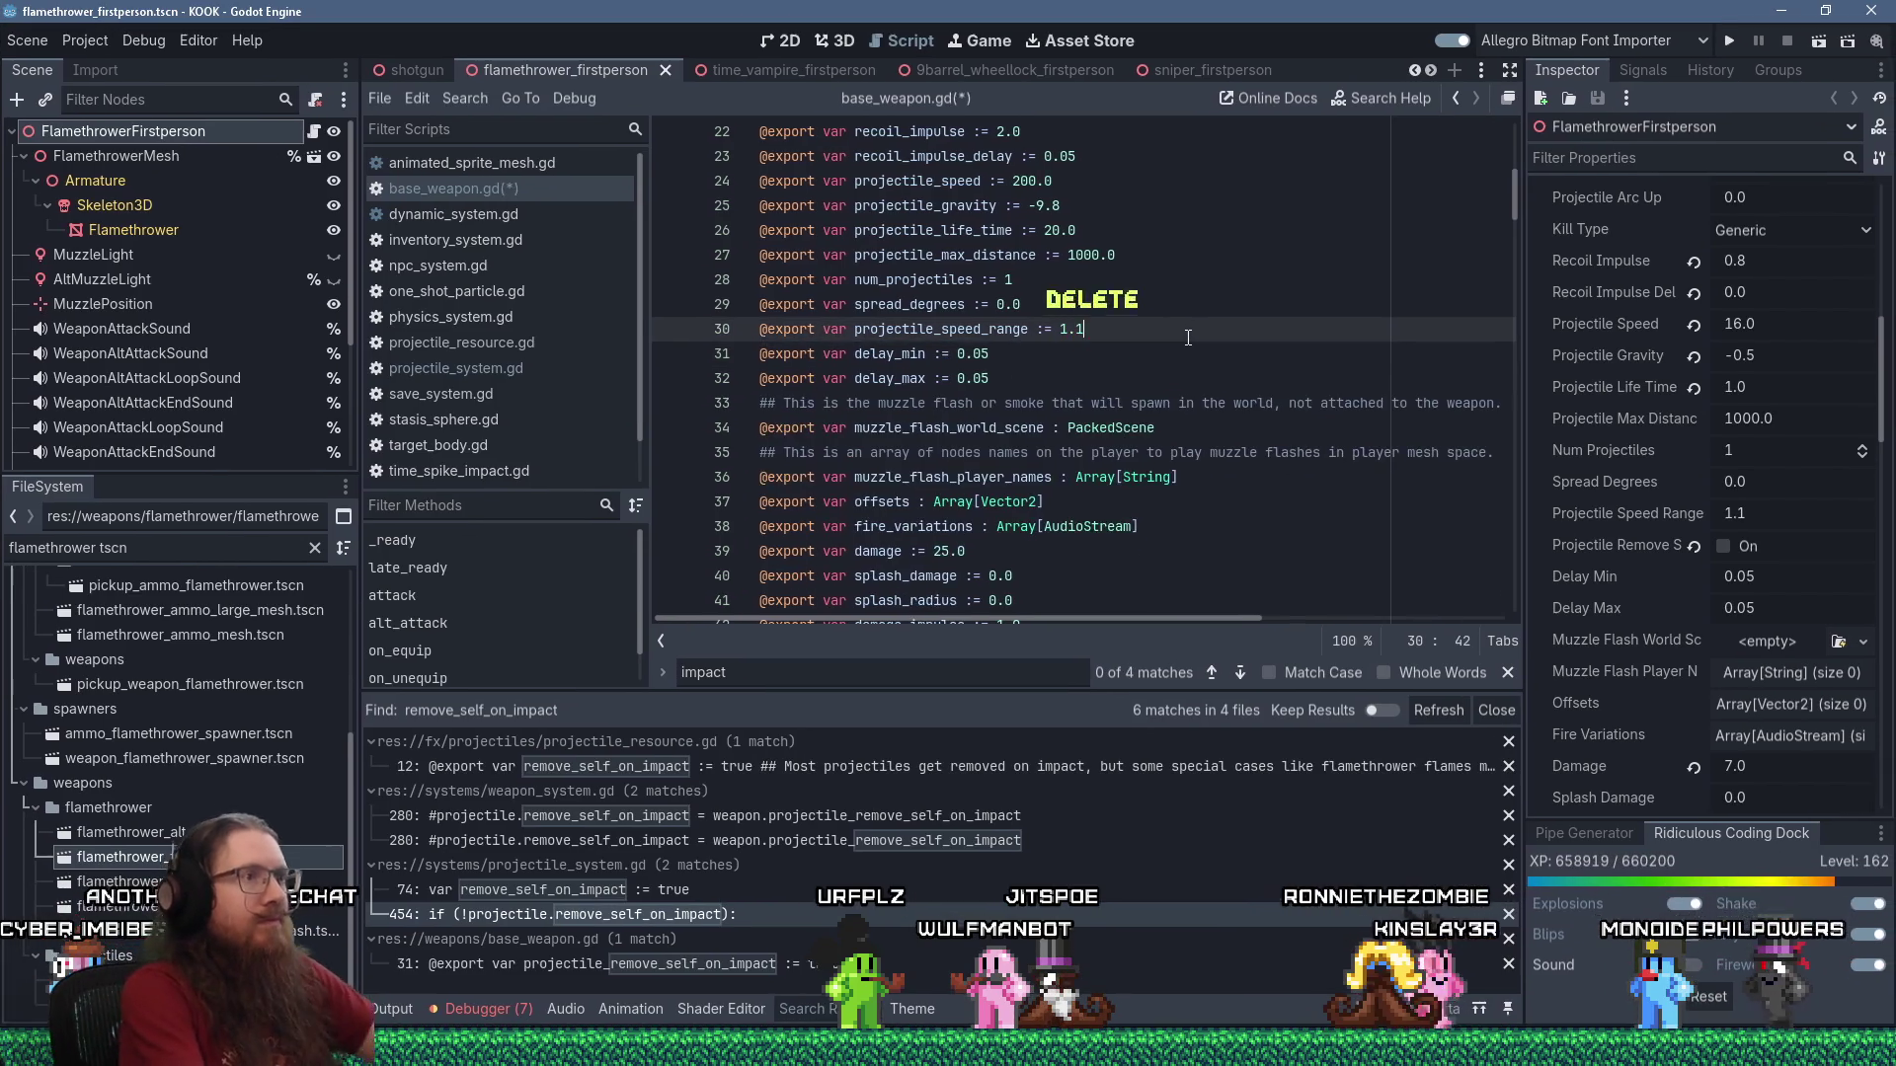
key(ctrl+s)
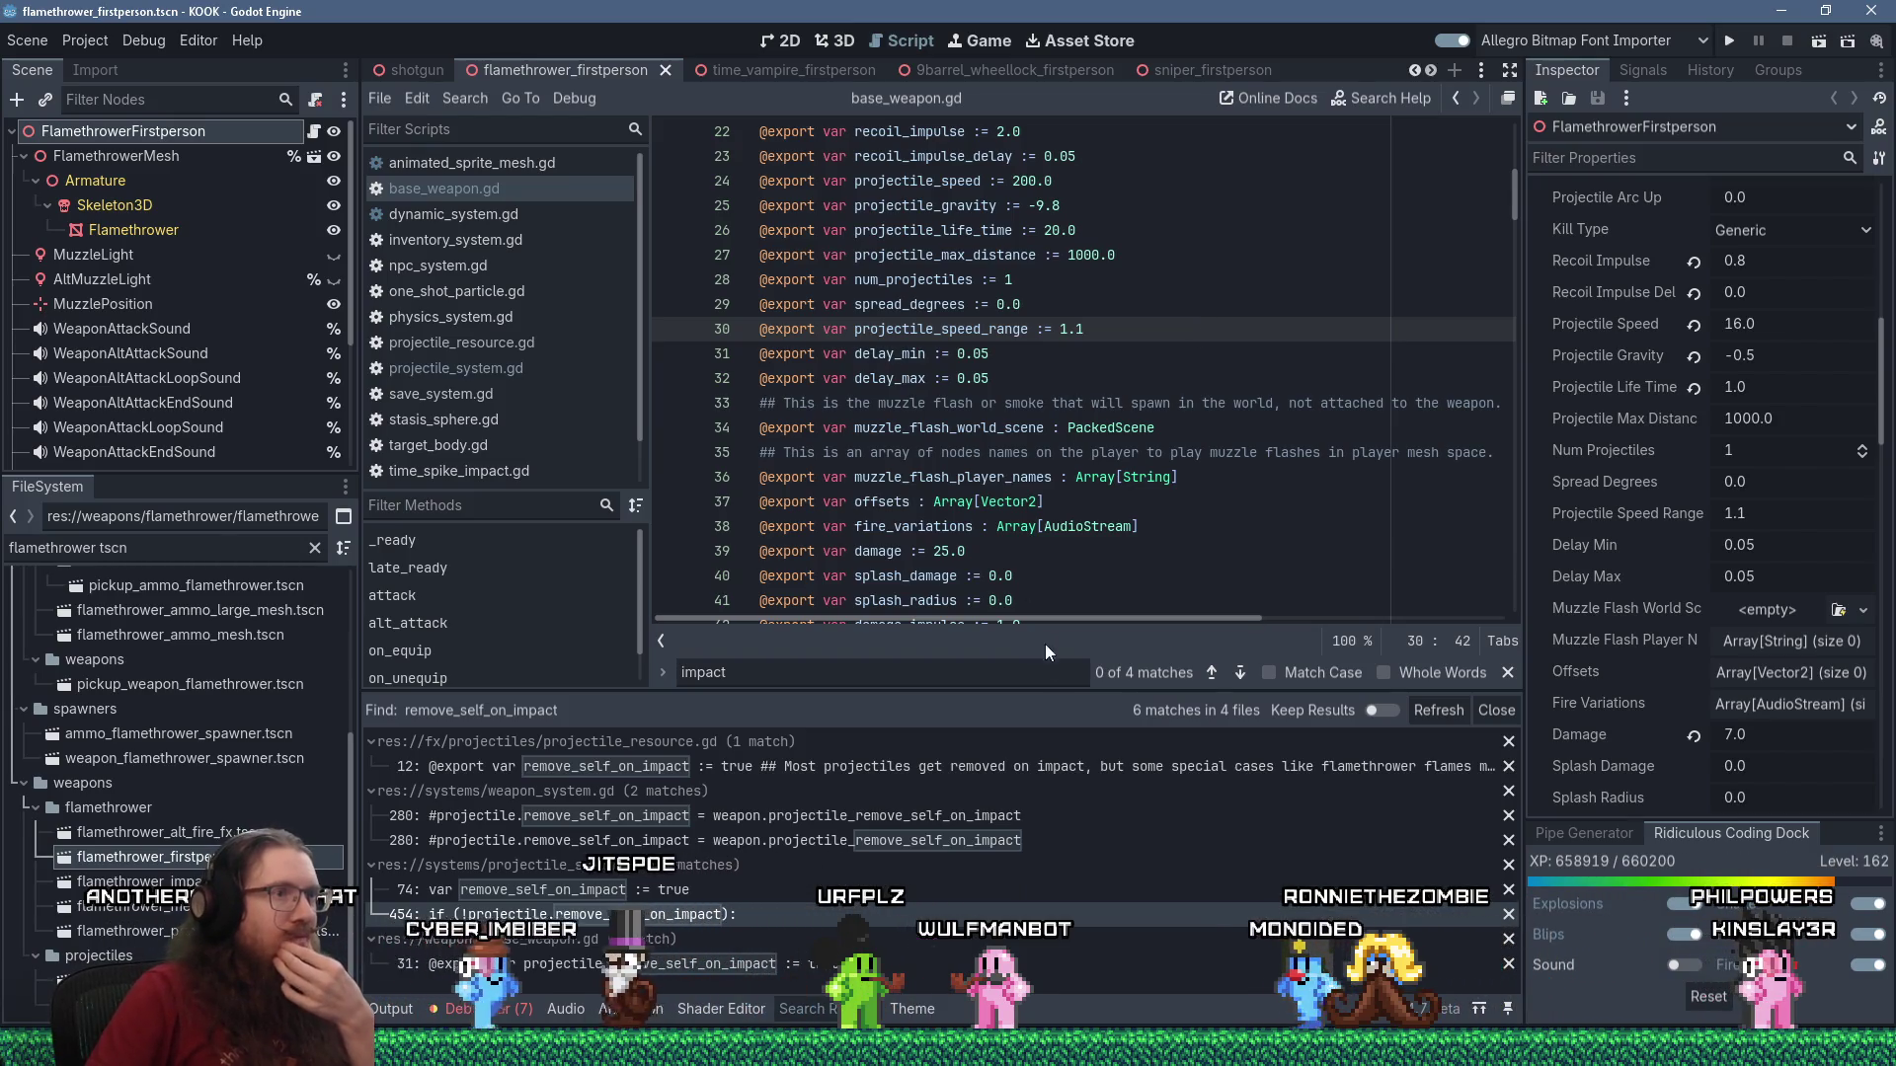
drag(1067, 696, 1079, 498)
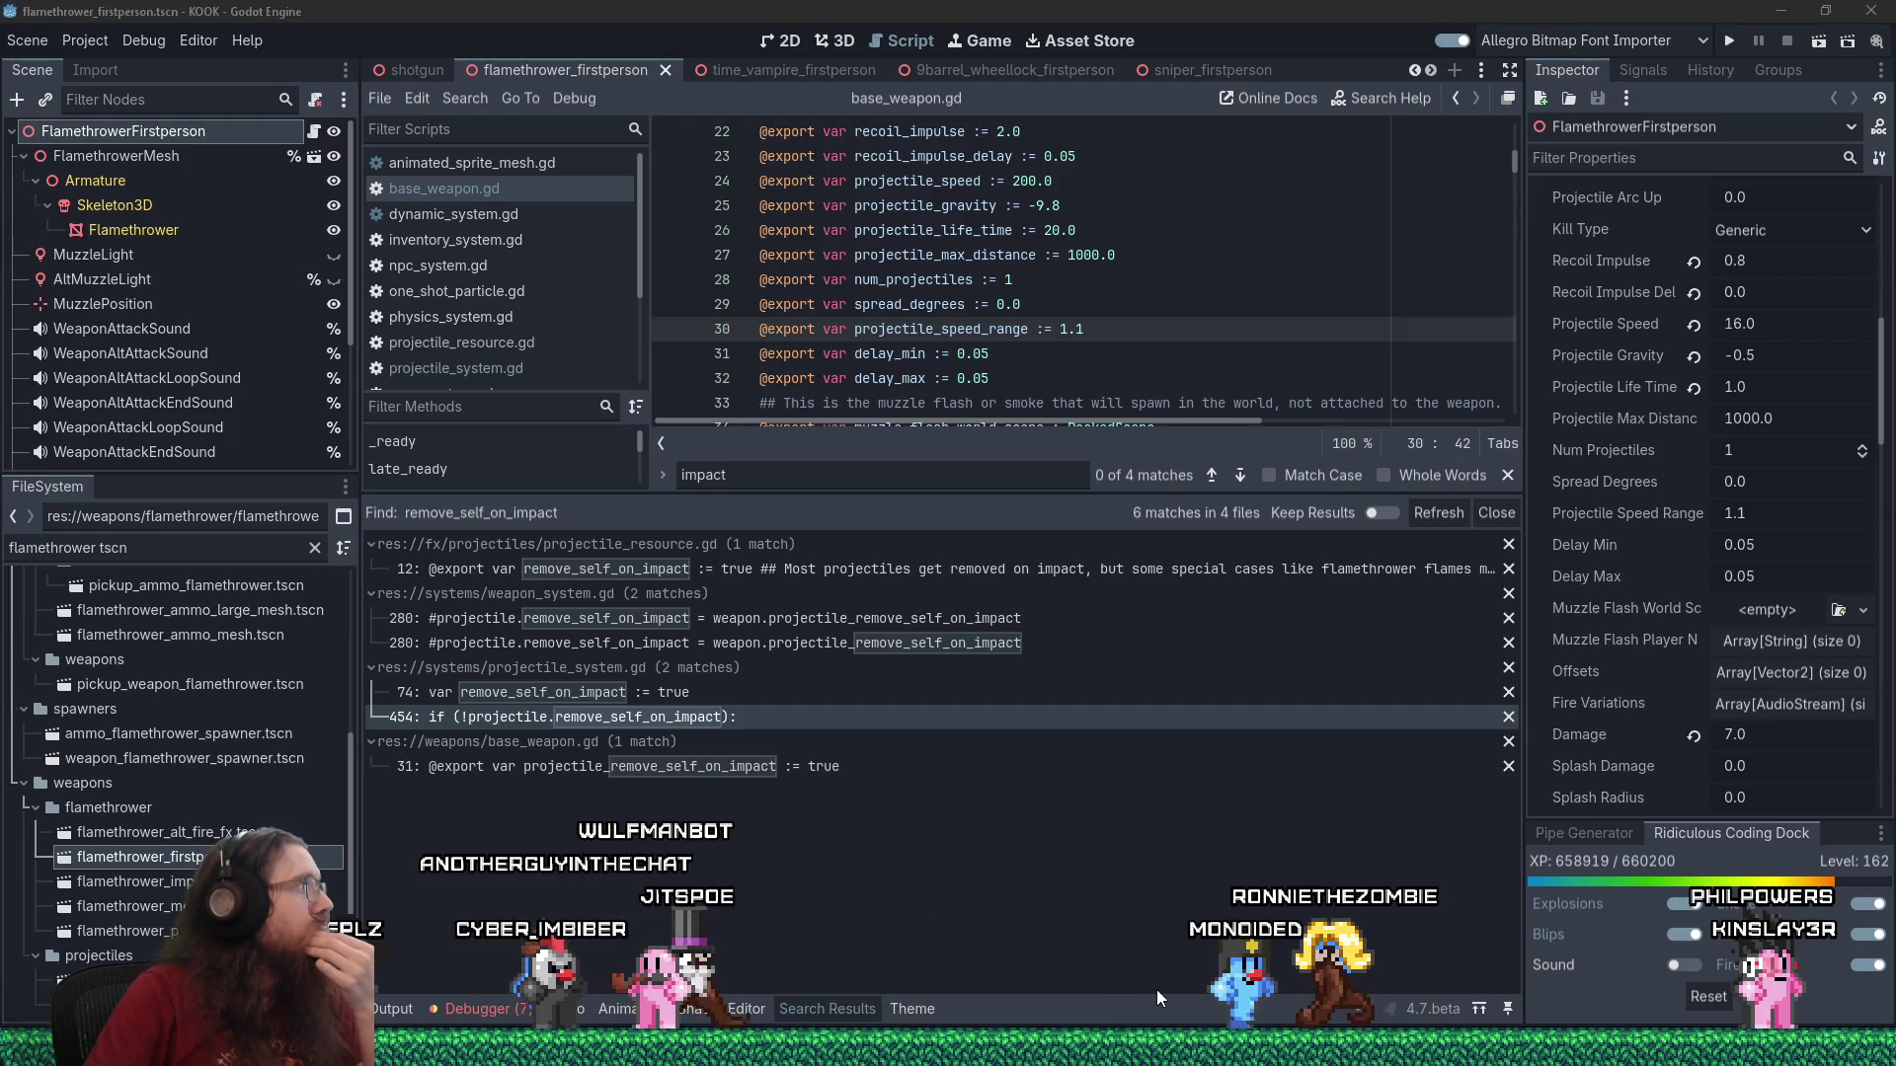
Delete the remove_self_on_impact line from the kook_todo.txt to-do list.
mouse_move(449, 1048)
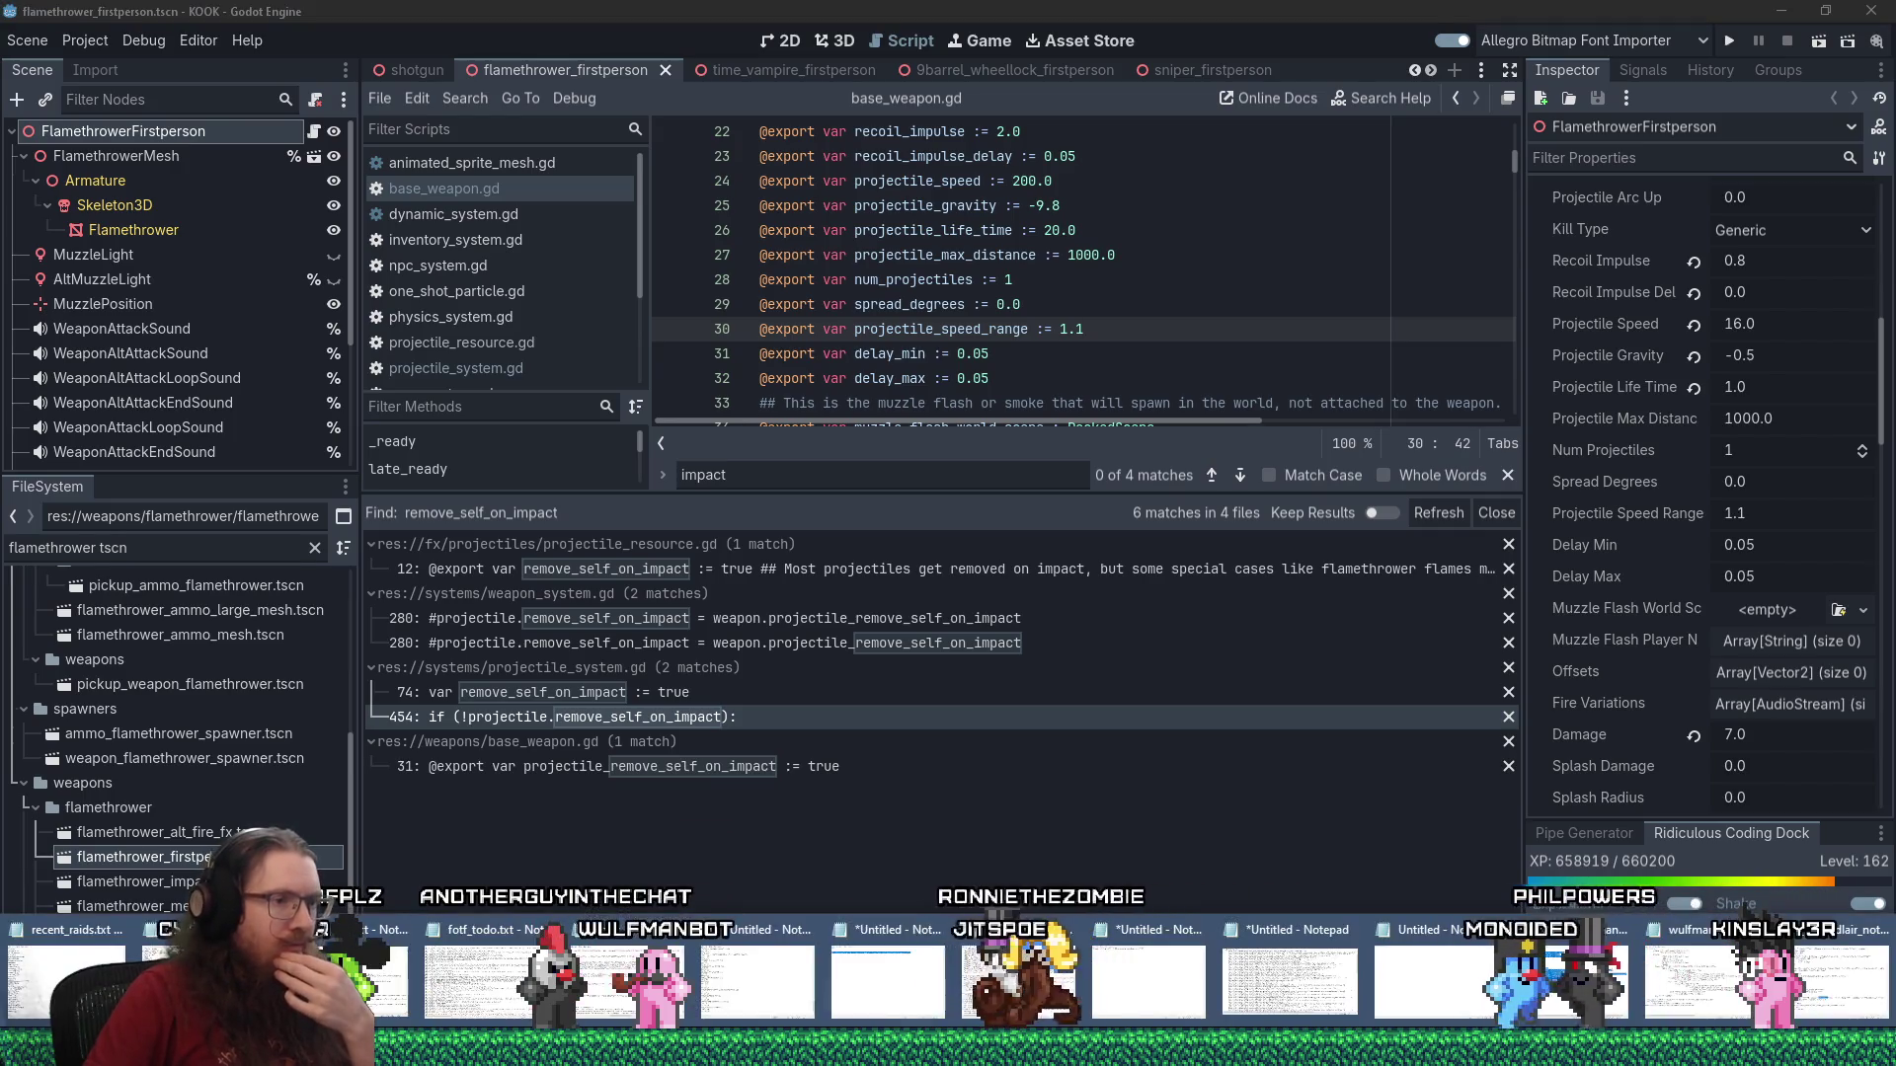
click(375, 978)
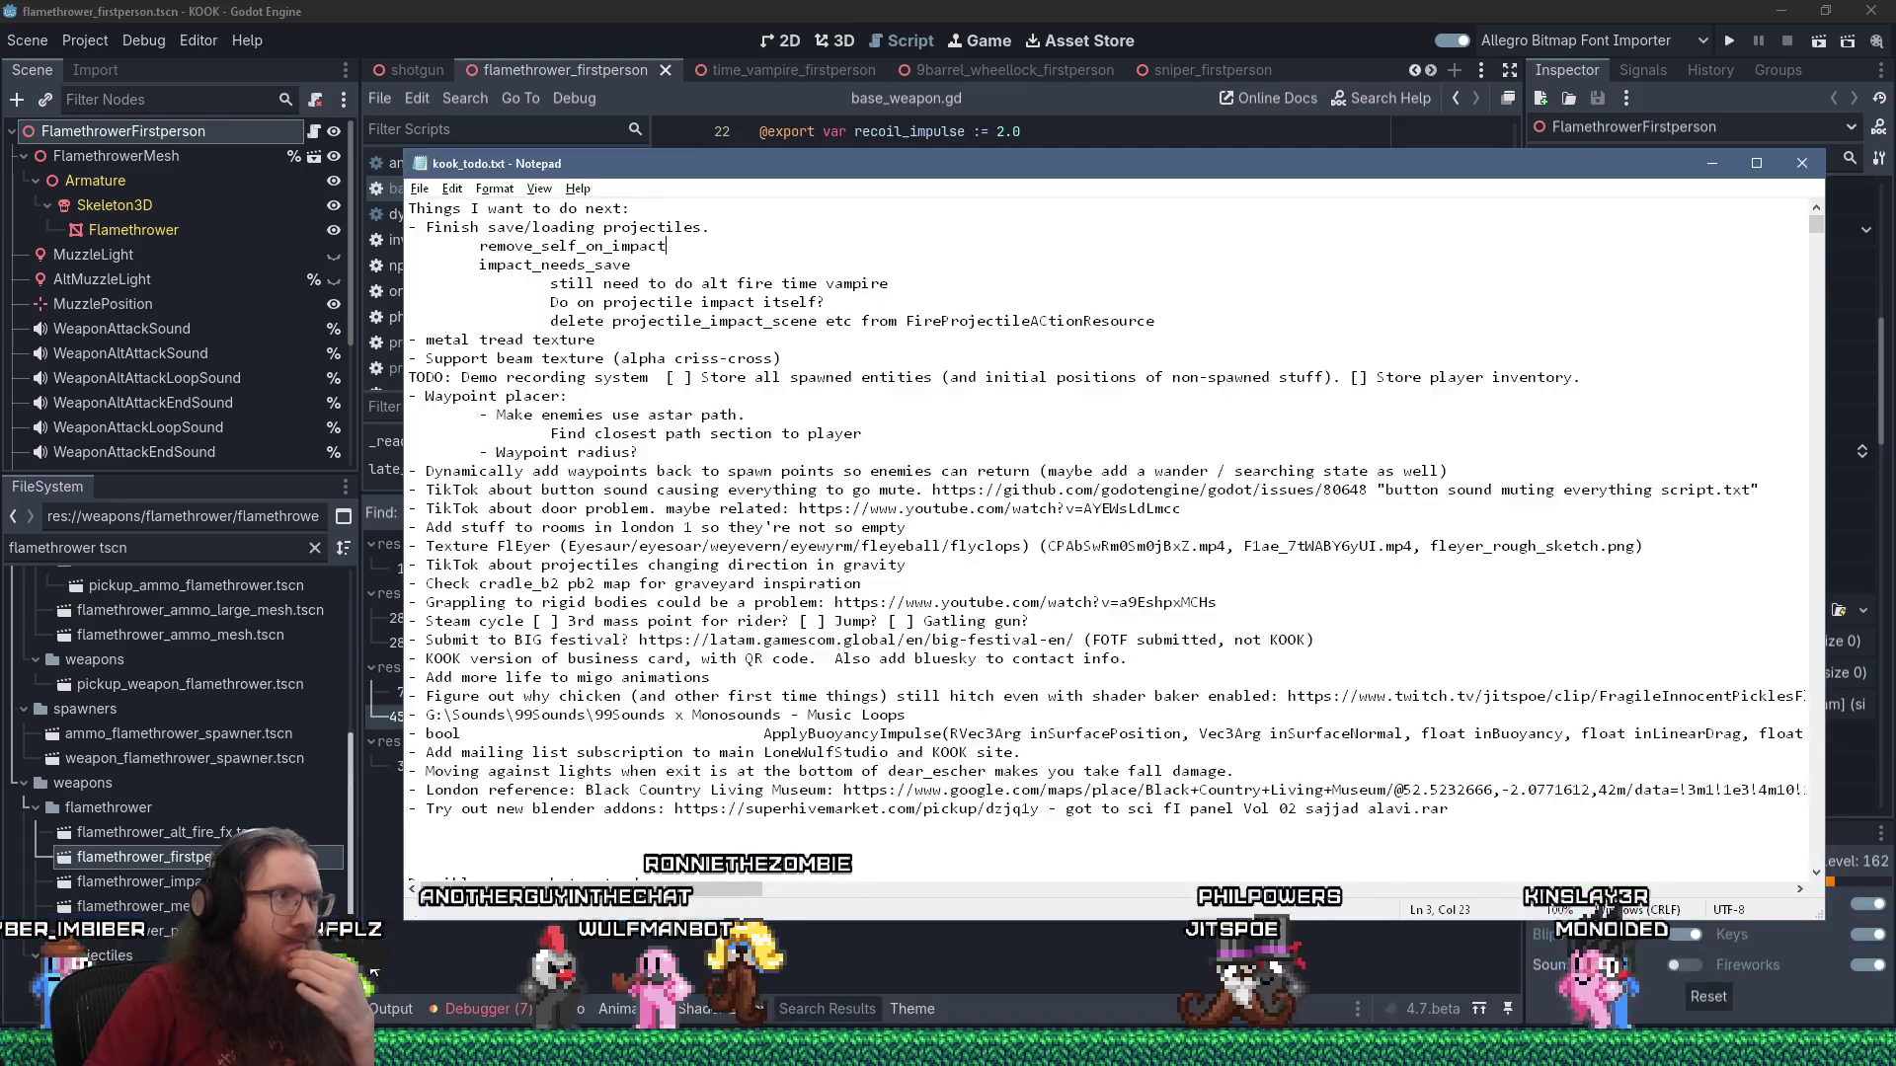
drag(706, 237, 763, 226)
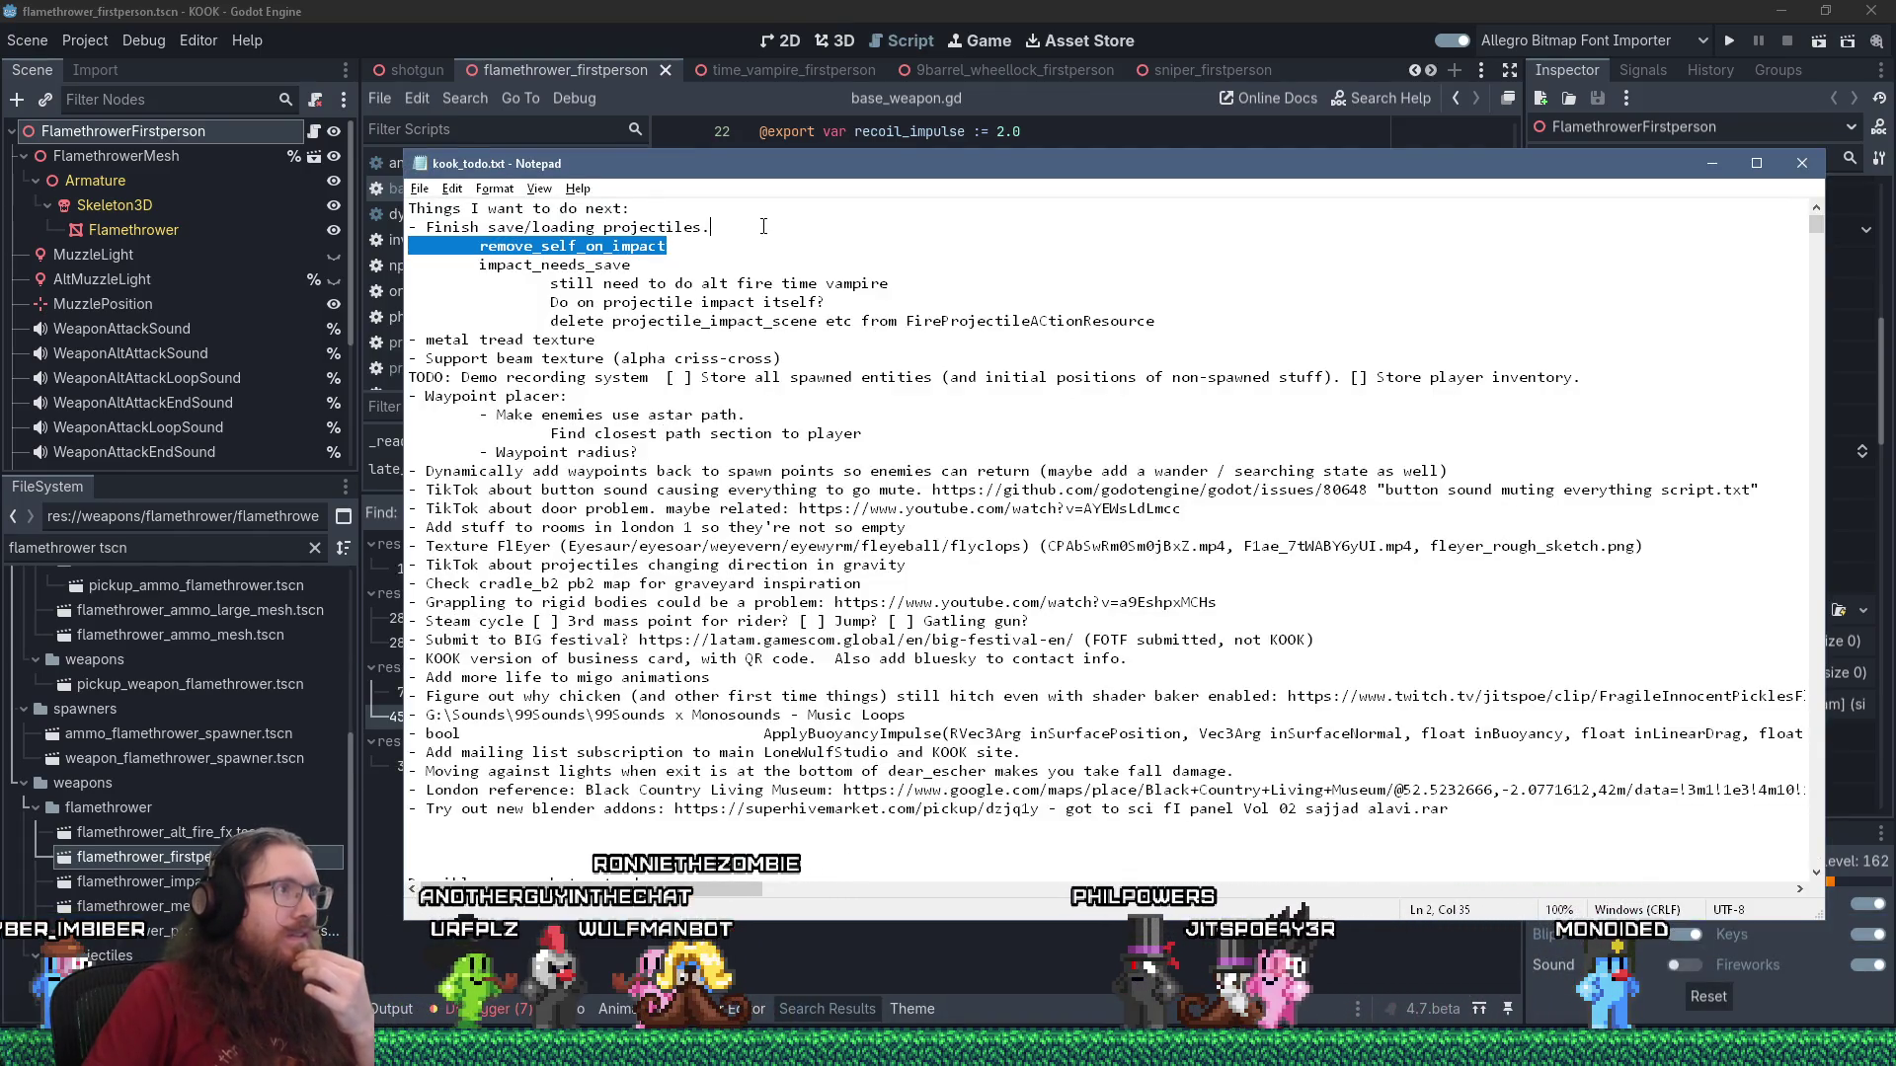
key(Delete)
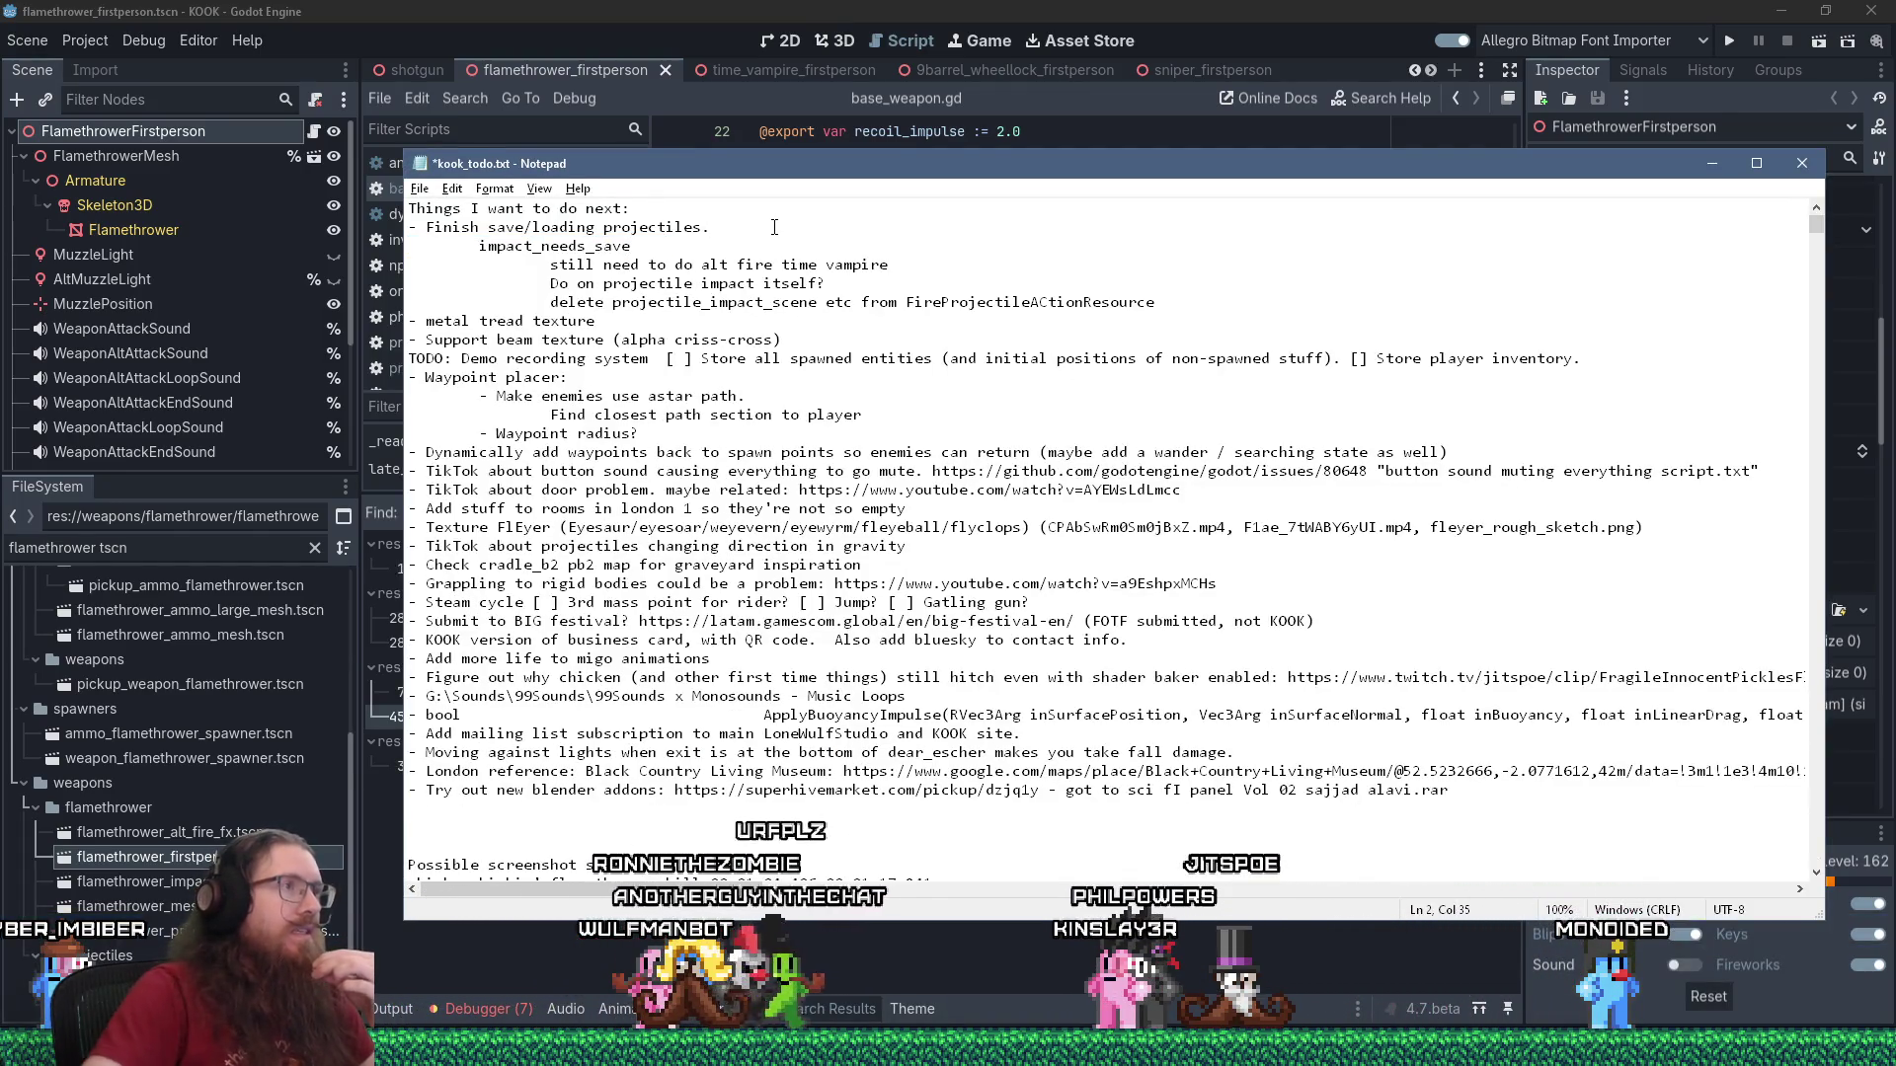
drag(632, 246, 745, 230)
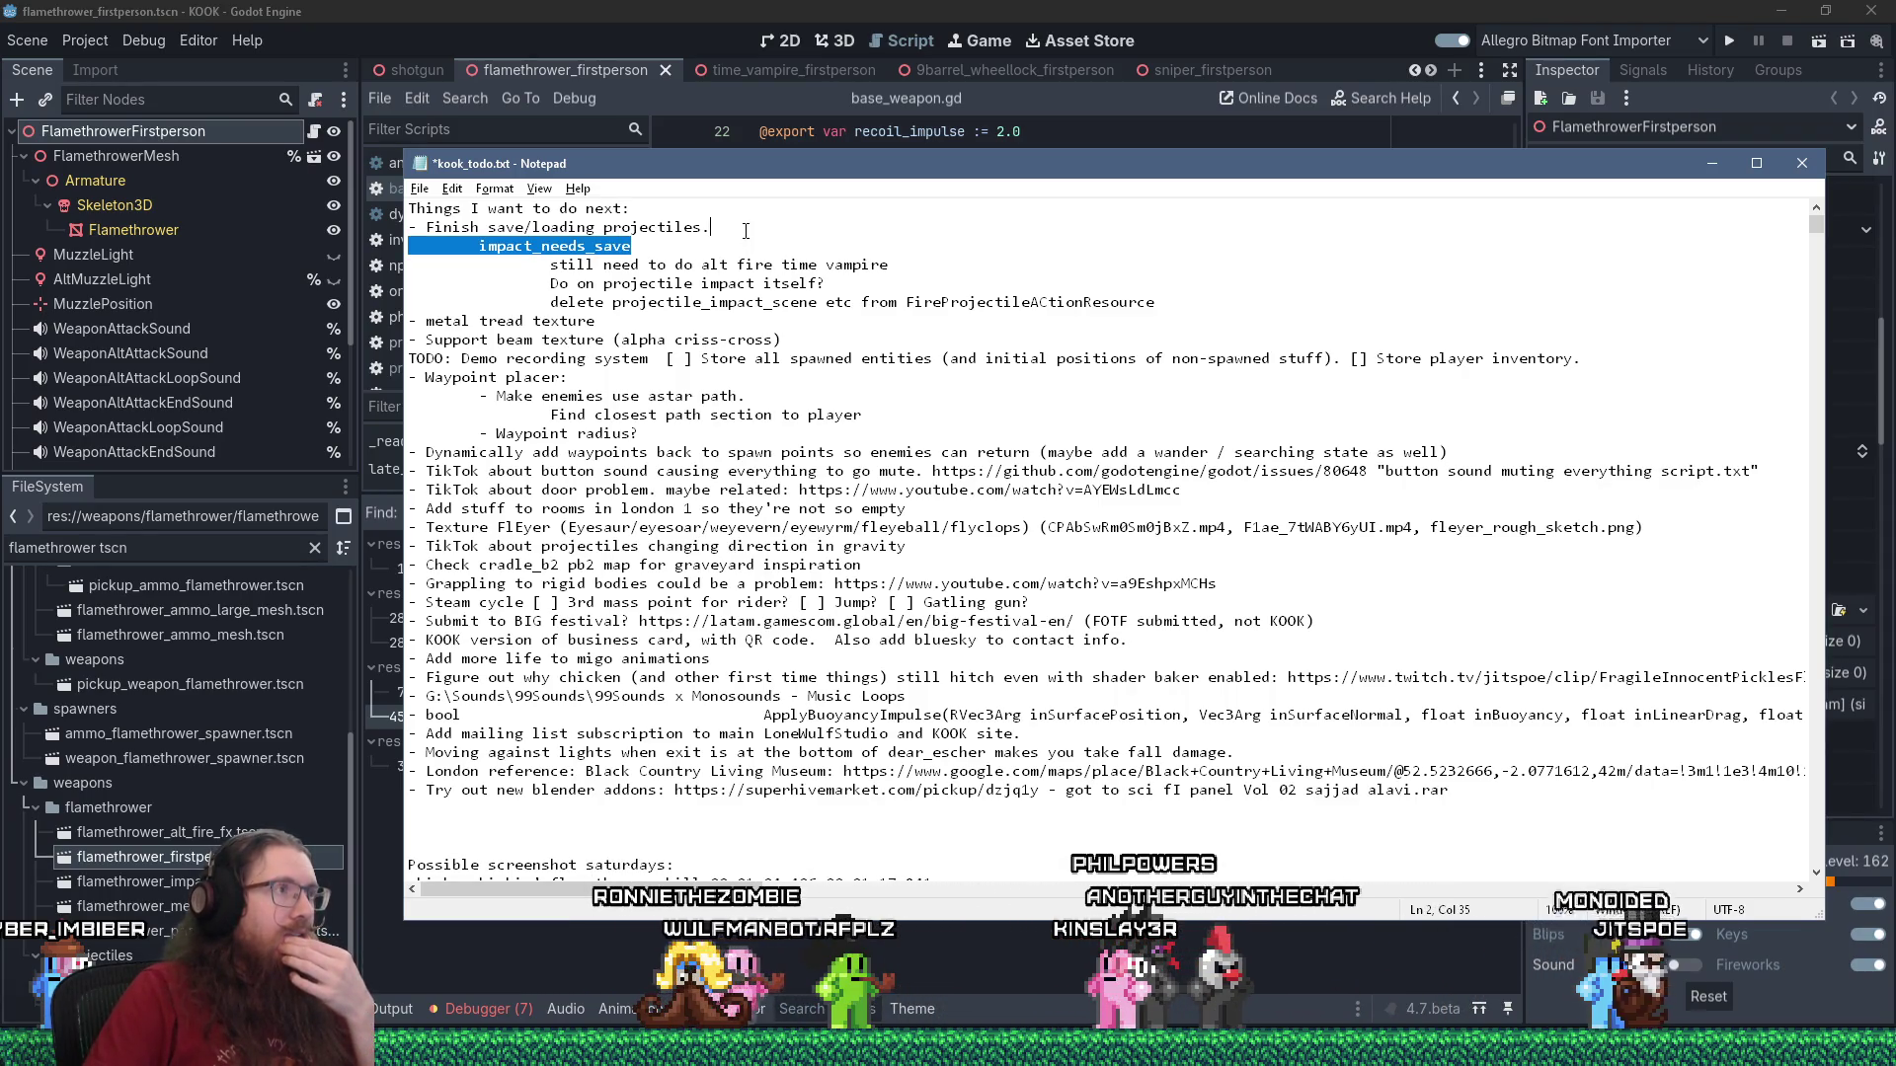
Search base_weapon.gd in the Godot script editor for needs_sav.
click(719, 91)
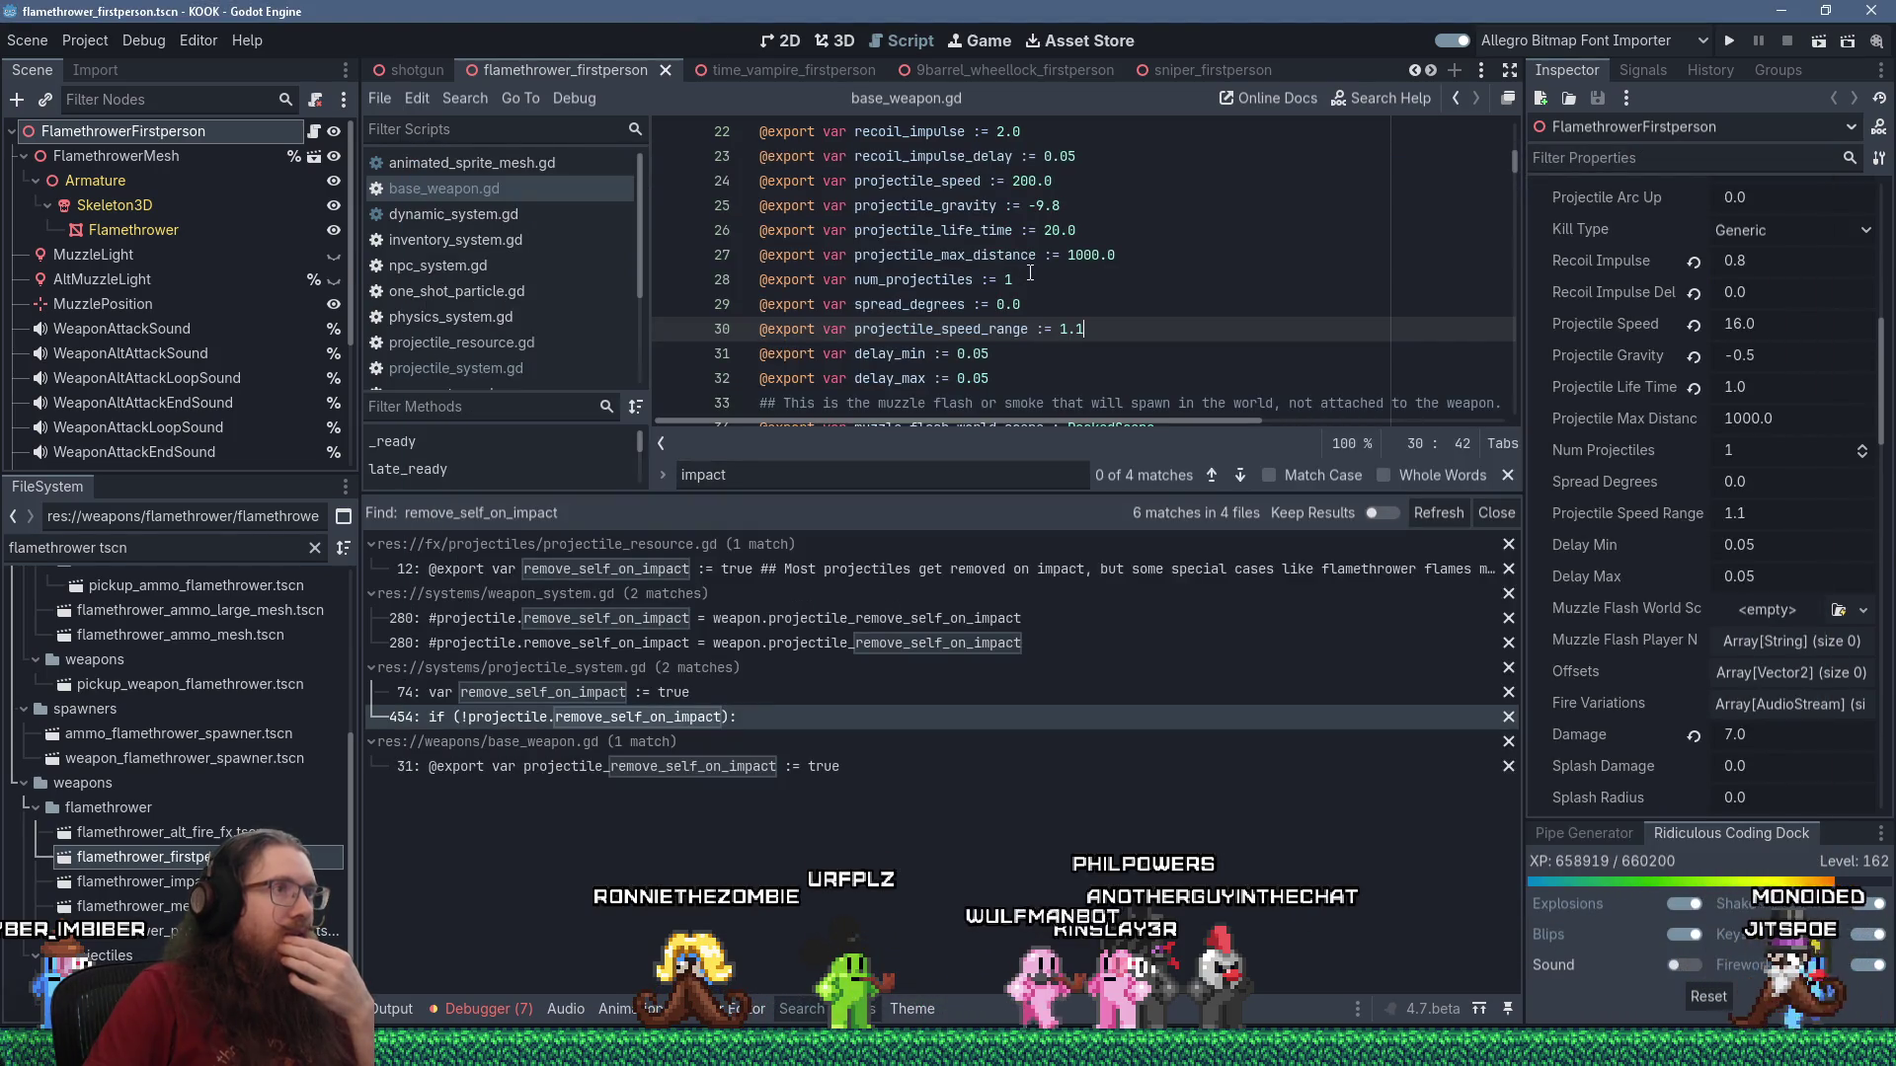
click(1131, 208)
key(ctrl+f)
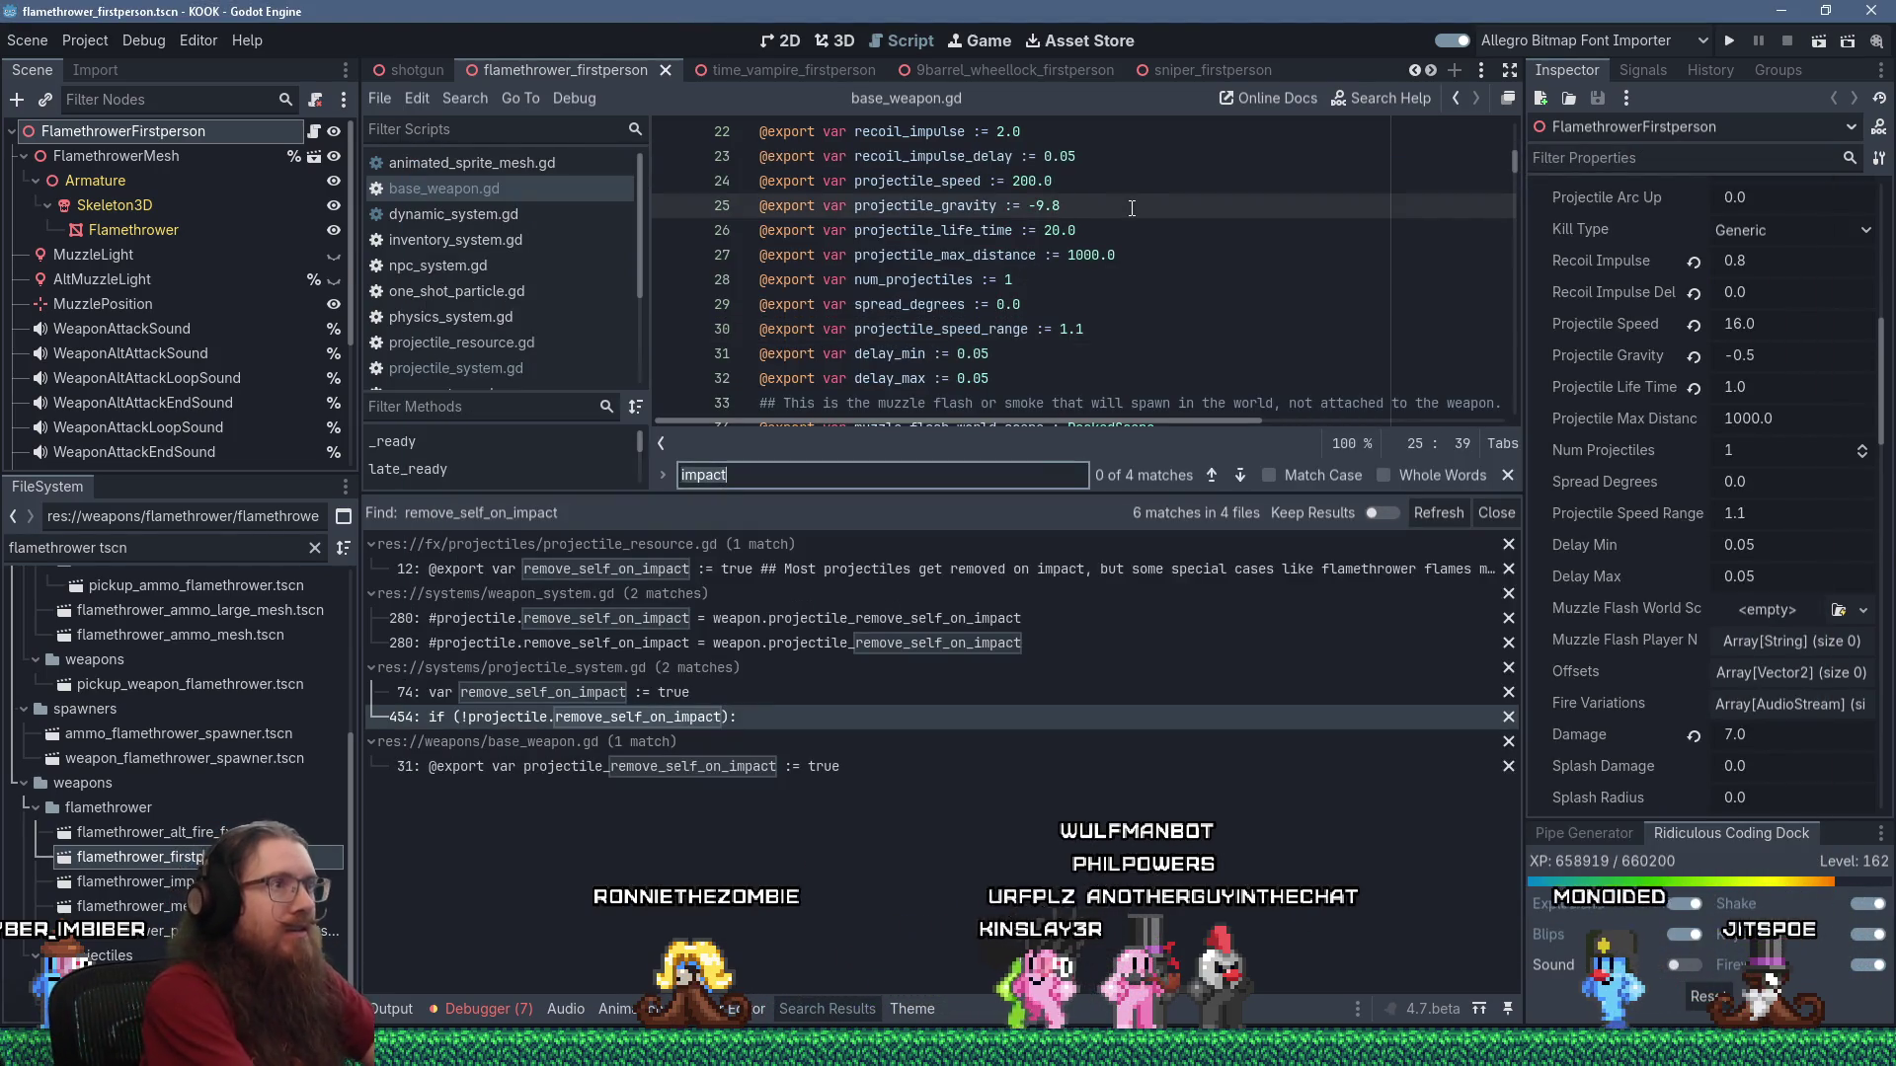
text(needs_sav)
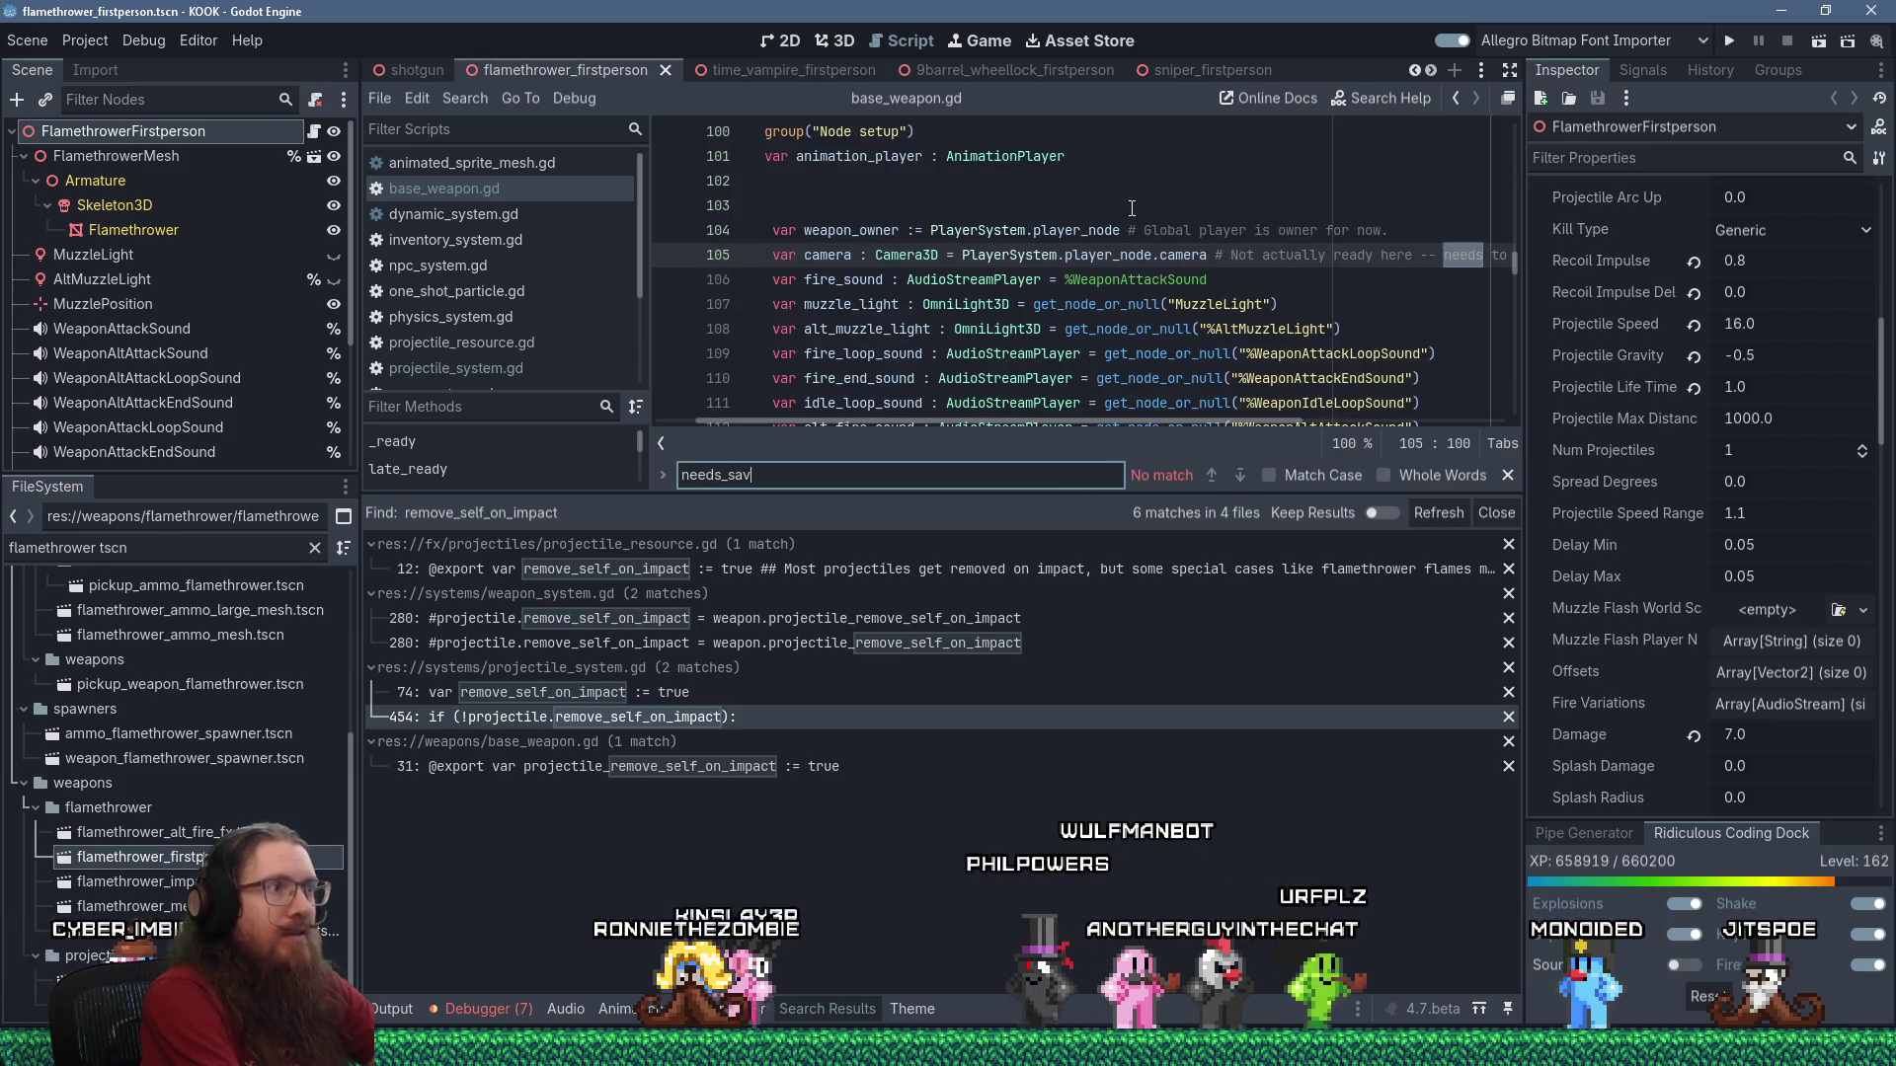
scroll(1131, 209, down, 5)
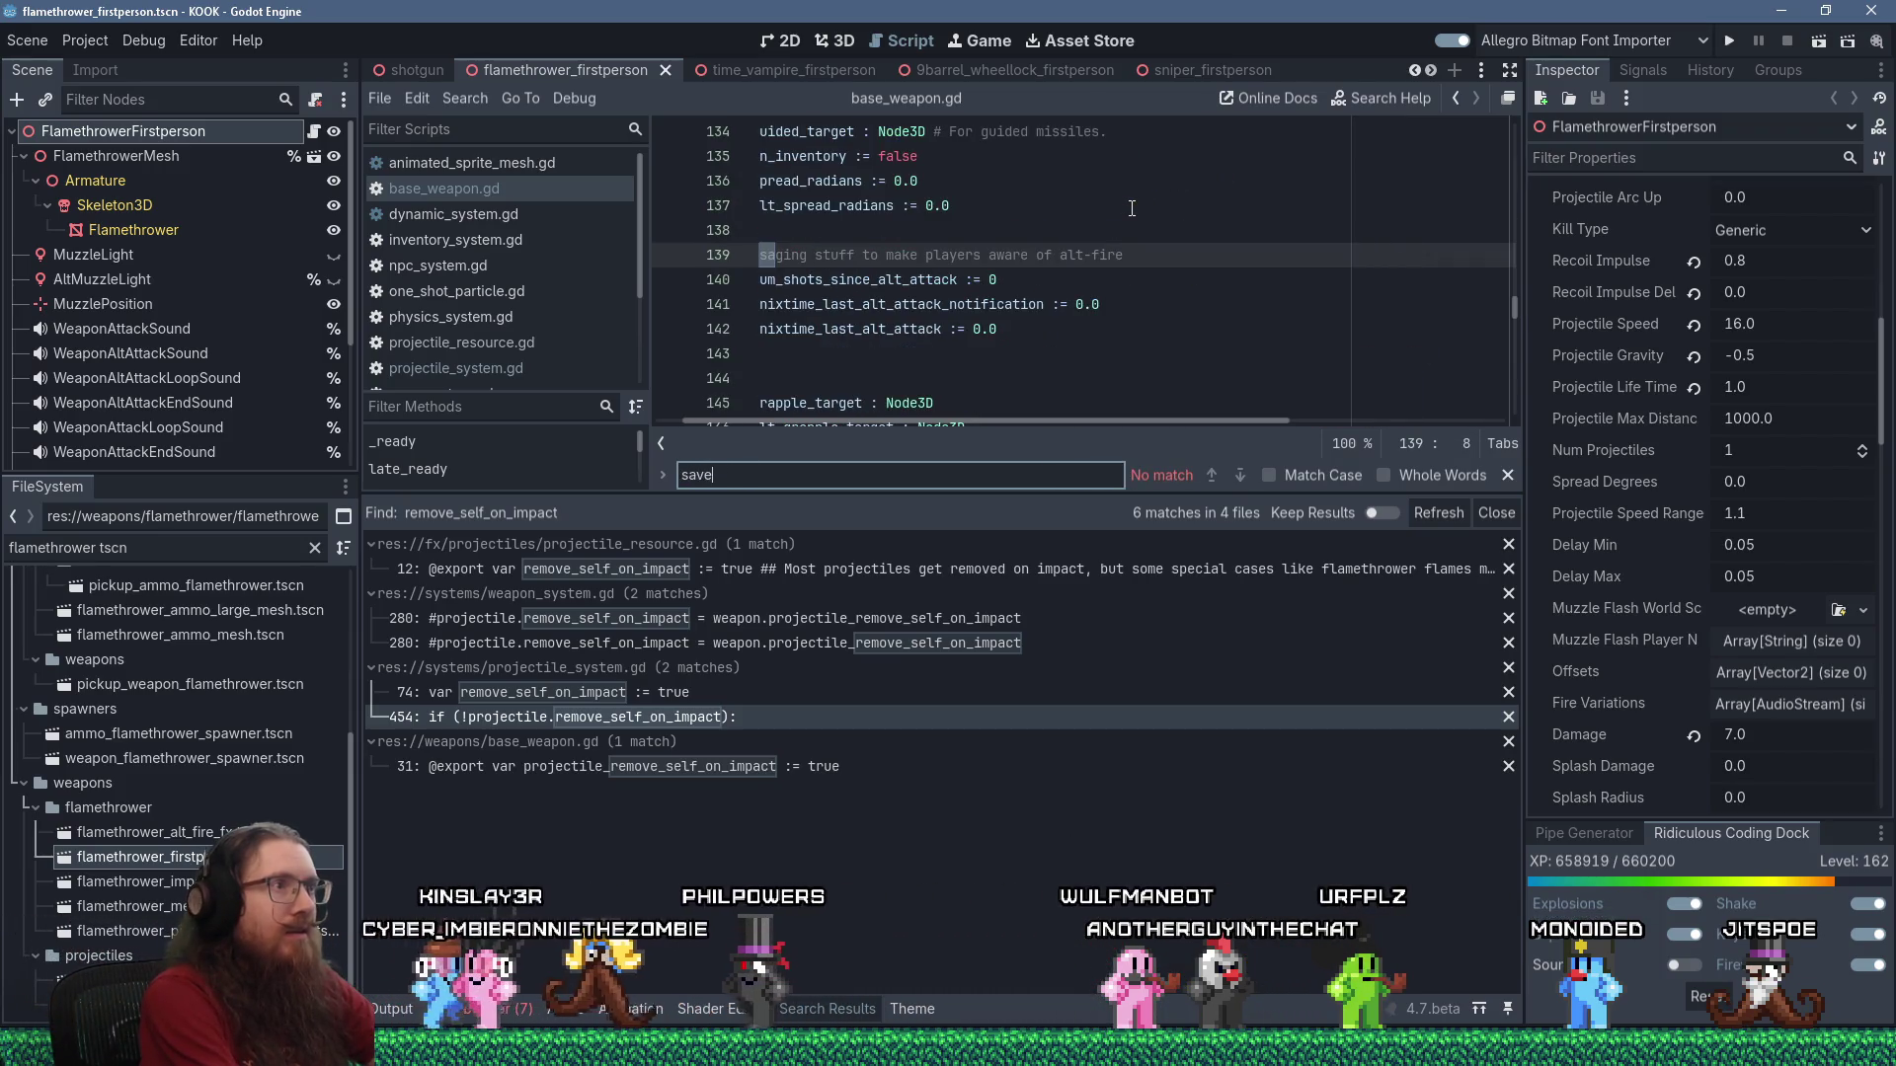
Select the impact_needs_save line and the following to-do lines in the notes.
key(alt+Tab)
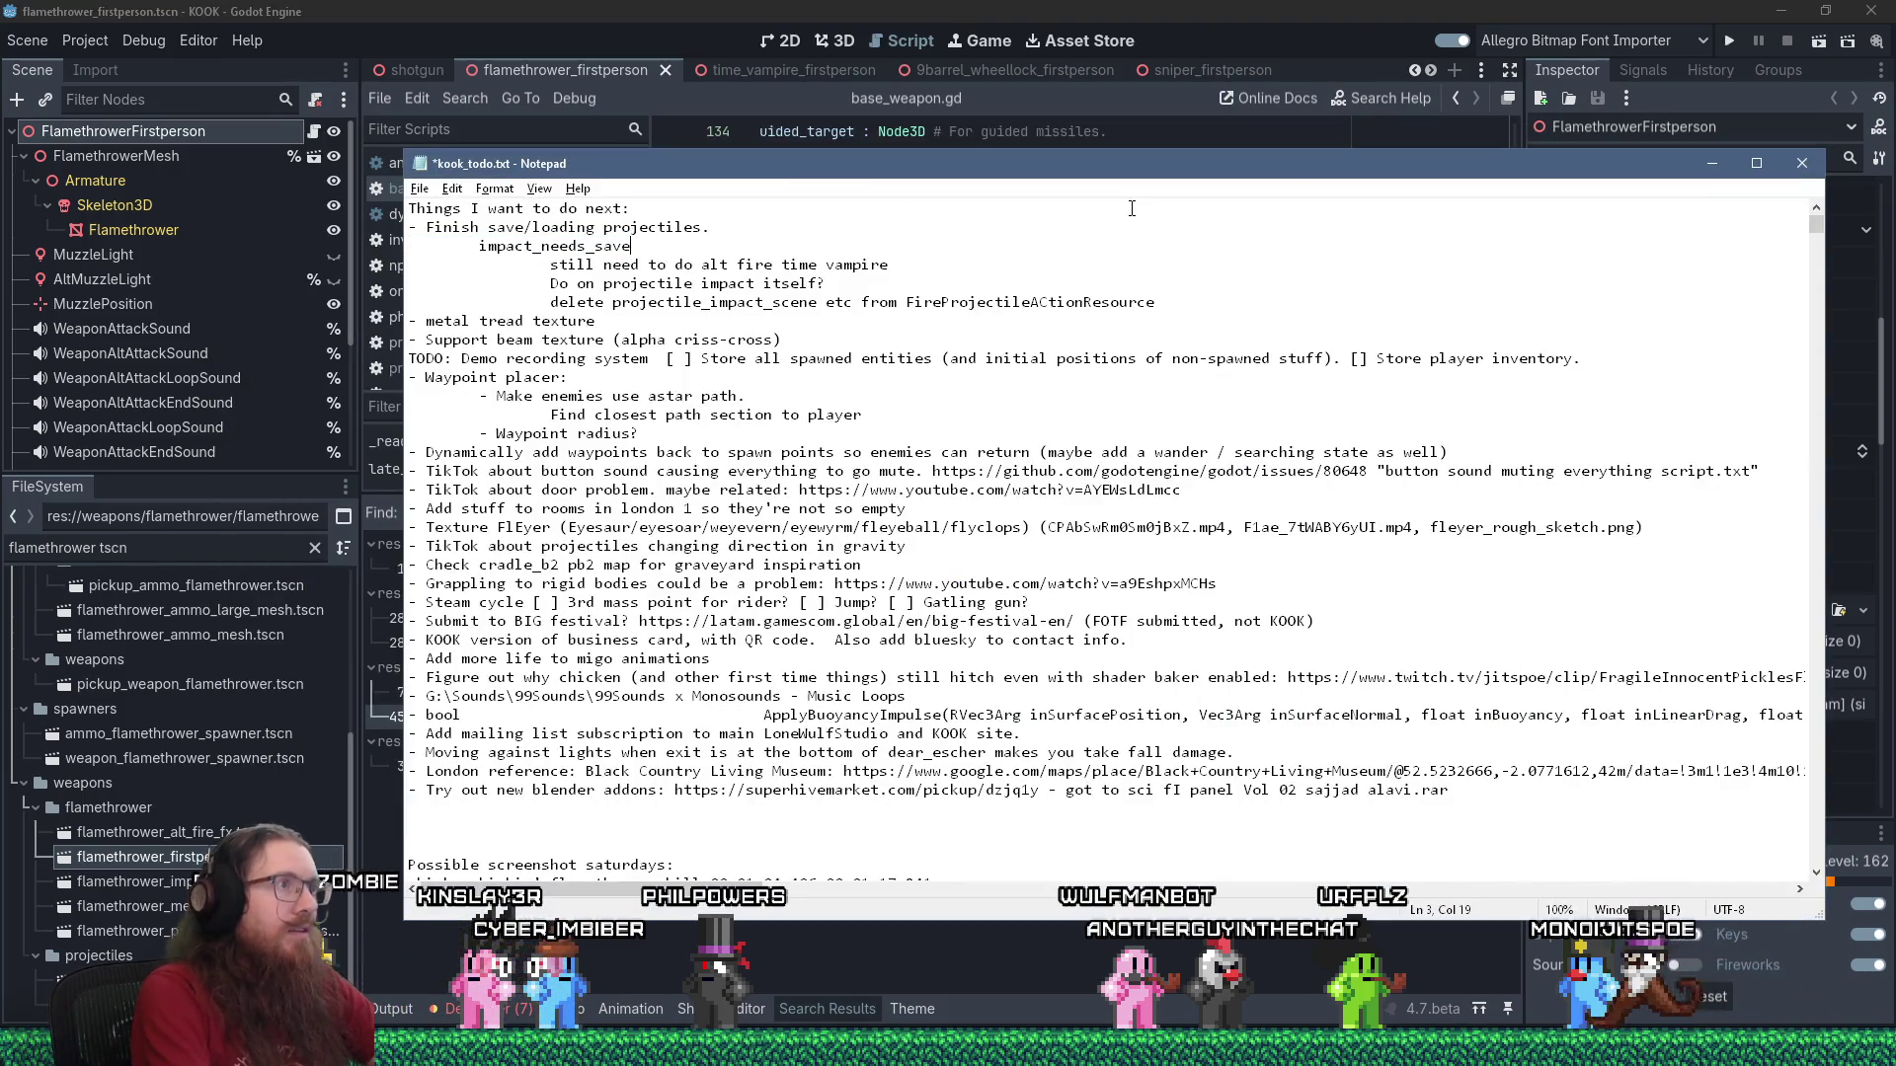
key(shift+Down)
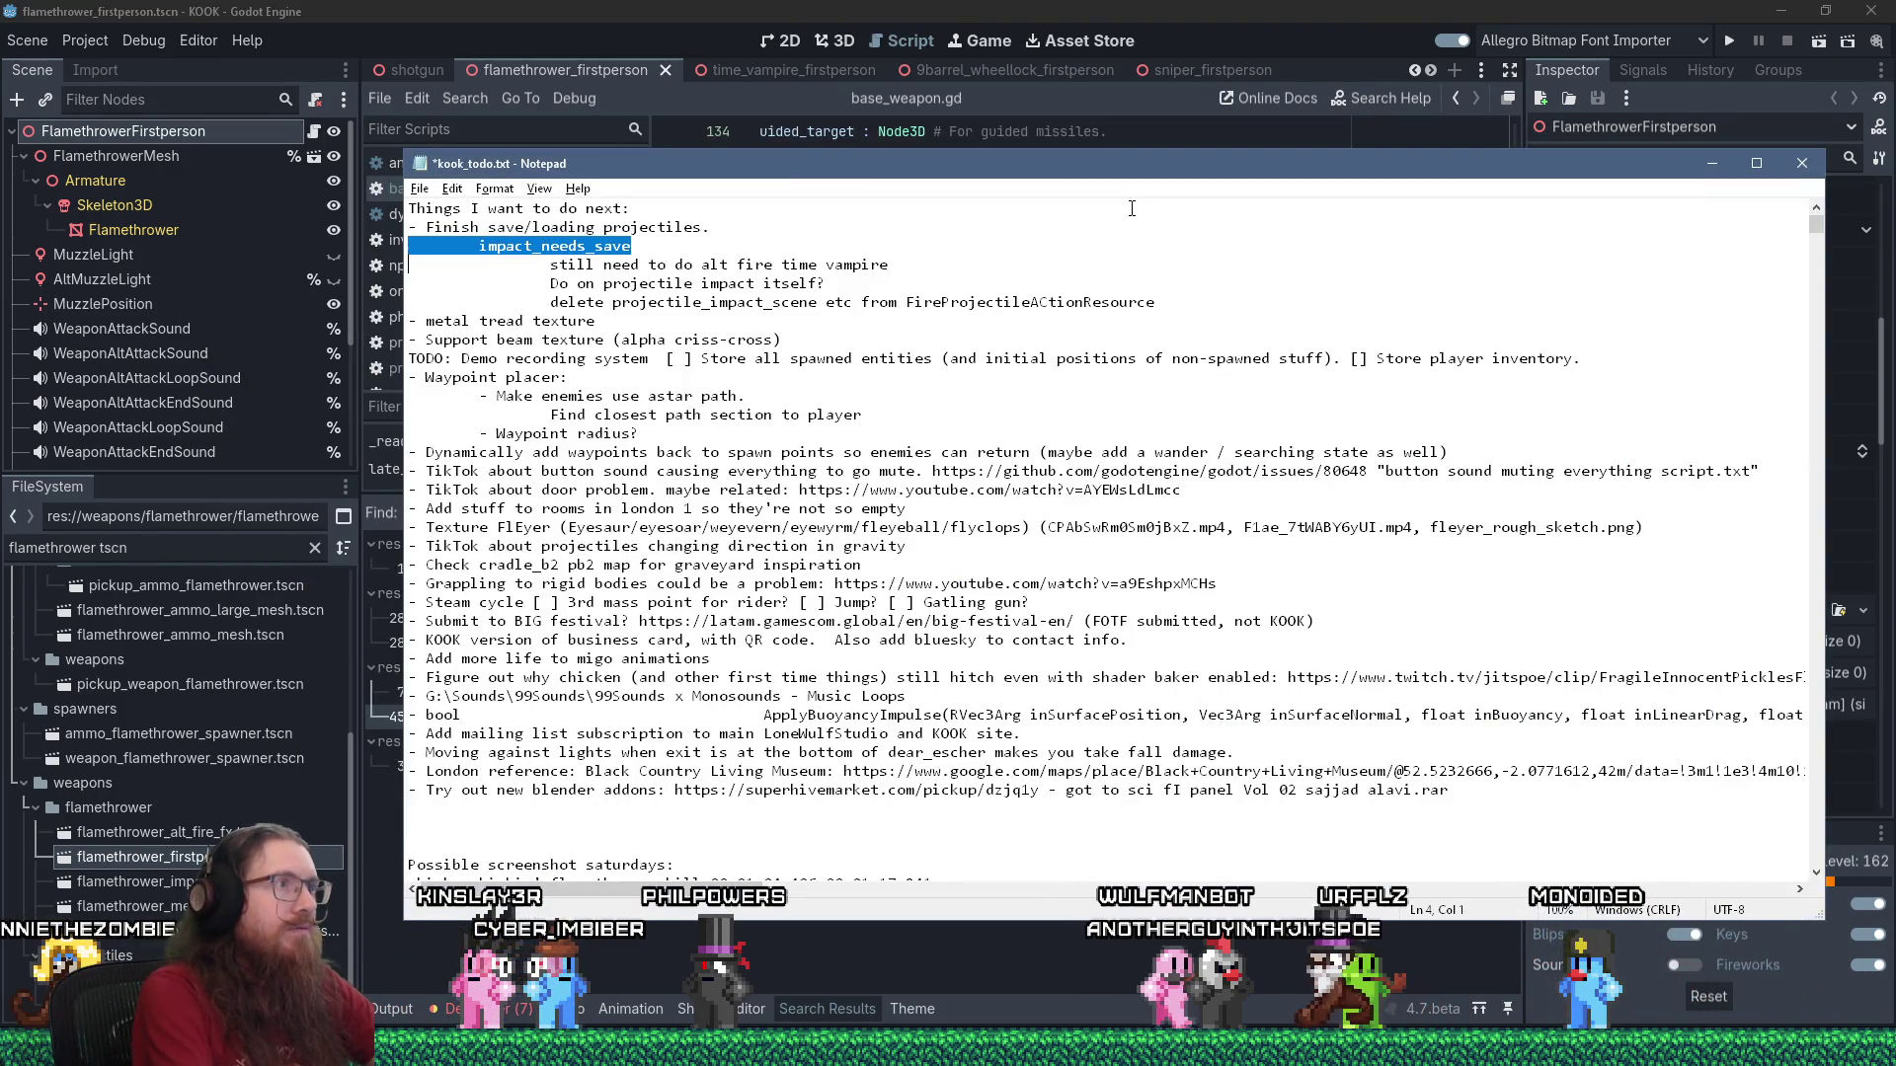
key(shift+Down)
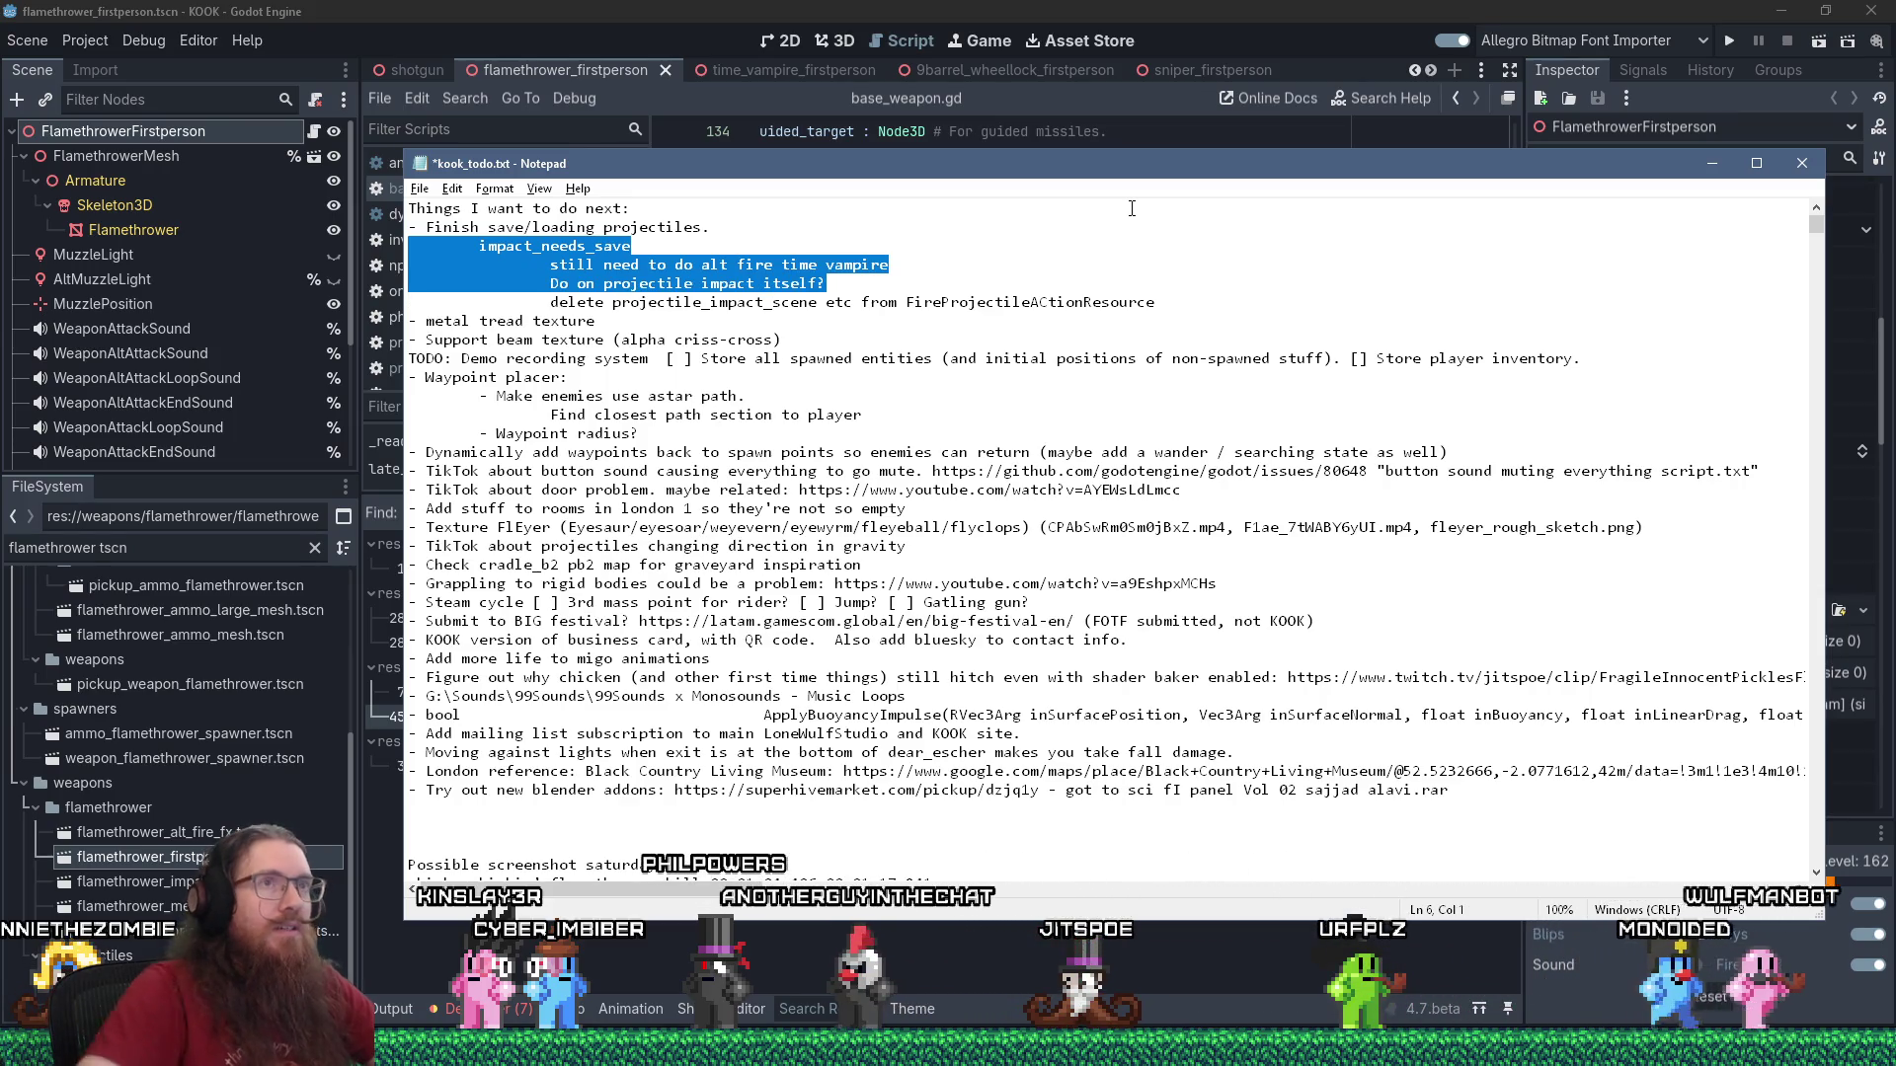
click(1410, 9)
Run the game in debug mode and fire the weapon's alt attack, triggering the crash.
click(1729, 41)
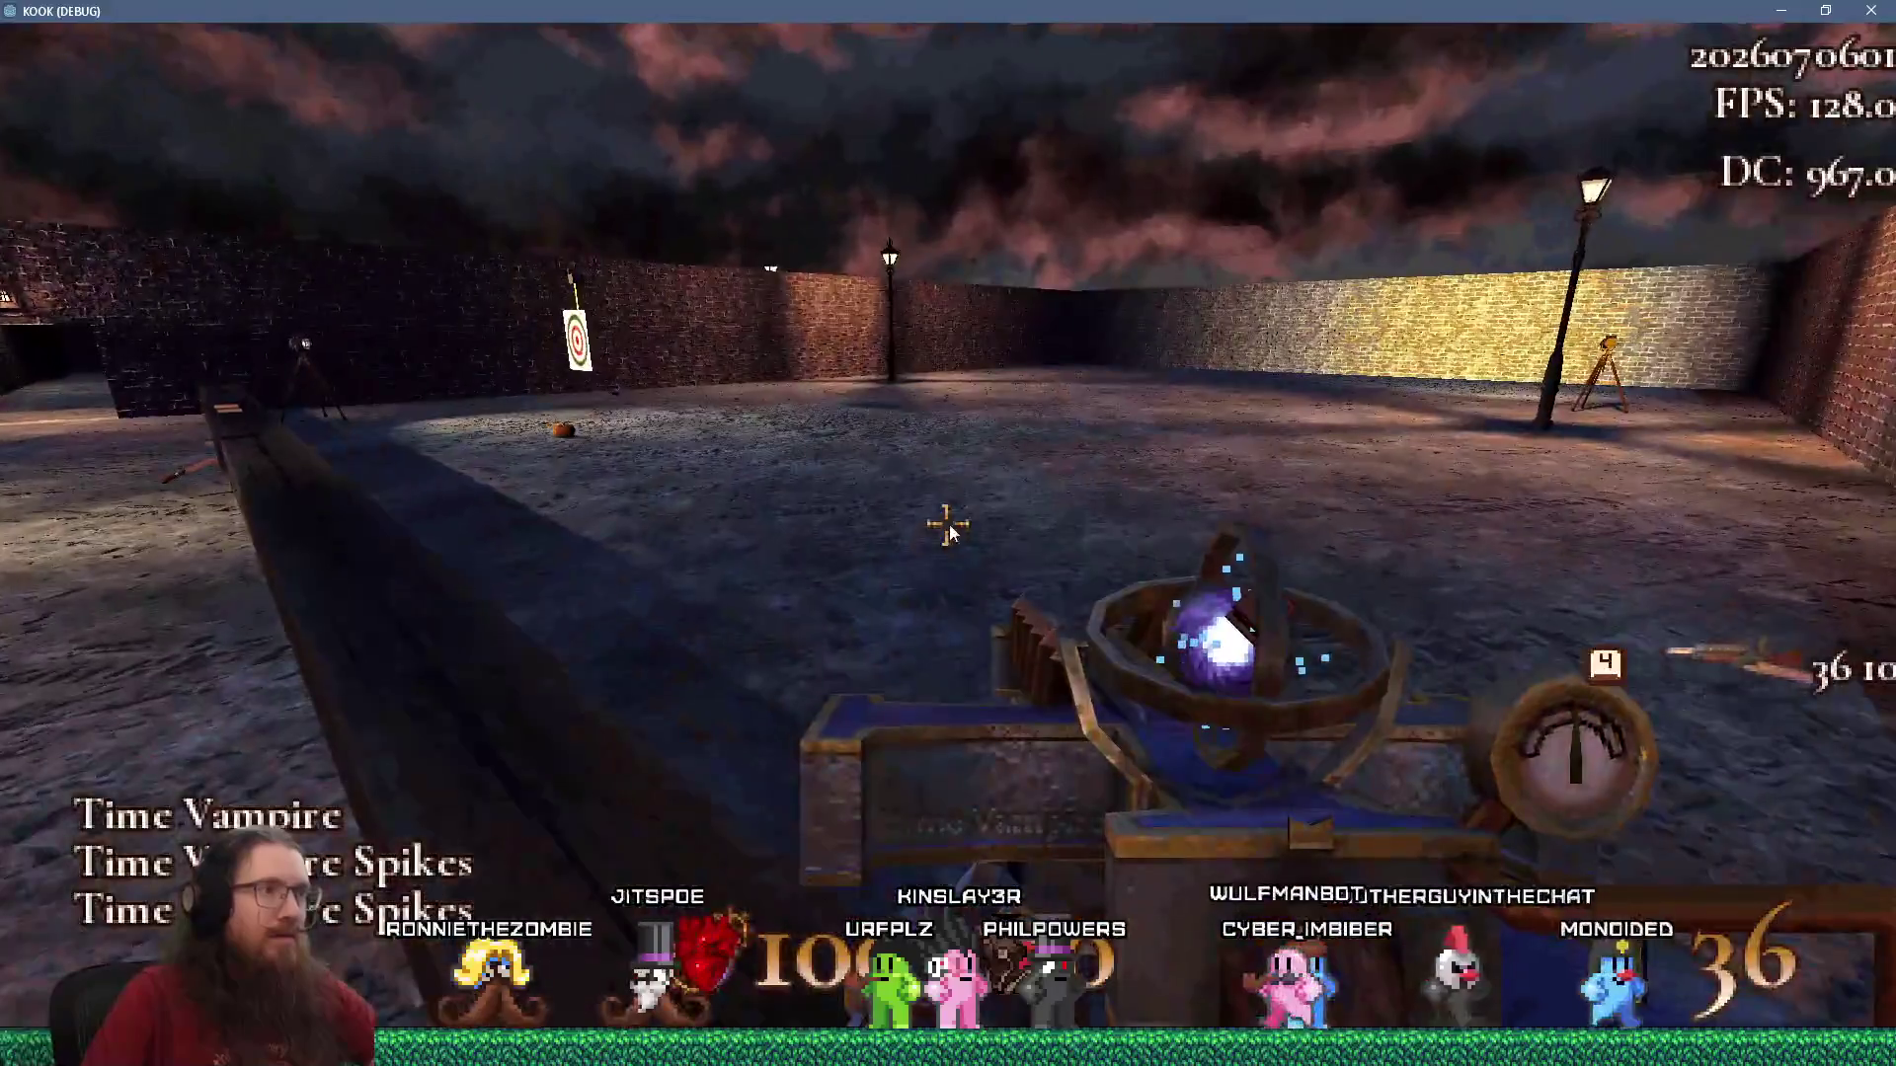
right_click(950, 525)
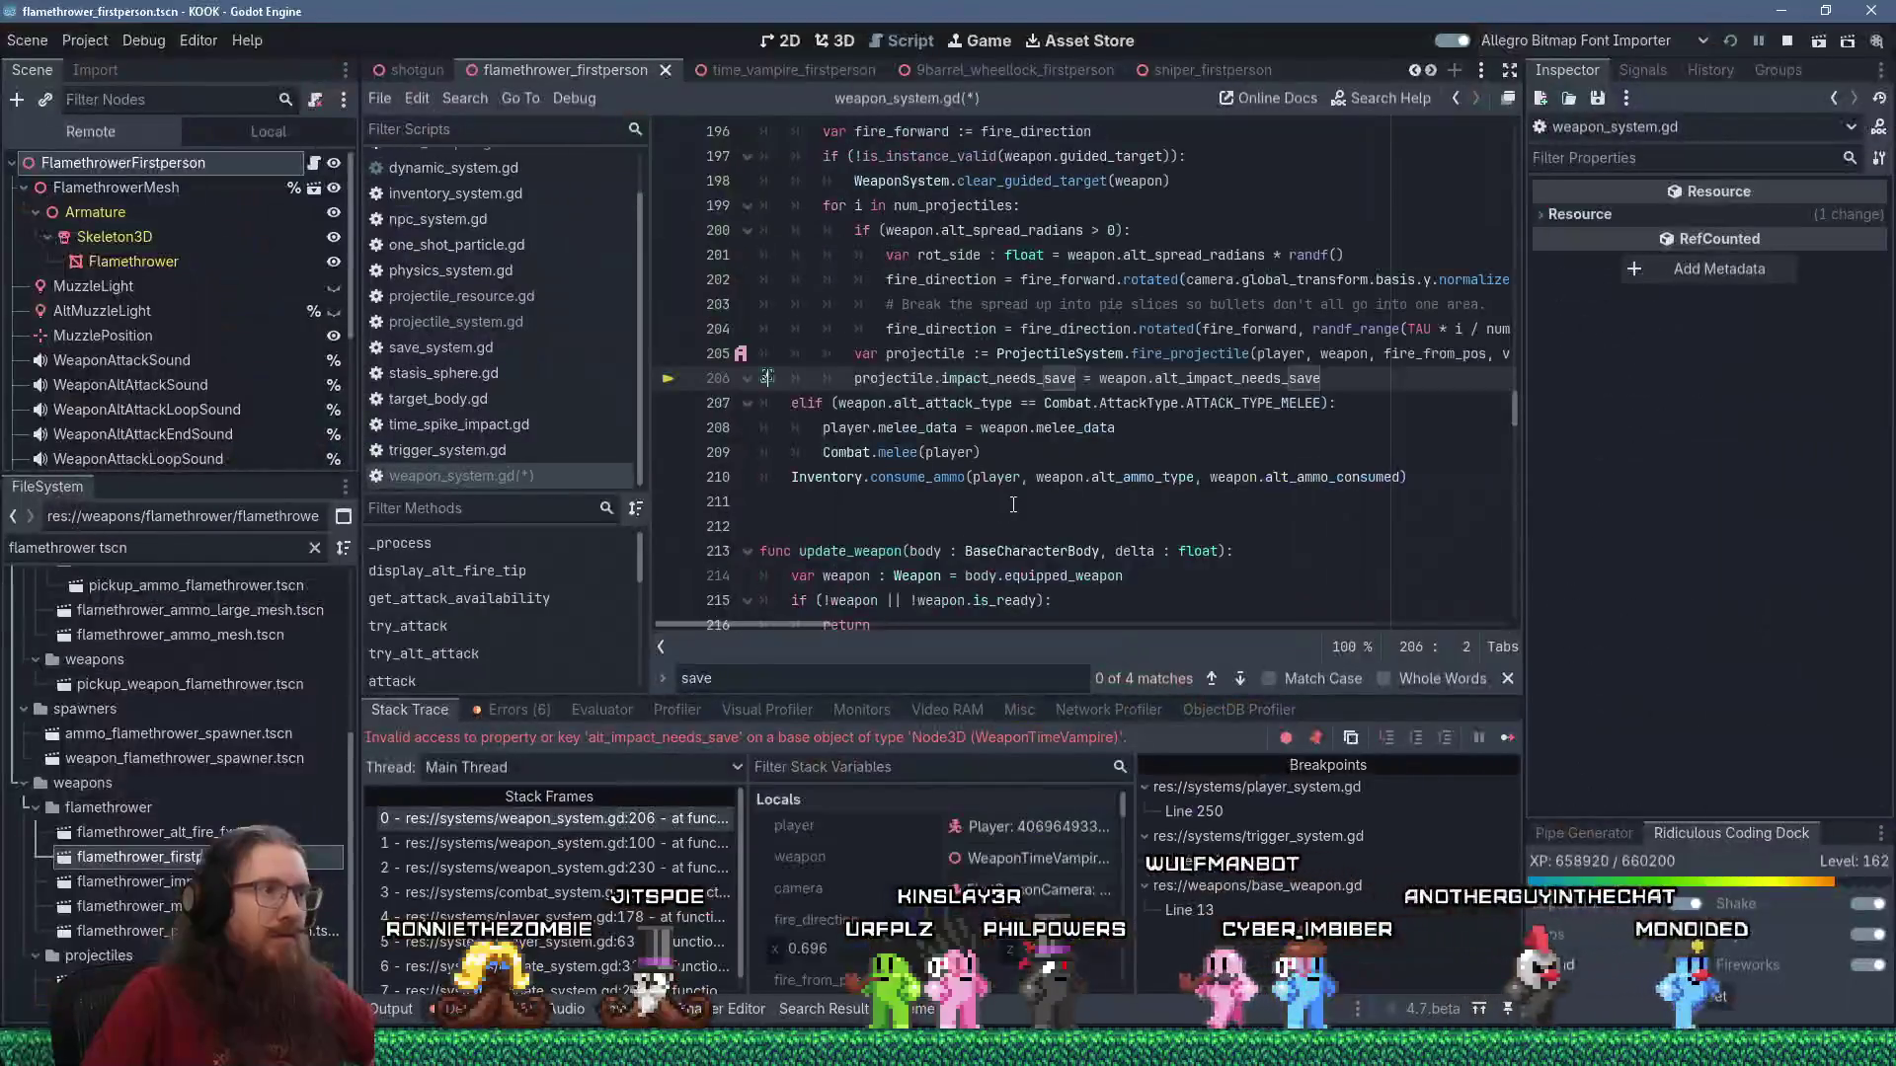
text(a)
click(1240, 330)
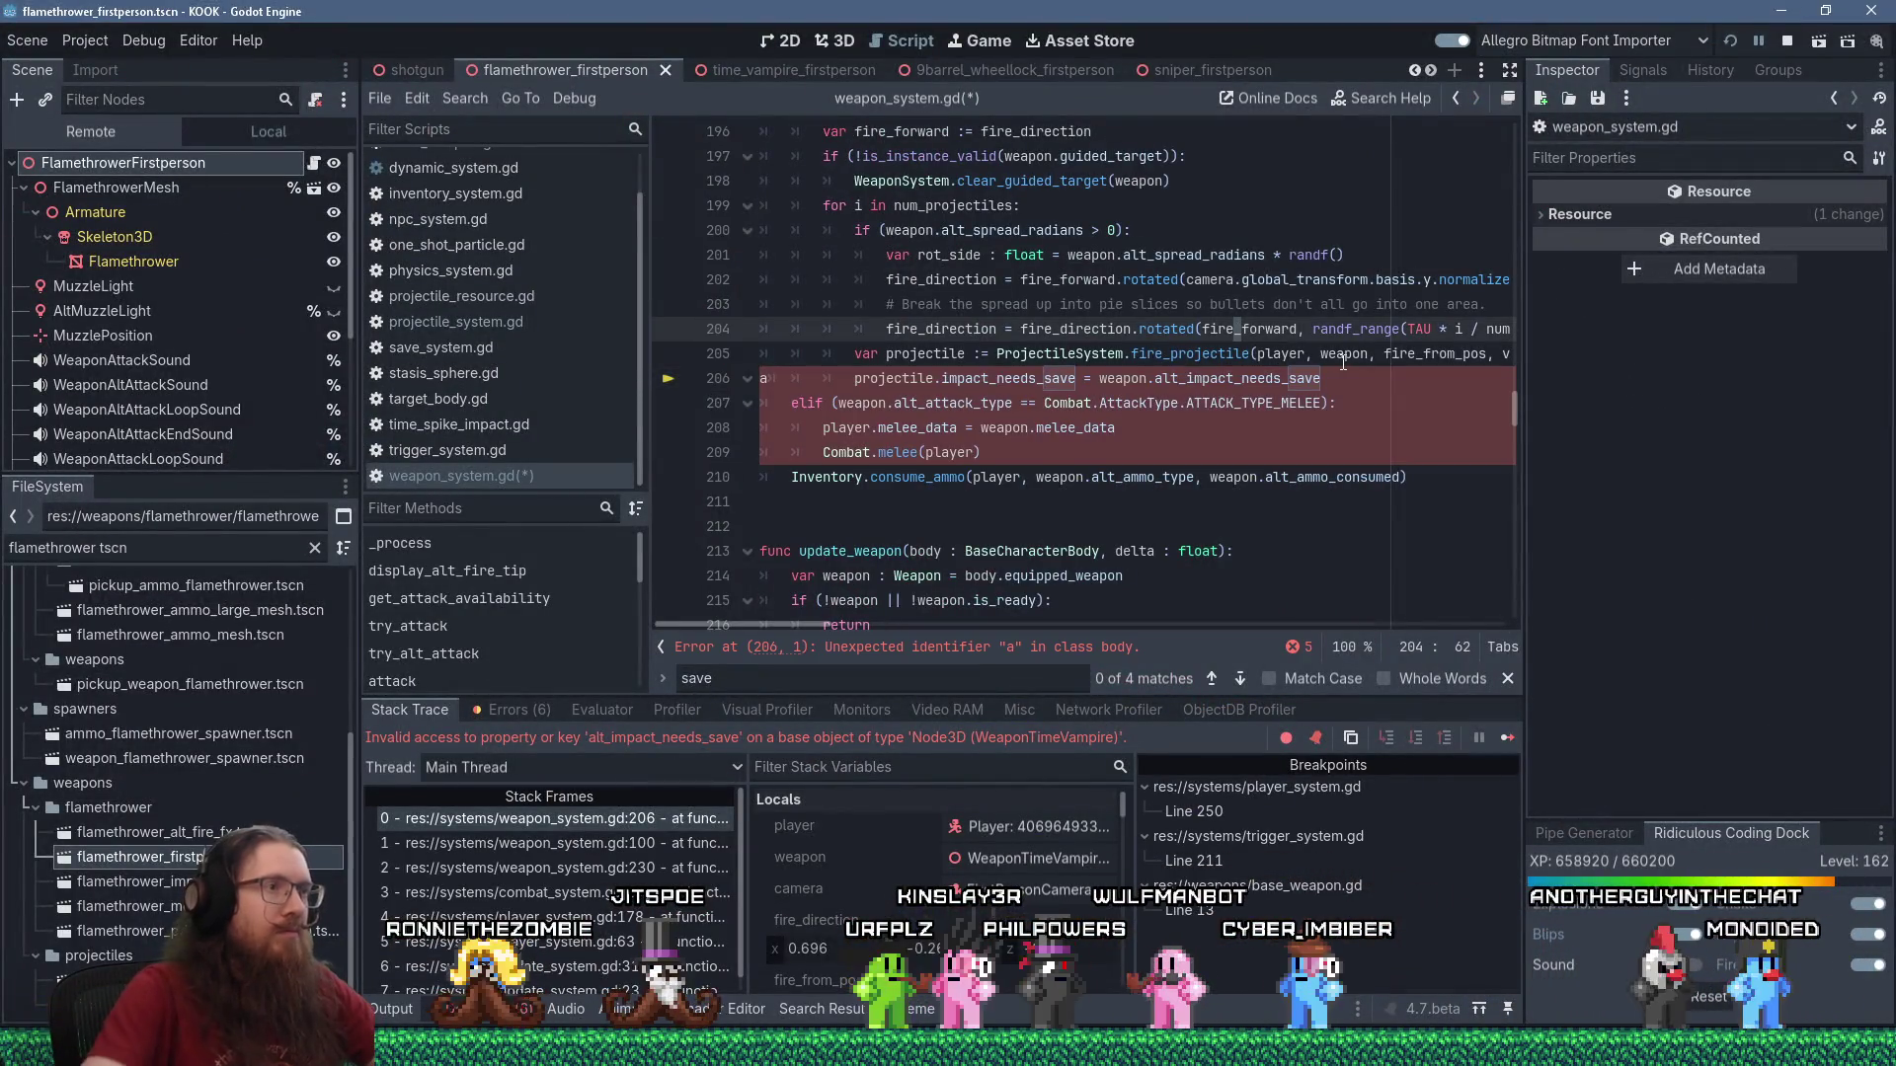
Undo the stray 'a', comment out the line 206 impact_needs_save assignment, save weapon_system.gd, and resume.
key(ctrl+z)
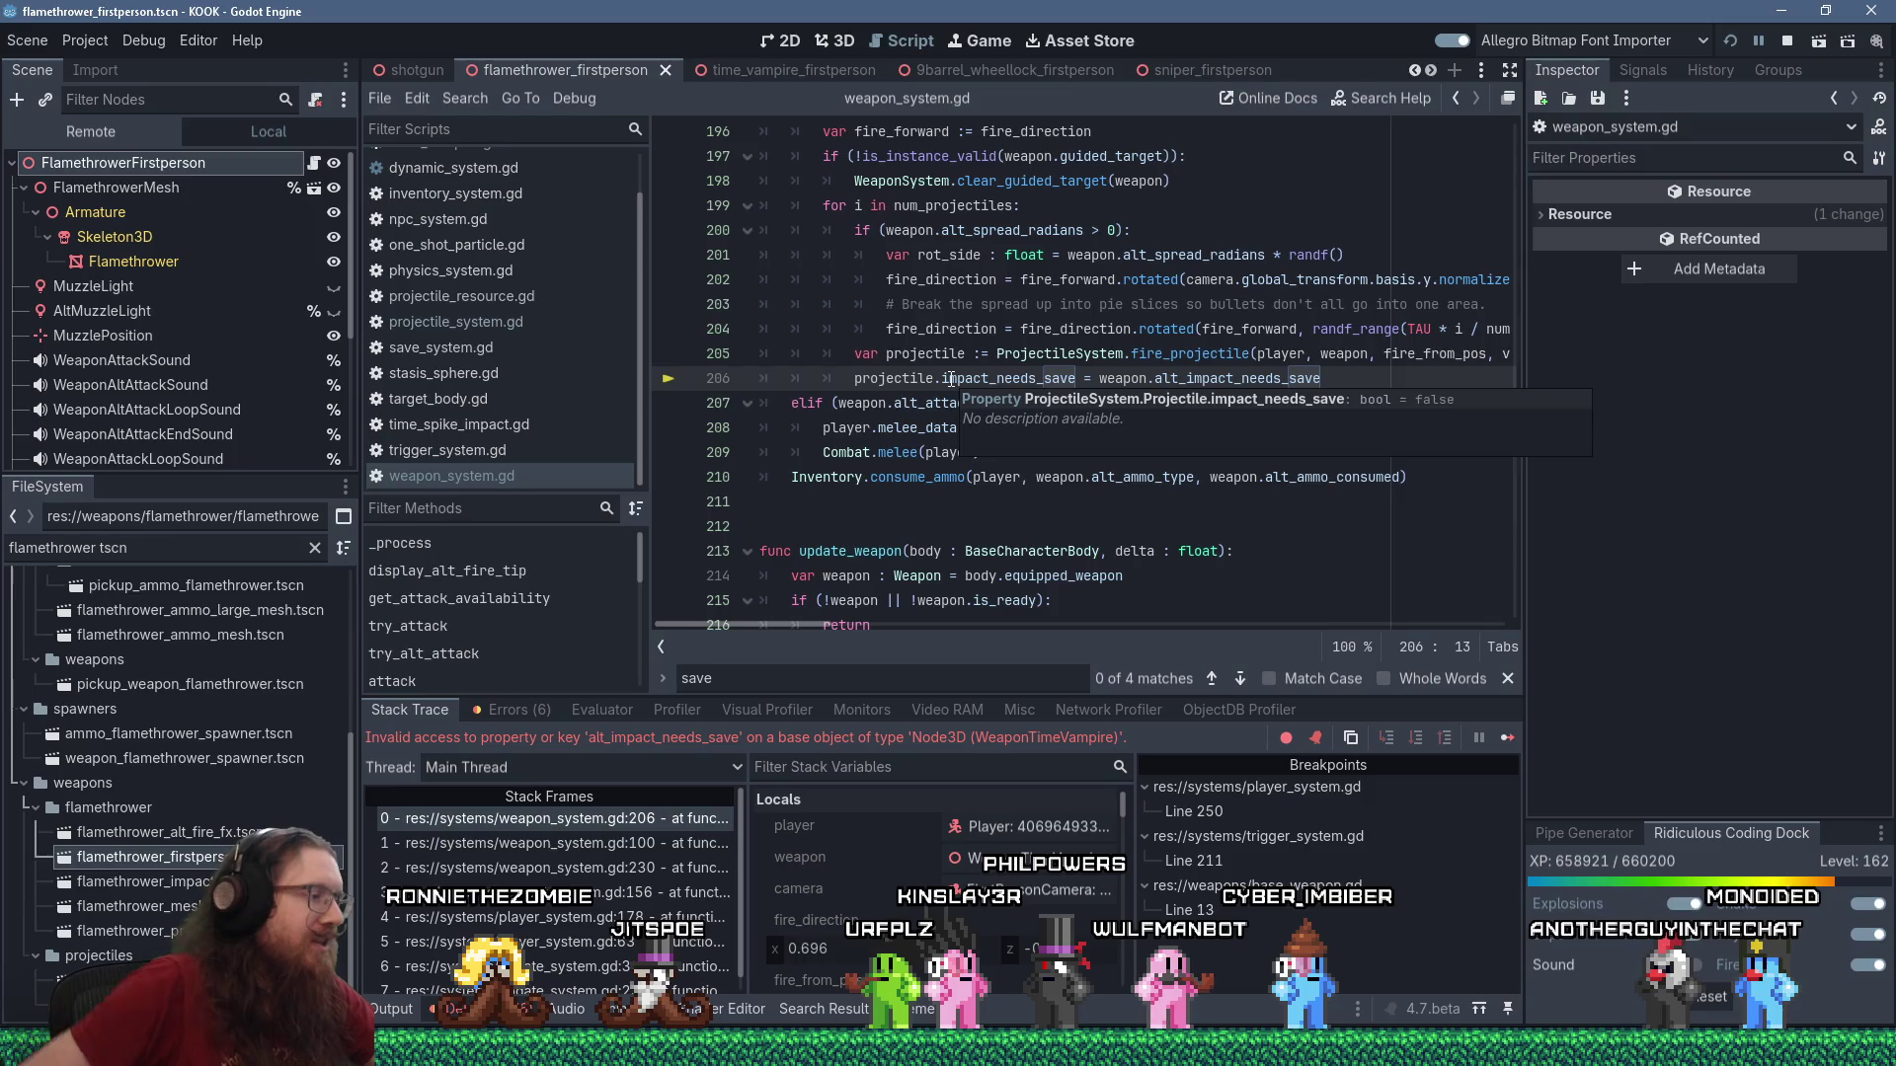
click(887, 354)
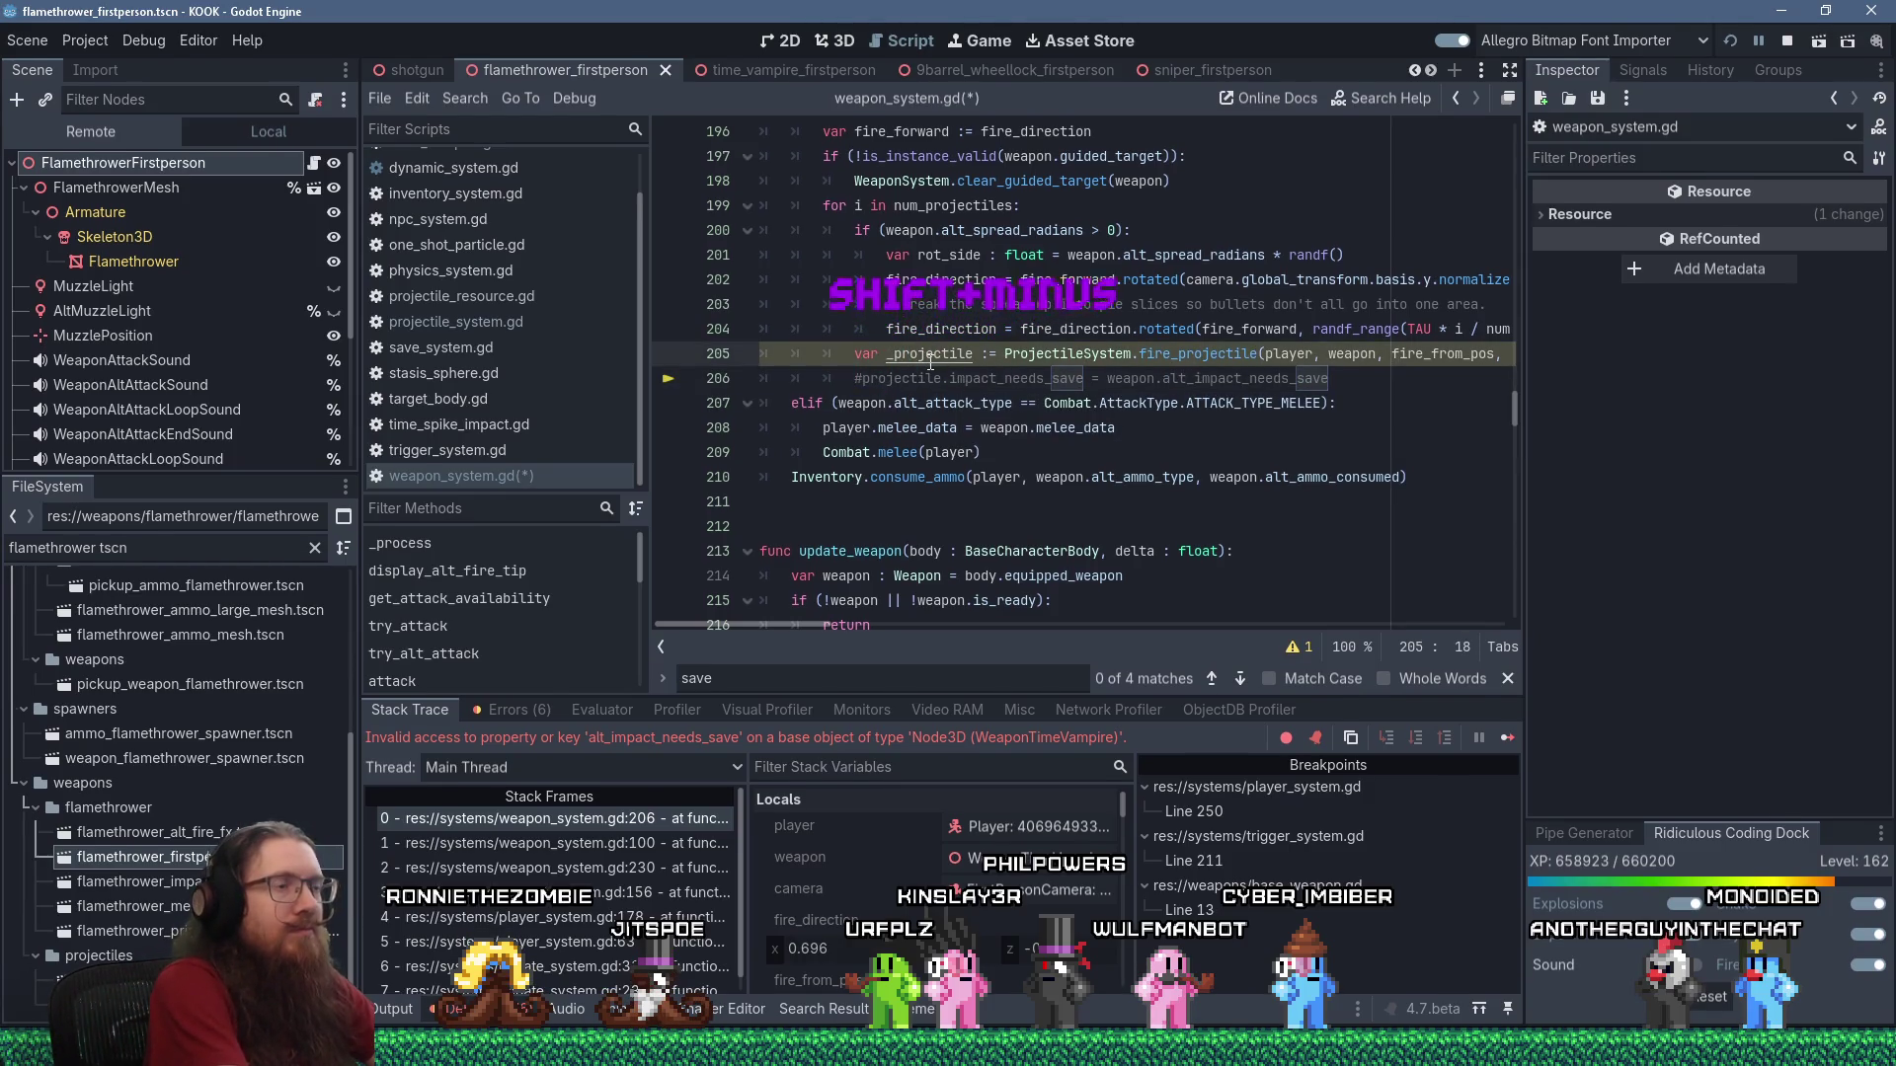
key(ctrl+s)
click(1493, 739)
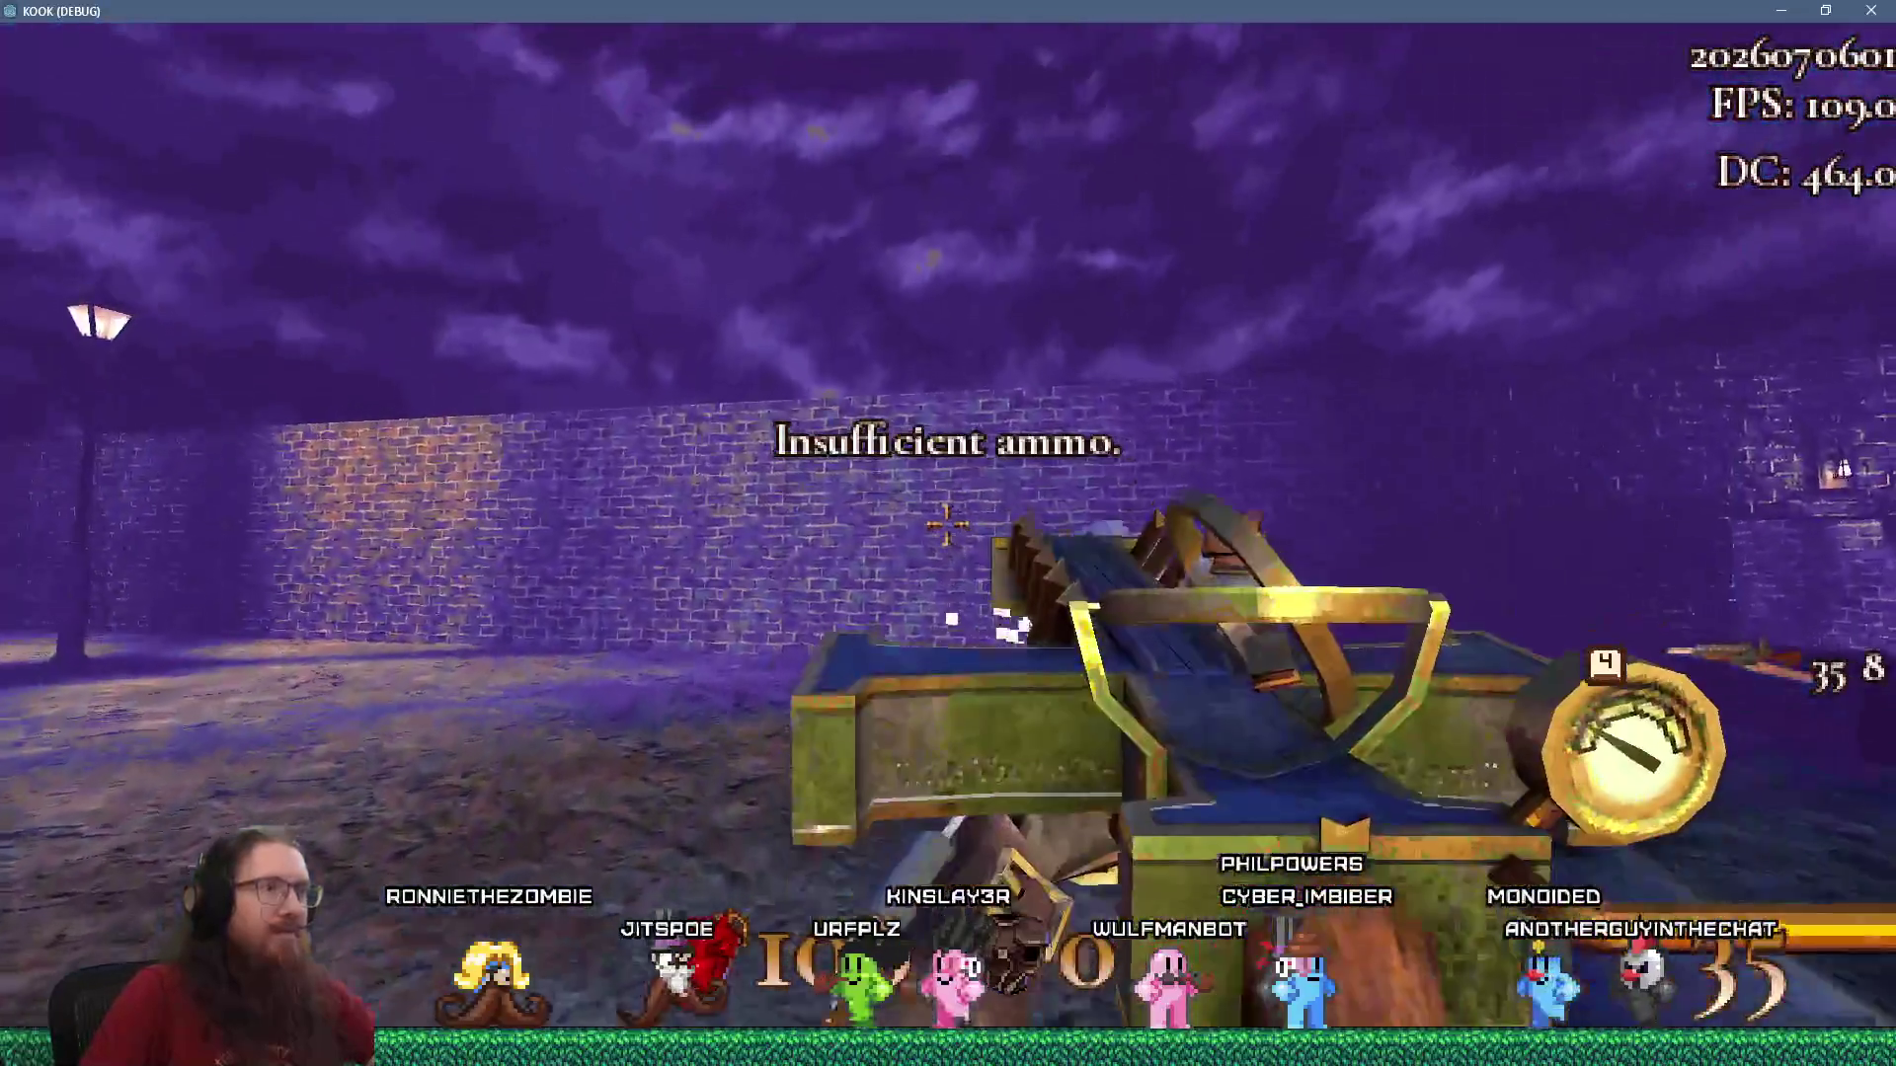
Fire the alt attack twice near the stasis dome, then save the game as 'test'.
right_click(947, 525)
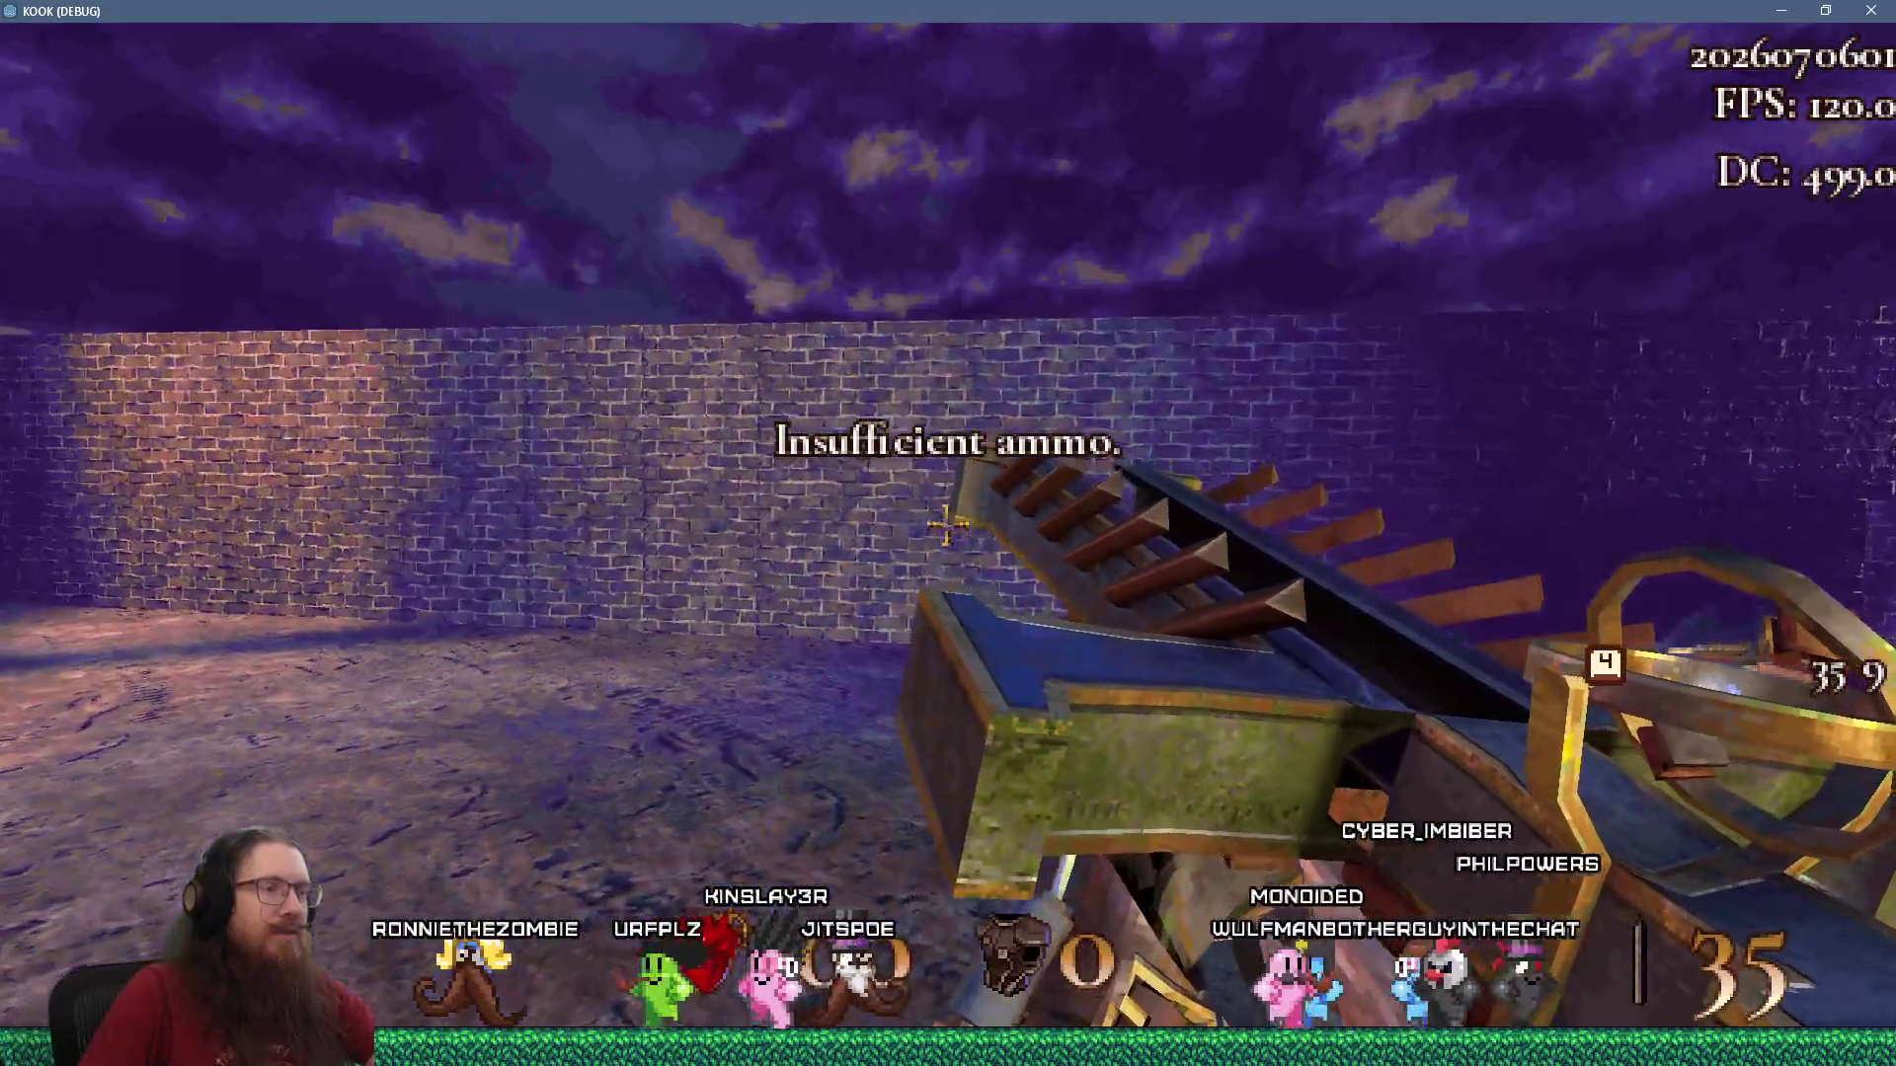
right_click(947, 524)
key(grave)
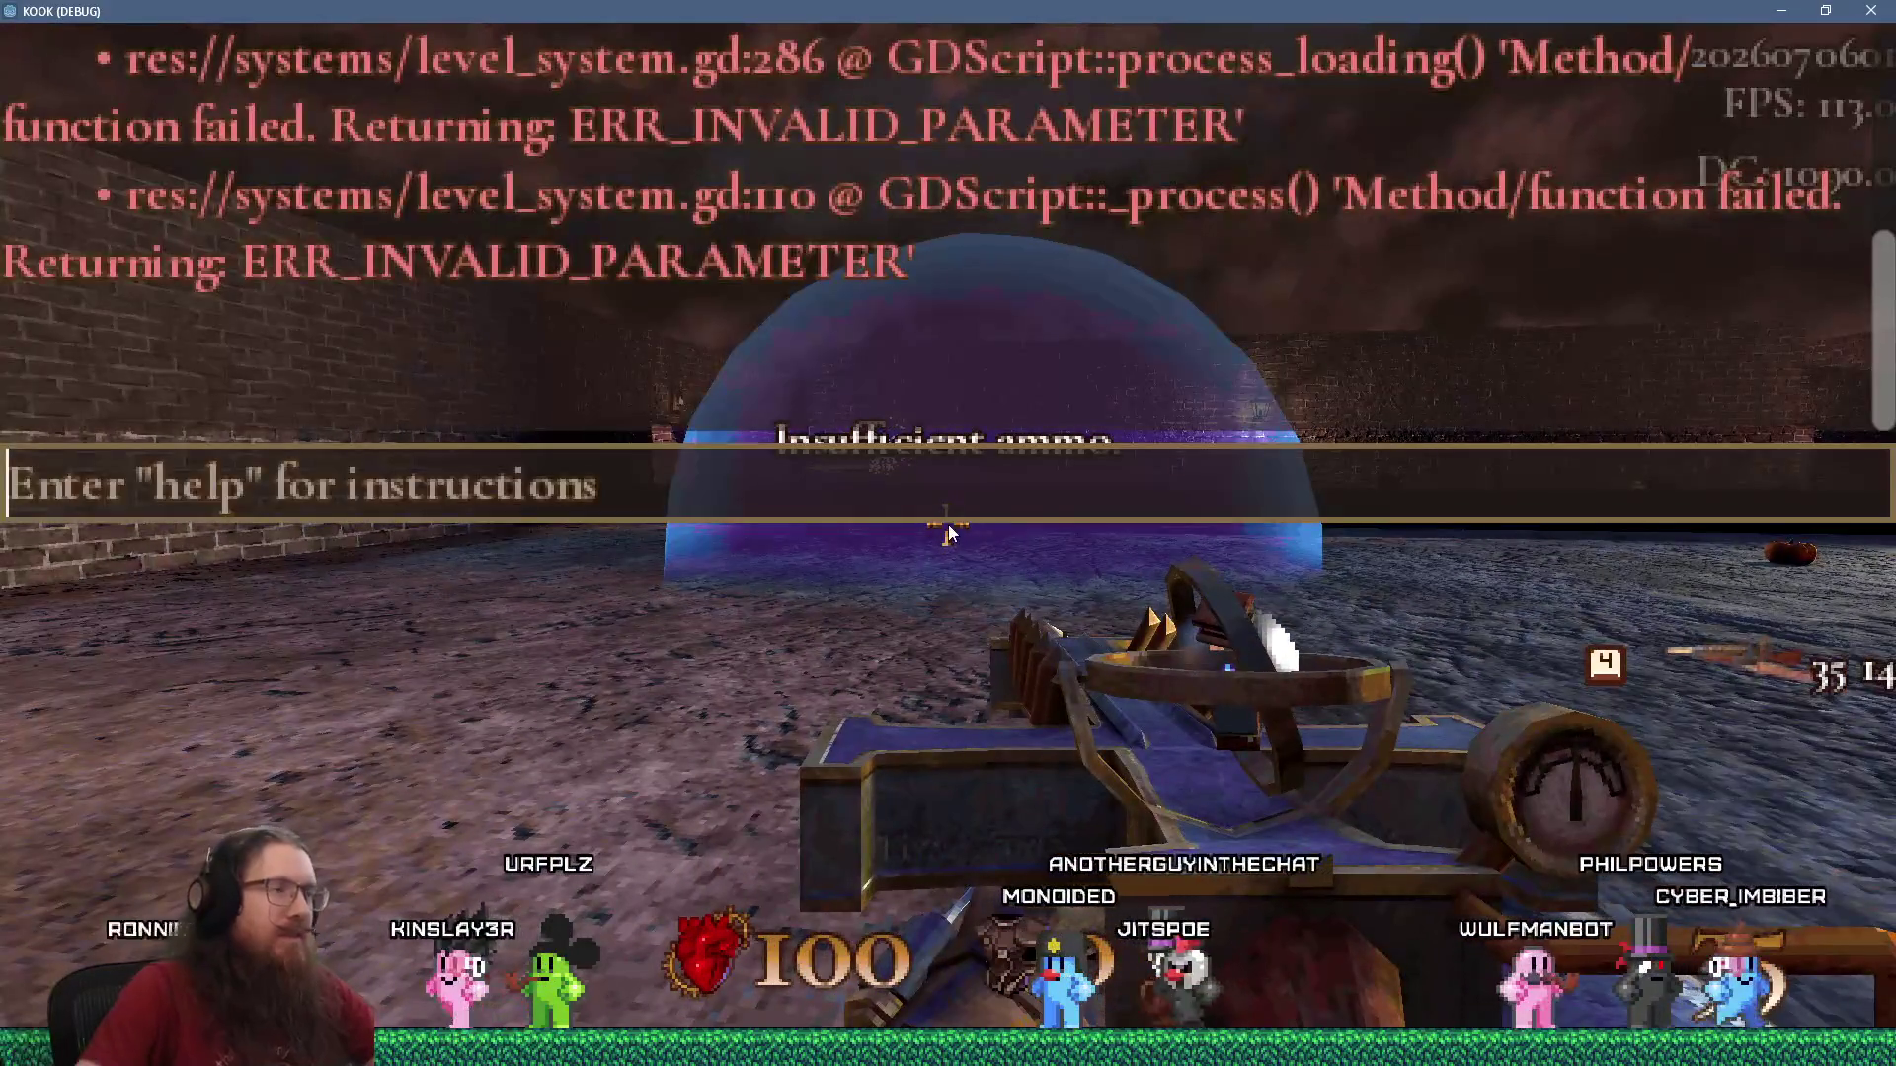
text(savetest)
key(Return)
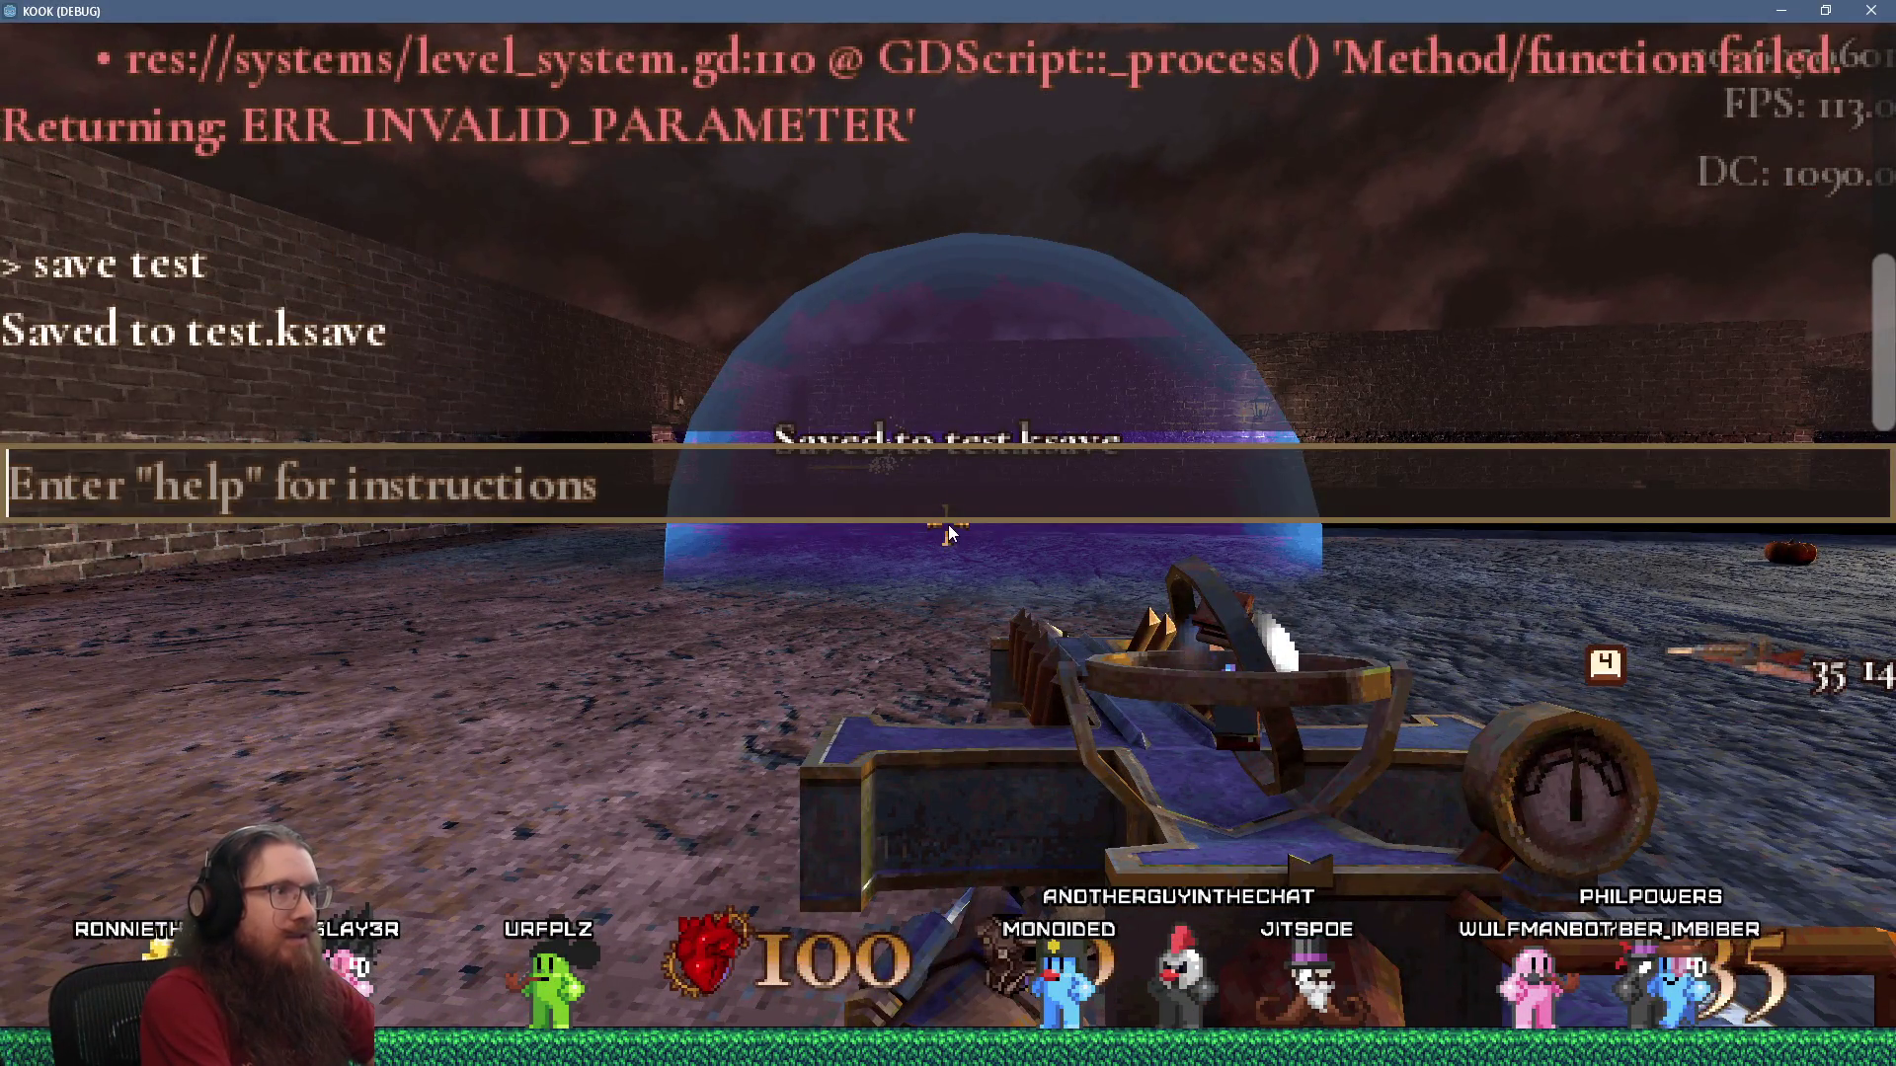
key(grave)
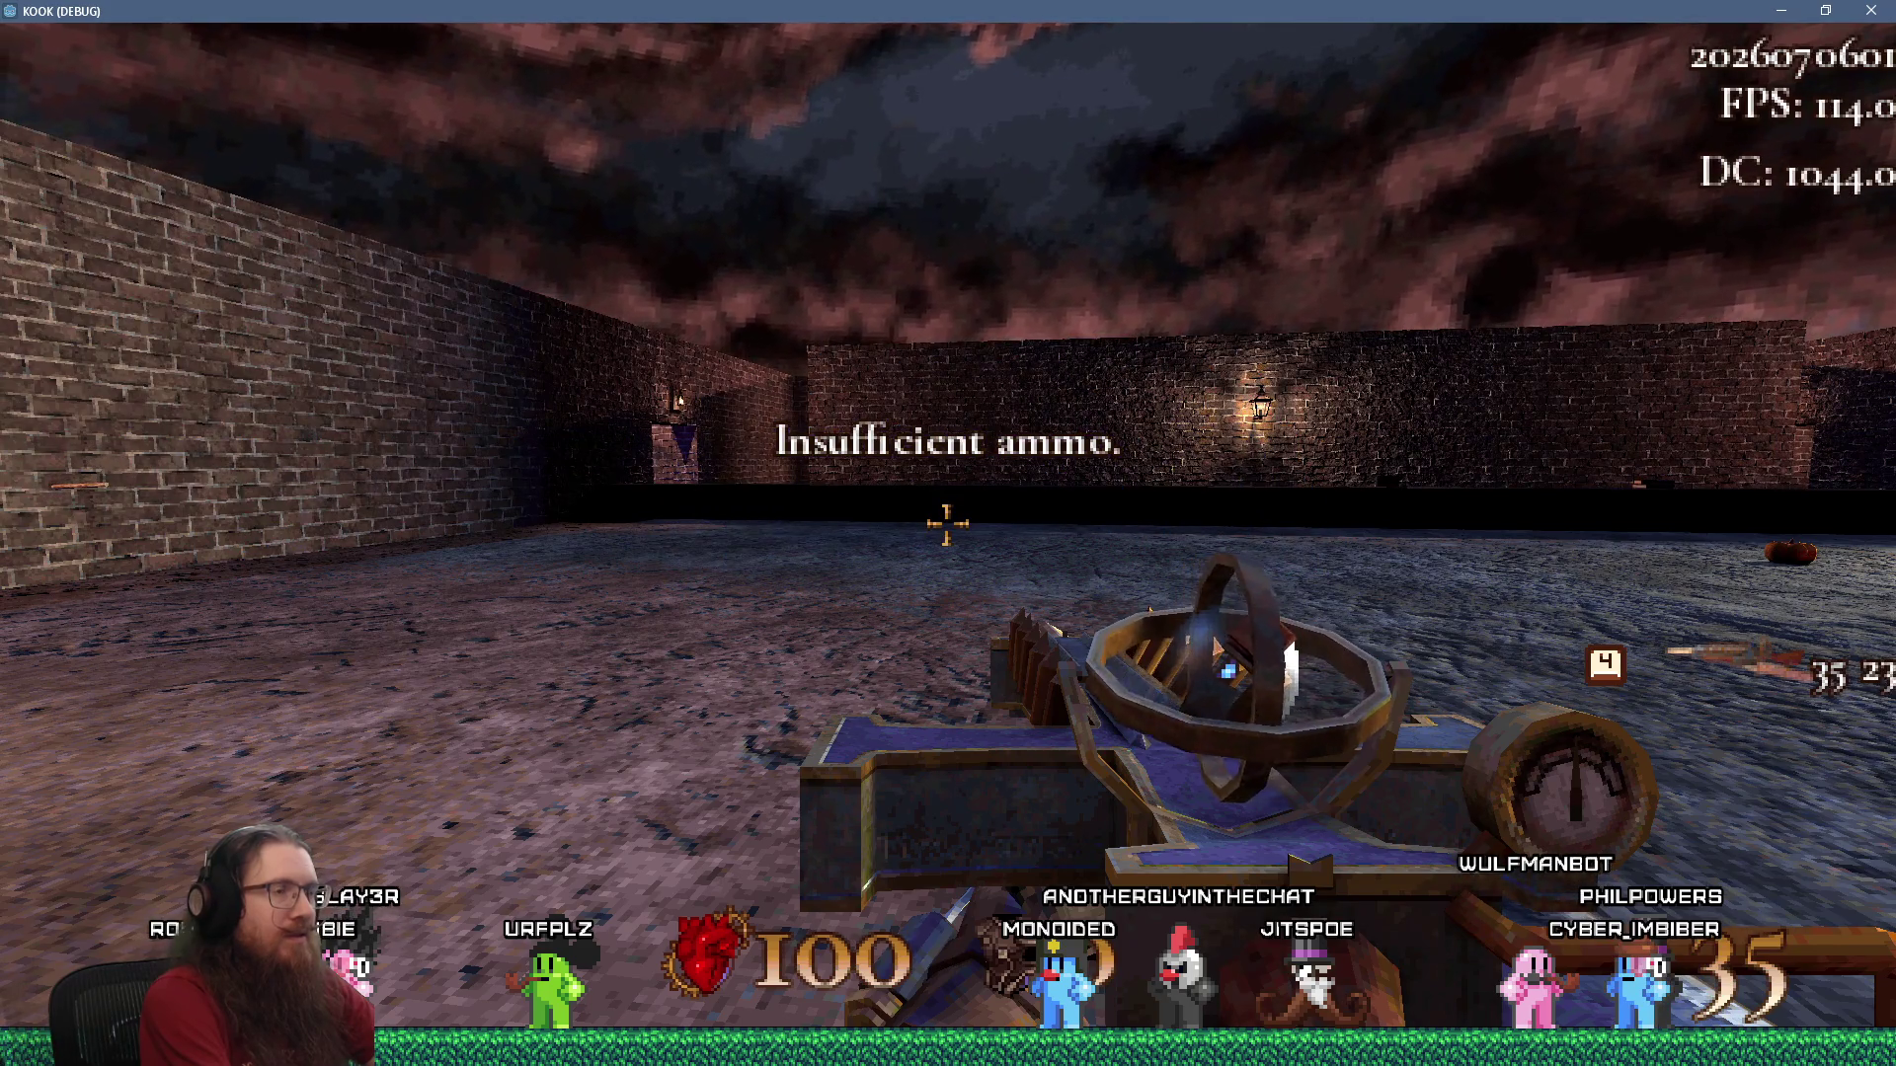
Load the 'test' save and walk through the corridor and courtyard to check it.
text(loadtest)
key(Return)
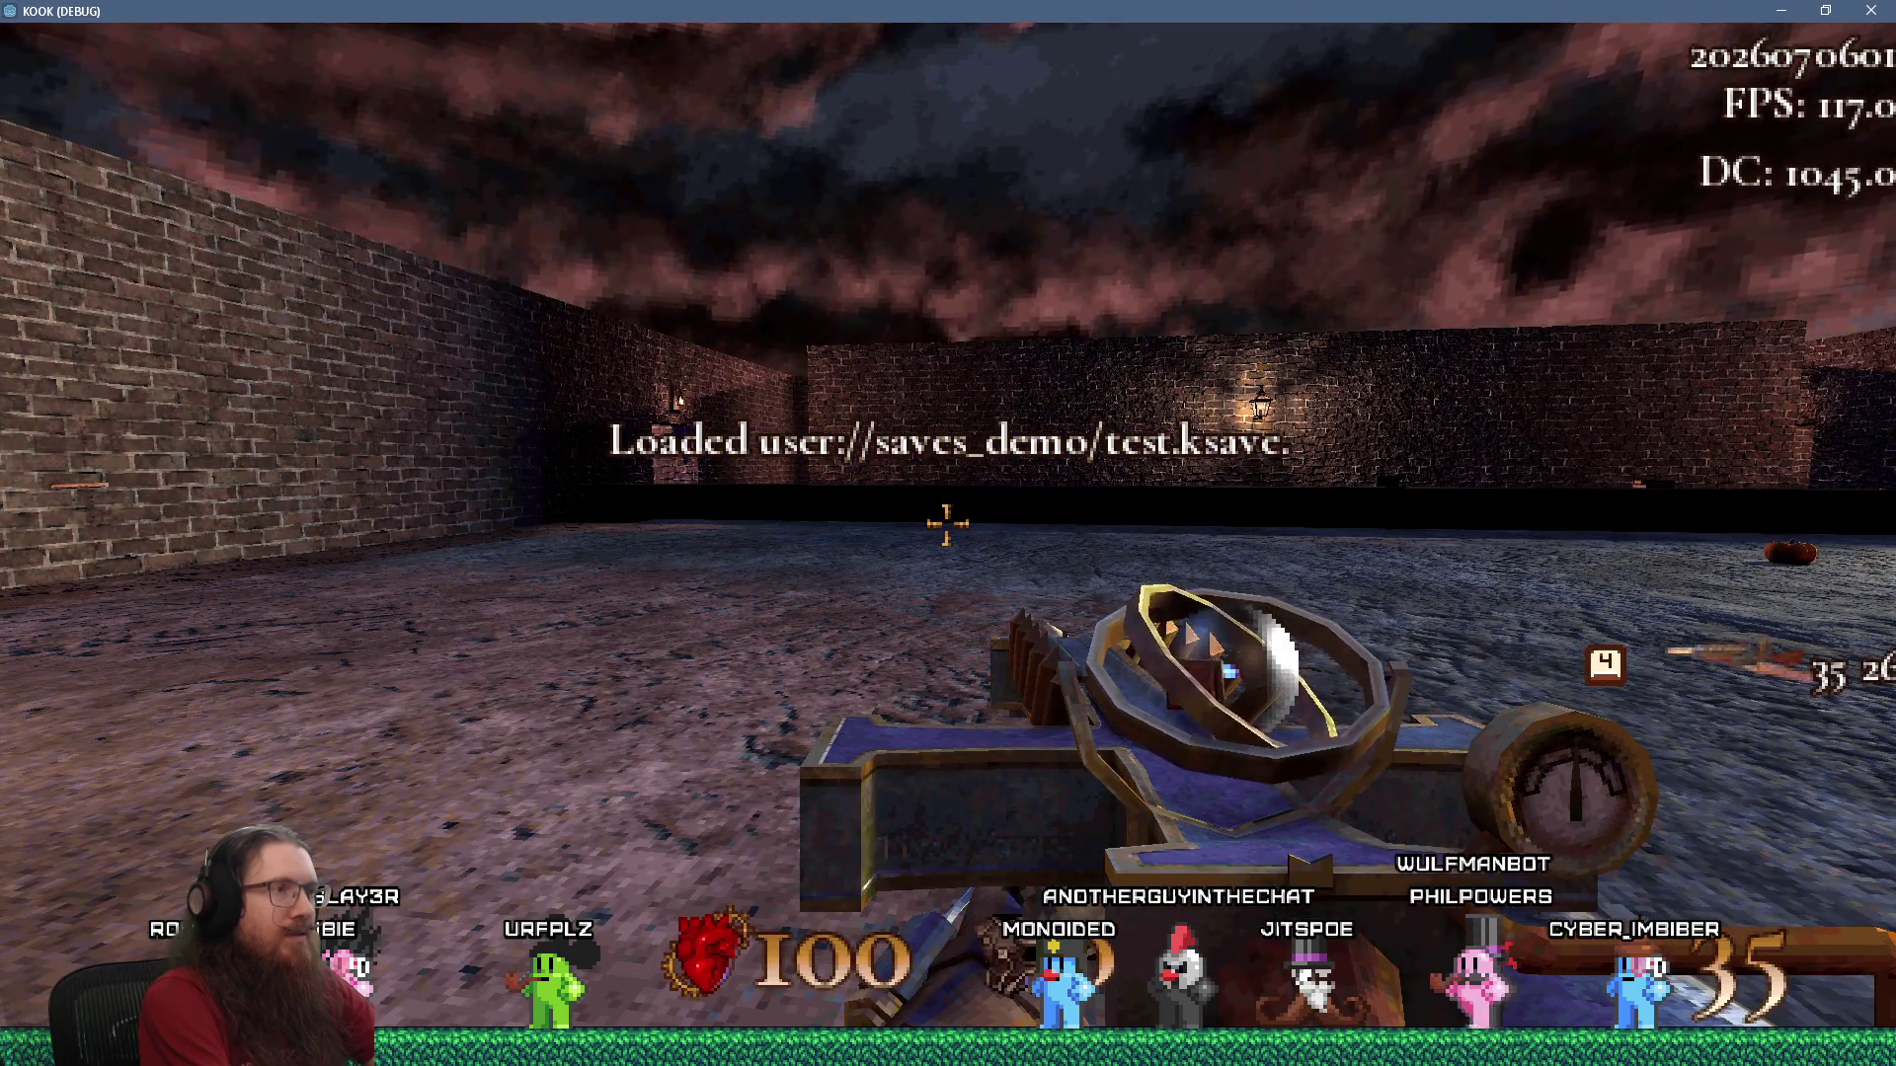
key(w)
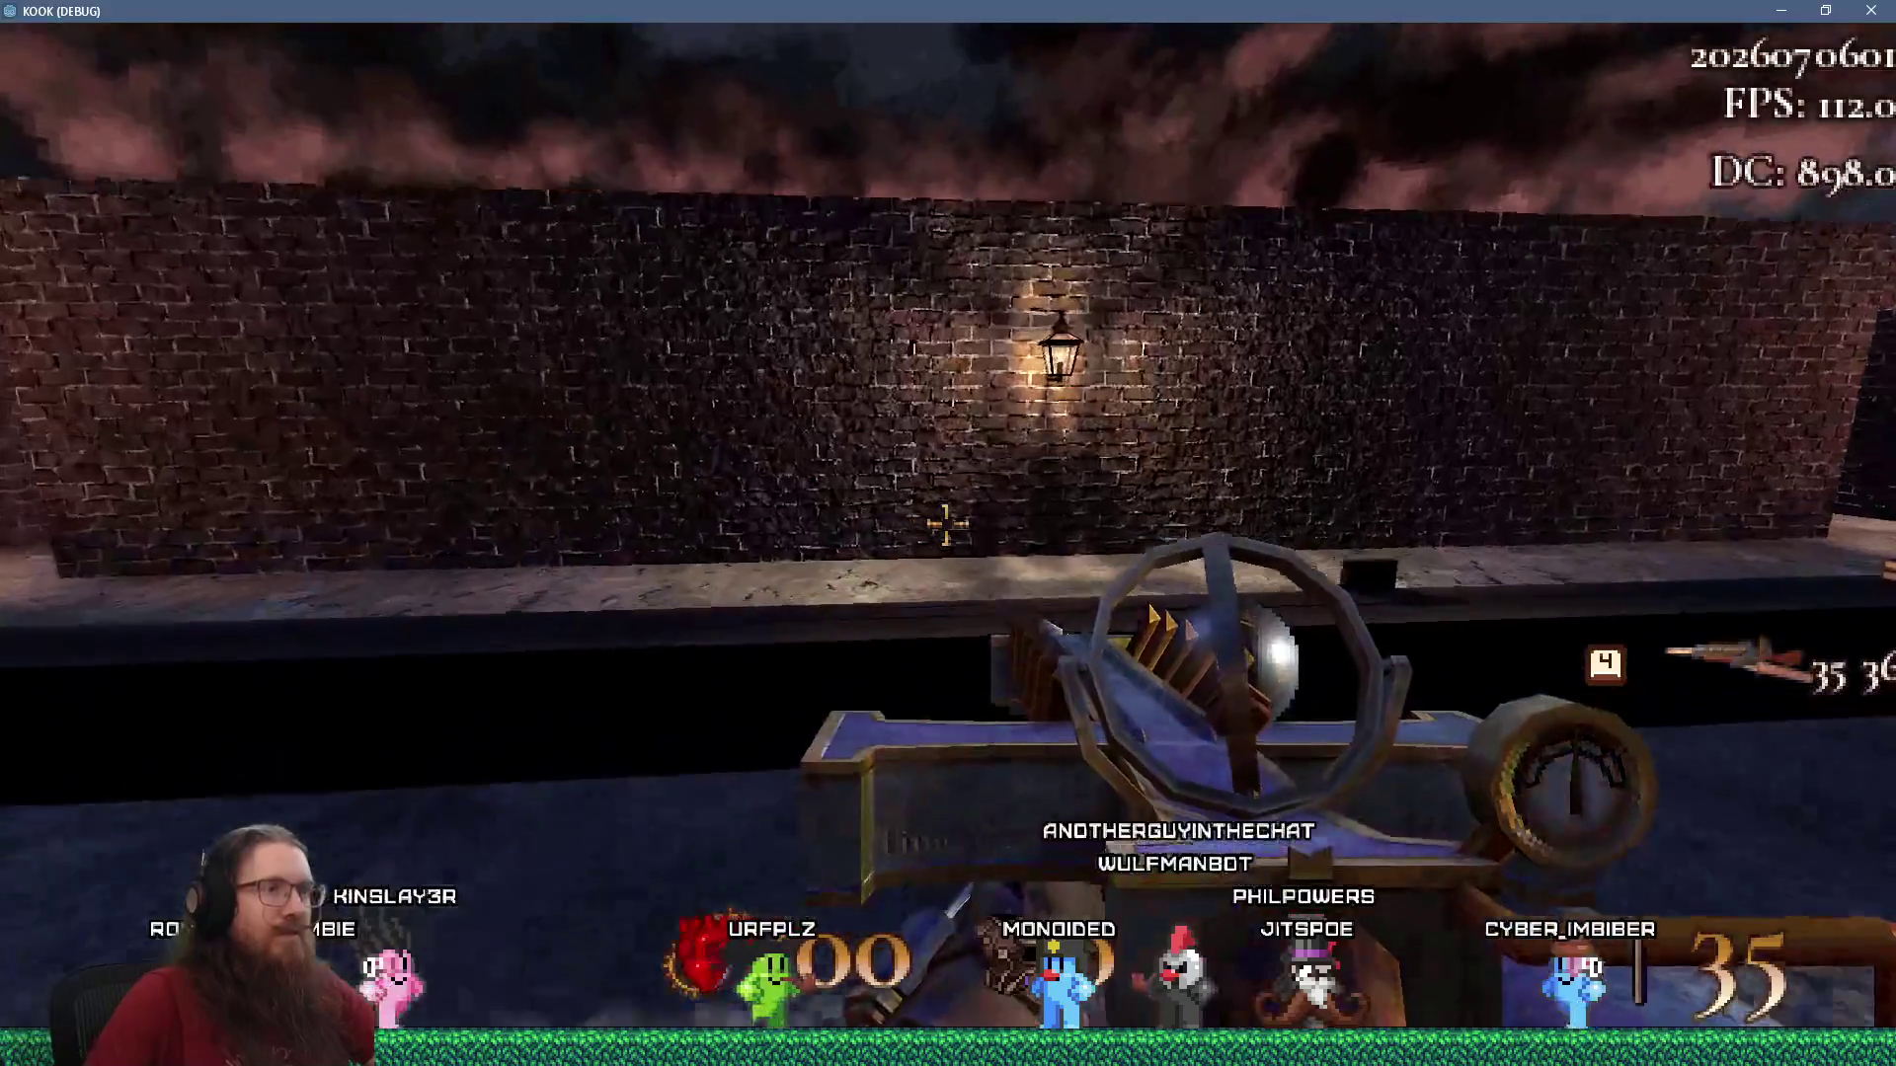
key(w)
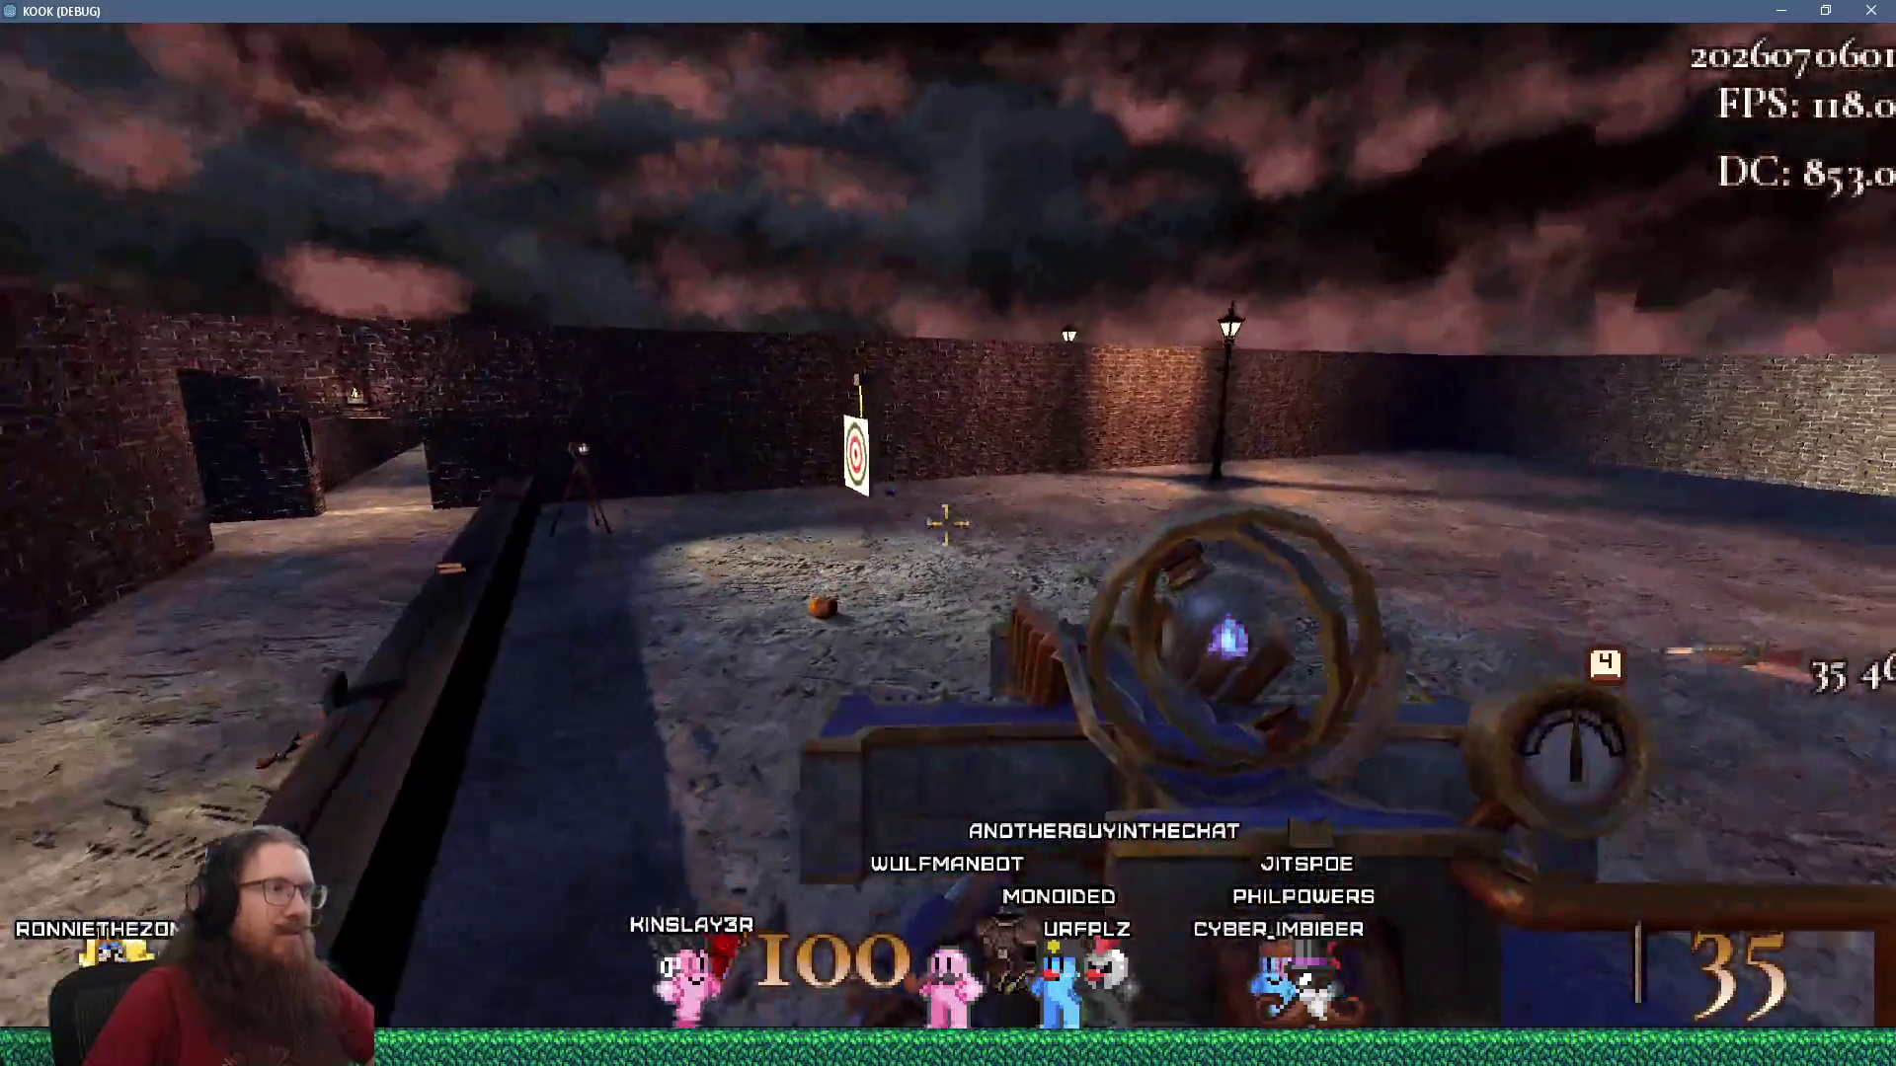
key(w)
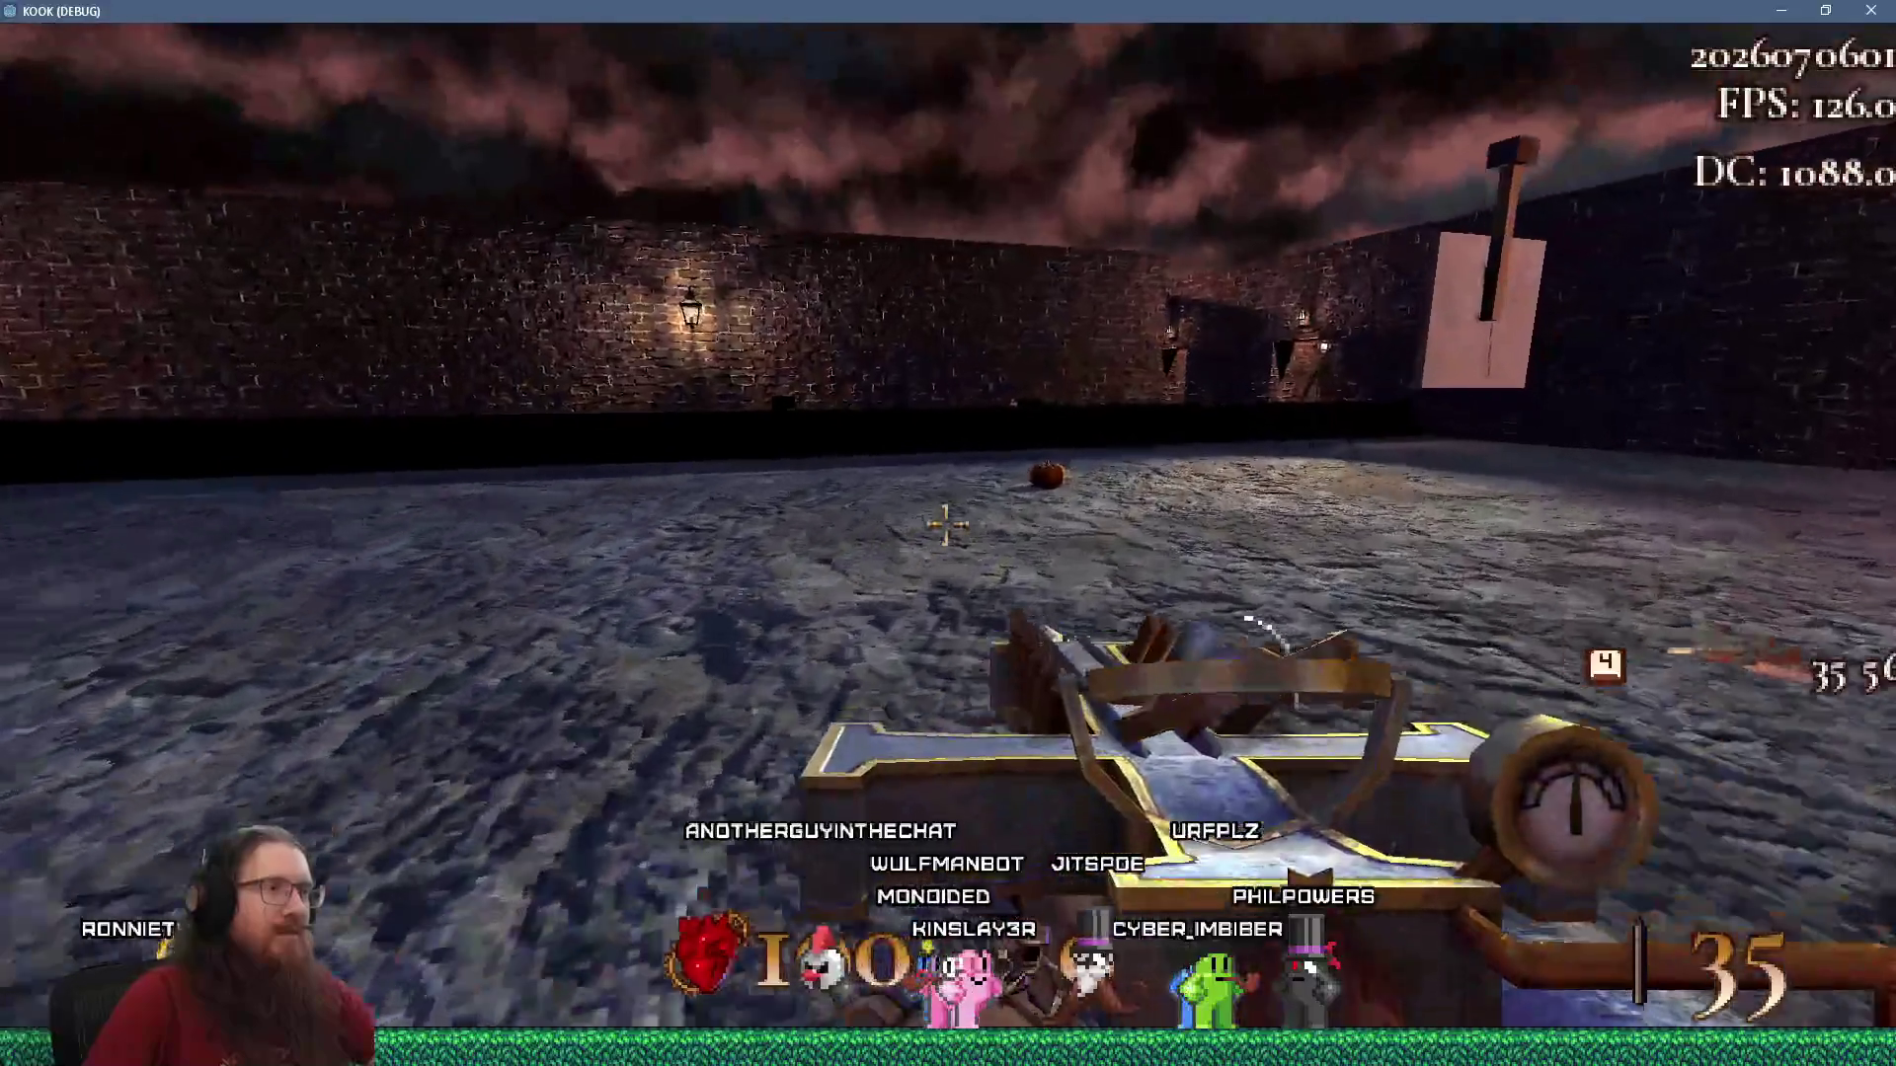
key(w)
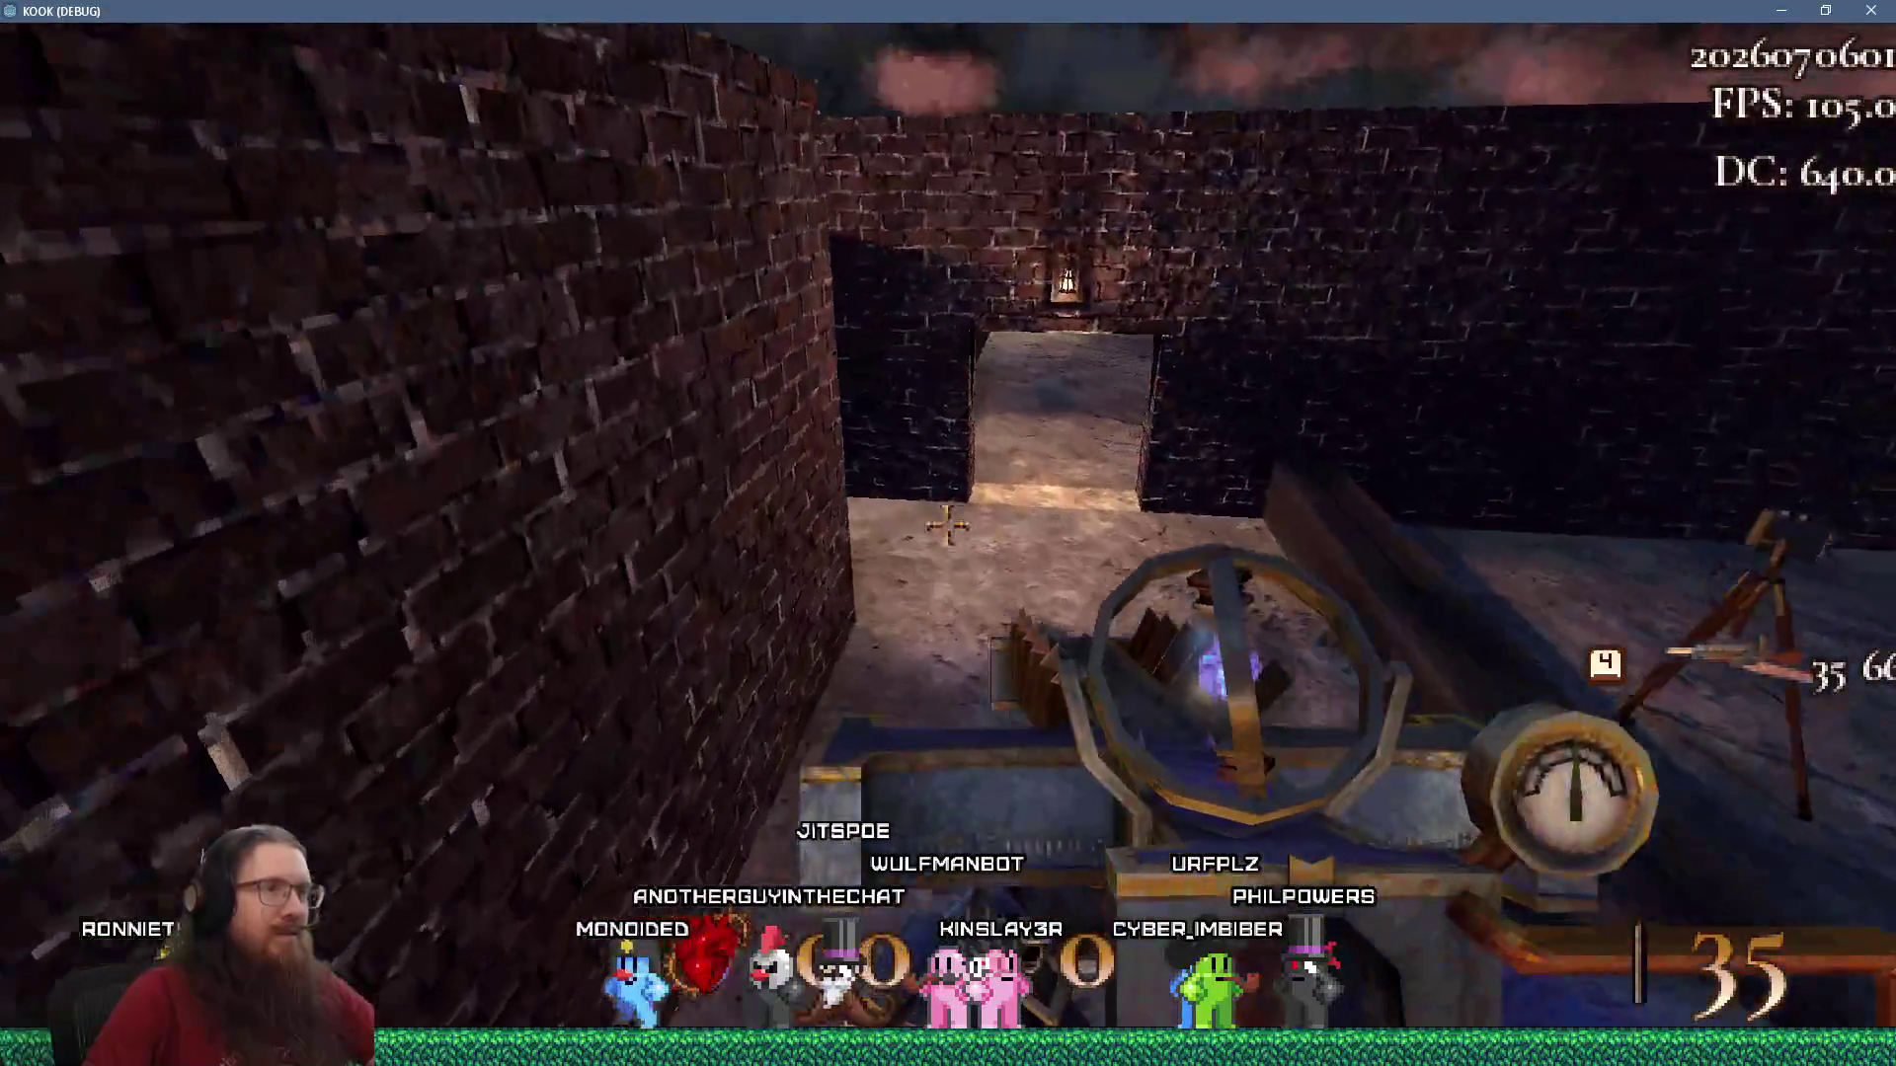
key(w)
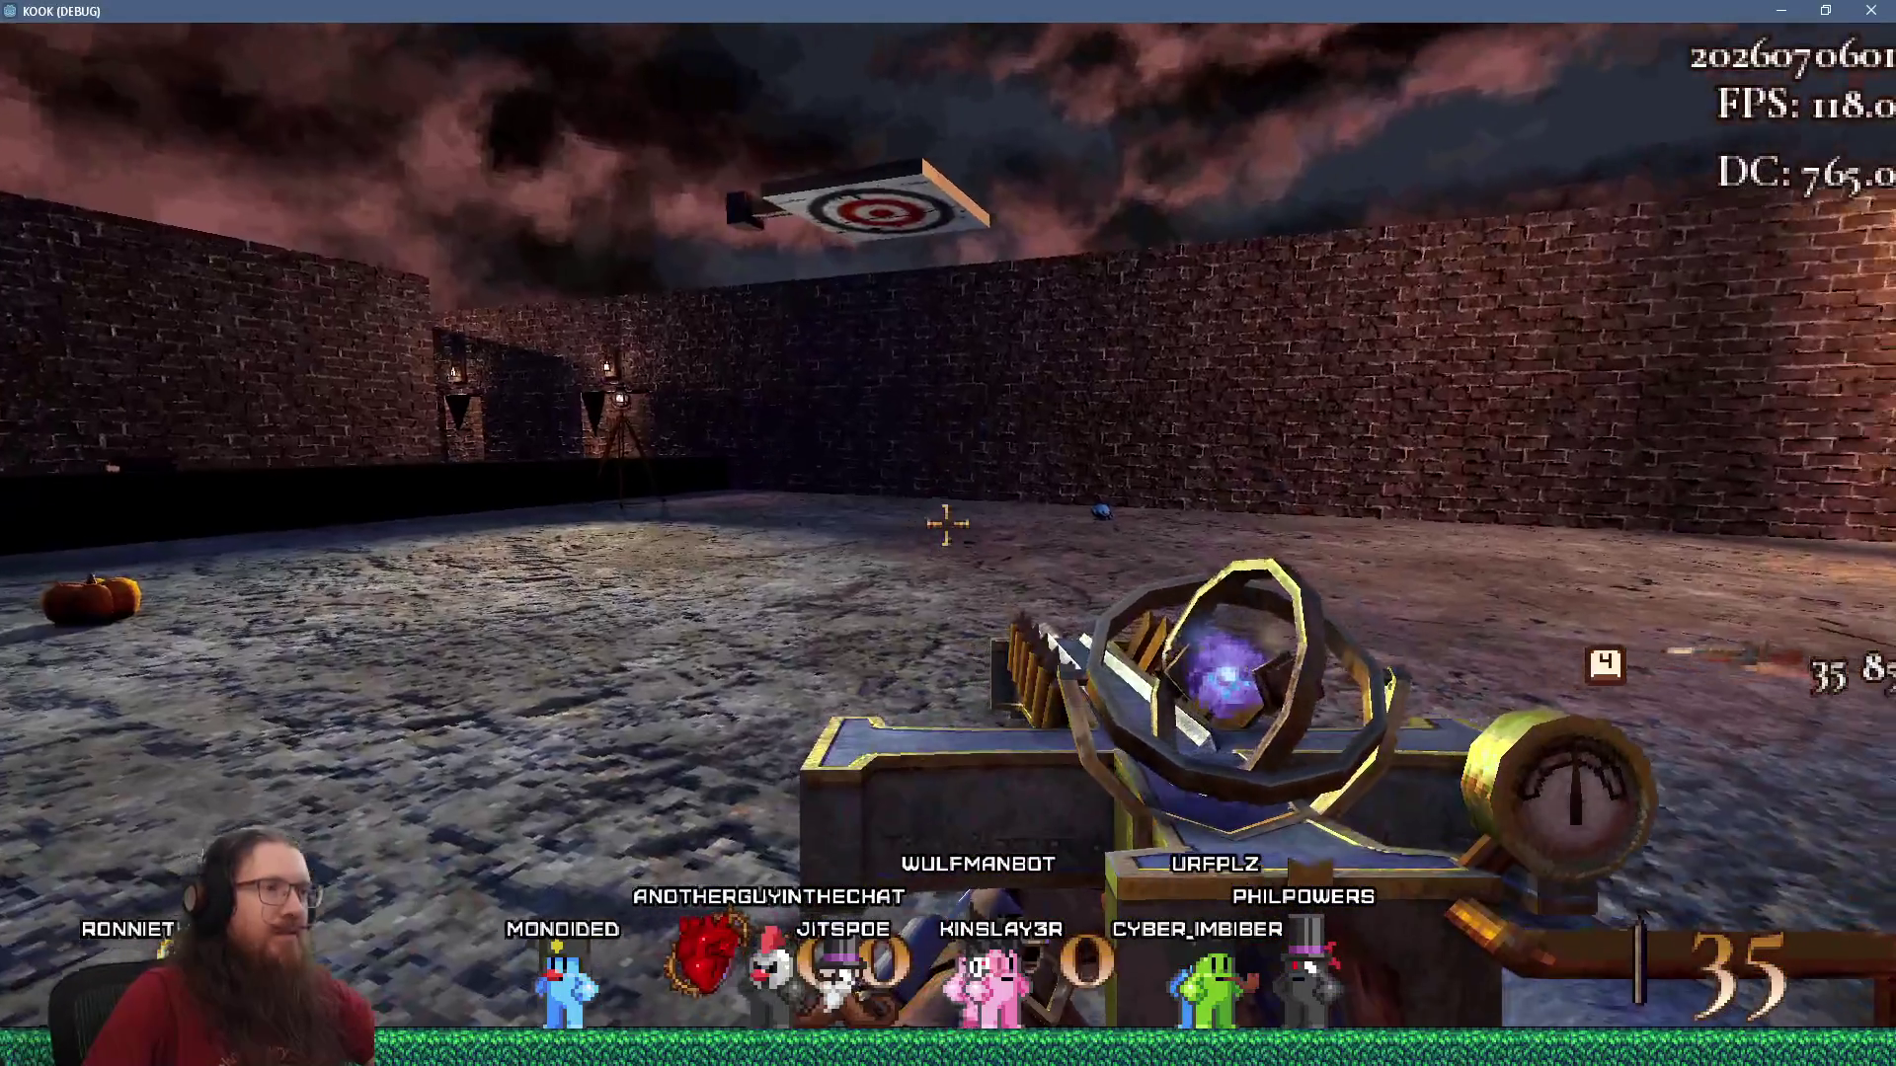
Quit the game from the in-game debug console.
key(grave)
text(t)
key(Return)
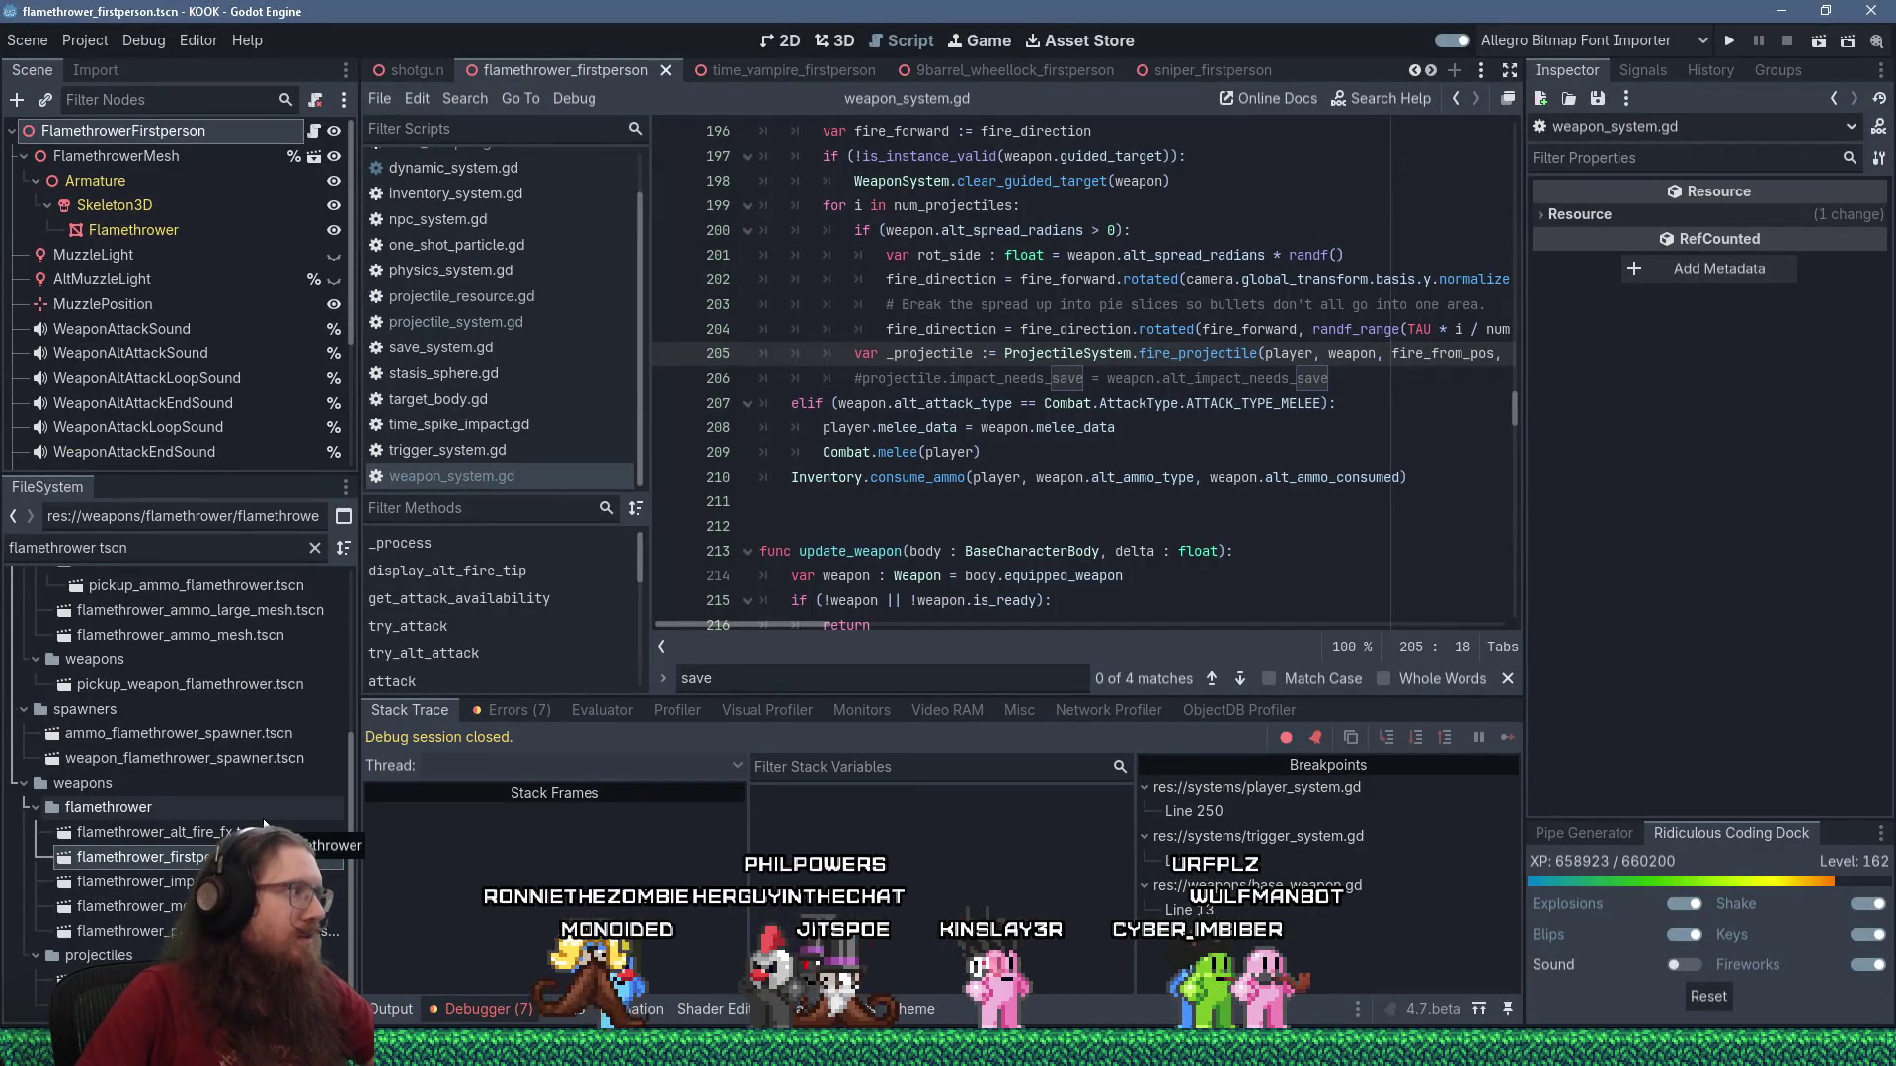
Bring the kook_todo.txt Notepad window in front of the Godot editor.
scroll(296, 929, up, 5)
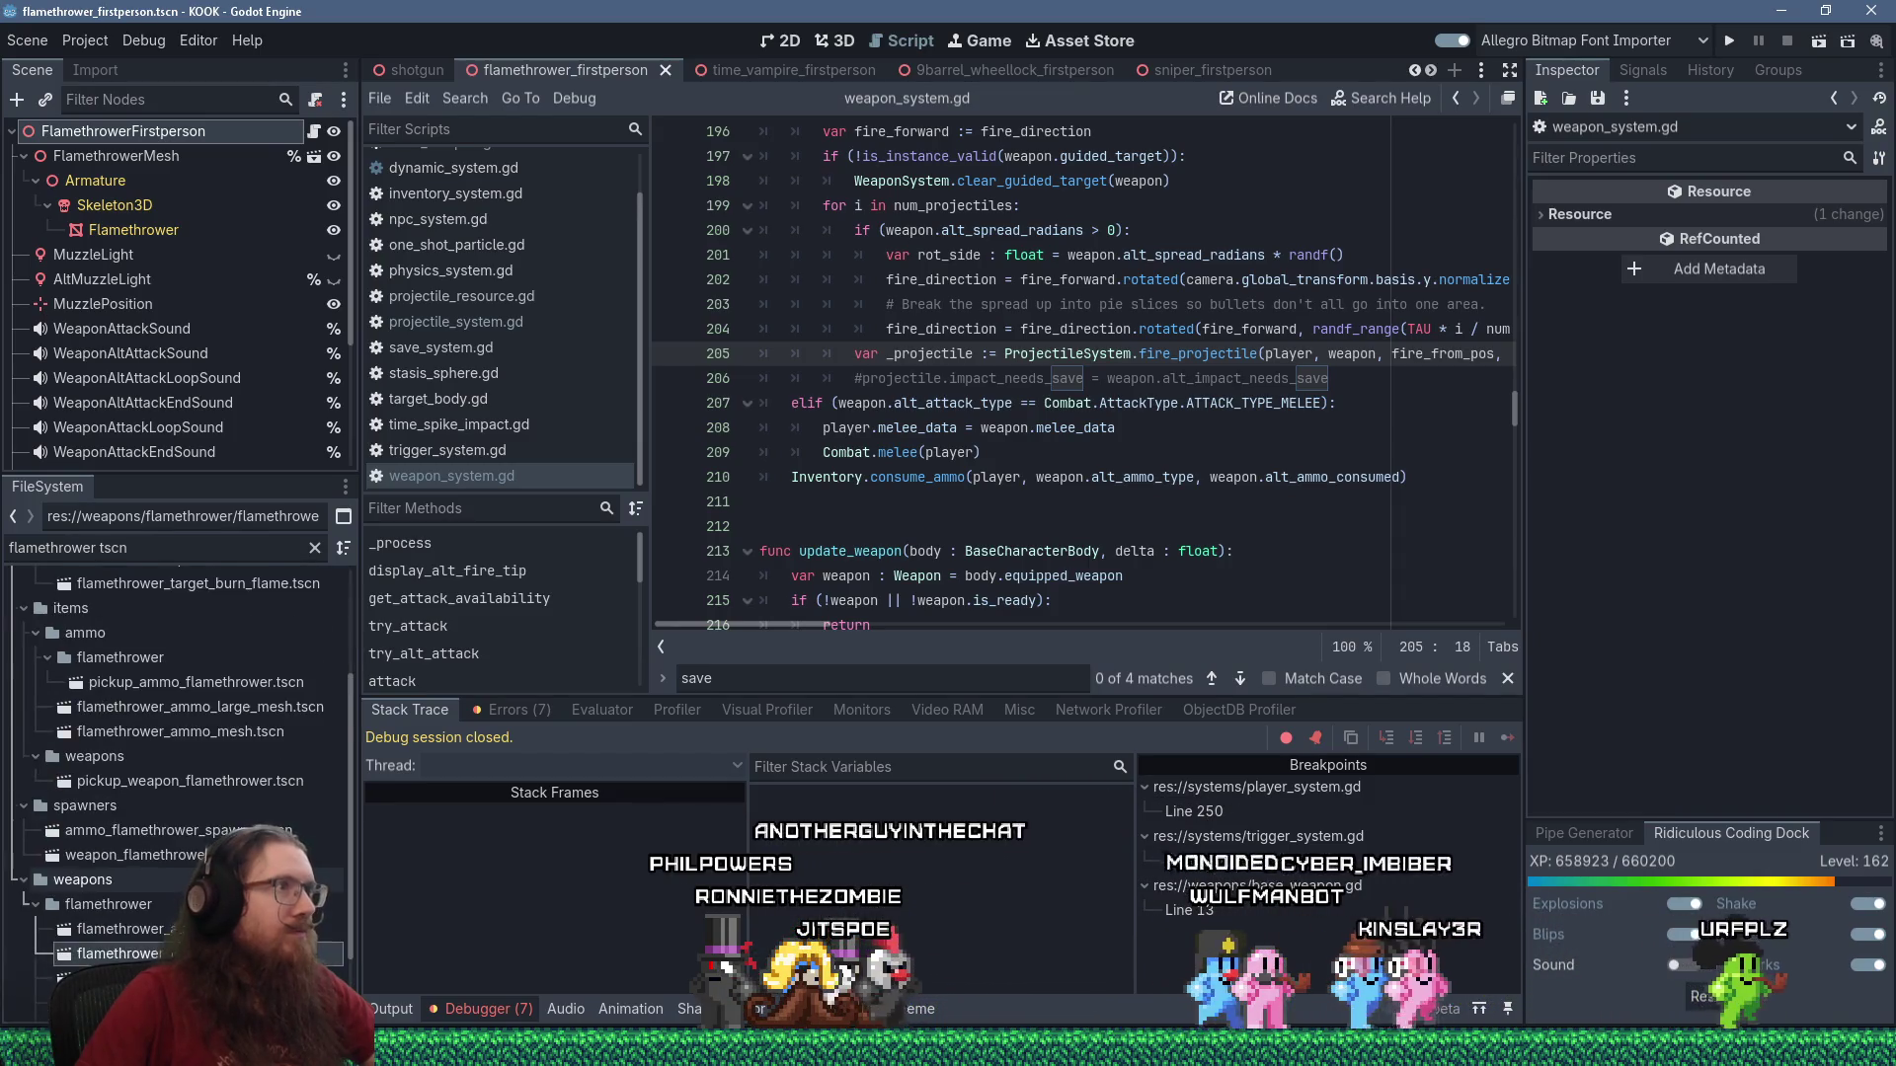
key(alt+Tab)
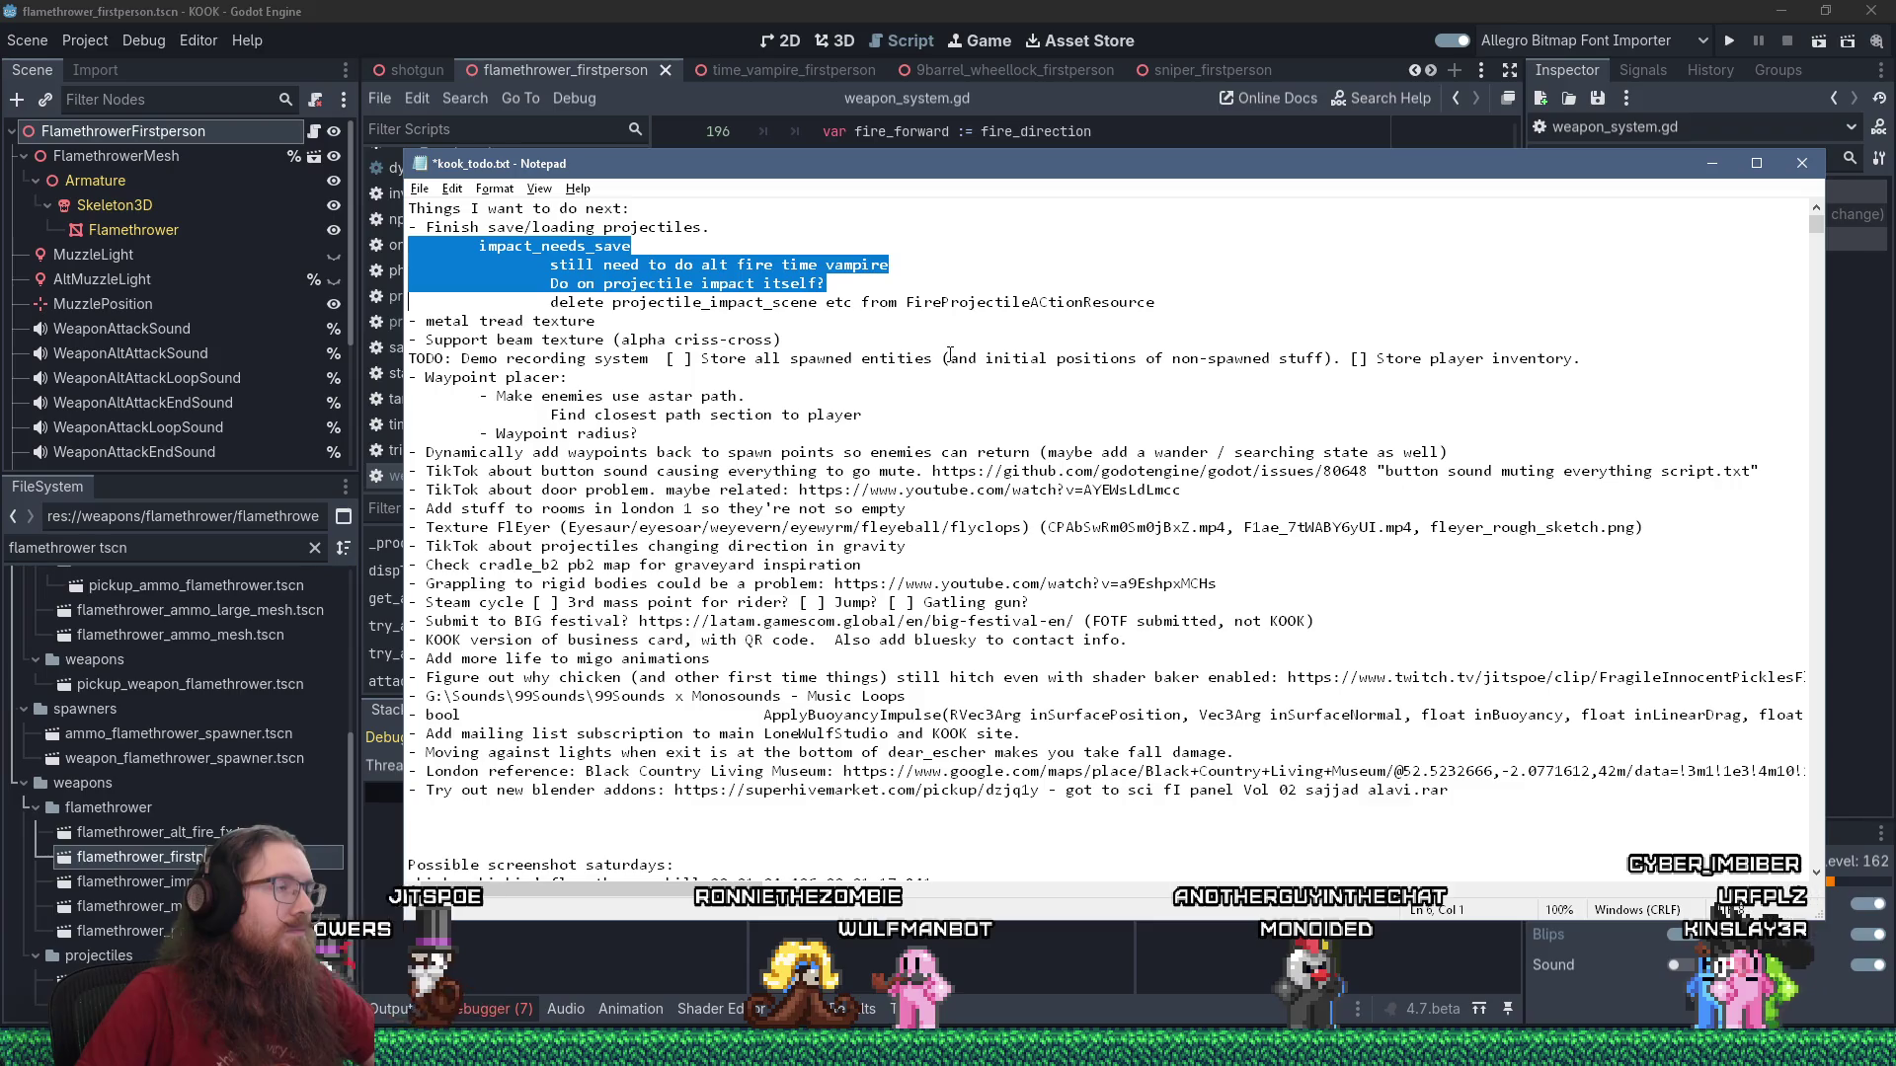
Replace the impact_needs_save lines with an indented note that the alt fire time vampire must not play its impact sound on save load.
key(Delete)
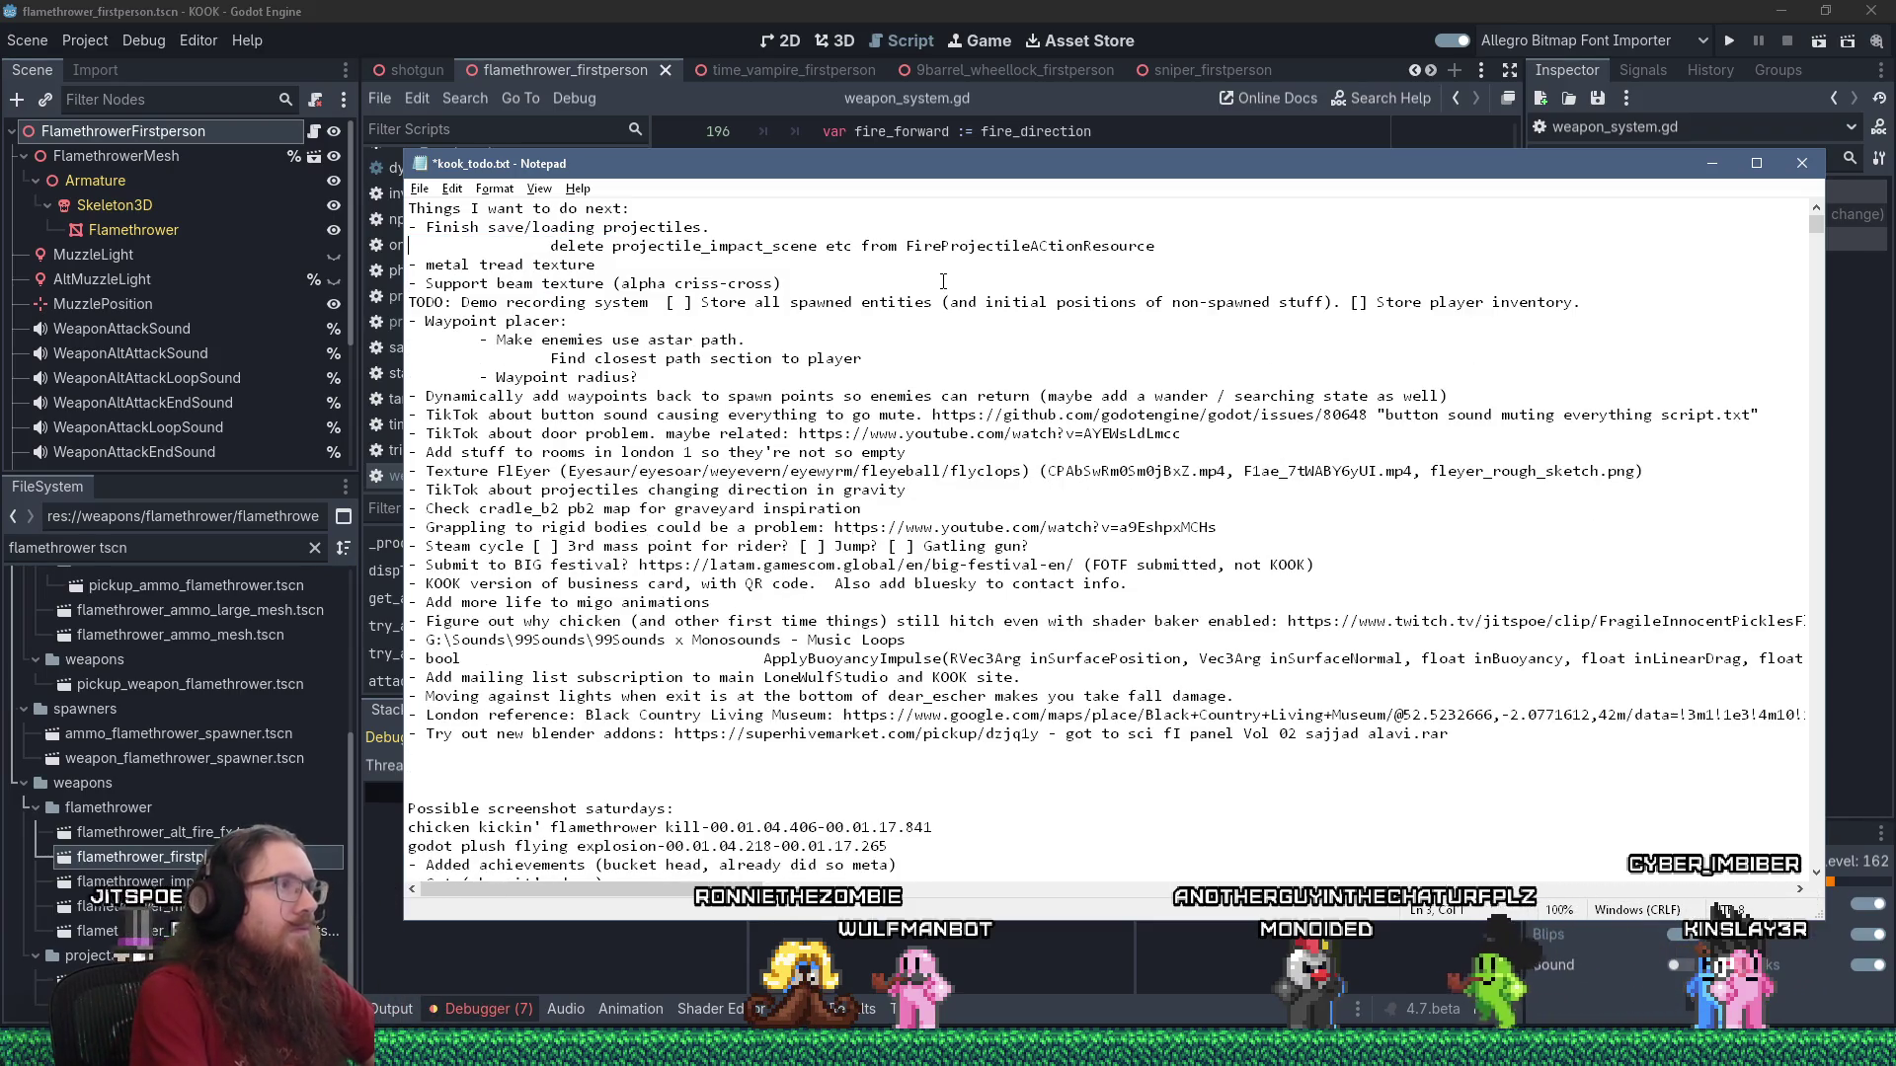
key(Return)
key(Tab)
text(alt)
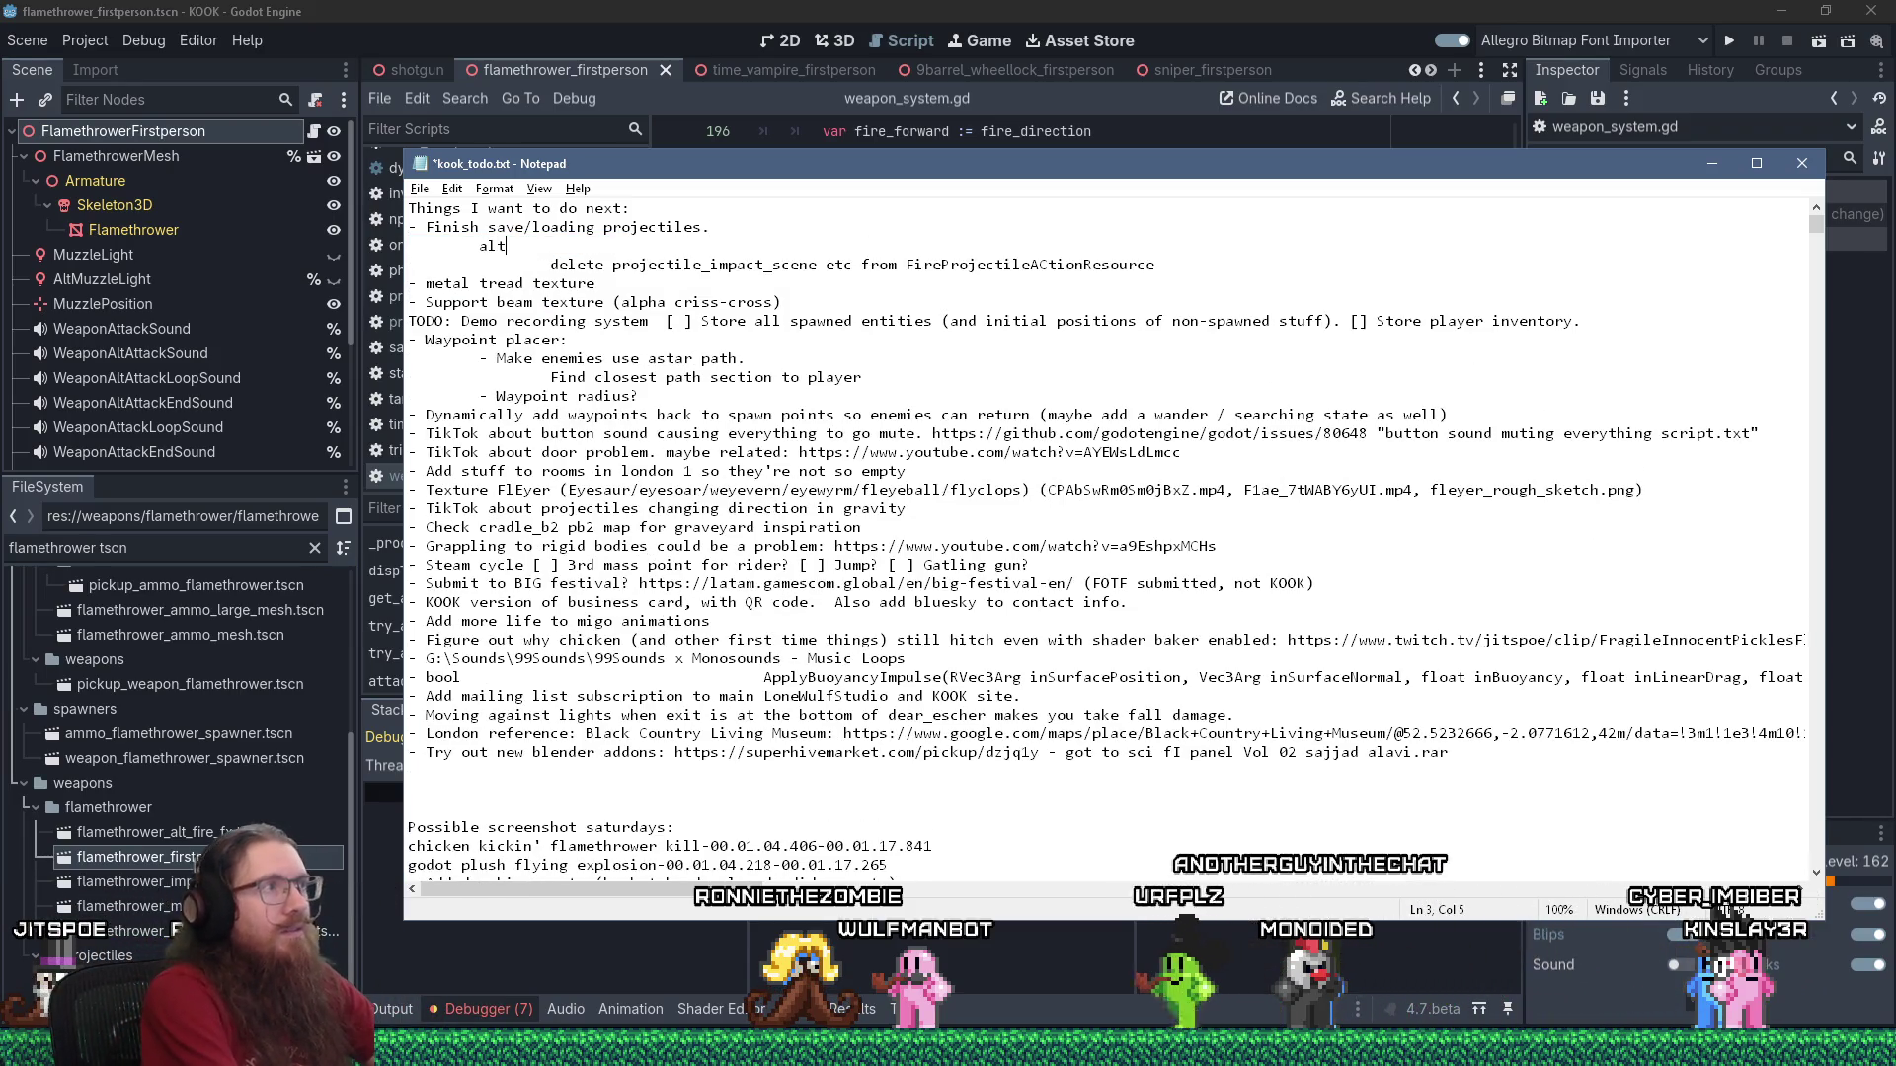
text( fire )
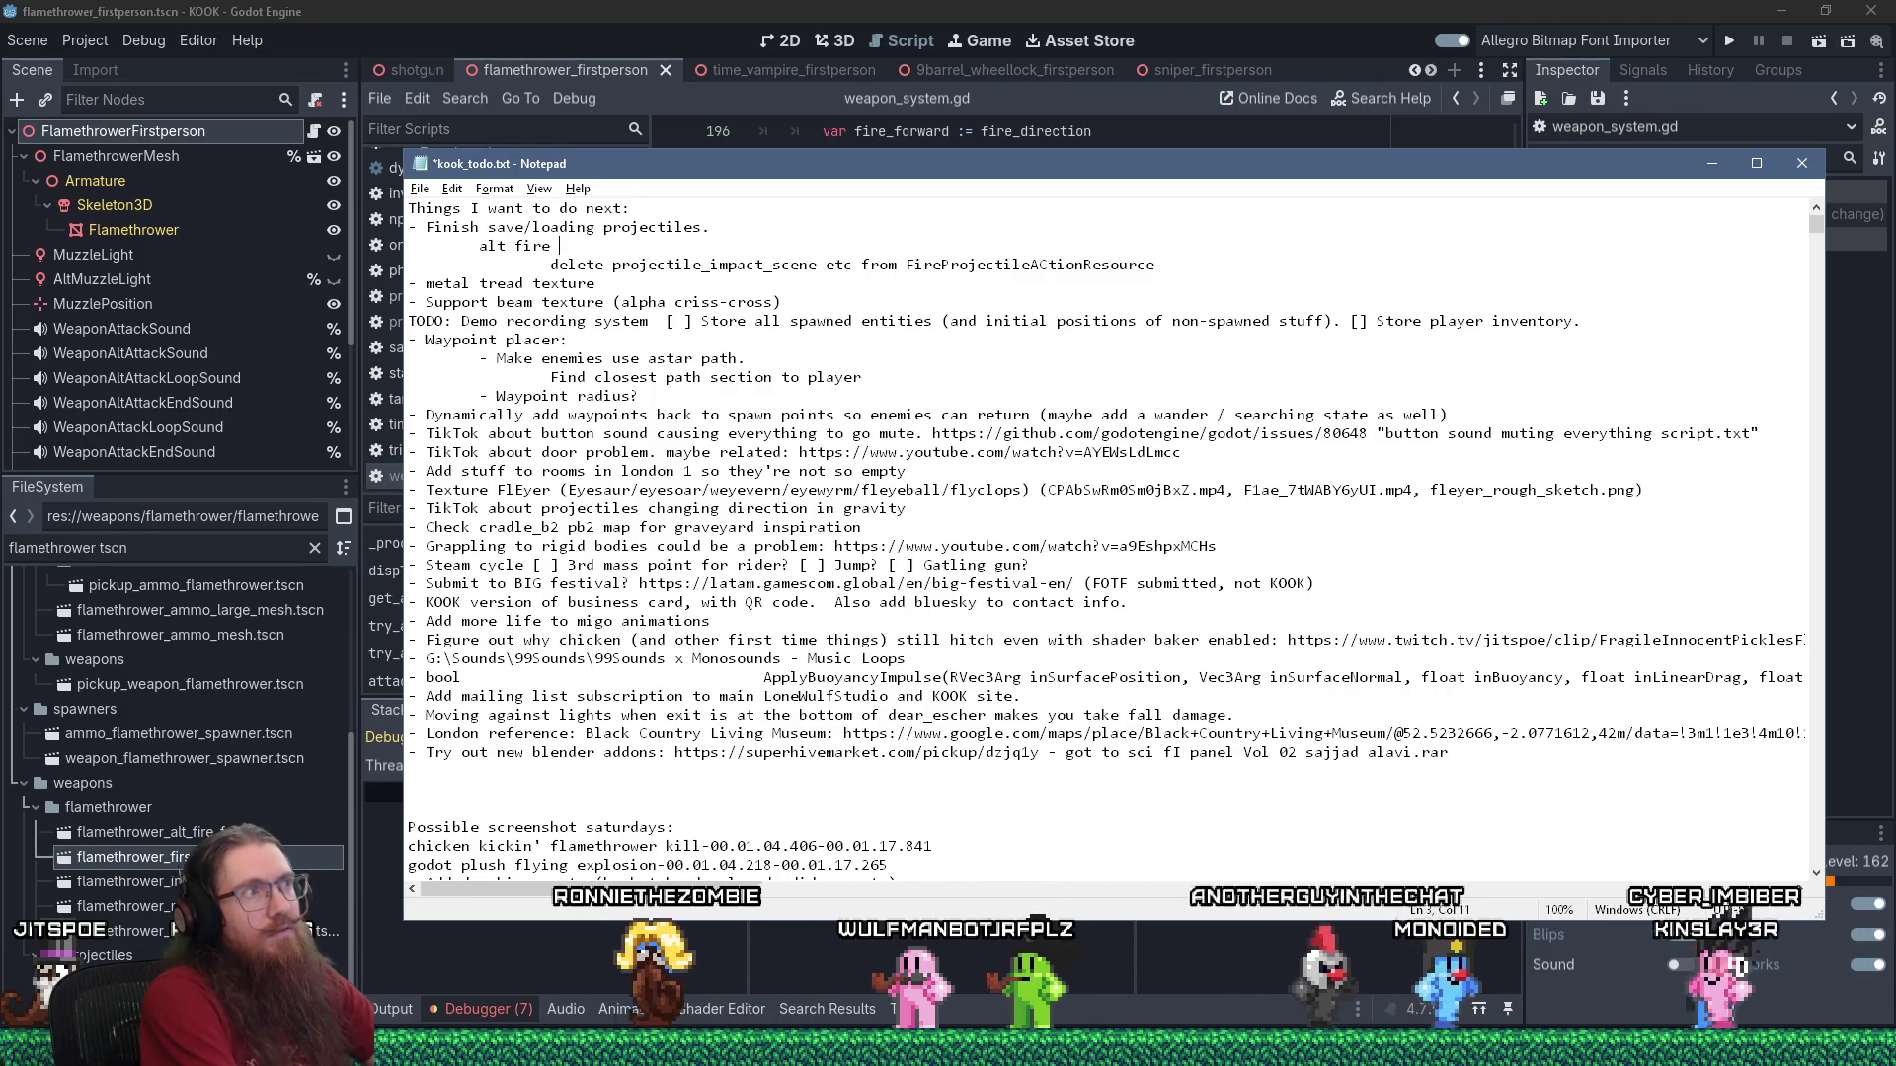
text(time vampire nee)
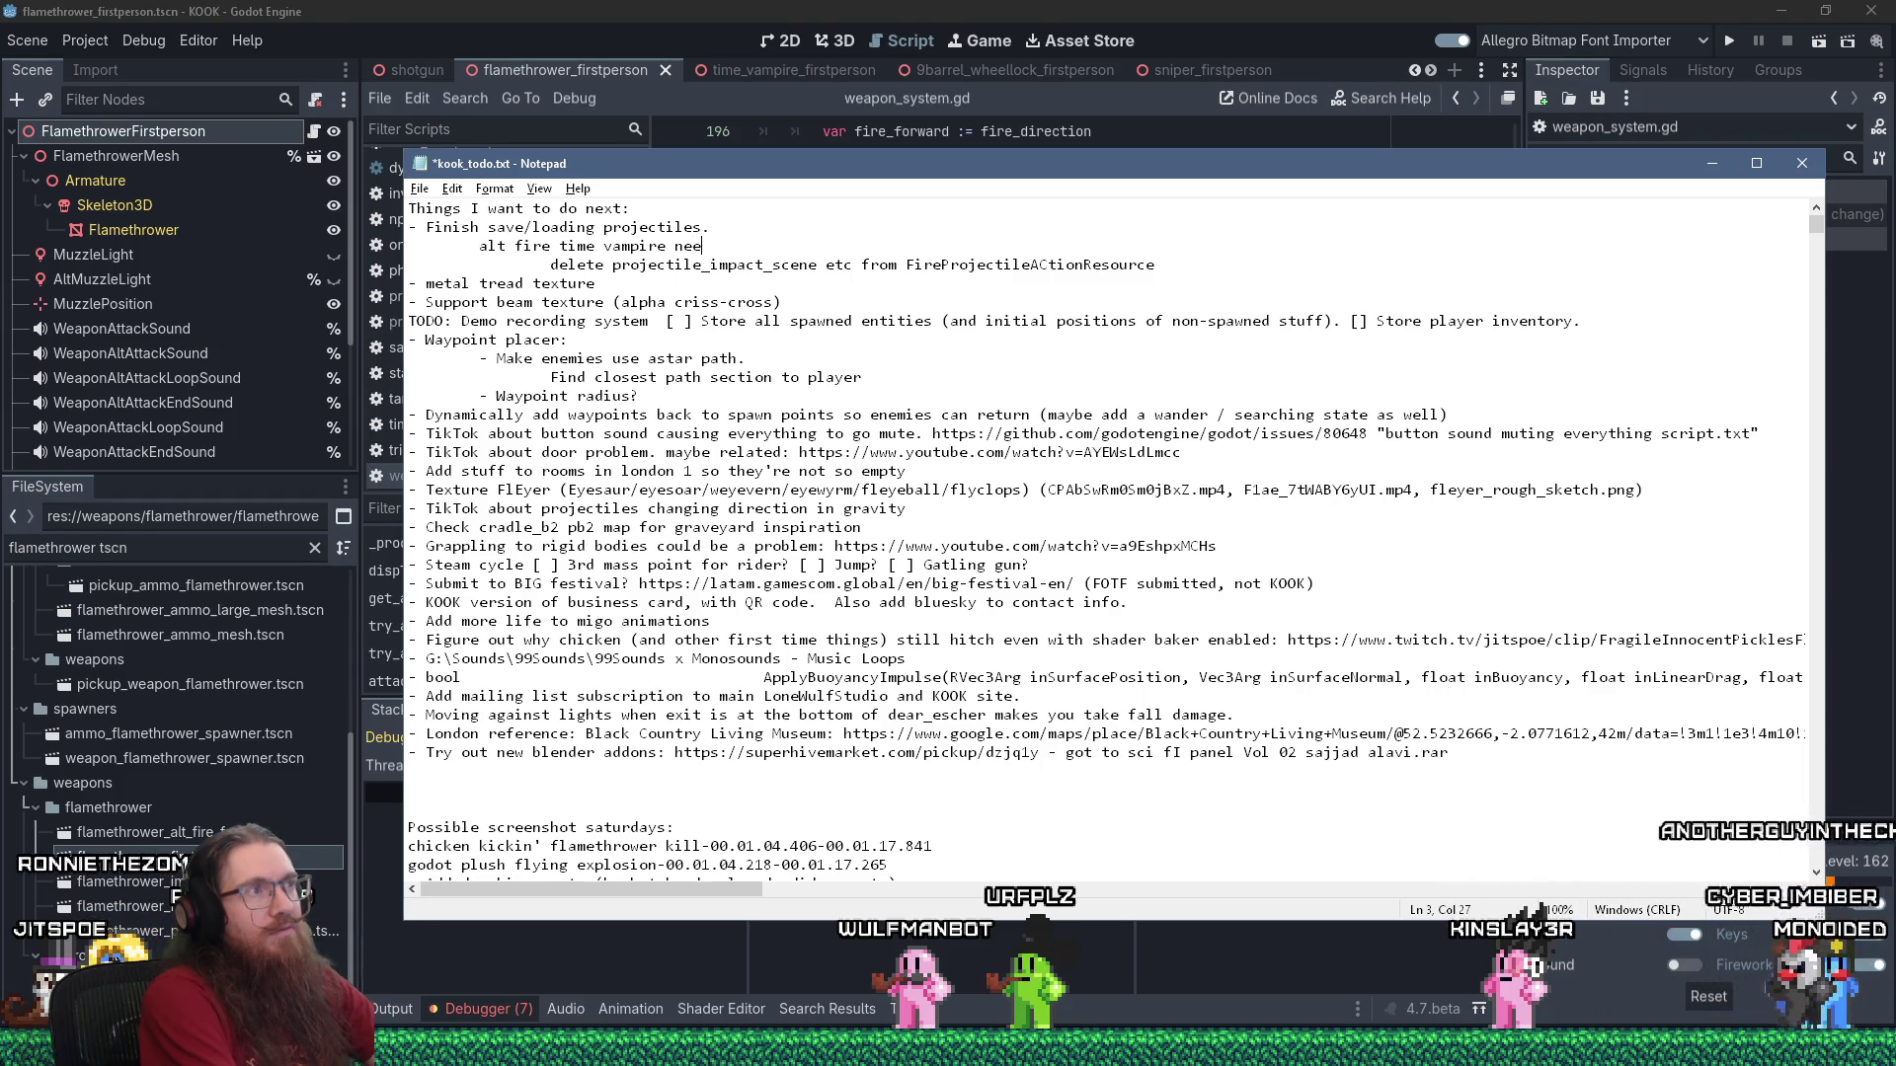
text(ds to ski)
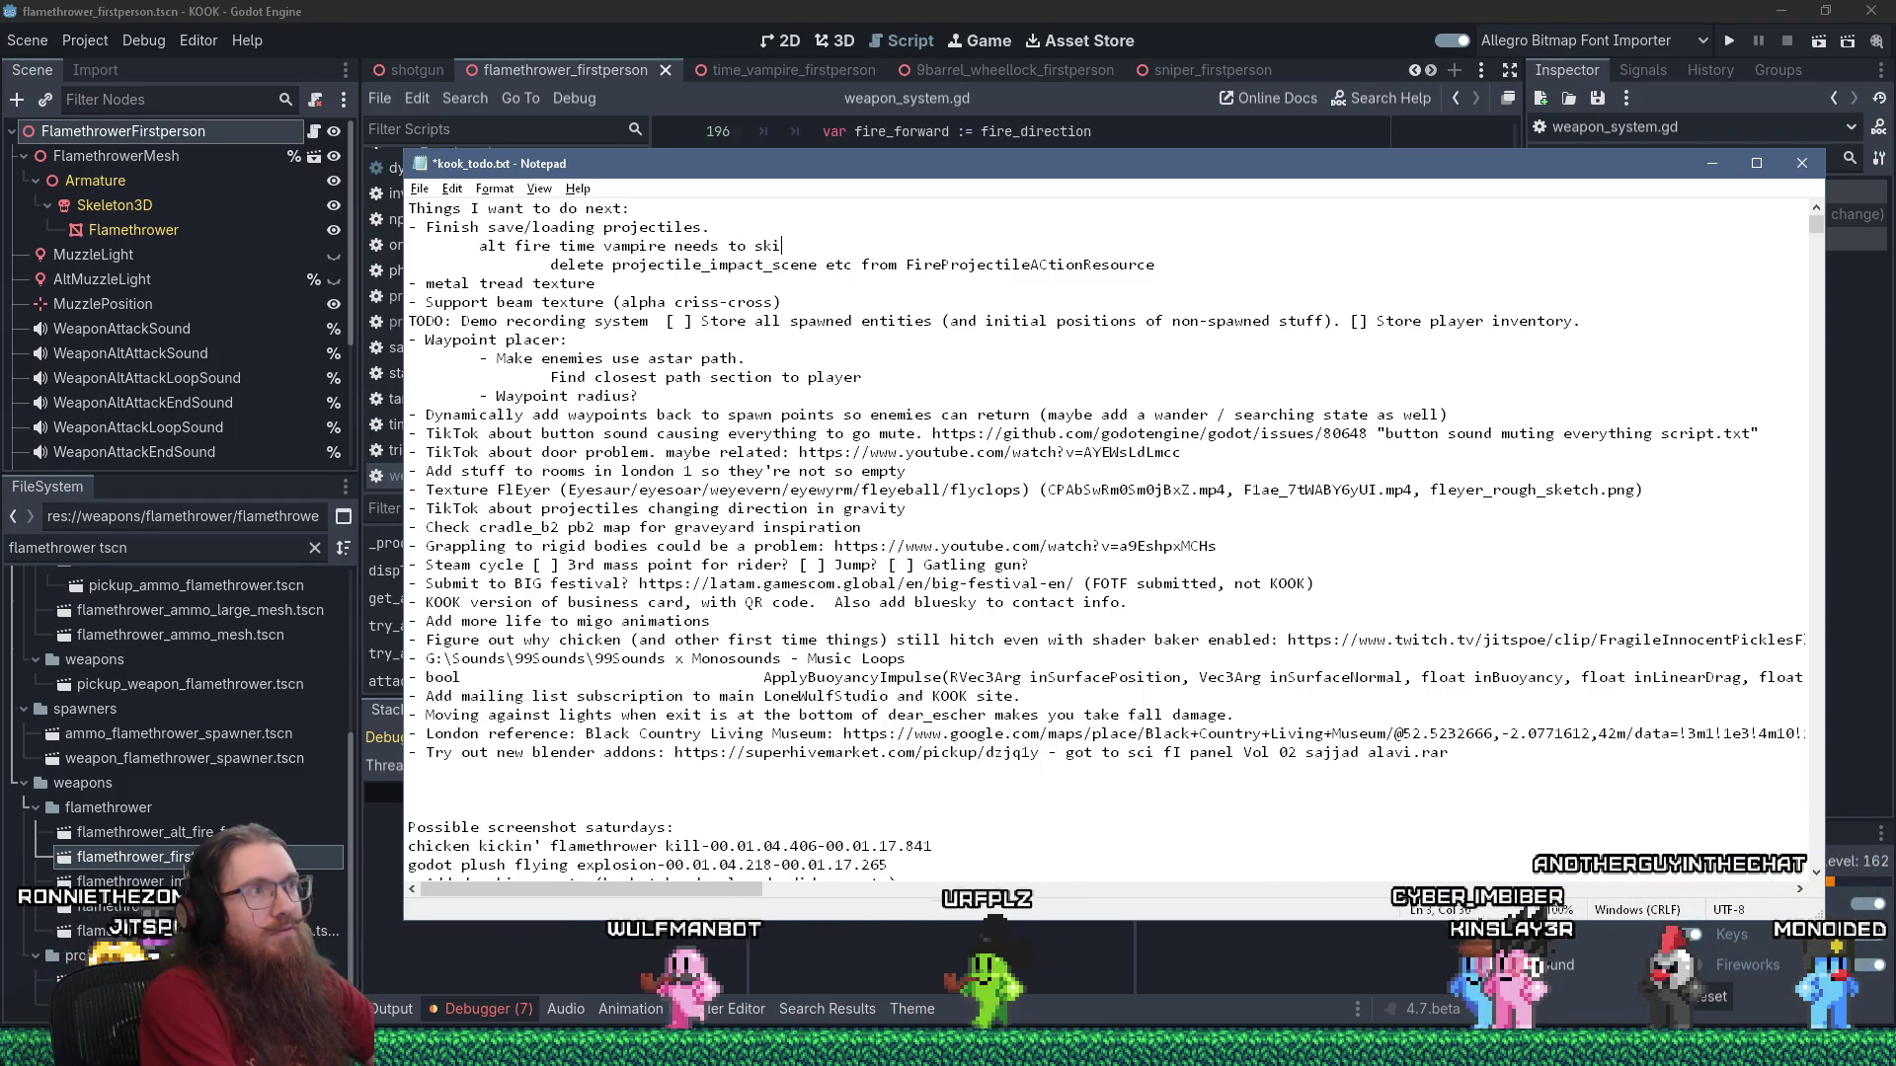
key(BackSpace)
key(BackSpace)
key(BackSpace)
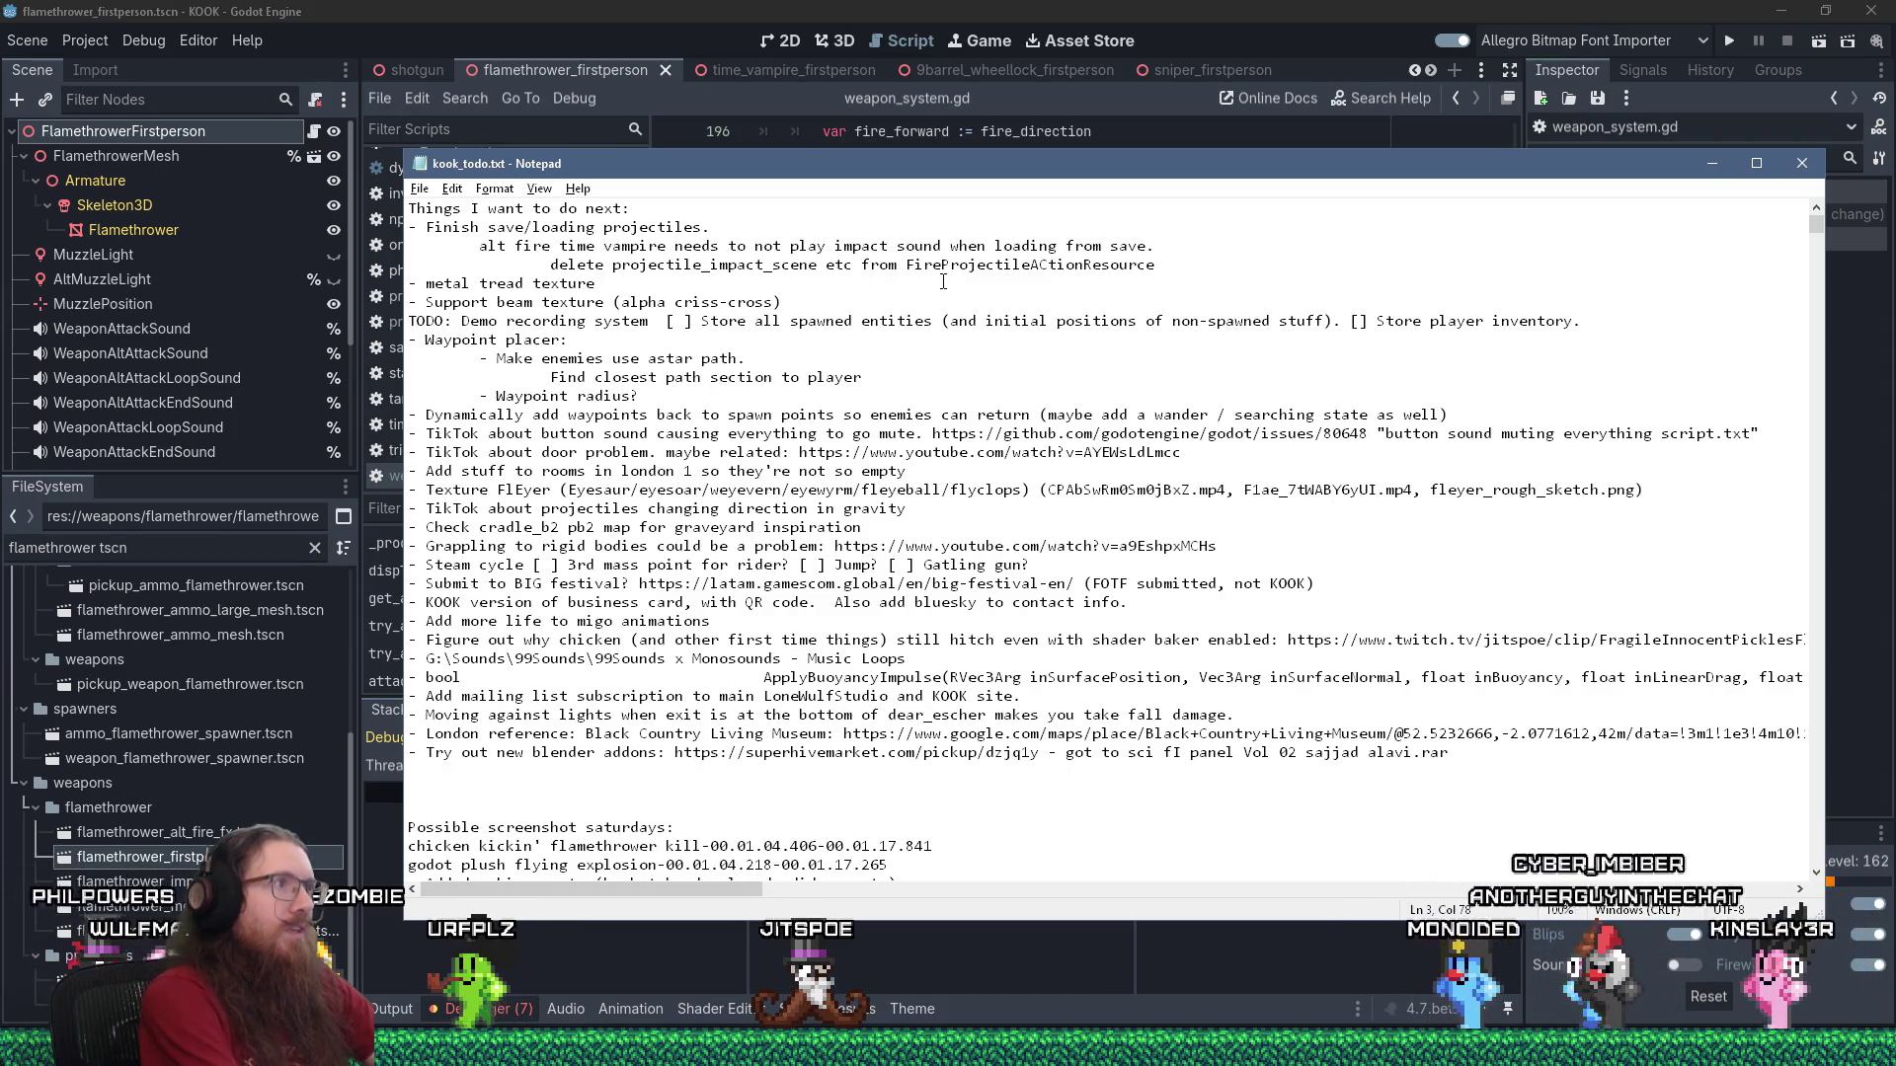
key(alt+Tab)
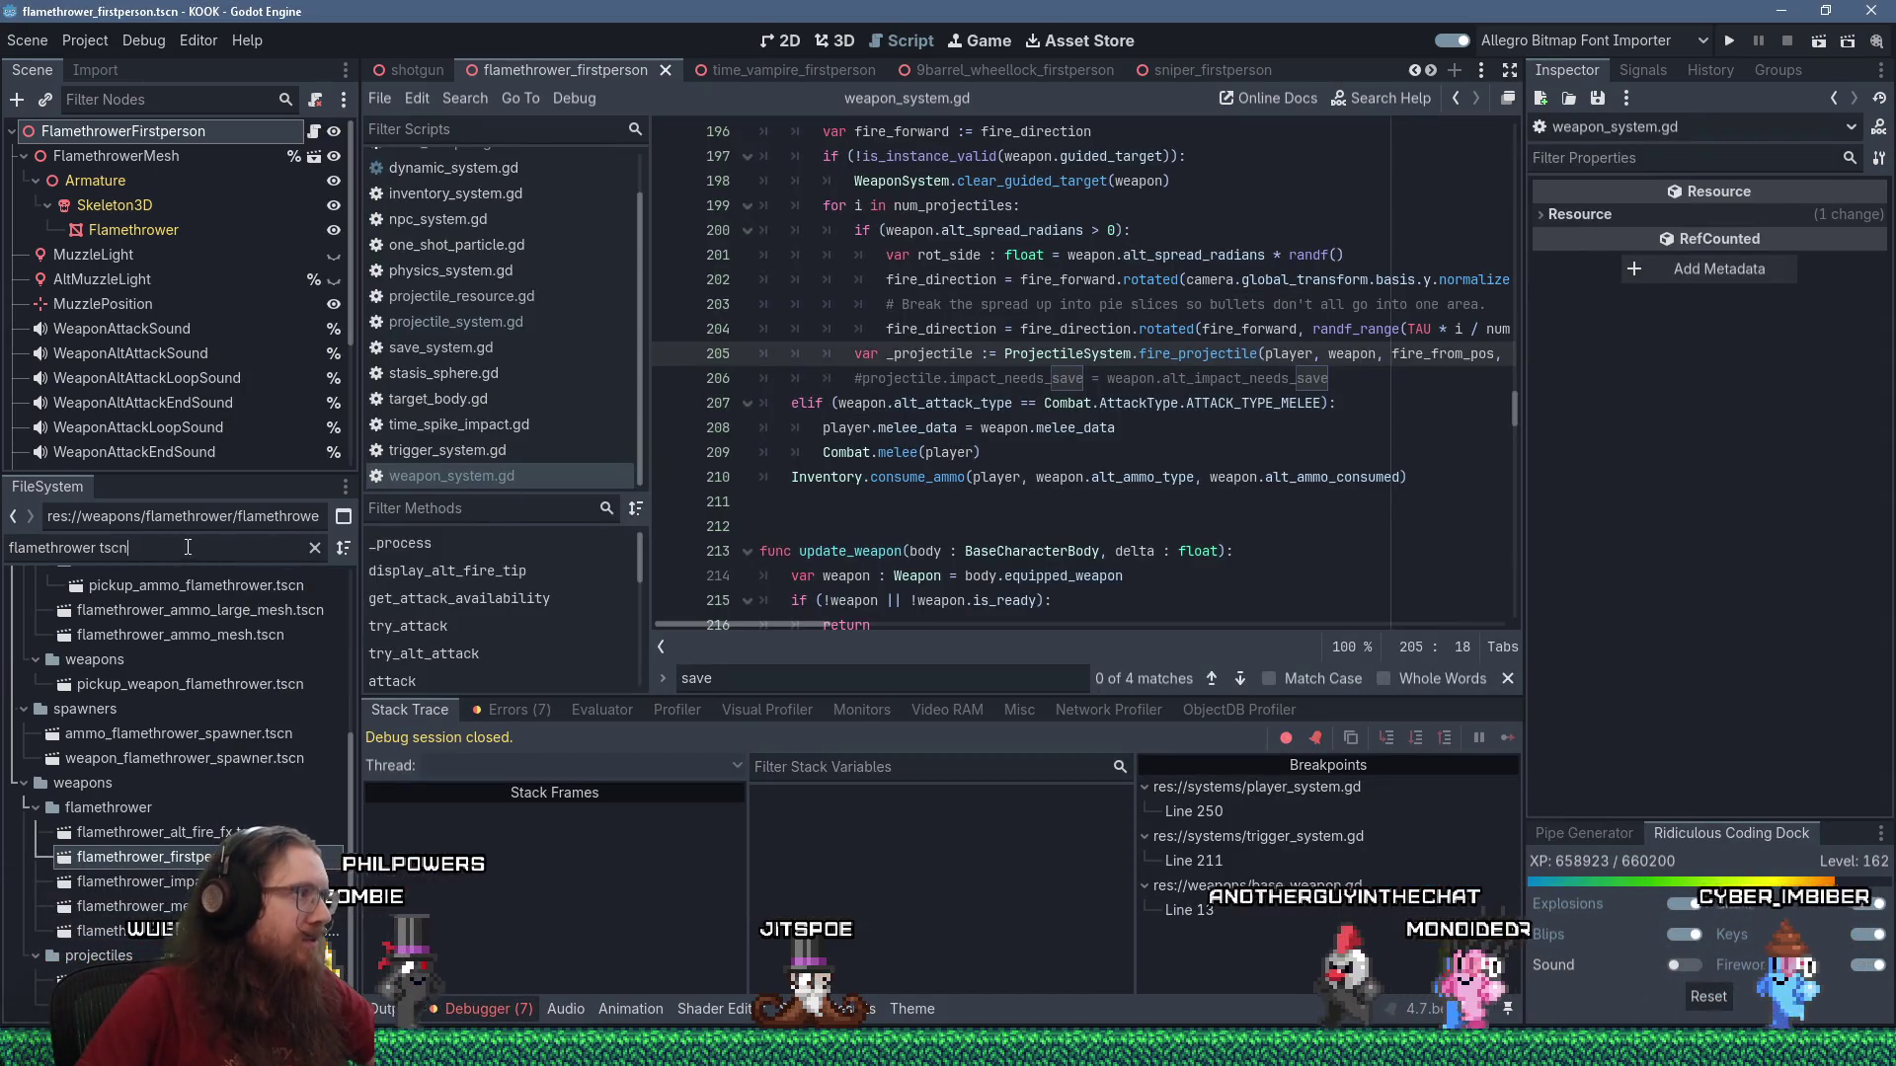
Filter the FileSystem for 'stasis' and open stasis_sphere.gd and stasis_sphere.tscn.
scroll(324, 702, up, 3)
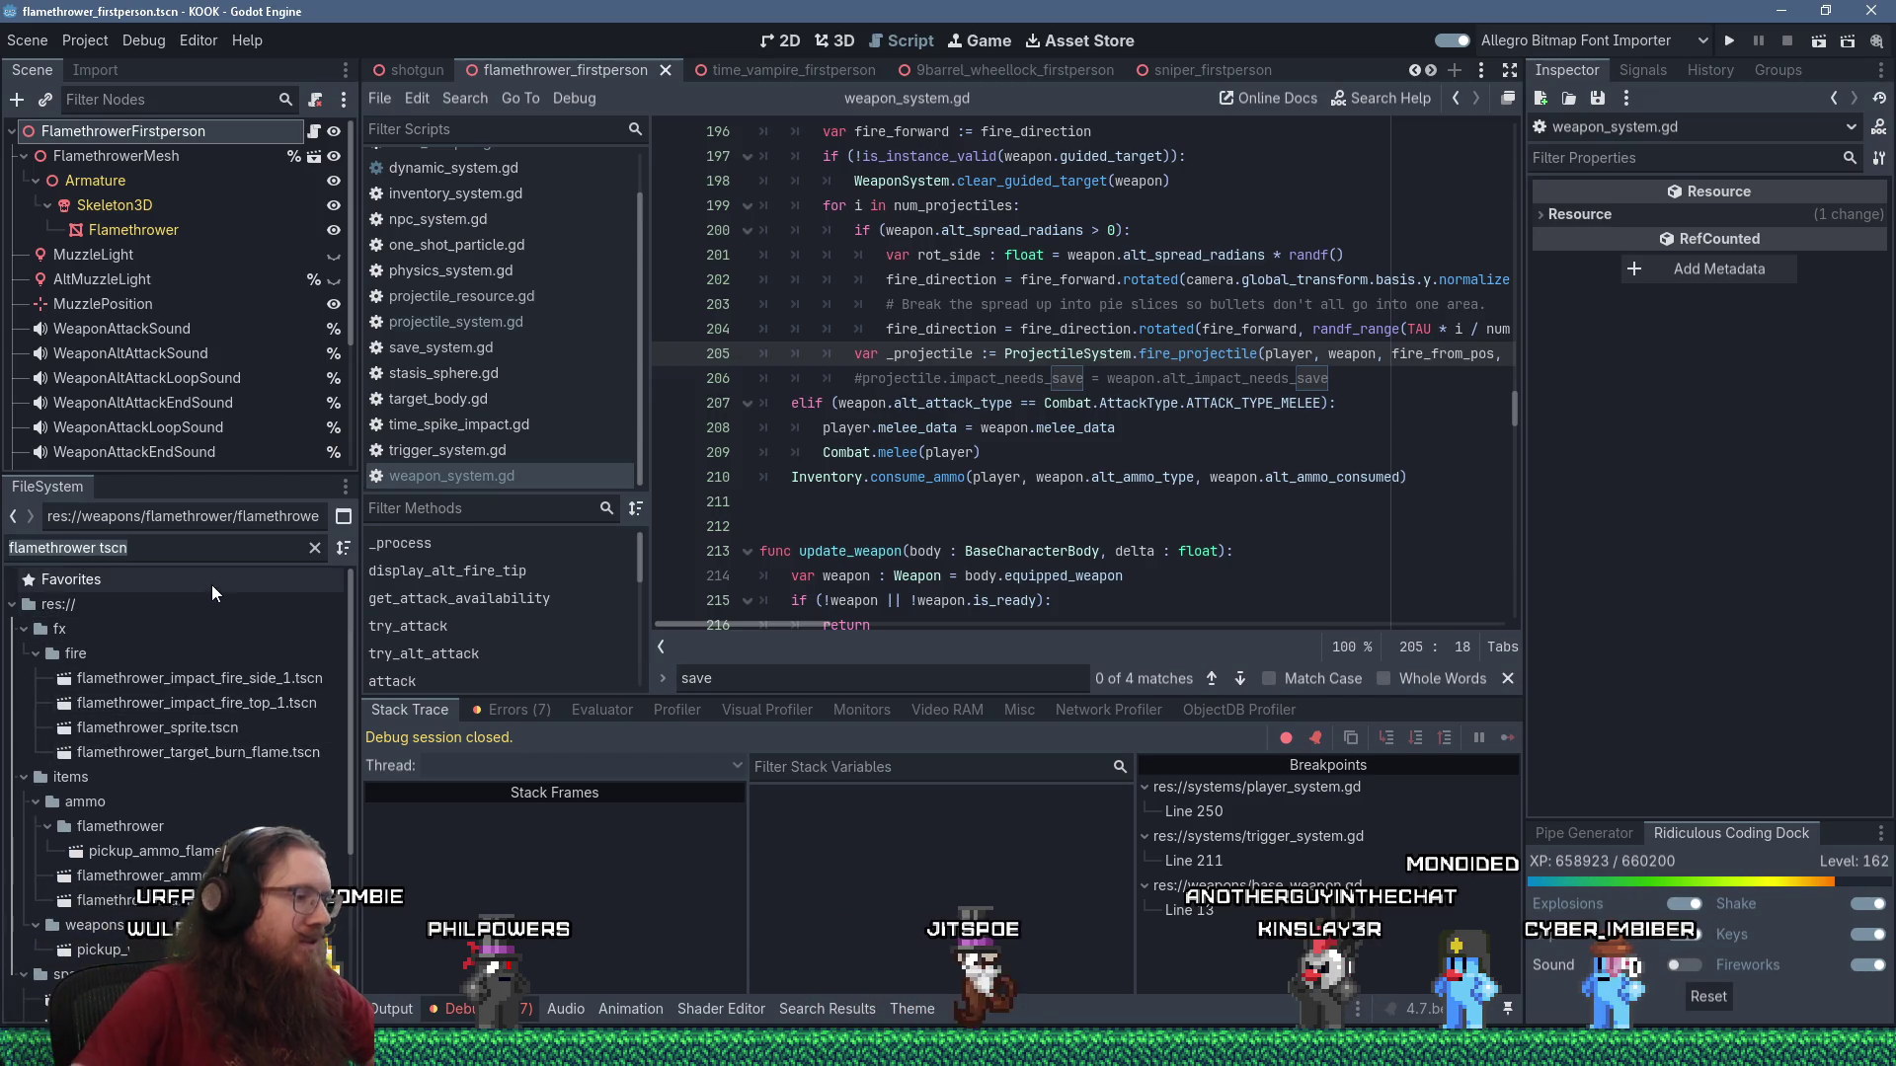
key(ctrl+a)
text(stasis)
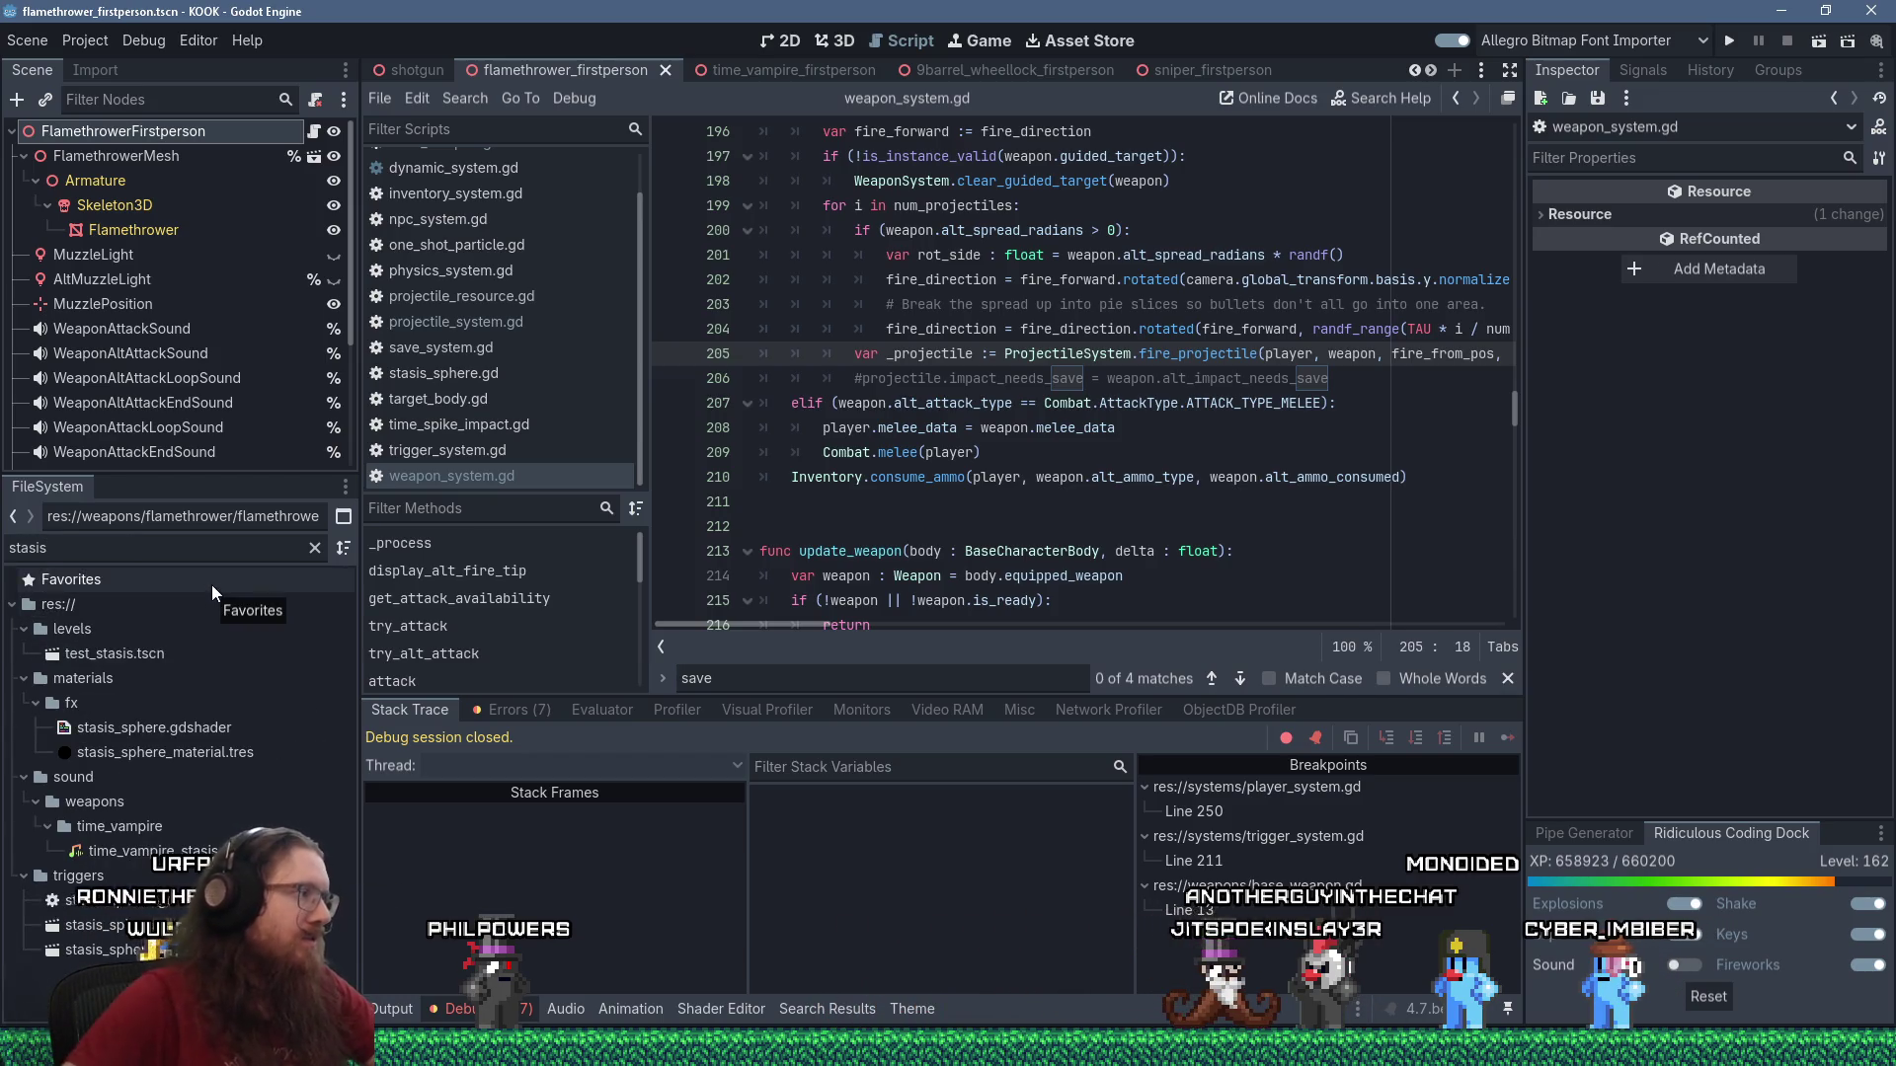
double_click(177, 906)
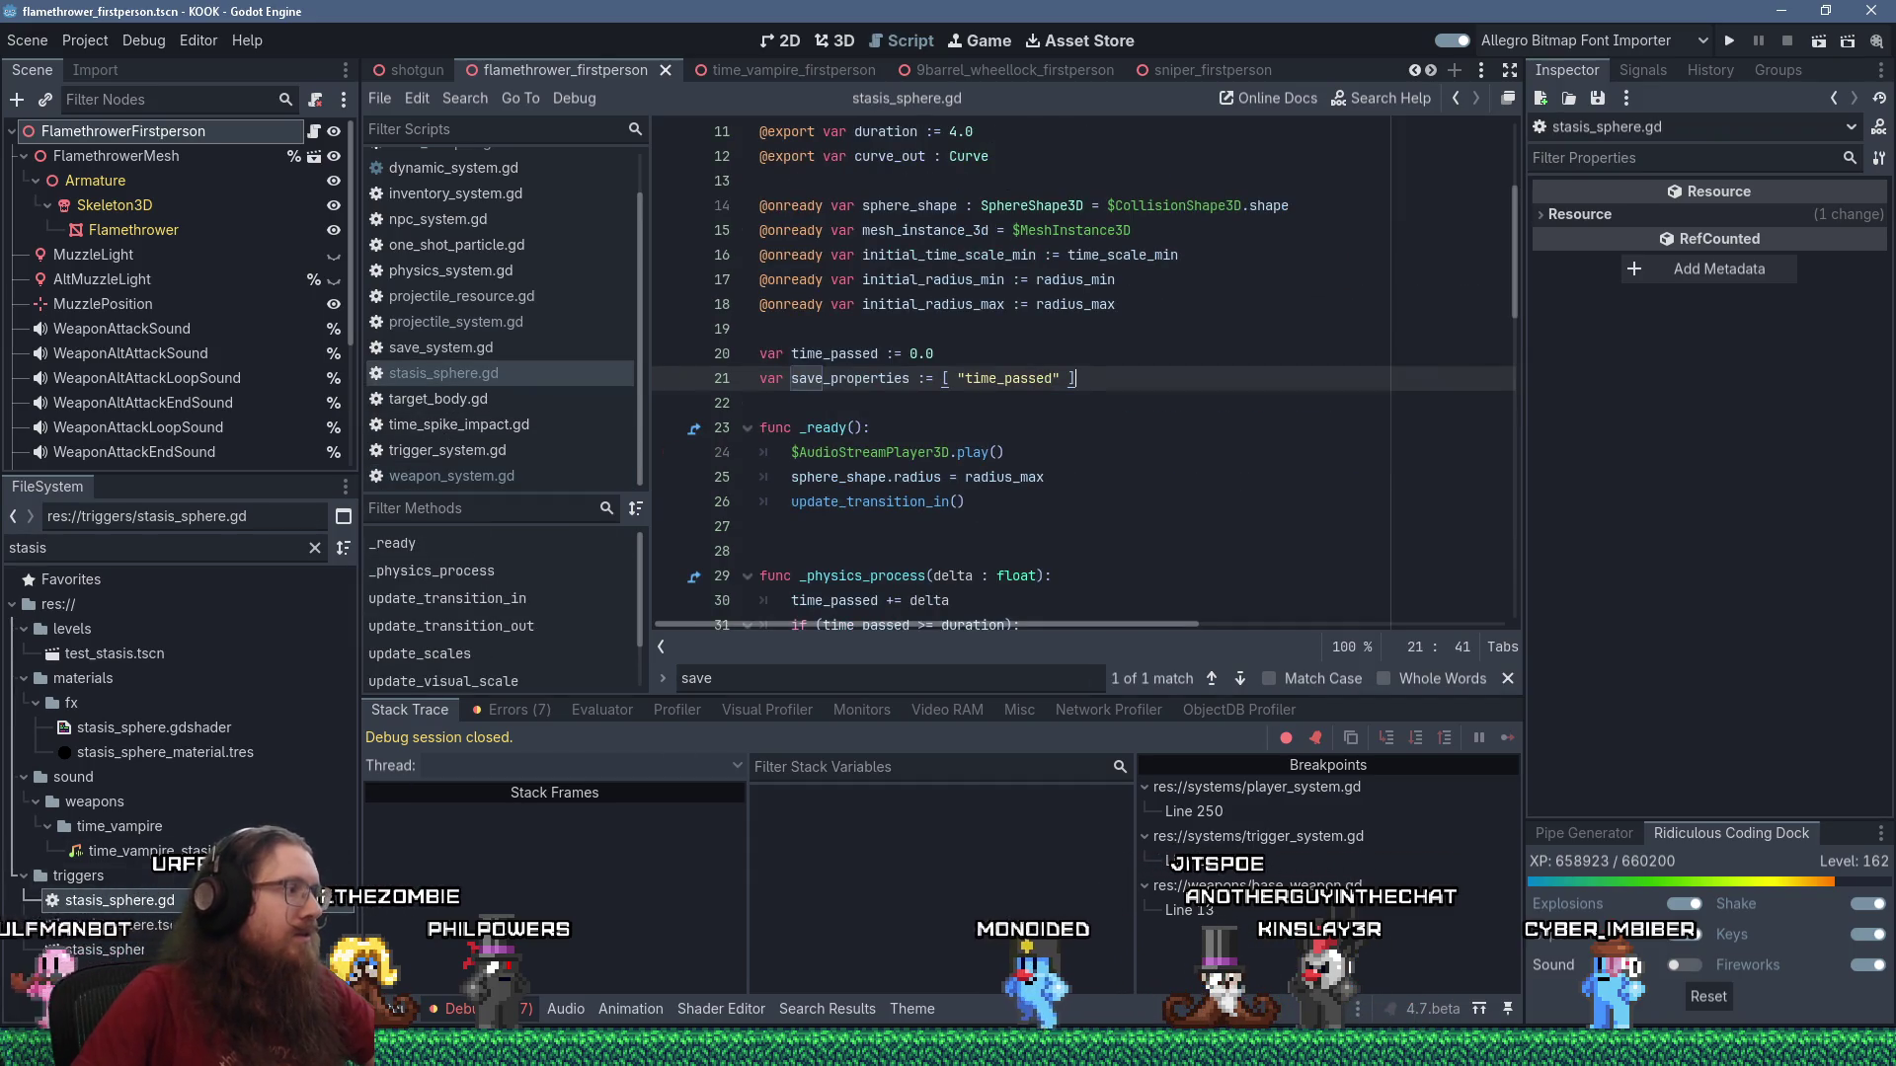
double_click(99, 925)
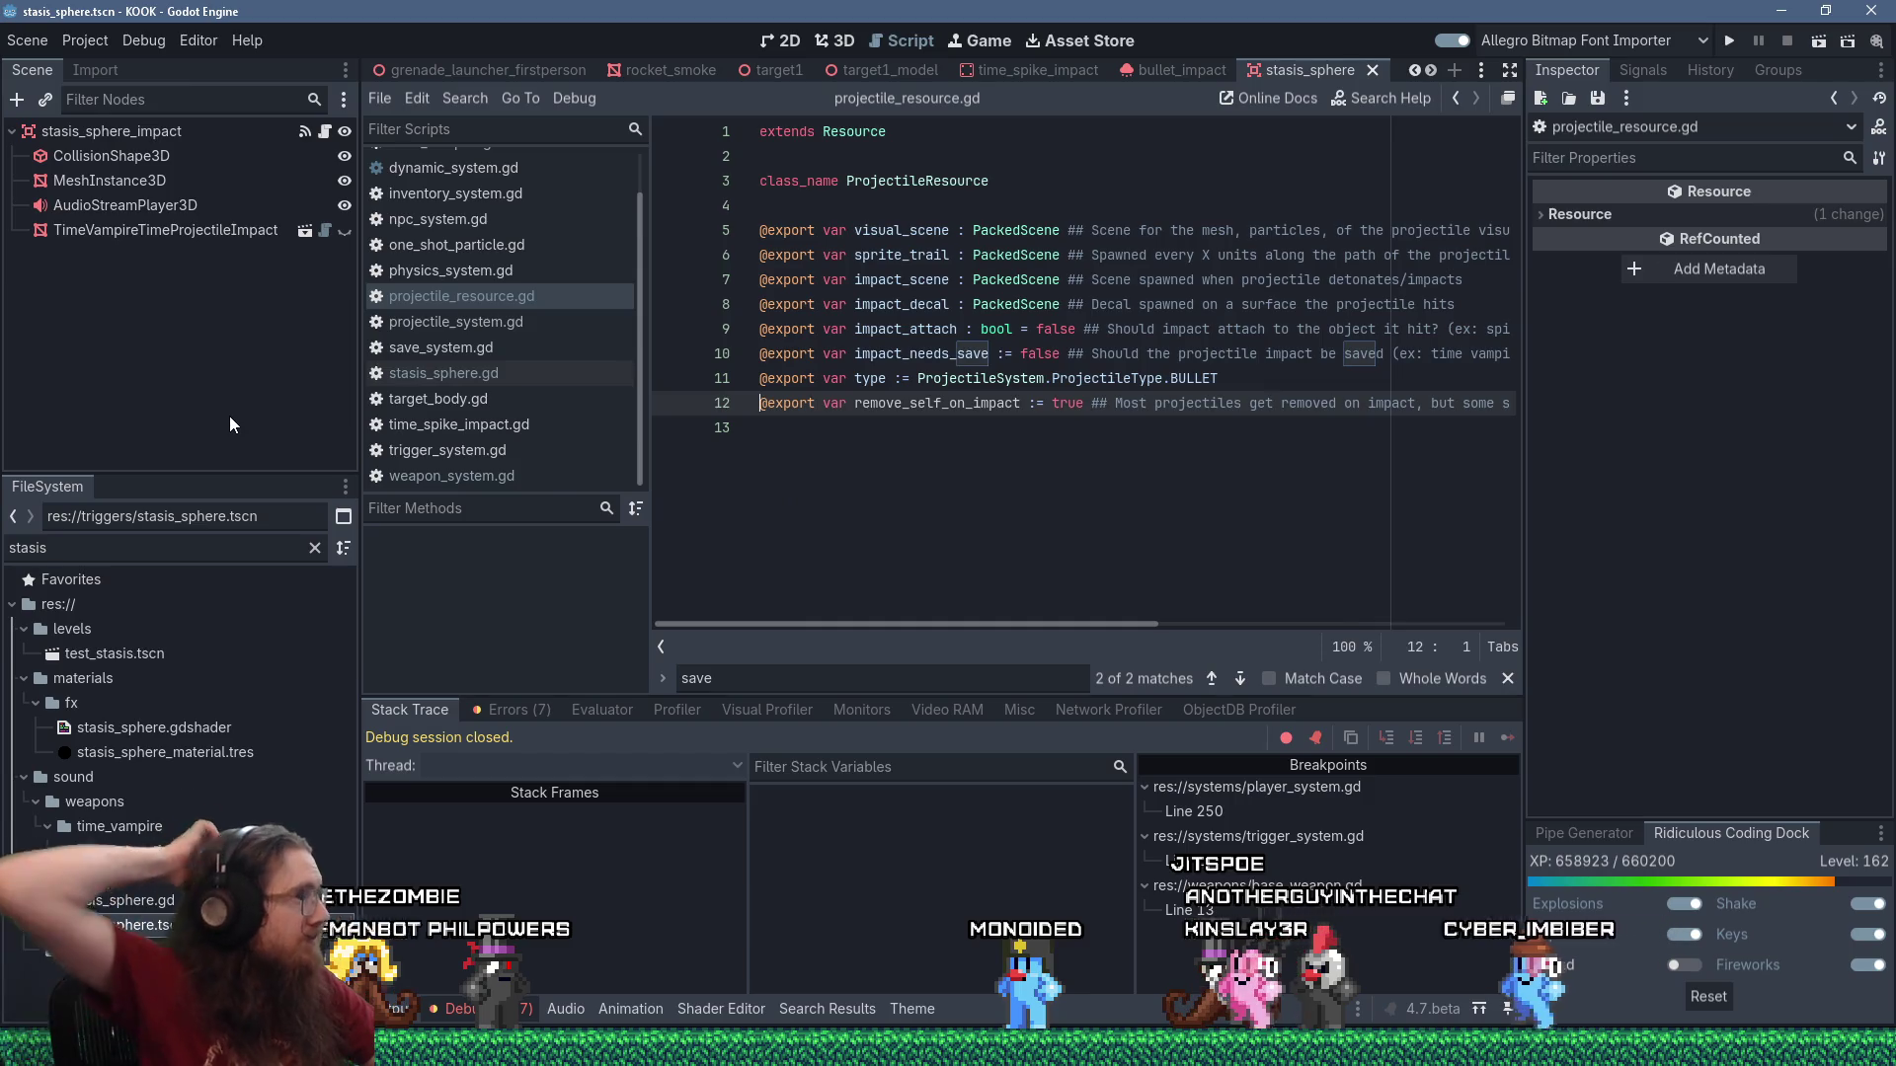
Expand and preview the AudioStreamPlayer3D sound stream, then read through stasis_sphere.gd.
click(126, 205)
click(1726, 247)
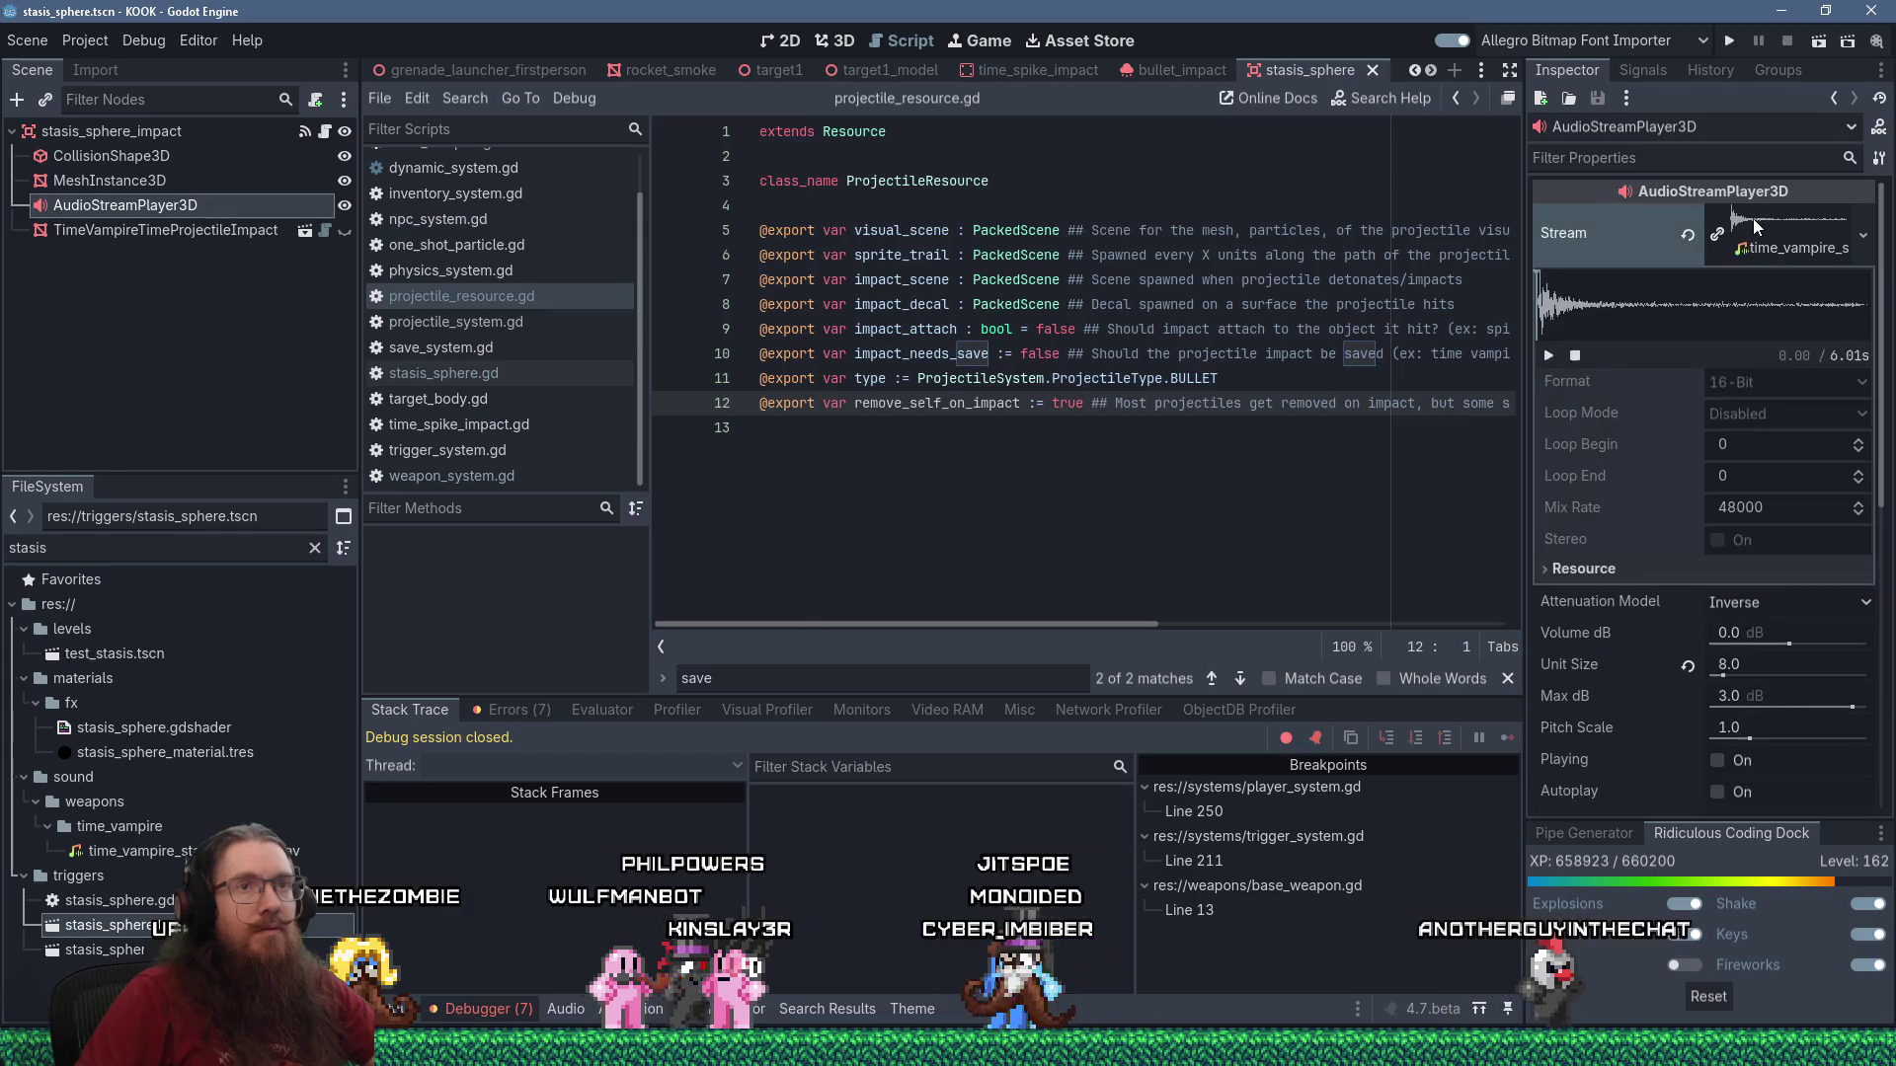
click(1549, 355)
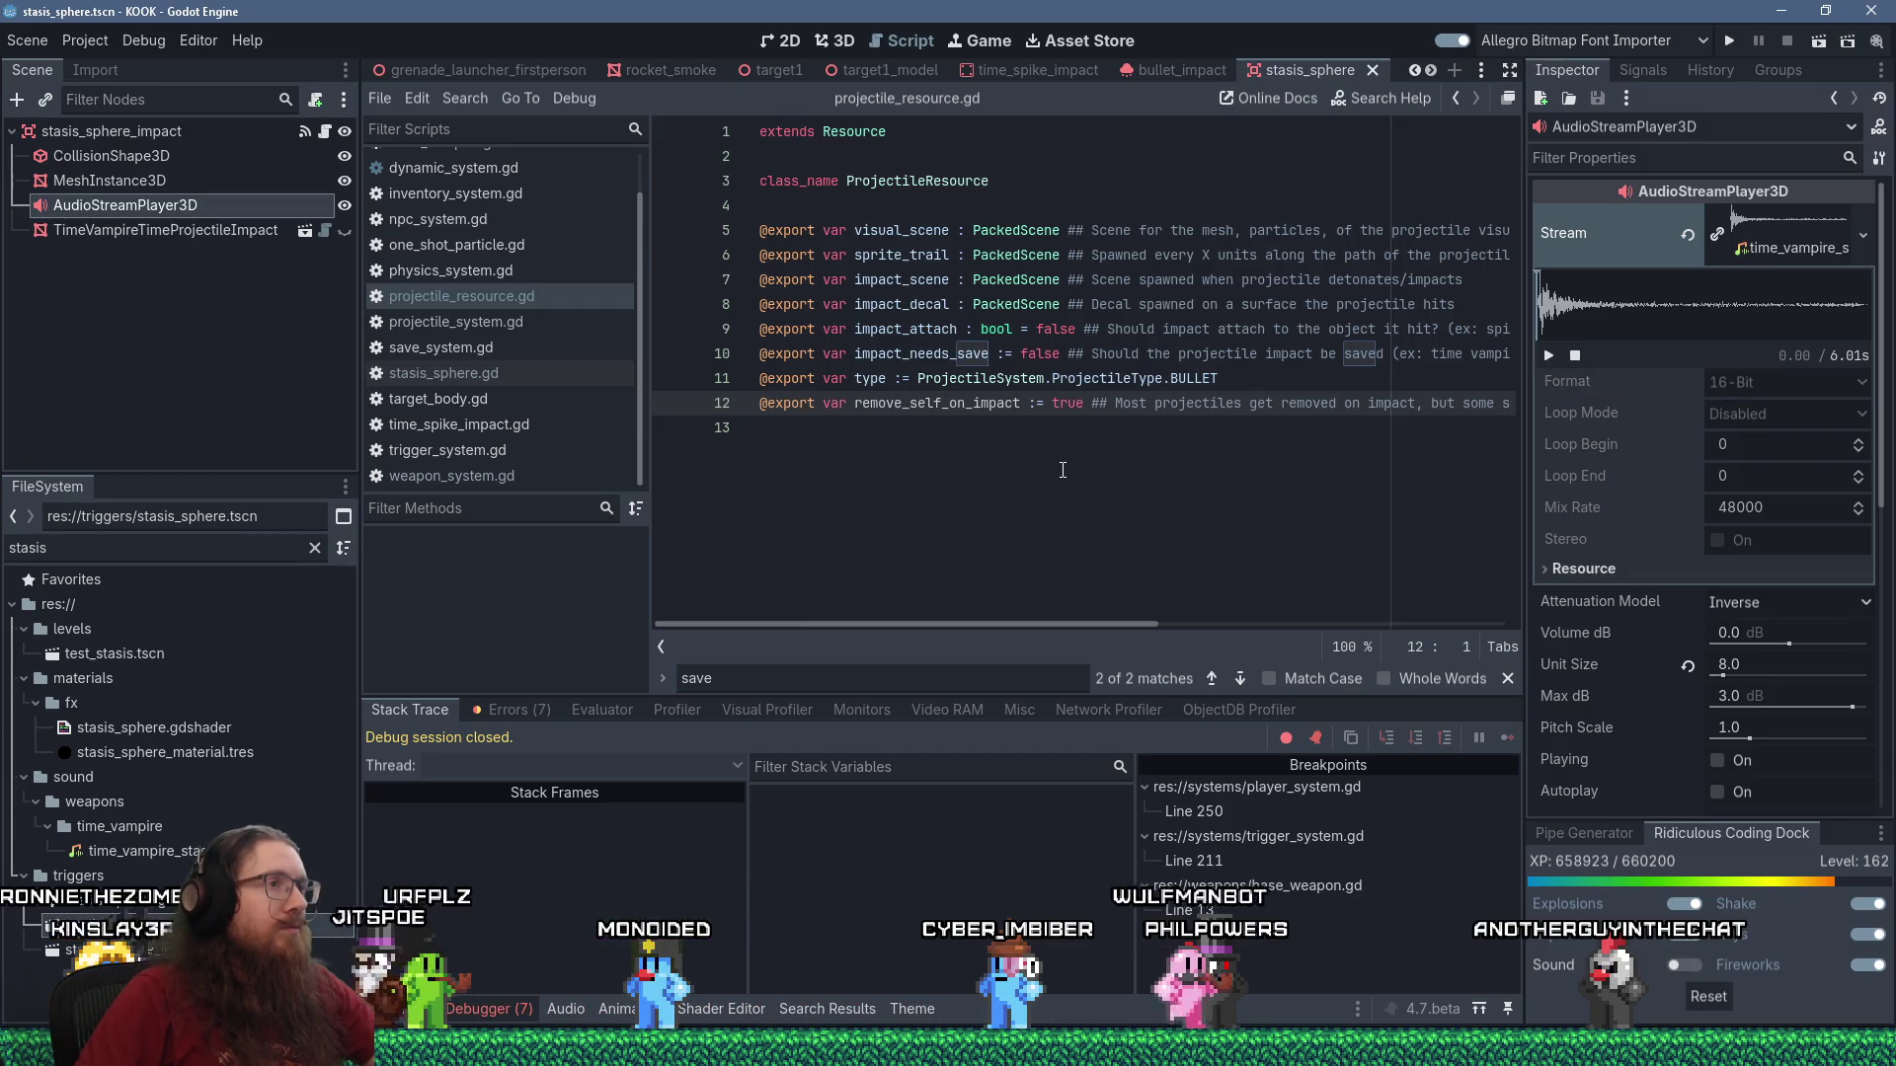
click(1063, 470)
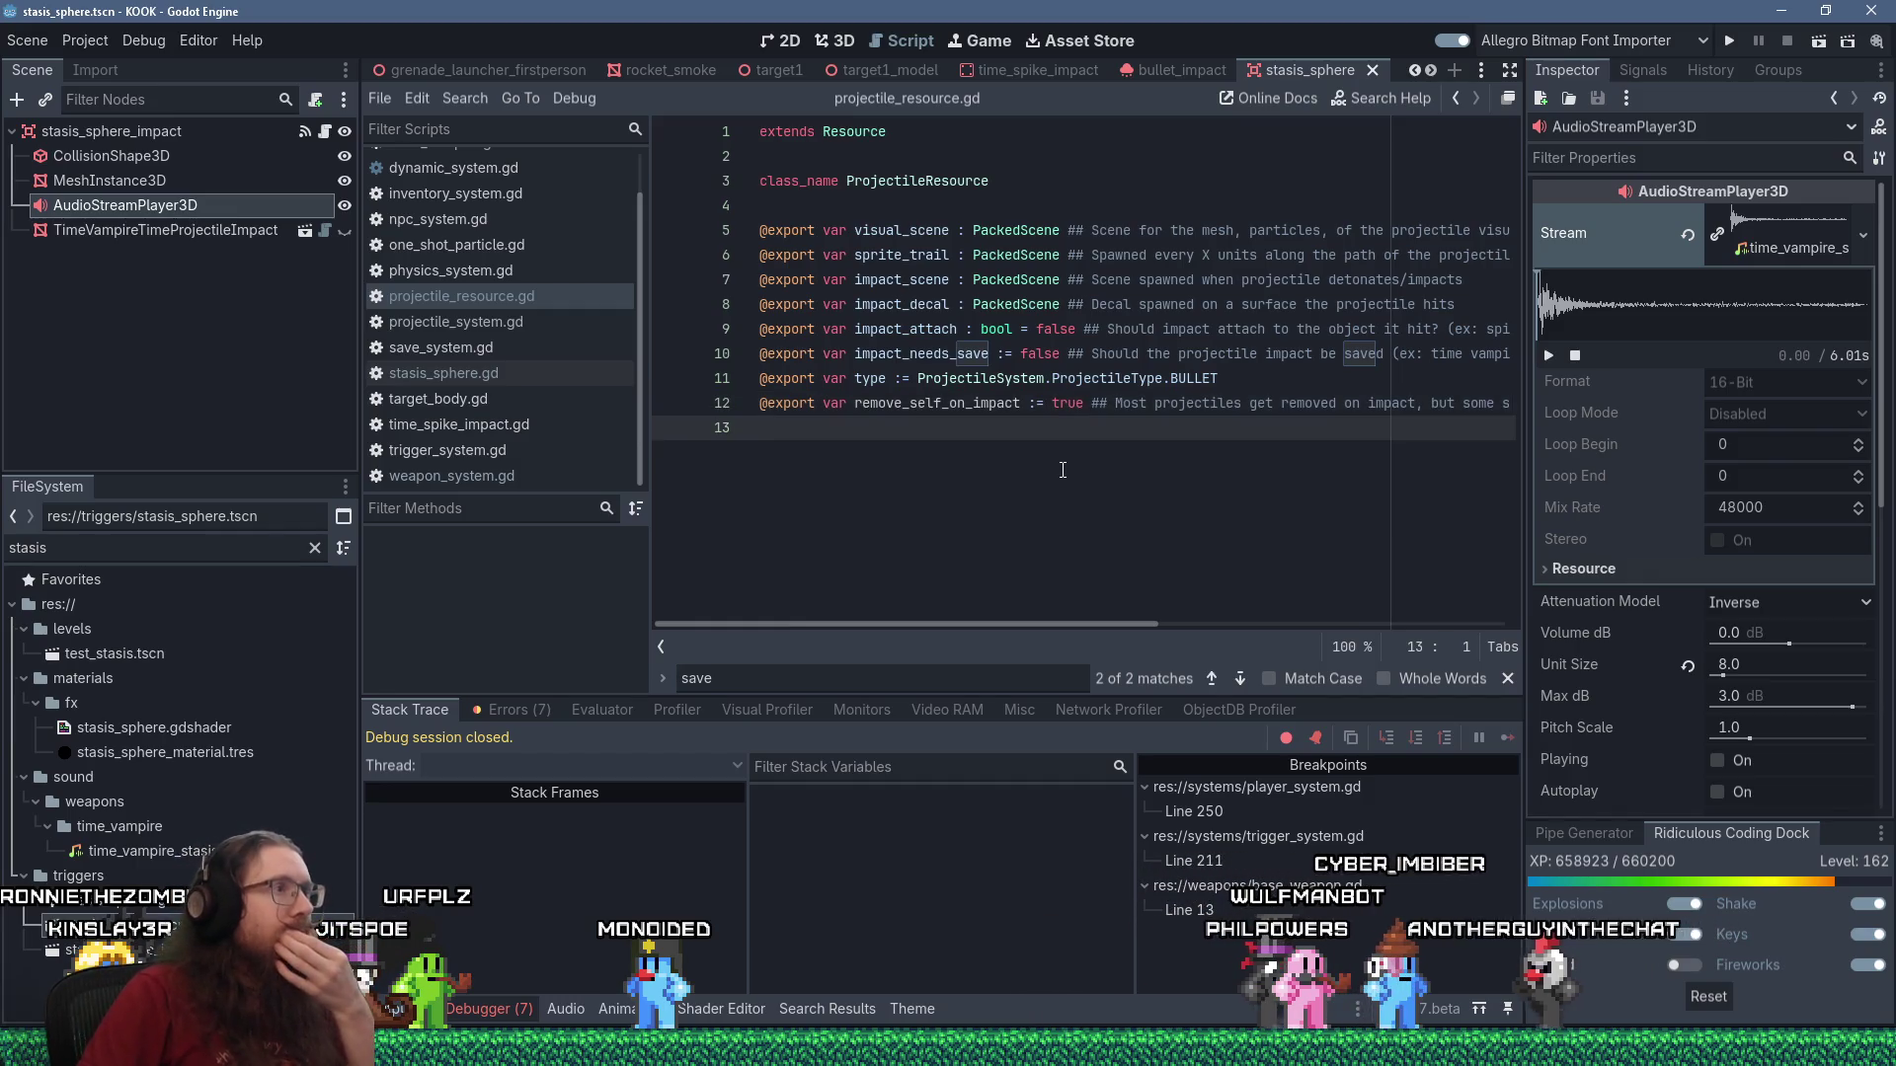
click(443, 372)
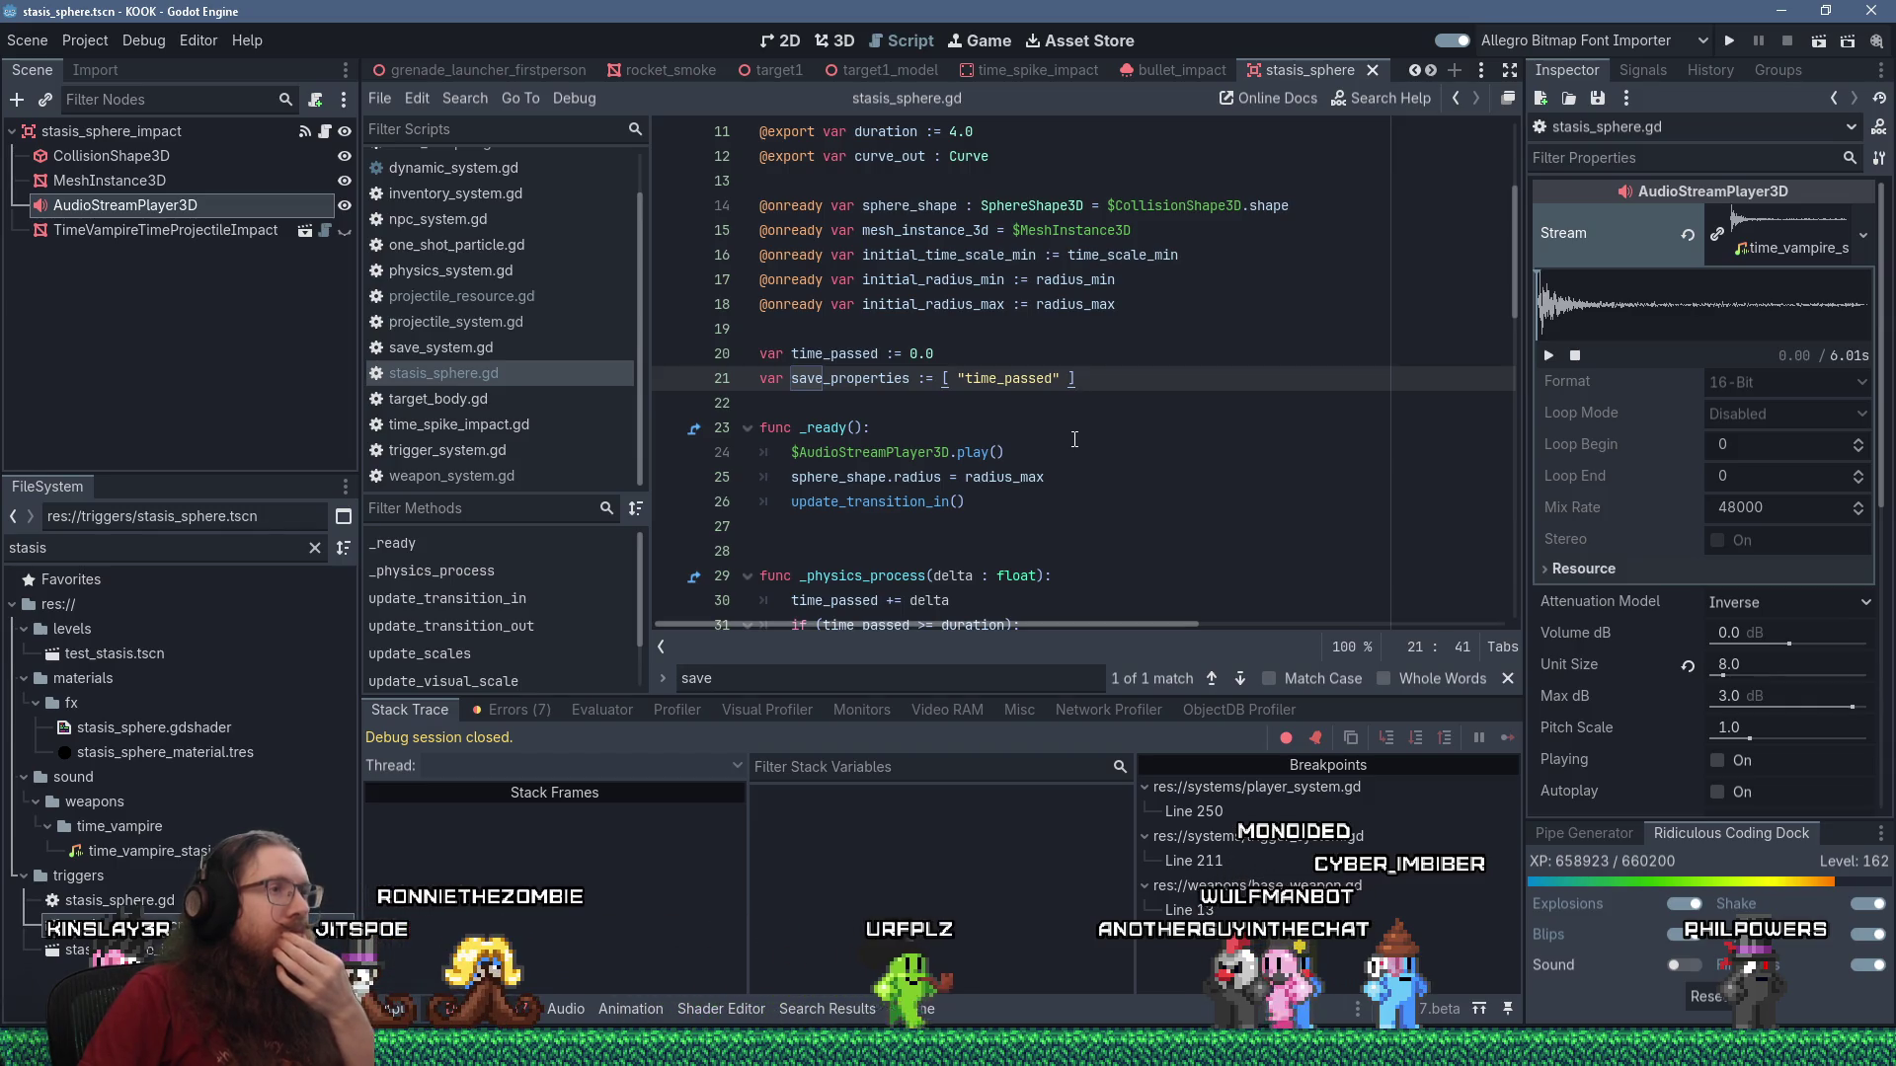
scroll(1074, 439, down, 1)
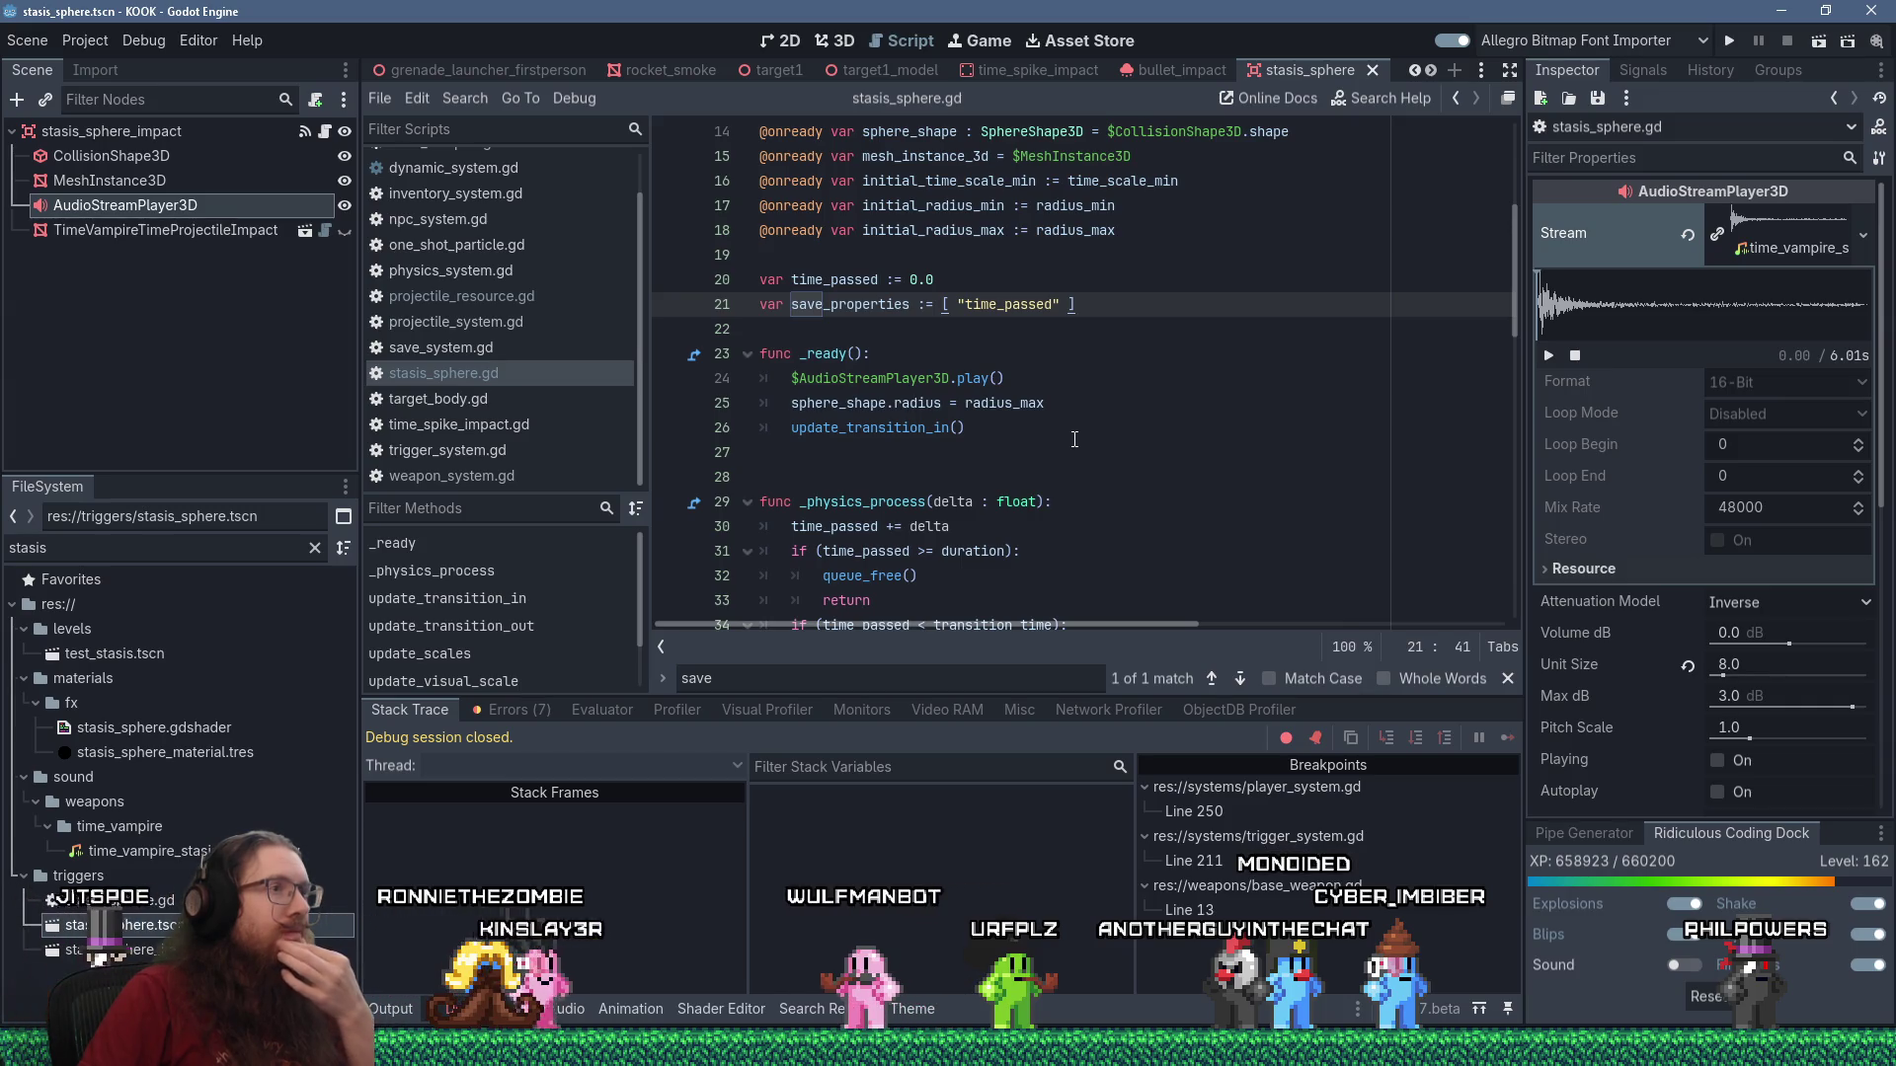
scroll(1075, 439, down, 4)
scroll(1074, 439, up, 8)
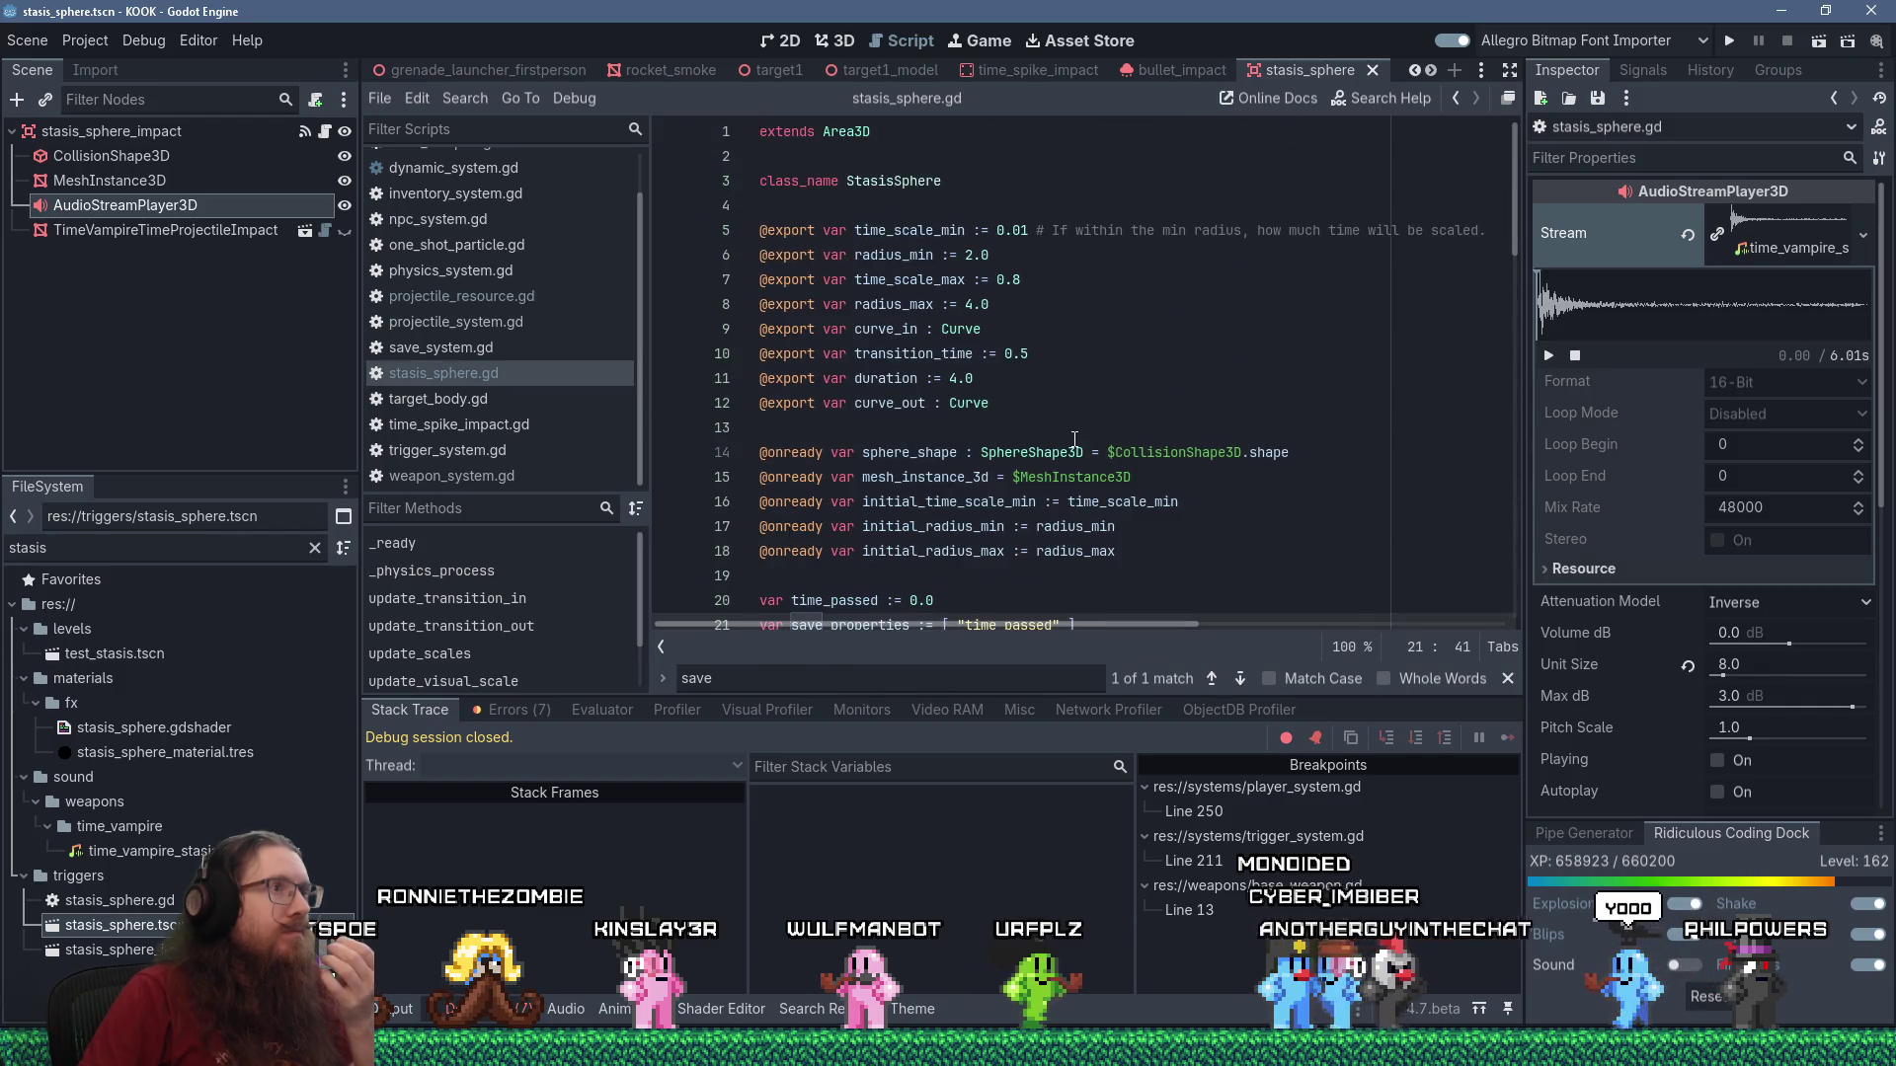
scroll(1075, 439, down, 4)
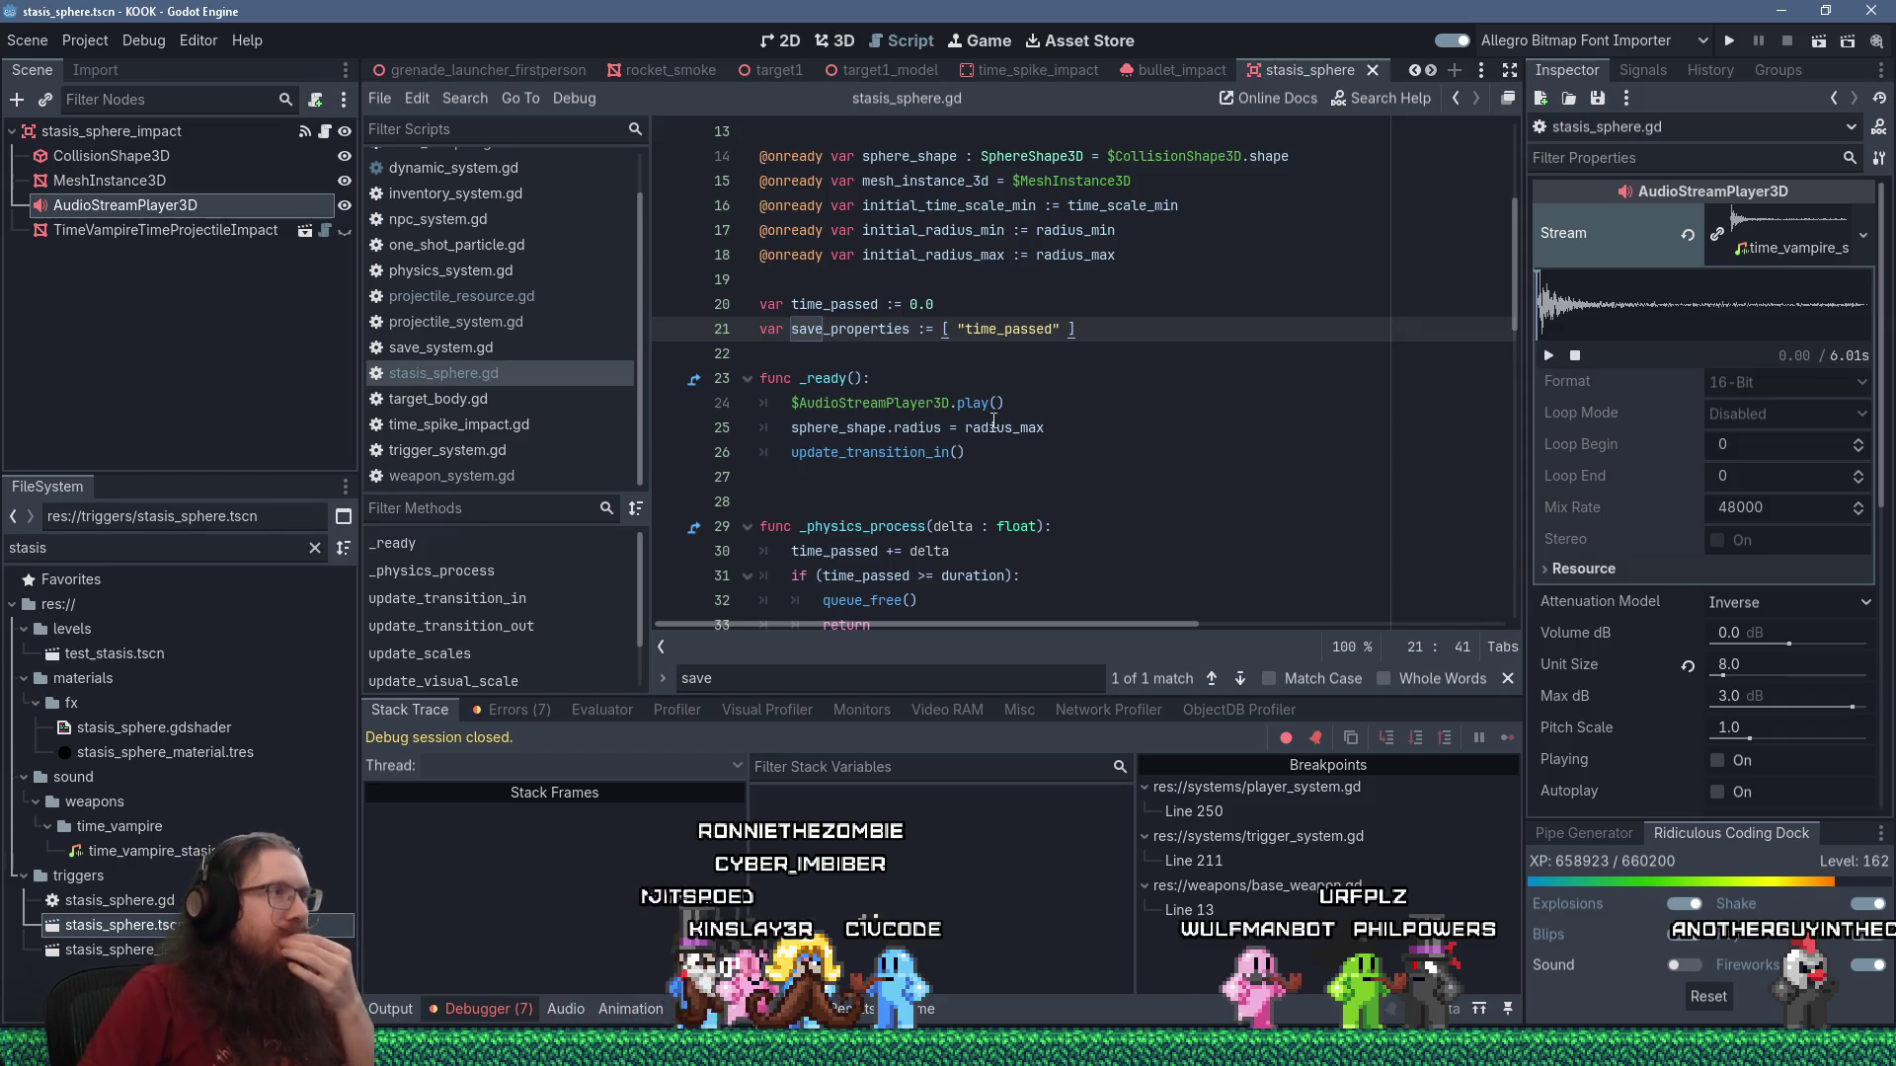
Give AudioStreamPlayer3D a unique name, change its line 24 reference from $ to %, and save.
right_click(175, 207)
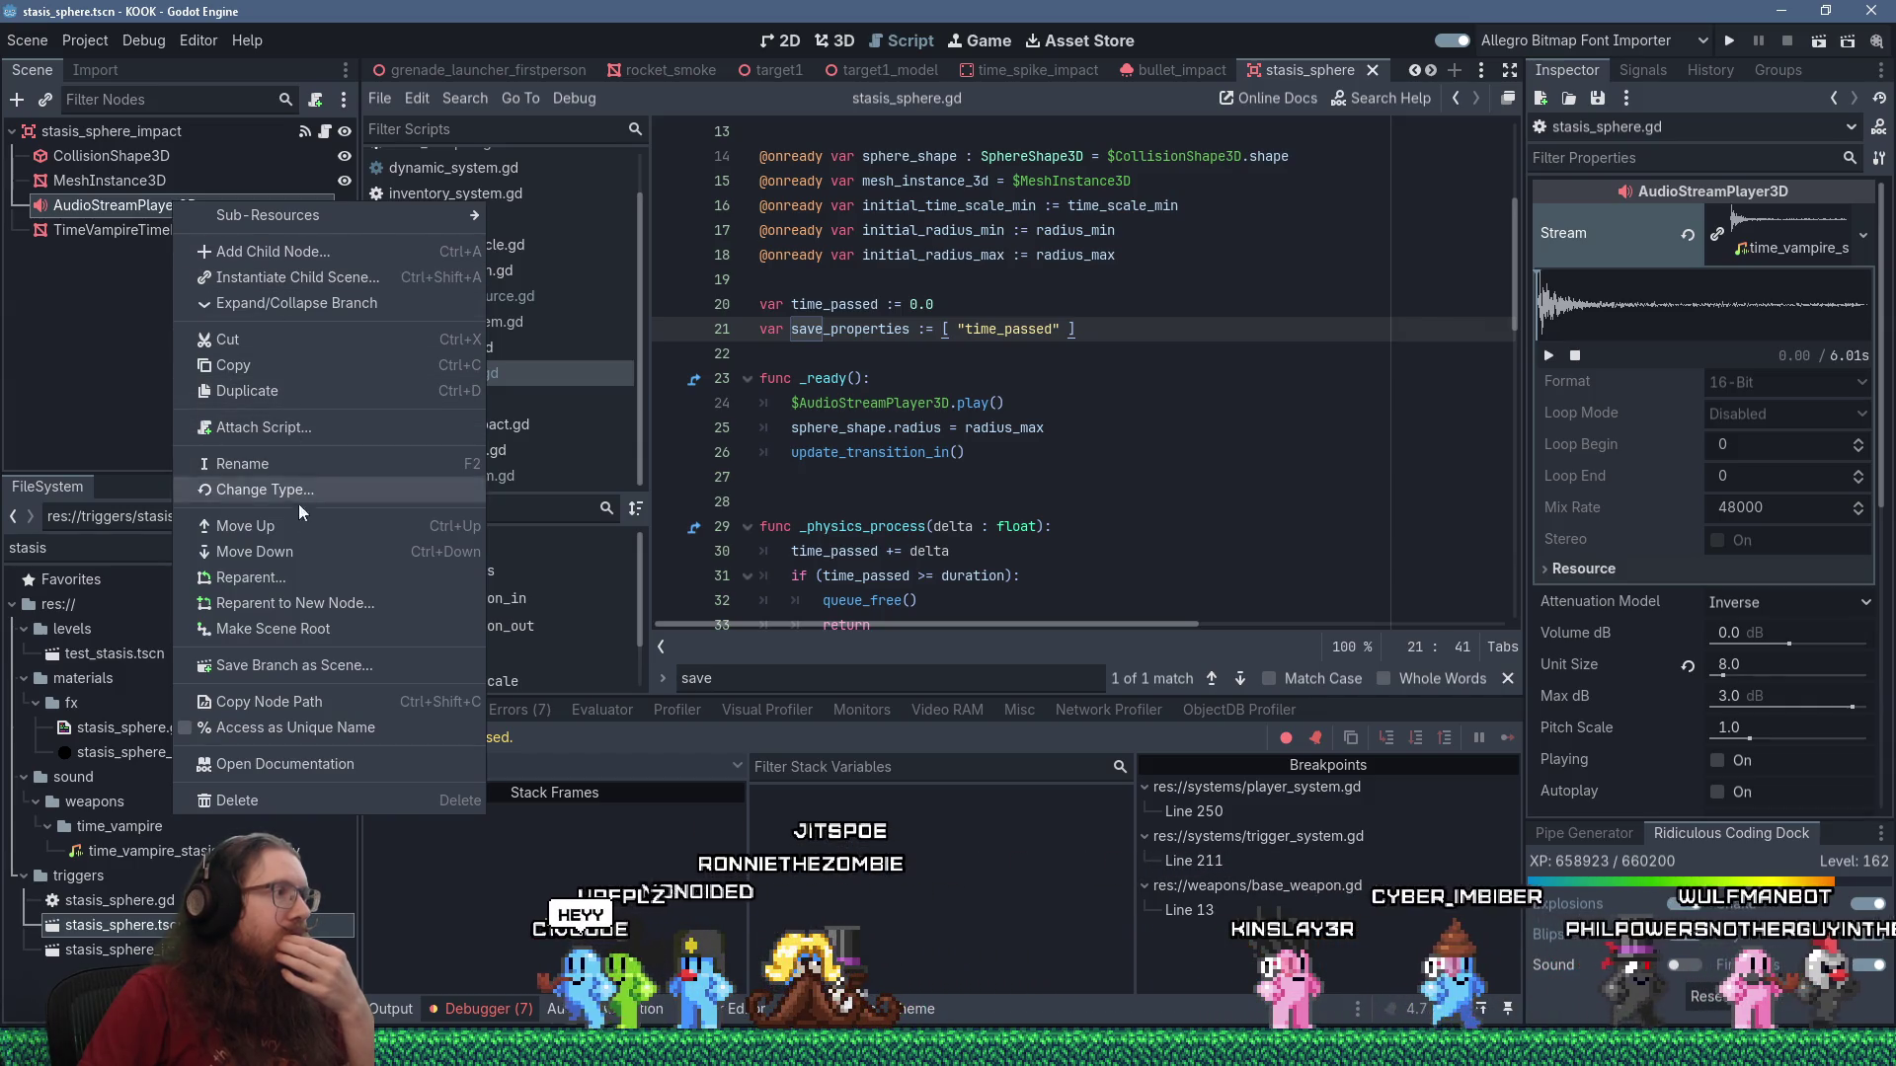
click(286, 728)
click(792, 403)
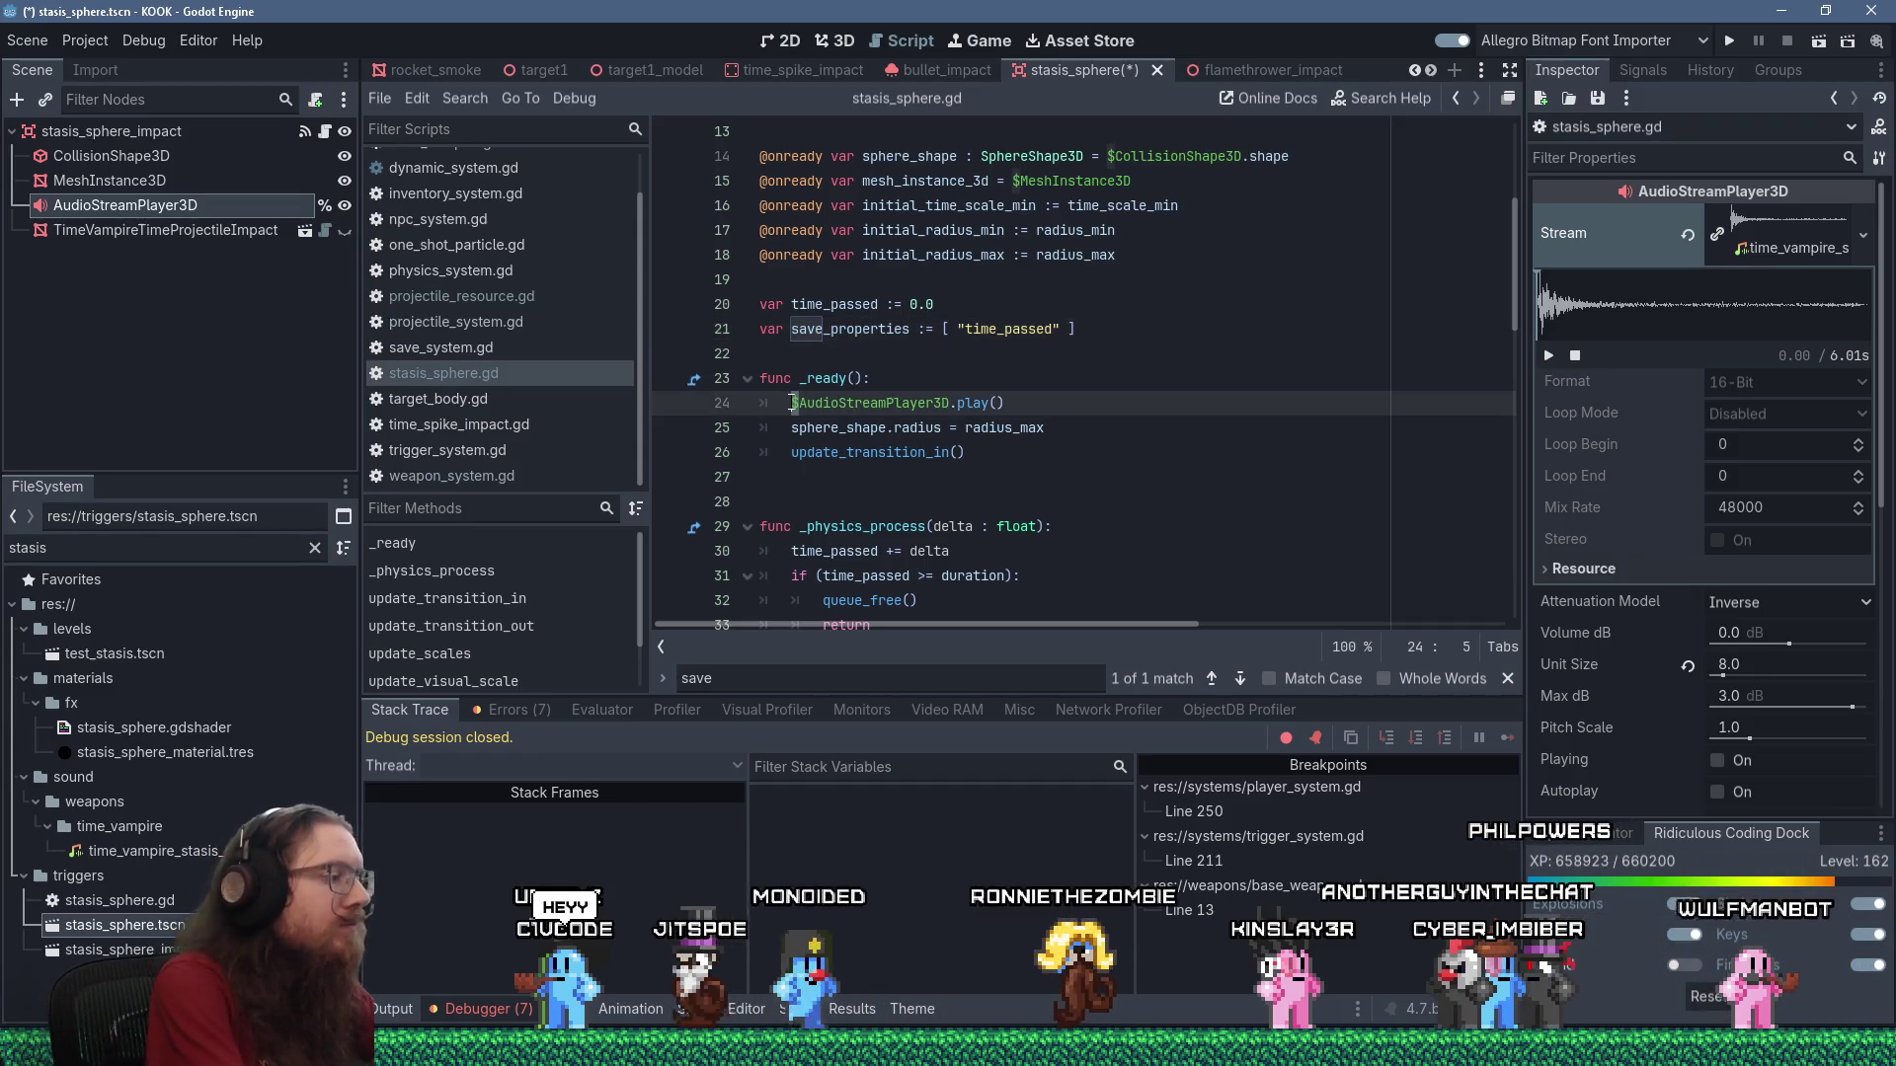
key(Delete)
text(%)
key(ctrl+s)
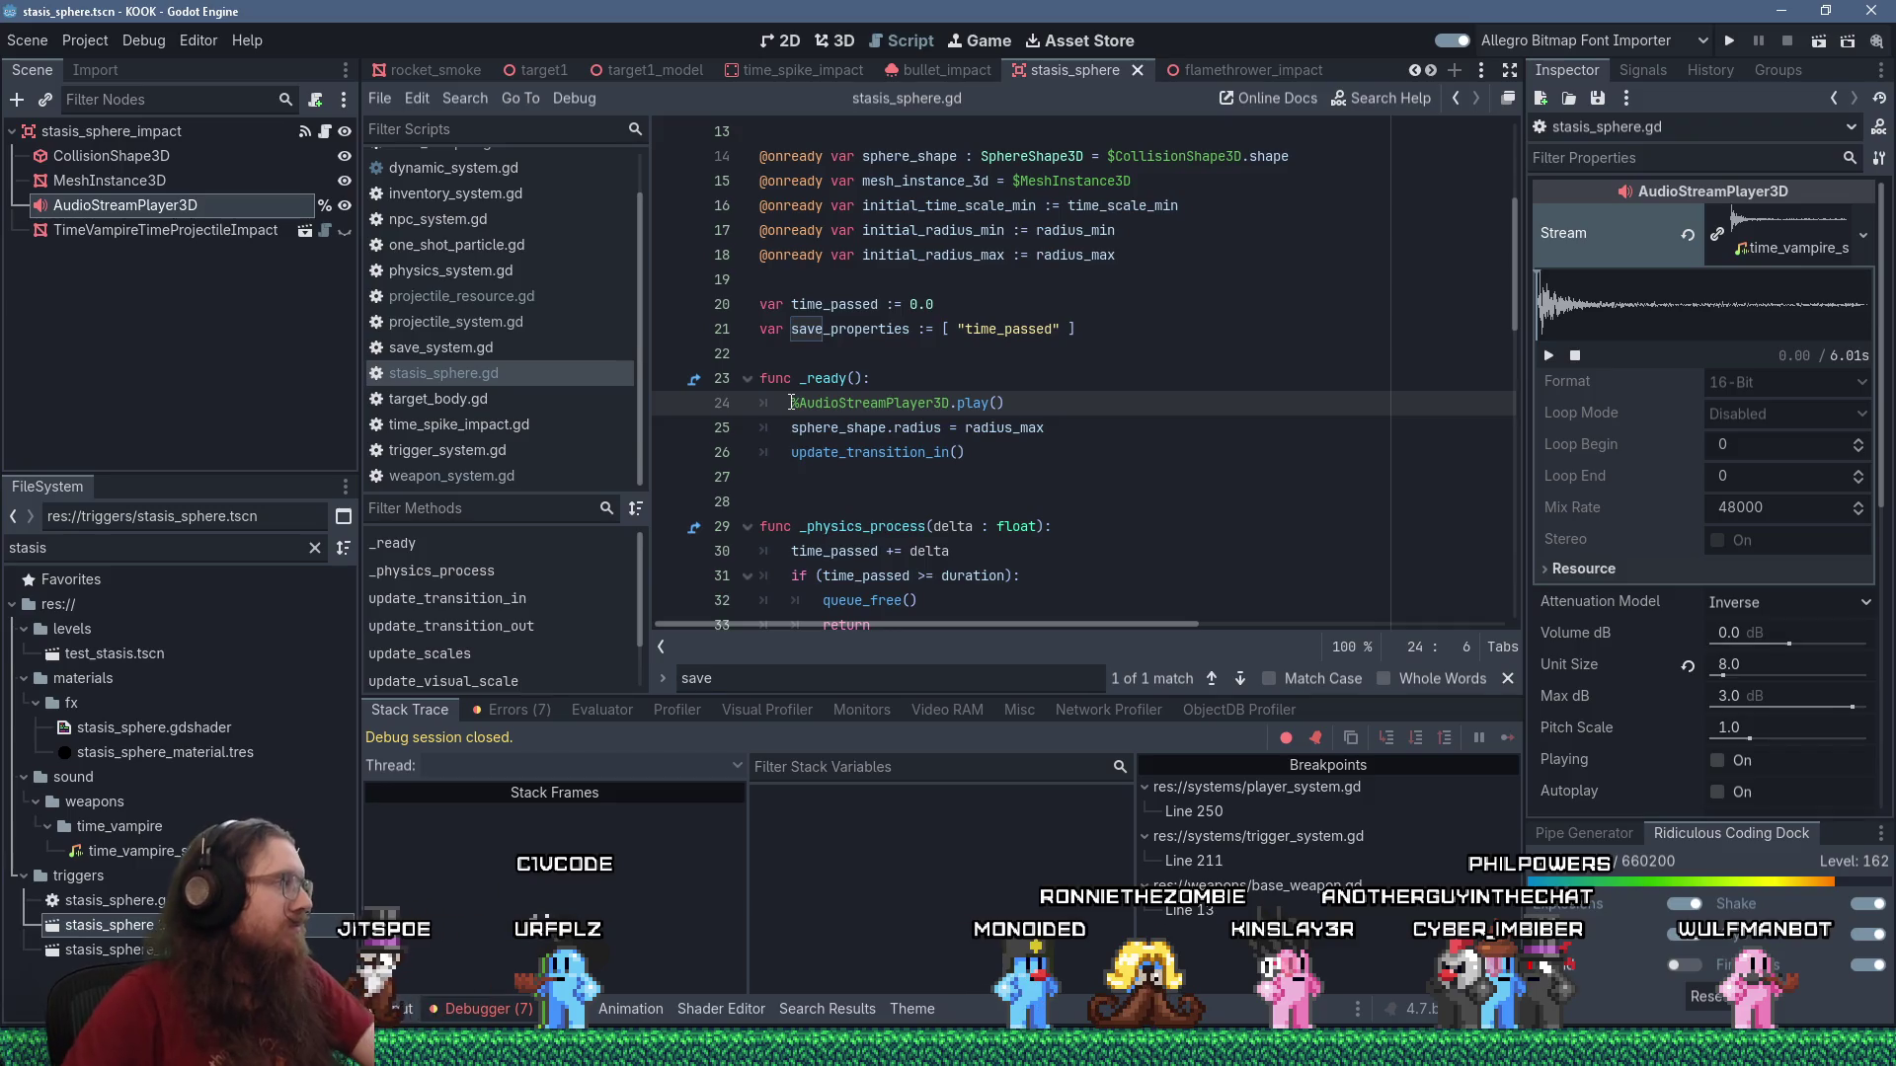
Insert an extra blank line above the _ready function in stasis_sphere.gd.
click(982, 452)
scroll(983, 439, down, 10)
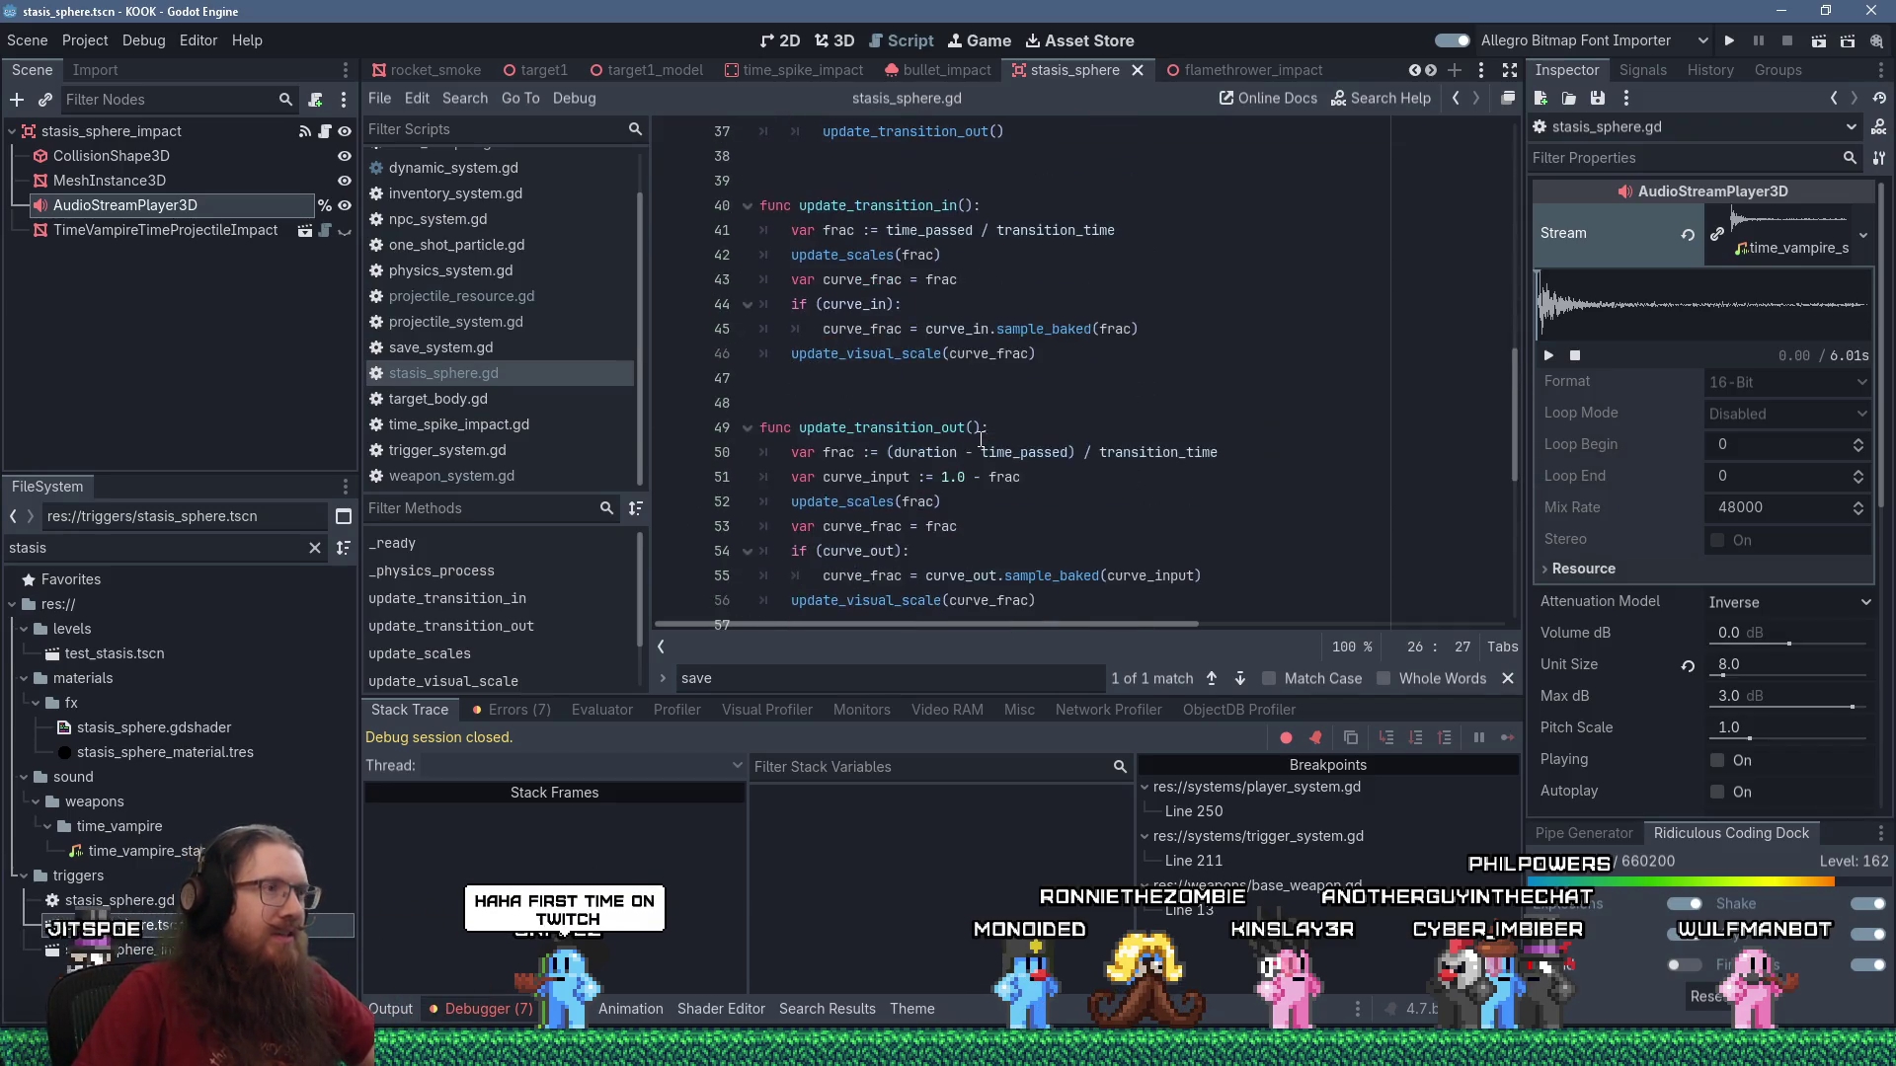
scroll(983, 439, down, 2)
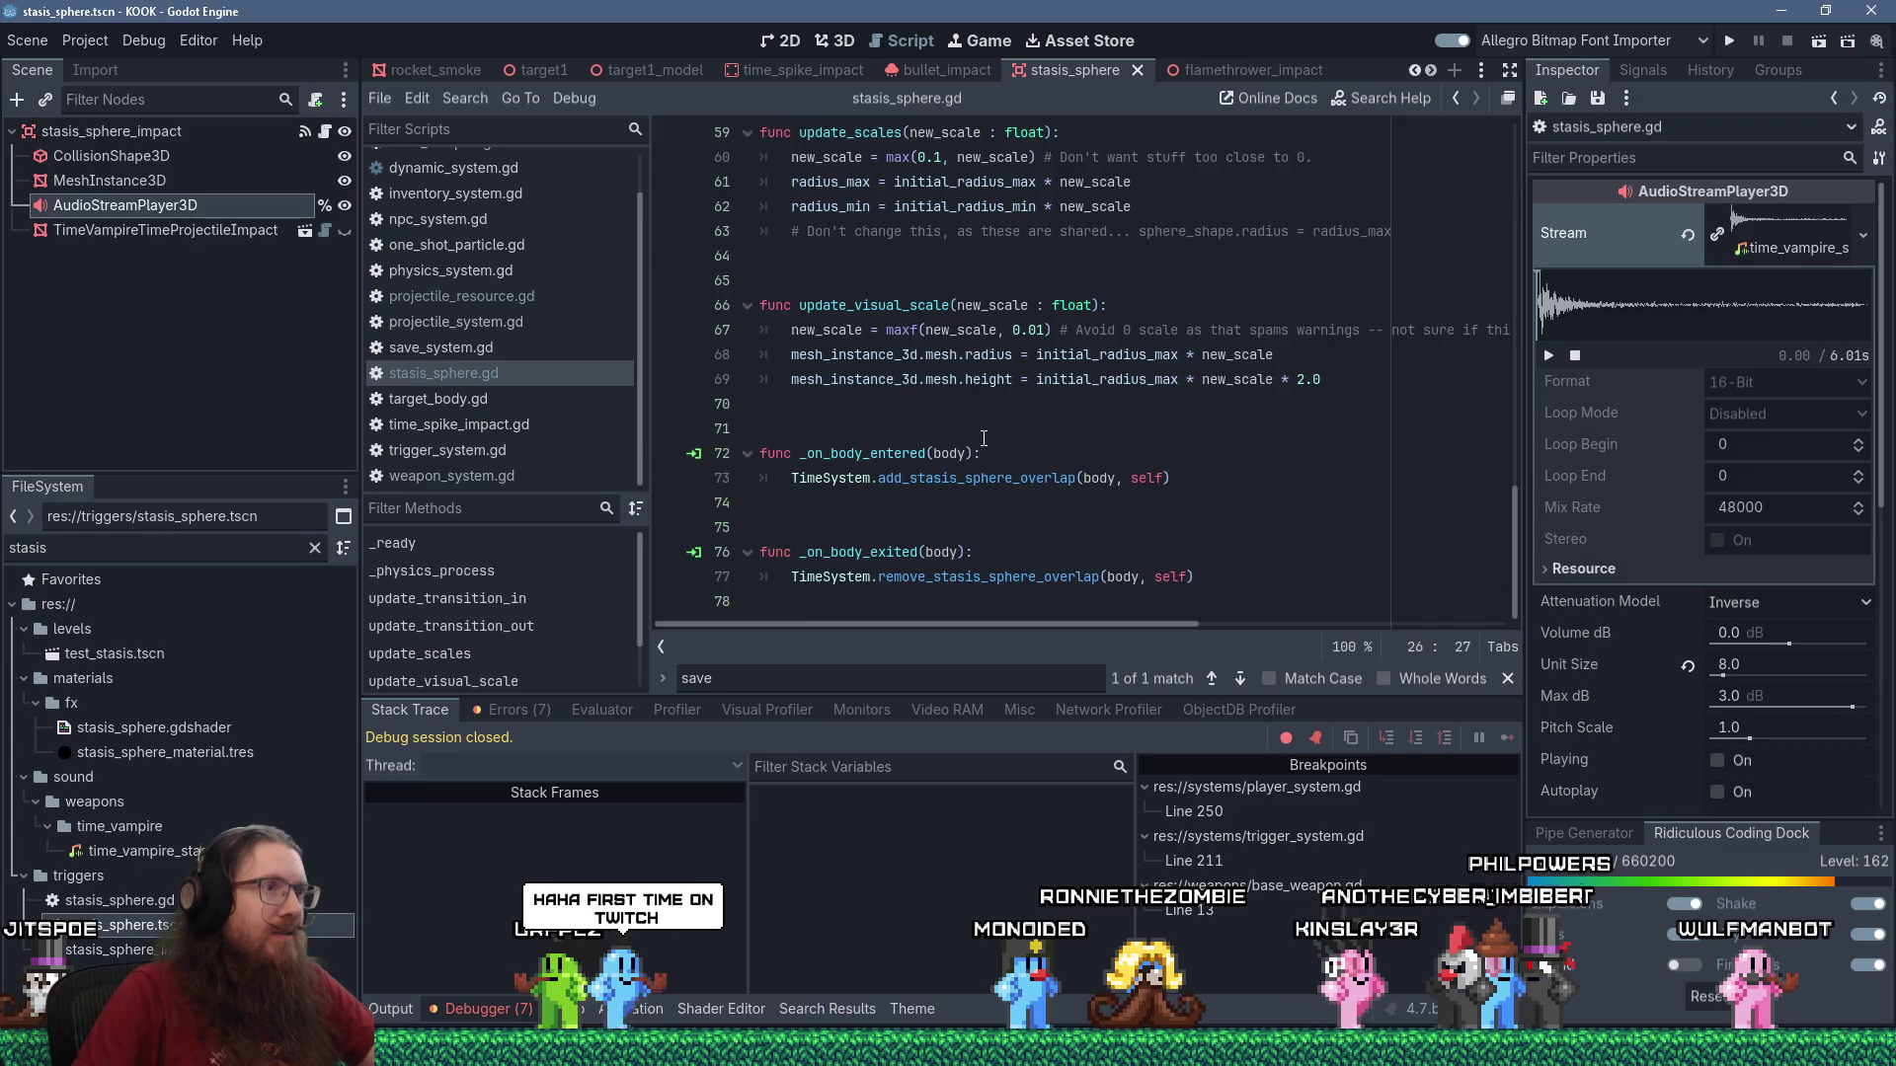
scroll(983, 439, up, 15)
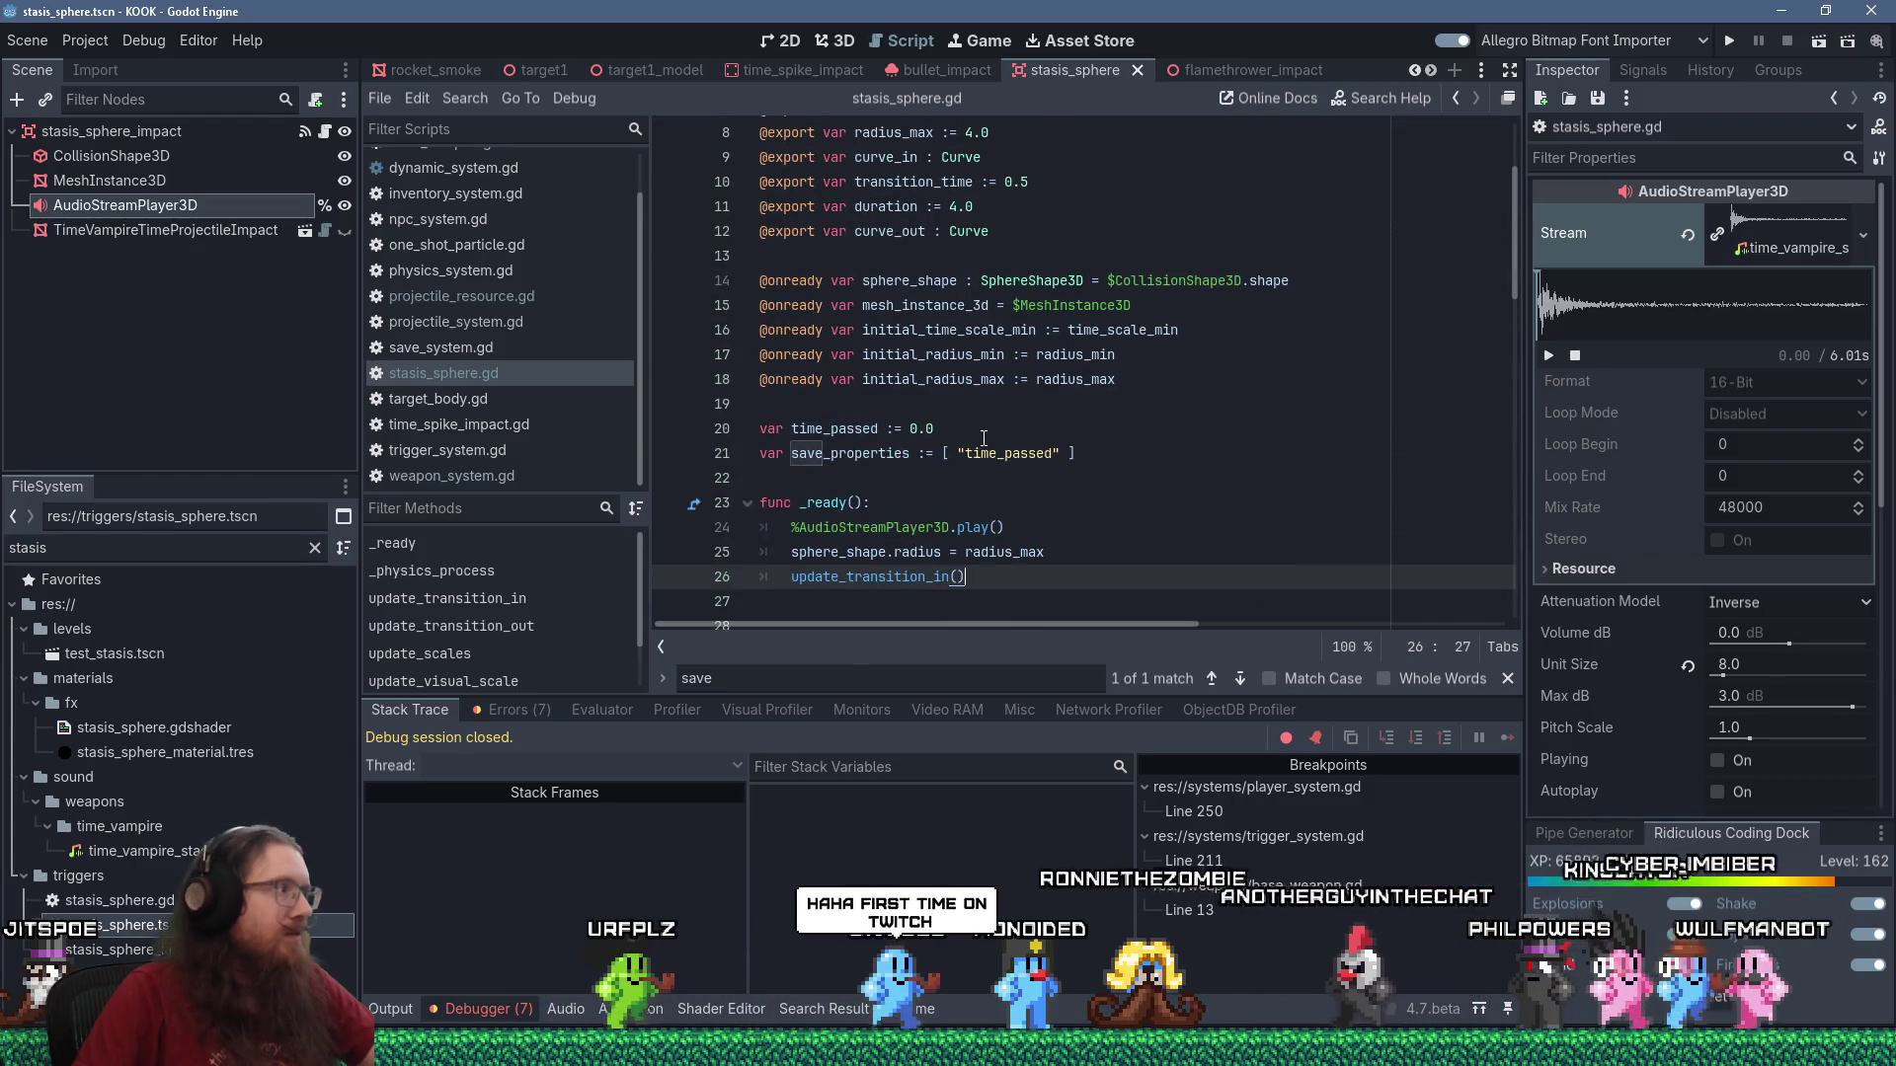
scroll(984, 438, down, 2)
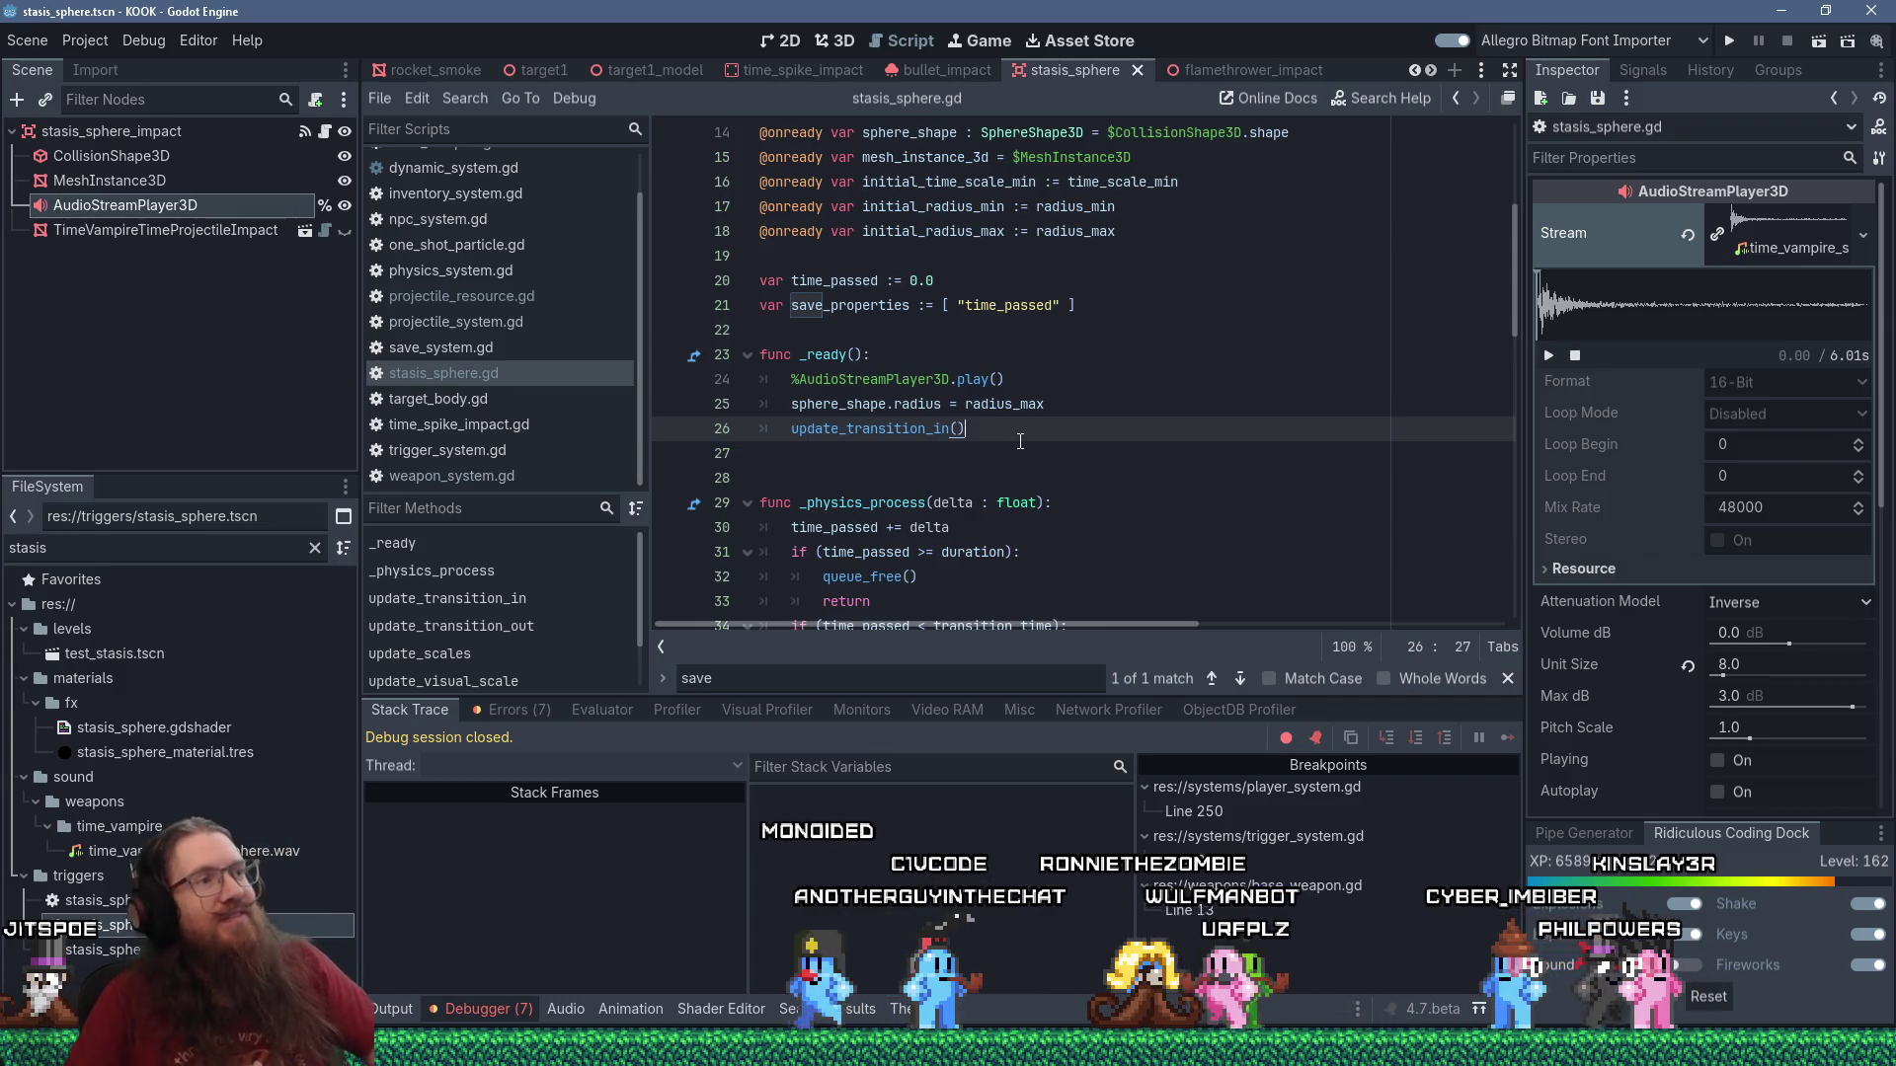
click(943, 331)
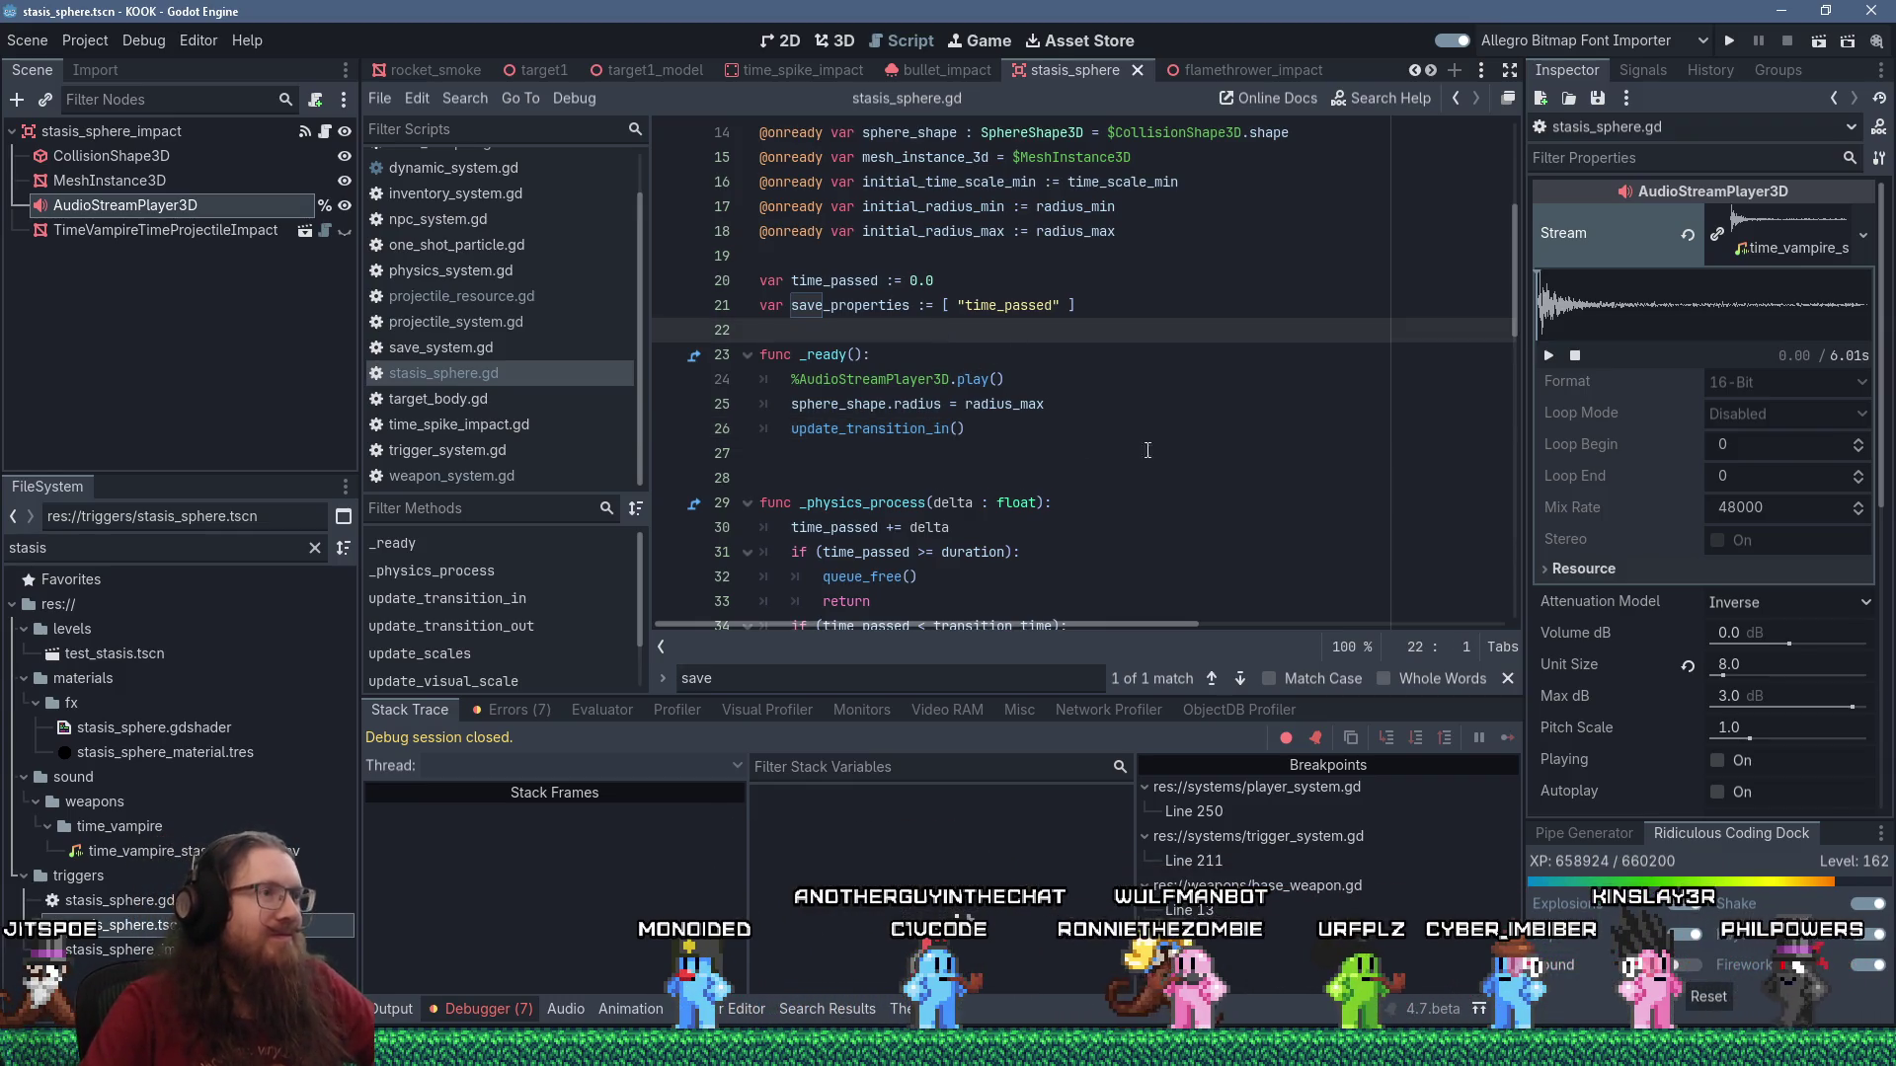
key(Return)
key(Down)
key(Down)
key(Down)
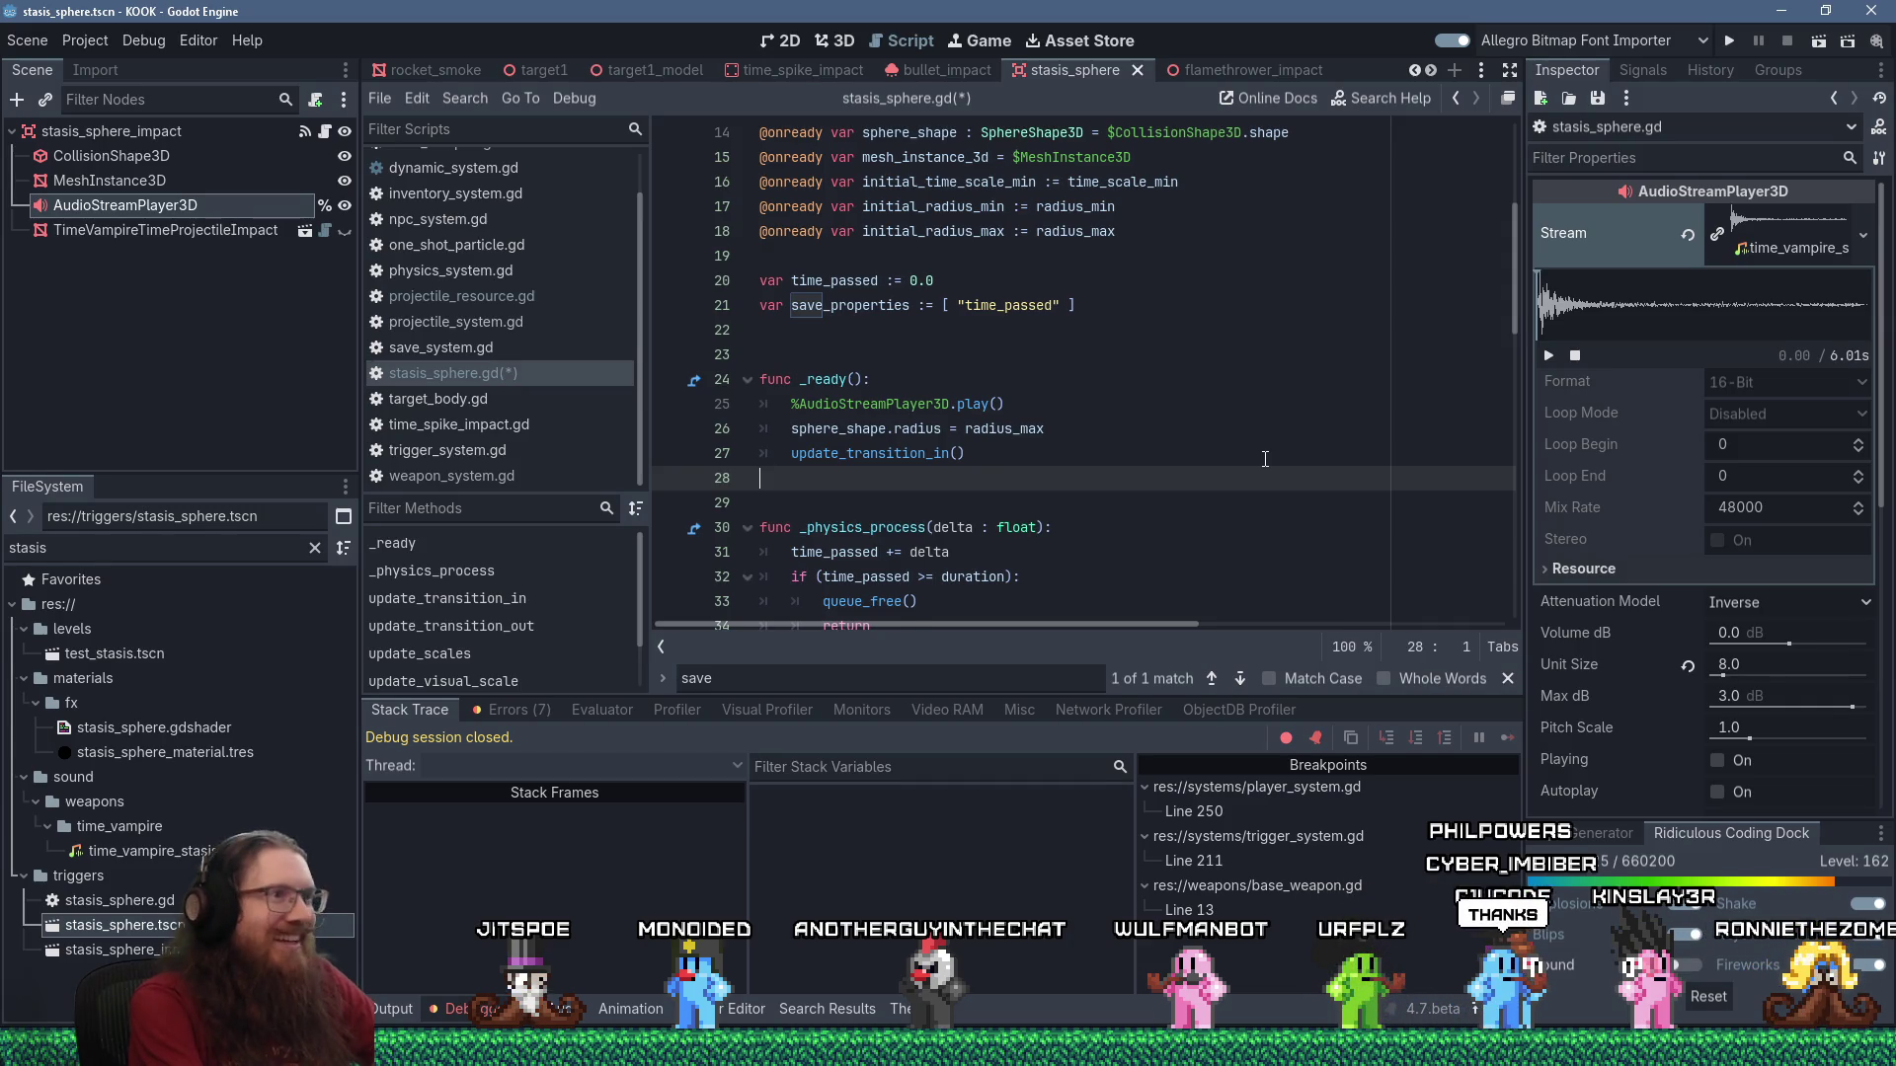
key(Return)
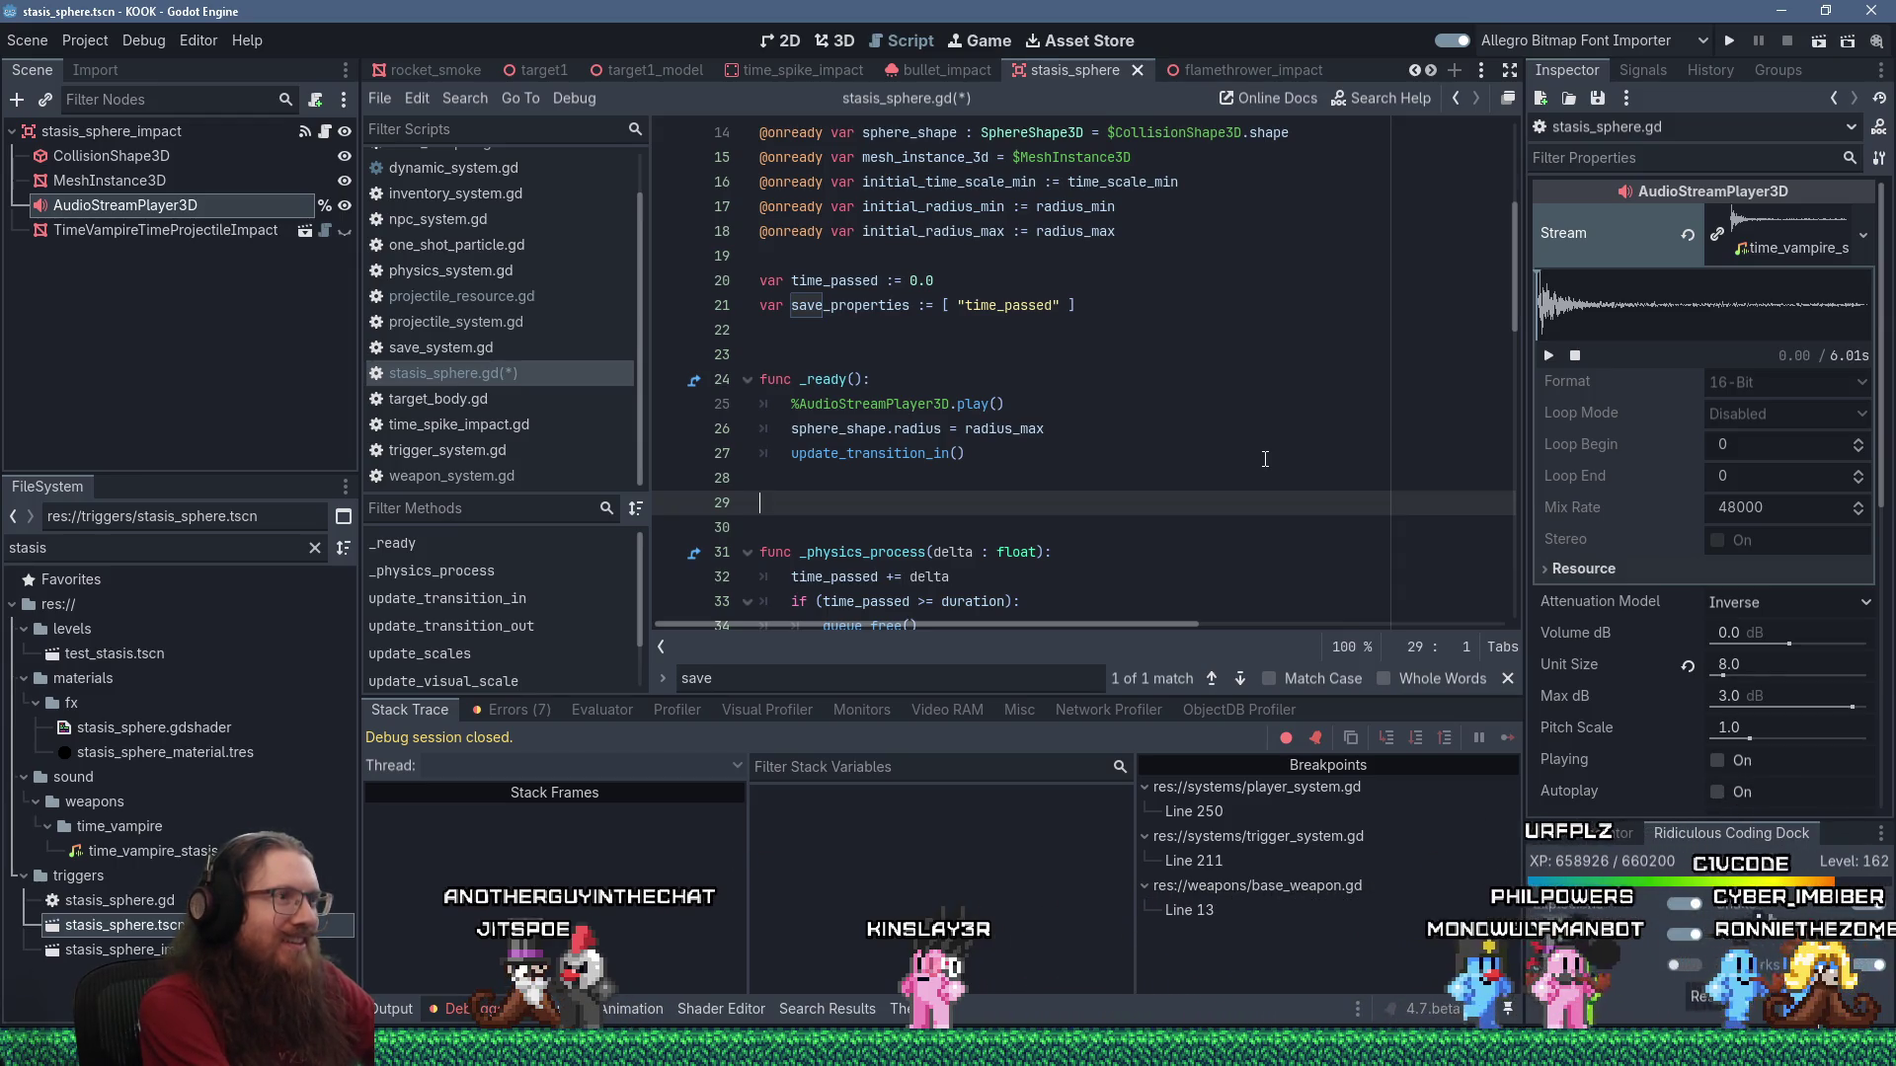
key(BackSpace)
scroll(1147, 457, down, 6)
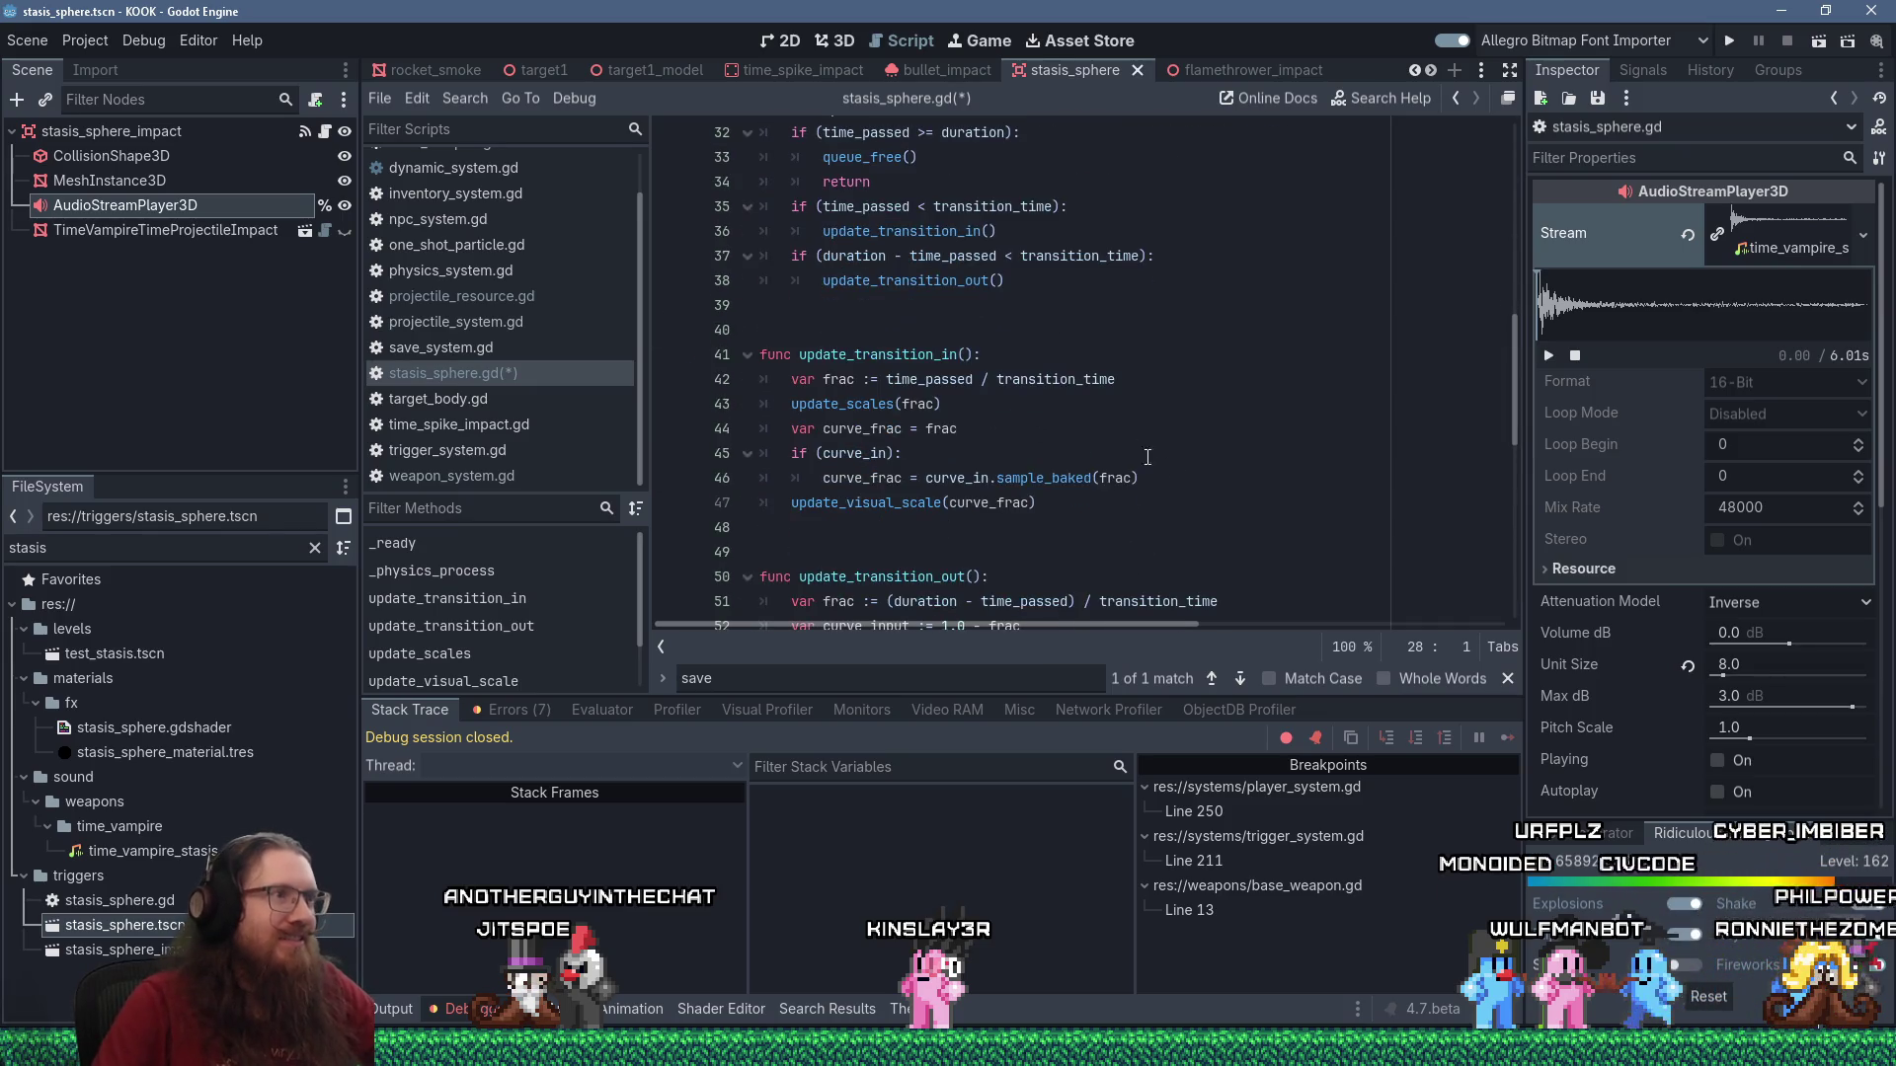
click(914, 312)
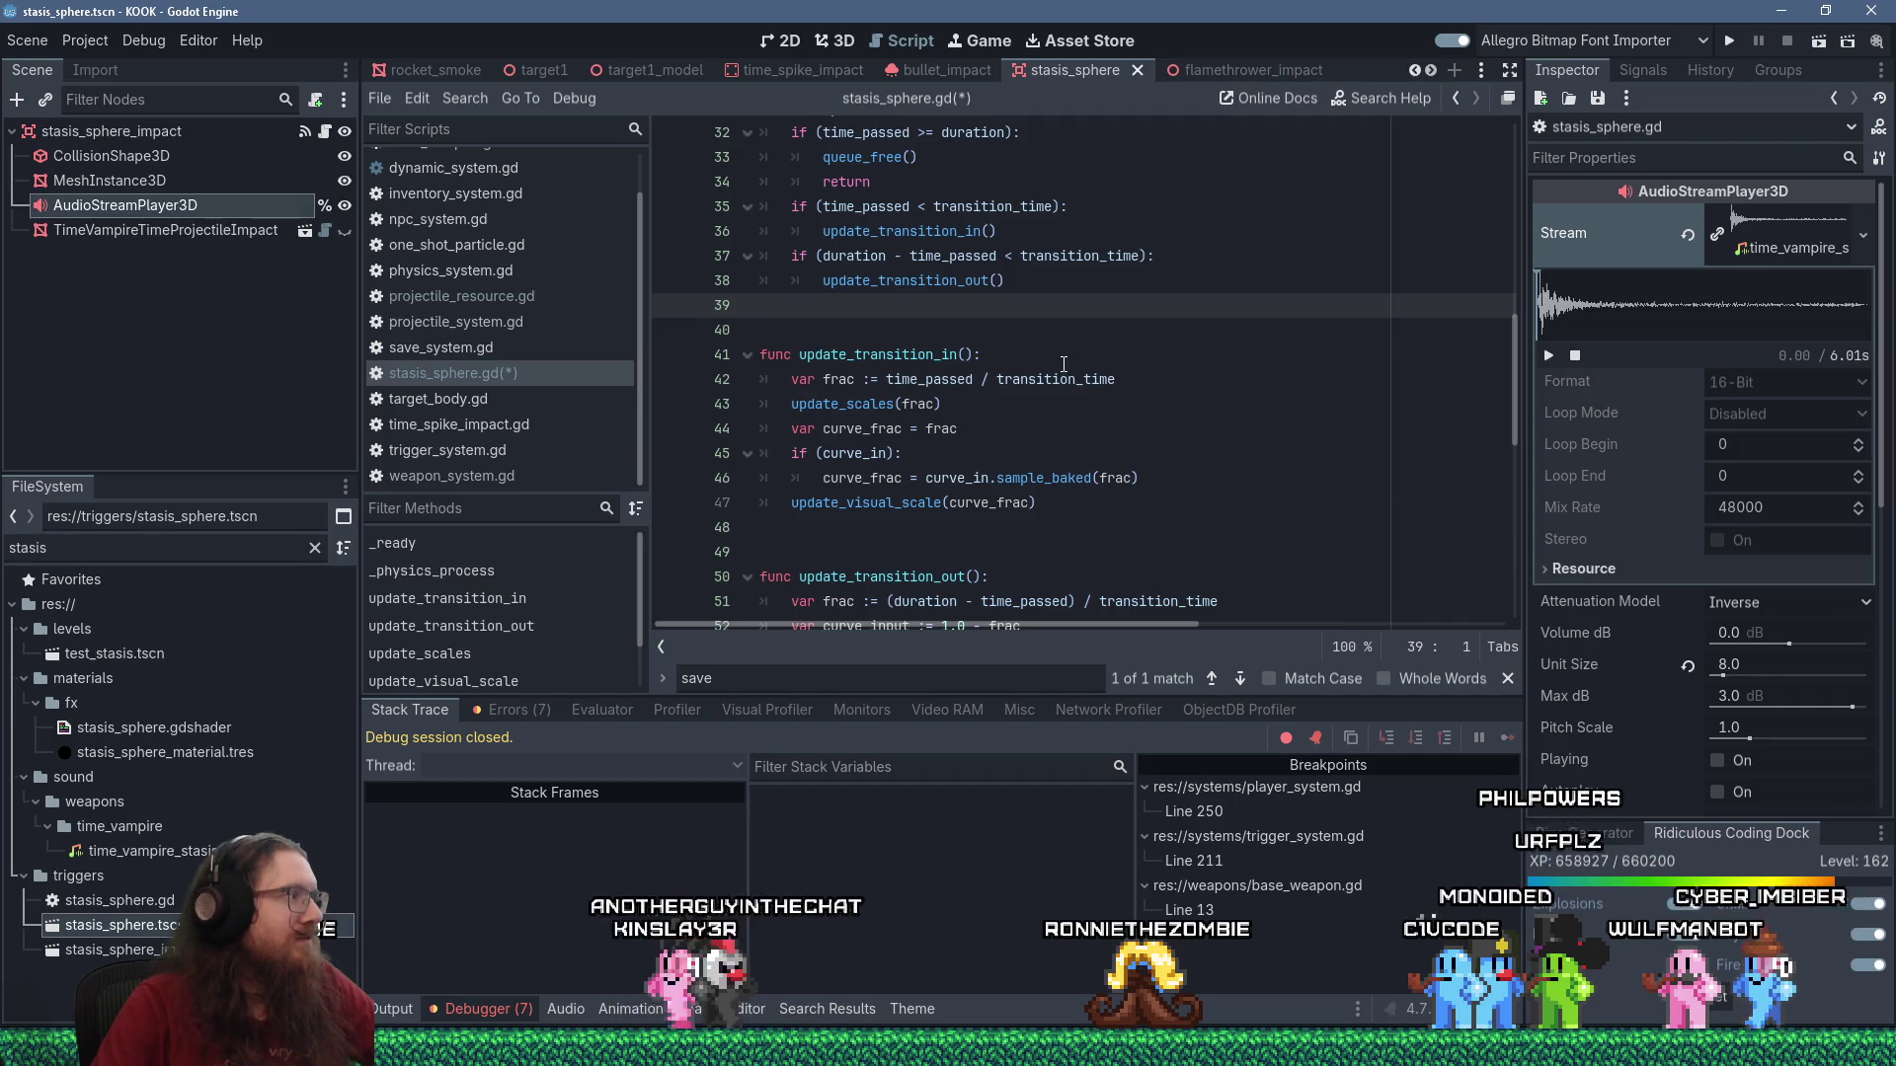
scroll(1064, 365, down, 1)
scroll(1063, 364, down, 1)
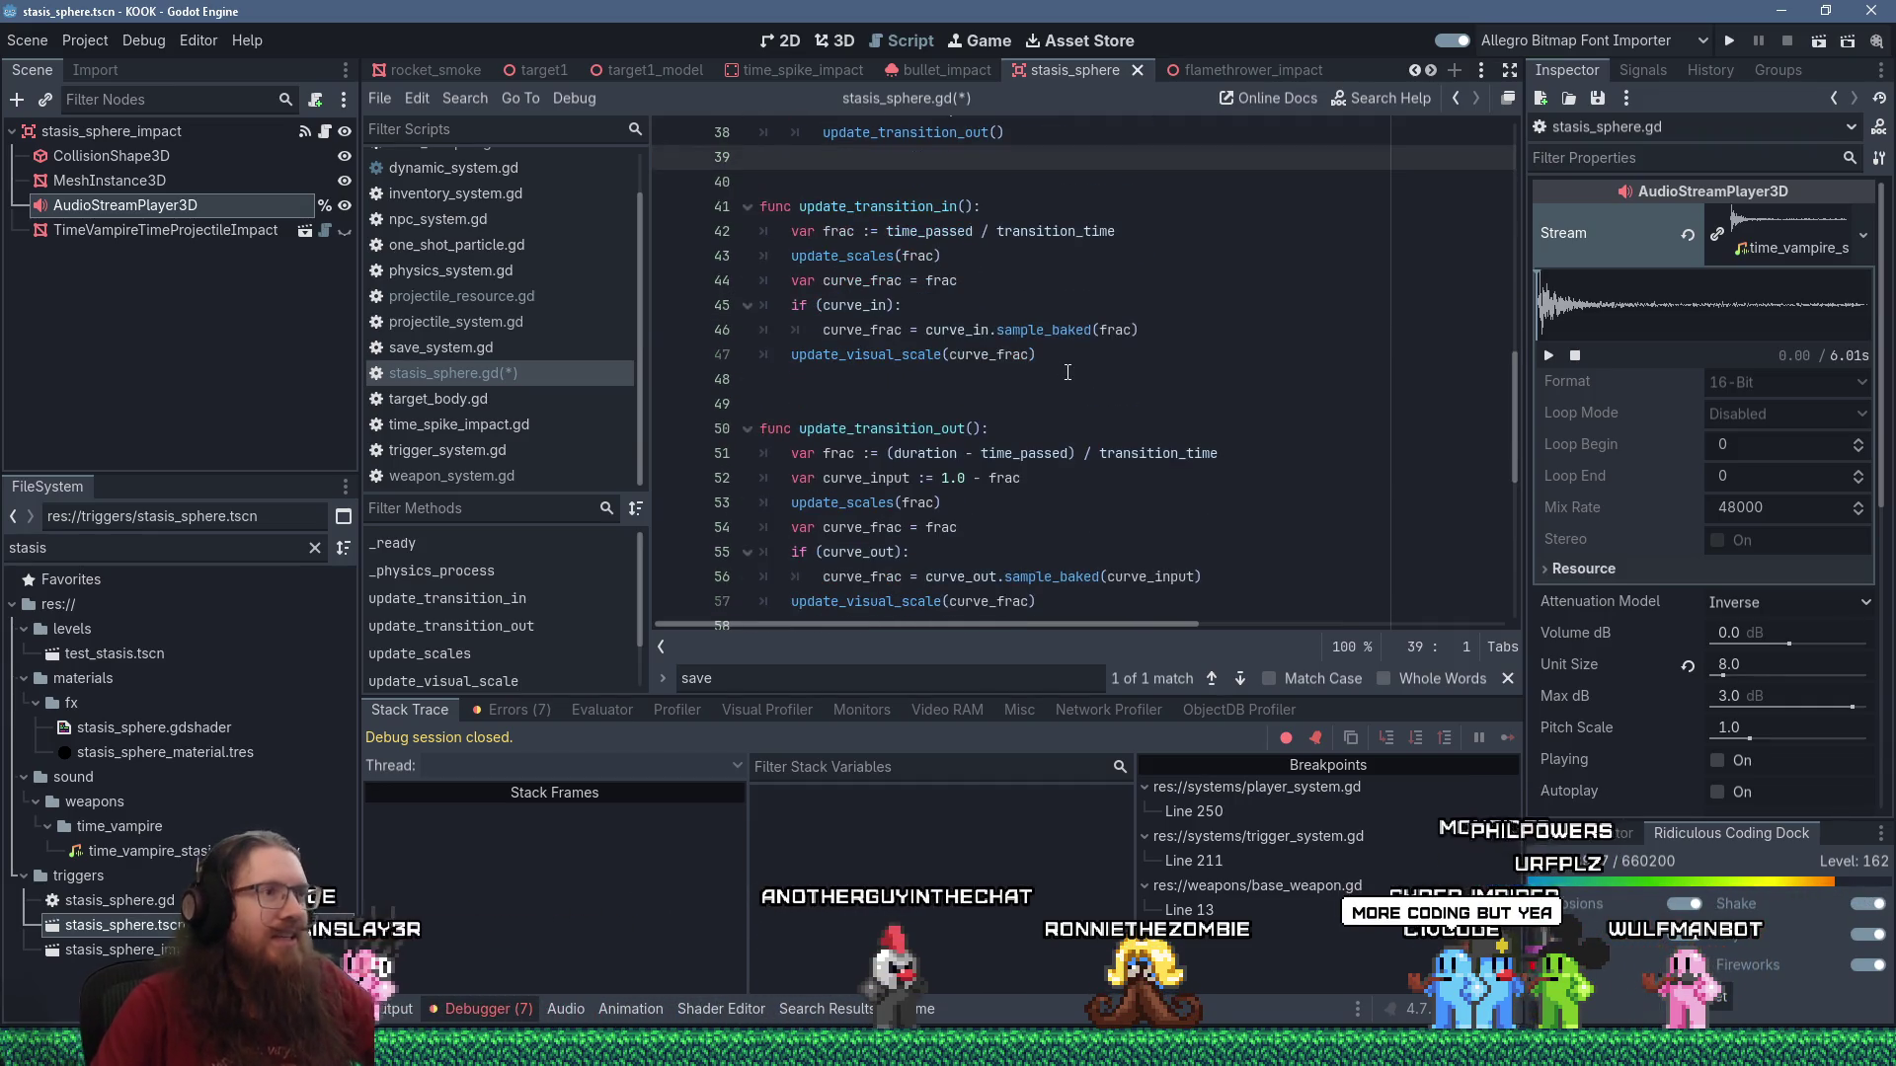
scroll(1067, 370, down, 2)
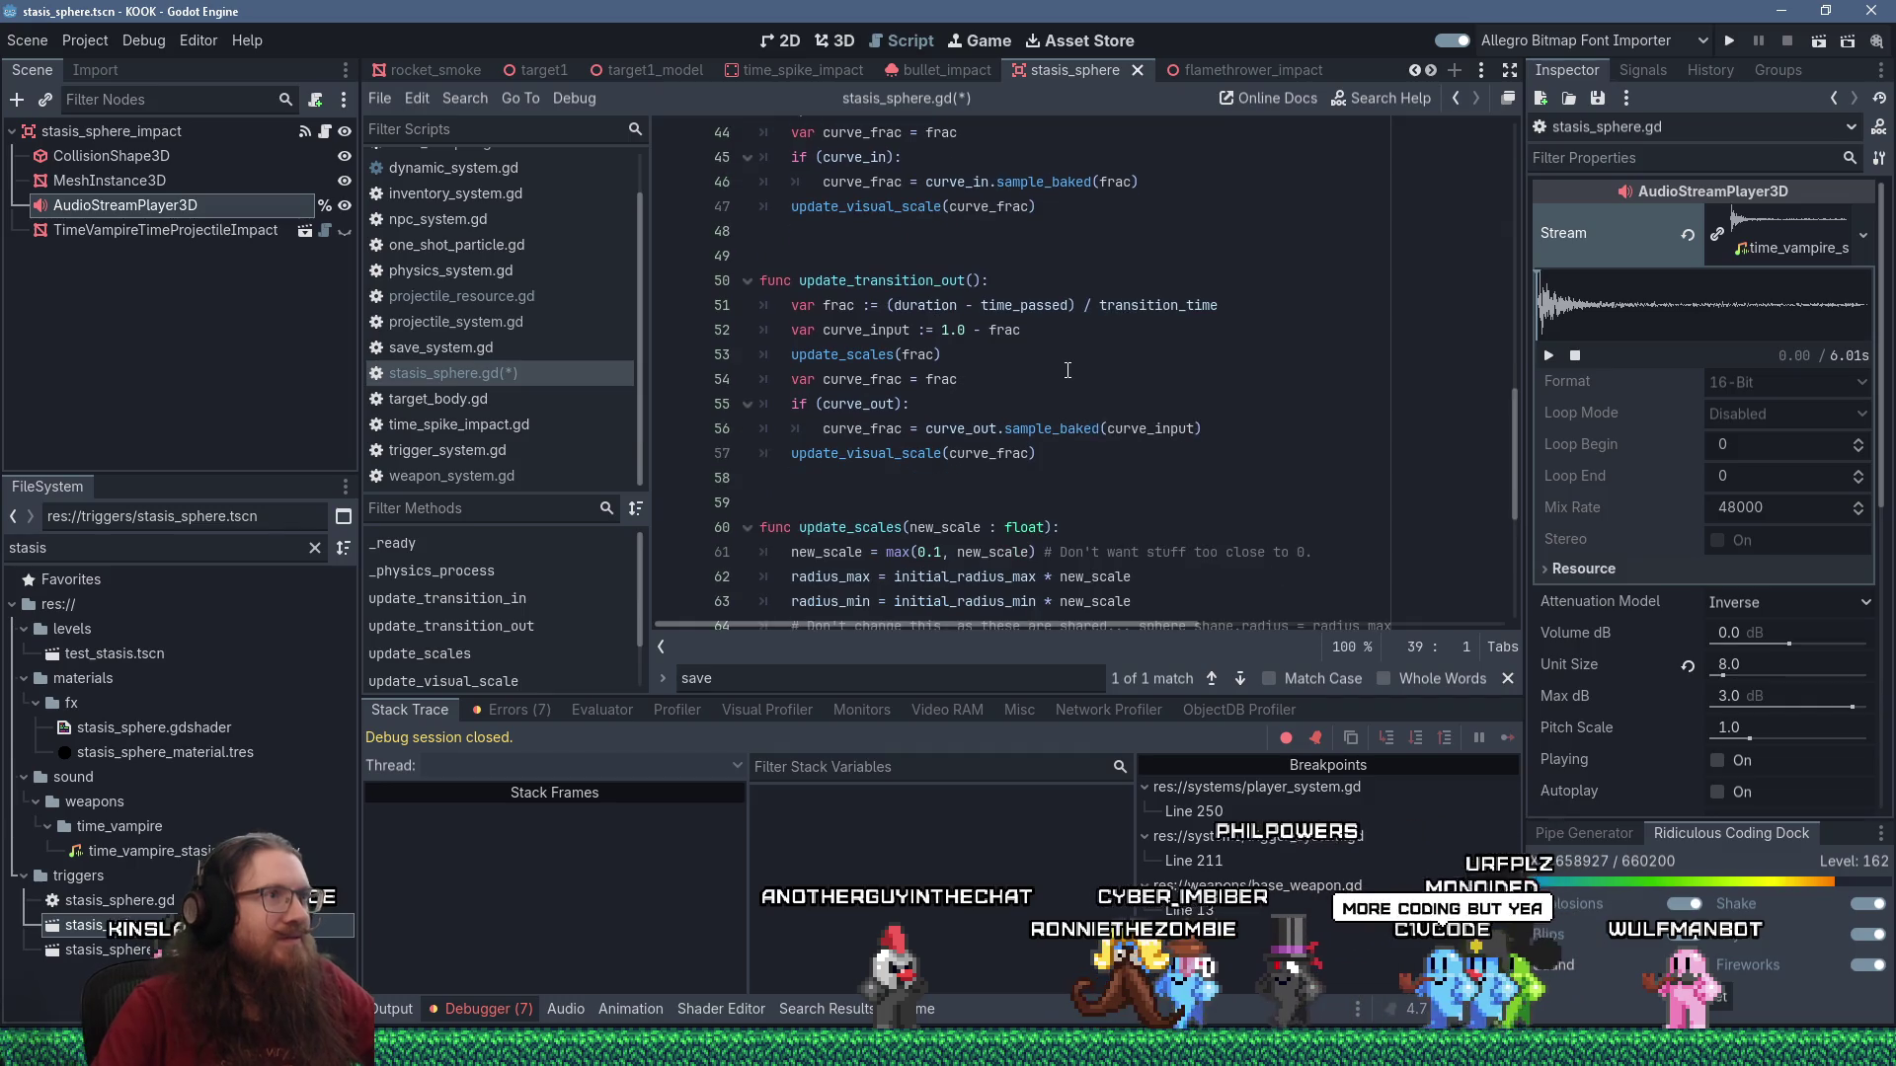
scroll(1067, 370, up, 1)
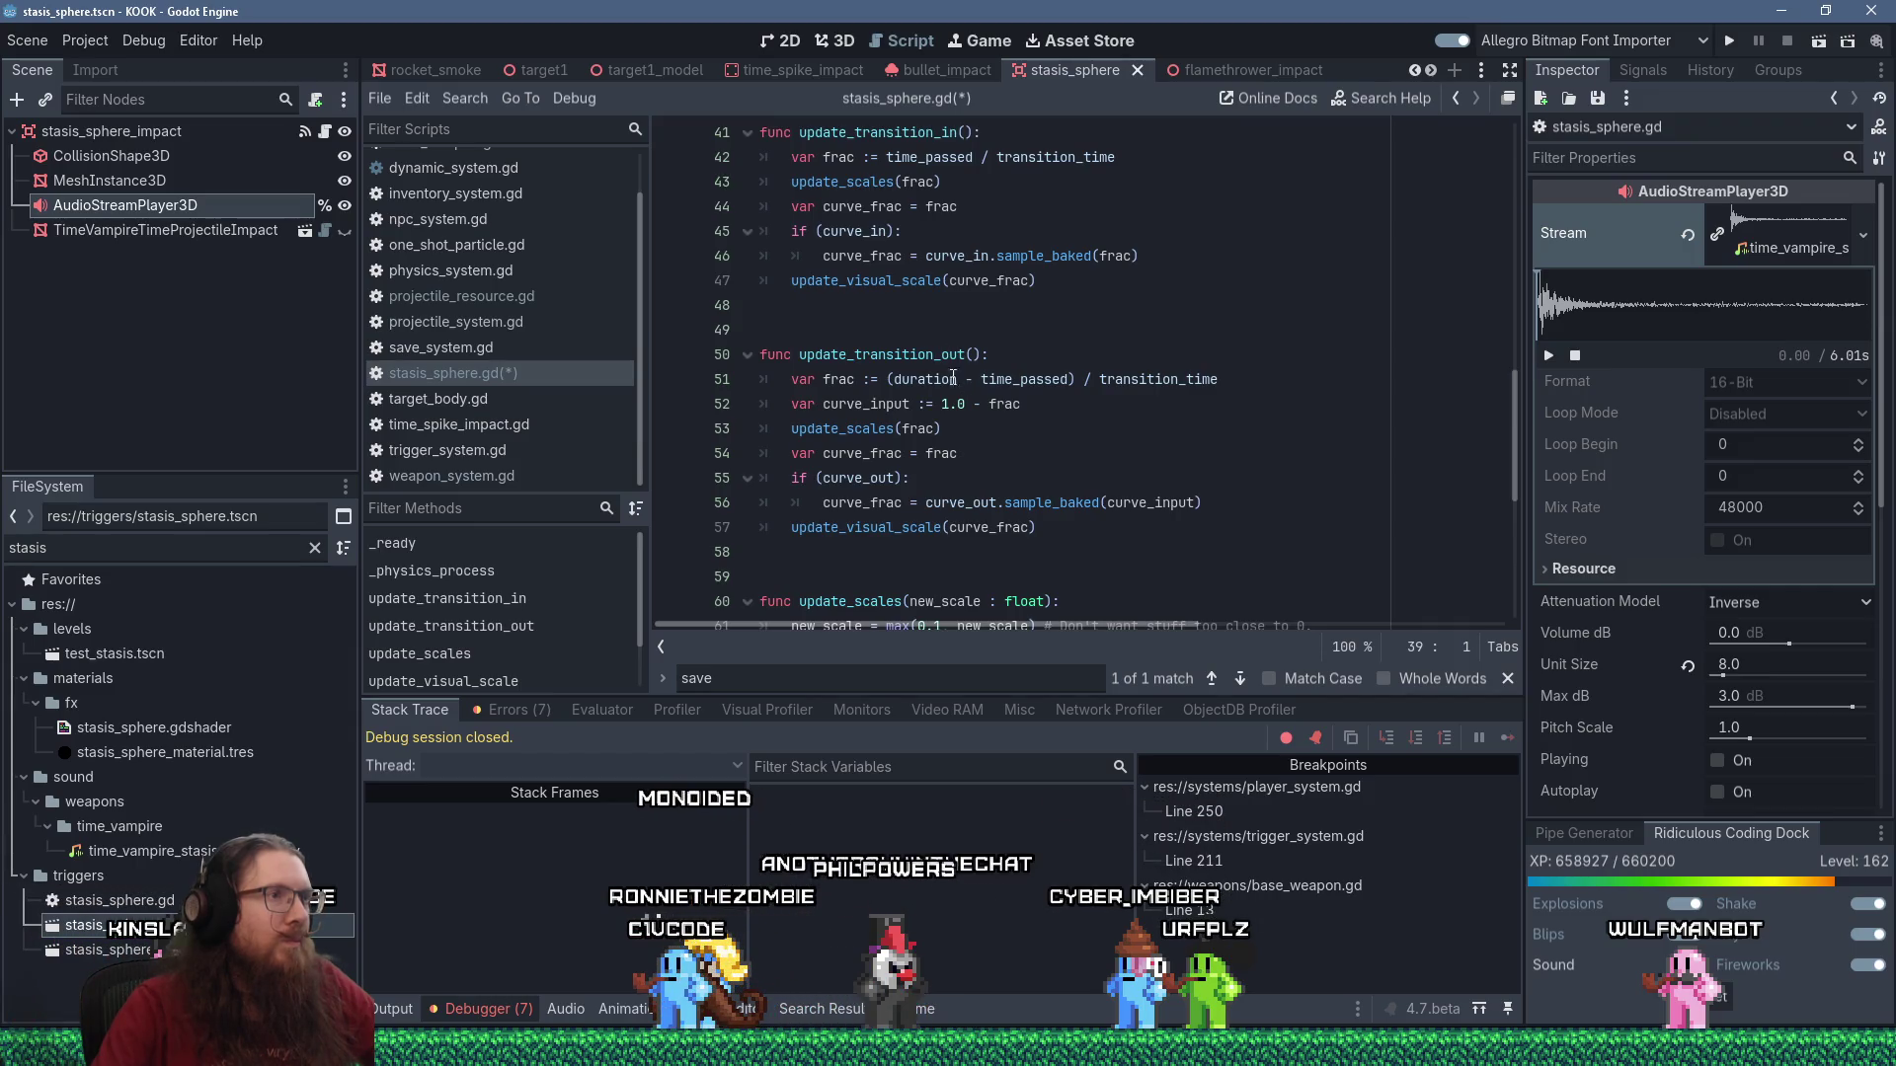
scroll(953, 379, down, 4)
scroll(884, 335, up, 7)
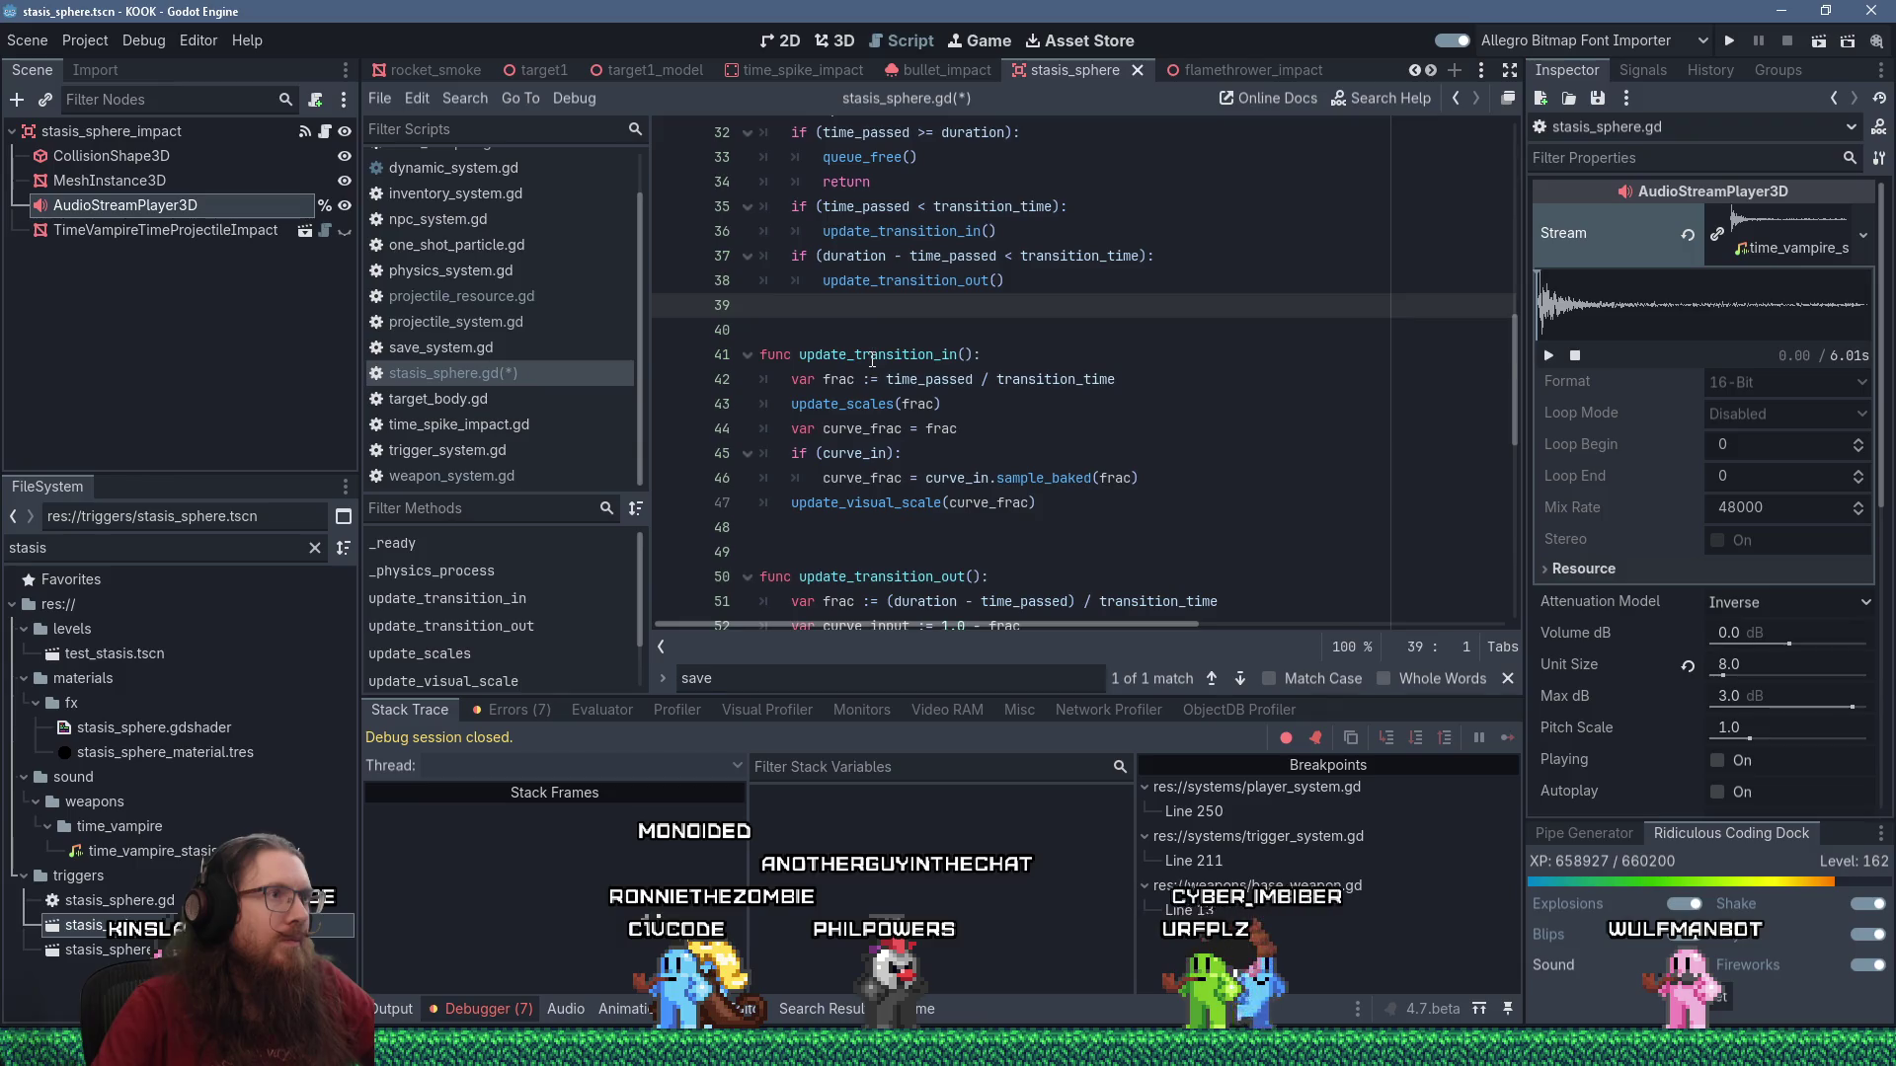
double_click(872, 354)
scroll(938, 375, up, 2)
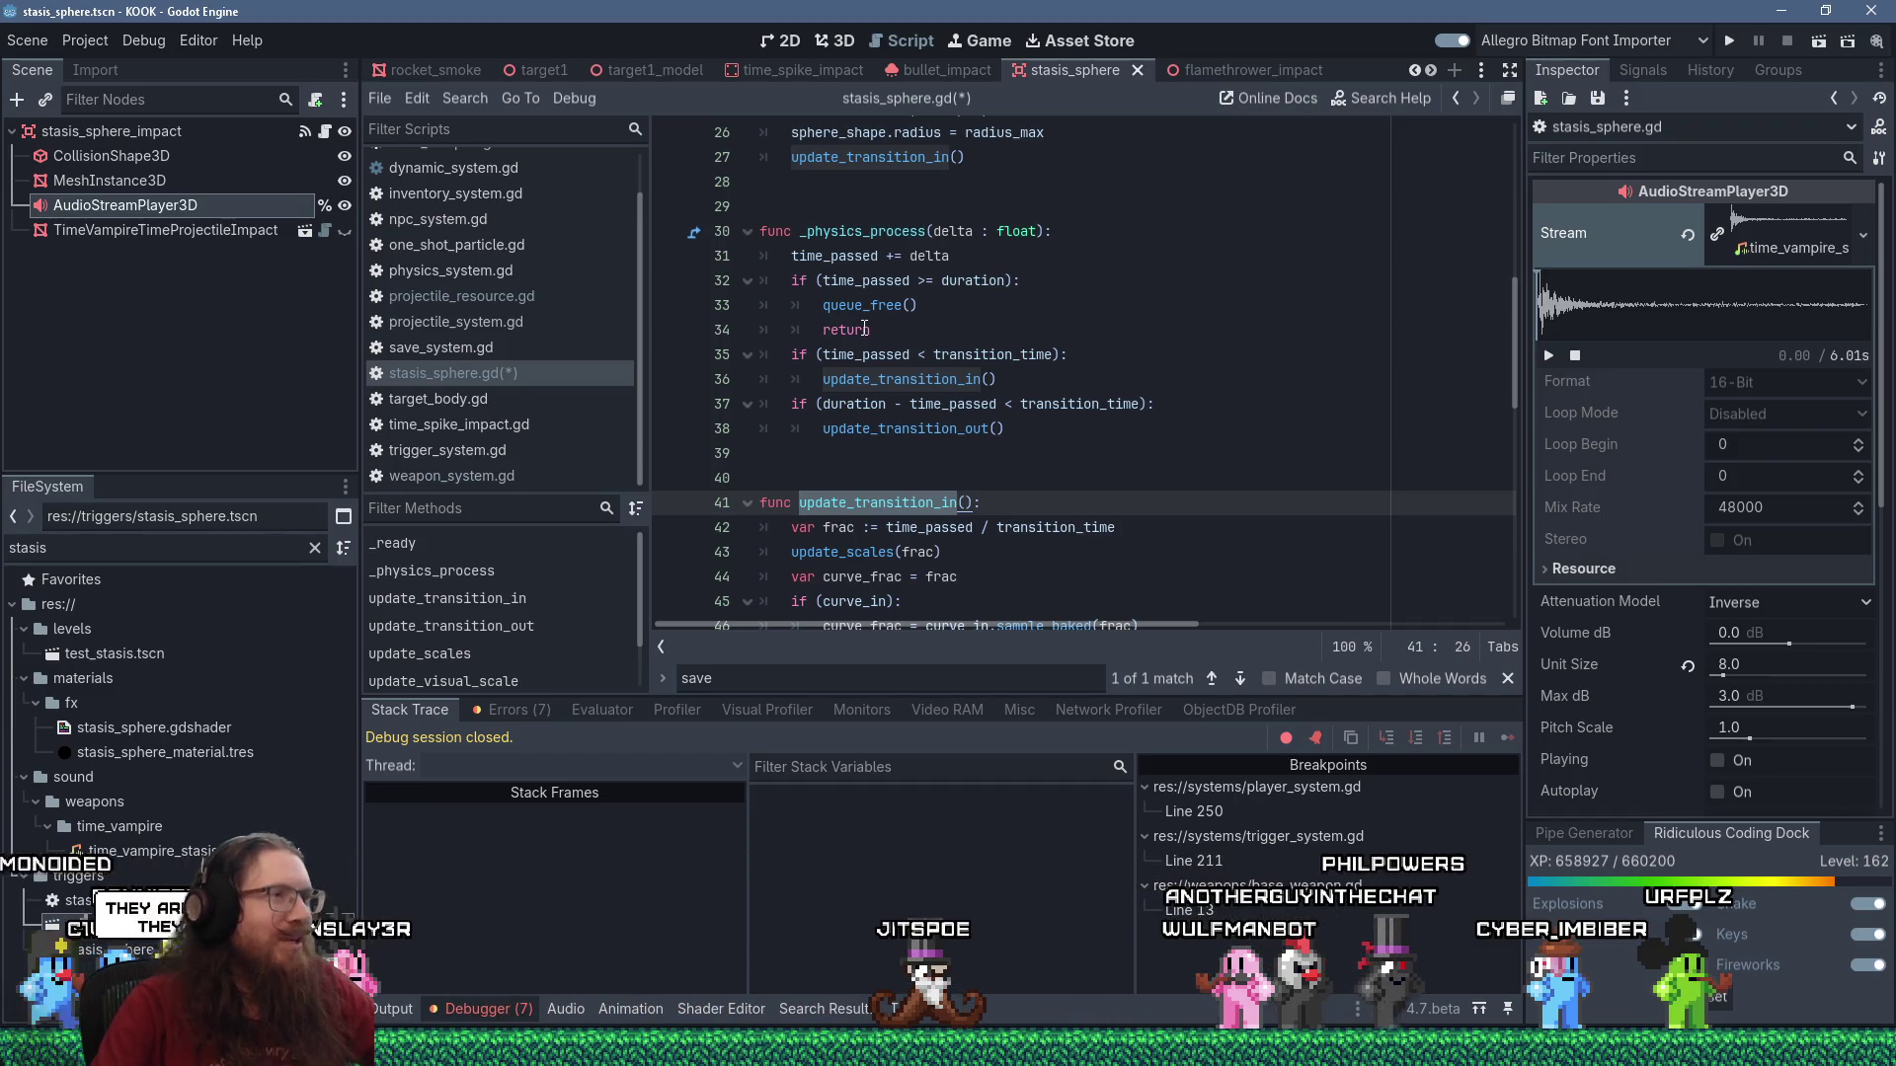
scroll(865, 329, up, 3)
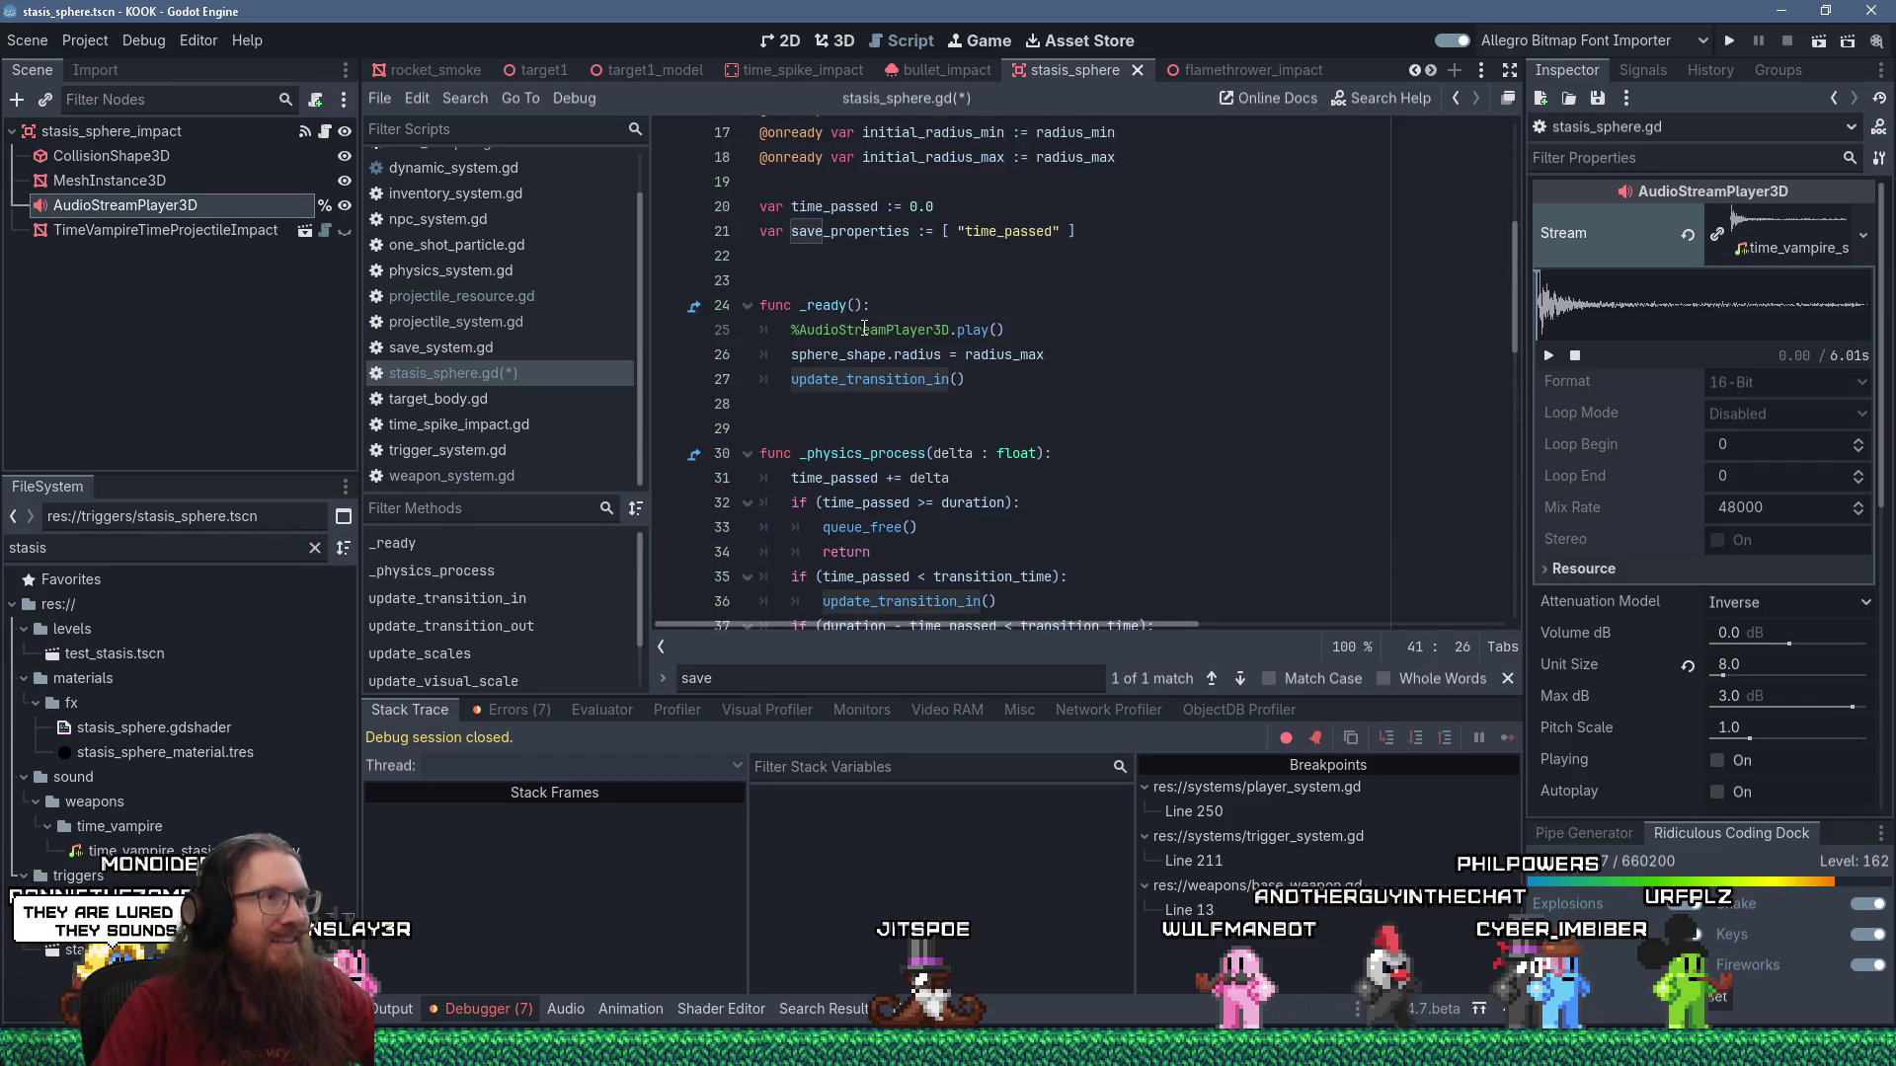
scroll(865, 329, down, 3)
scroll(865, 328, down, 4)
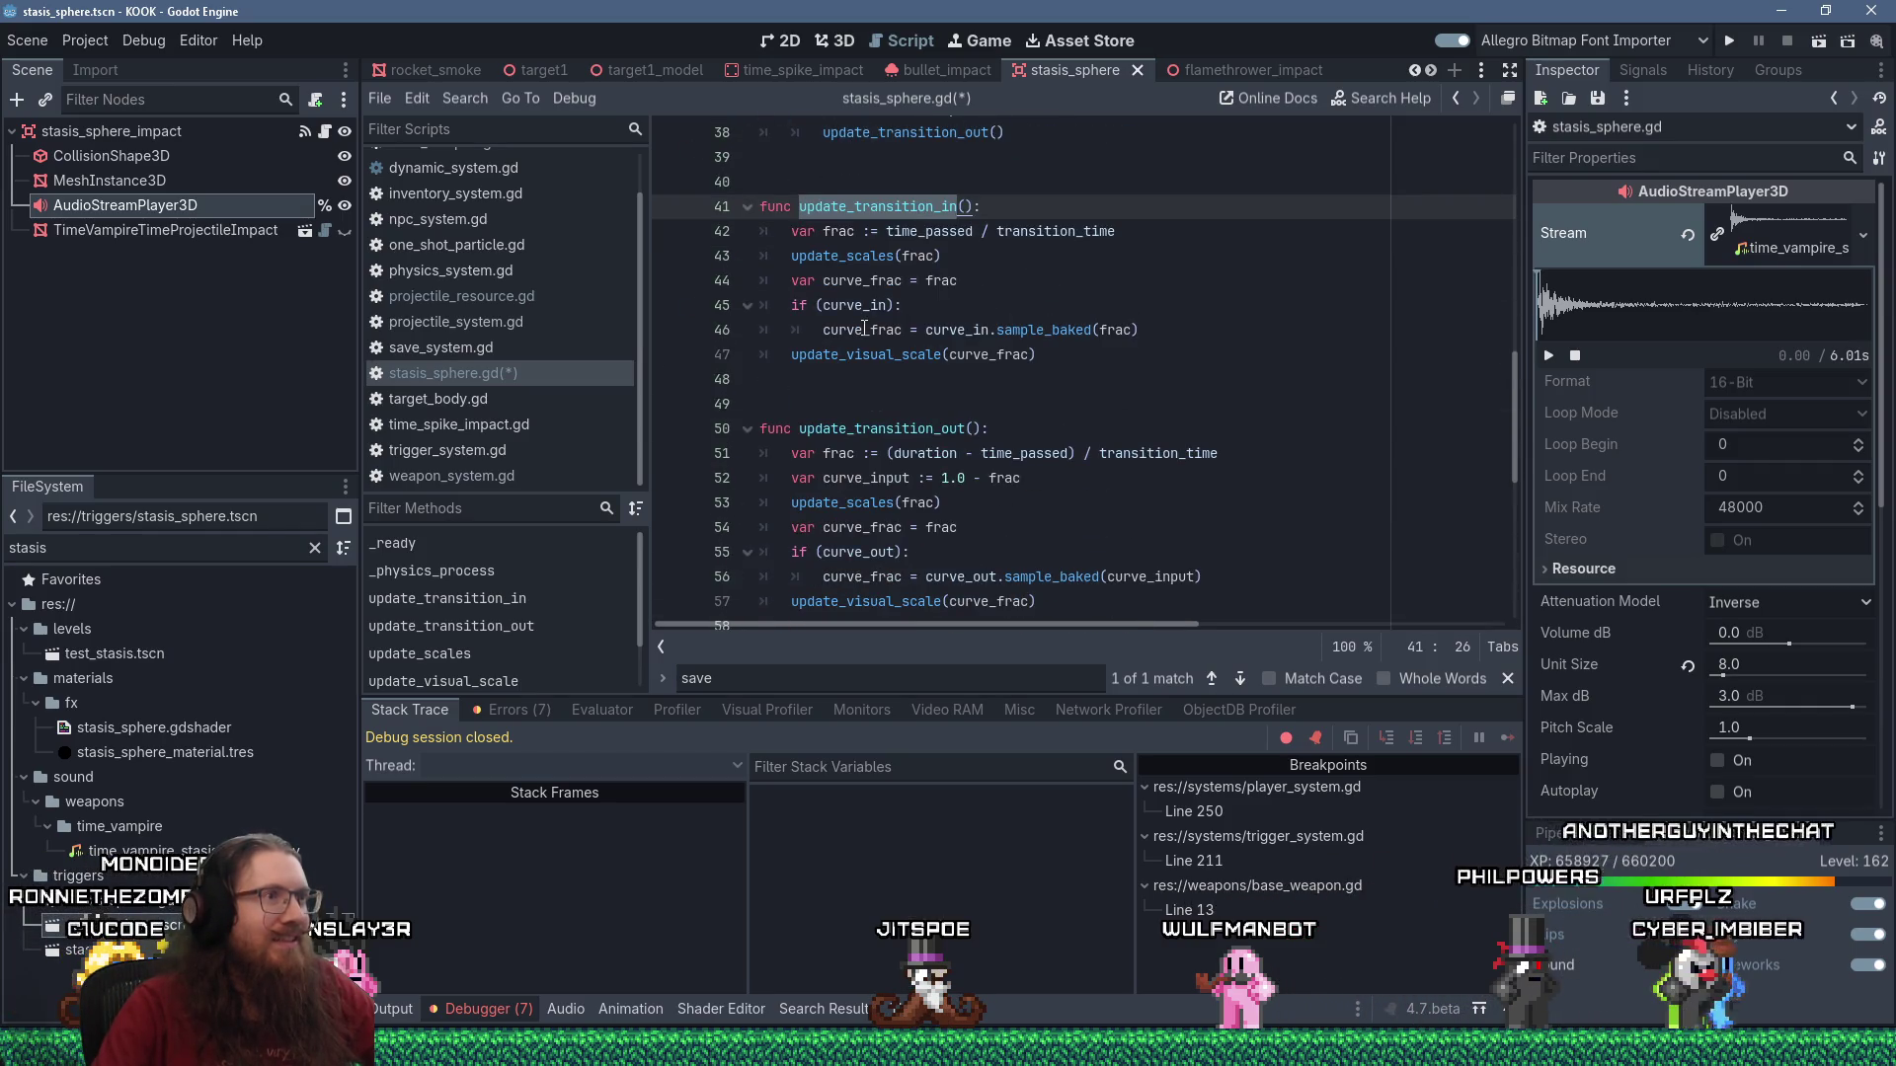
scroll(865, 329, up, 3)
scroll(865, 329, down, 8)
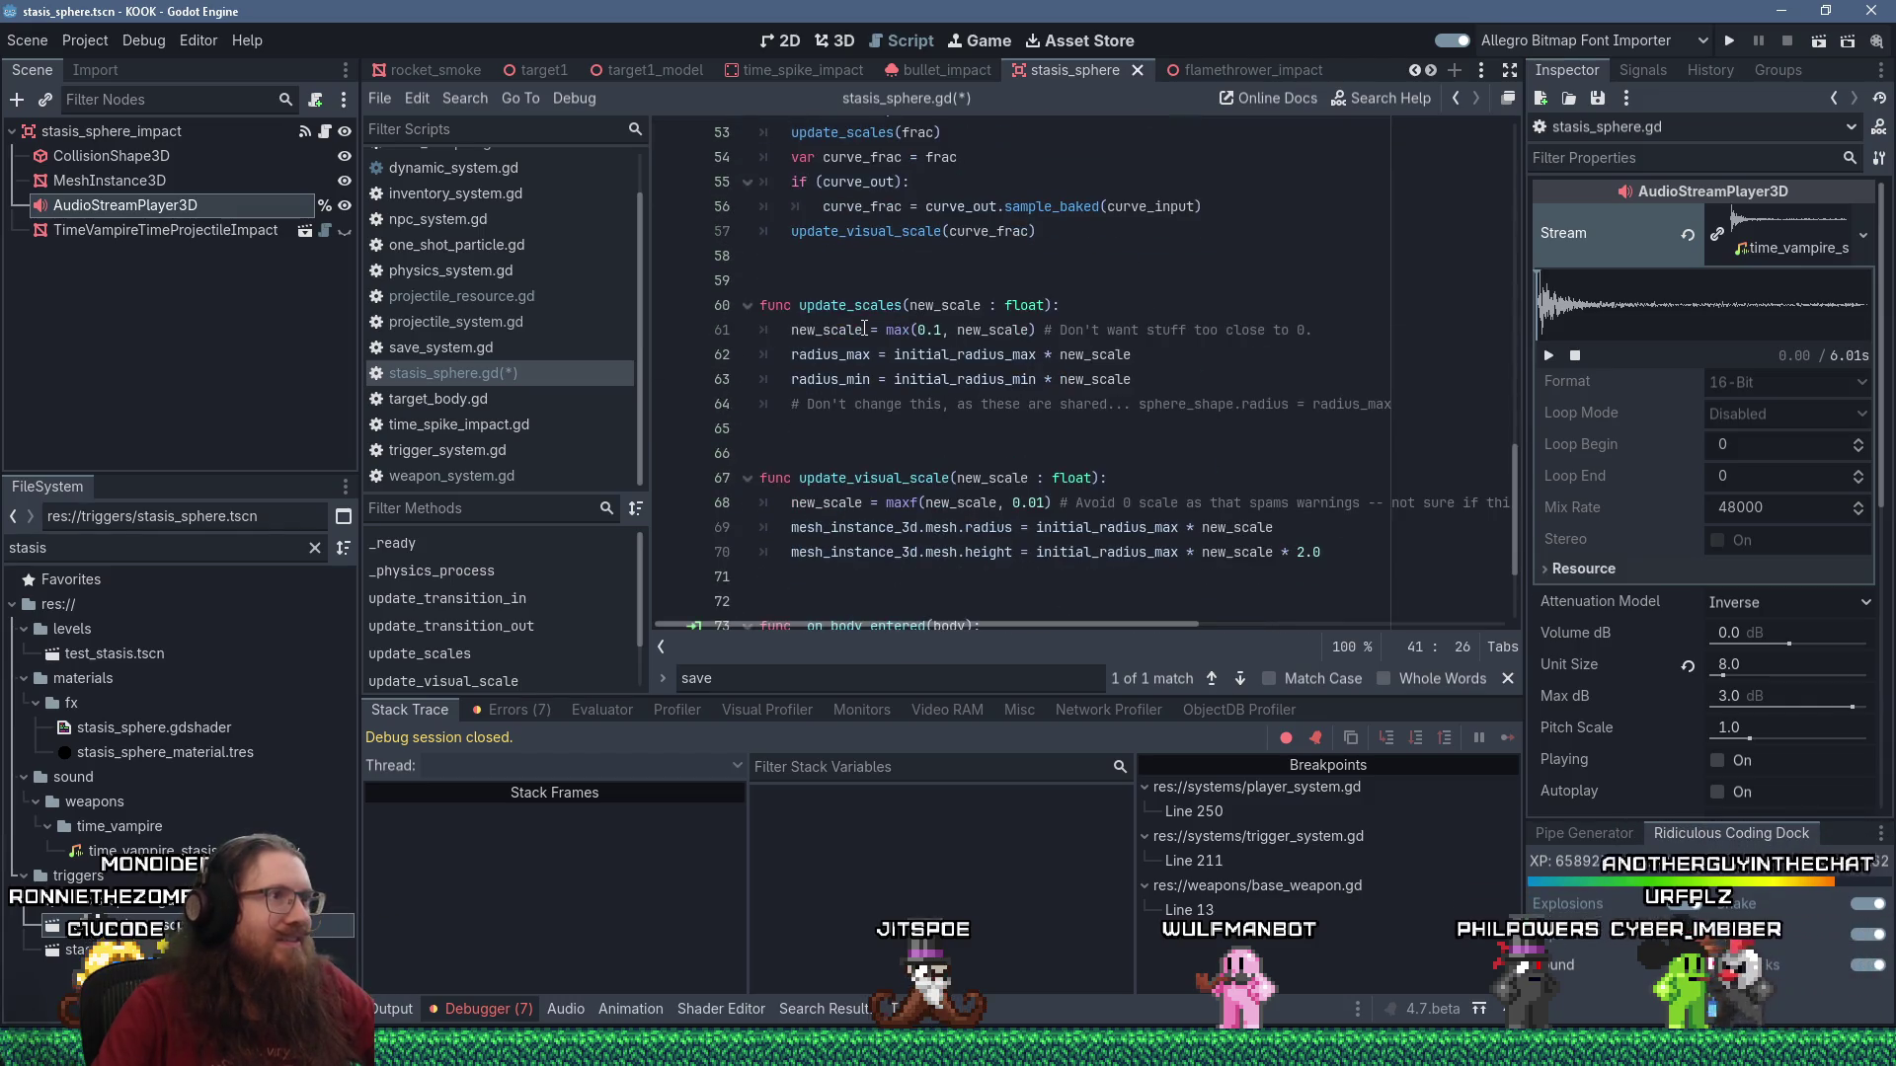
scroll(865, 329, down, 3)
scroll(919, 335, up, 3)
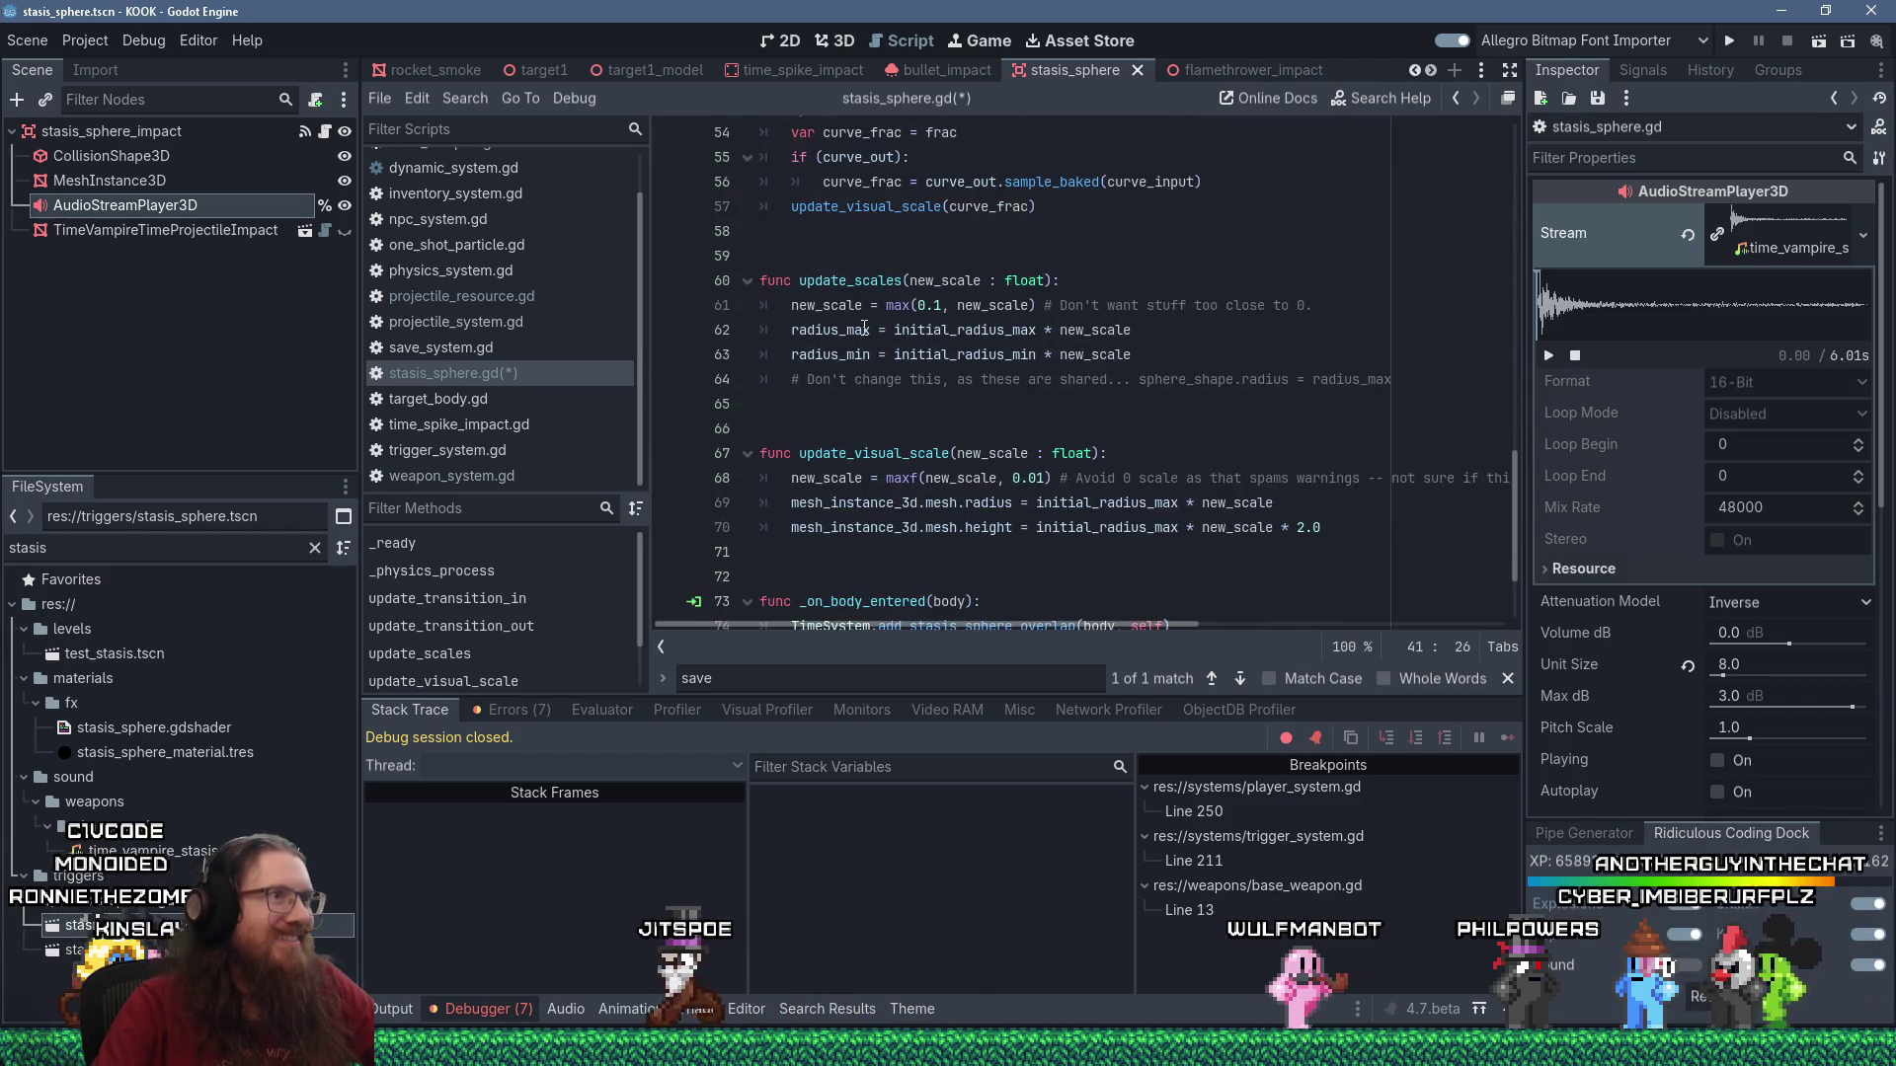
scroll(1023, 416, down, 2)
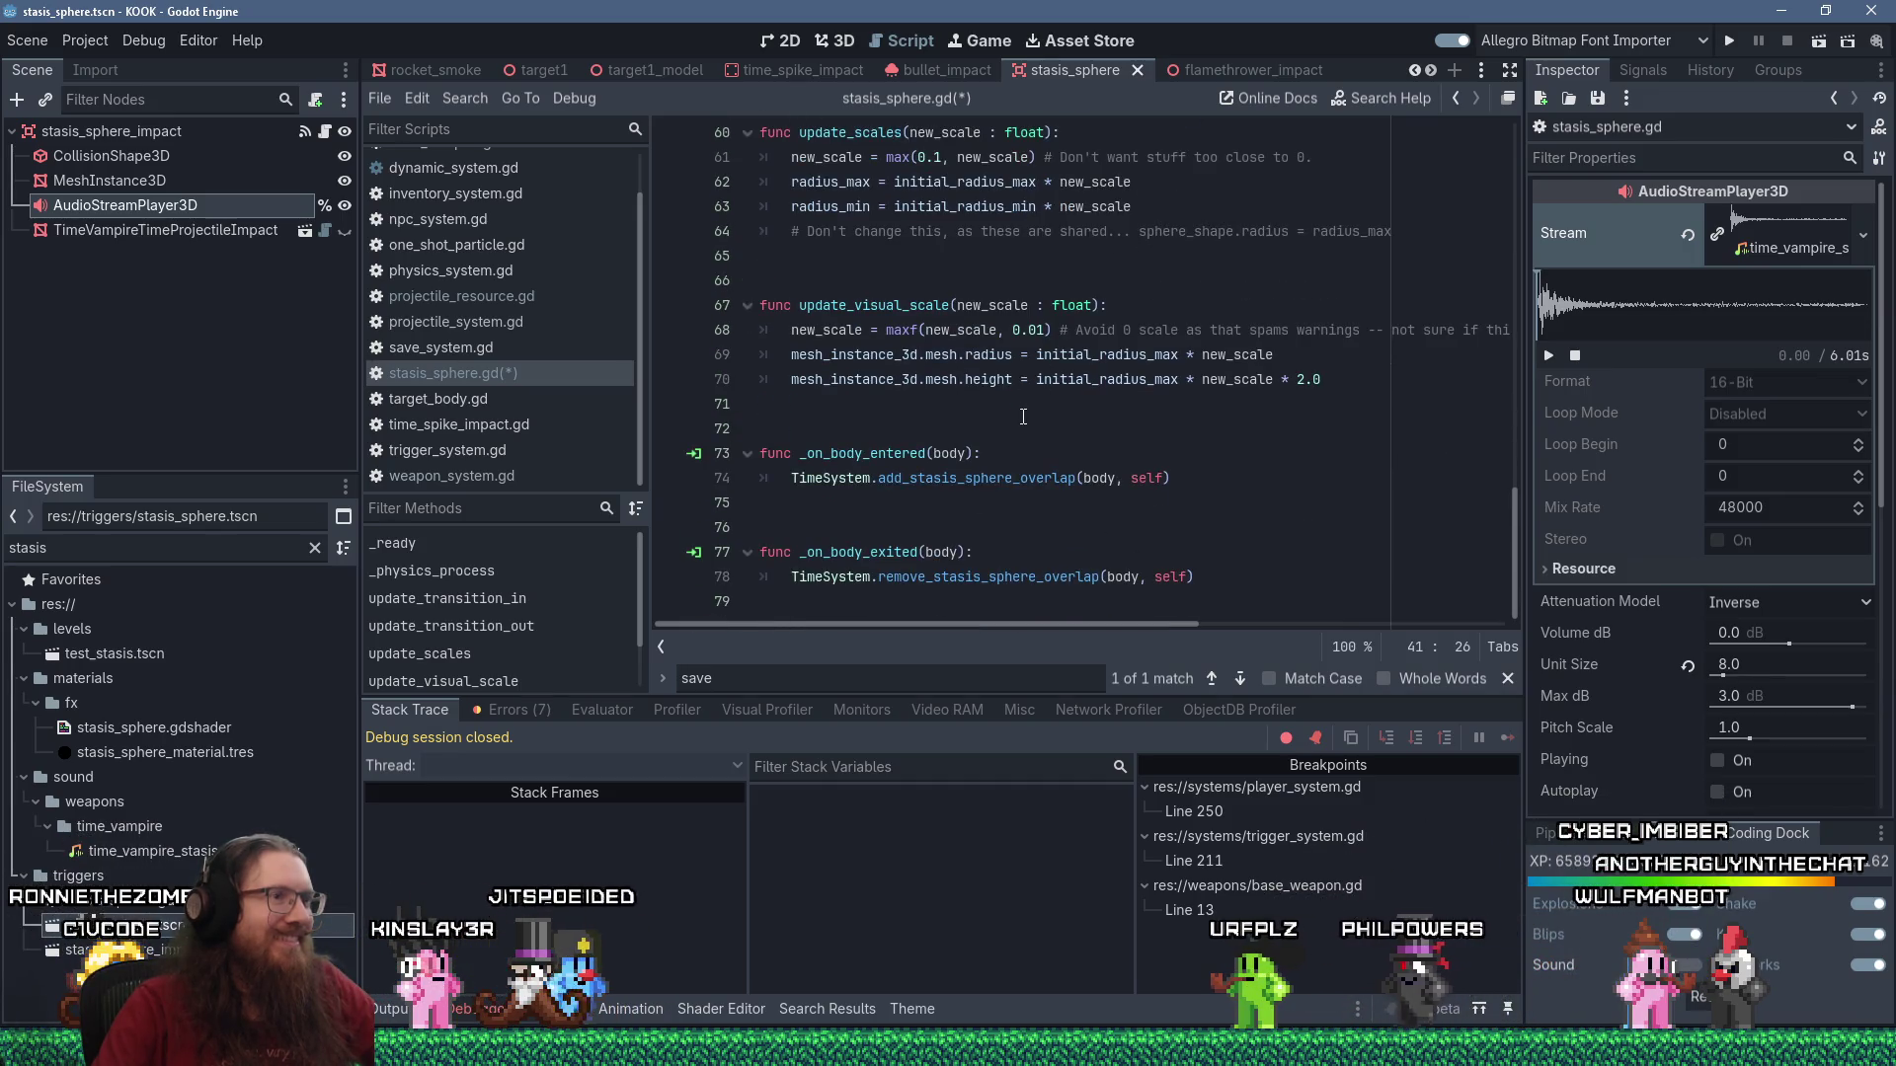
scroll(1023, 416, up, 15)
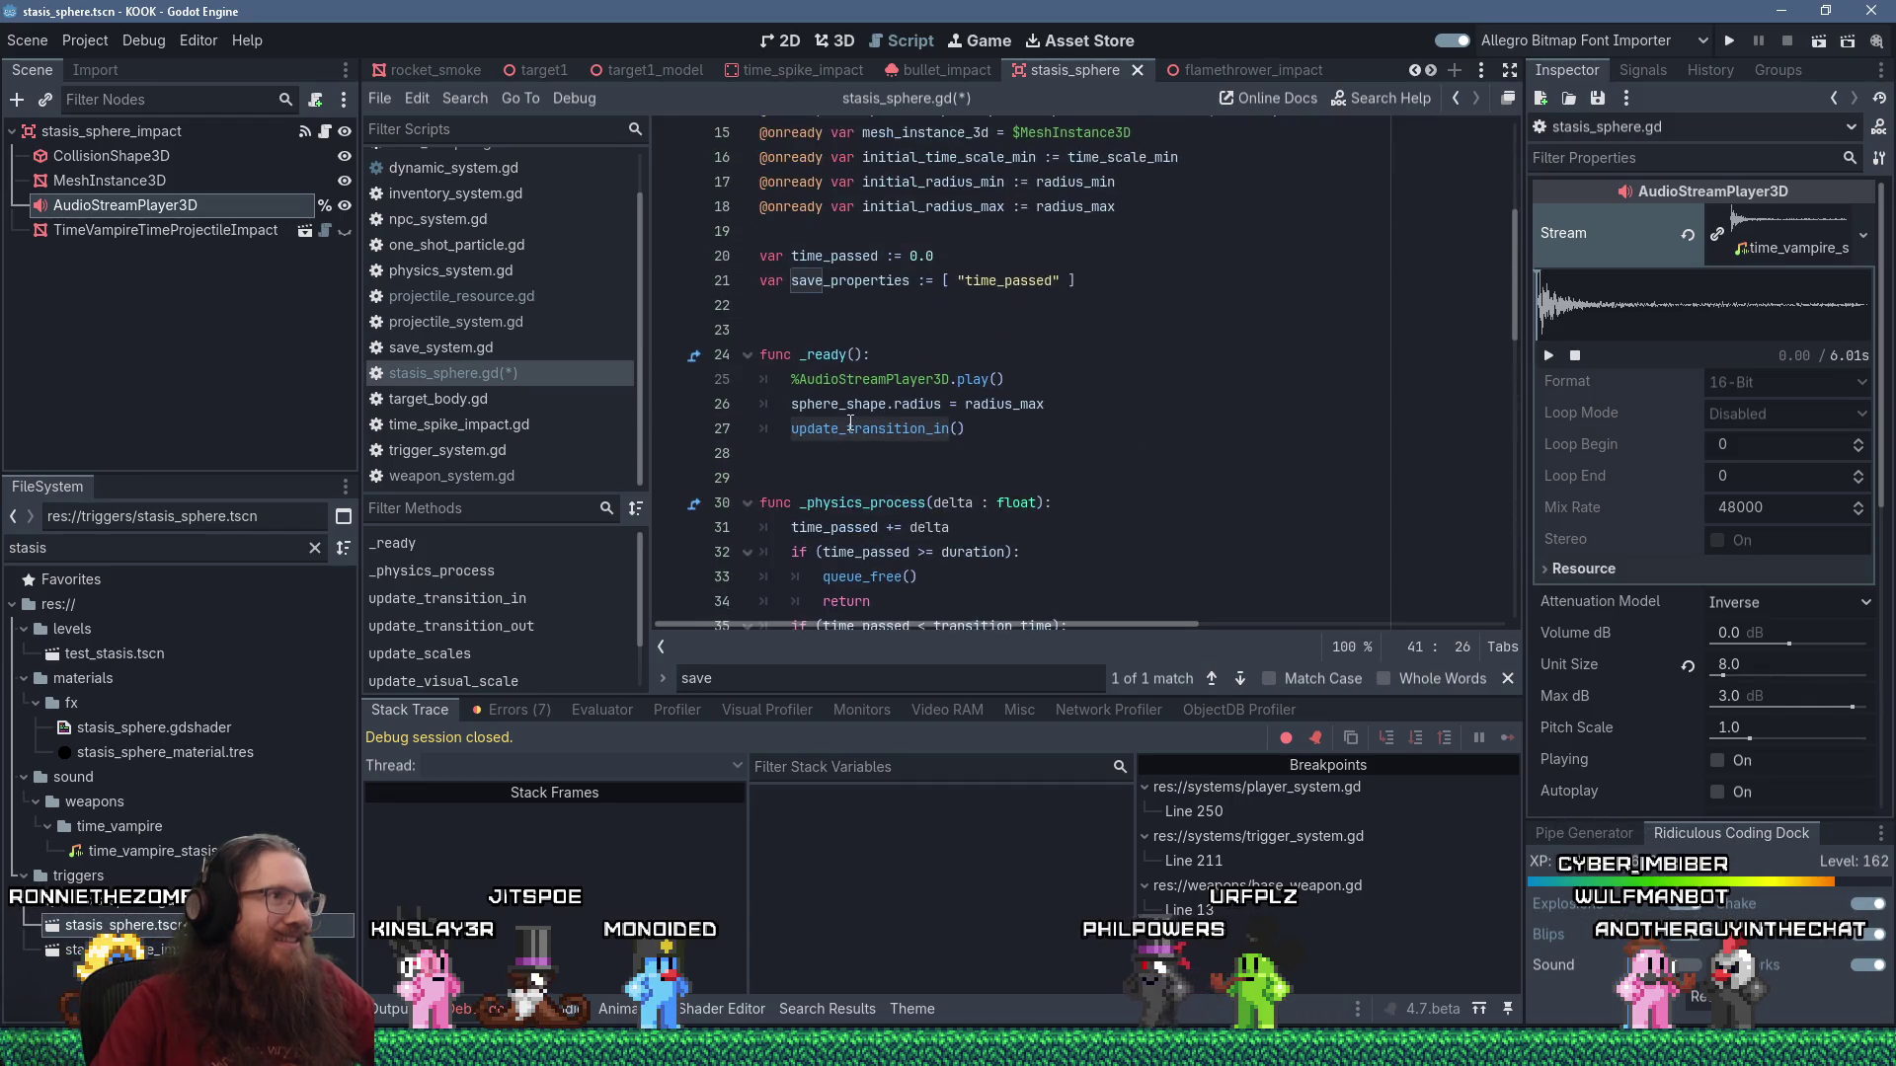
double_click(826, 256)
scroll(908, 436, down, 4)
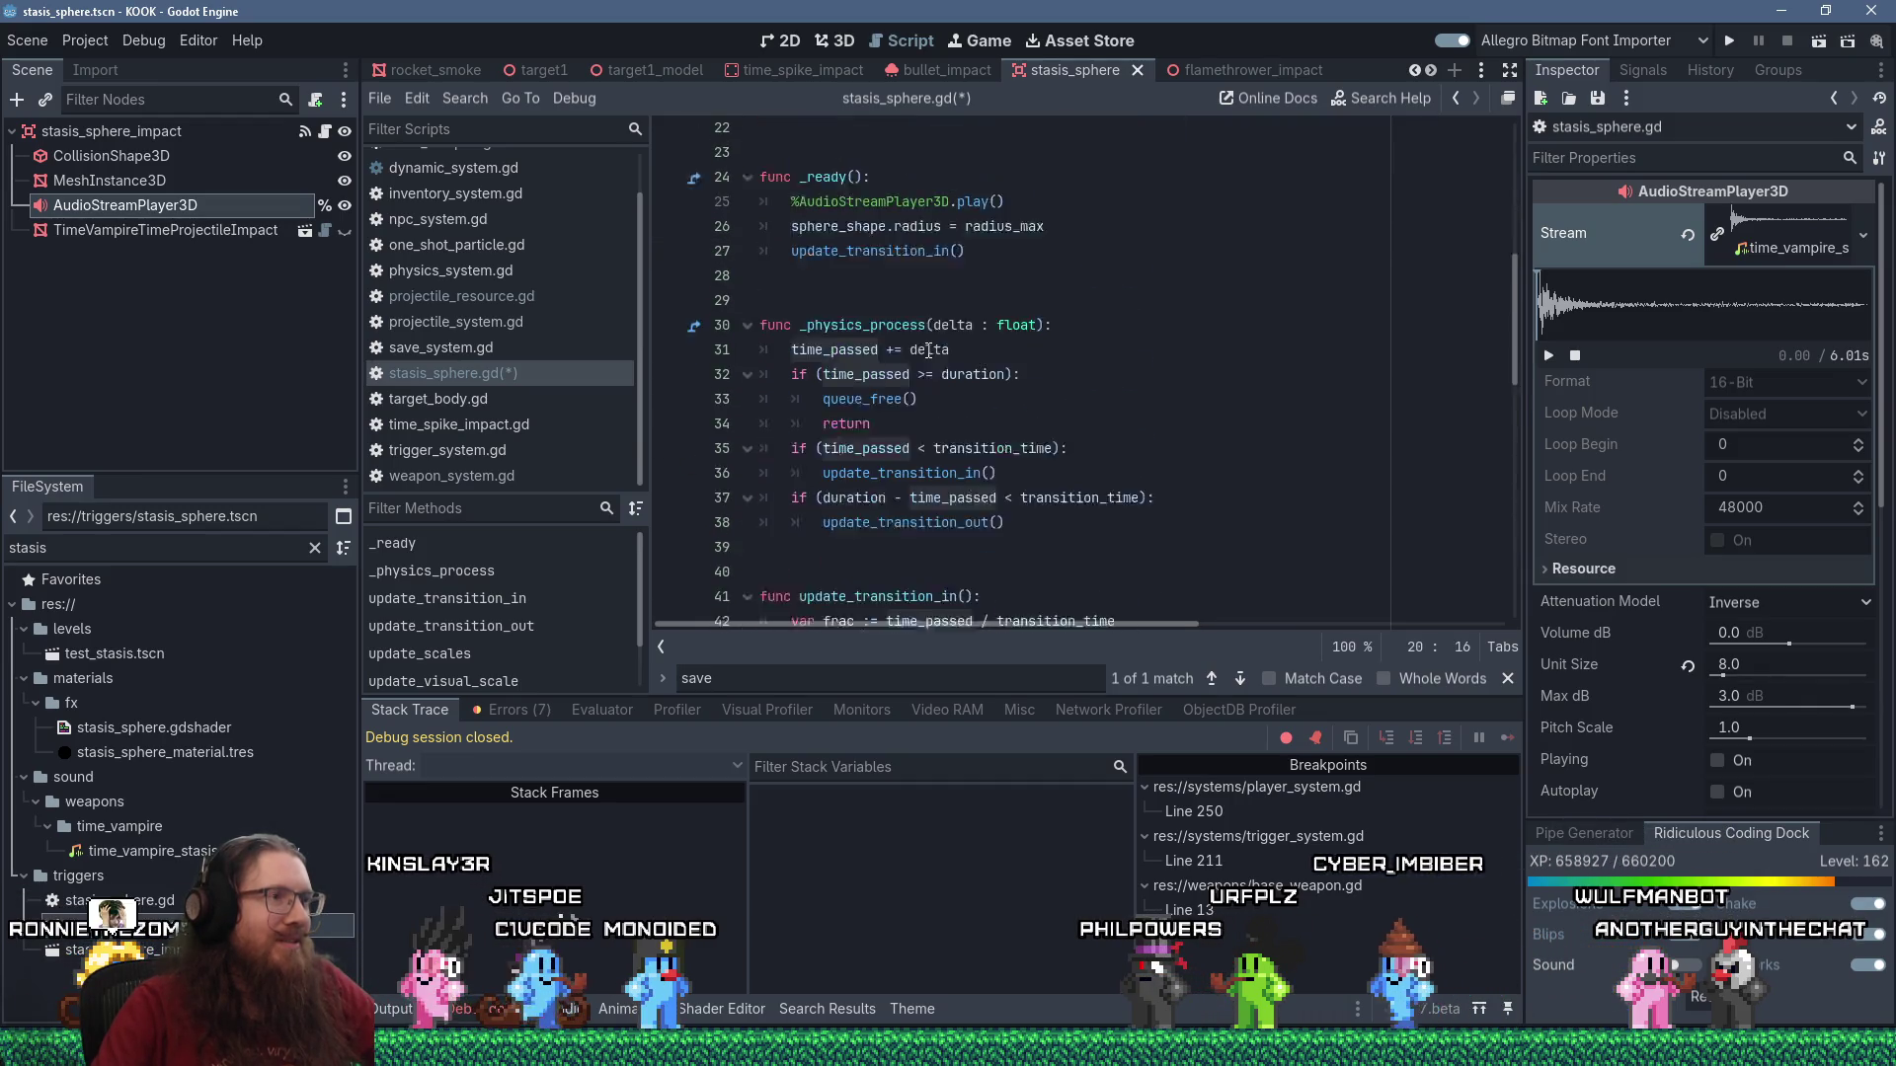
click(974, 429)
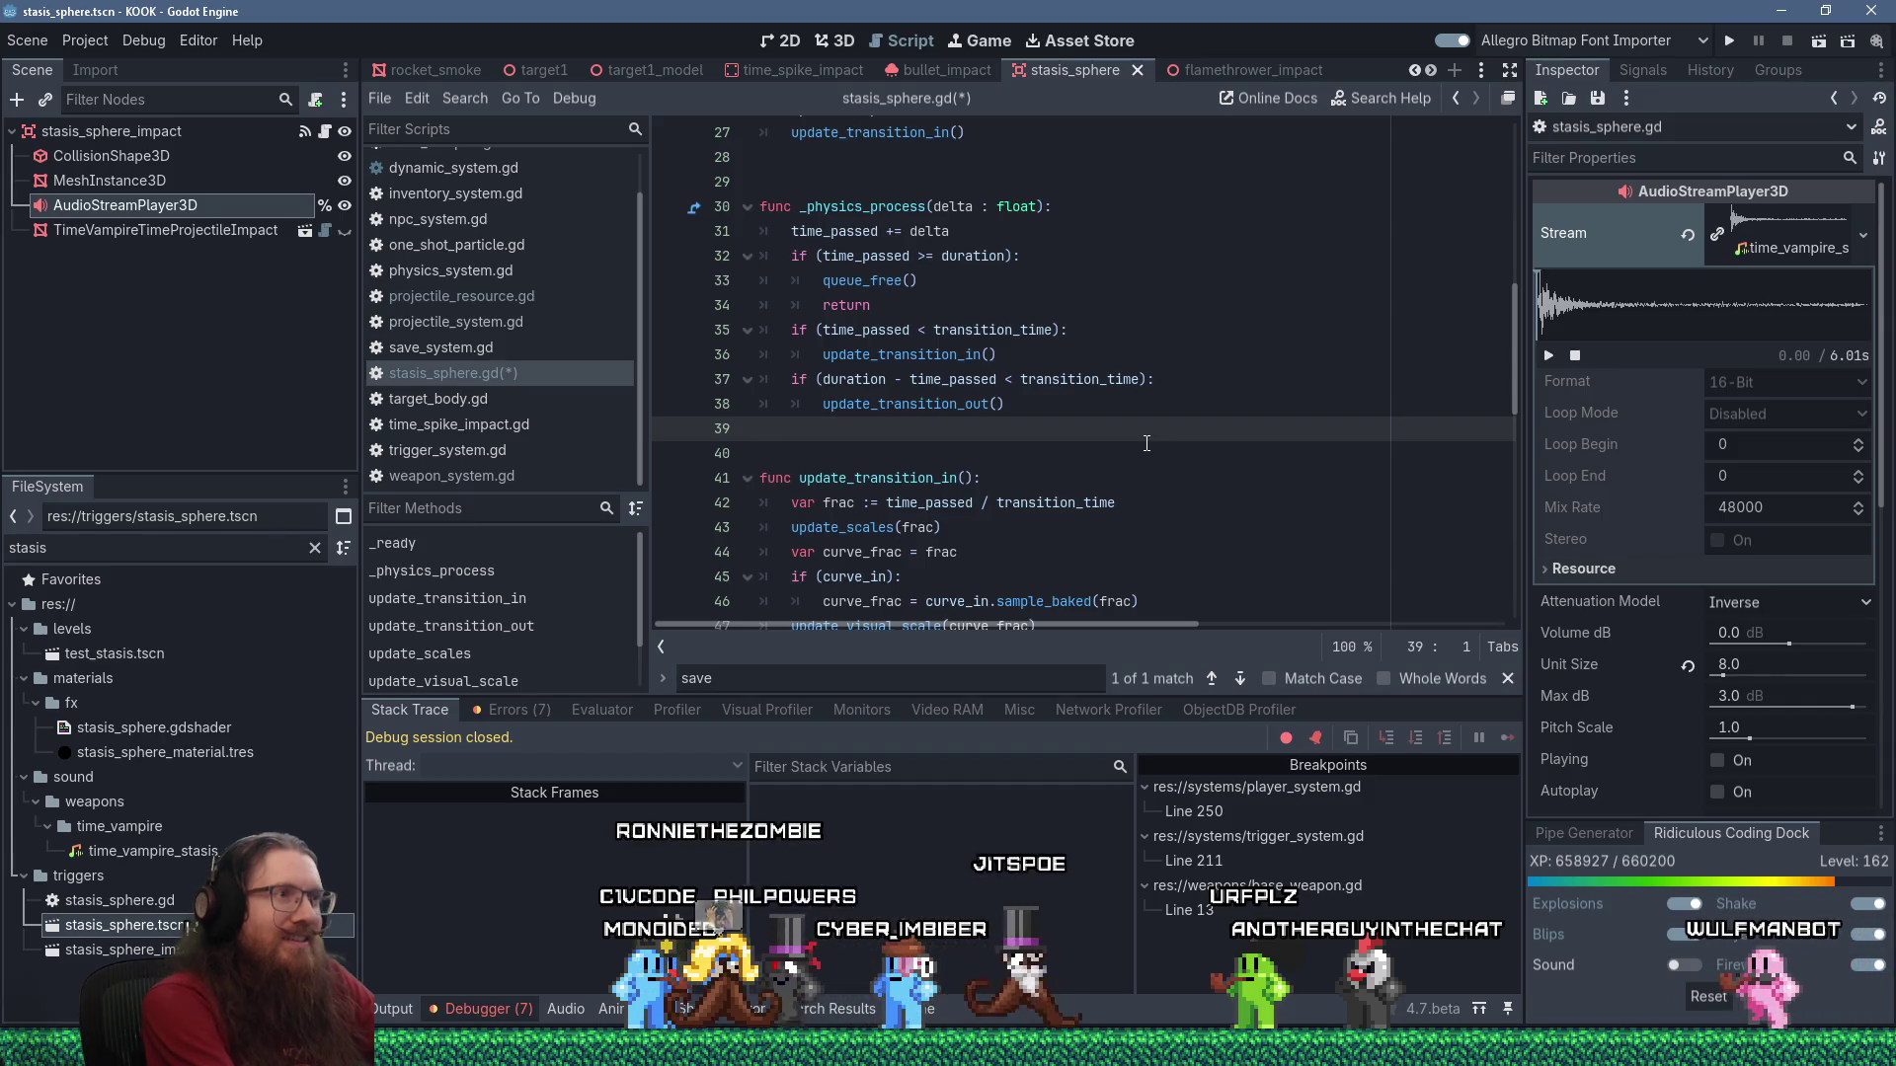
scroll(1146, 443, up, 6)
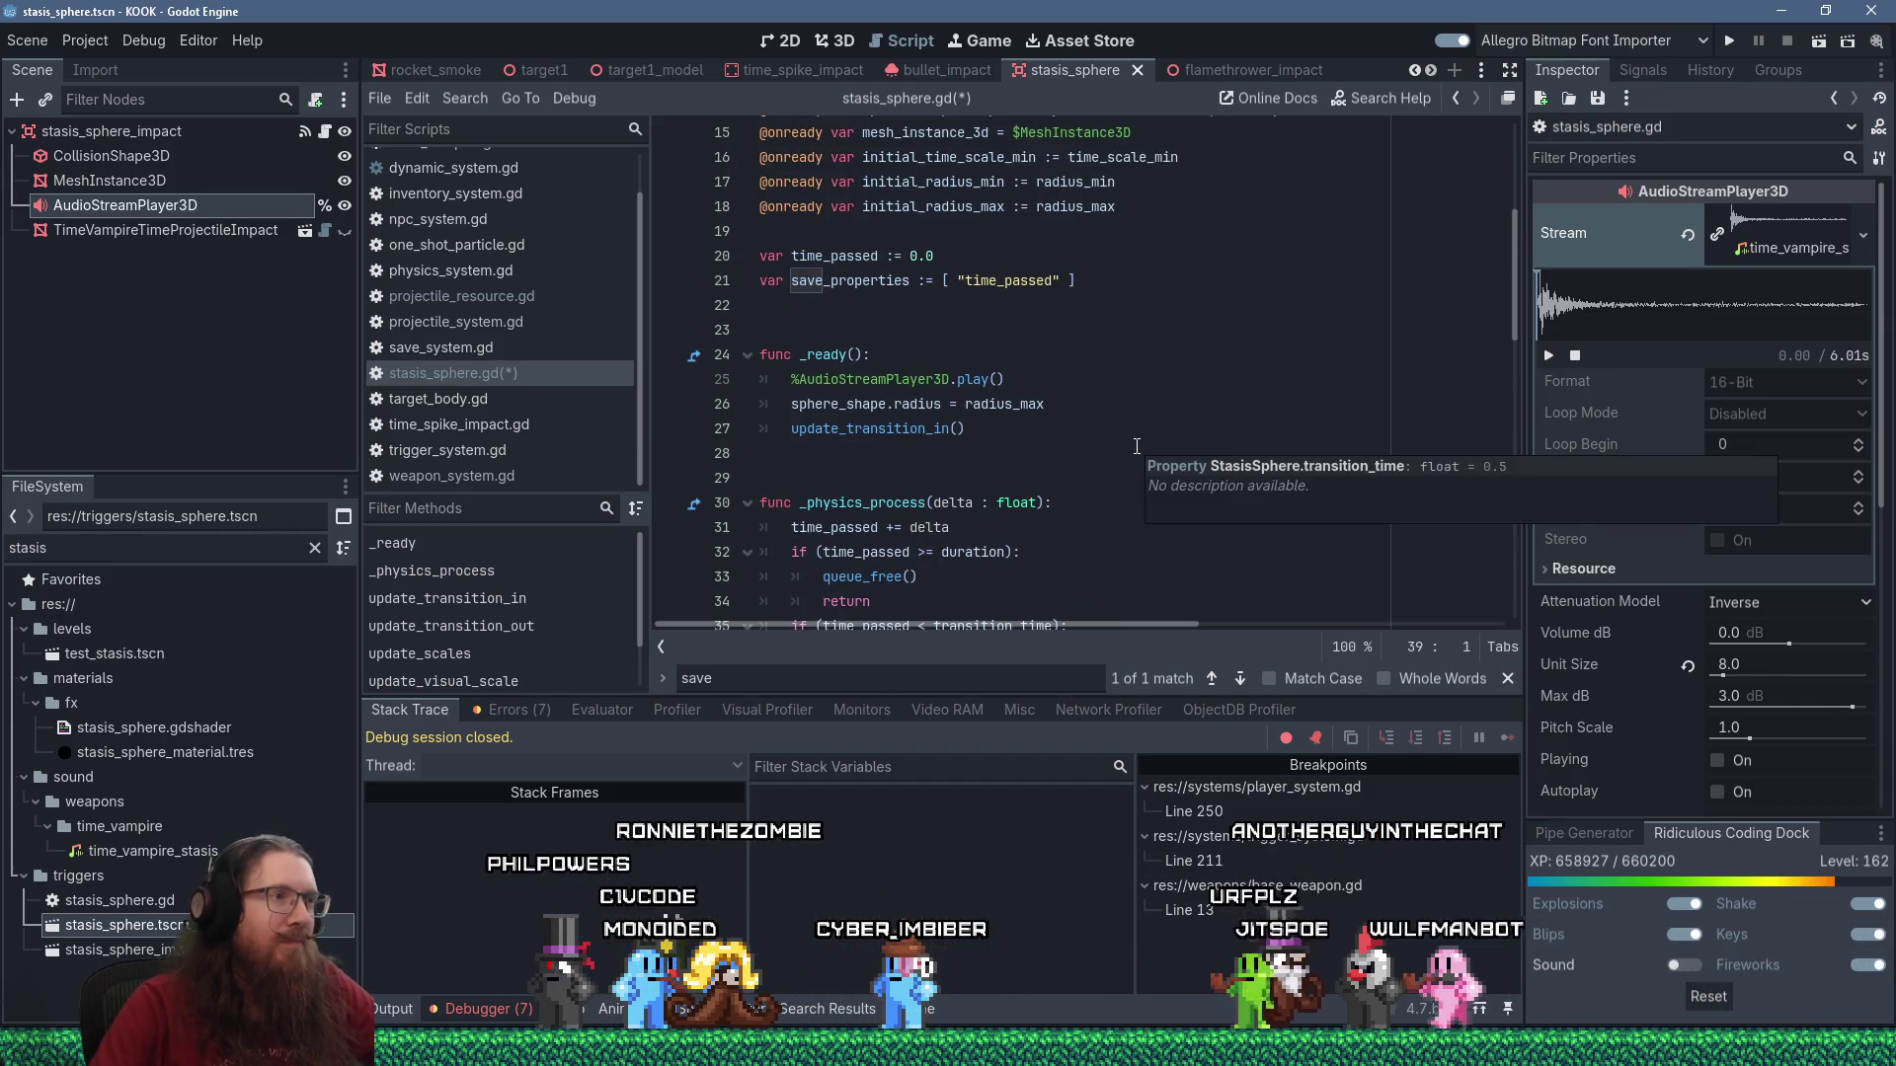
scroll(1136, 447, up, 3)
scroll(1137, 447, down, 9)
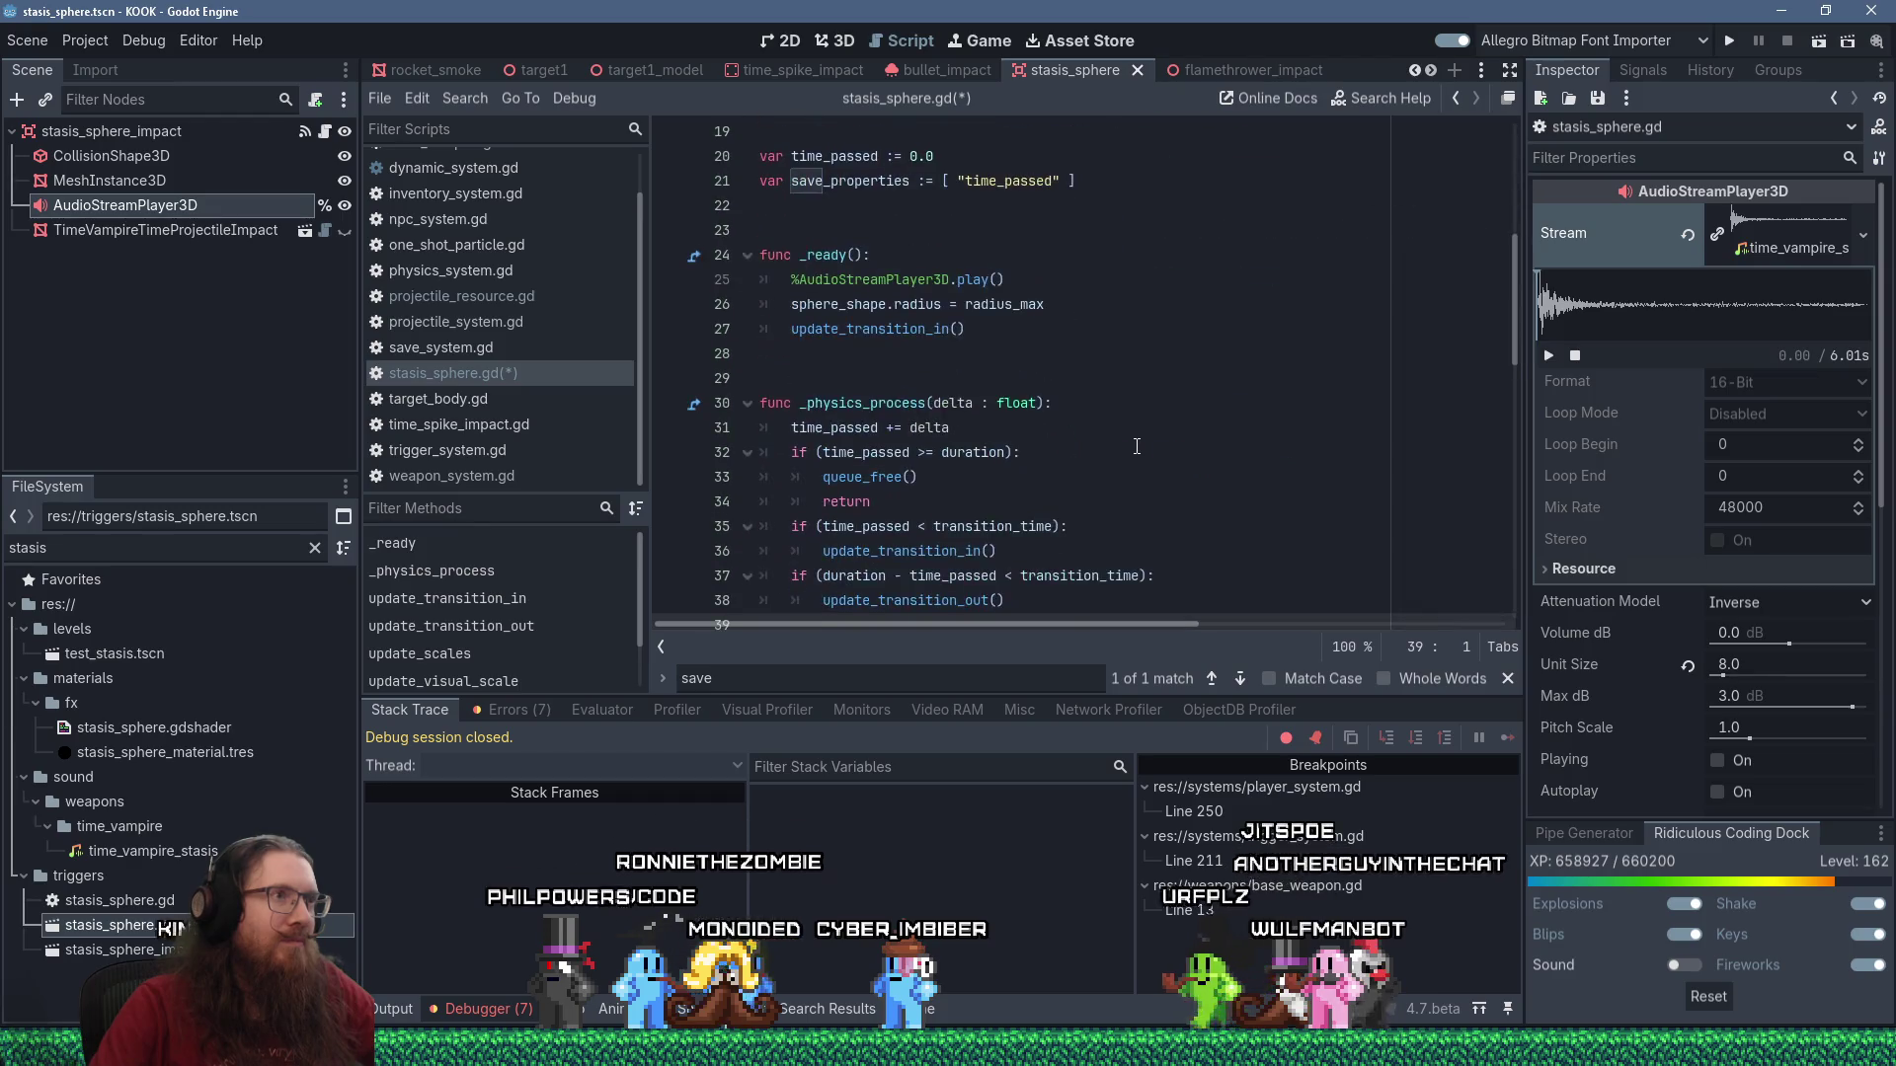
scroll(1137, 446, up, 3)
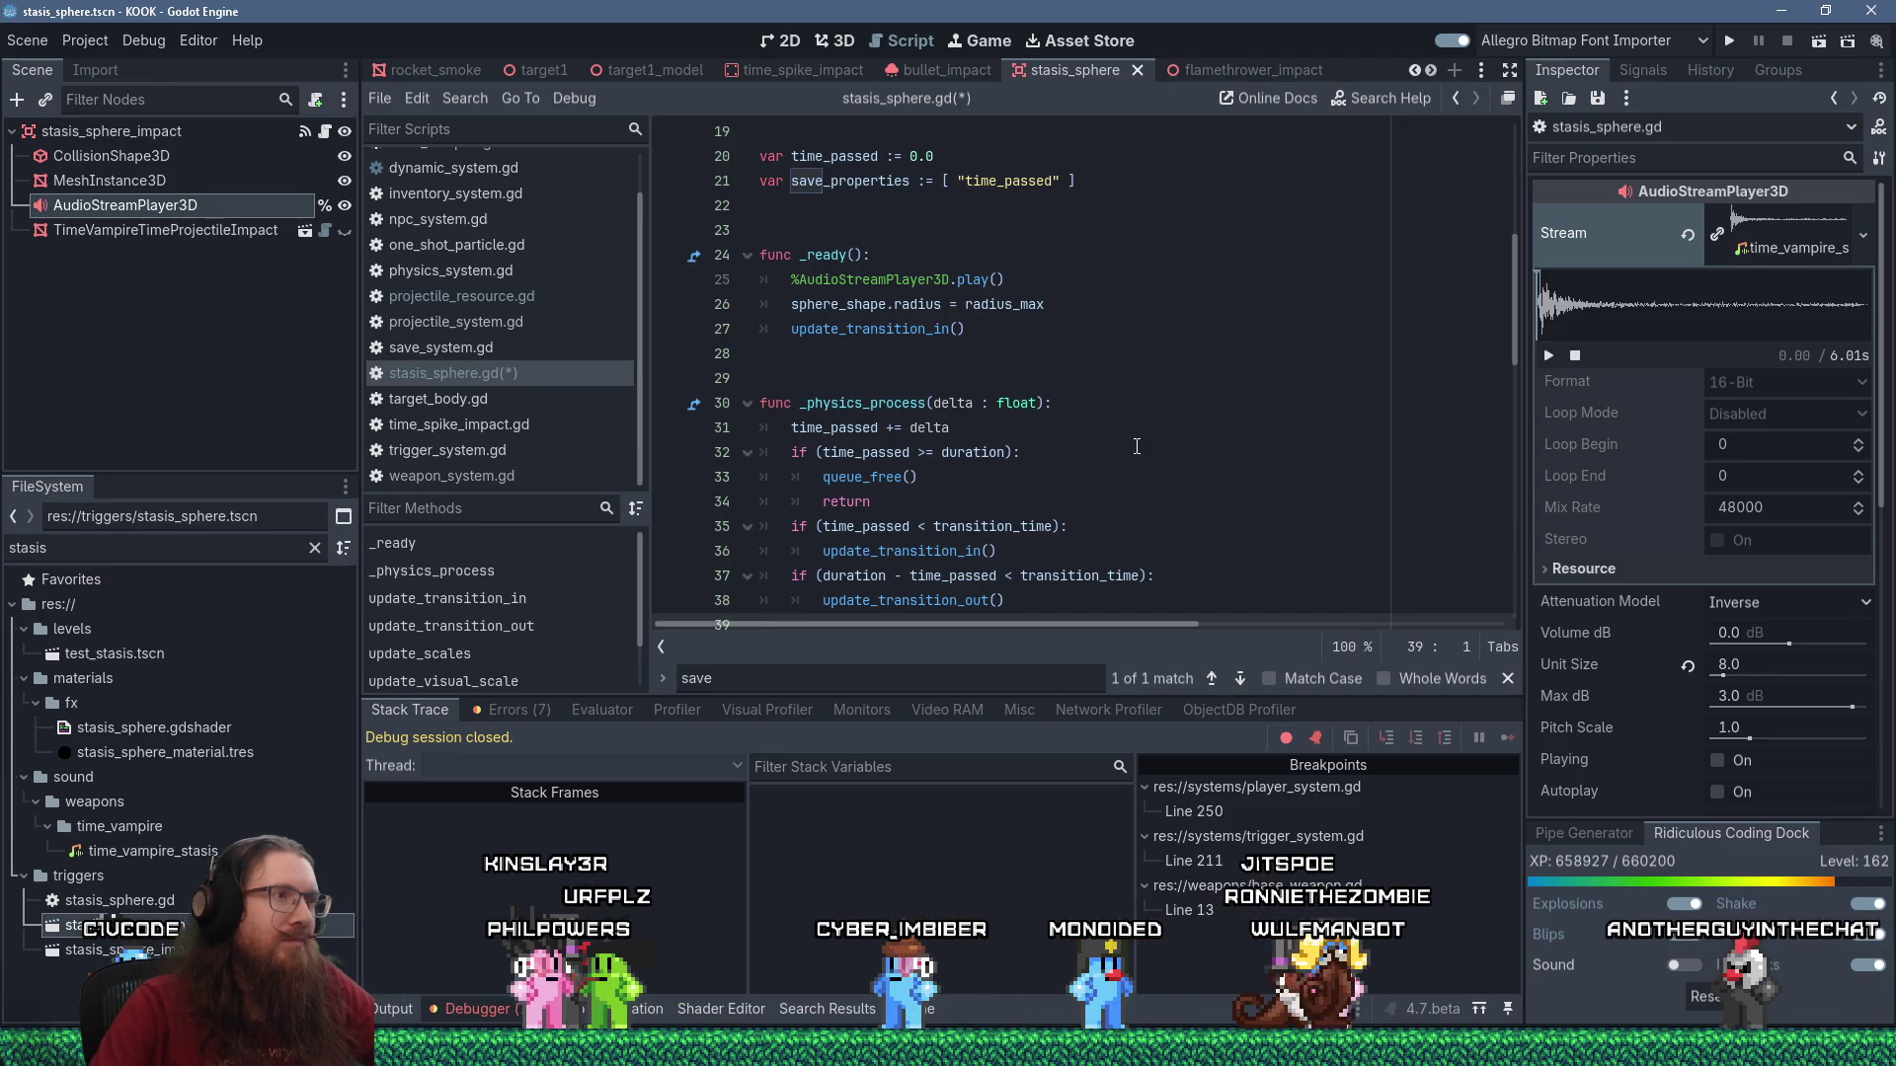
click(934, 368)
scroll(934, 367, down, 4)
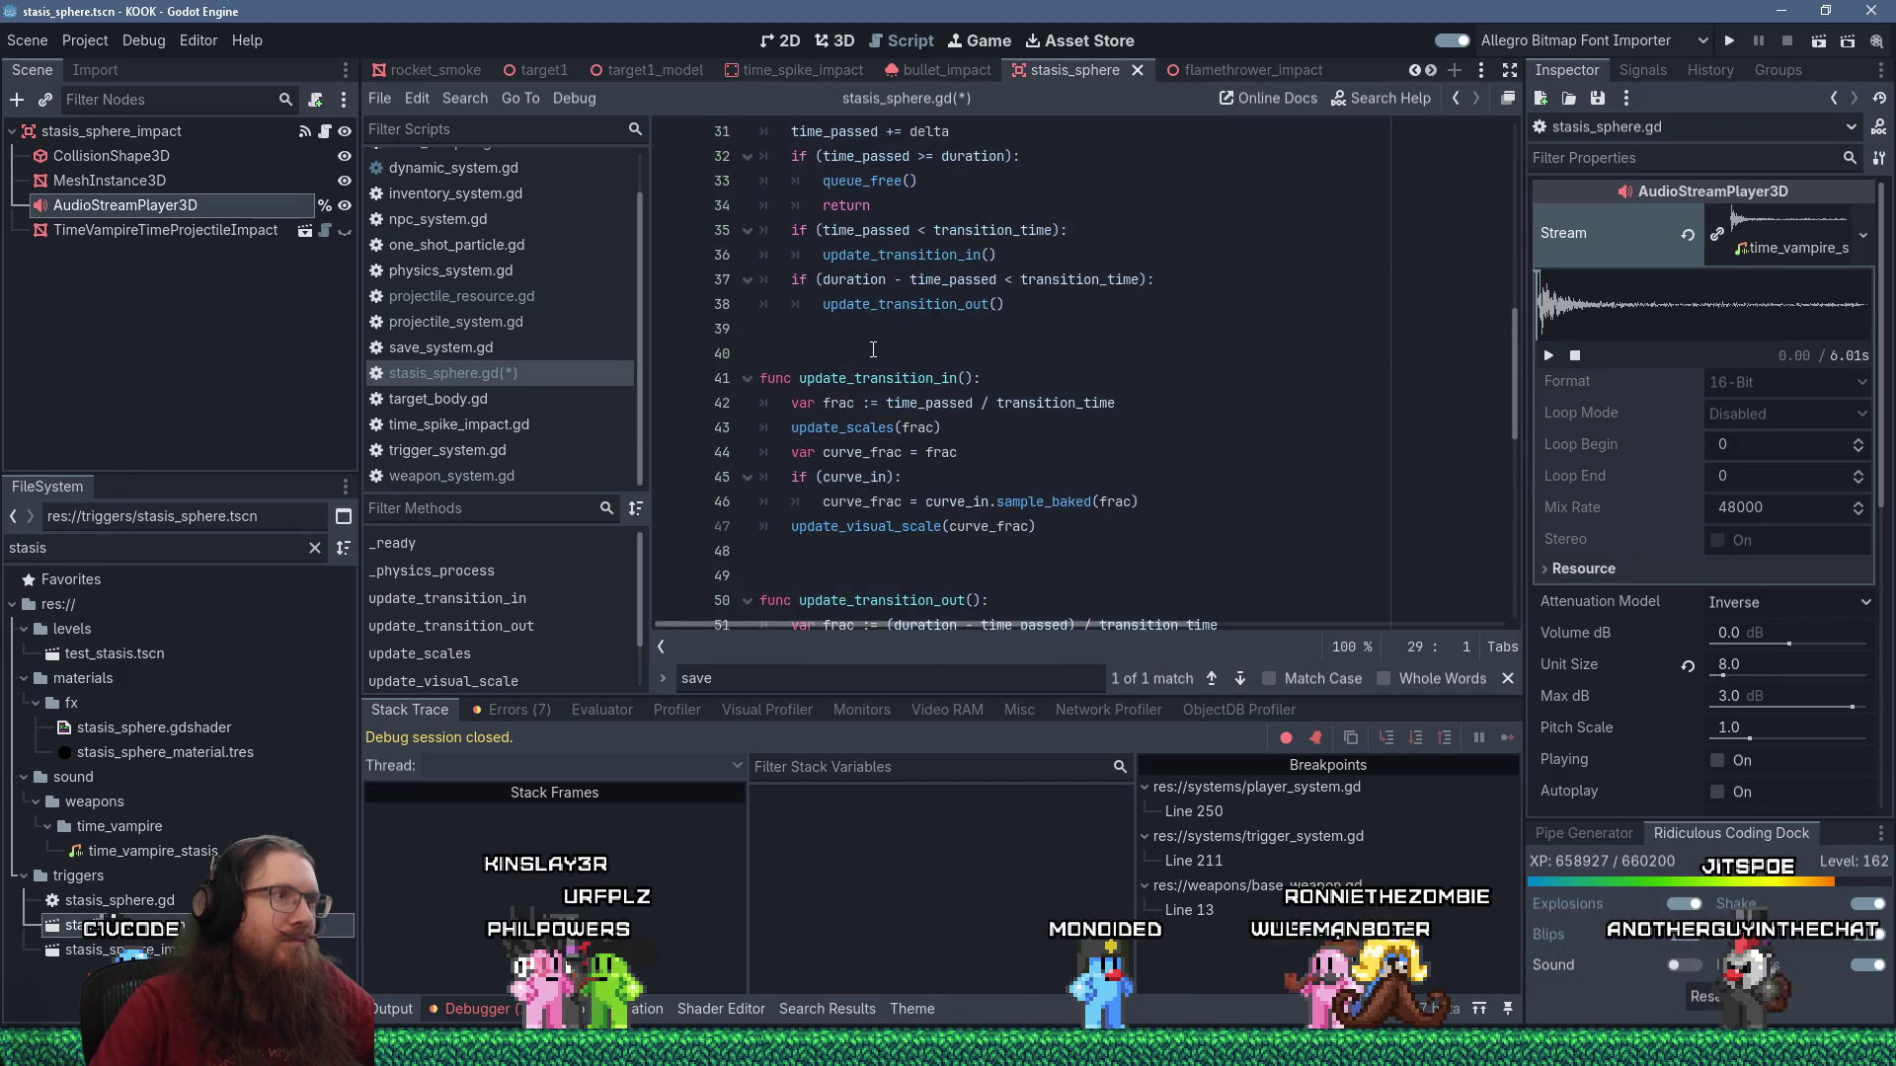
Add func seek_audio() calling %AudioStreamPlayer3D.seek(time_passed) below _physics_process and save.
key(Return)
key(Return)
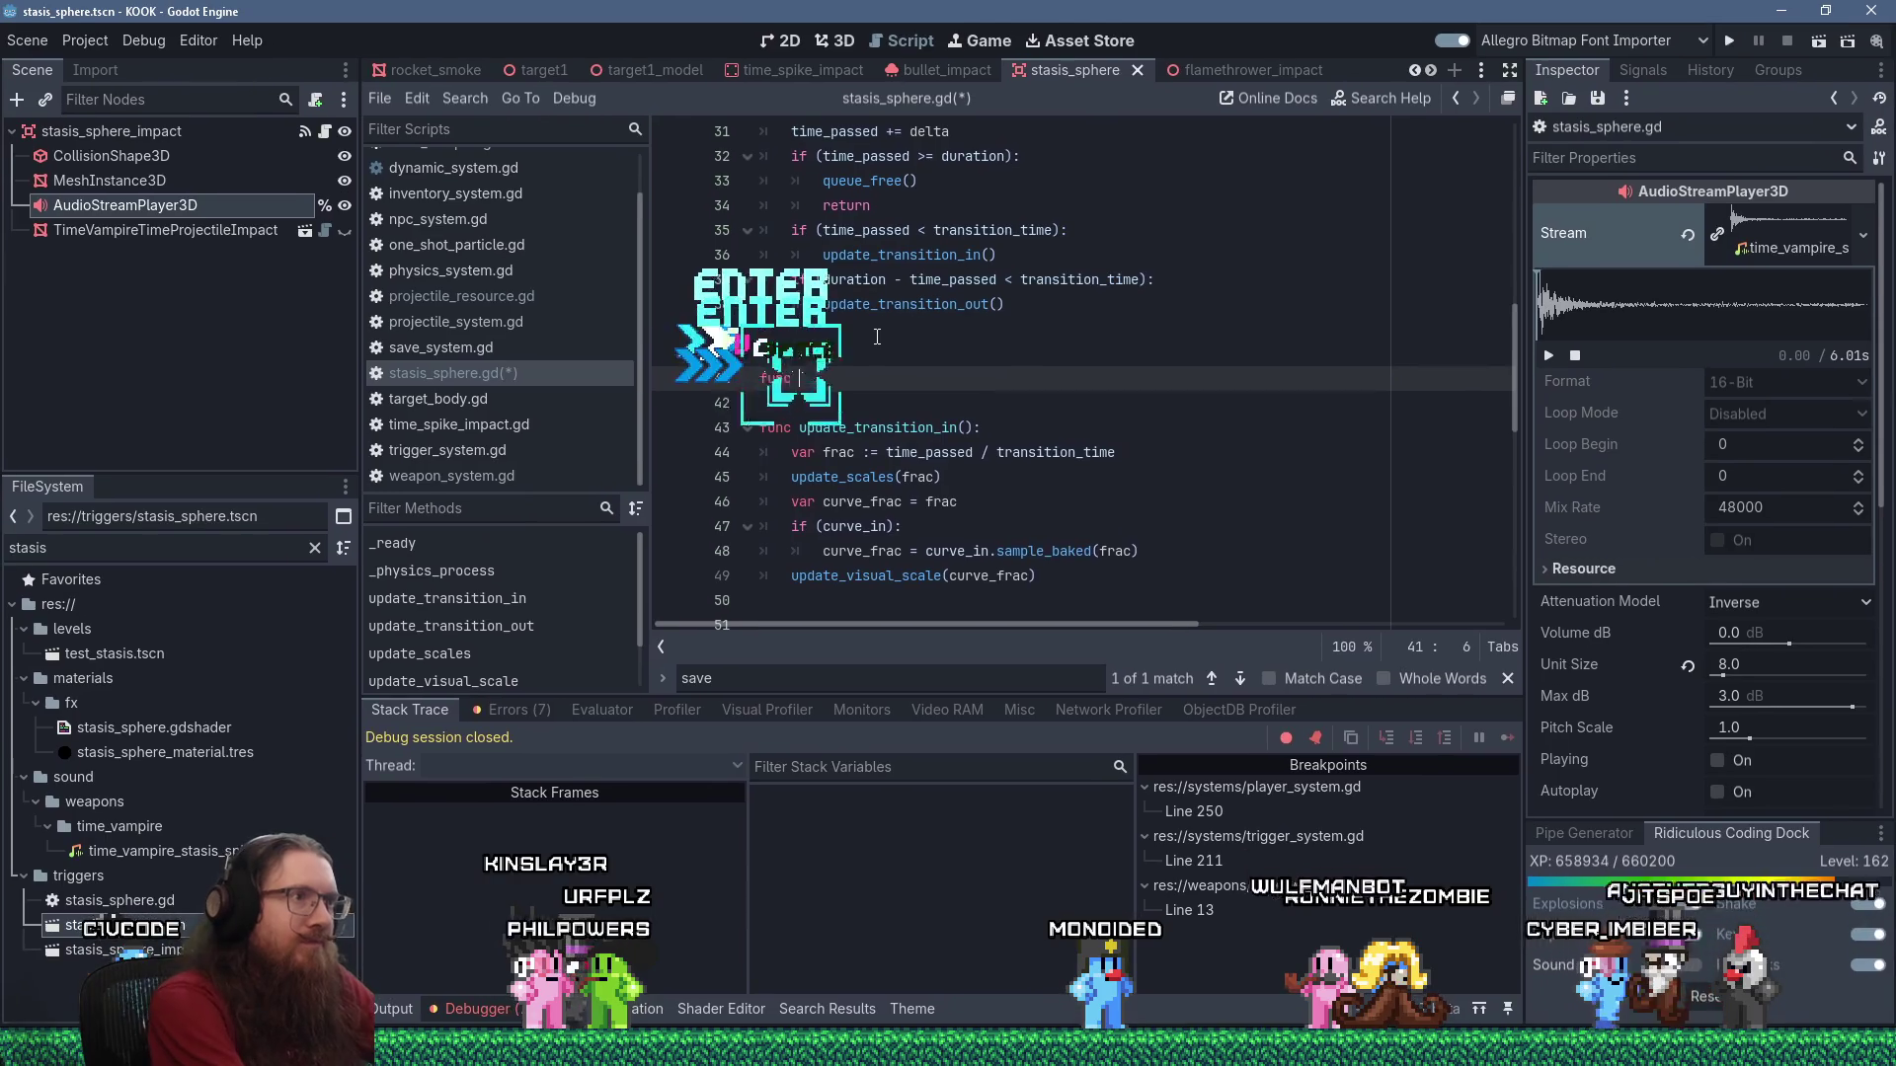
text(func seek_audio():)
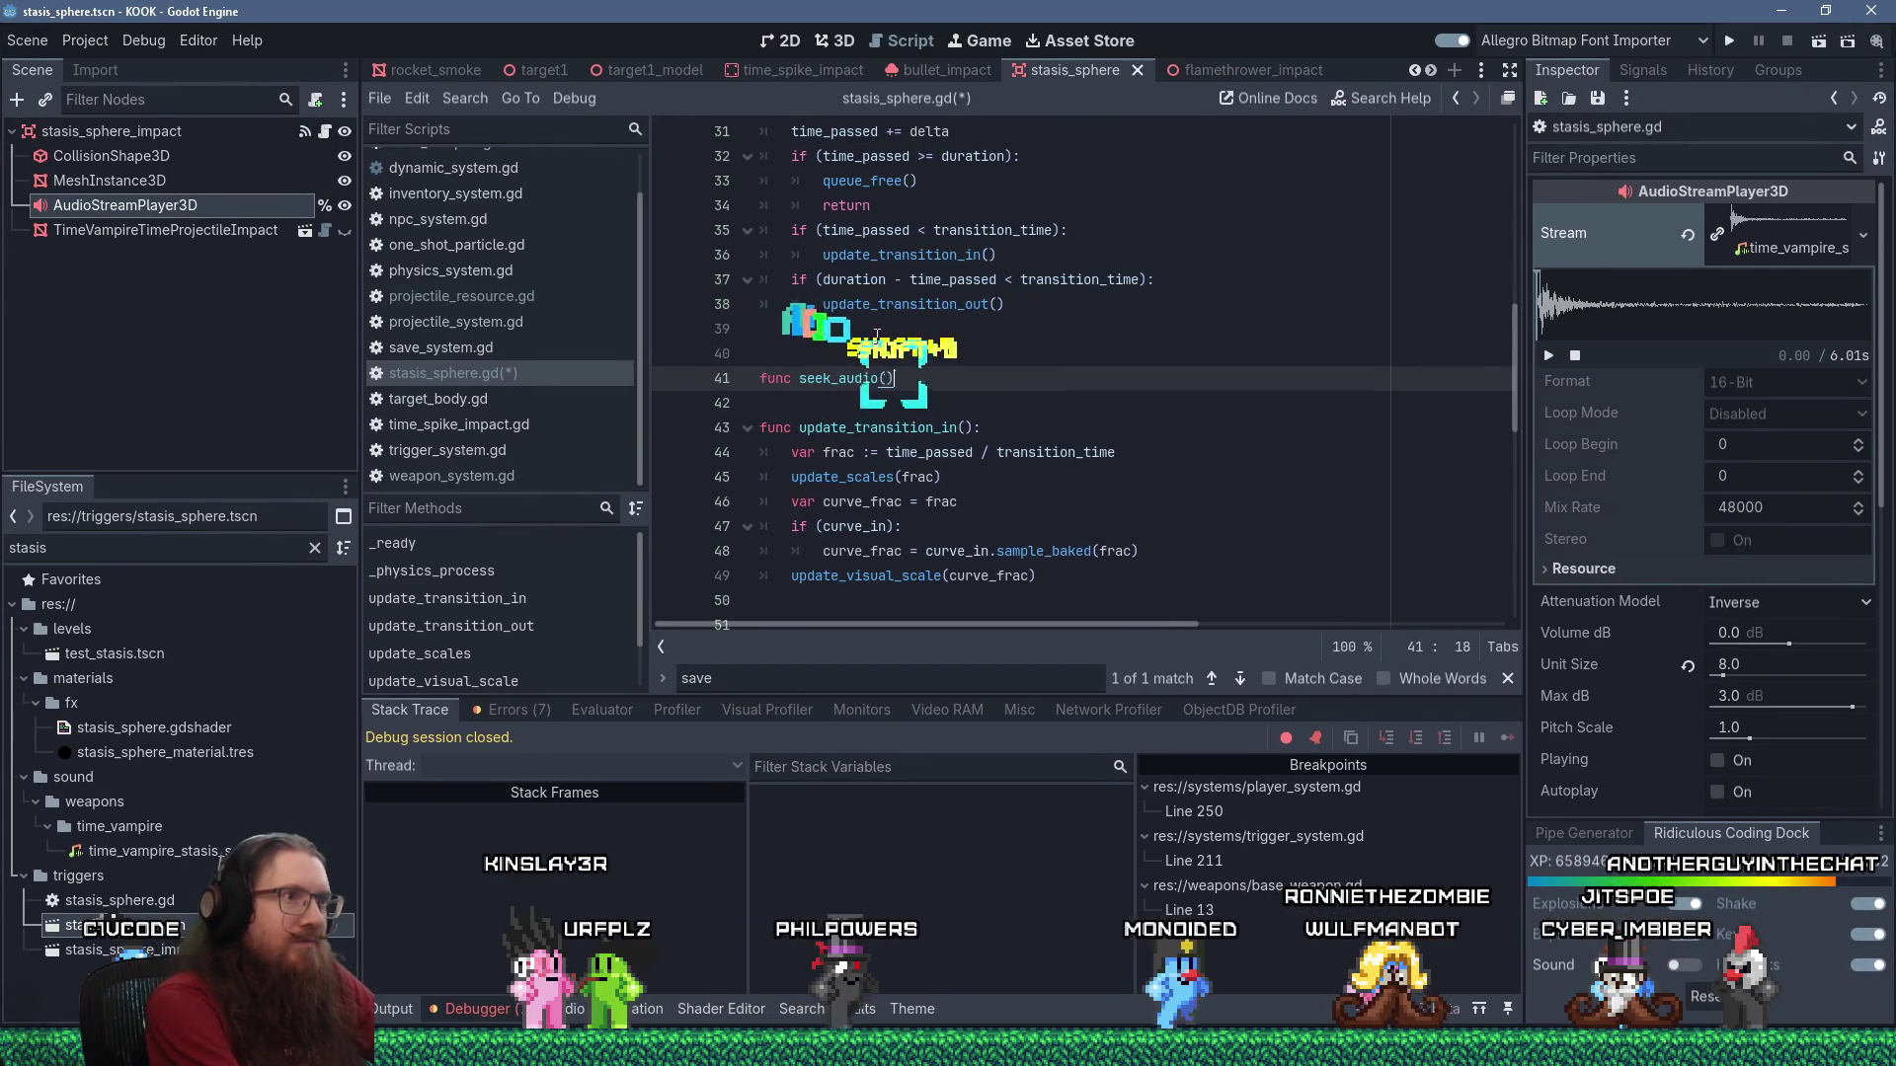
key(Return)
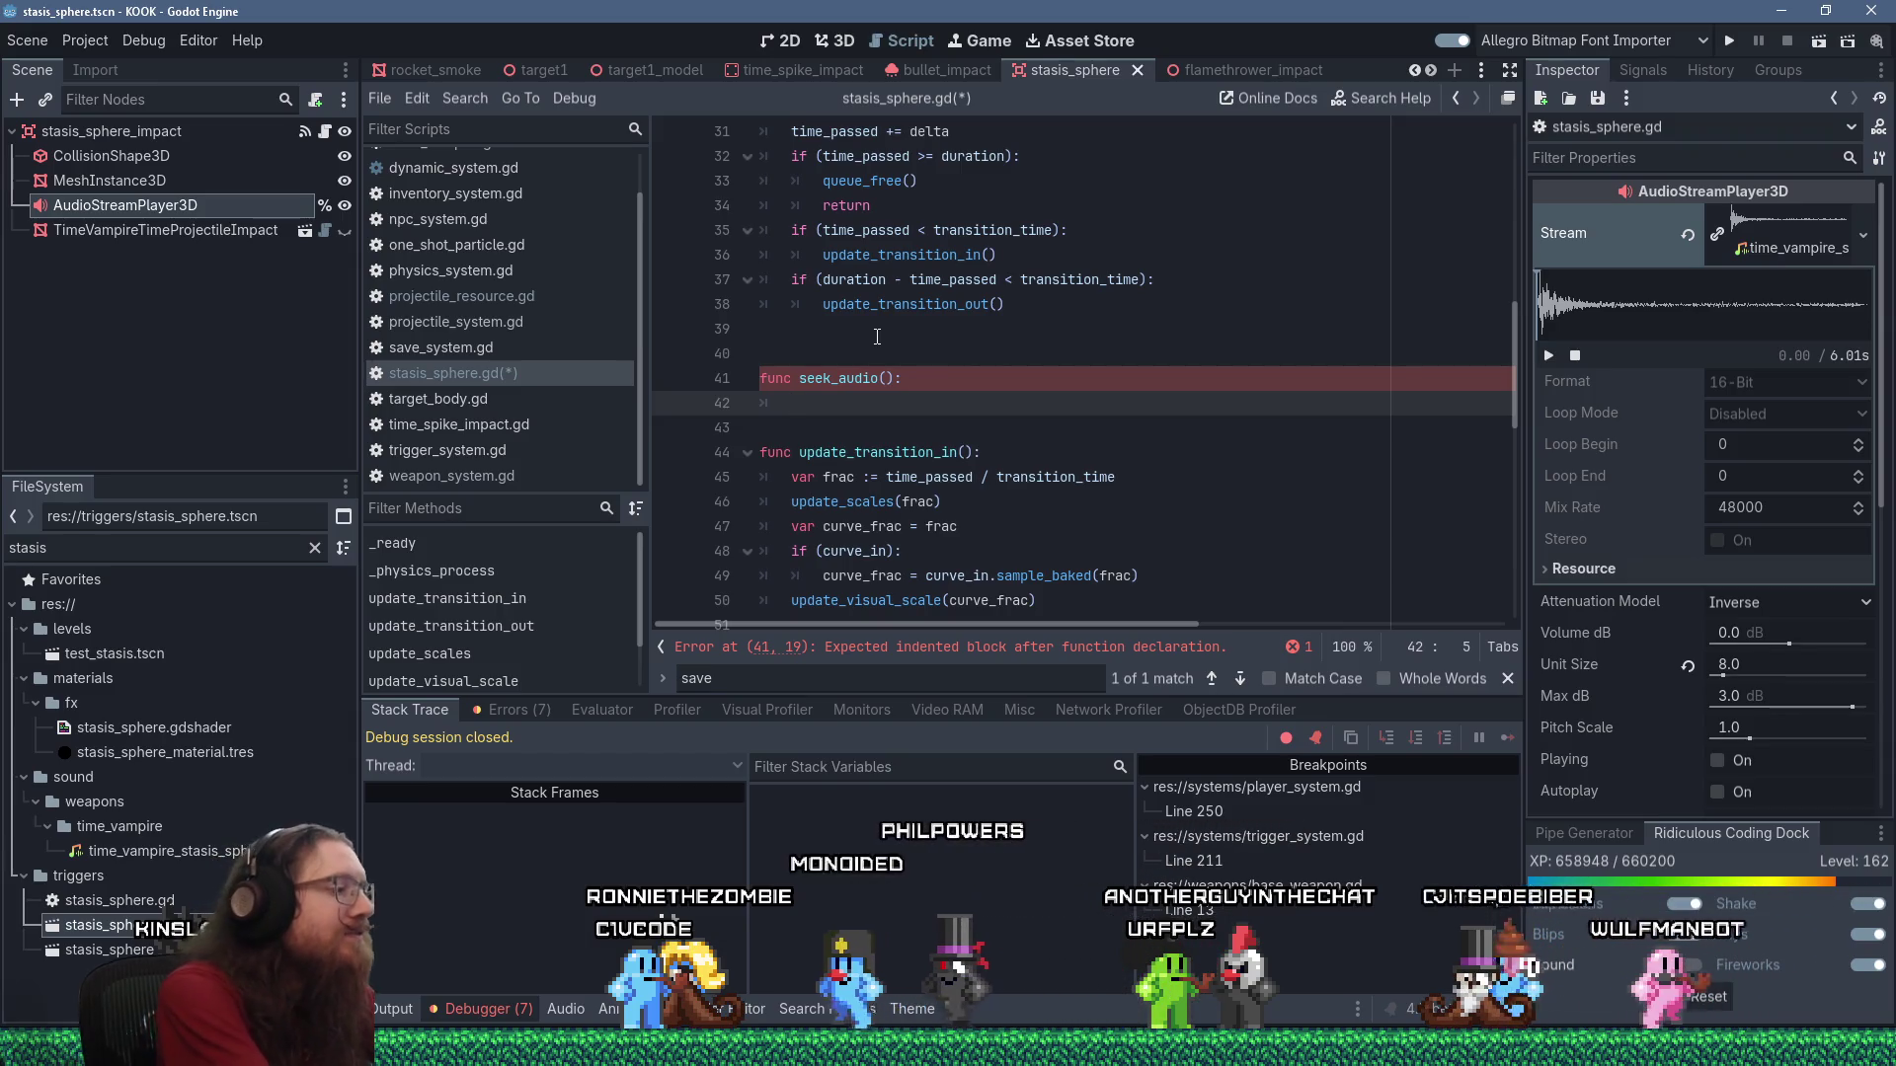
text(%audio)
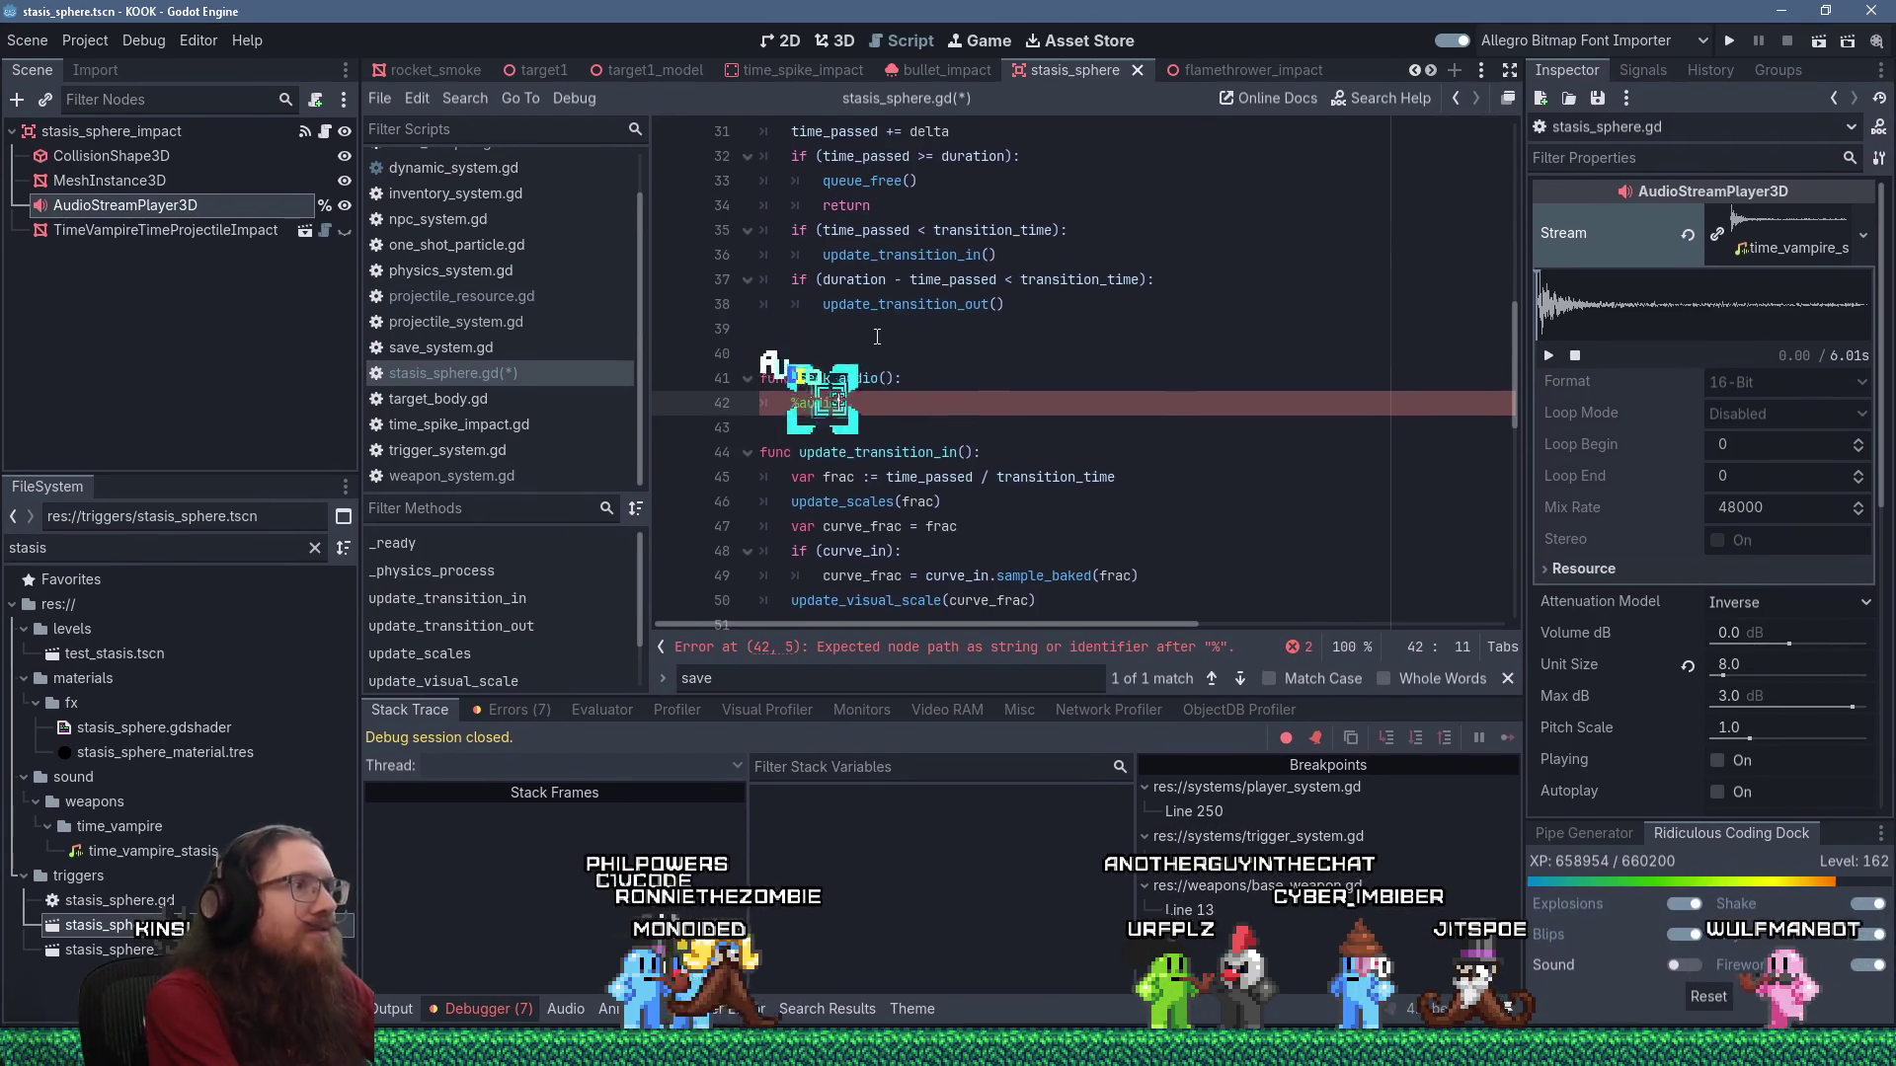
key(Return)
text(.seek)
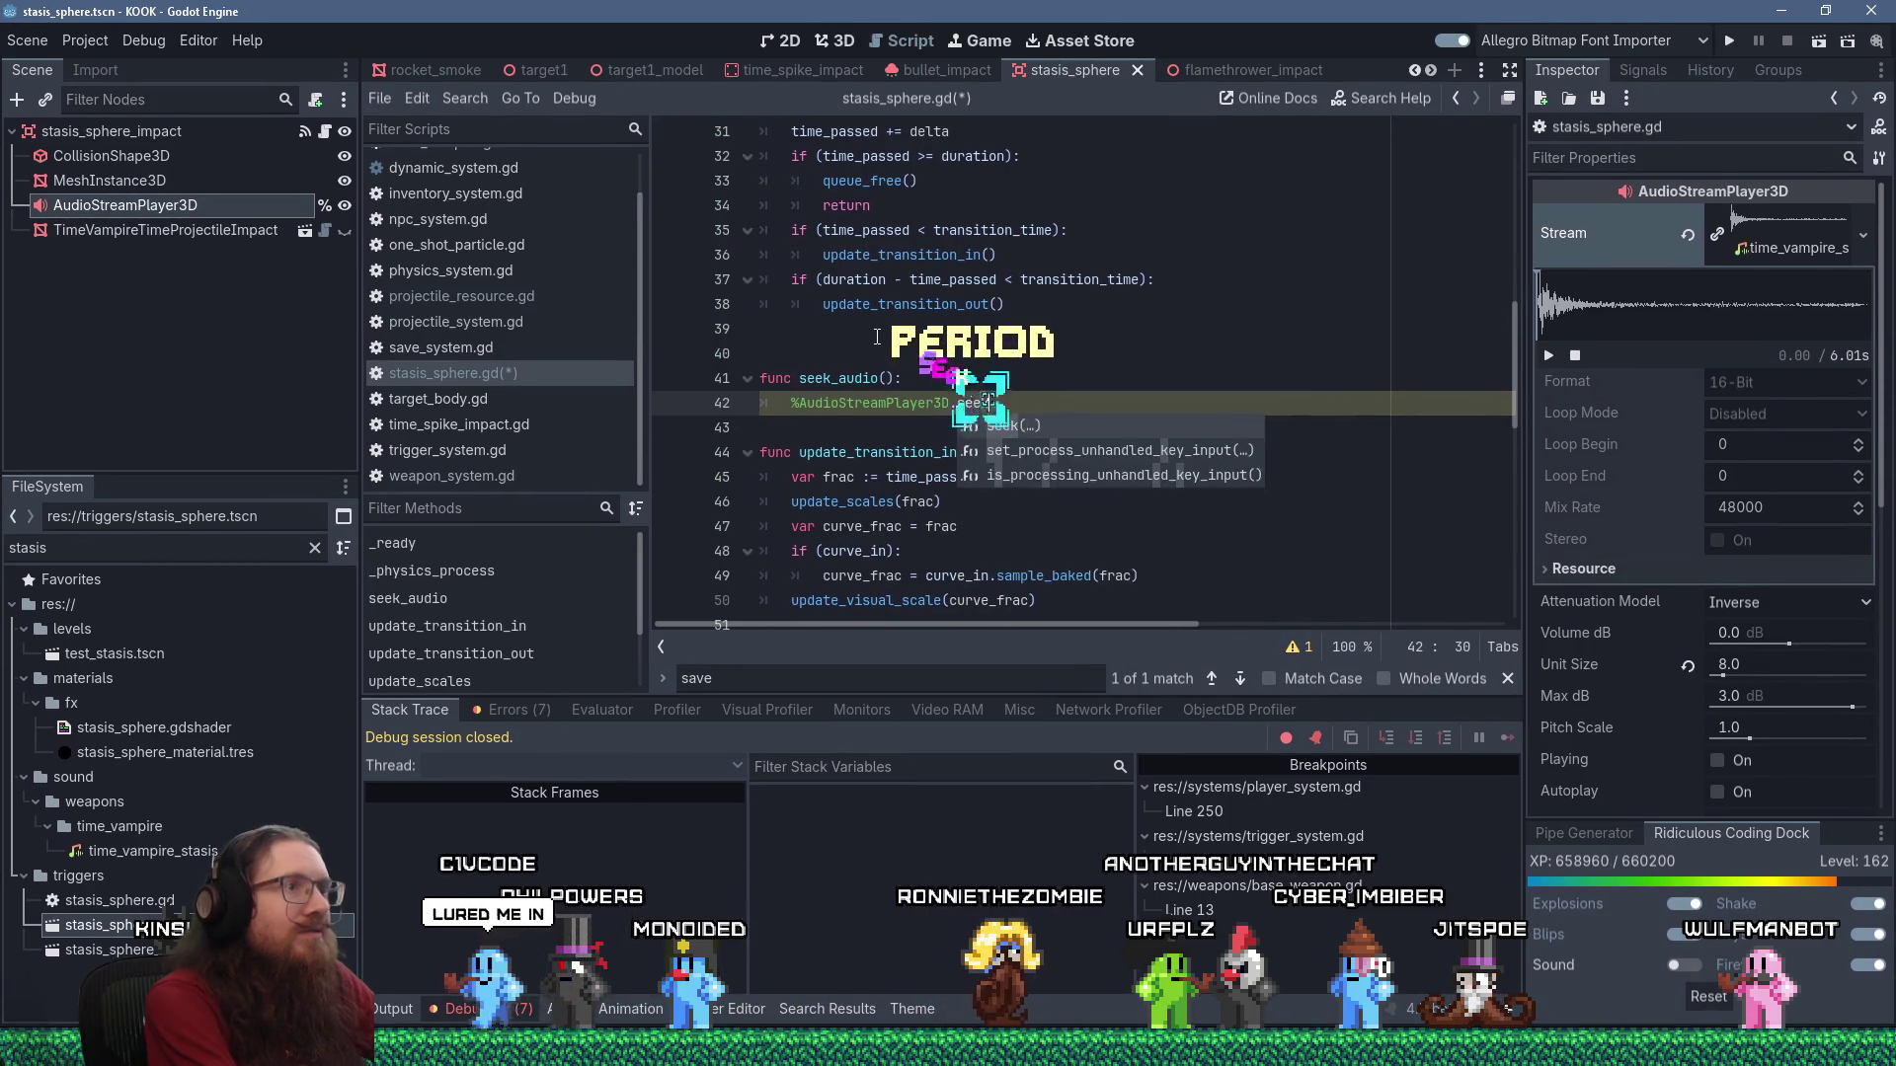
text(()
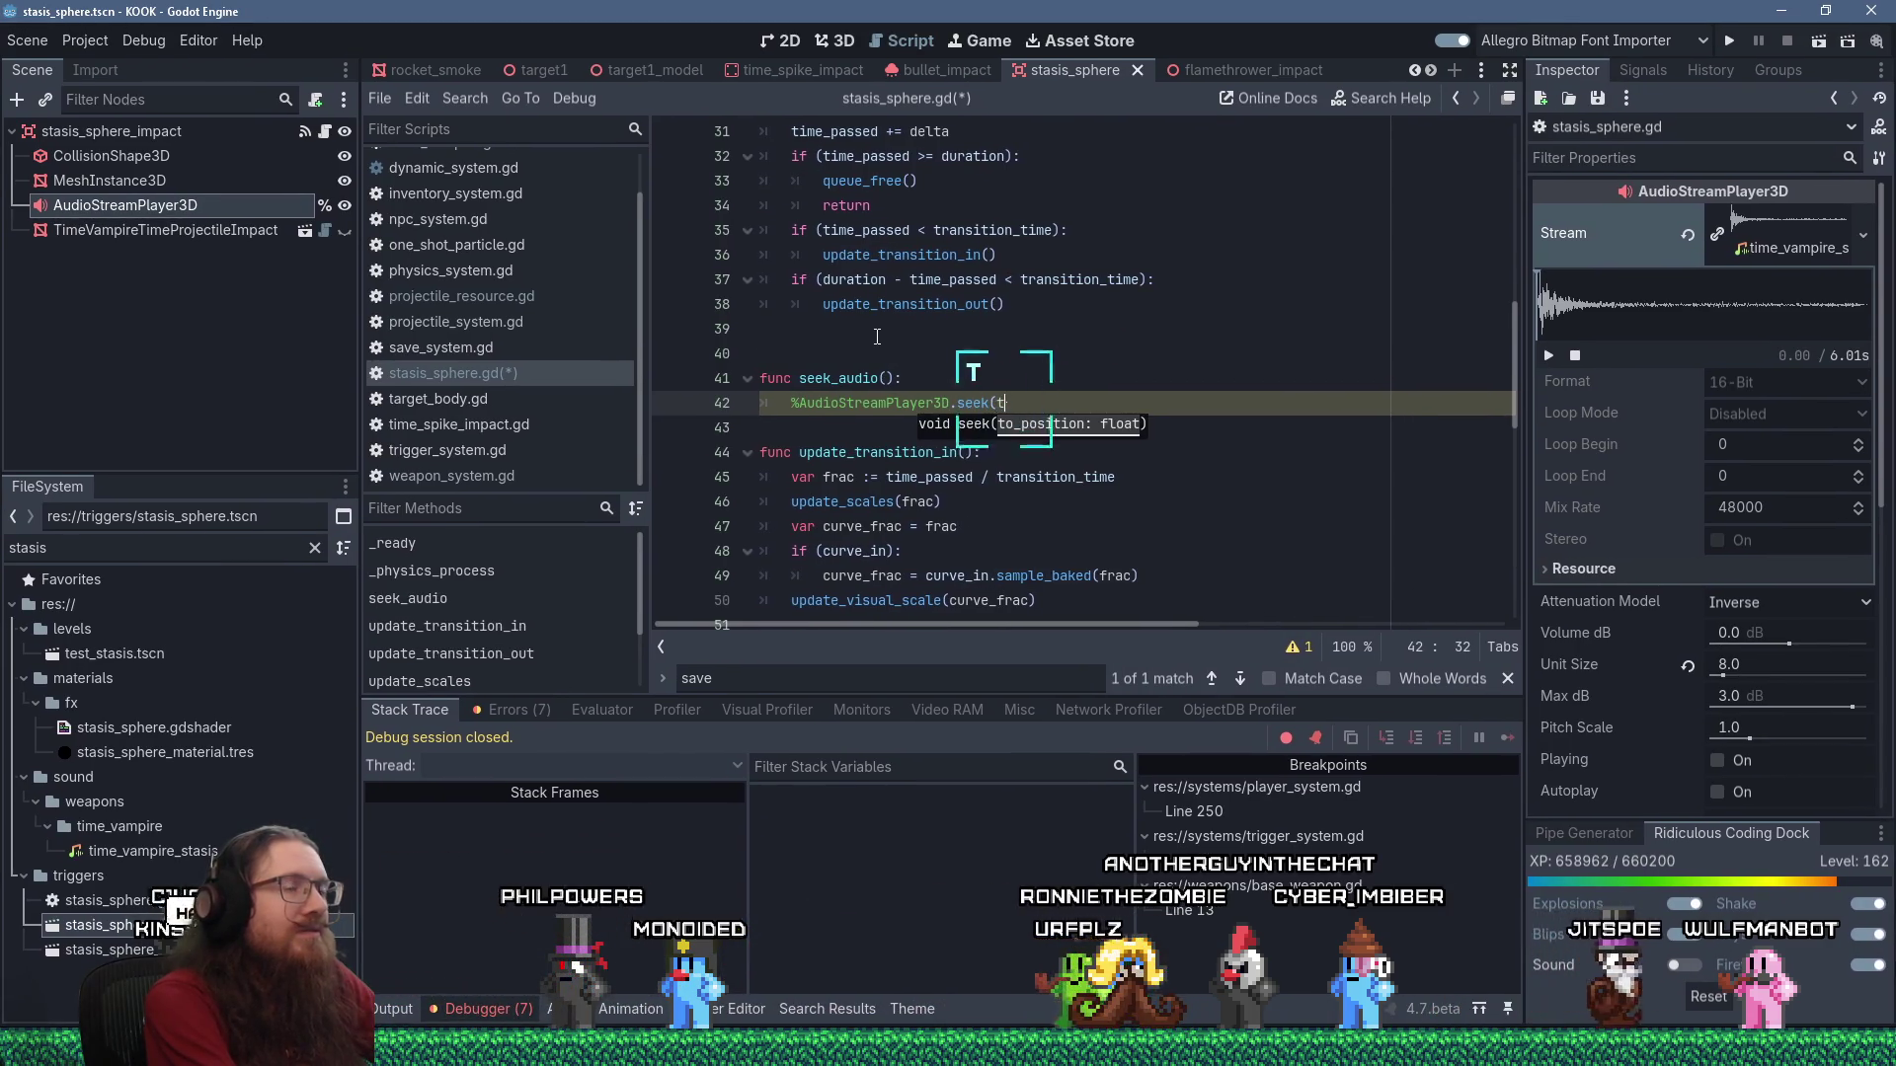
text(time_passed))
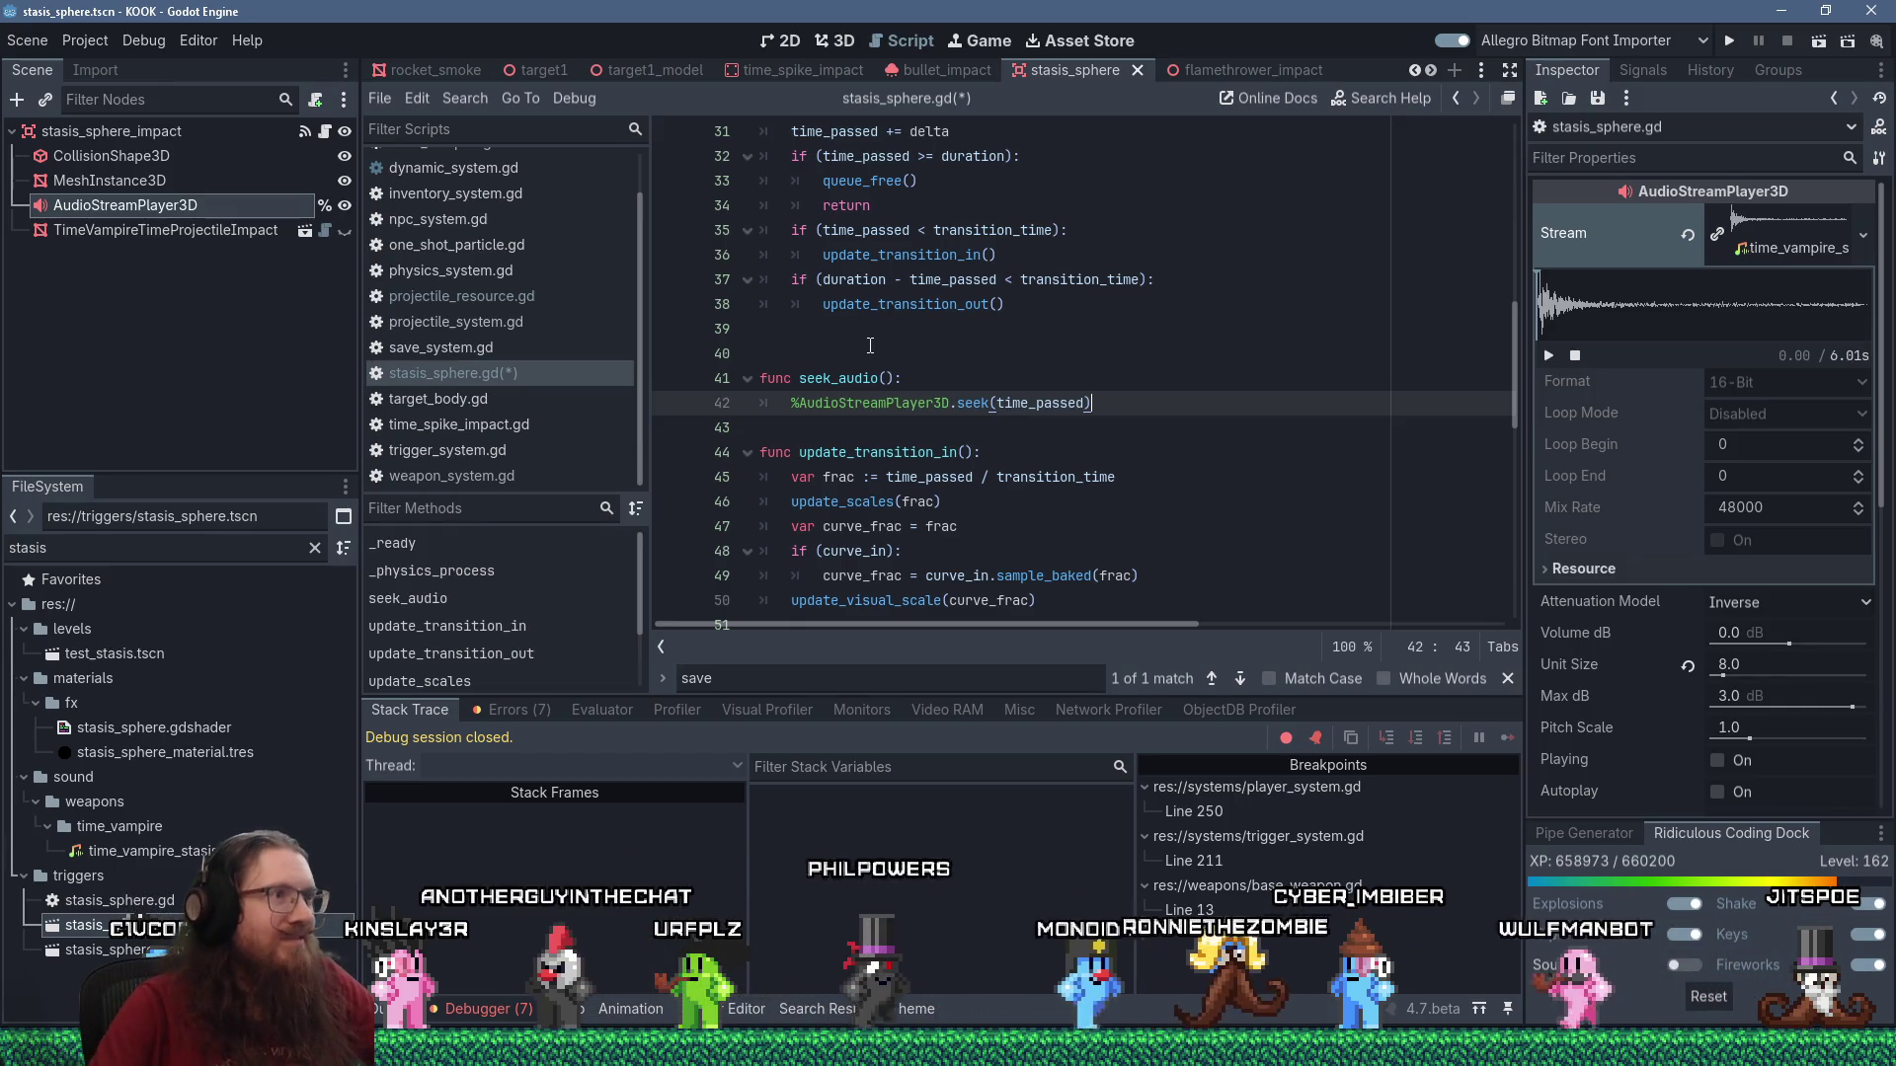
key(Down)
key(Return)
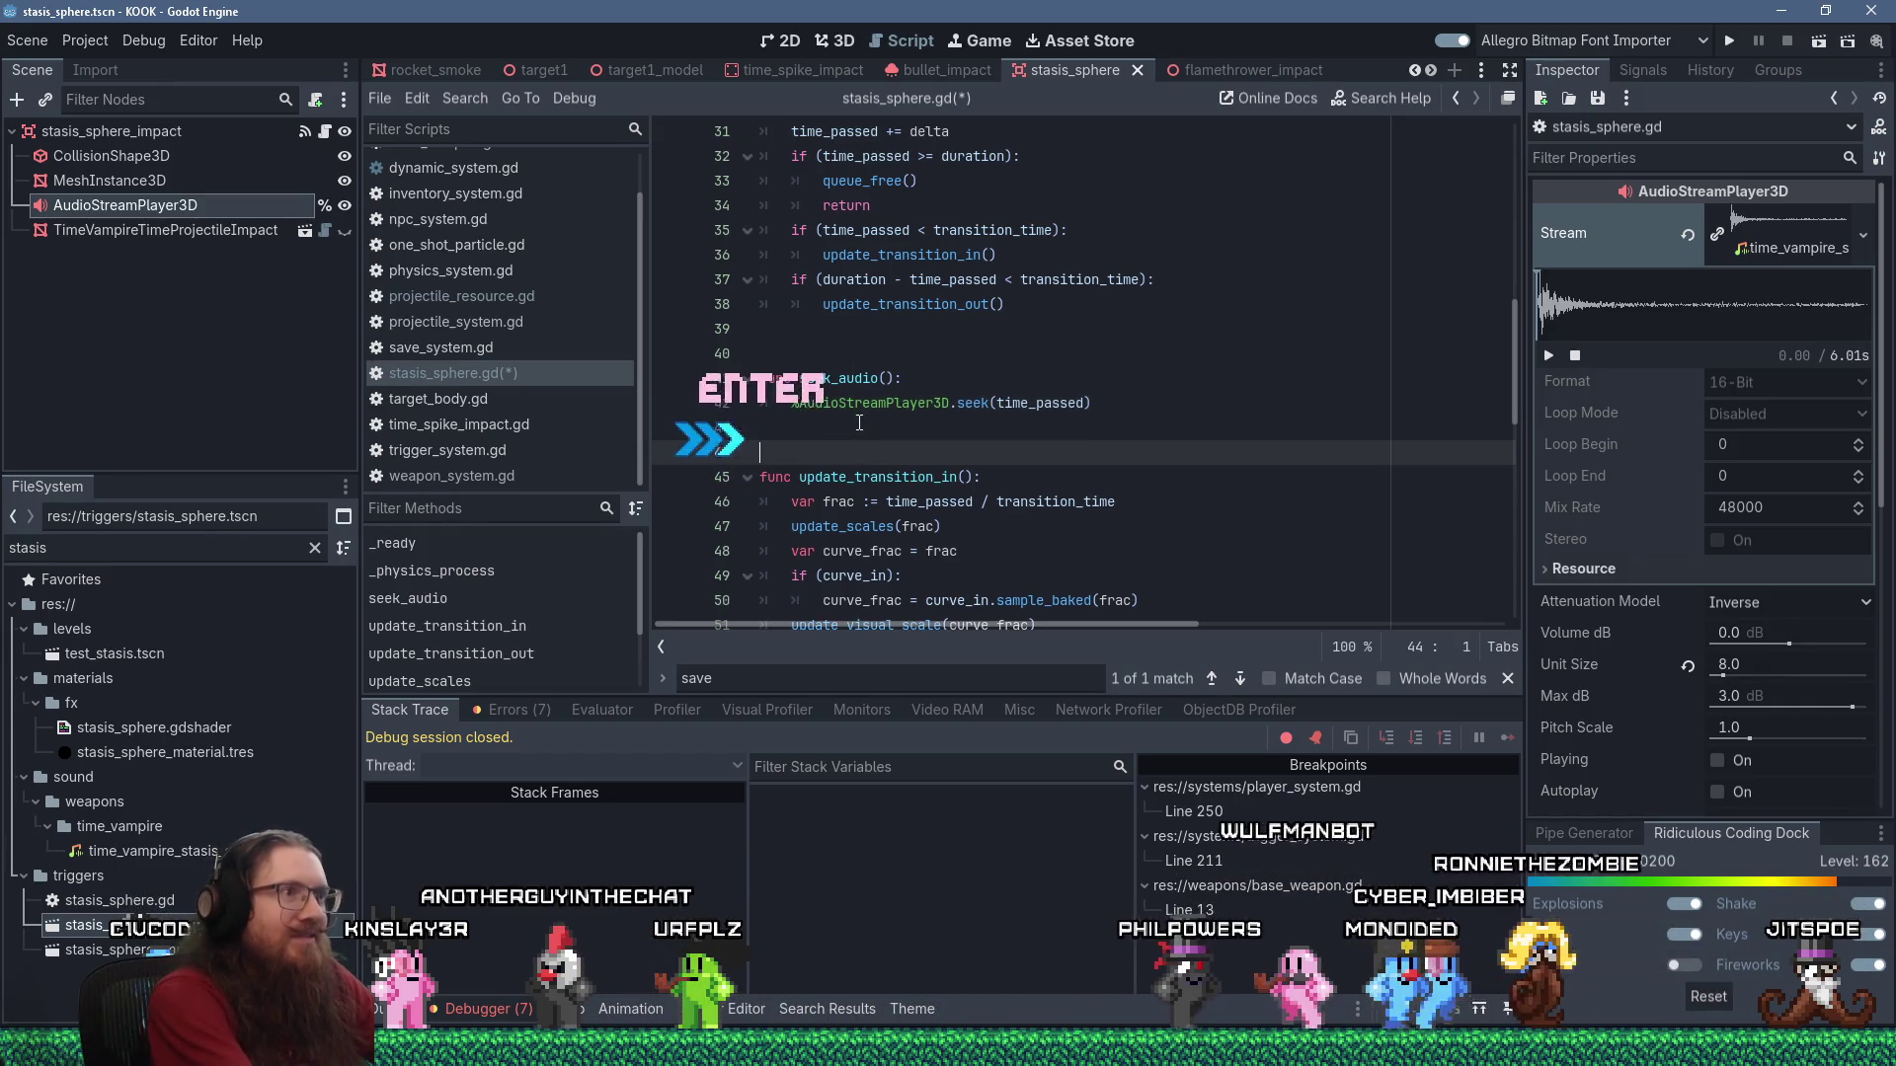
key(ctrl+s)
Select the seek_audio function name and choose an action from its context menu.
double_click(836, 379)
right_click(832, 378)
click(877, 490)
scroll(877, 489, up, 7)
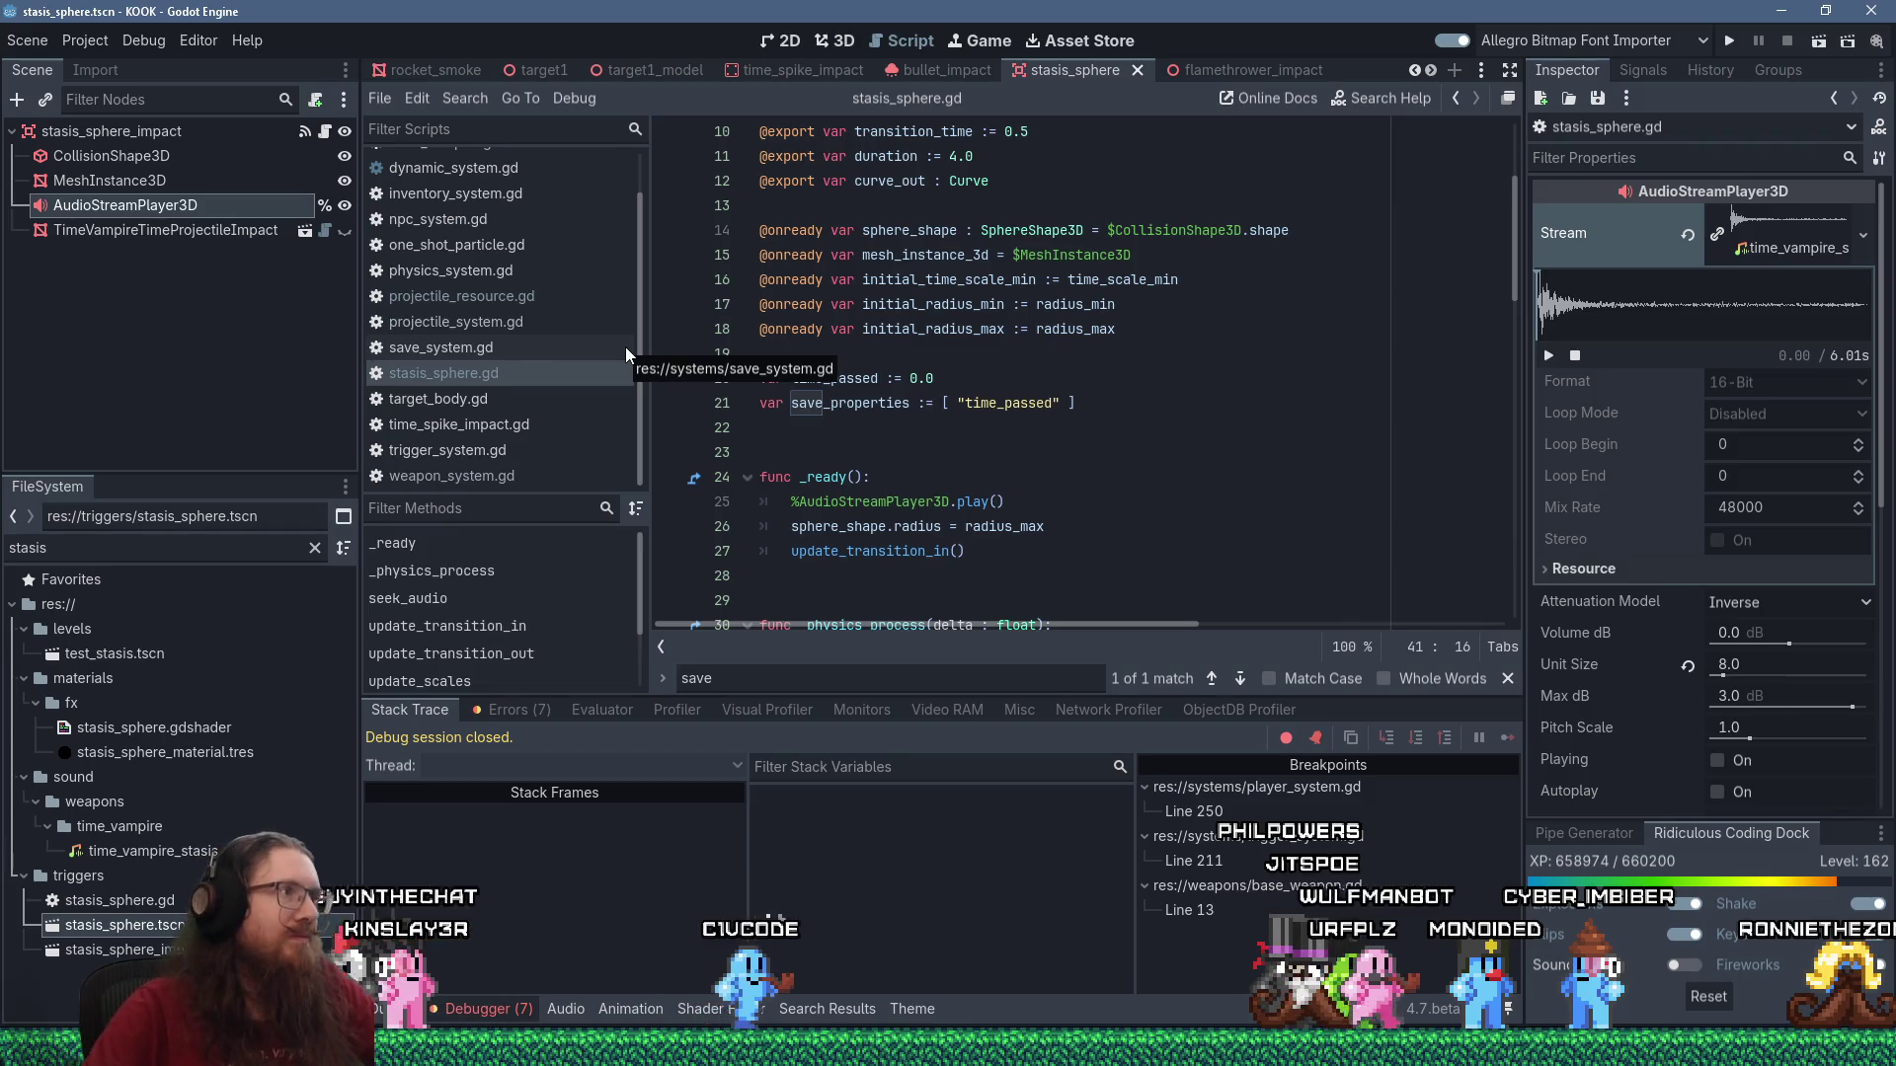
Open save_system.gd, search for load_entit, and jump to the load_entity_data definition.
scroll(626, 346, up, 2)
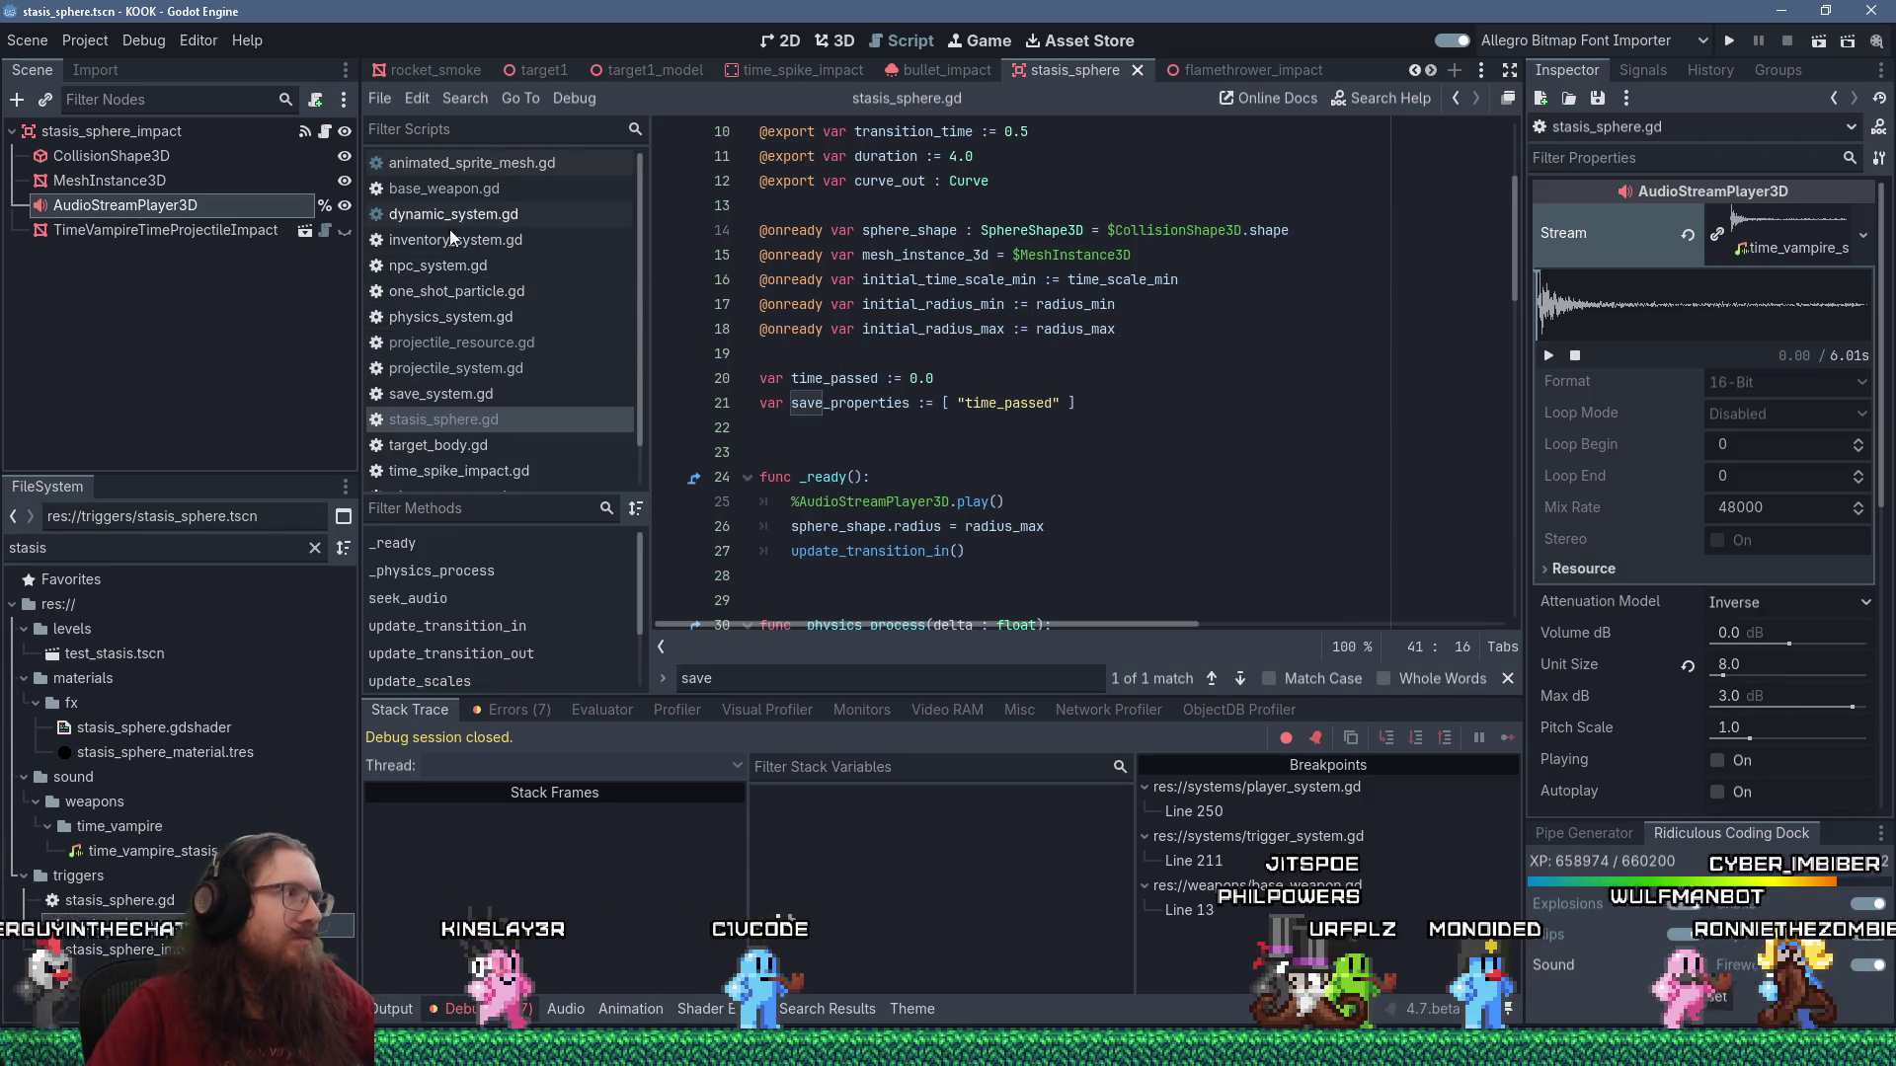
click(484, 394)
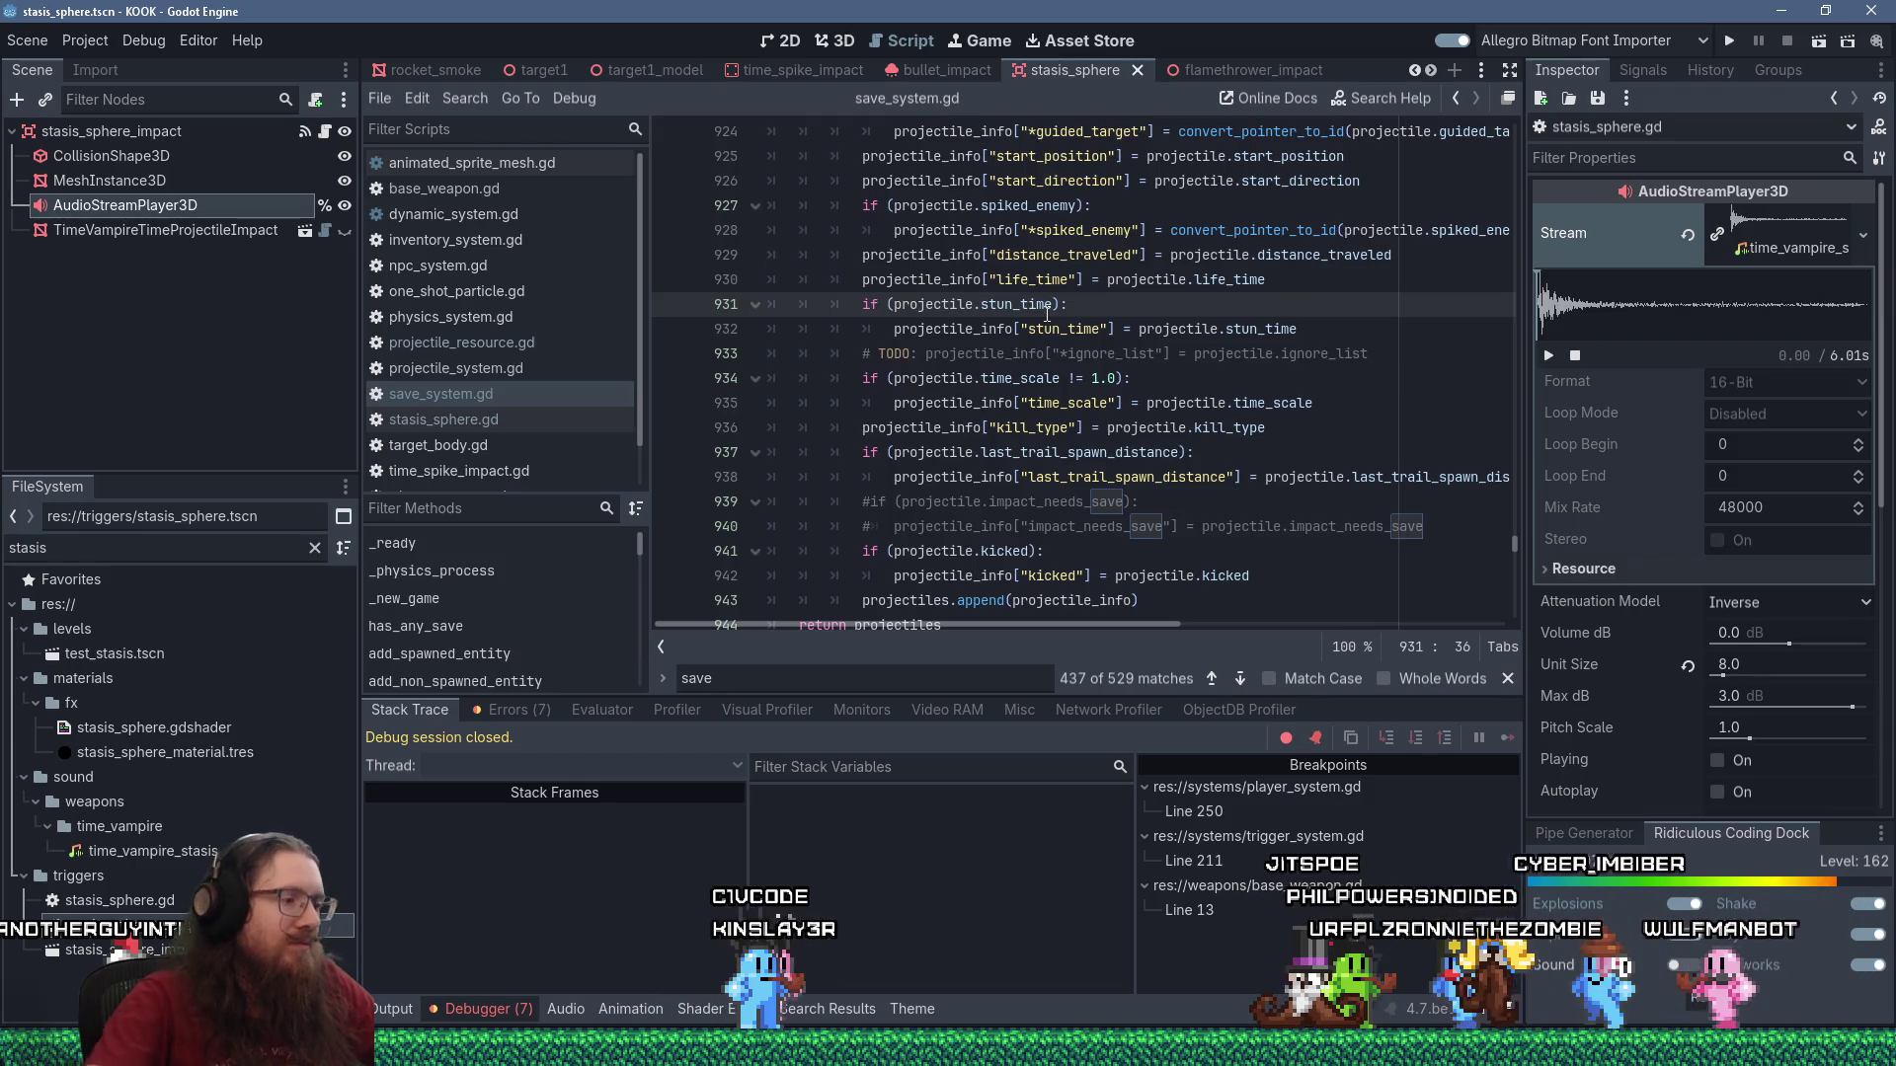
key(ctrl+f)
text(load_entit)
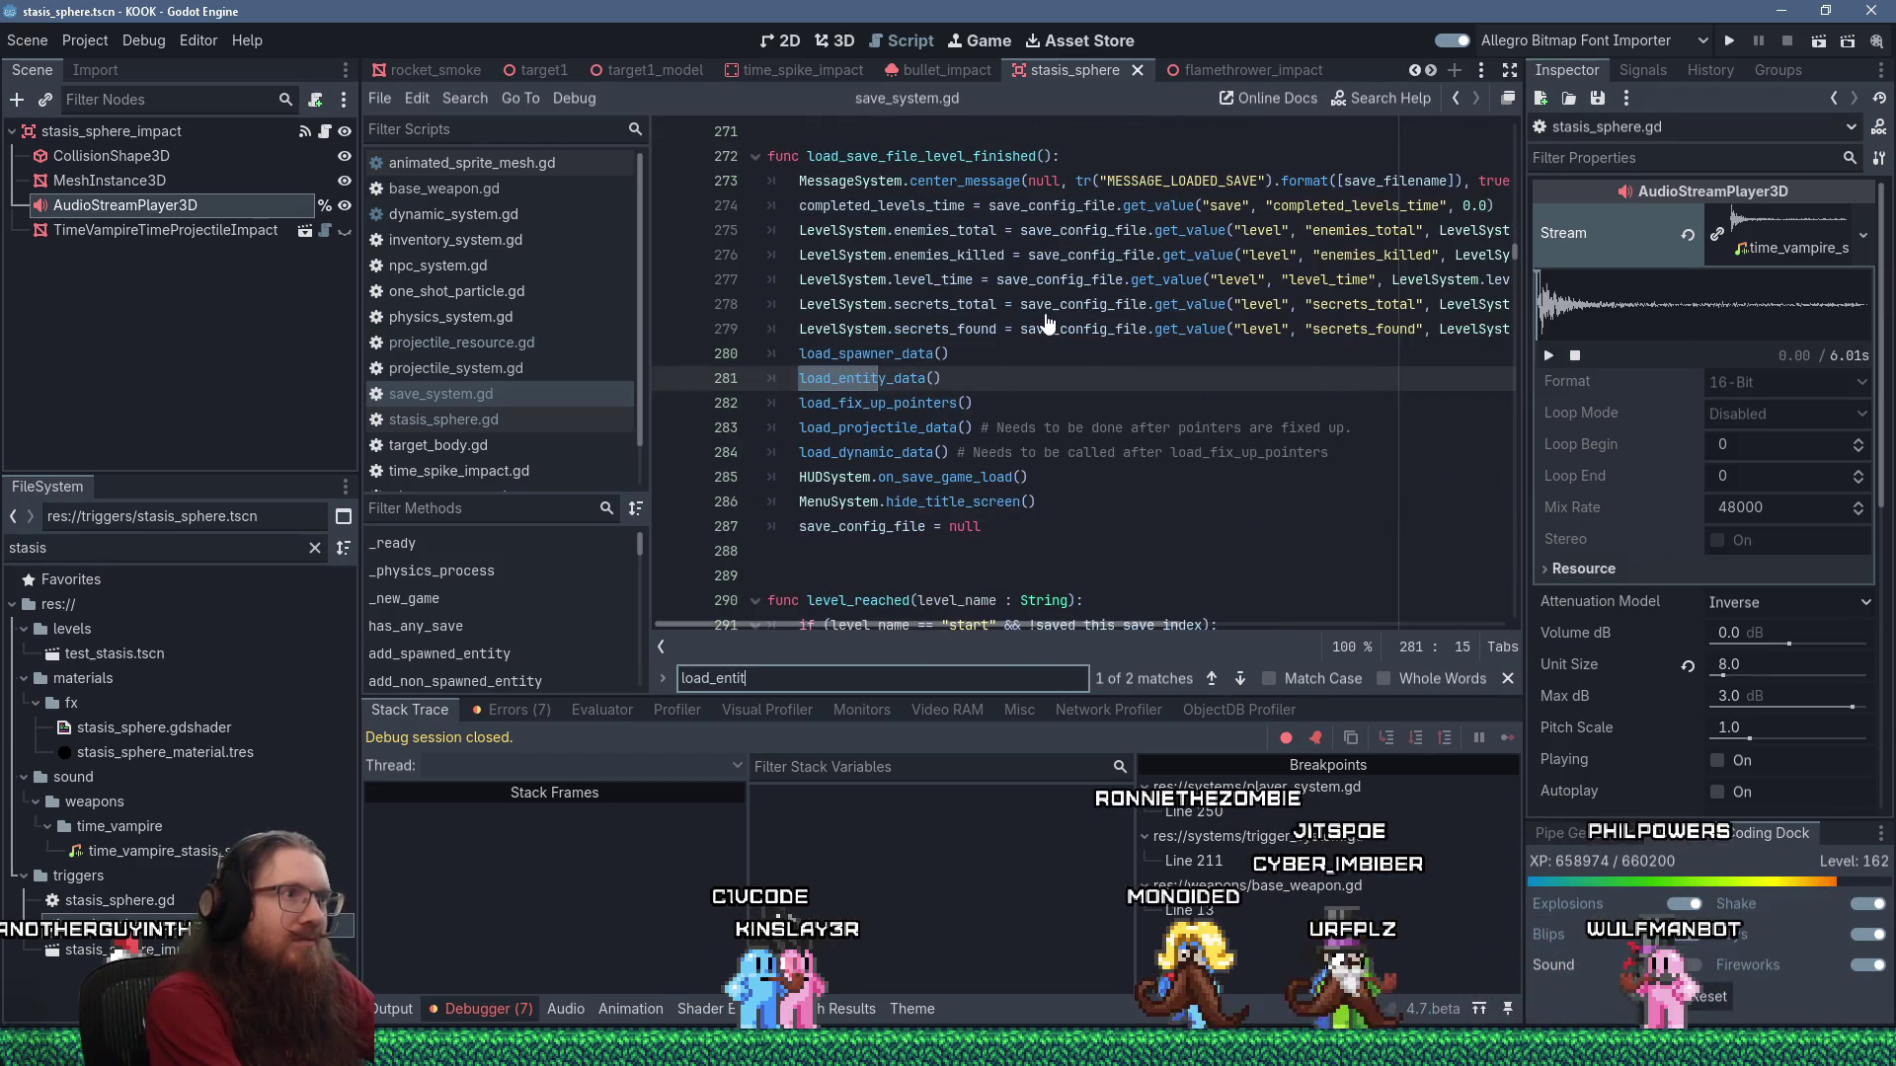
click(957, 403)
ctrl+click(894, 378)
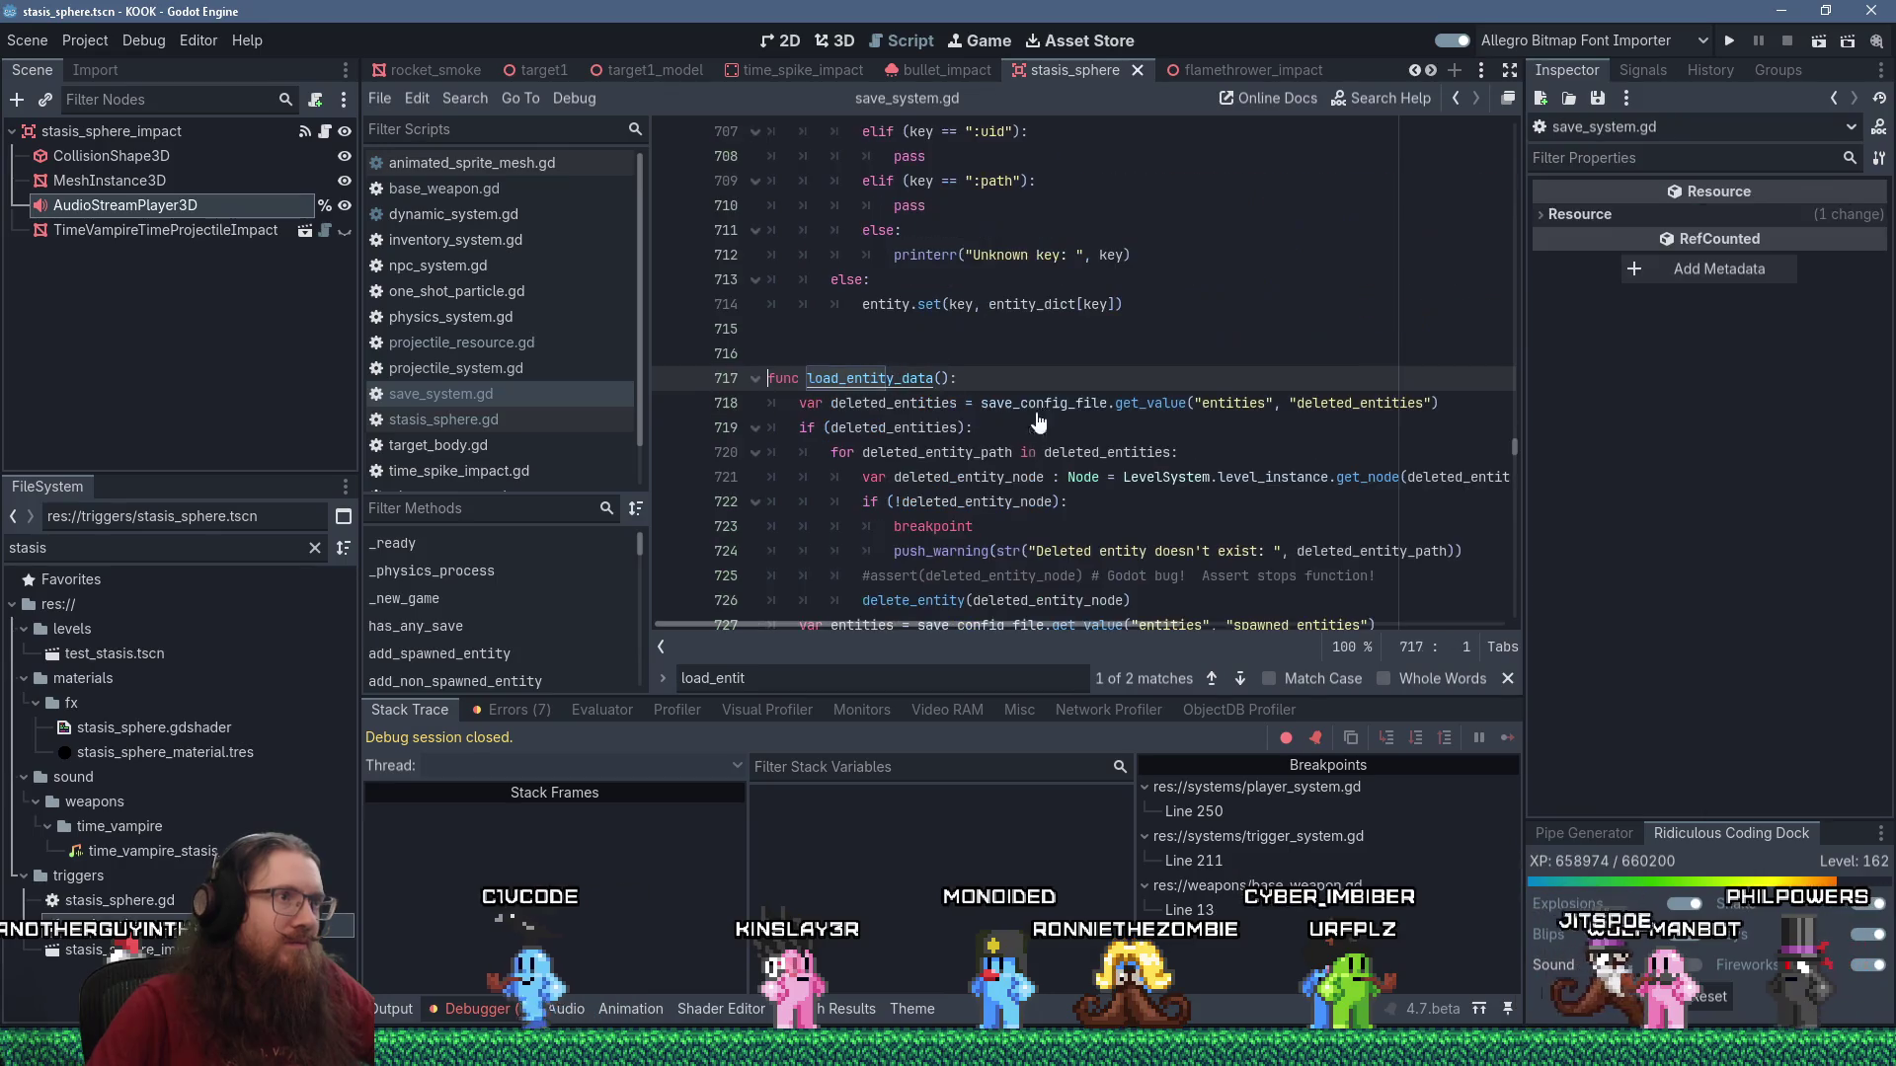
Scroll through load_entity_data's entity branches and place the caret on line 770.
scroll(1043, 415, down, 4)
scroll(840, 374, down, 3)
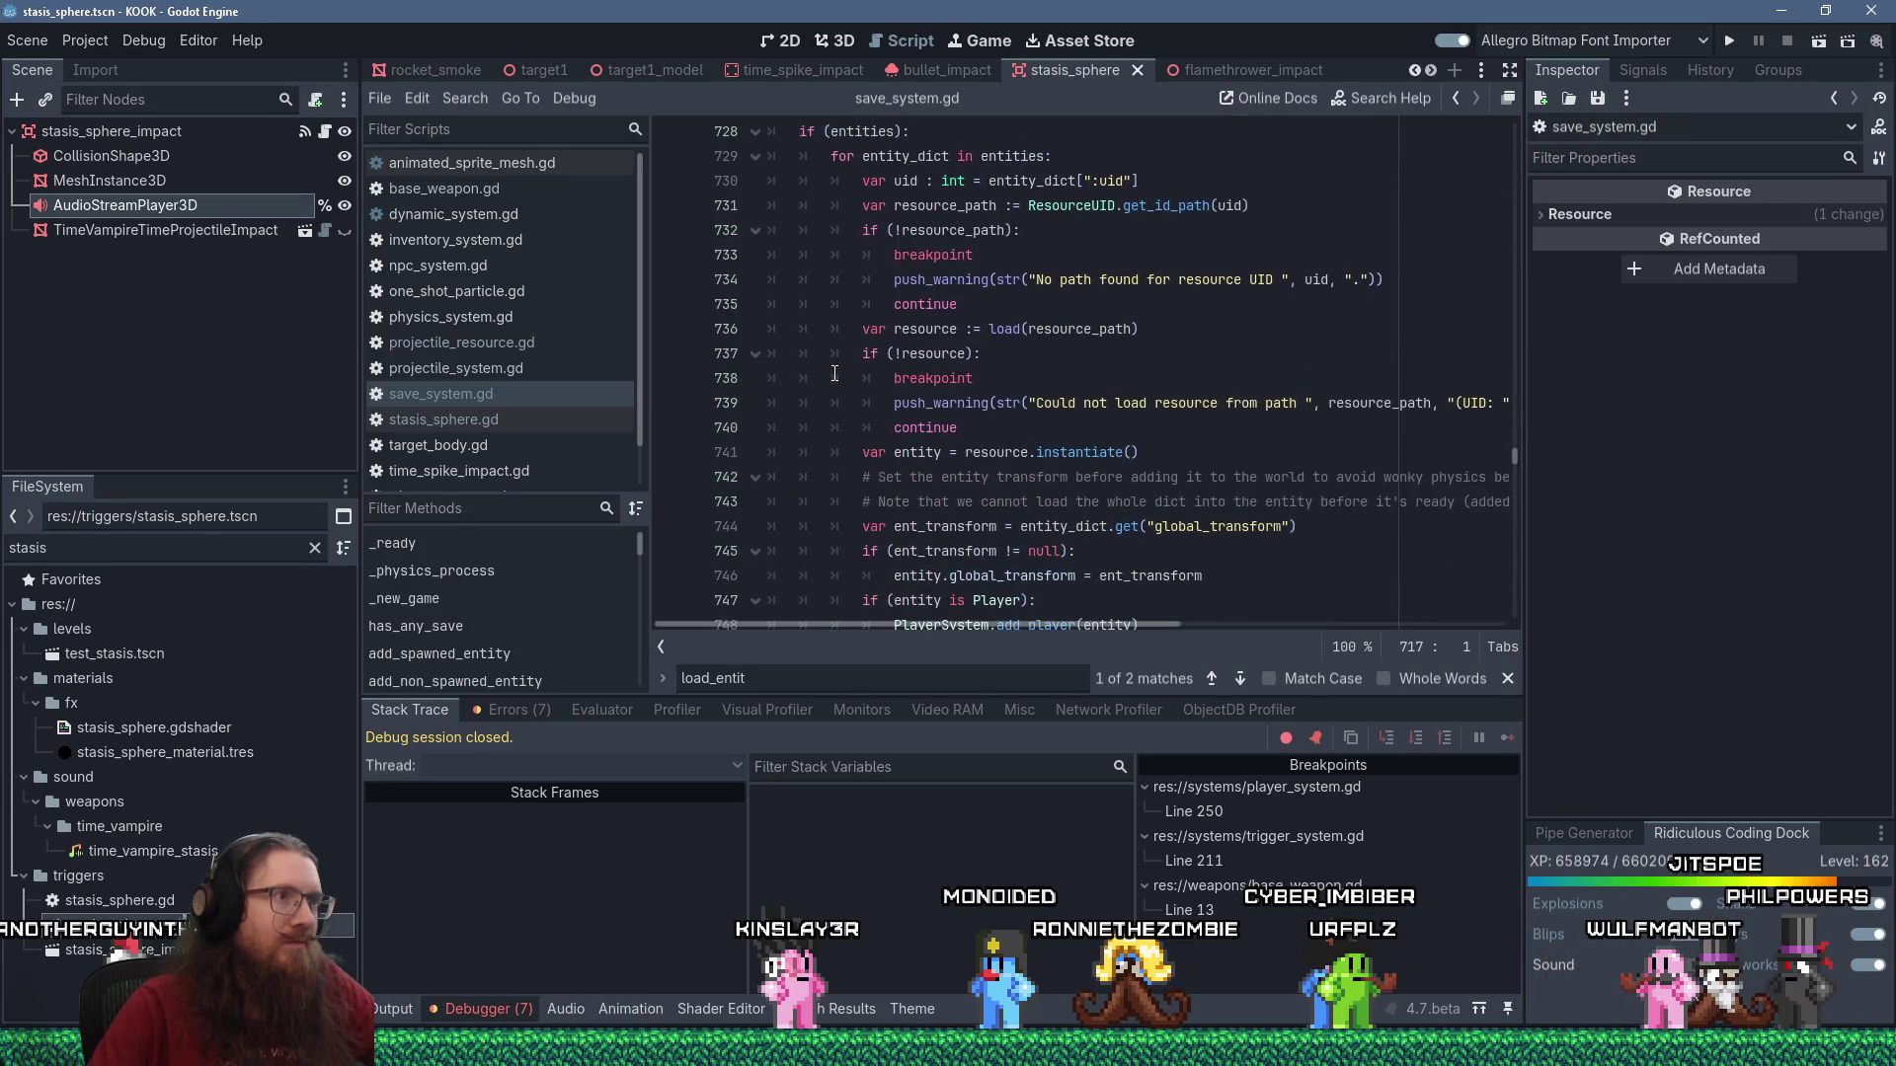
scroll(834, 374, down, 12)
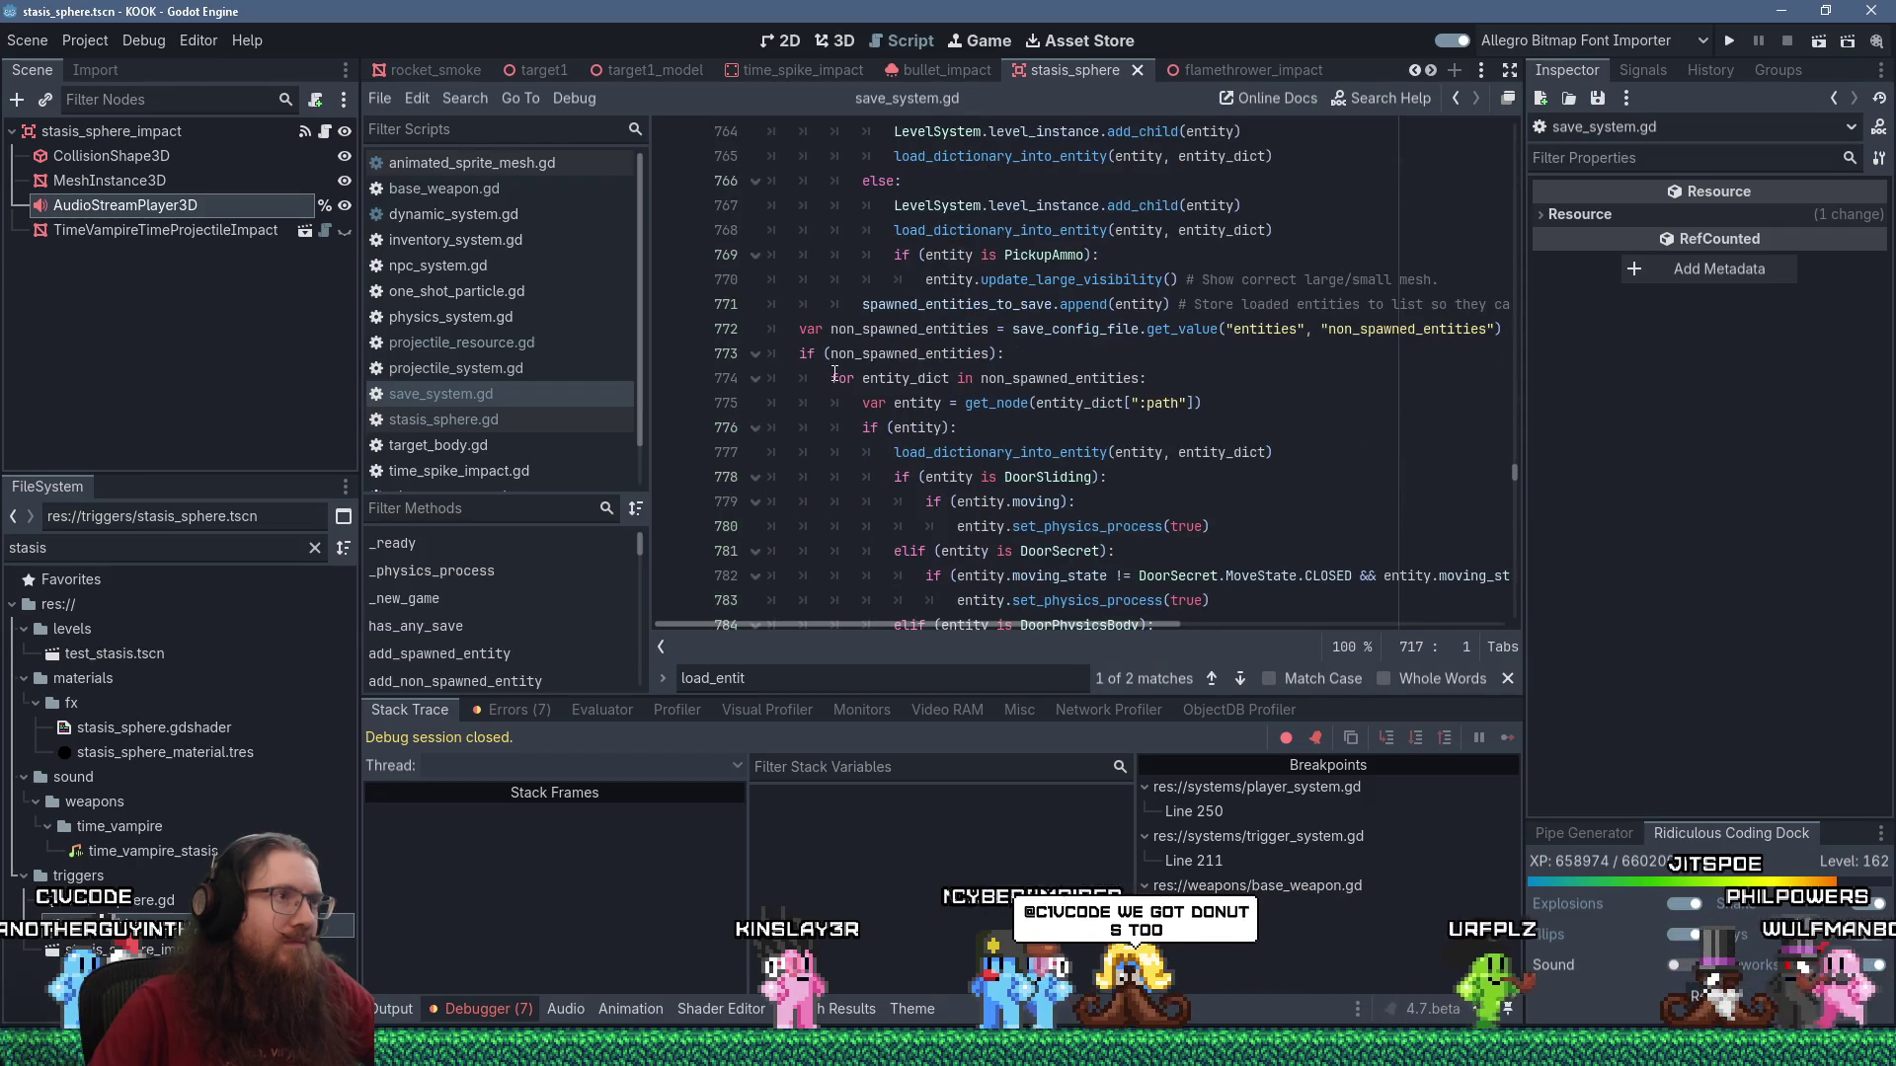
scroll(835, 374, up, 9)
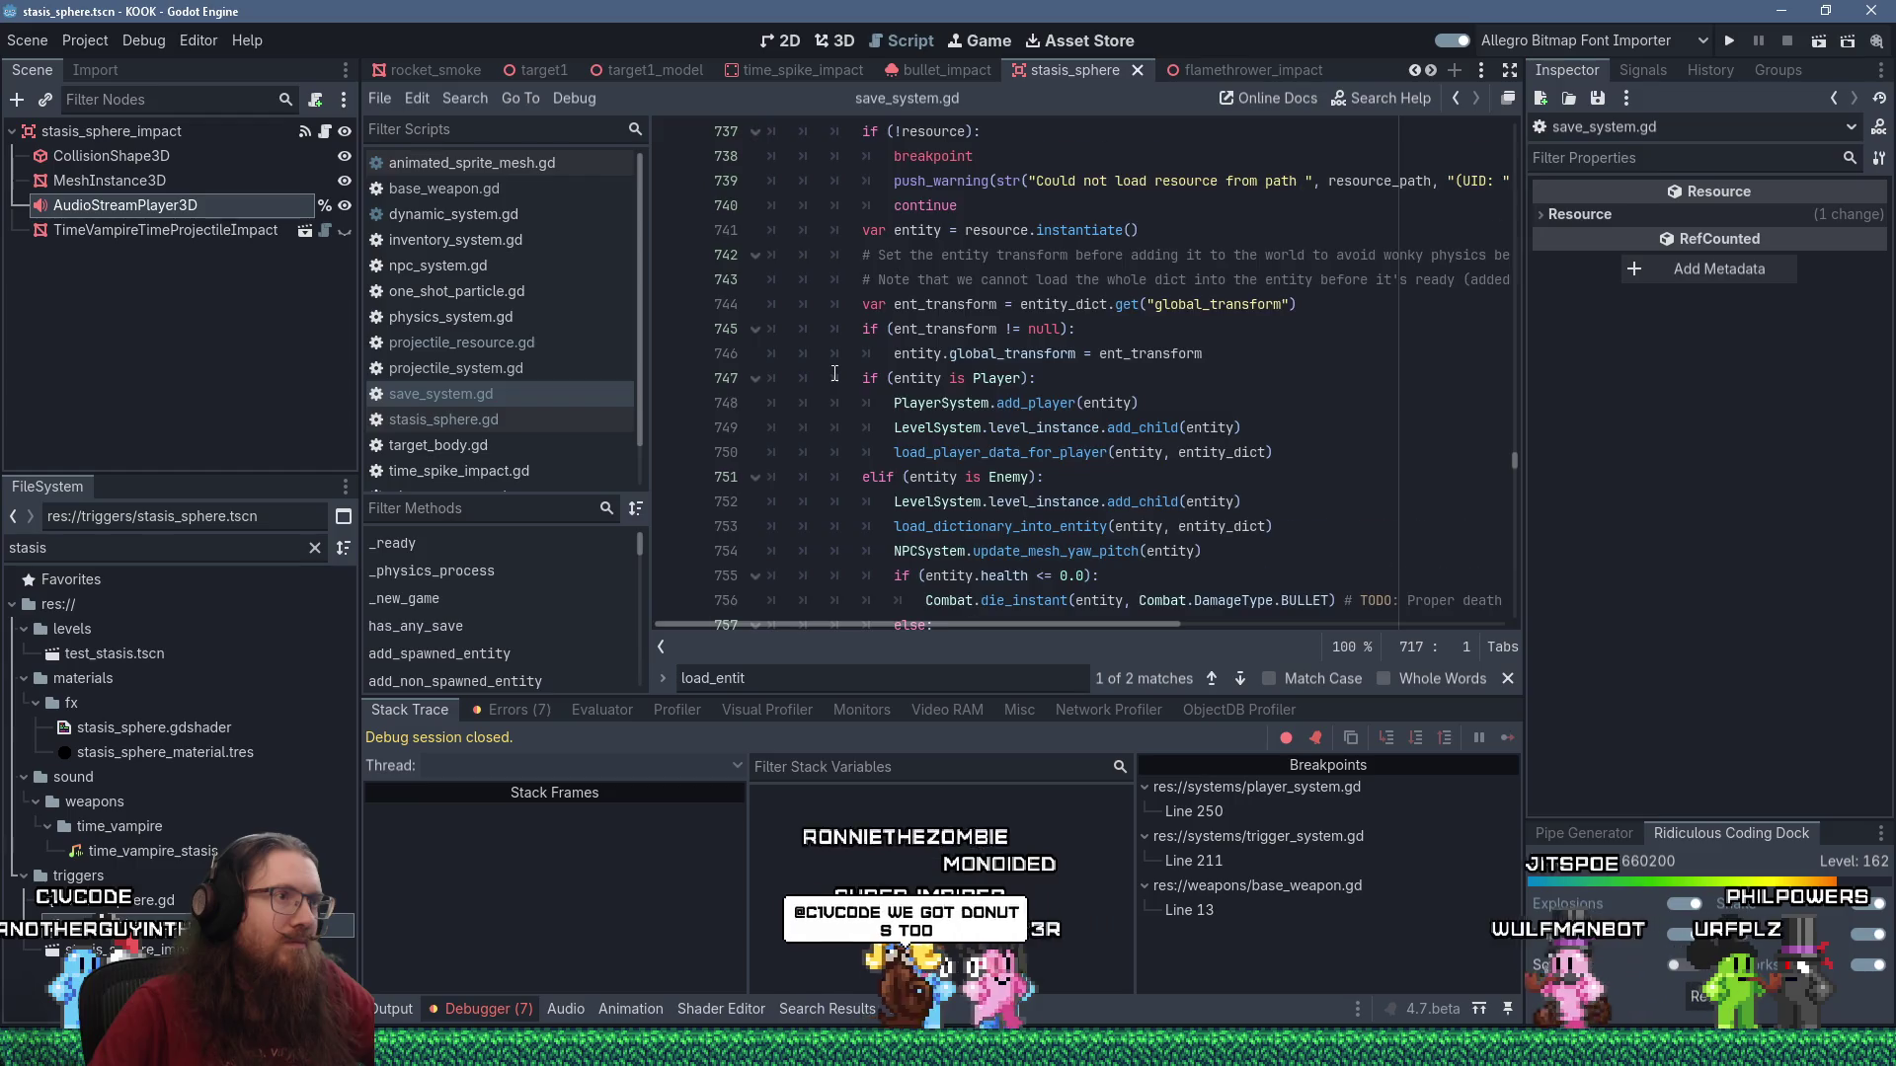
scroll(834, 375, down, 2)
scroll(866, 521, down, 2)
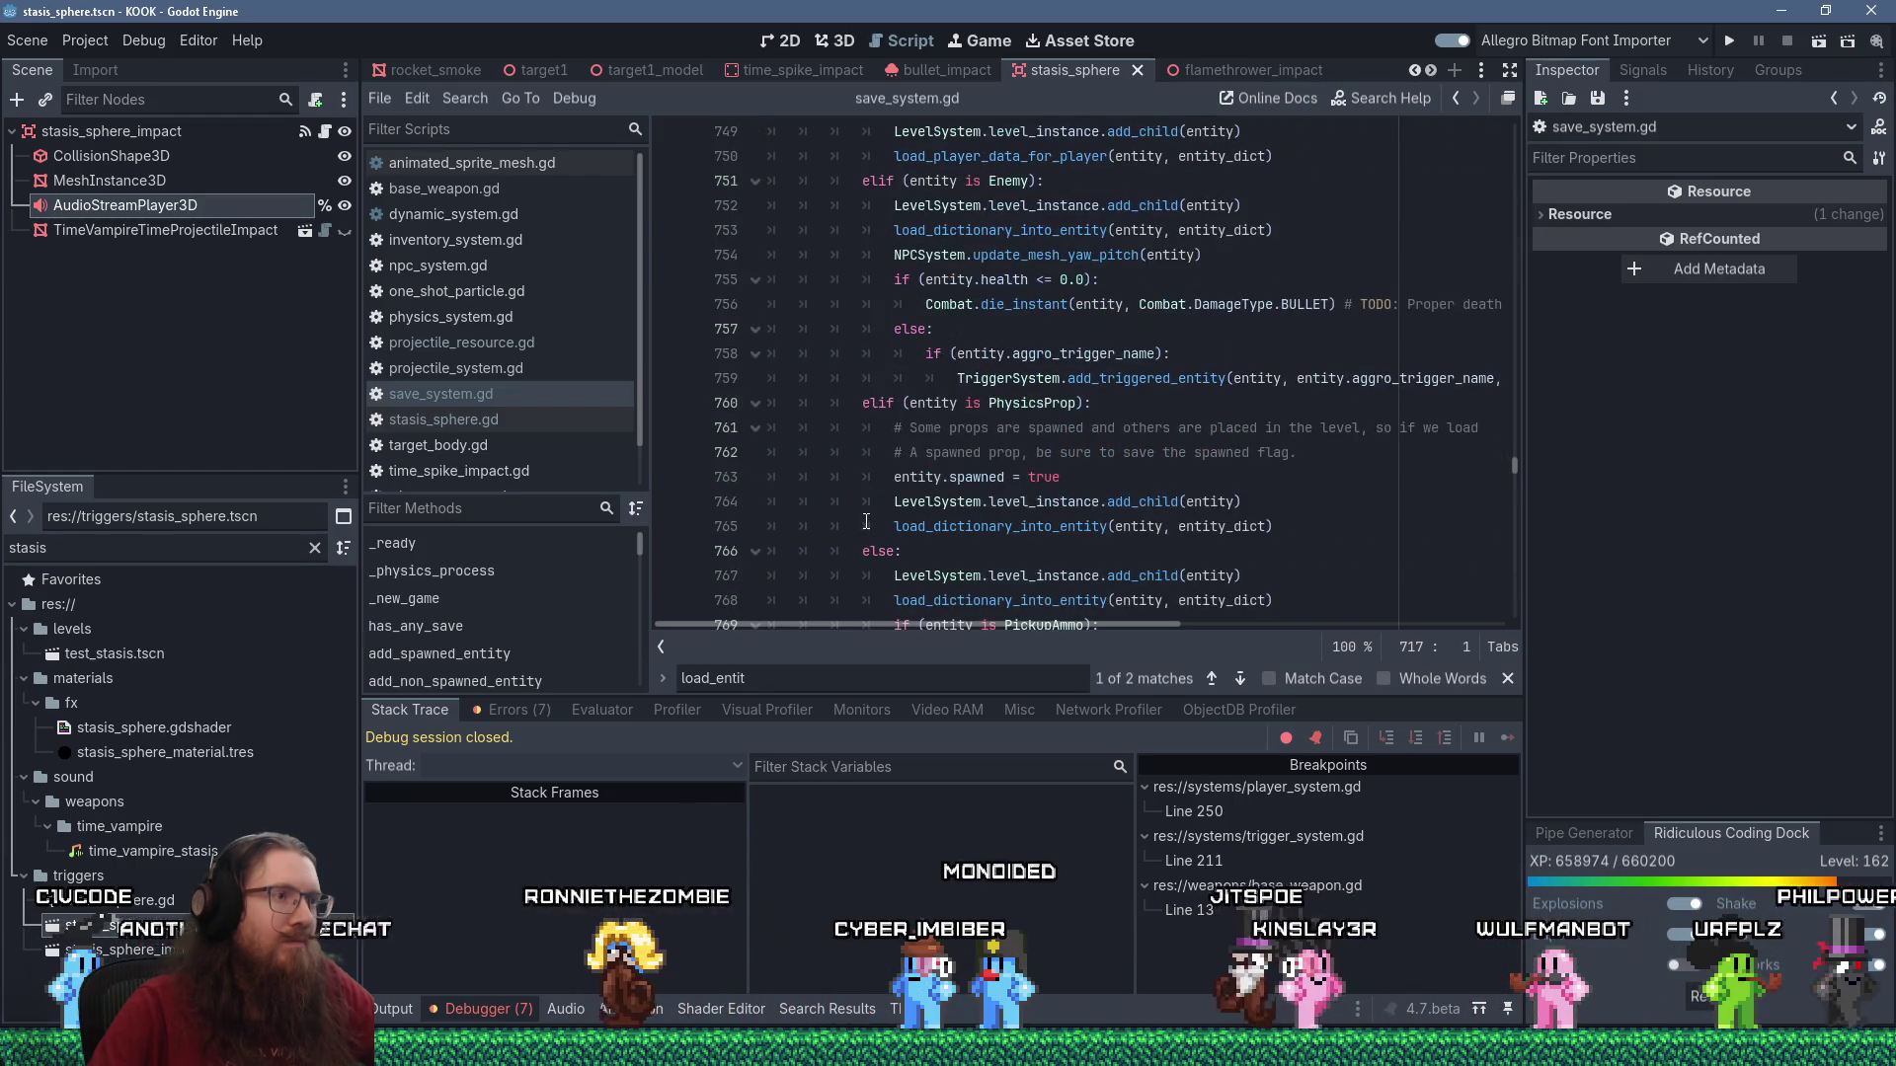
scroll(866, 521, down, 1)
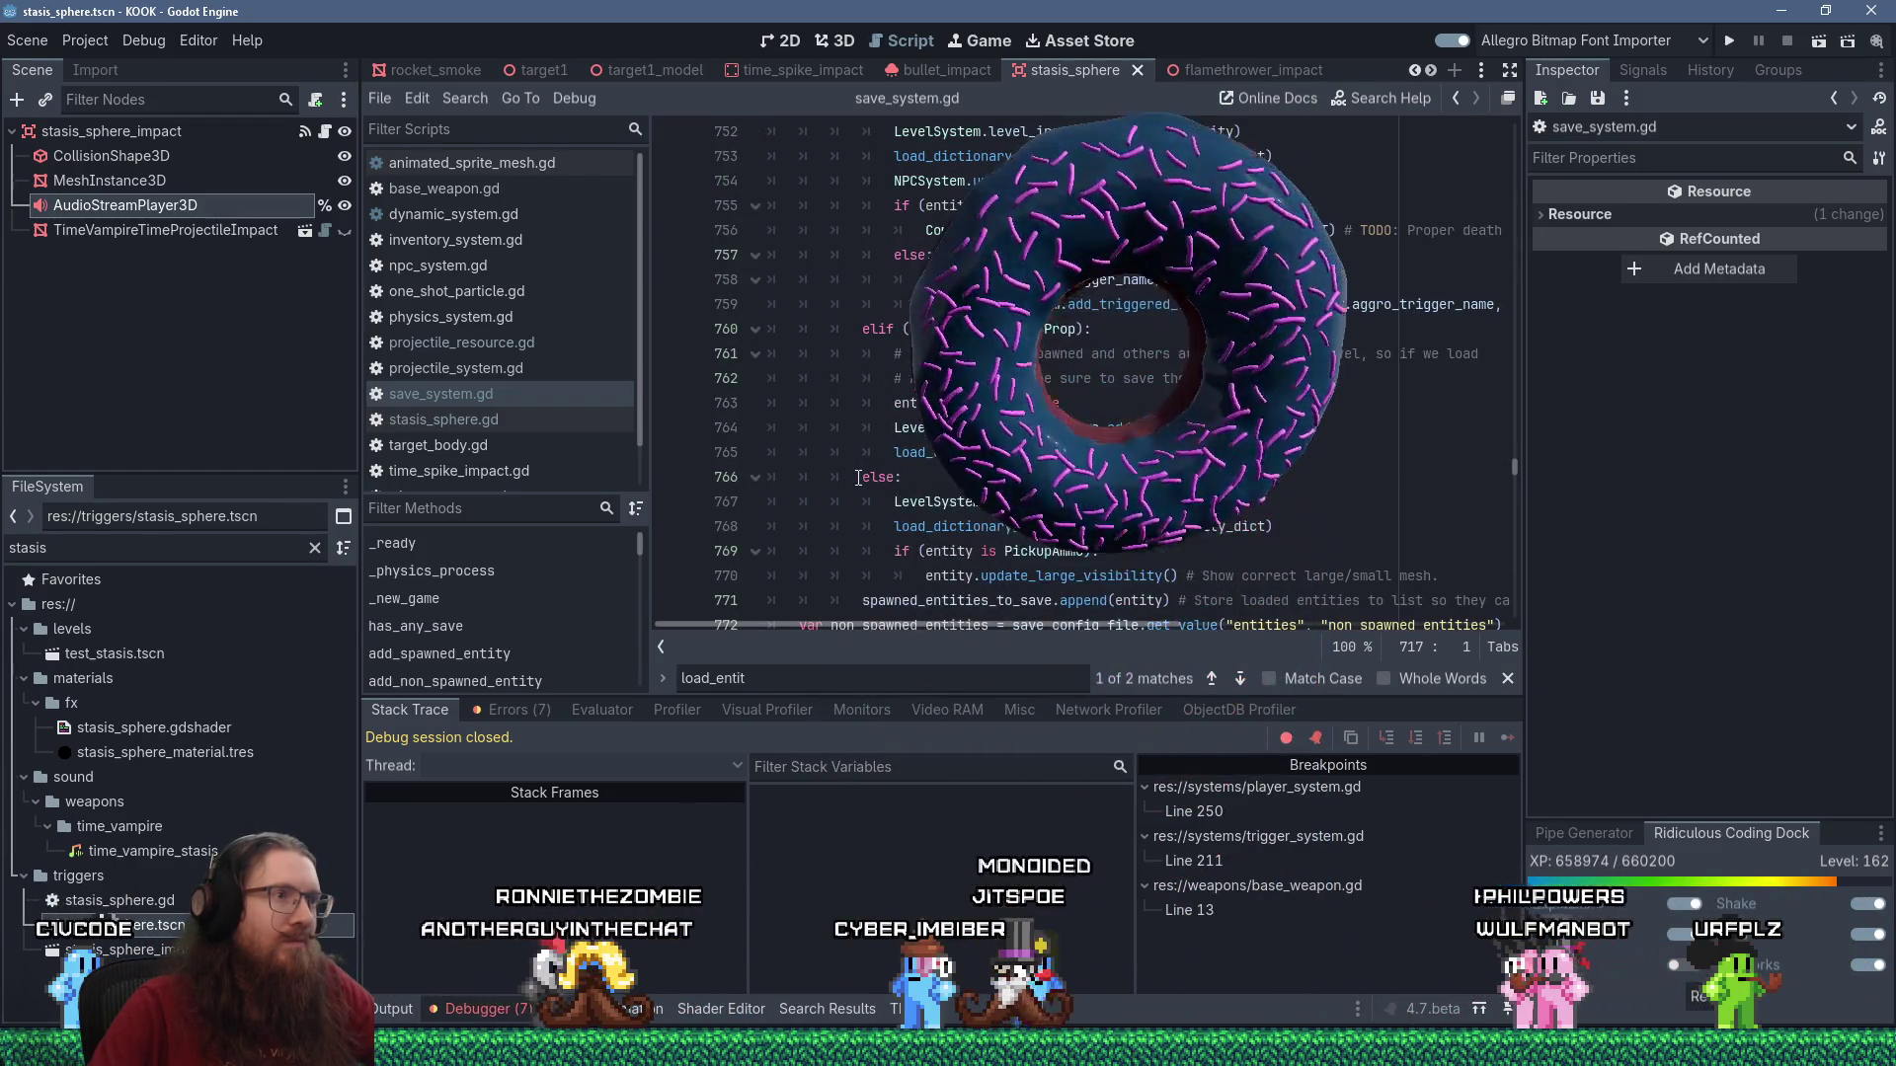
click(857, 478)
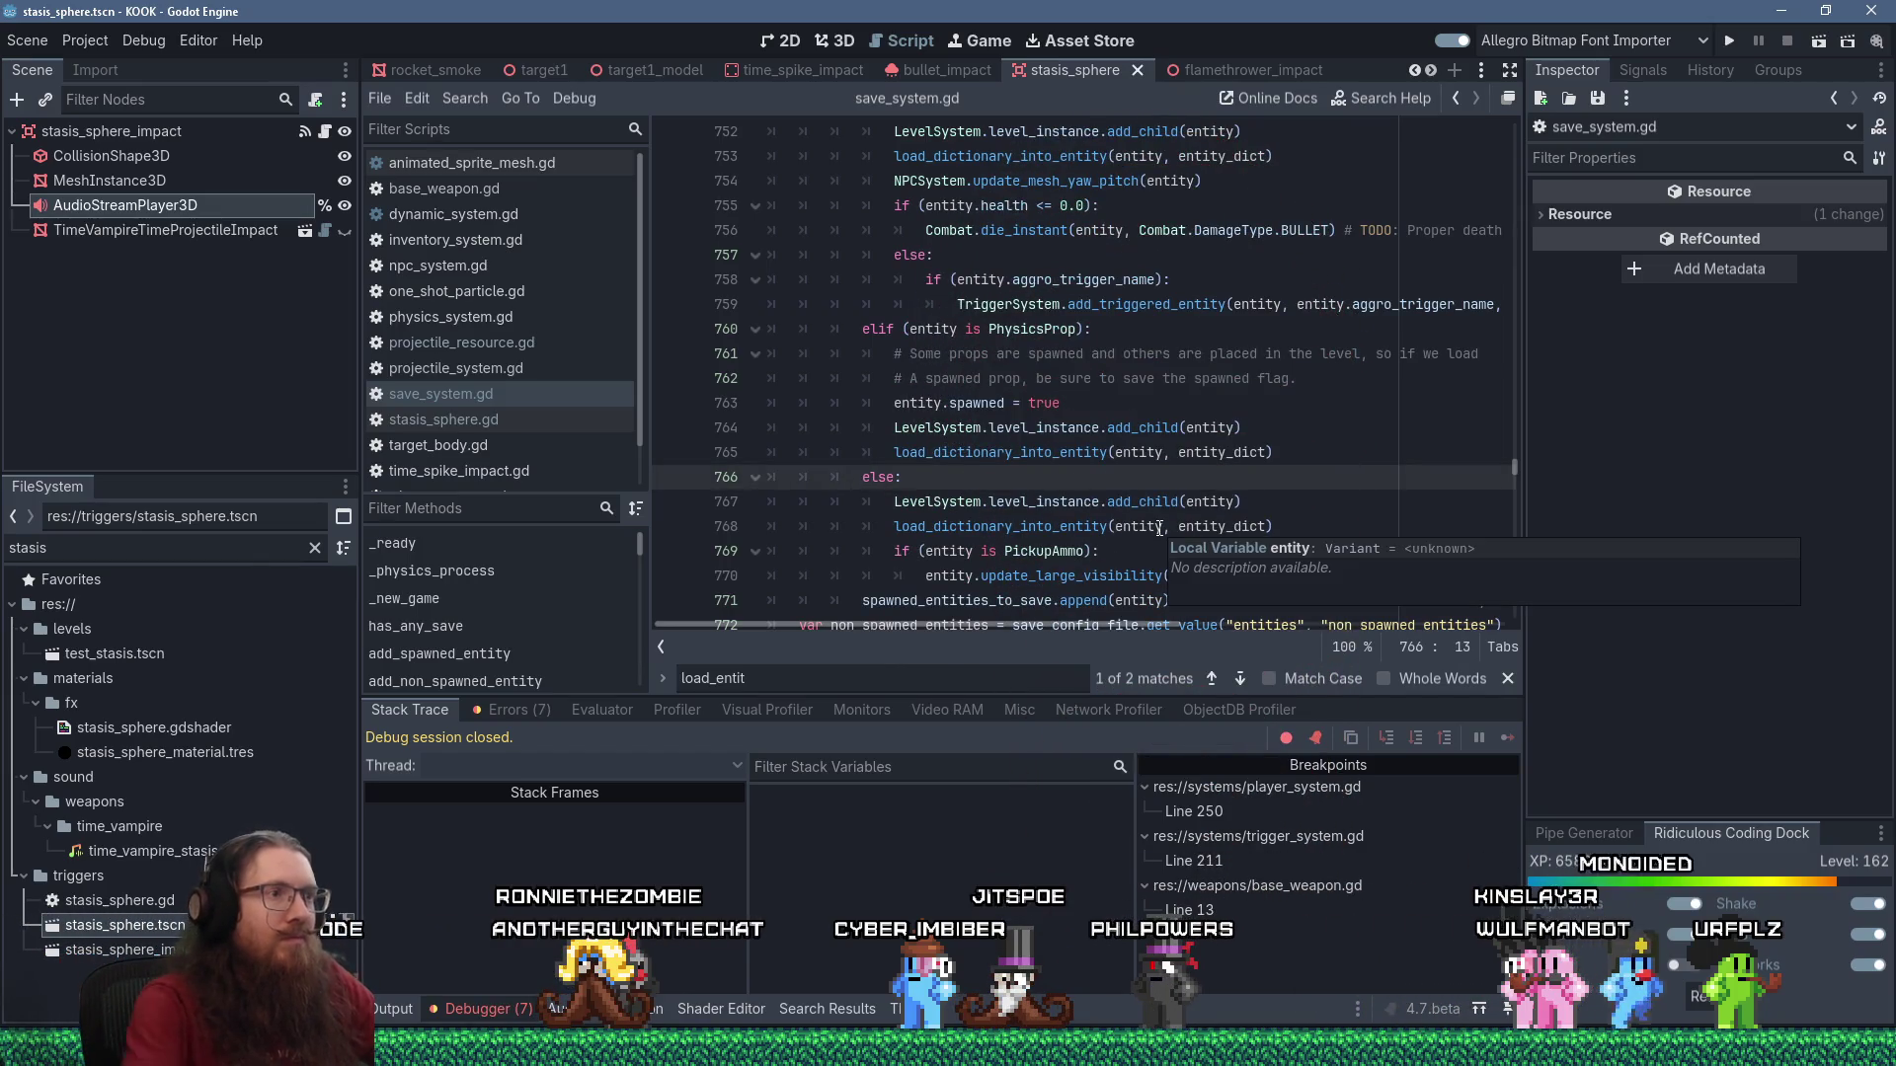
scroll(1160, 528, up, 2)
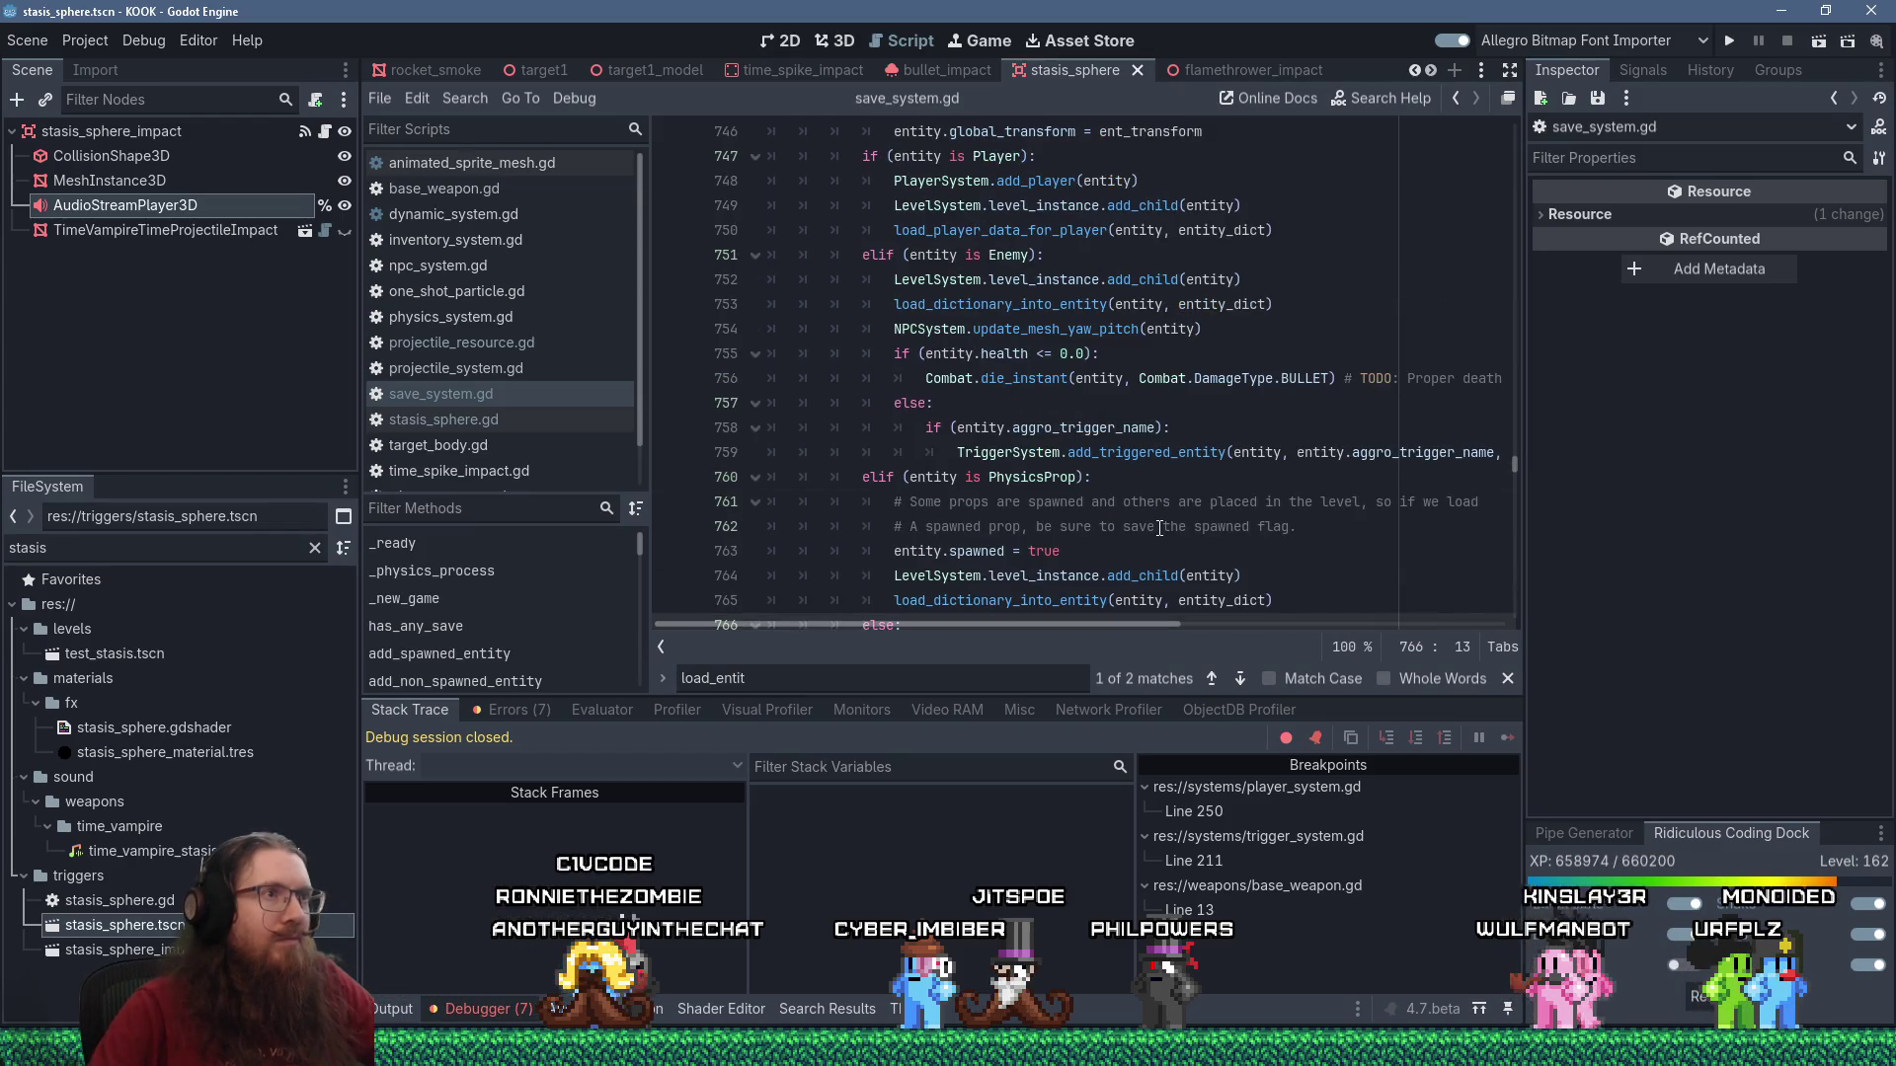
scroll(1159, 528, up, 2)
scroll(1159, 528, down, 5)
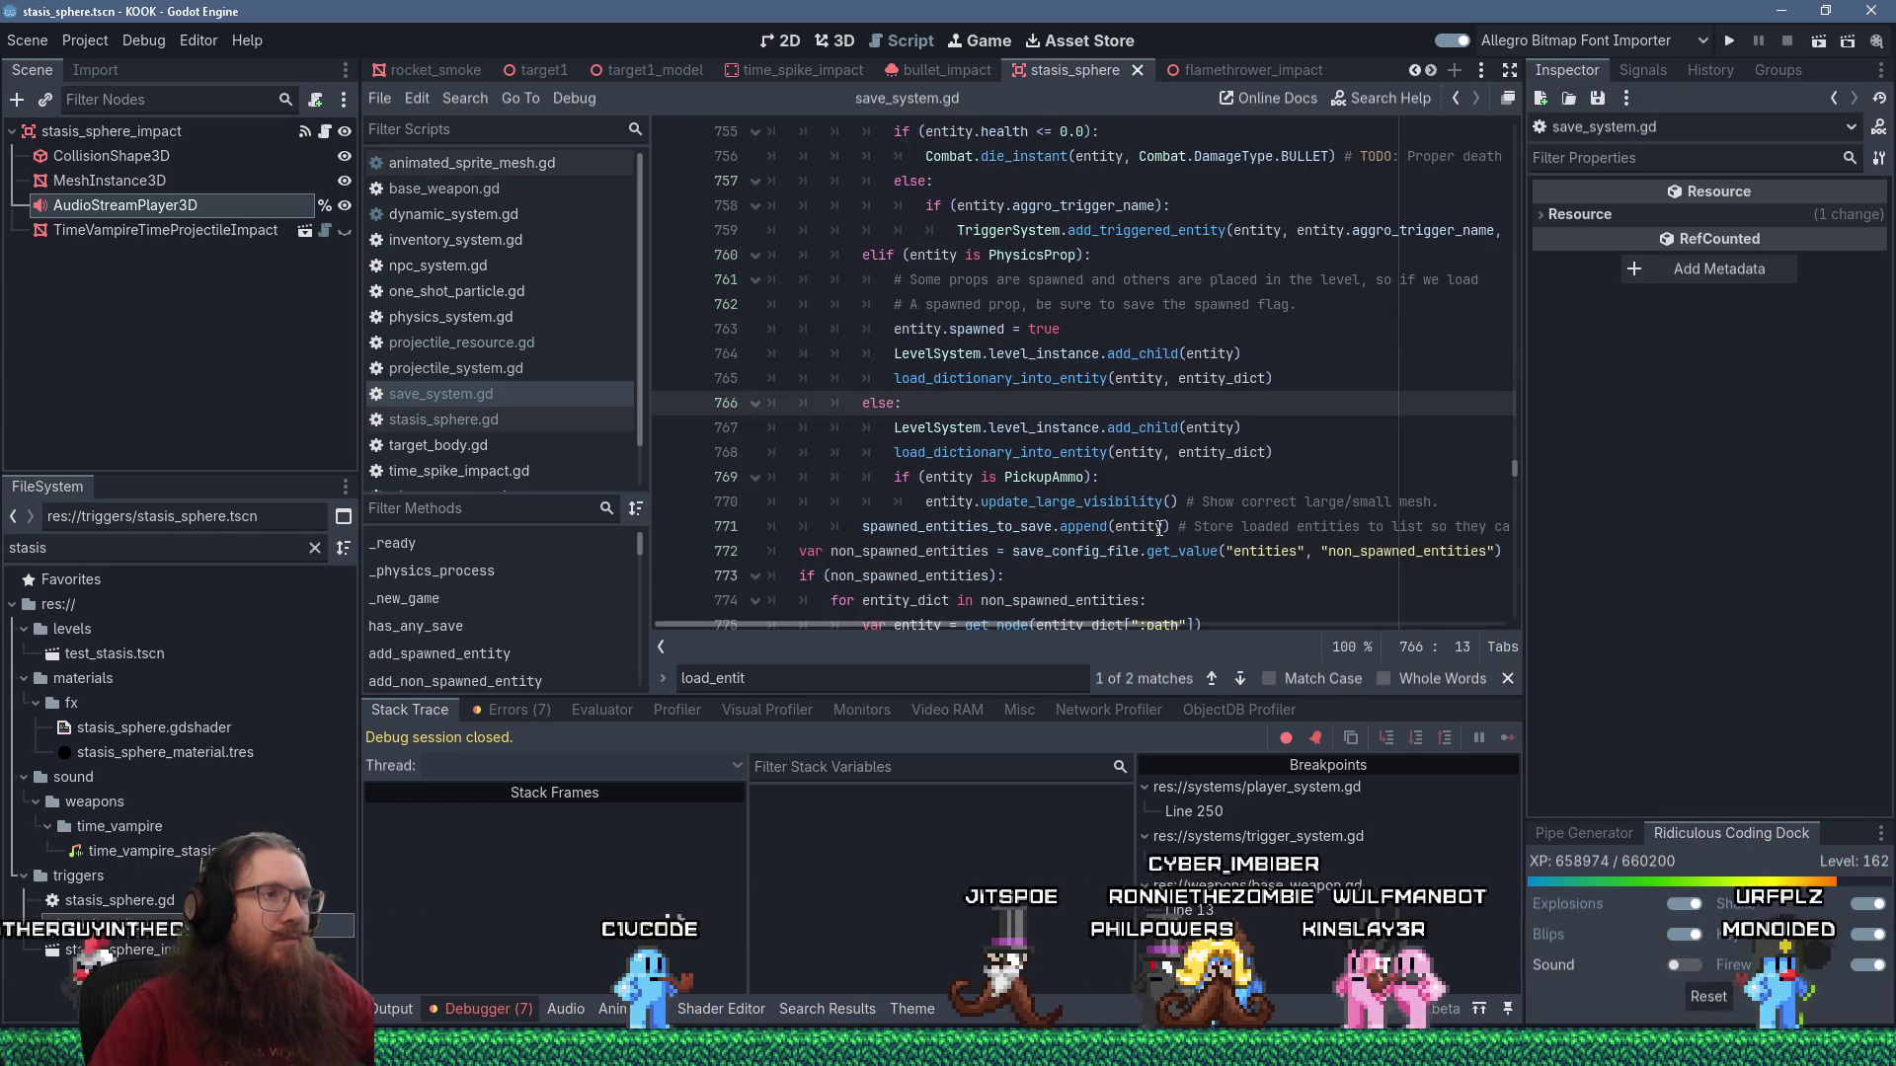
click(1004, 494)
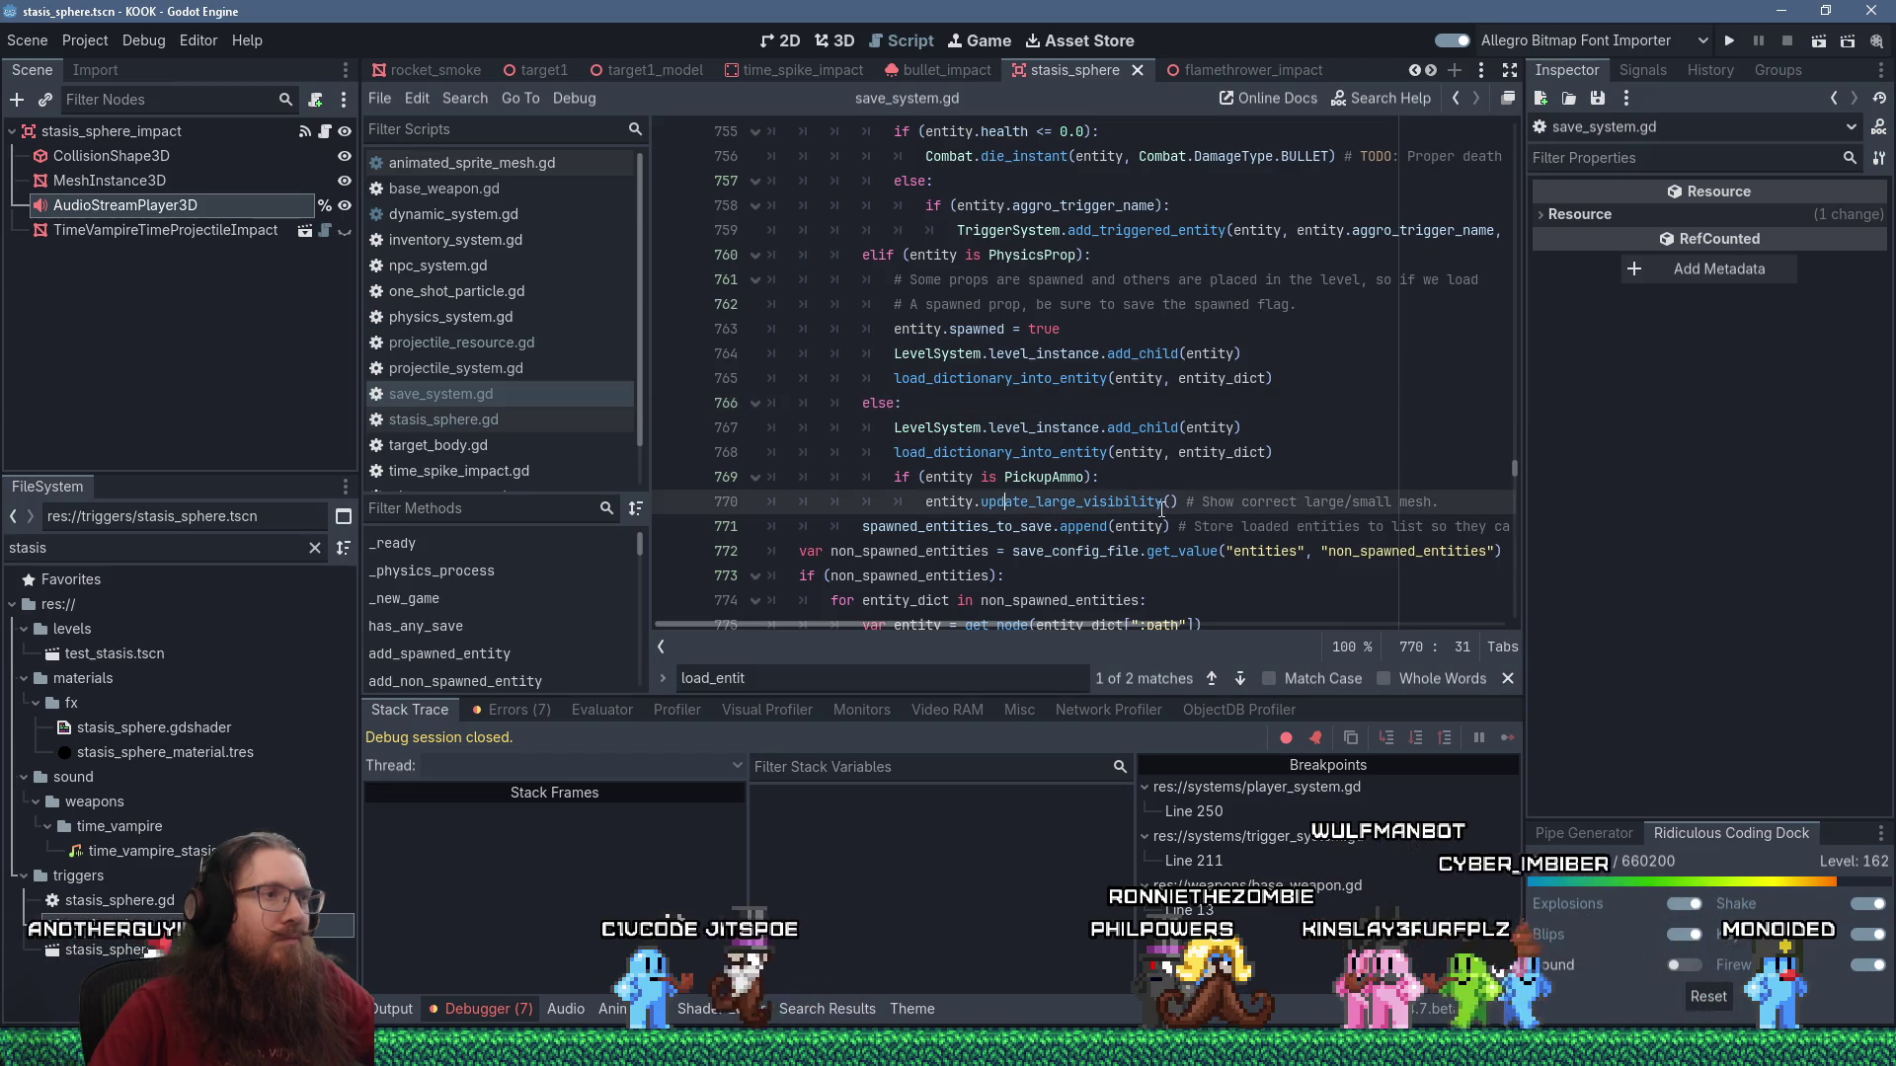
Add 'elif (entity is StasisSphere): entity.seek_audio()' after line 770, save, and launch the game.
key(Return)
key(BackSpace)
text(elif (entity is StasisSphere))
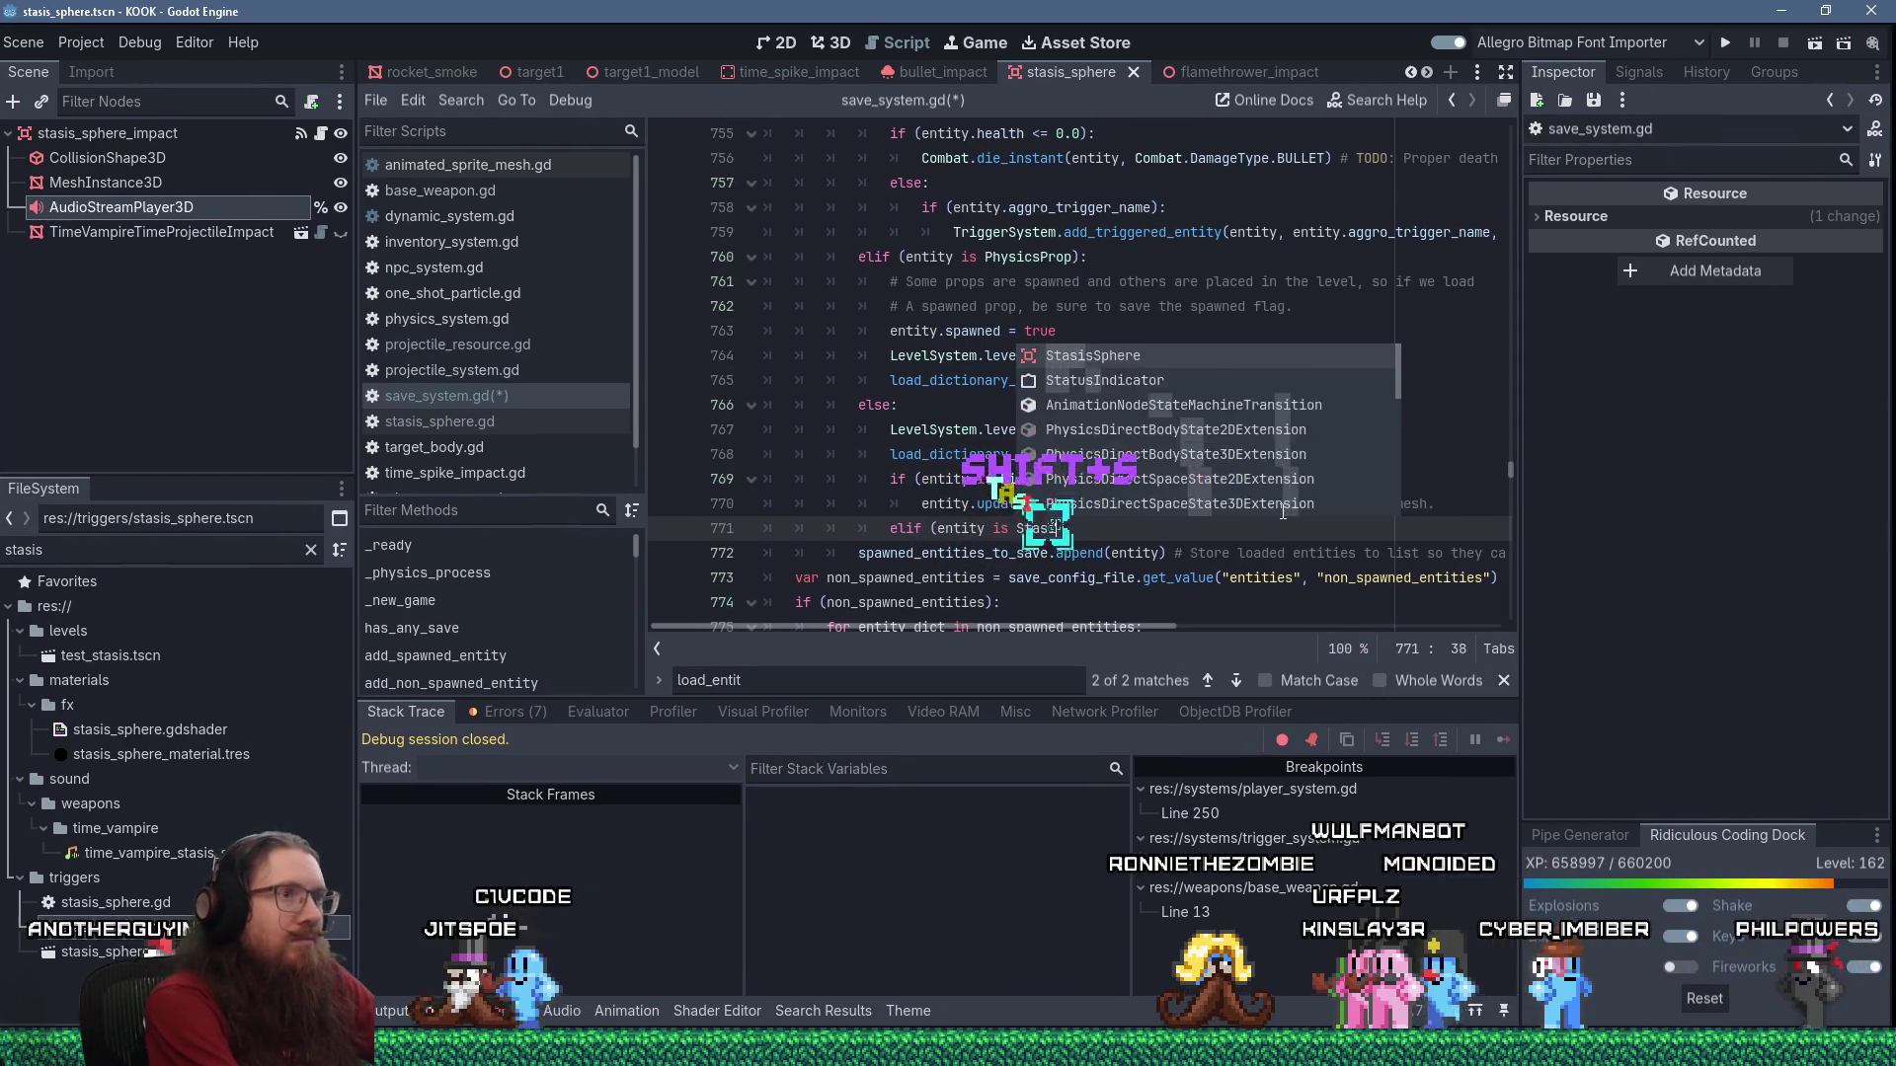
text(:)
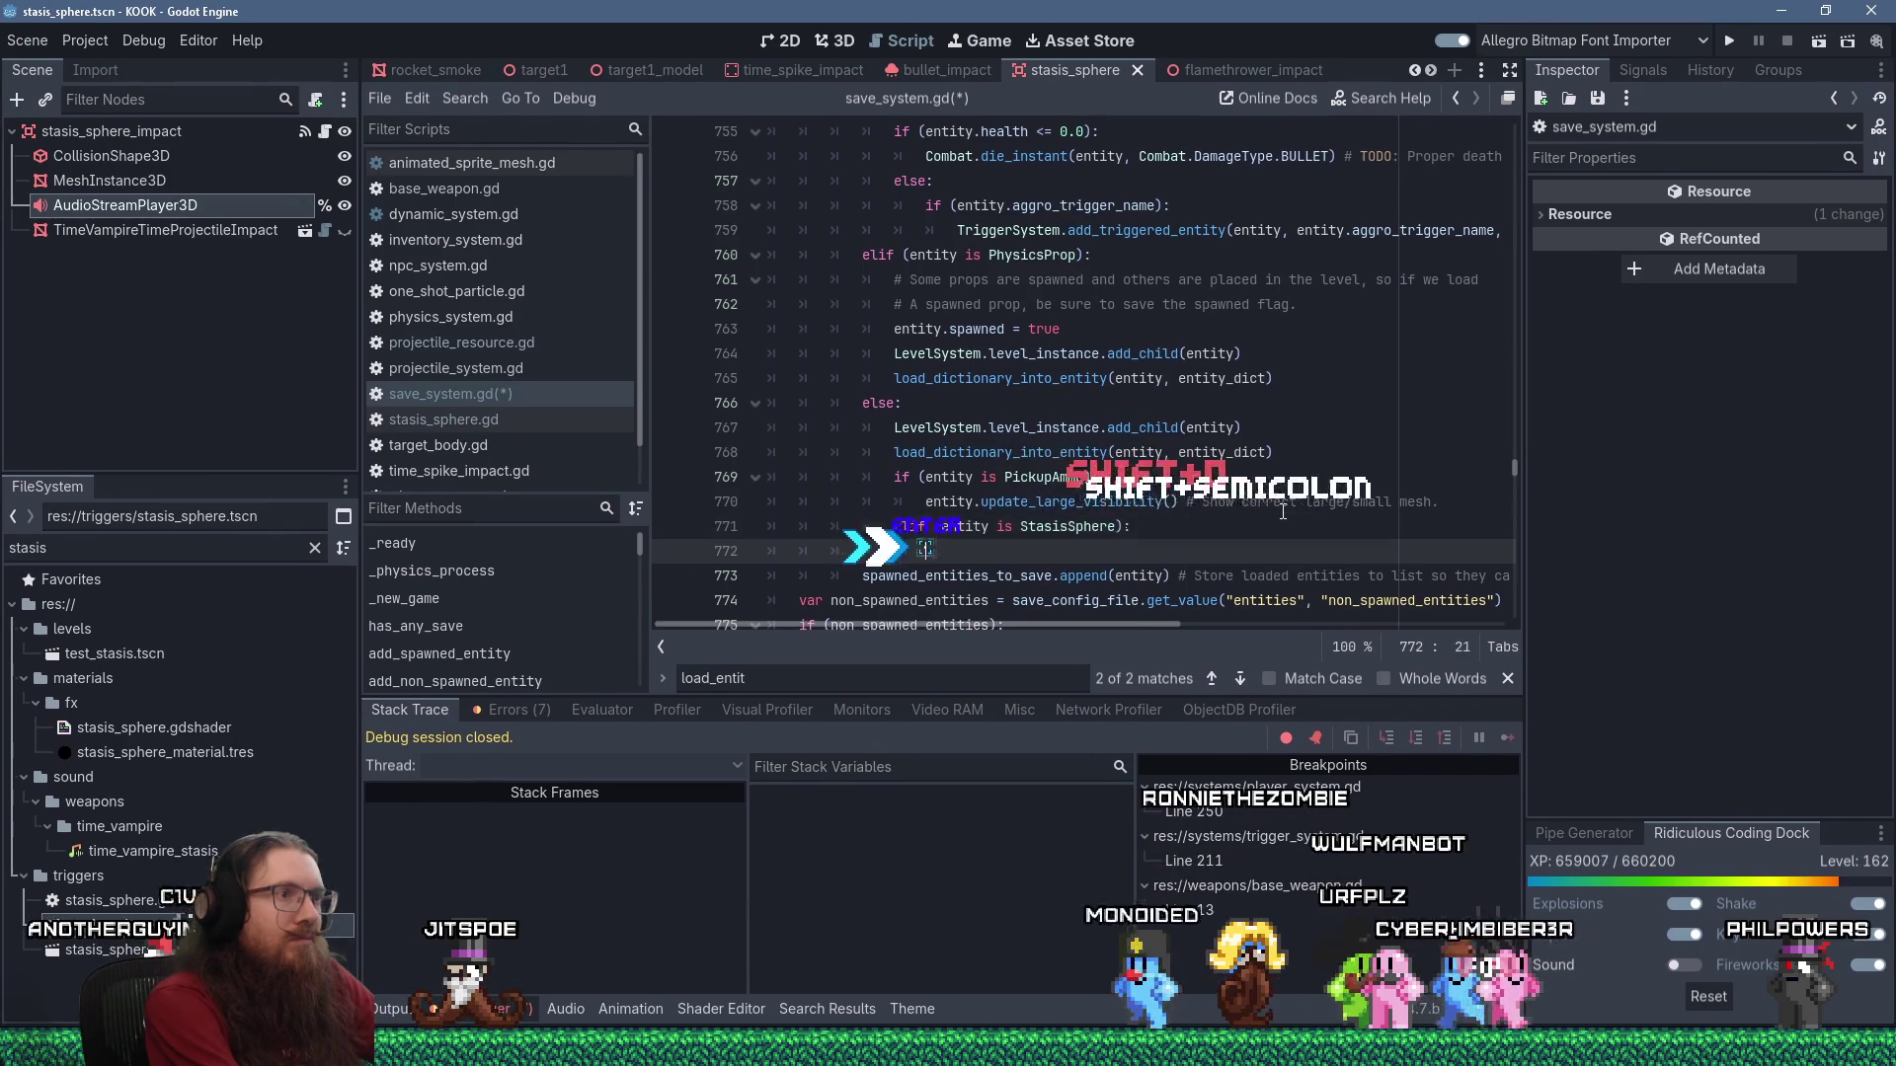
key(Return)
text(entity.seek_audio())
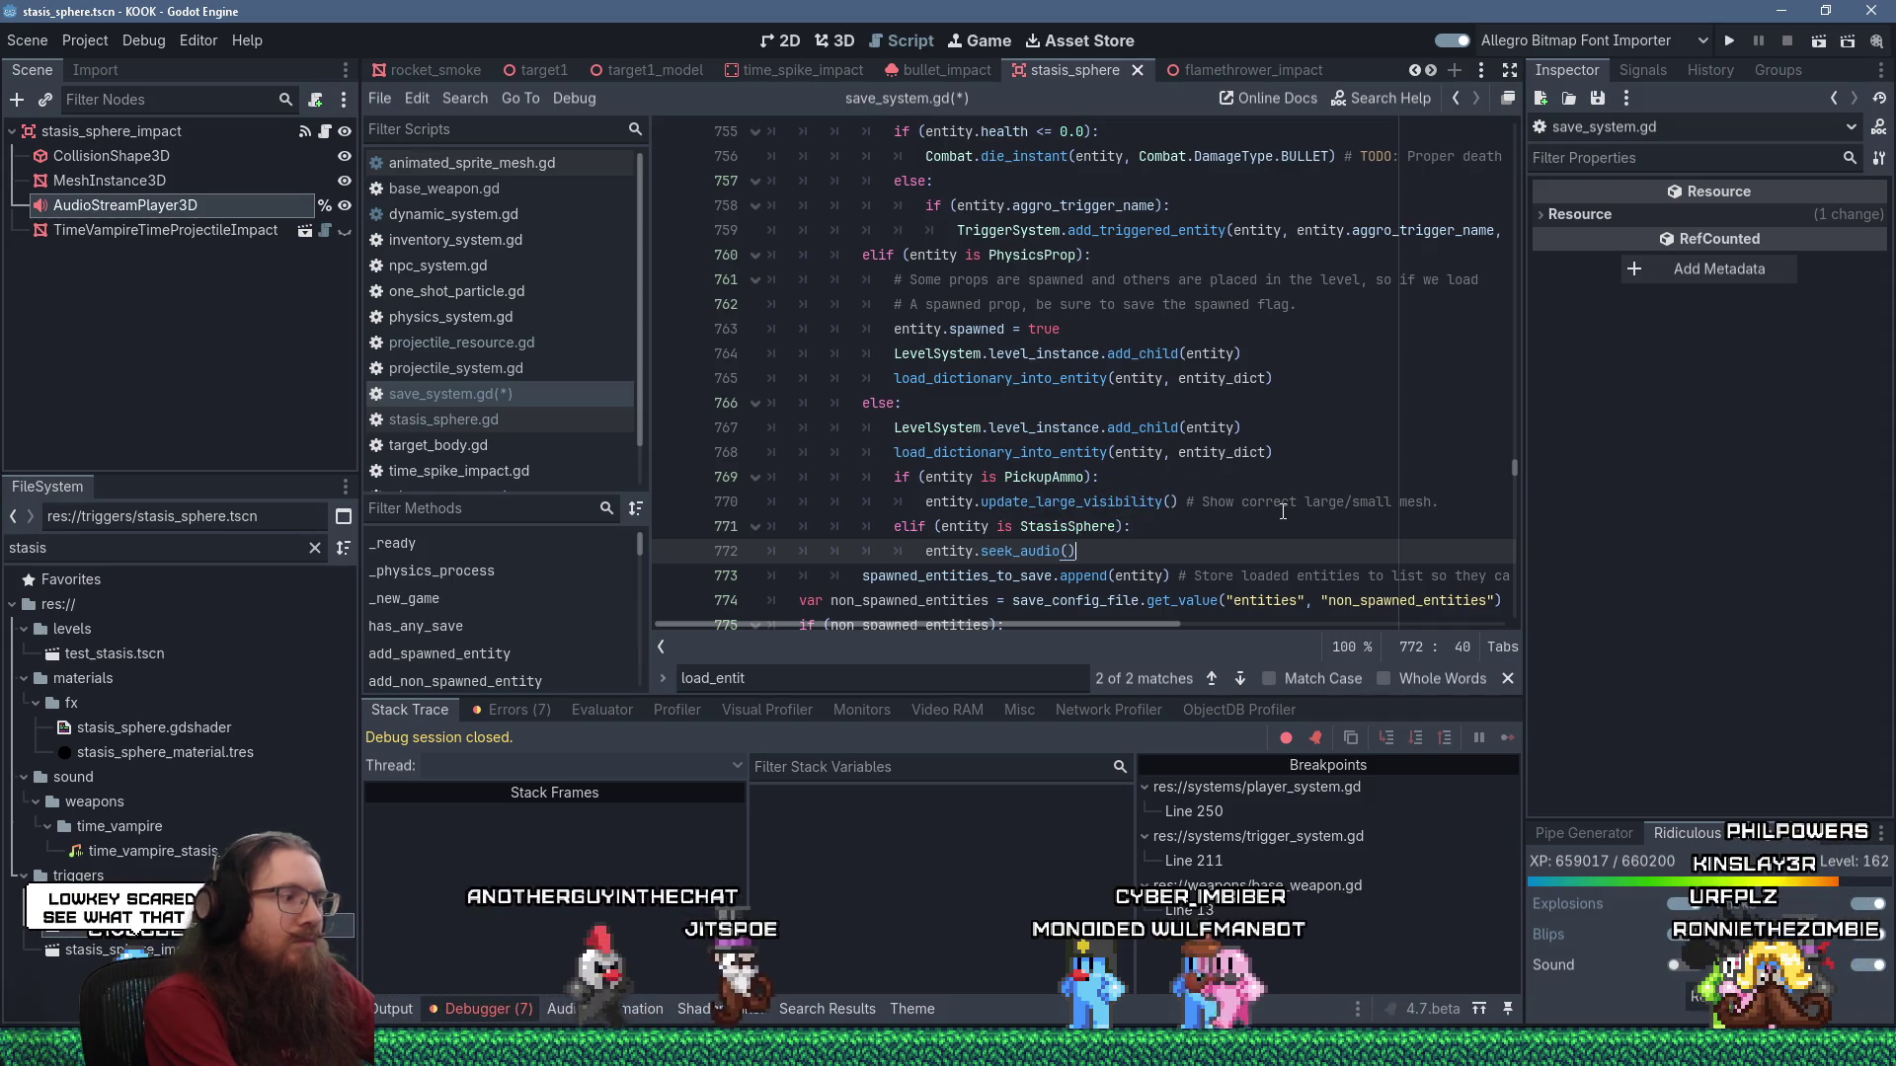
key(ctrl+s)
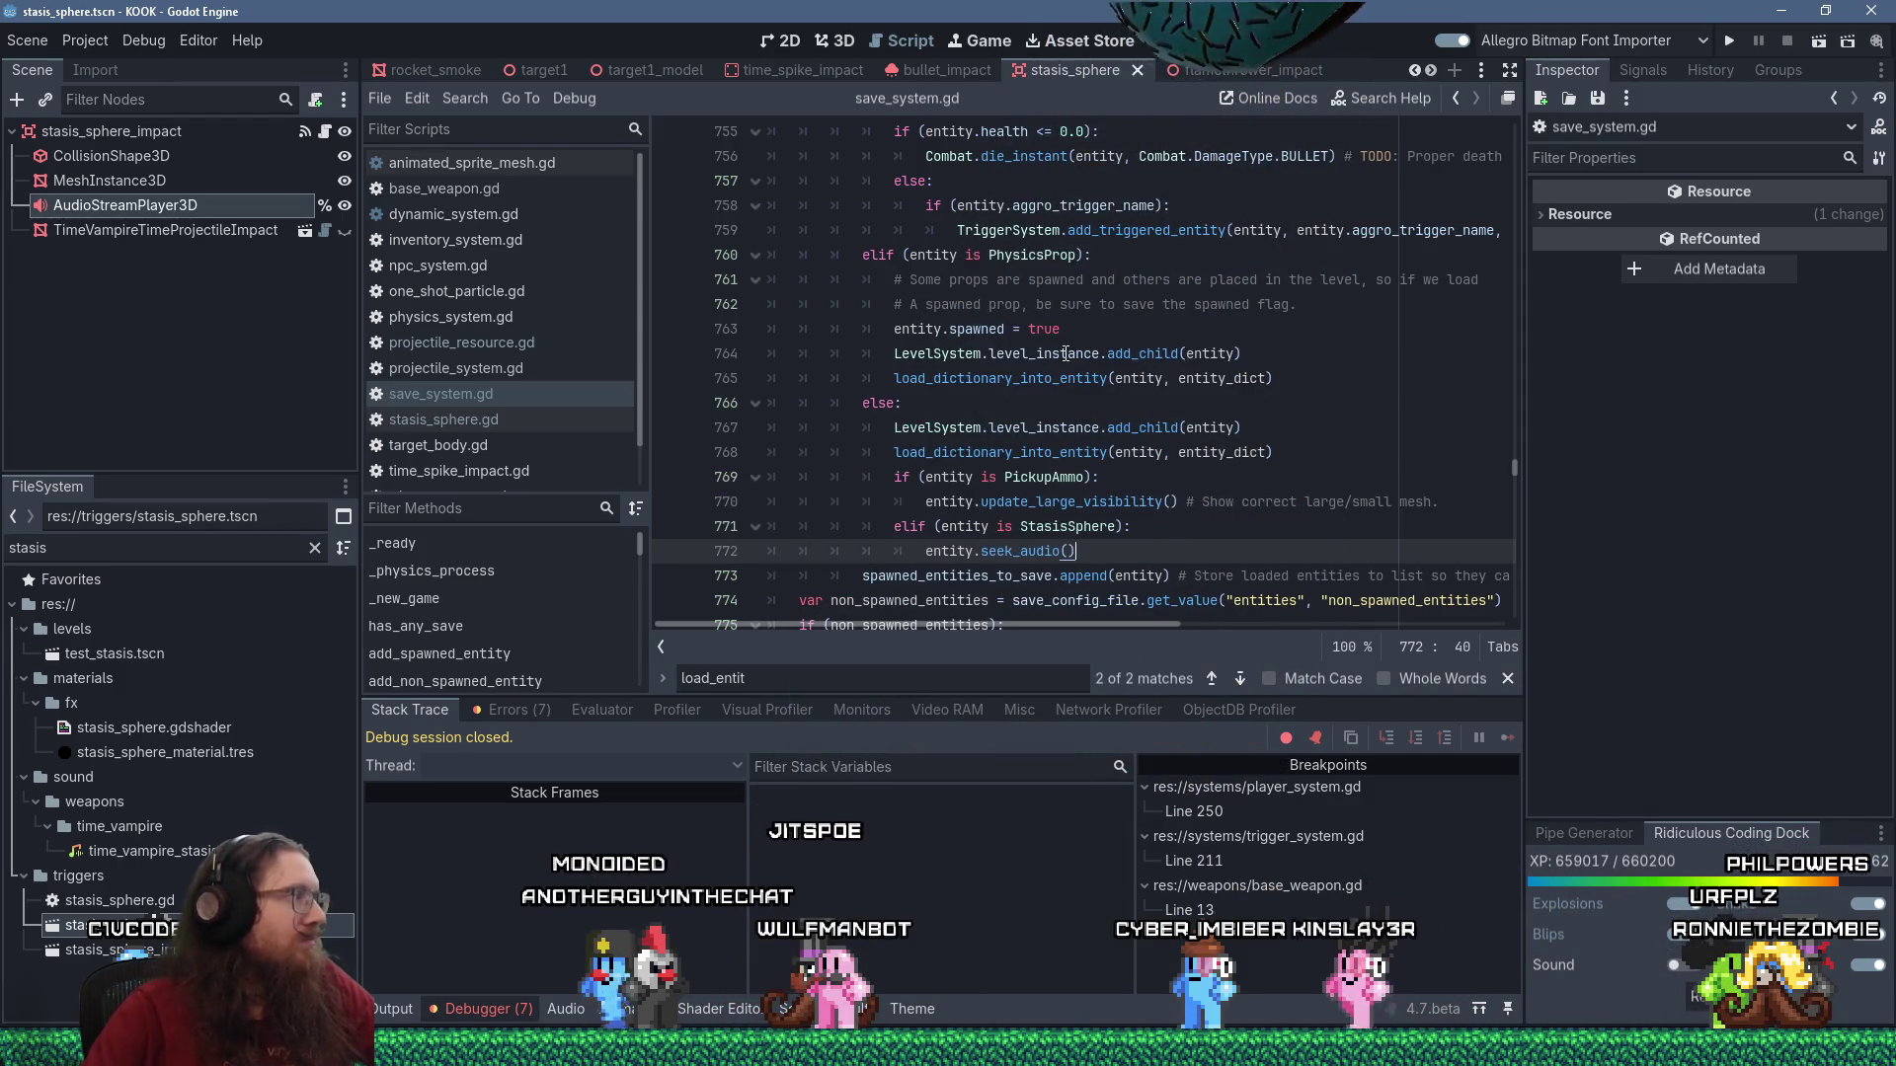
click(1729, 41)
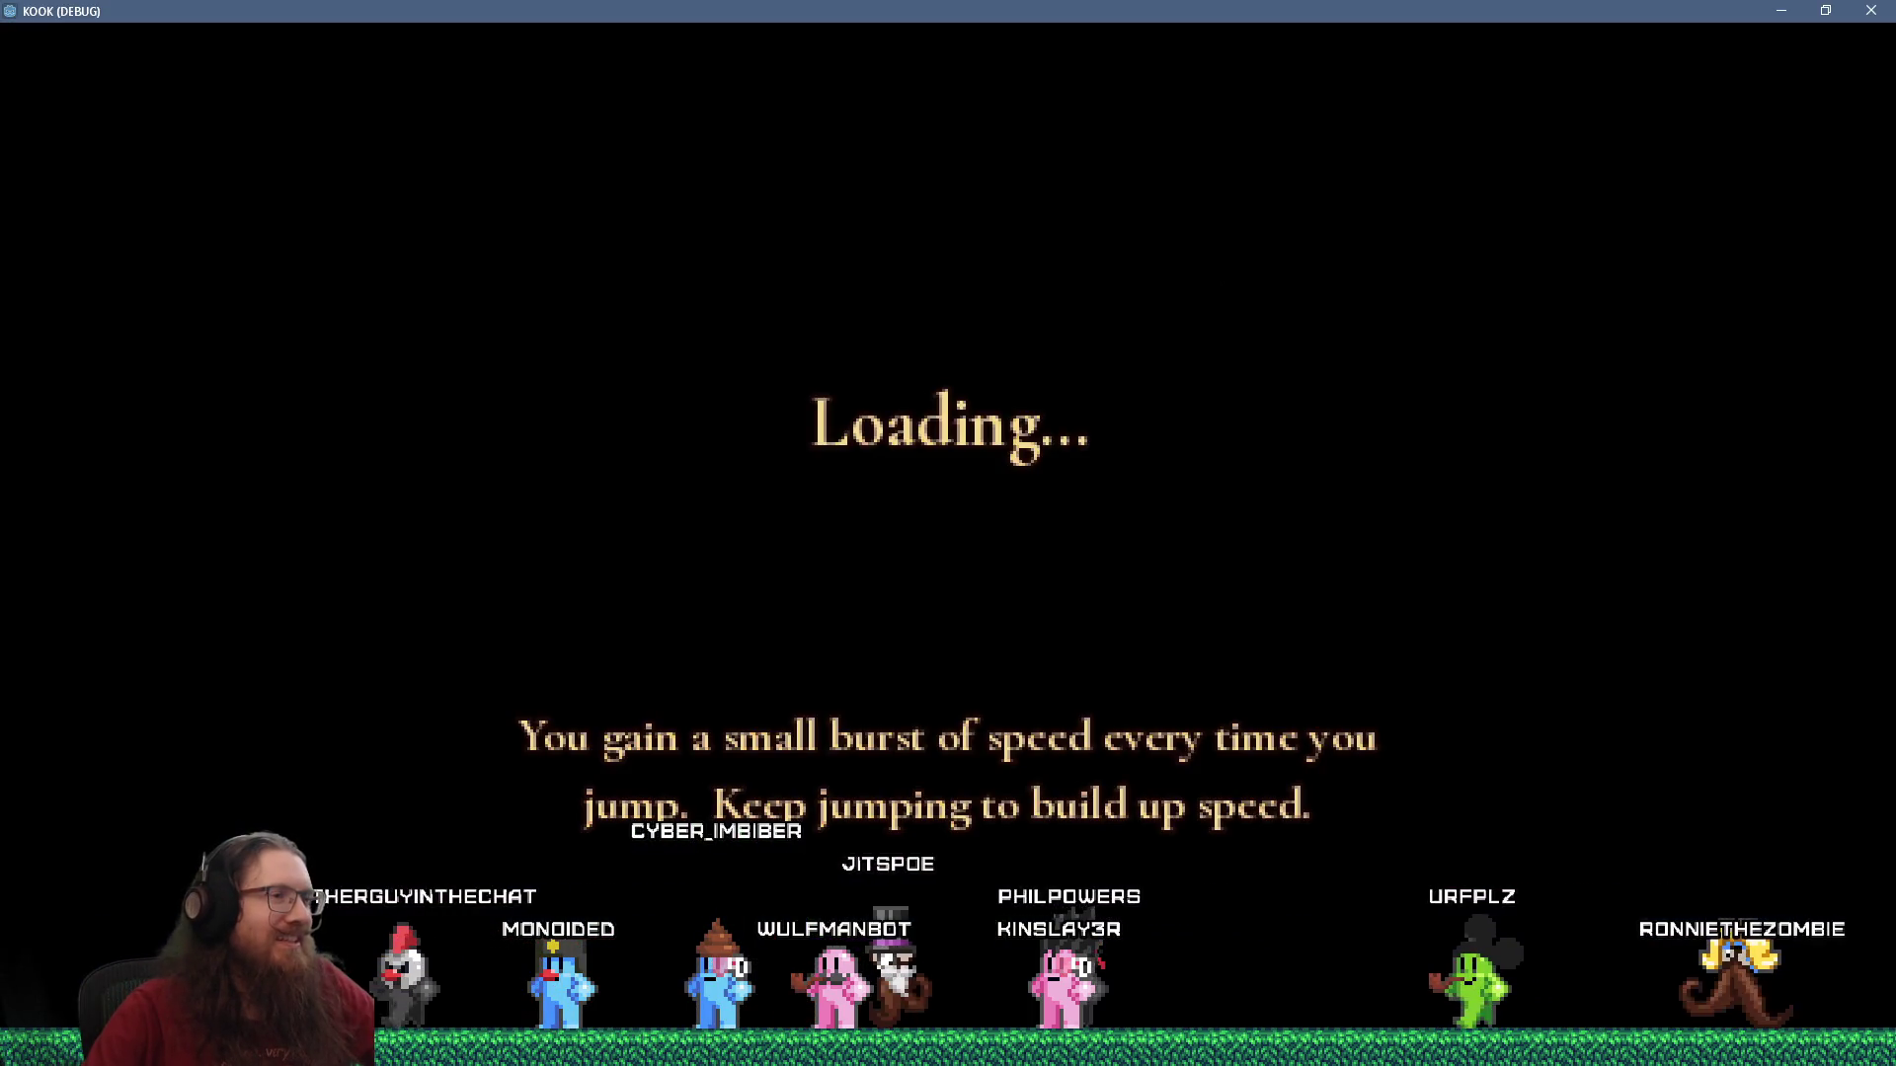
Load the test save from the in-game debug console and try firing the weapon.
key(grave)
text(quit)
key(Up)
key(Return)
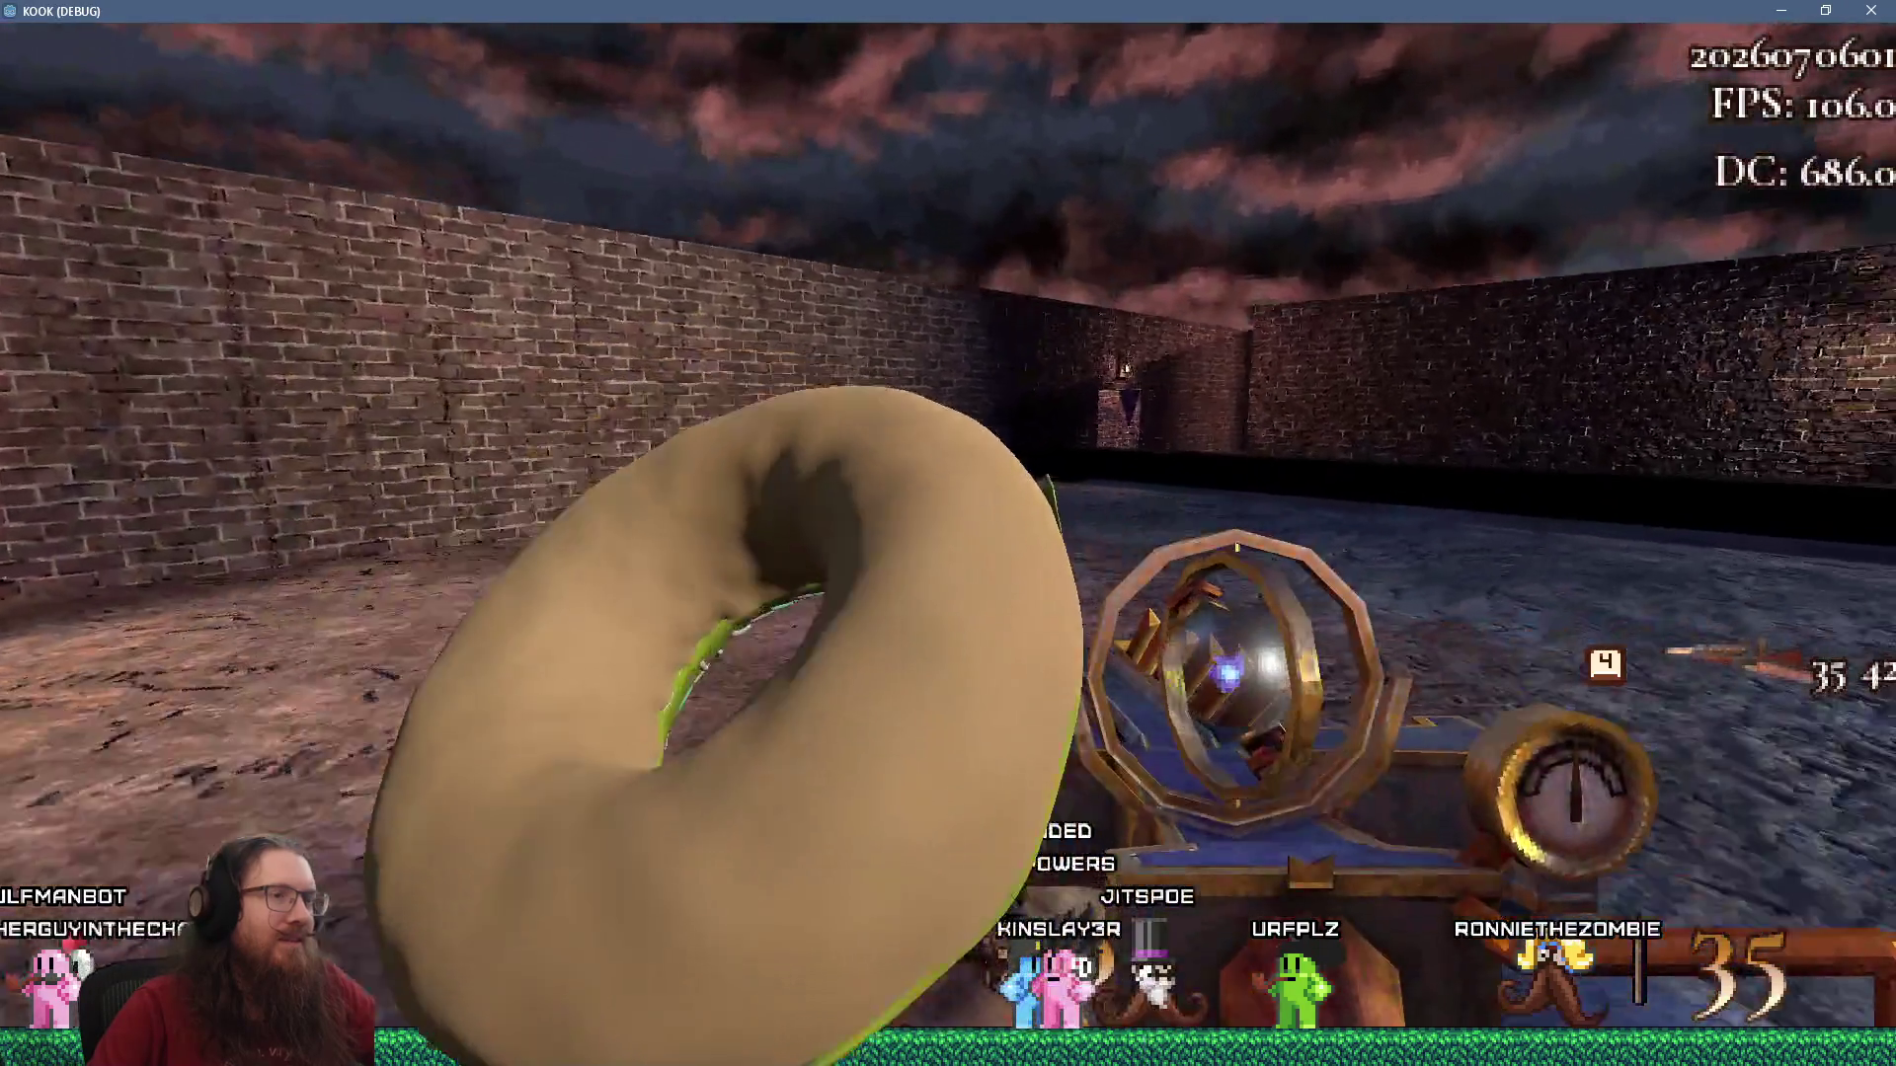
click(947, 524)
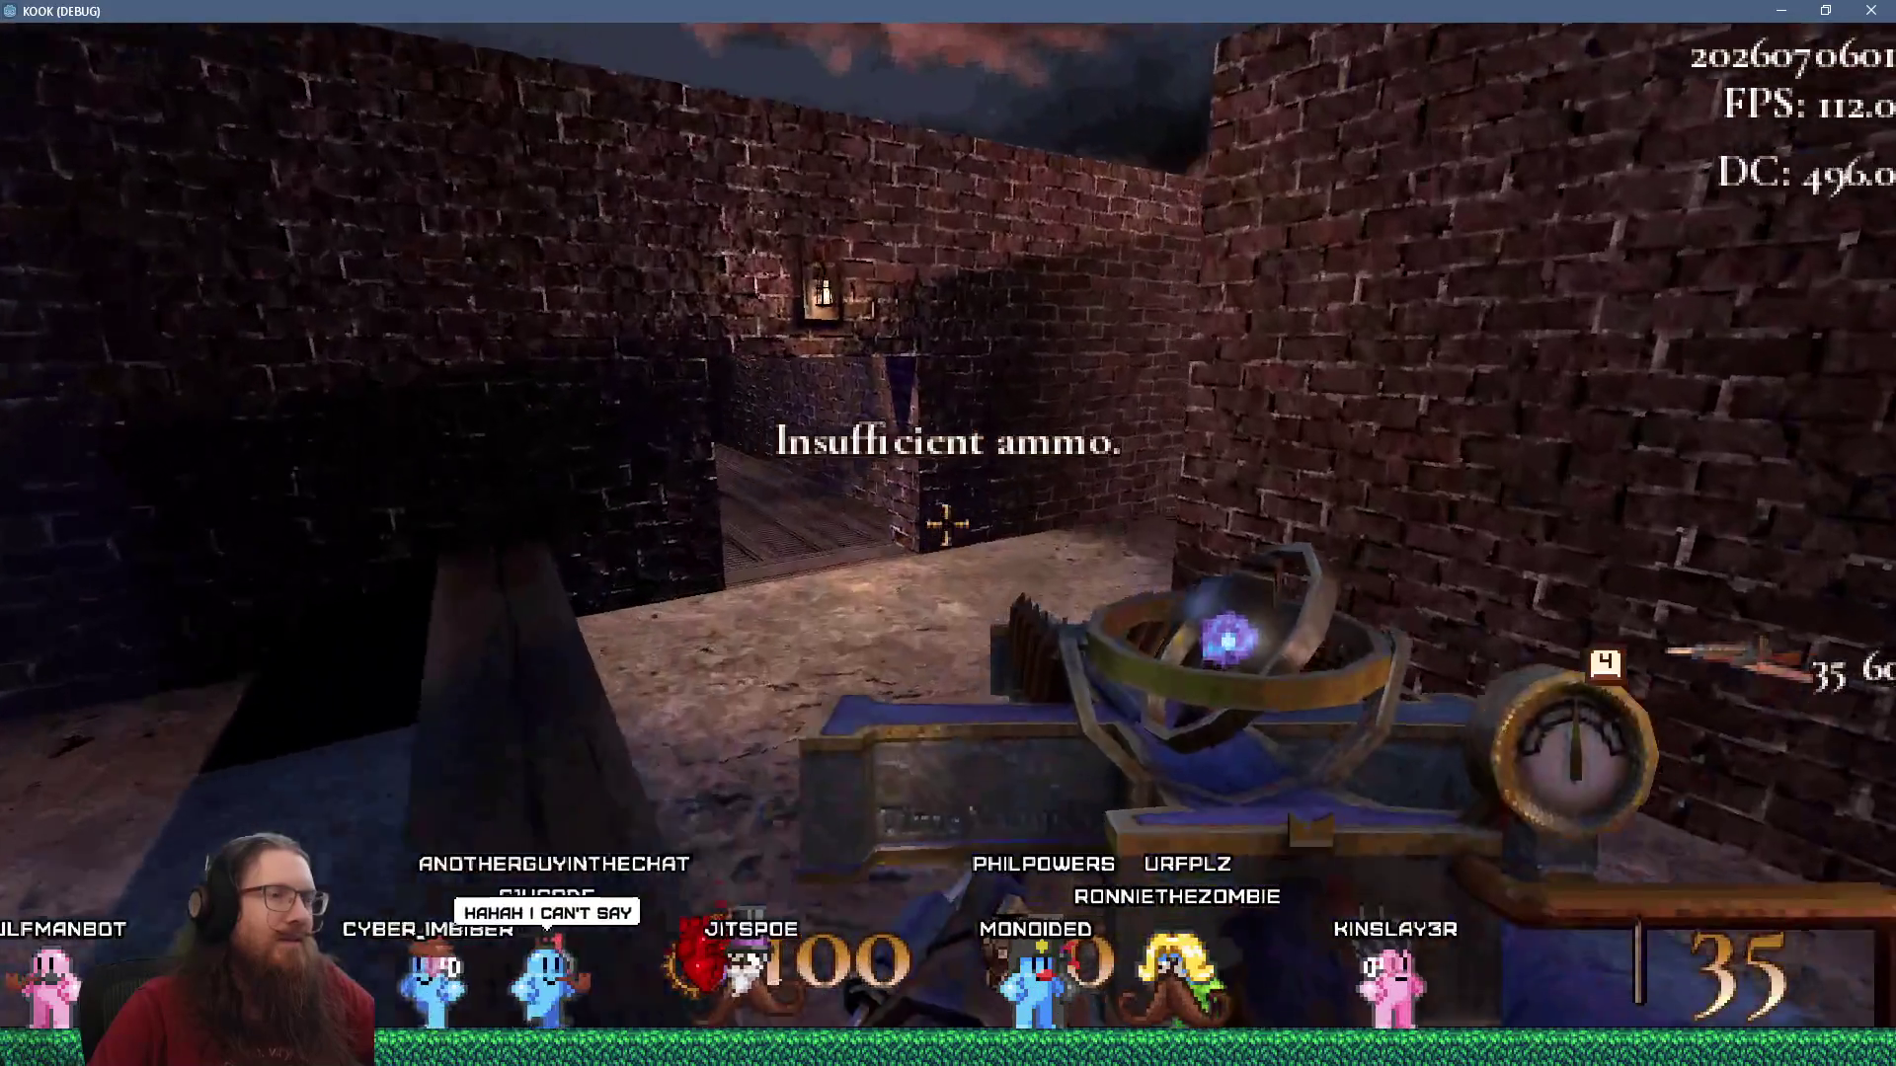
Reload the test save twice more from the console, then return to the Godot editor.
key(grave)
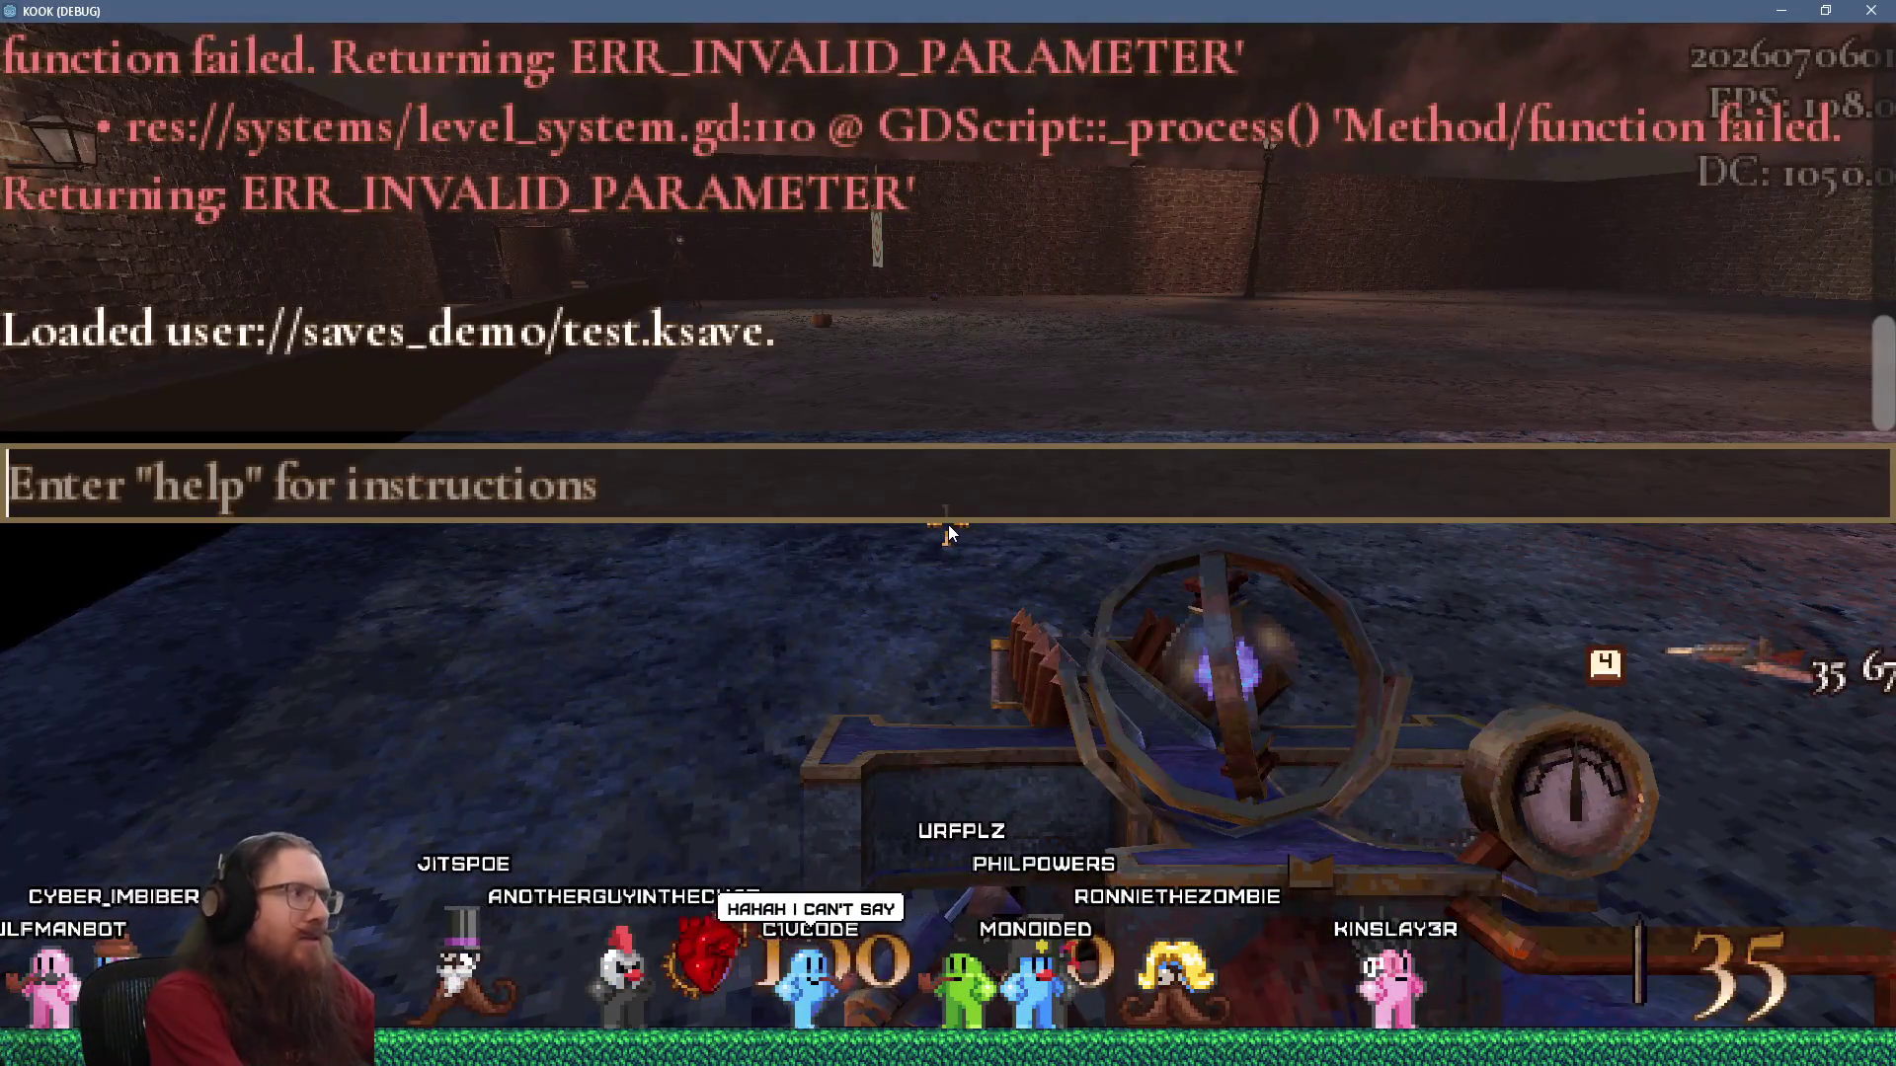
text(load test)
key(Return)
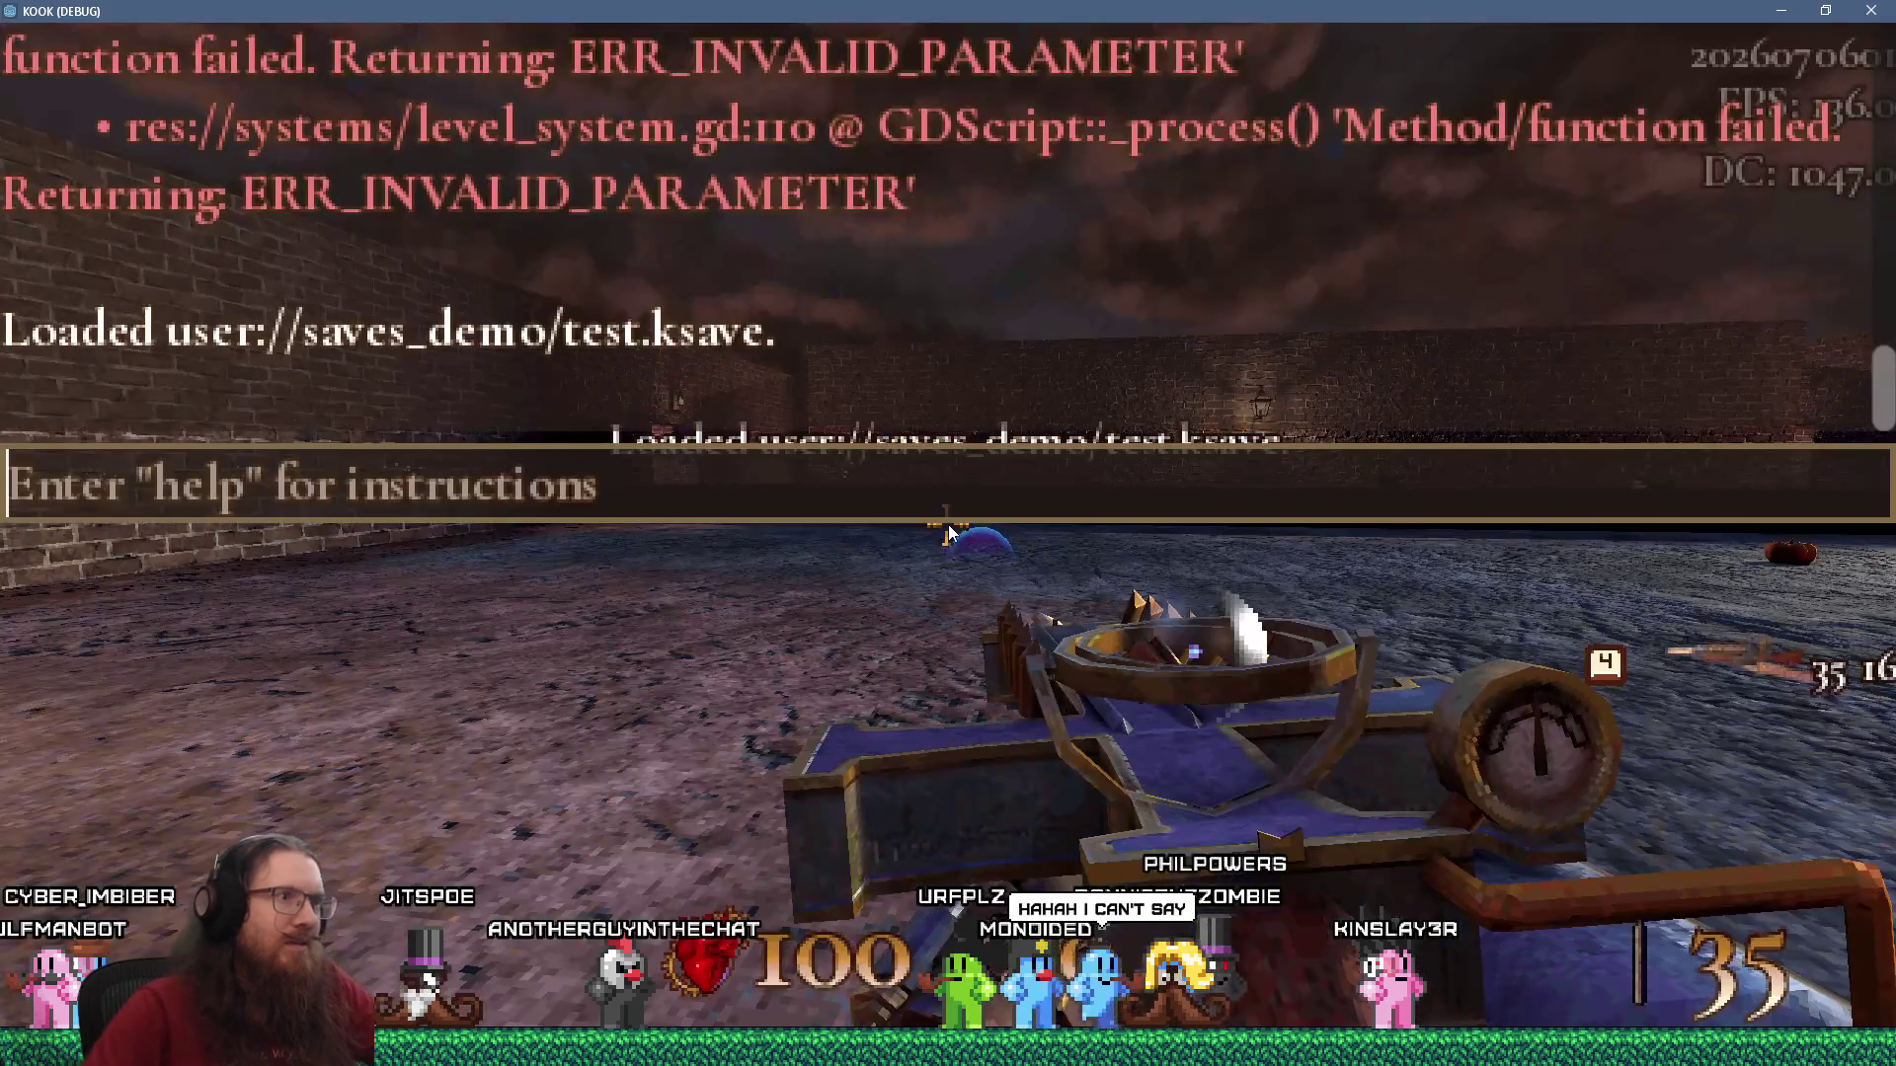
key(grave)
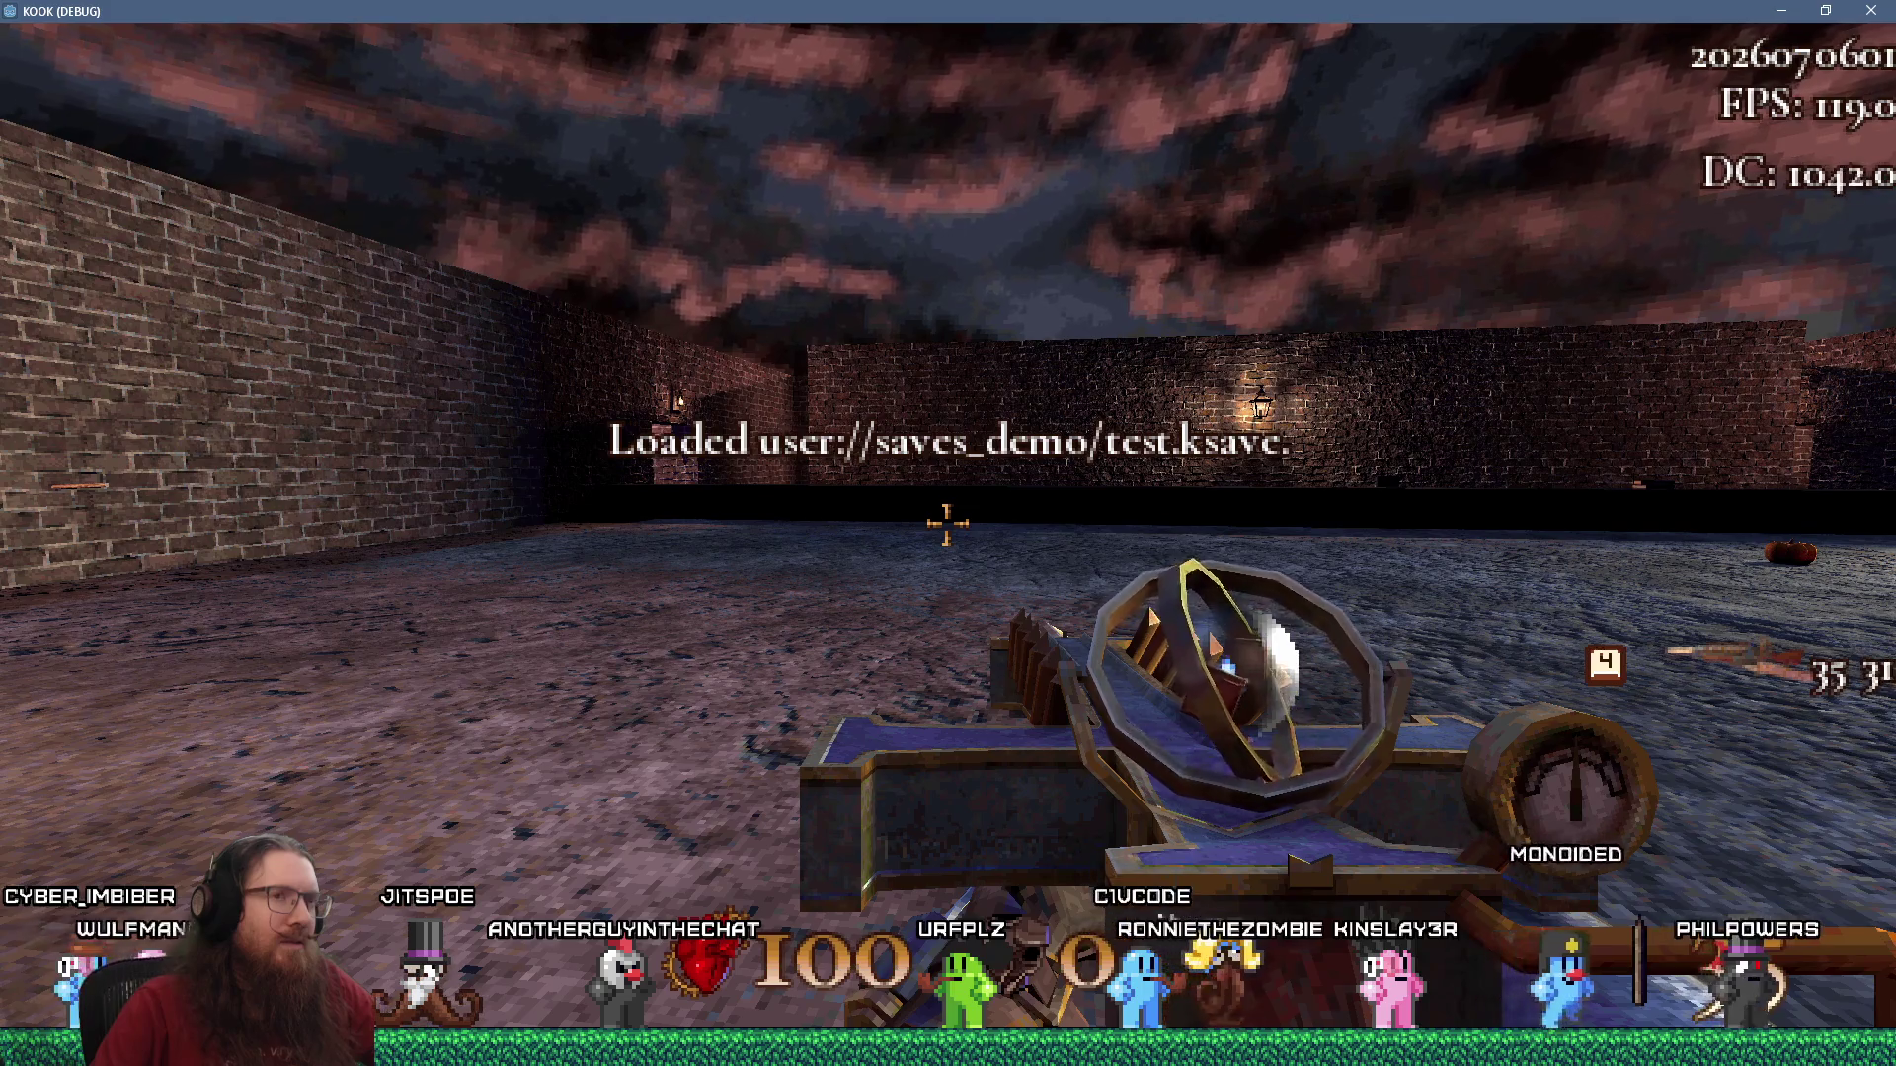
key(grave)
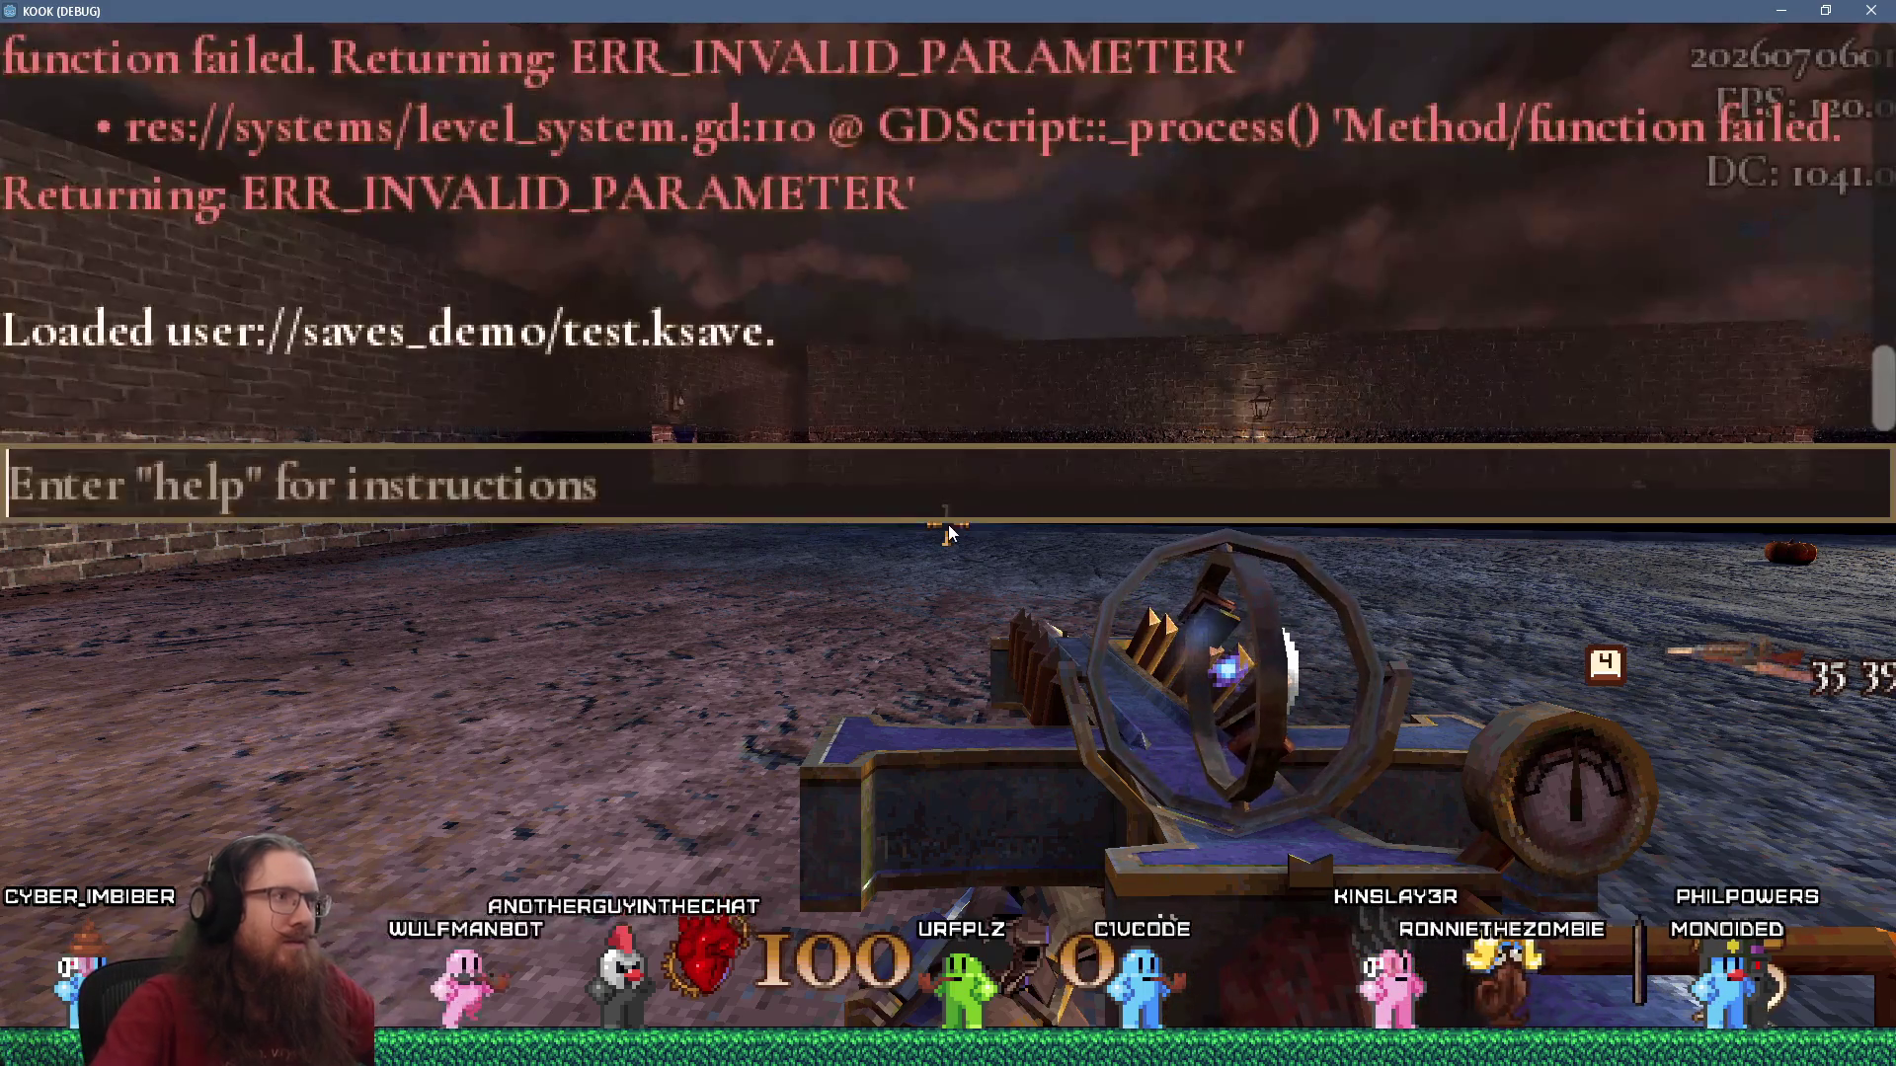
key(Up)
key(Return)
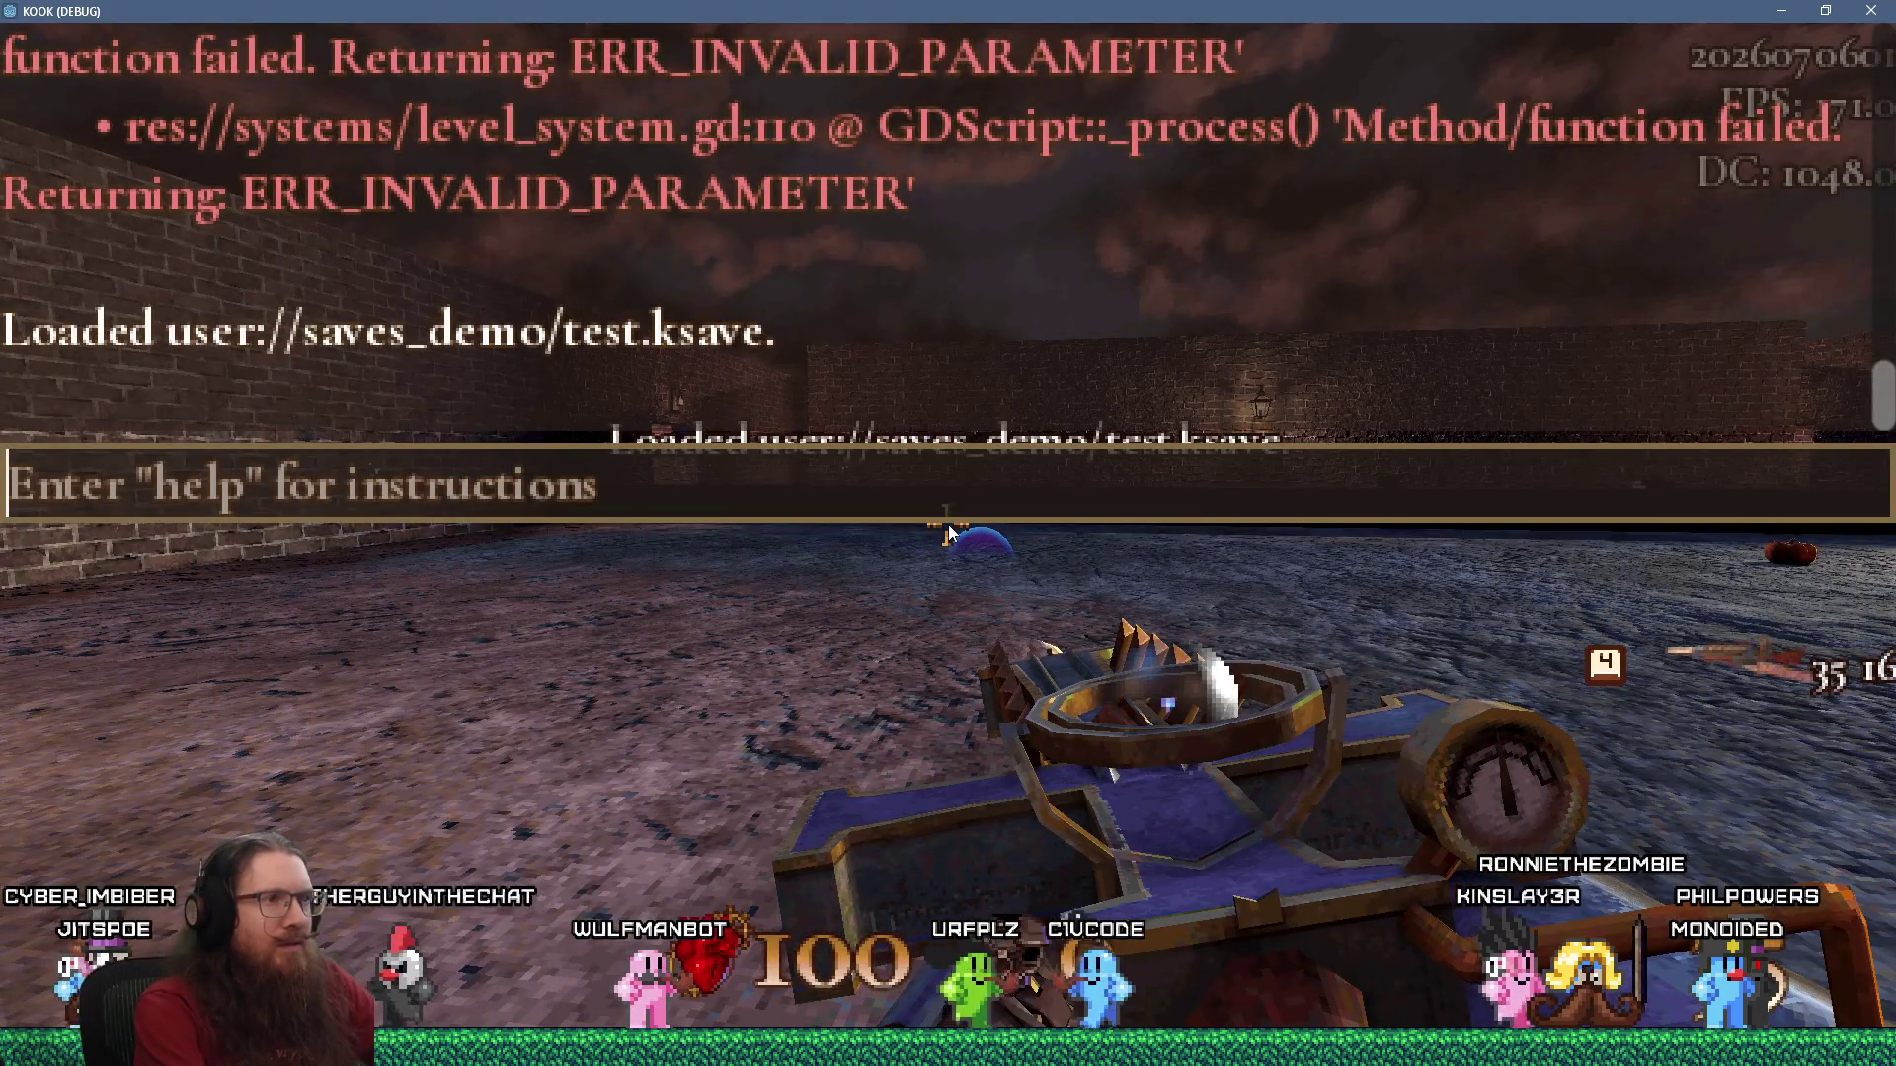
key(alt+Tab)
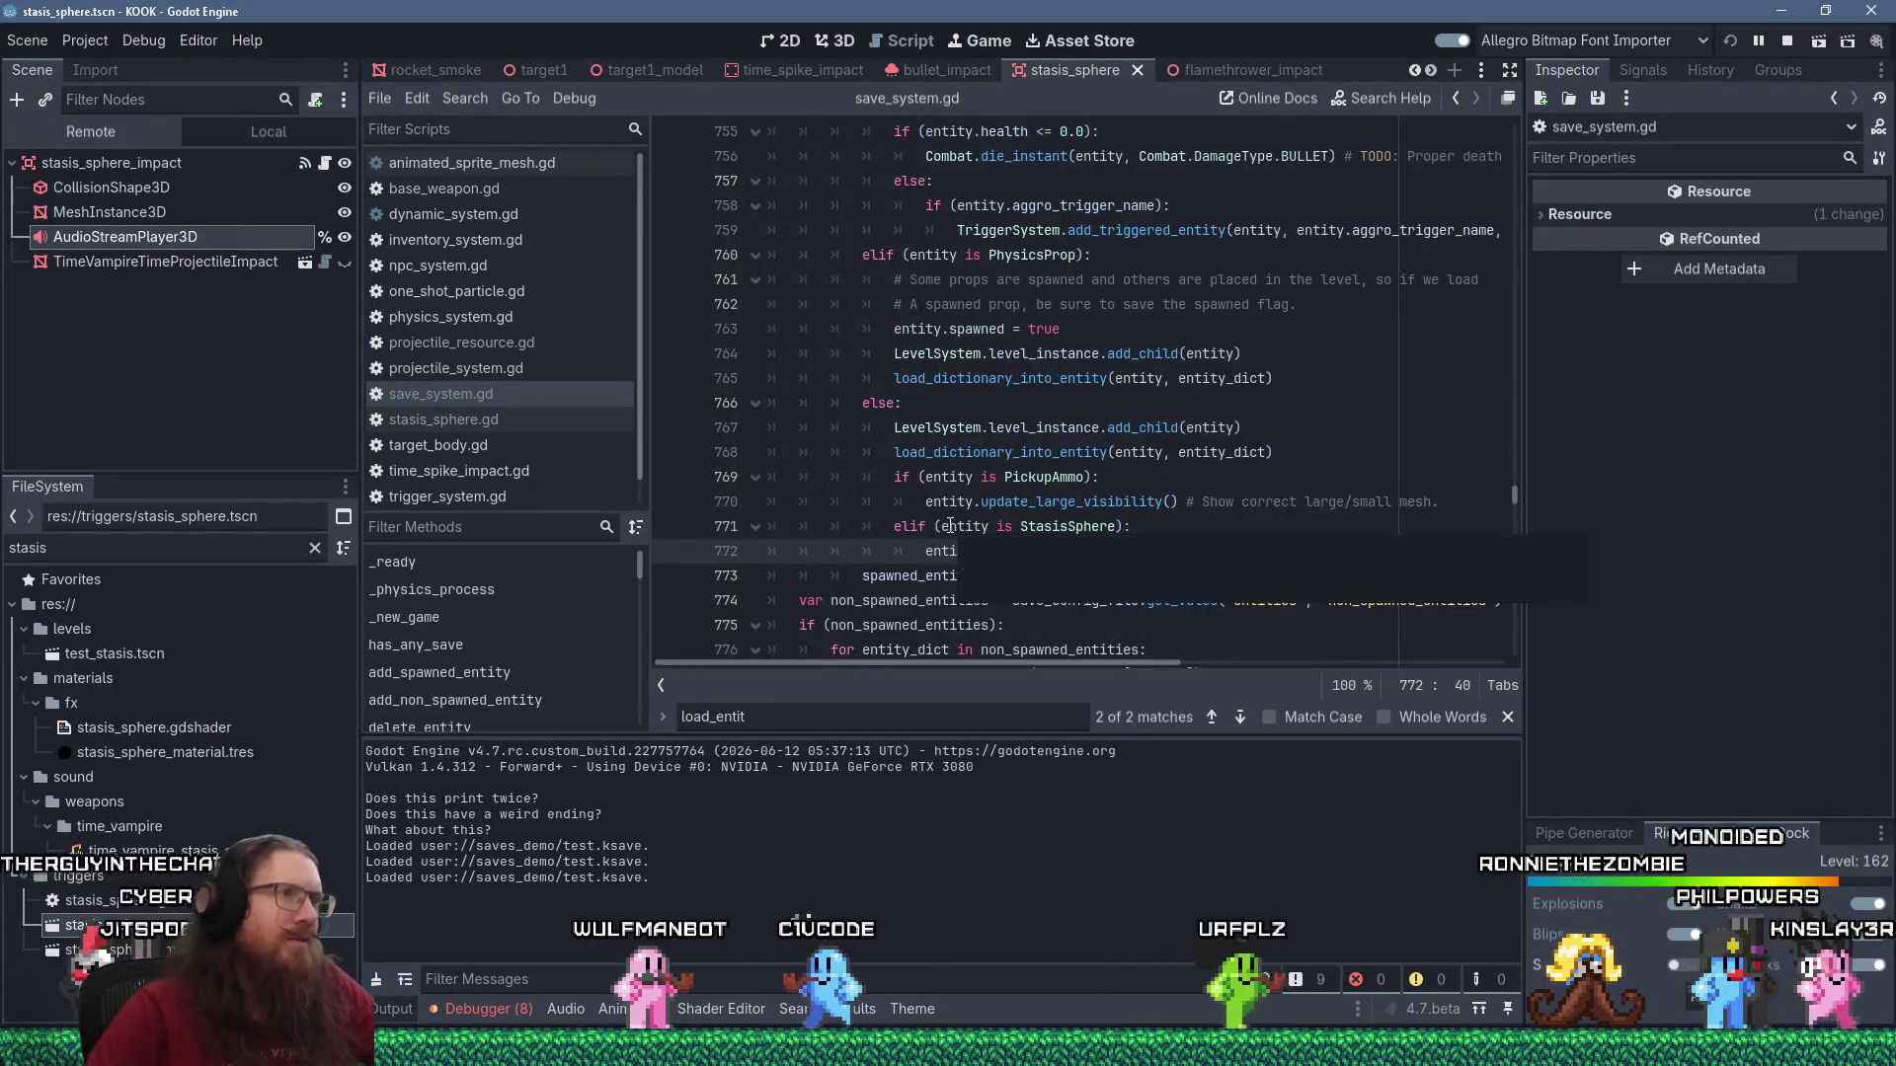
Open stasis_sphere.gd at the time_passed update and run 'load test' in the game to hit the breakpoint.
click(476, 419)
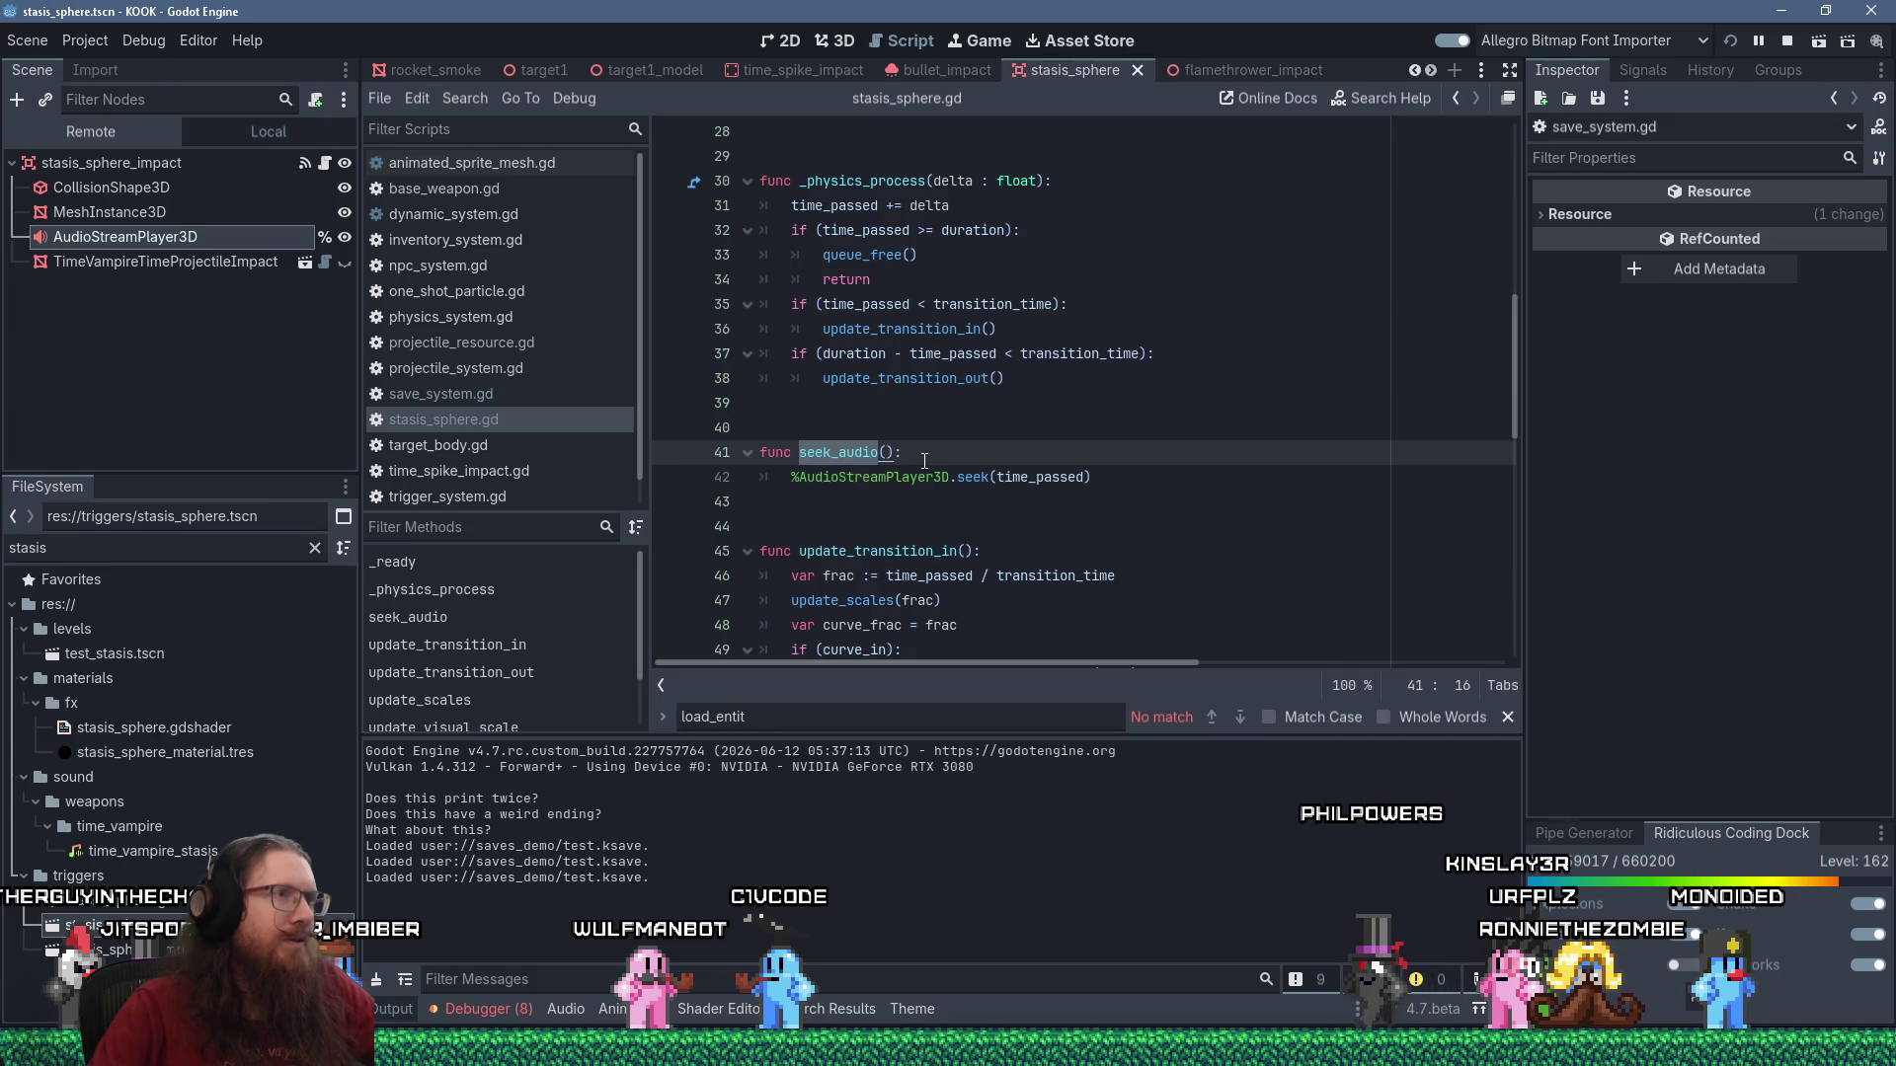
click(862, 206)
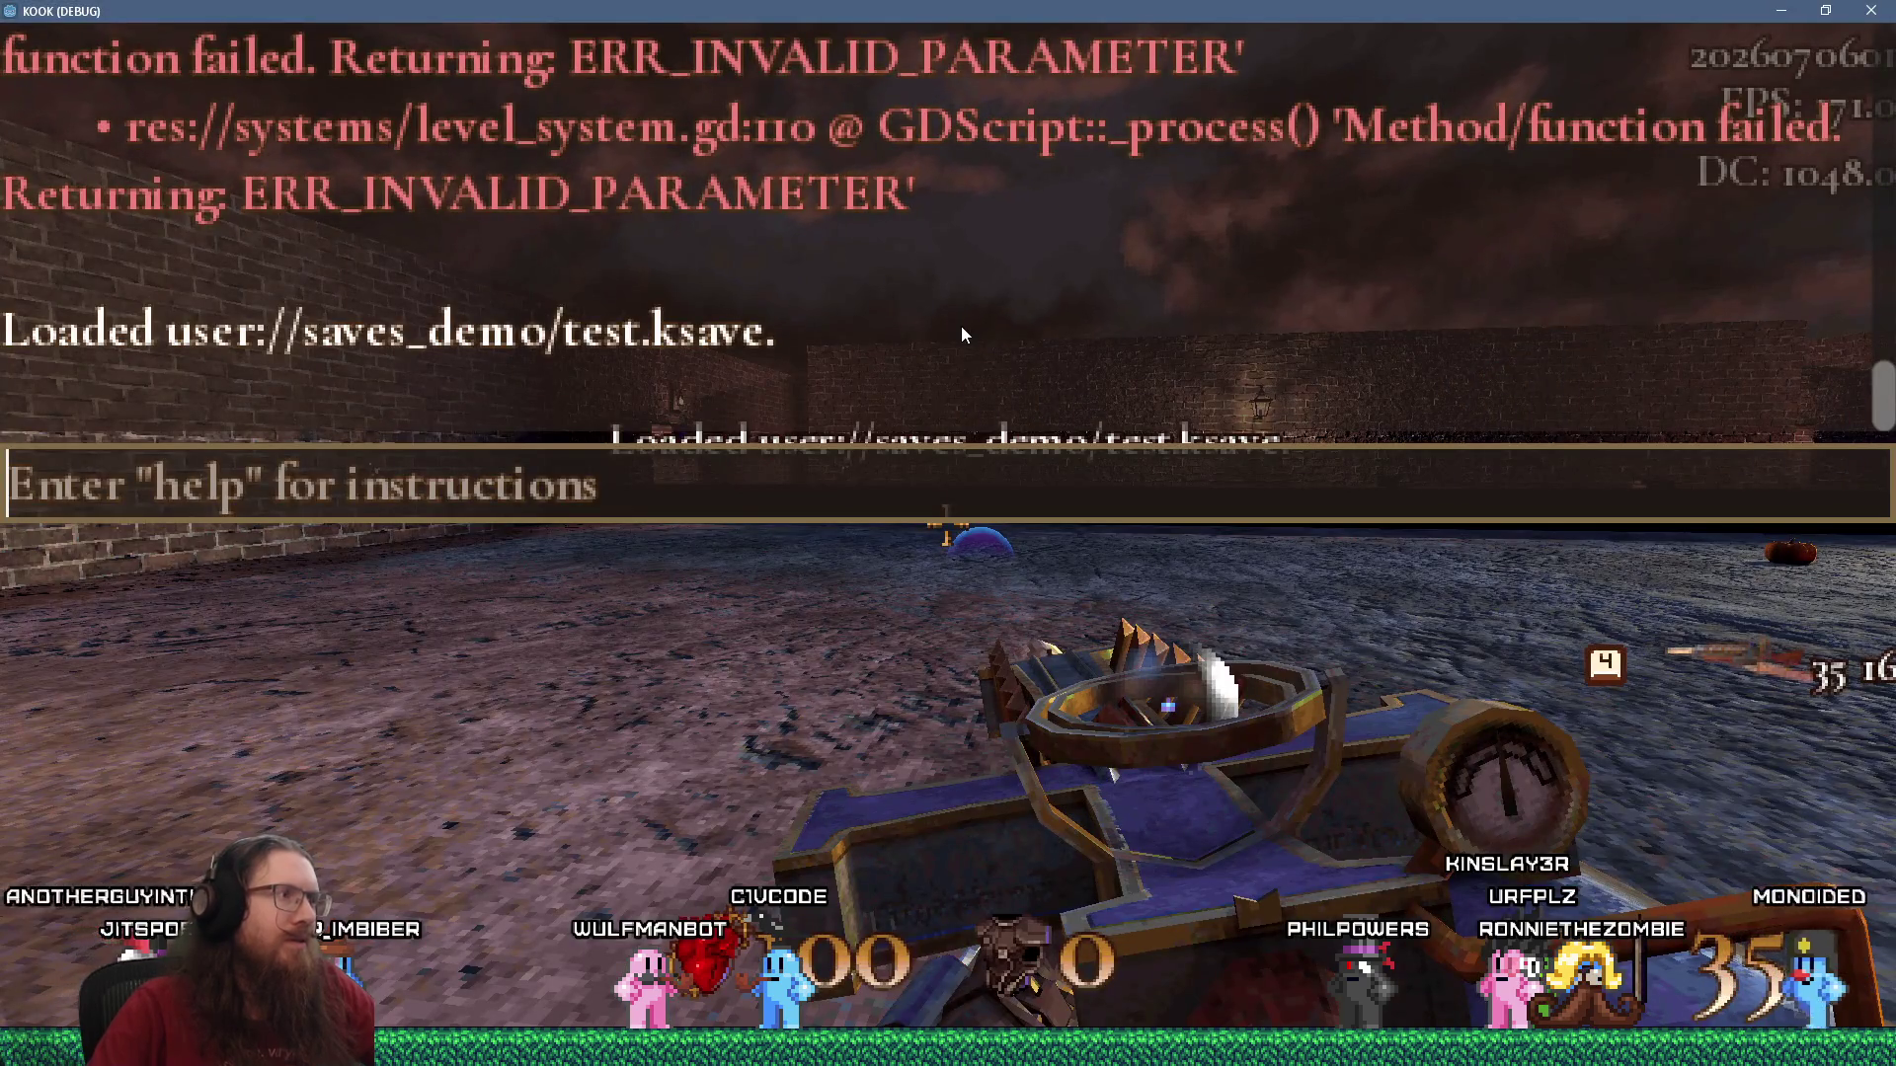
text(load test)
key(Return)
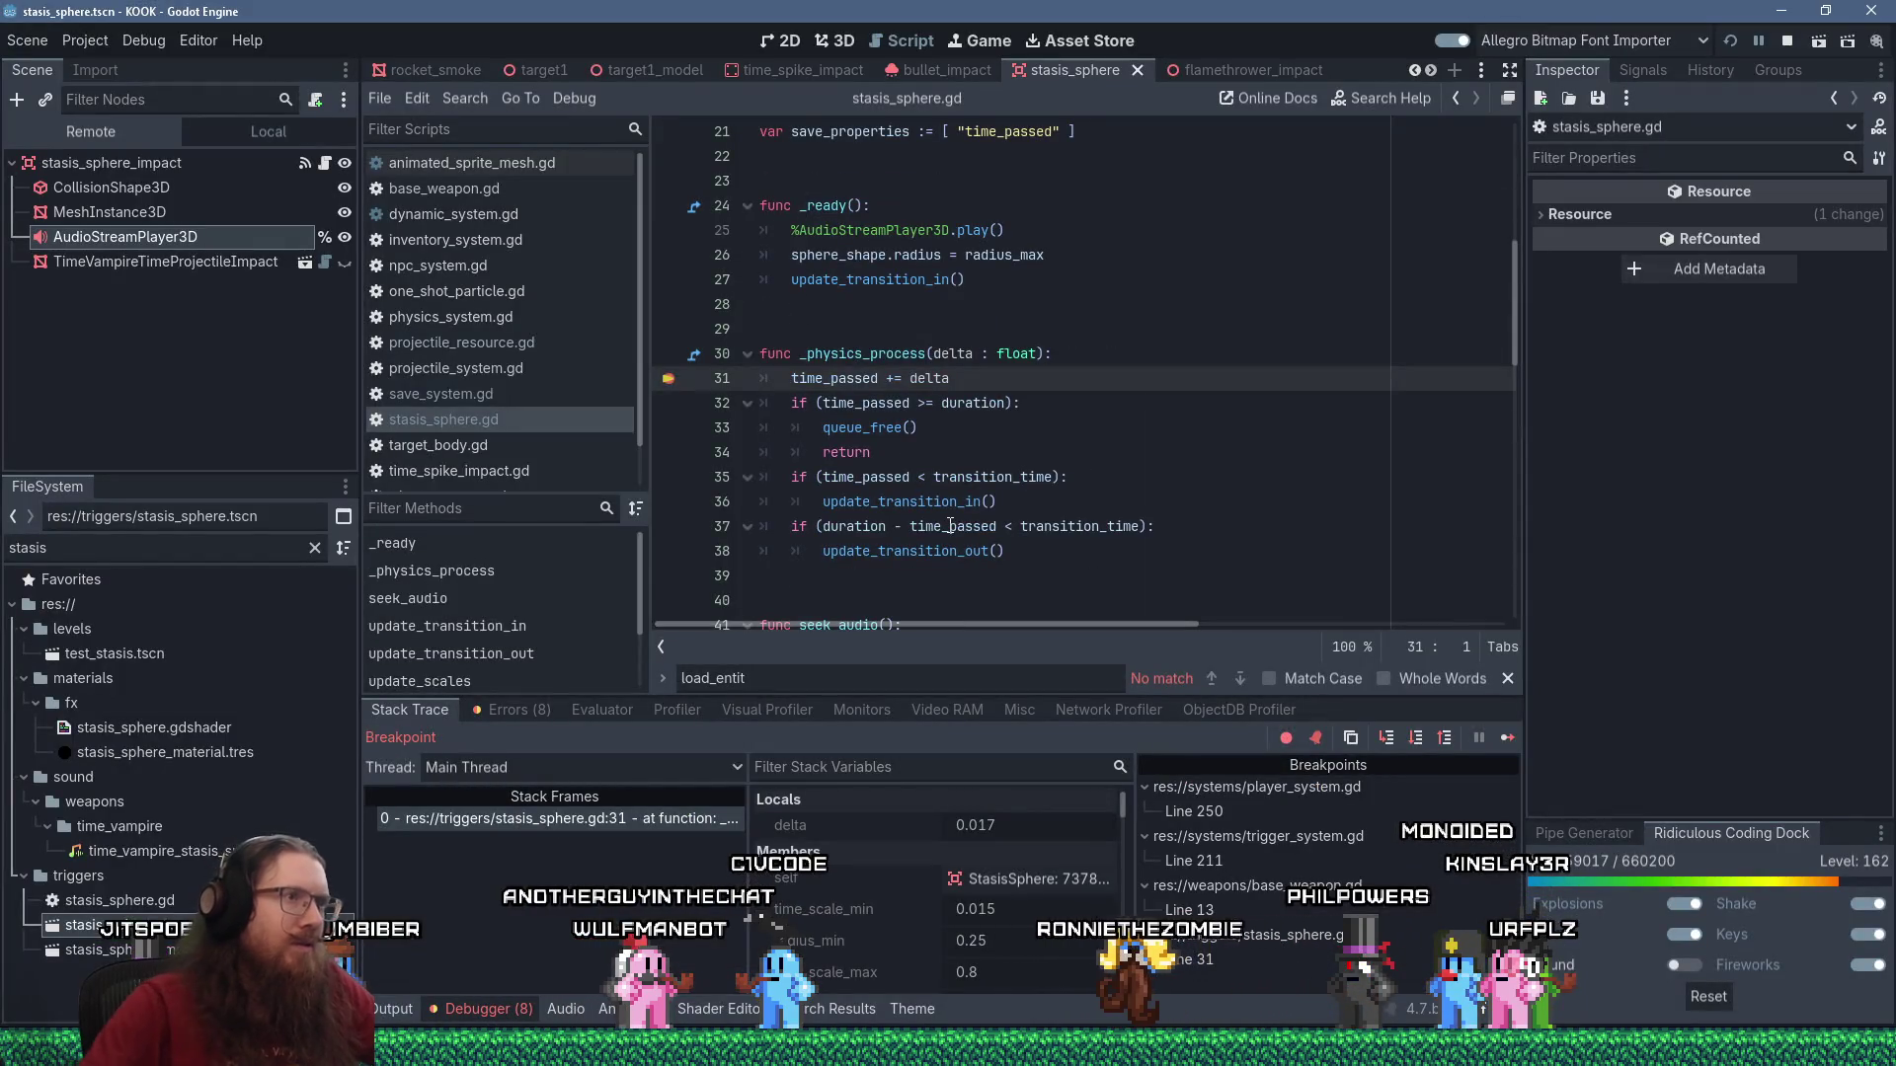
Step over the physics update from line 31 to line 37, checking the duration and time_passed values.
mouse_move(832, 379)
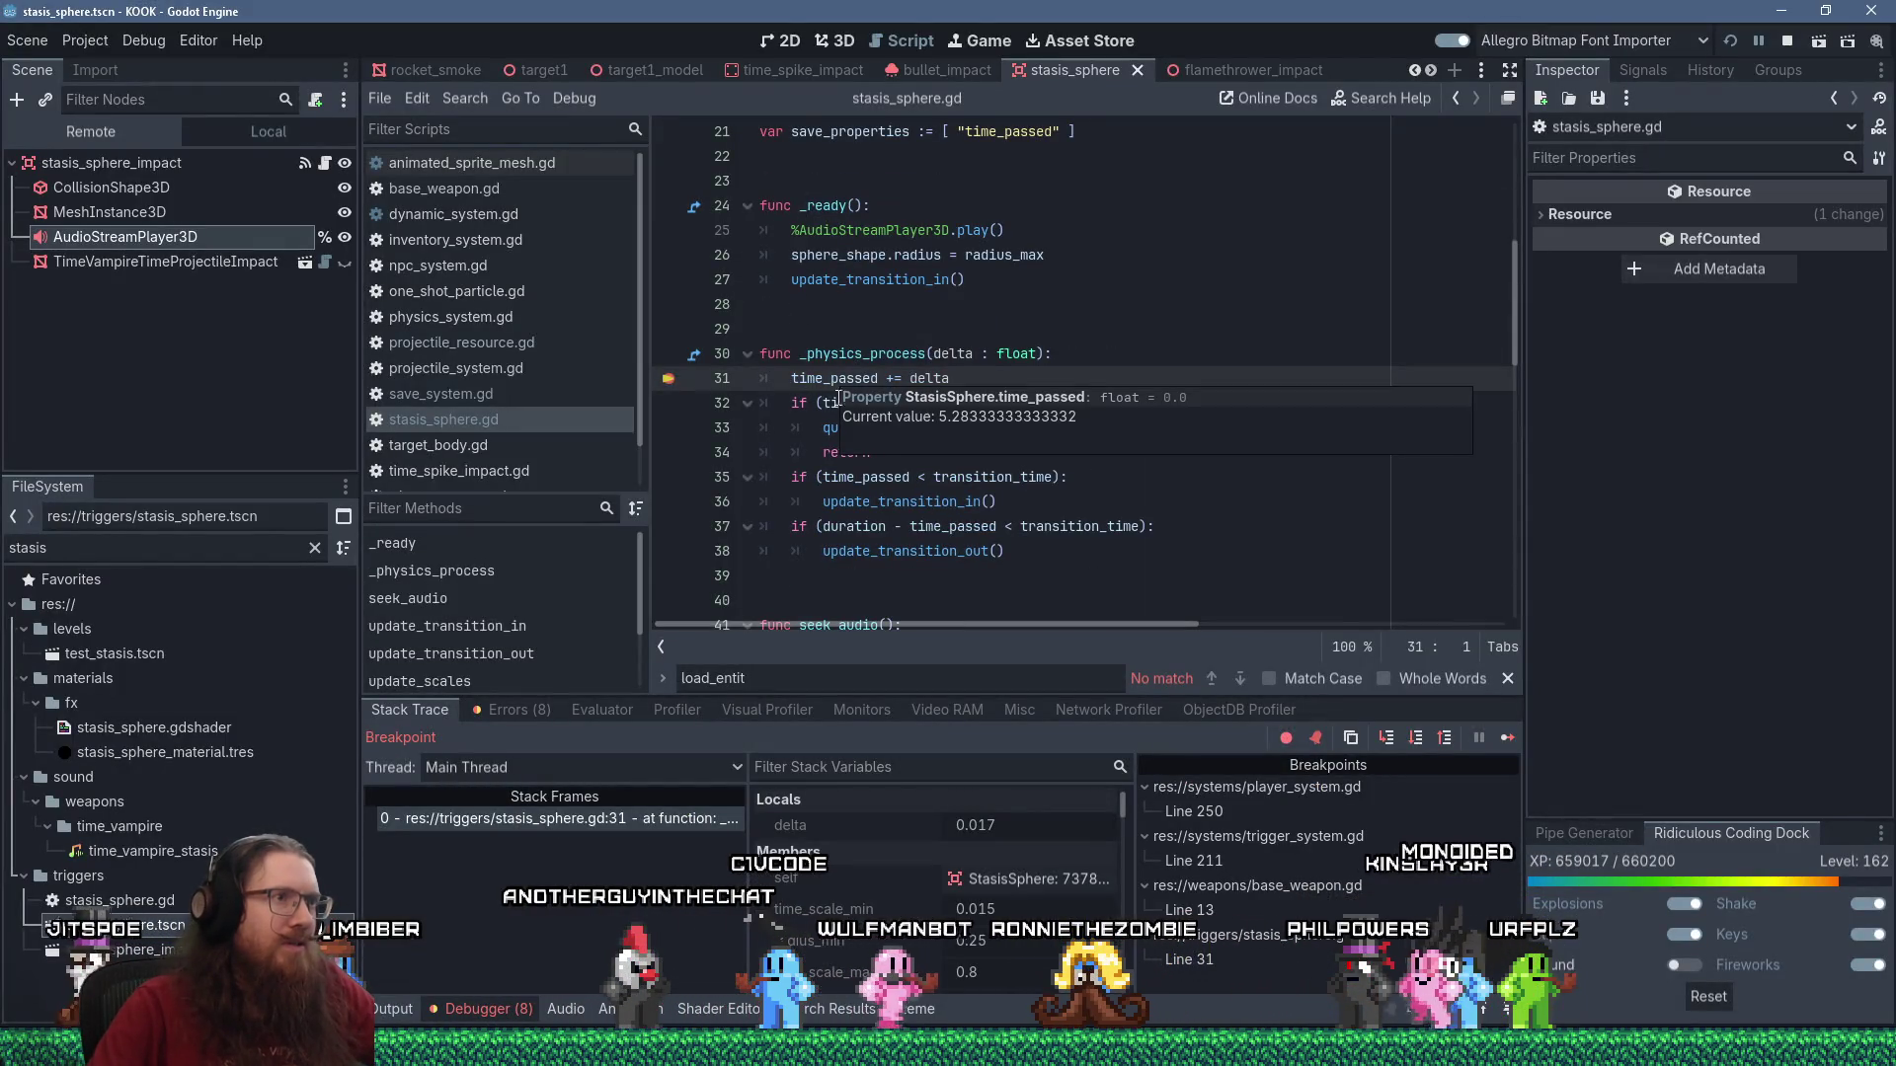
mouse_move(828, 533)
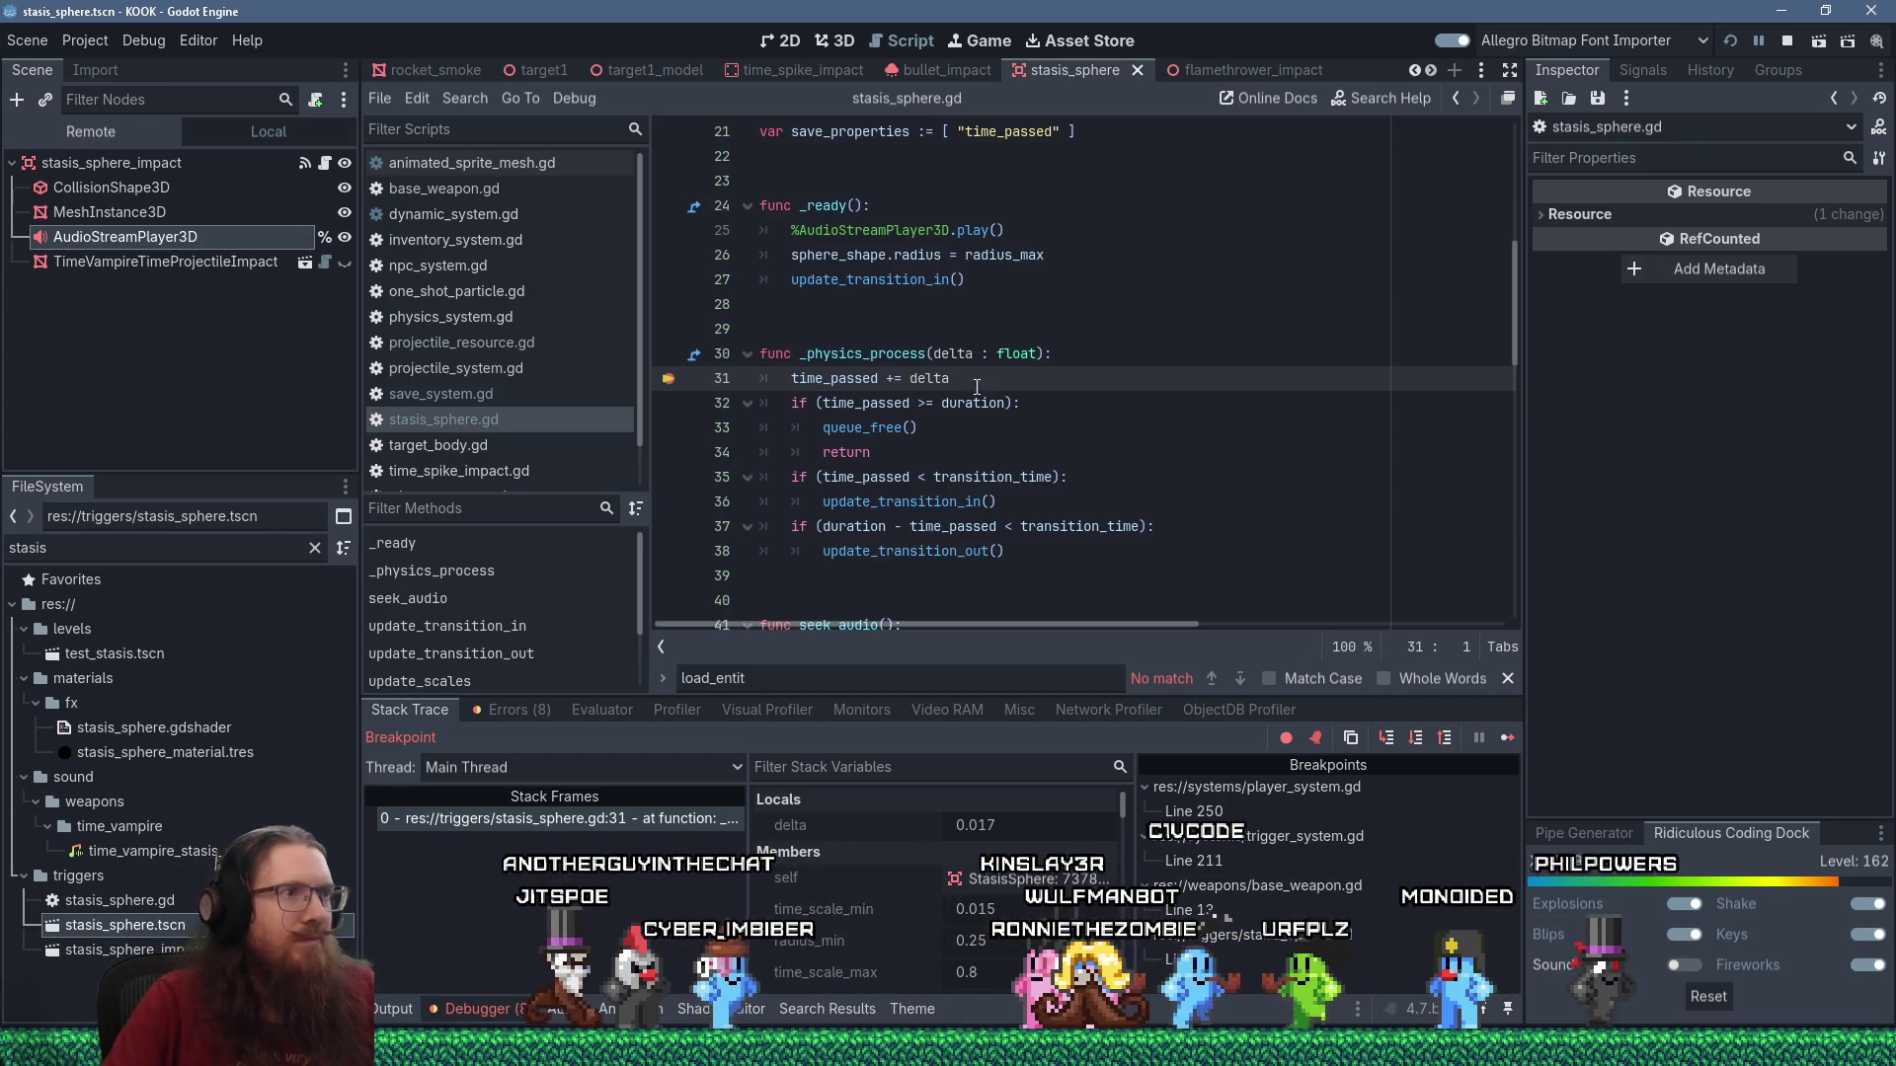
mouse_move(978, 399)
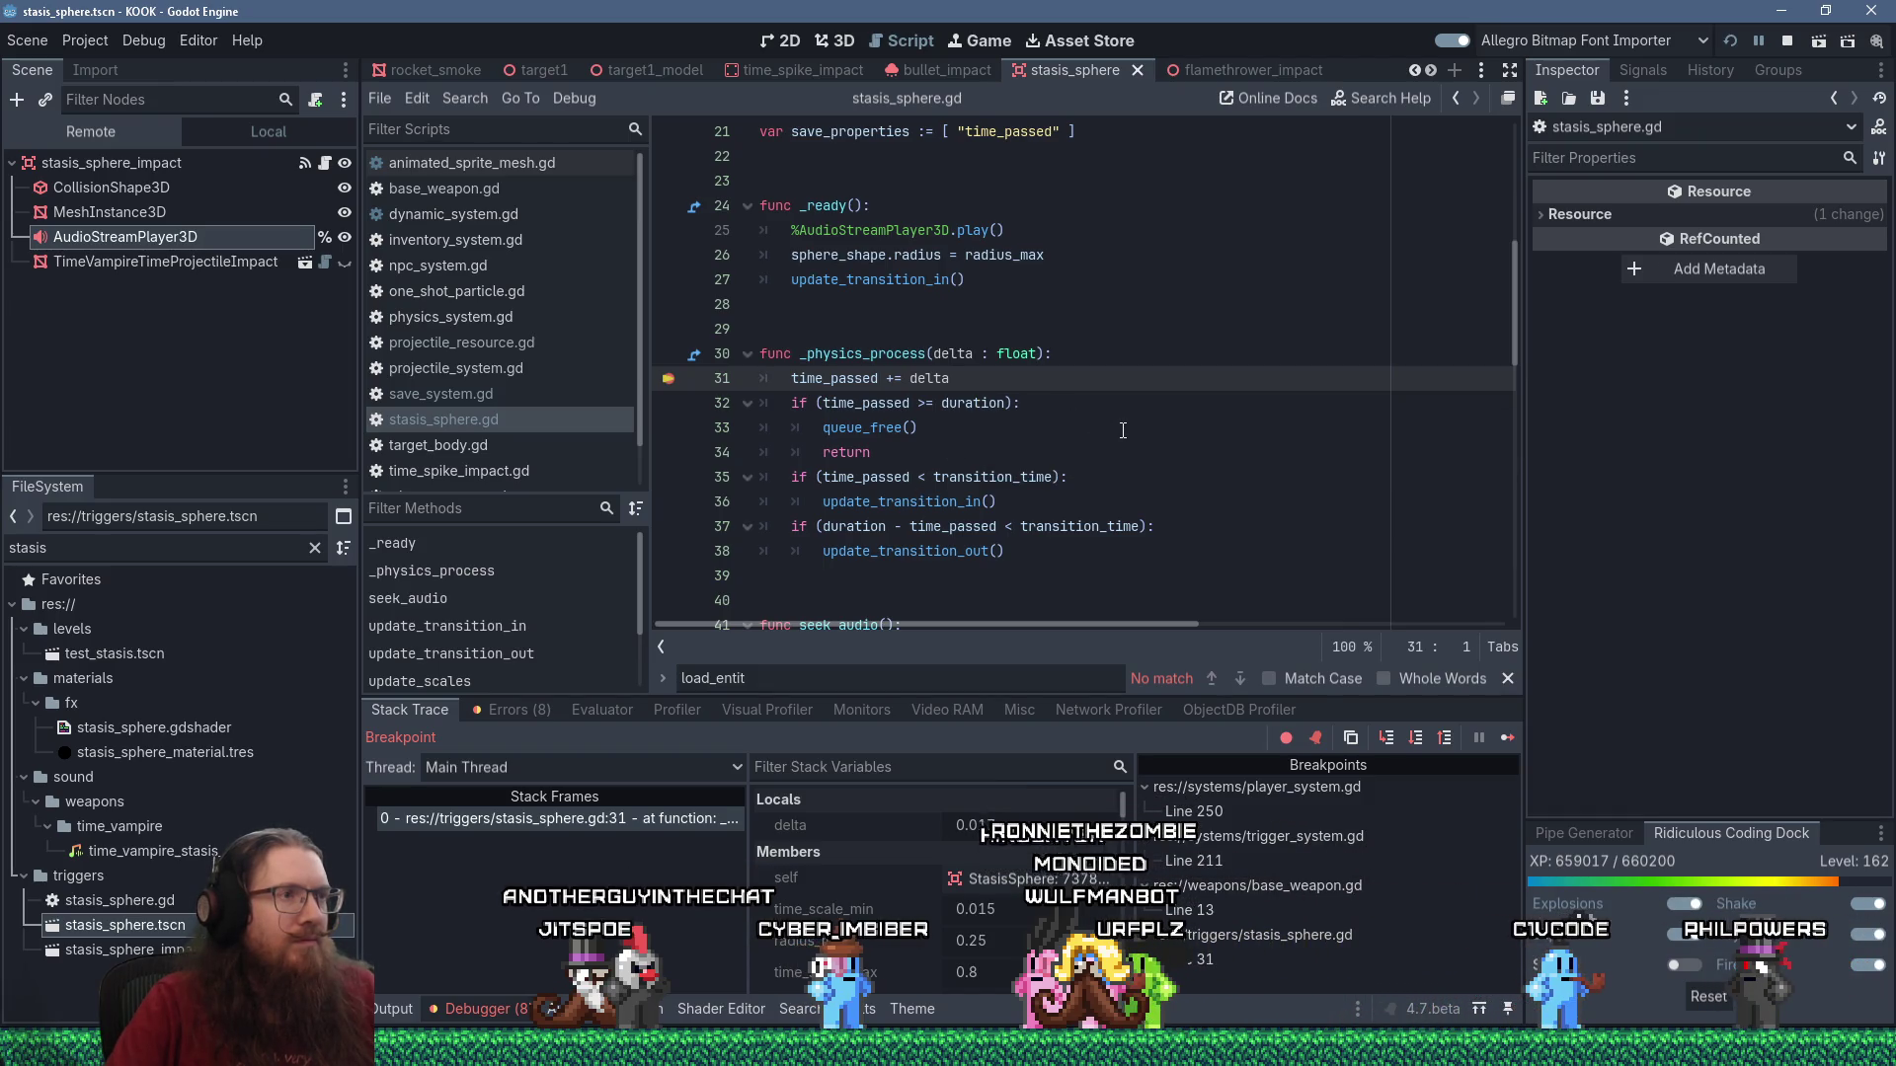
key(F10)
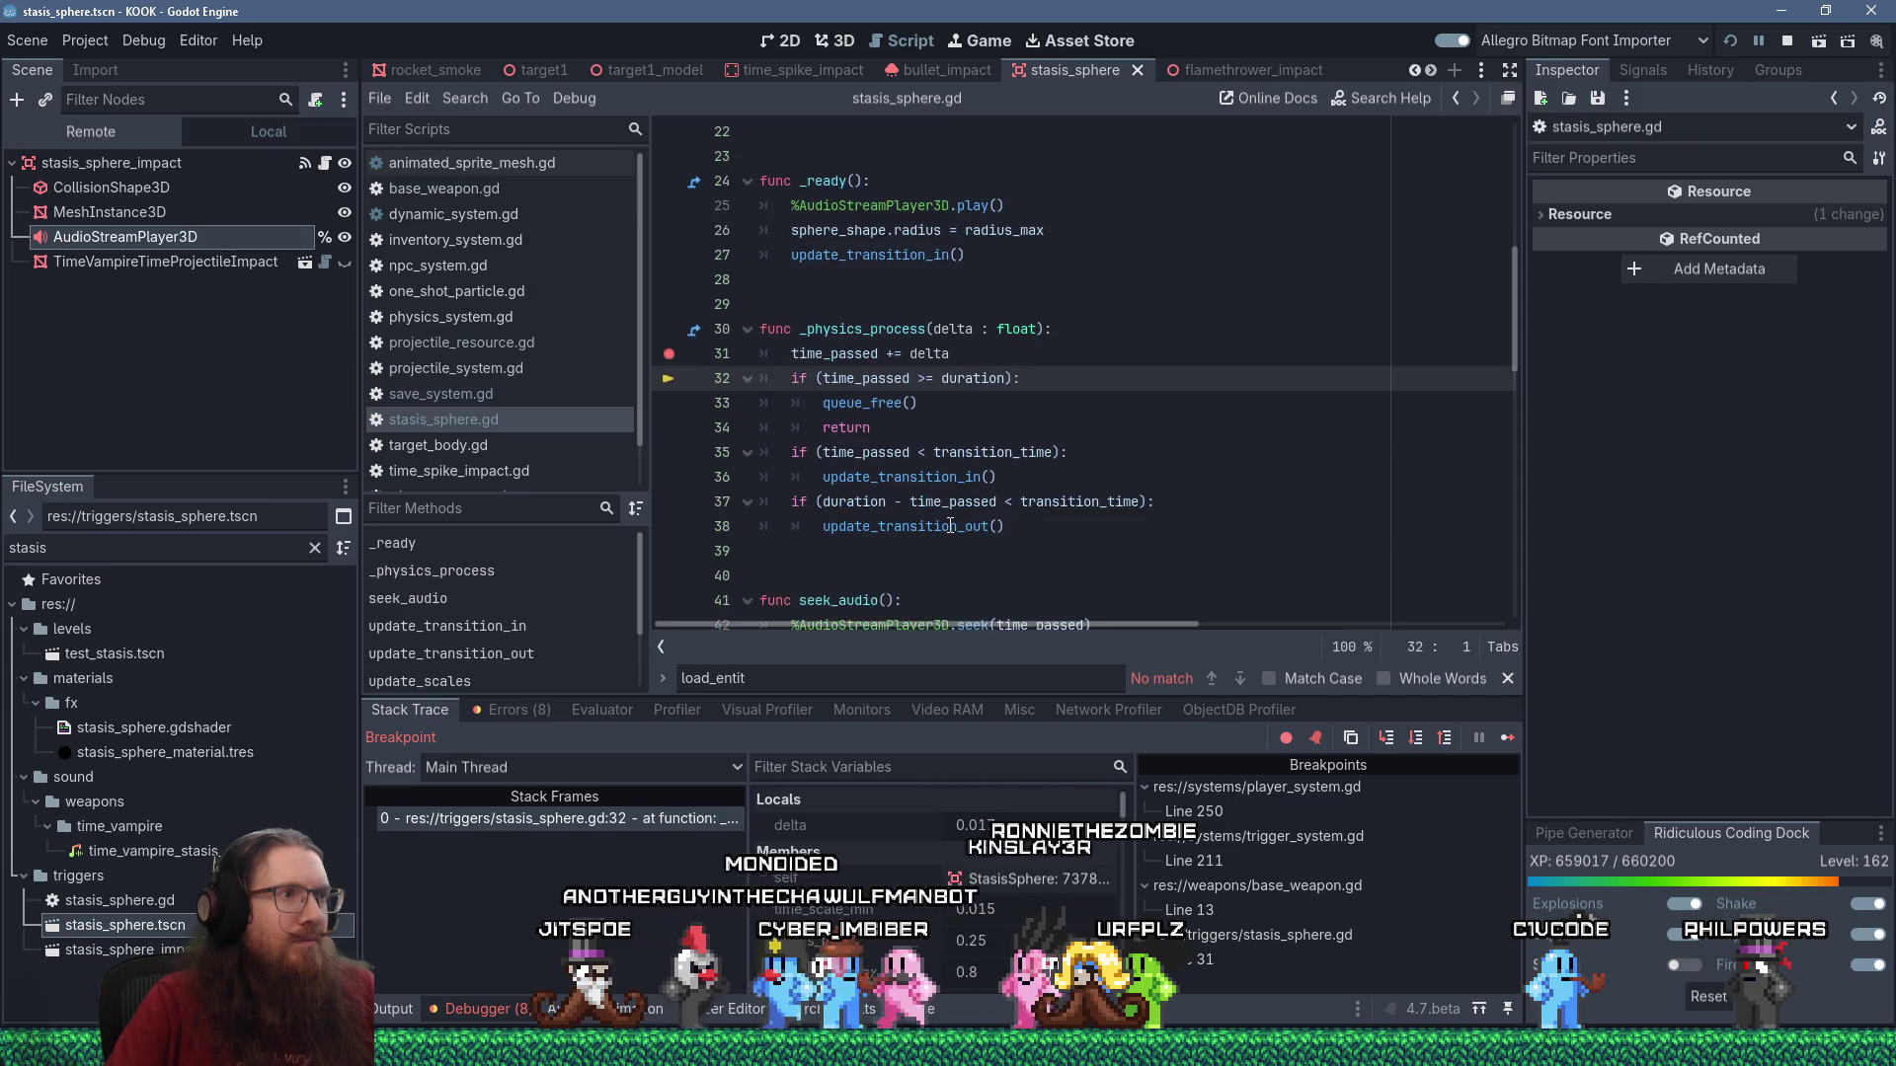
mouse_move(884, 498)
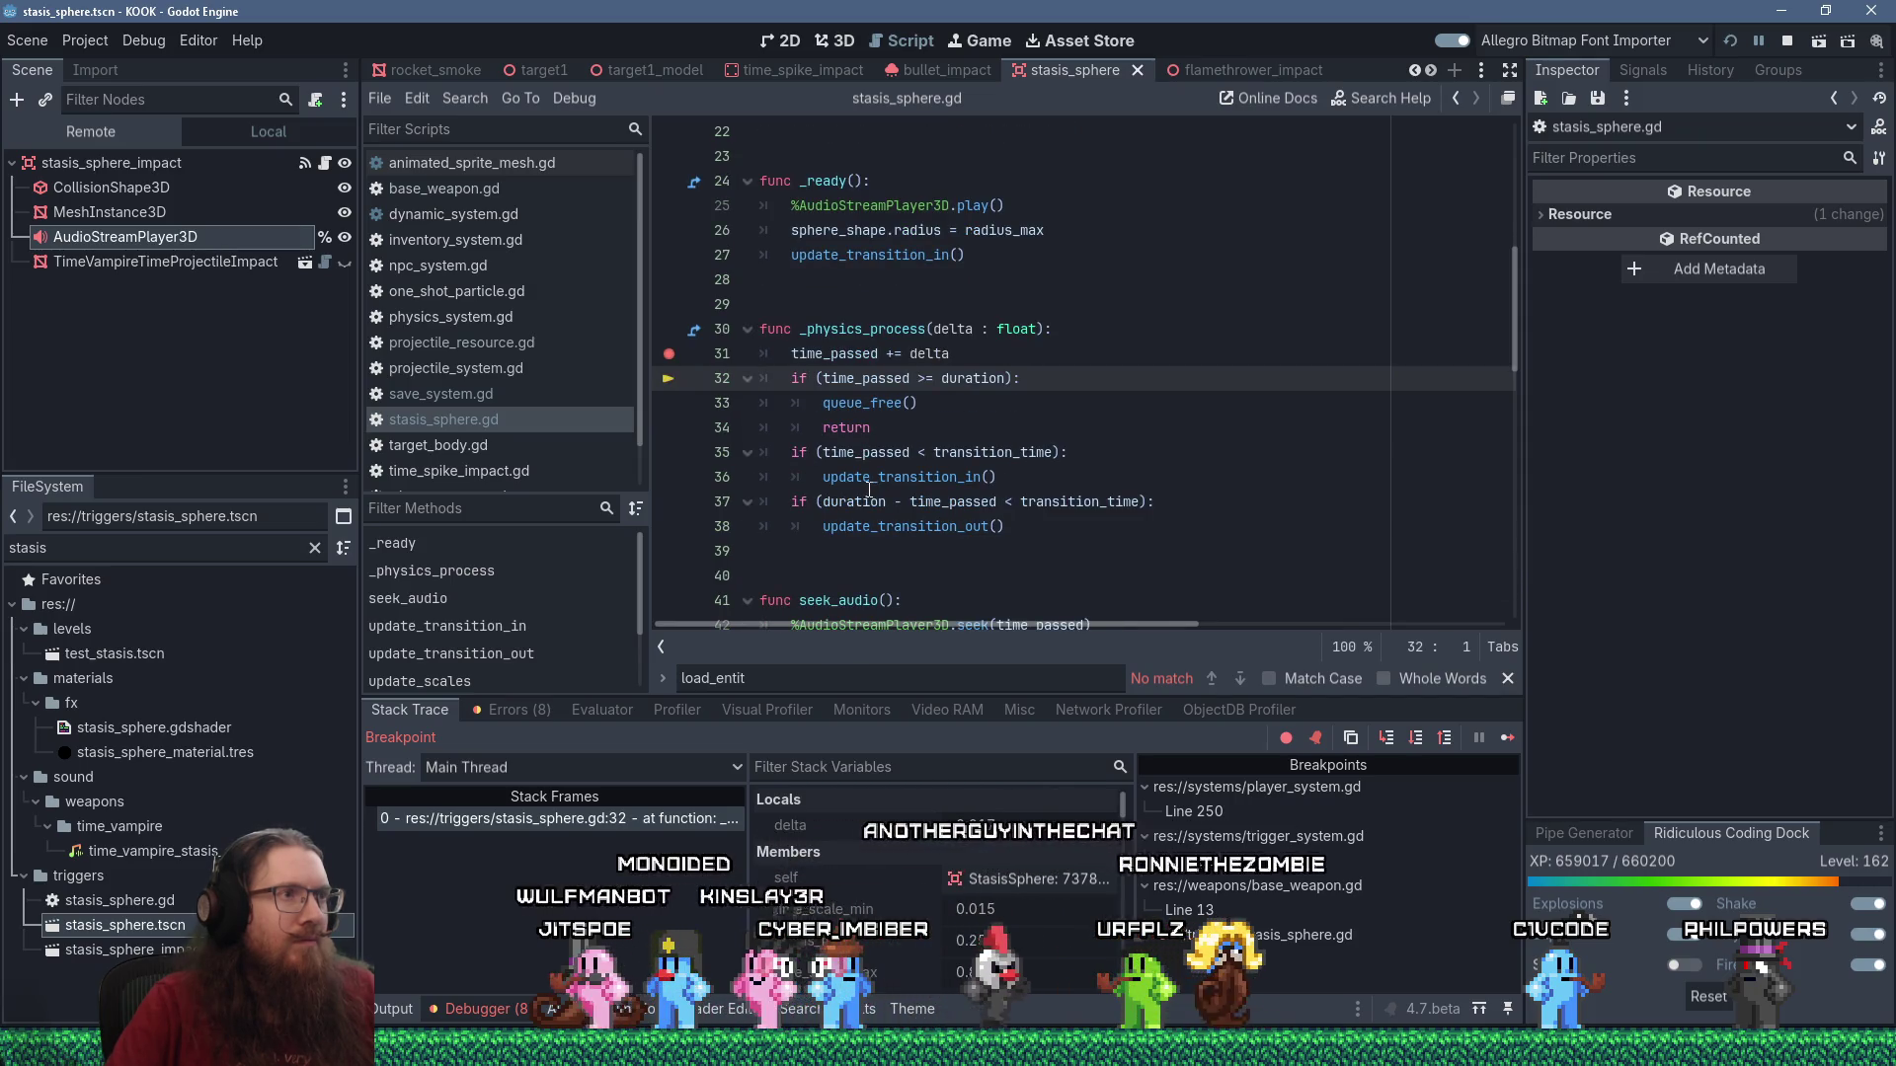
key(F10)
mouse_move(950, 525)
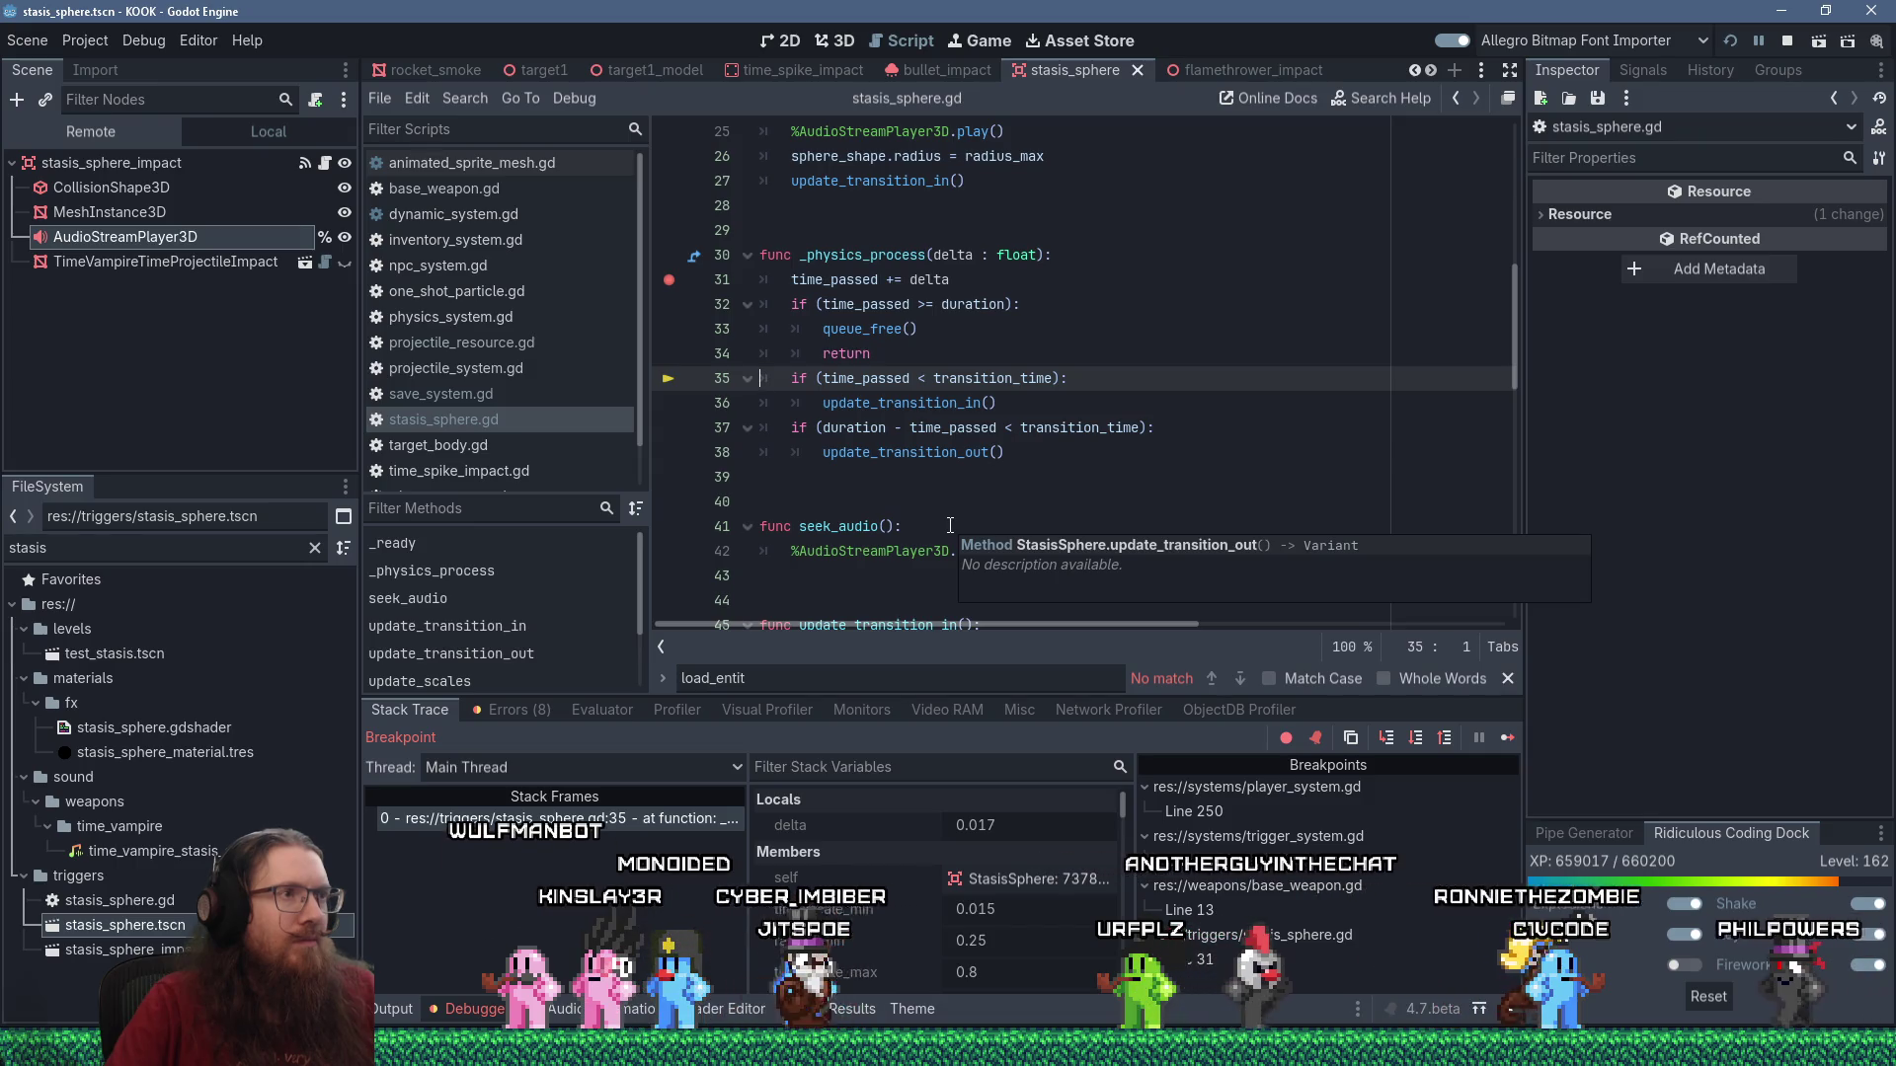
key(F10)
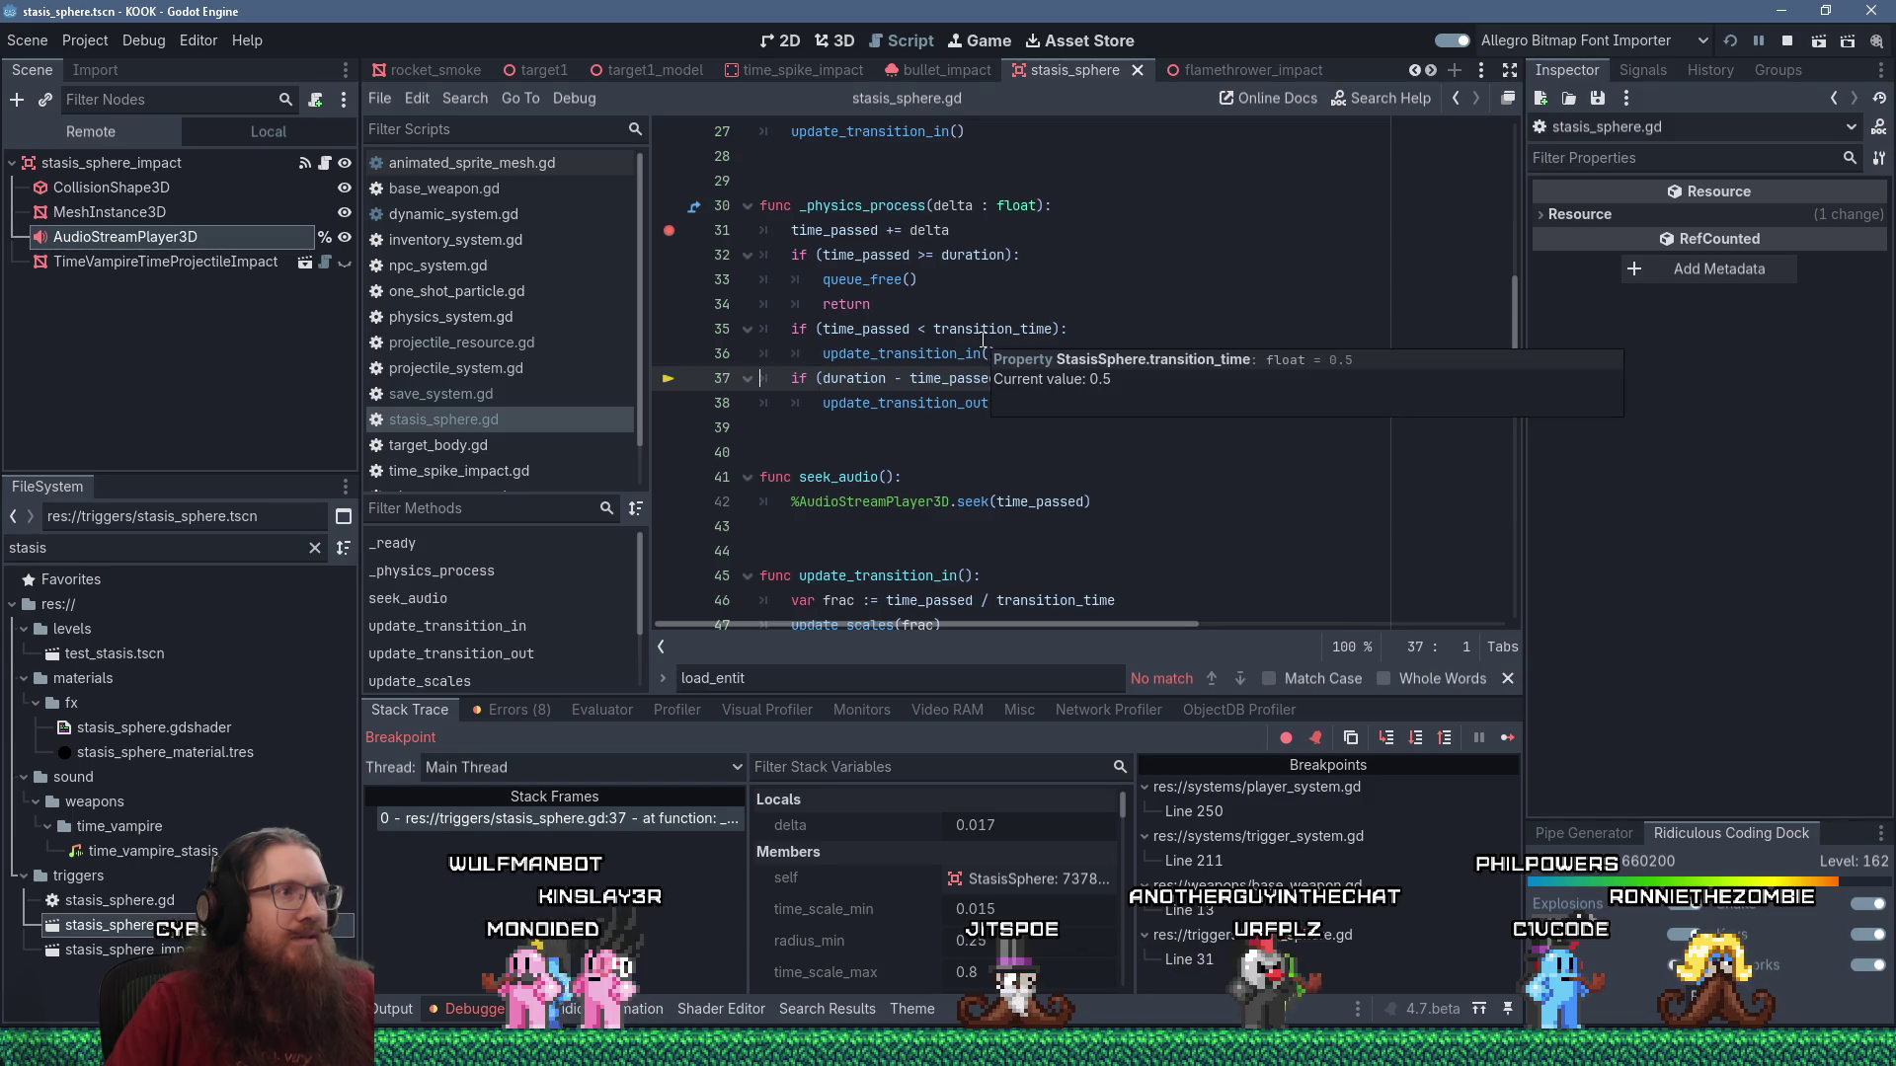
Inspect the update_transition_in call on line 36 and the time_passed value on line 46.
click(920, 488)
scroll(977, 494, up, 4)
scroll(980, 497, down, 2)
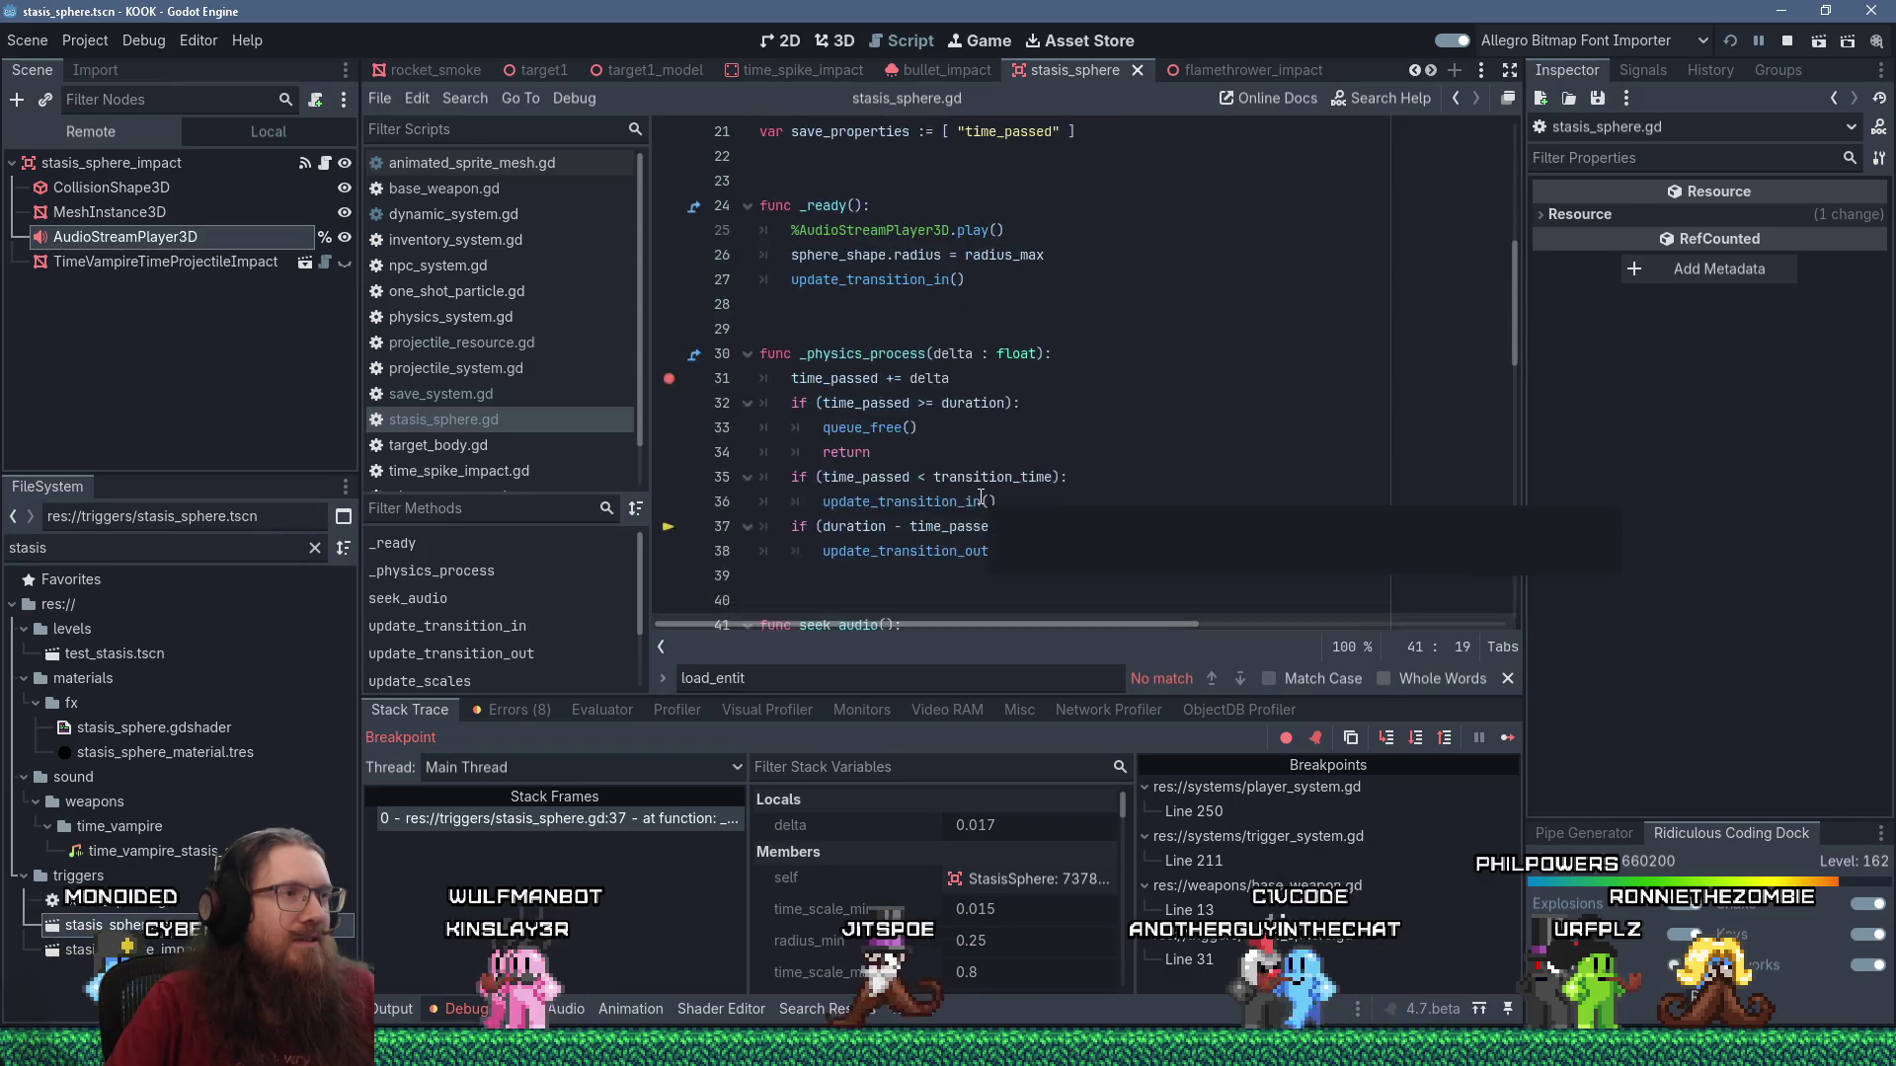
scroll(981, 497, down, 5)
scroll(980, 496, up, 3)
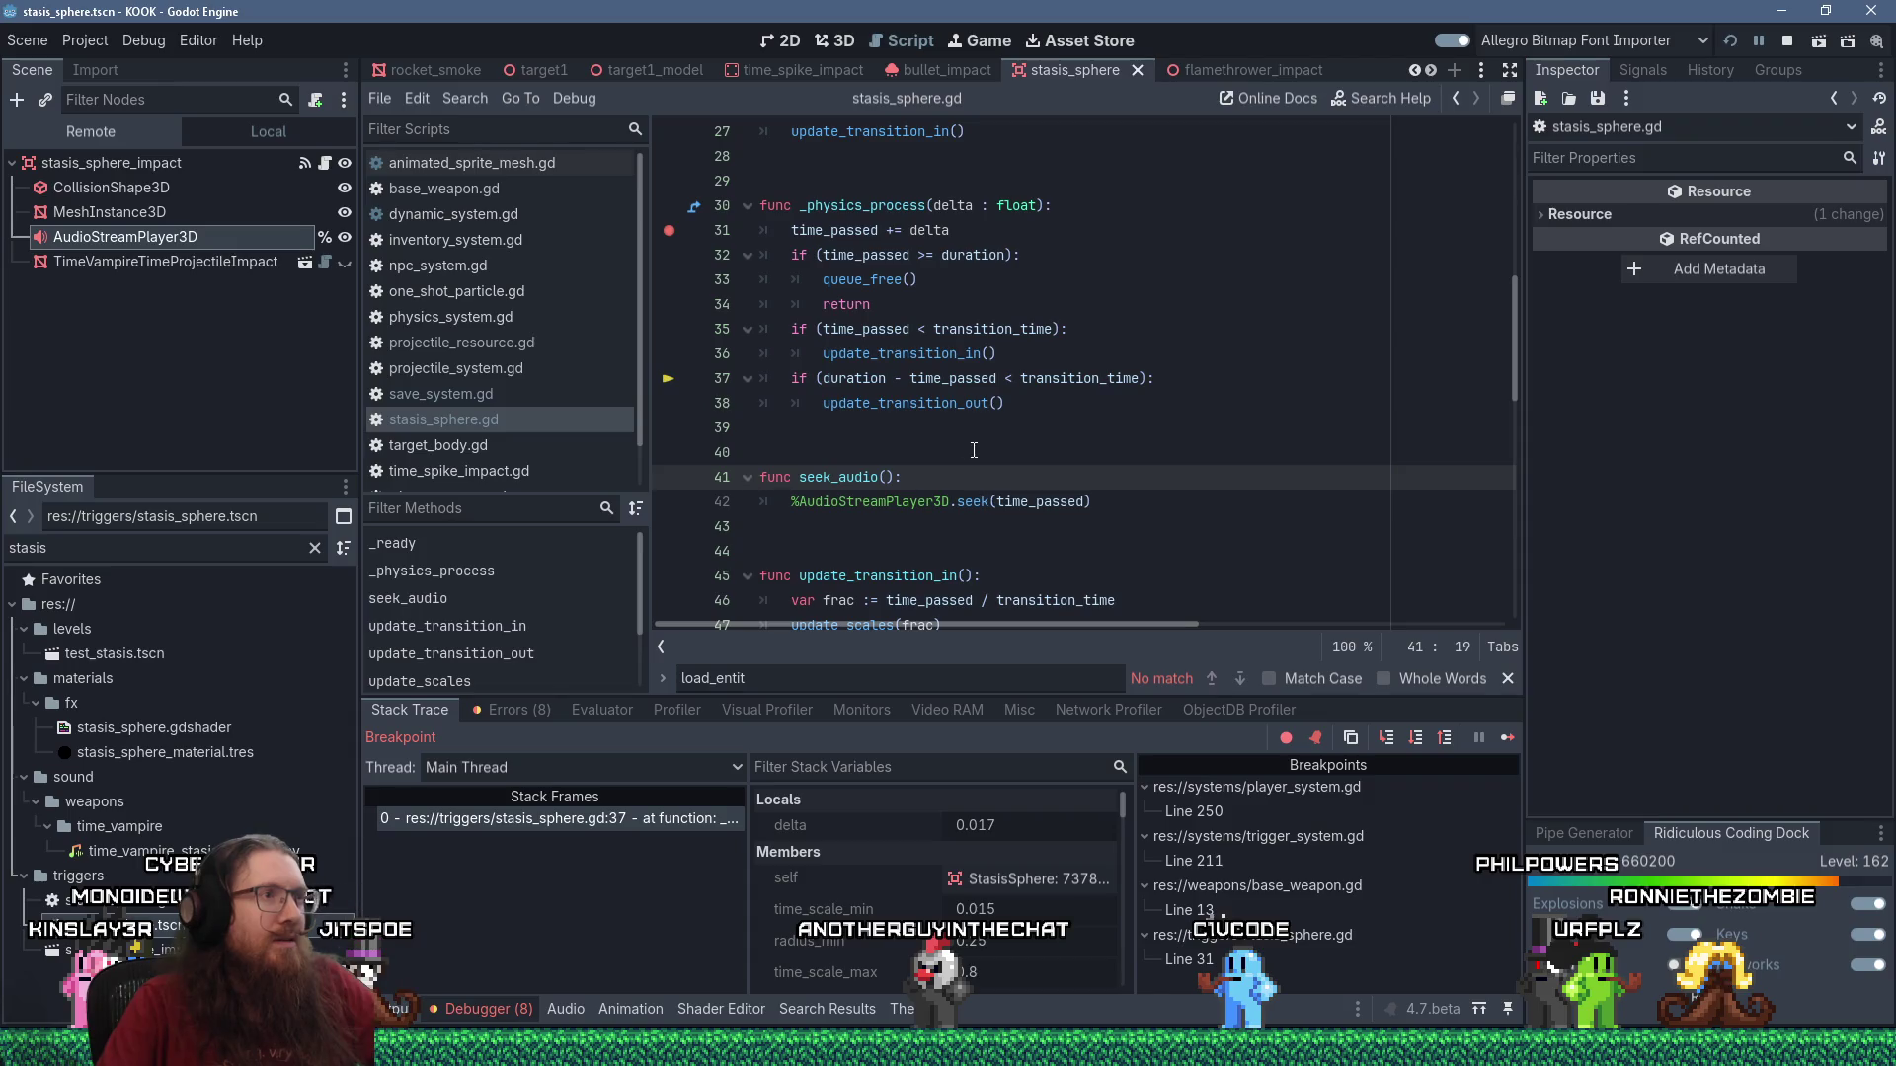
double_click(948, 354)
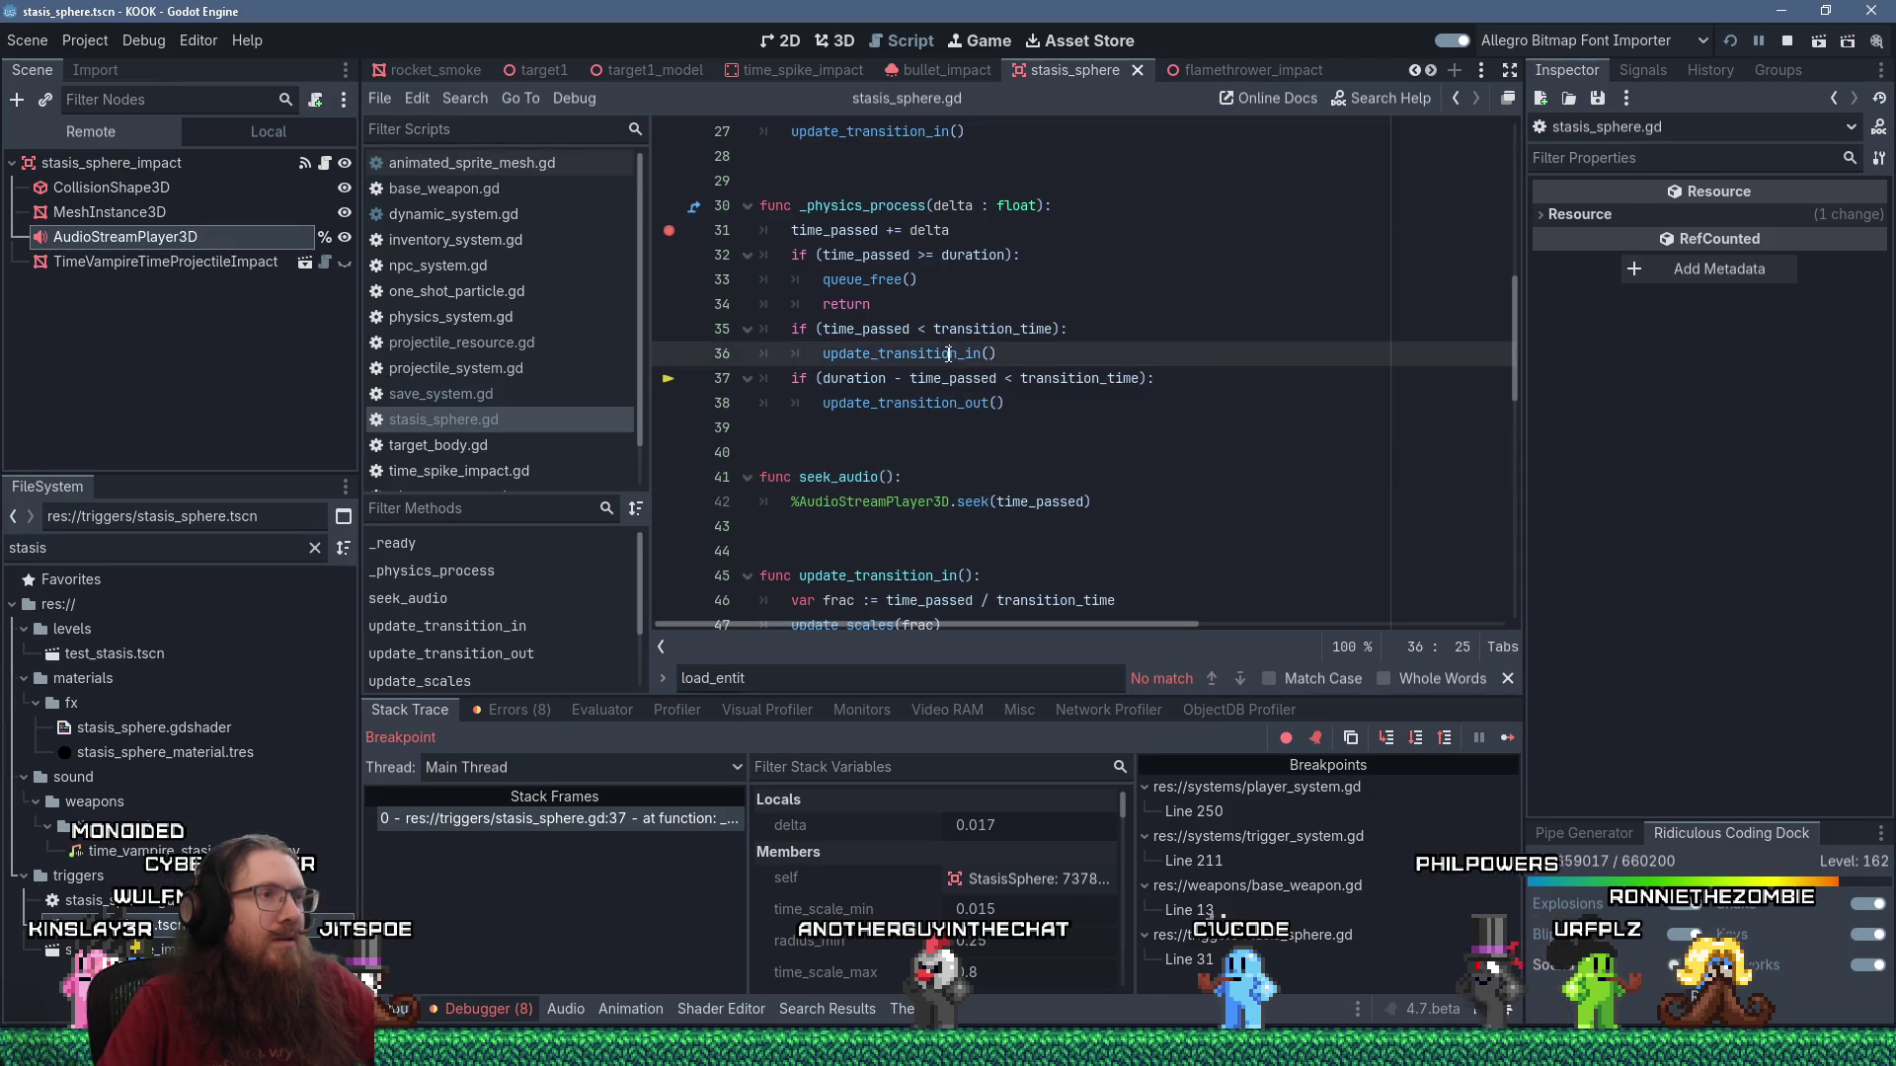
right_click(946, 354)
key(Escape)
scroll(999, 487, down, 2)
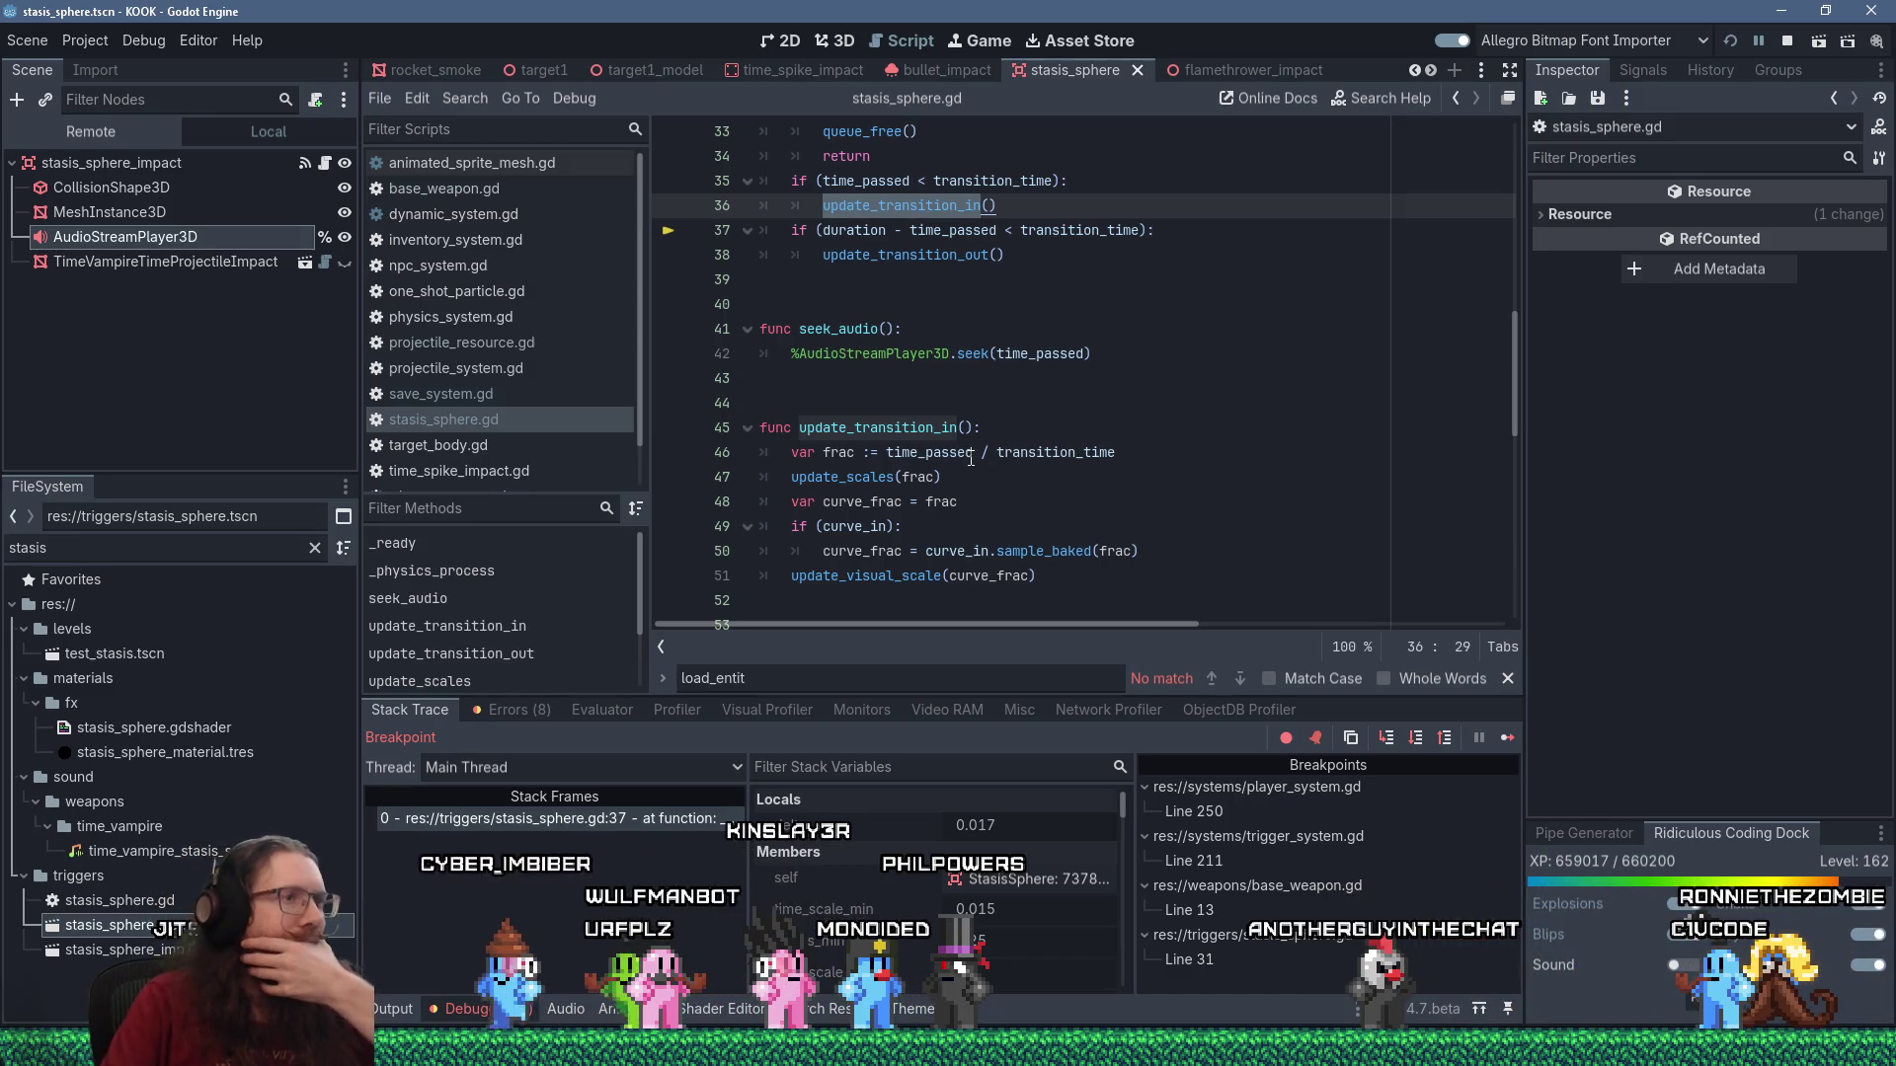
click(965, 455)
mouse_move(963, 456)
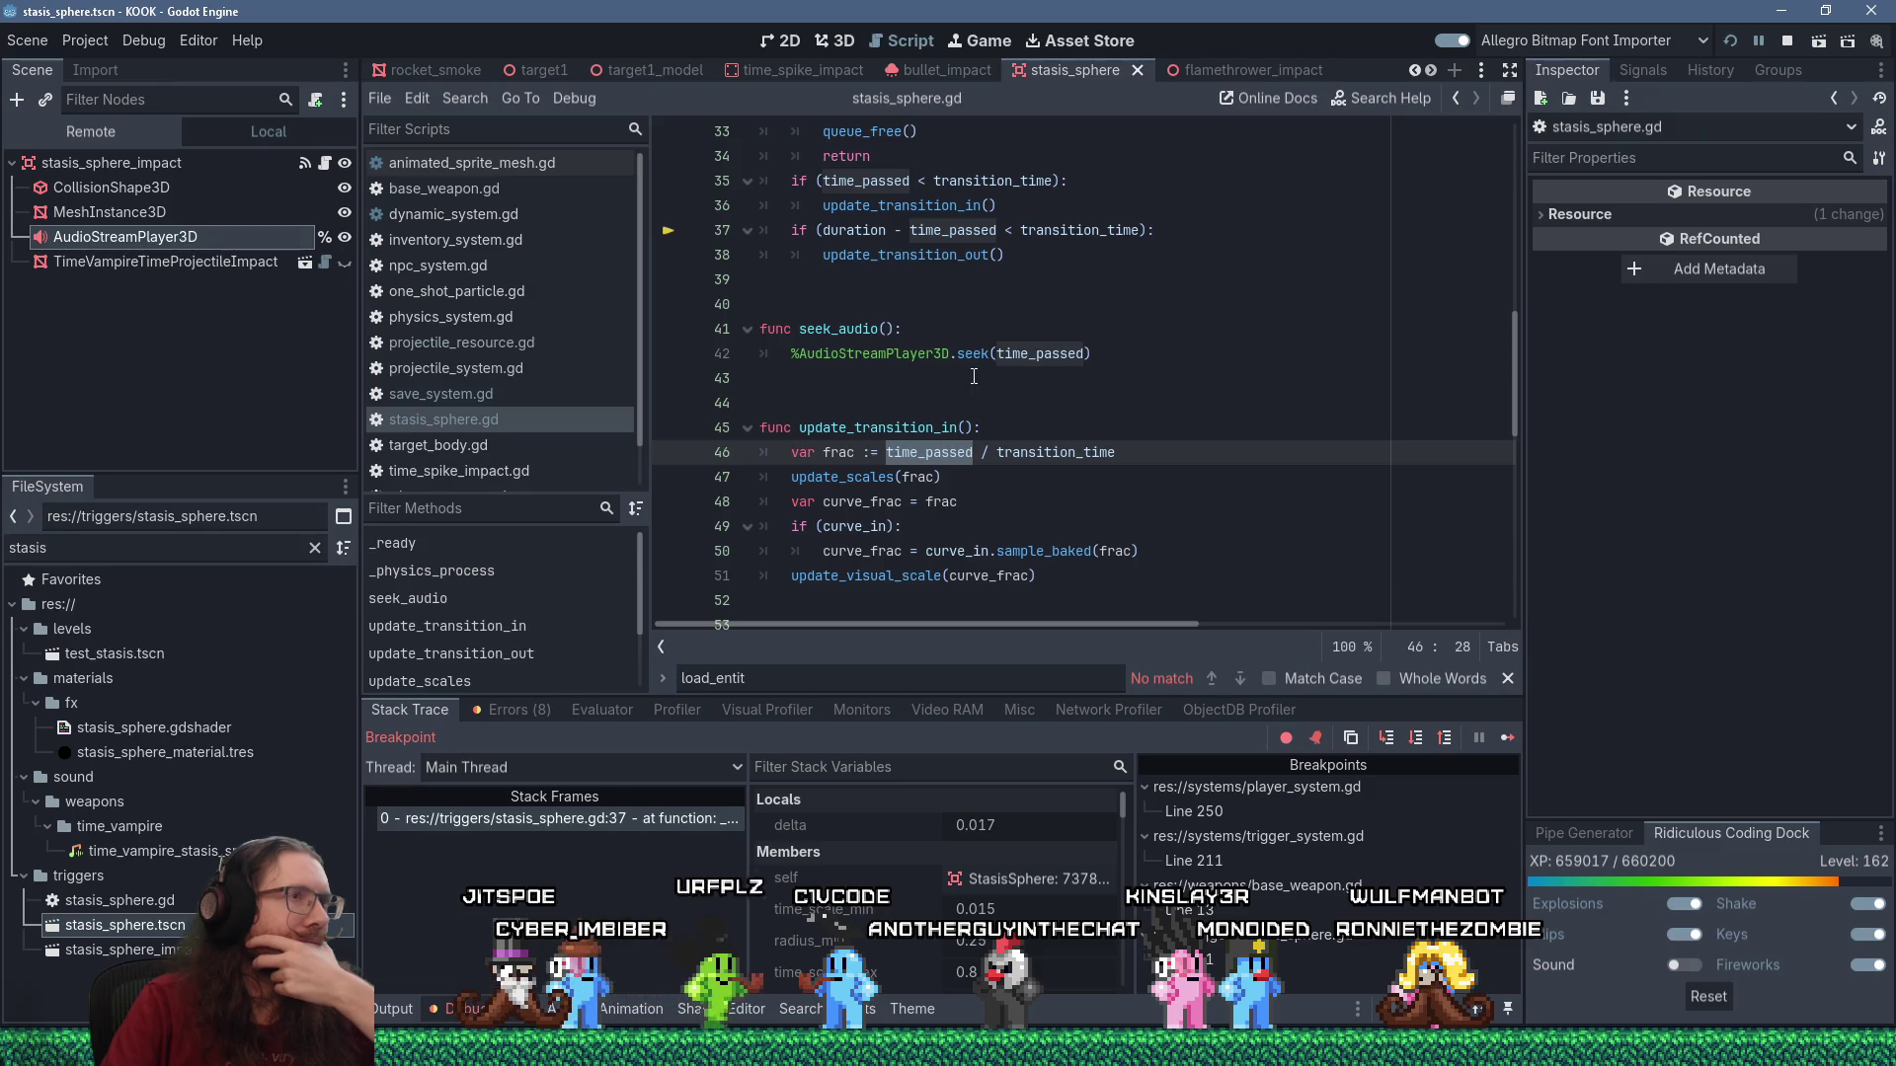
scroll(976, 283, down, 1)
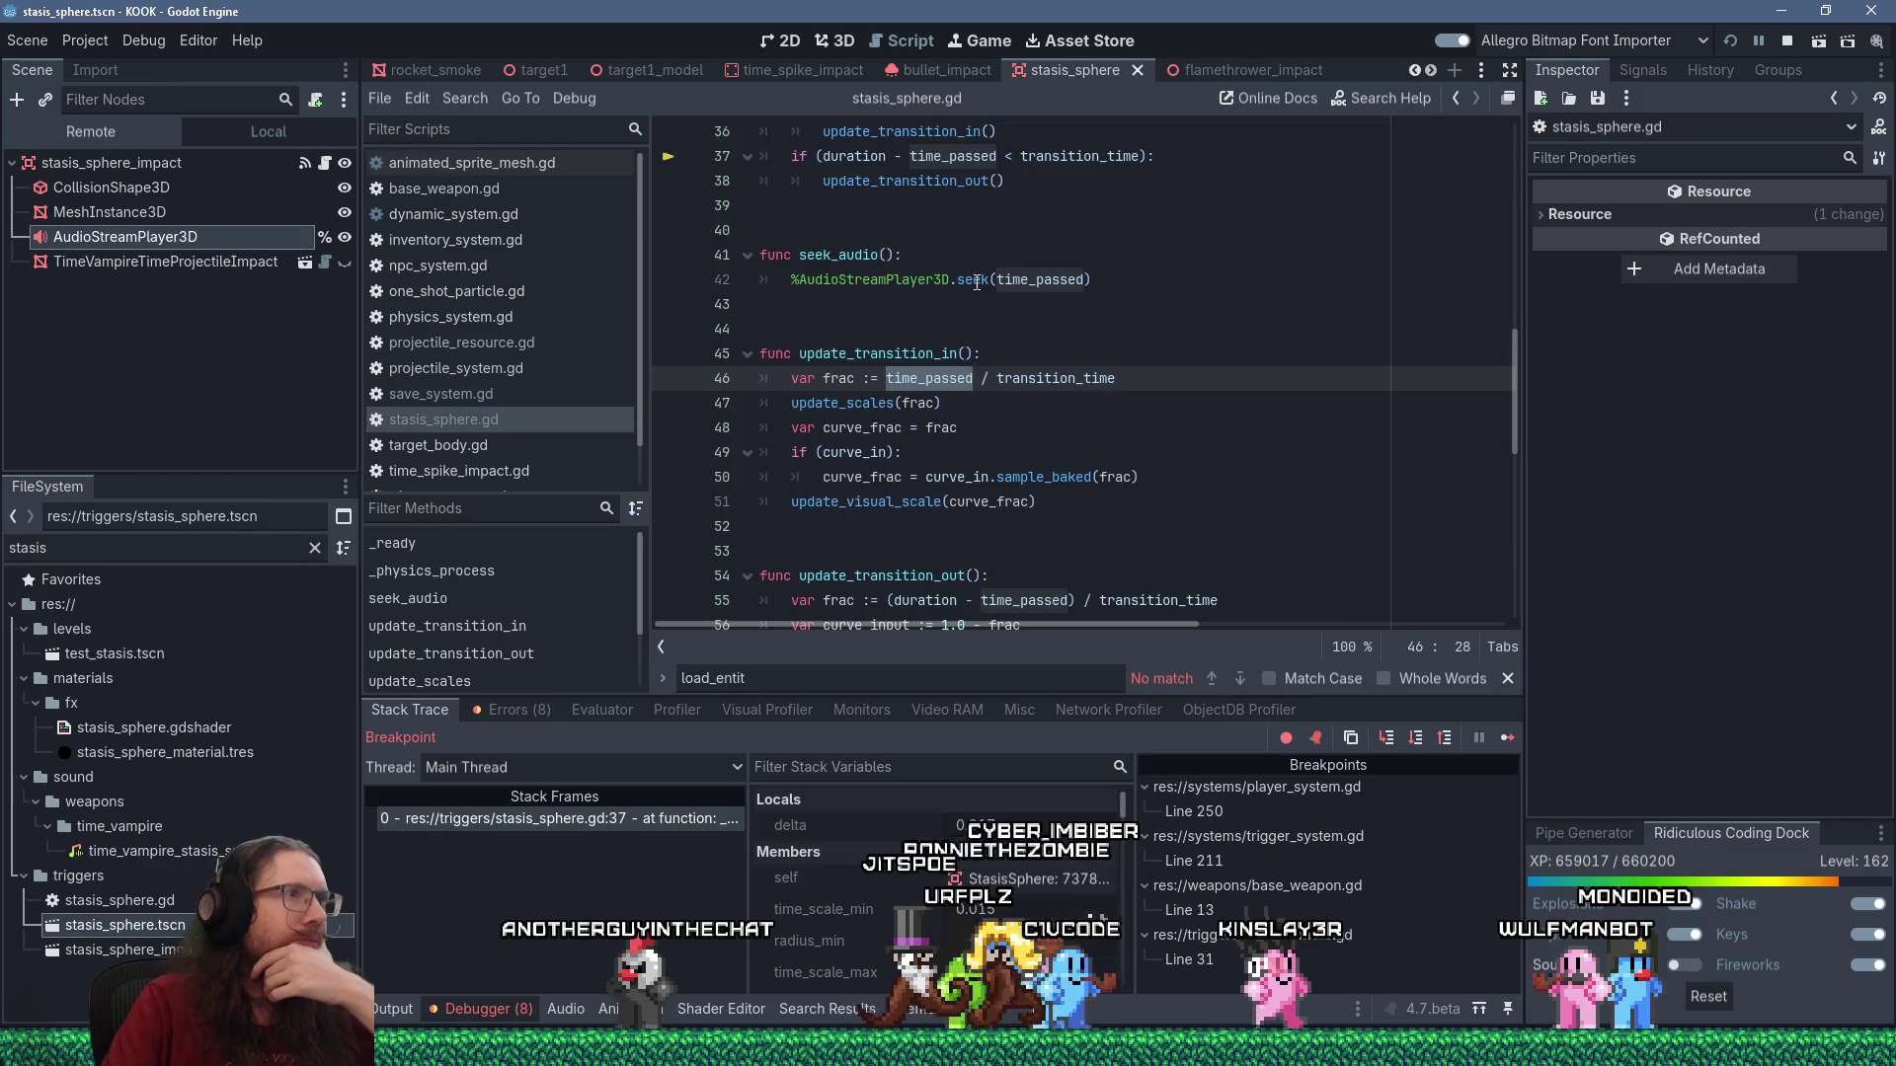
scroll(977, 283, up, 3)
double_click(892, 357)
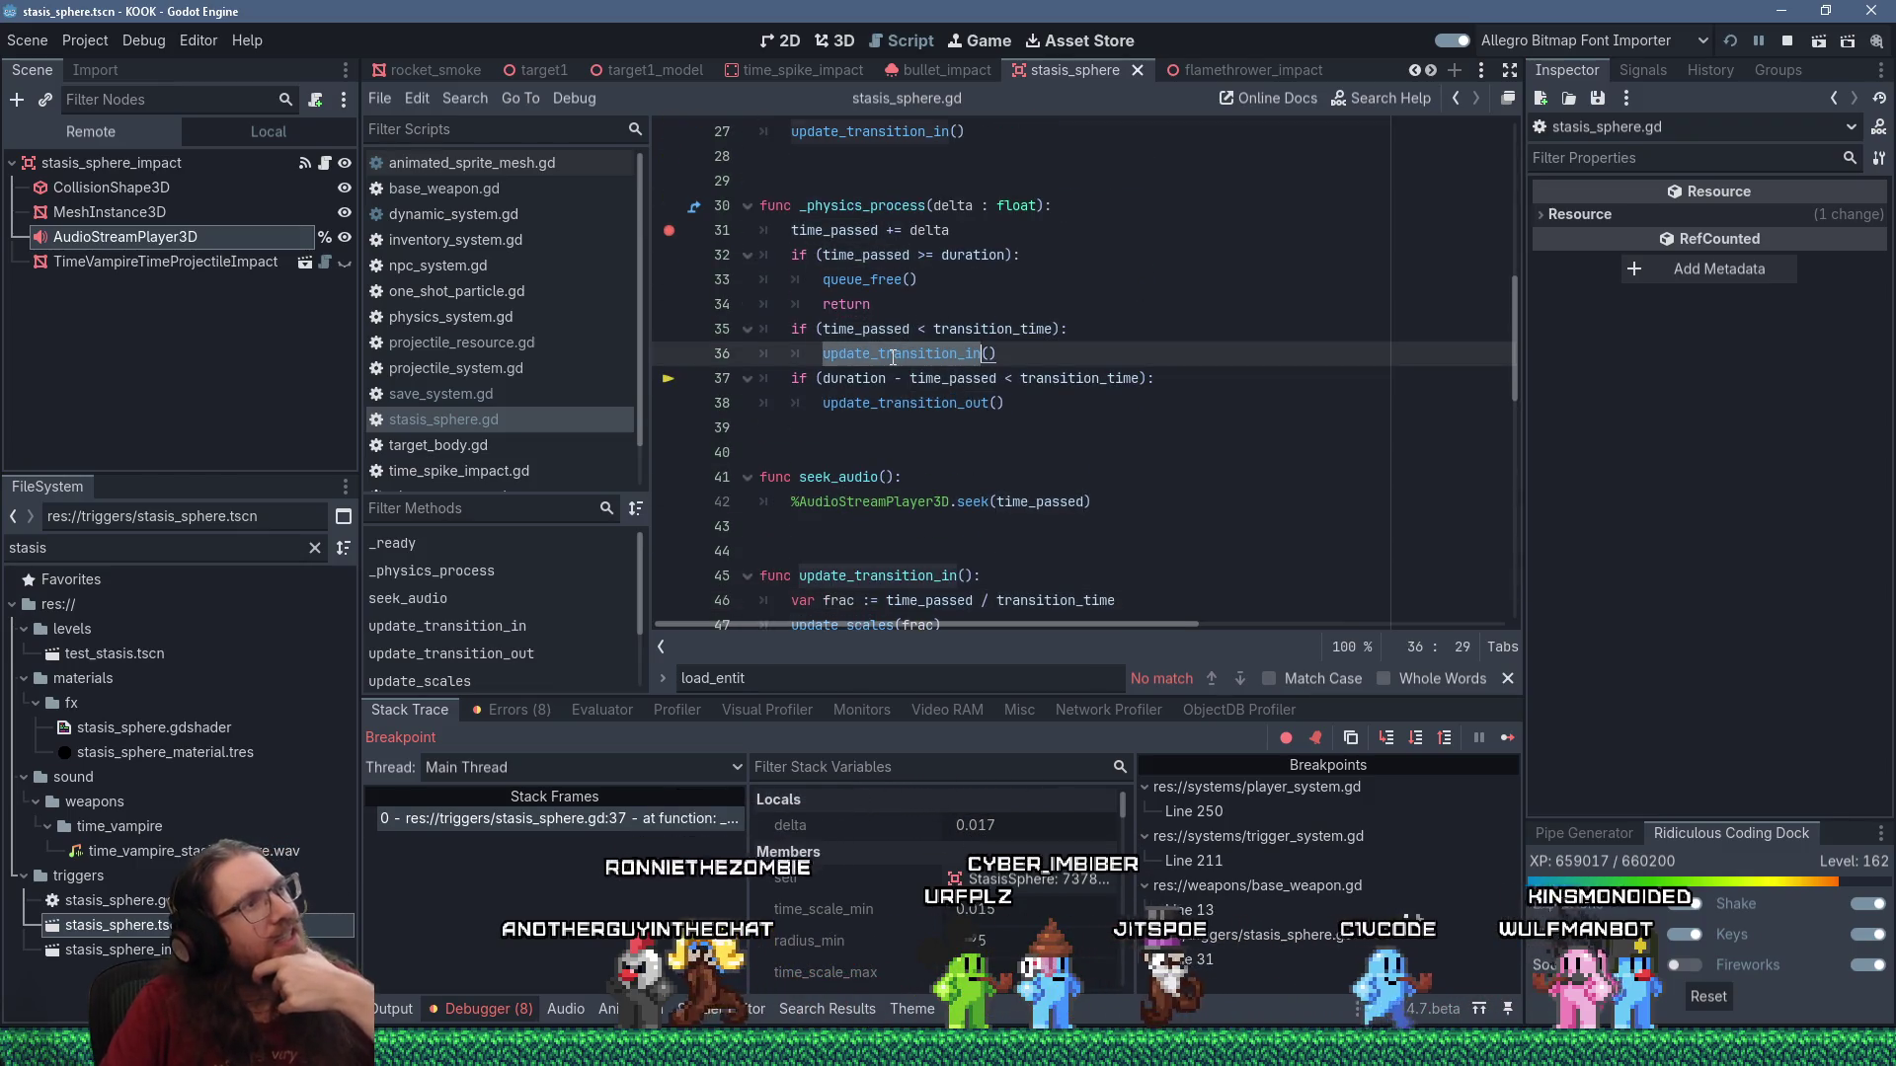
scroll(893, 356, up, 2)
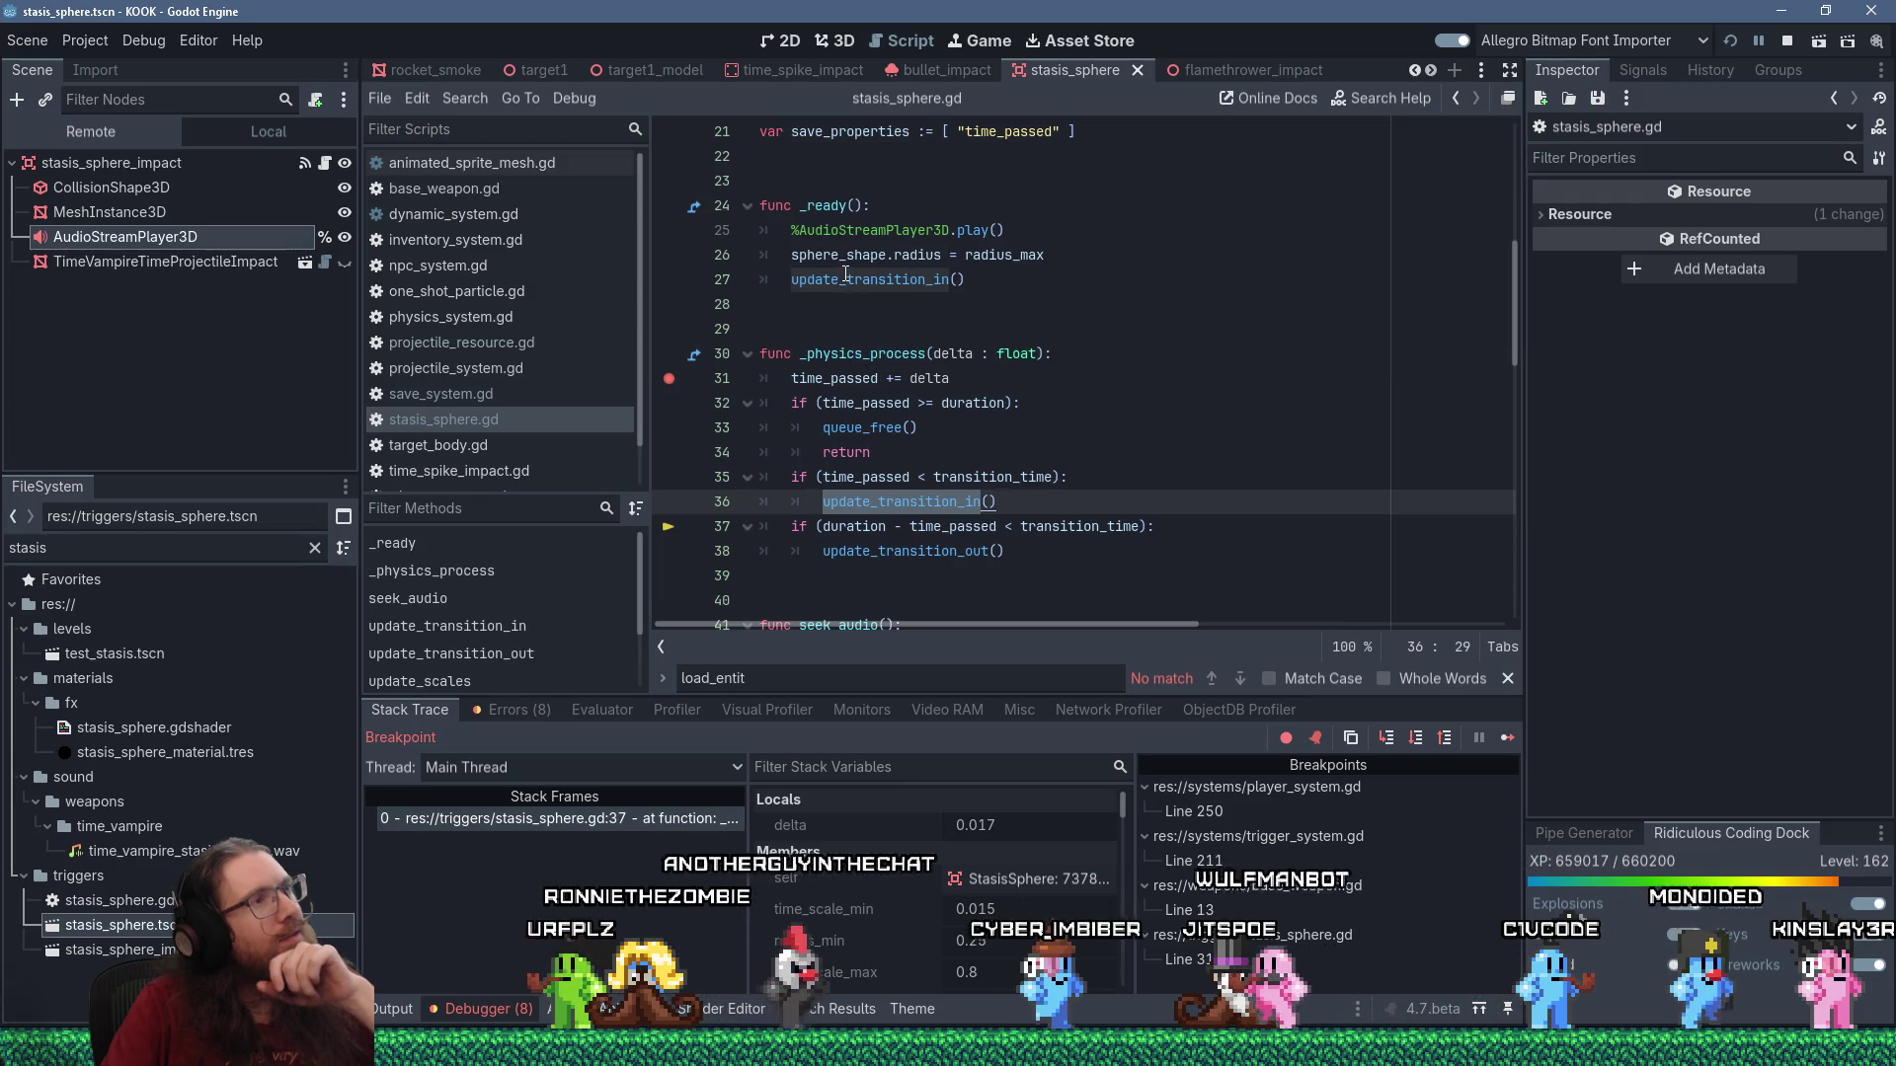
scroll(821, 365, down, 3)
scroll(889, 361, down, 3)
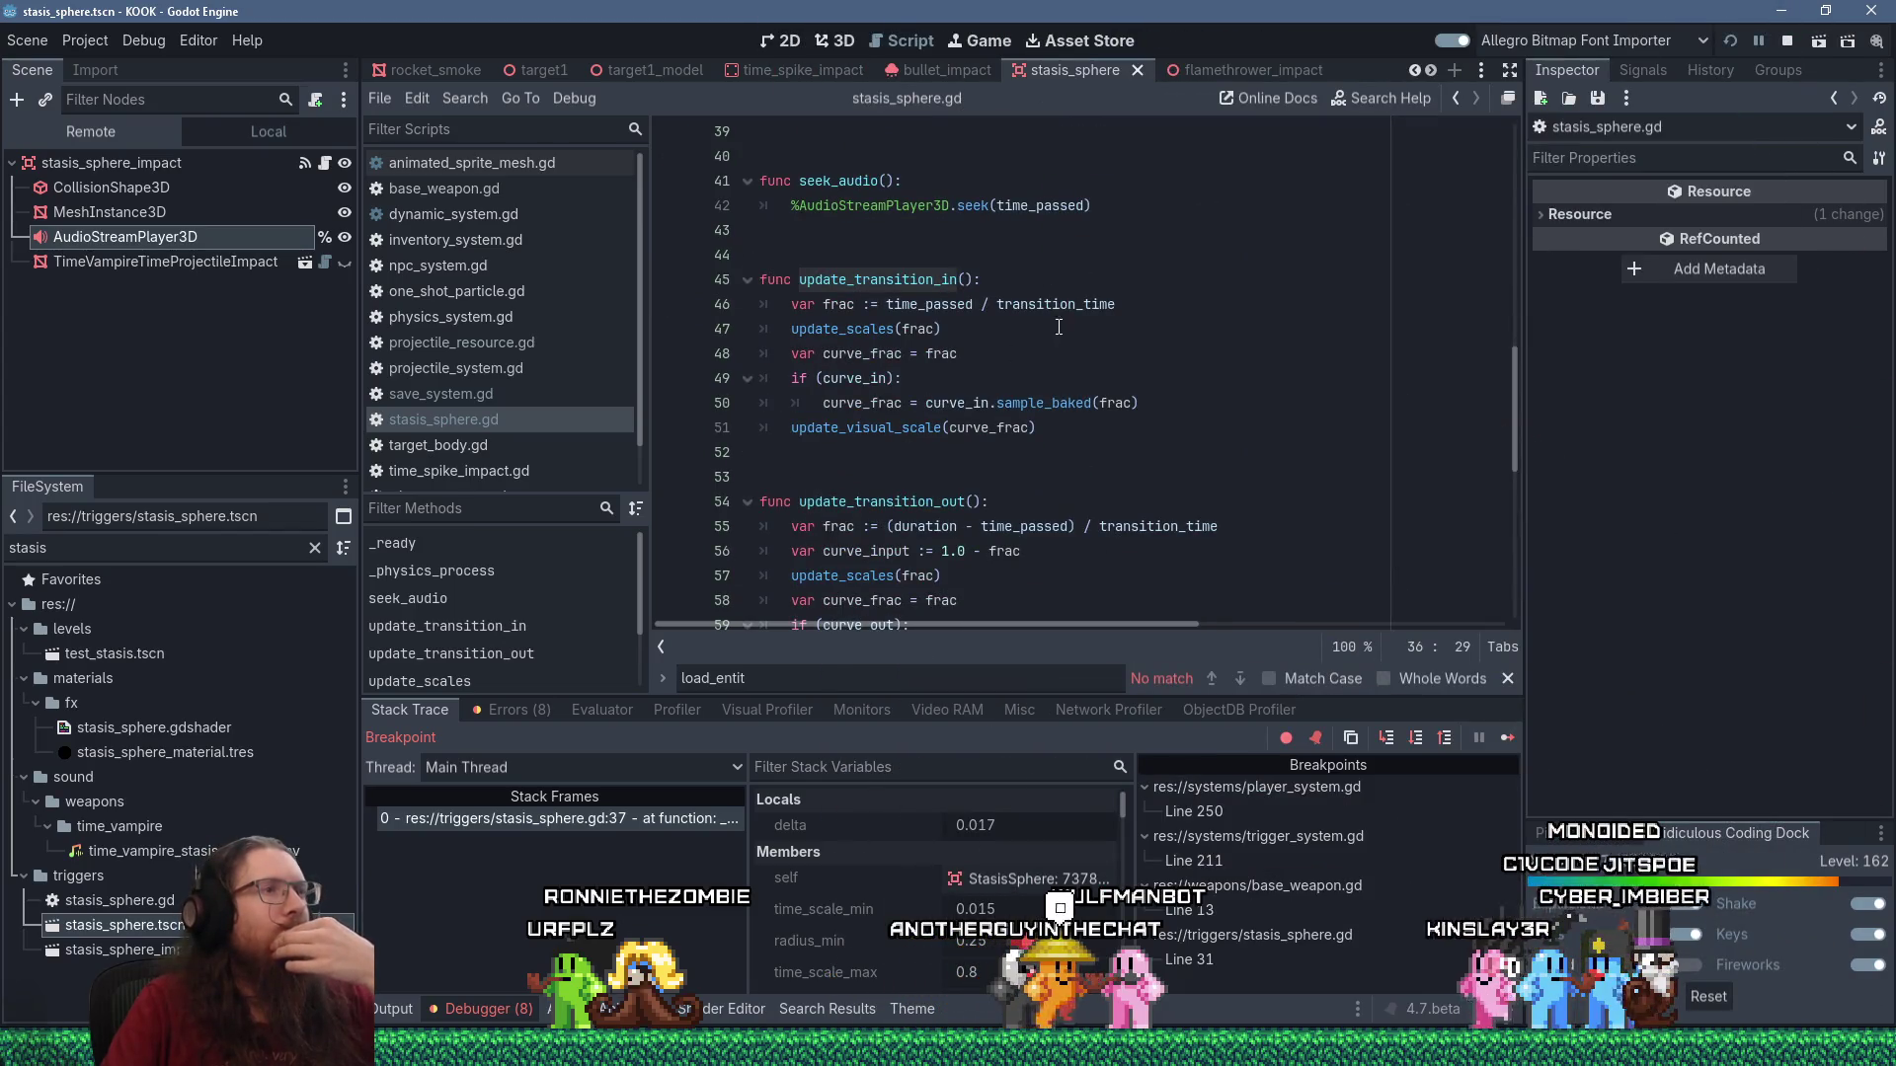
click(834, 300)
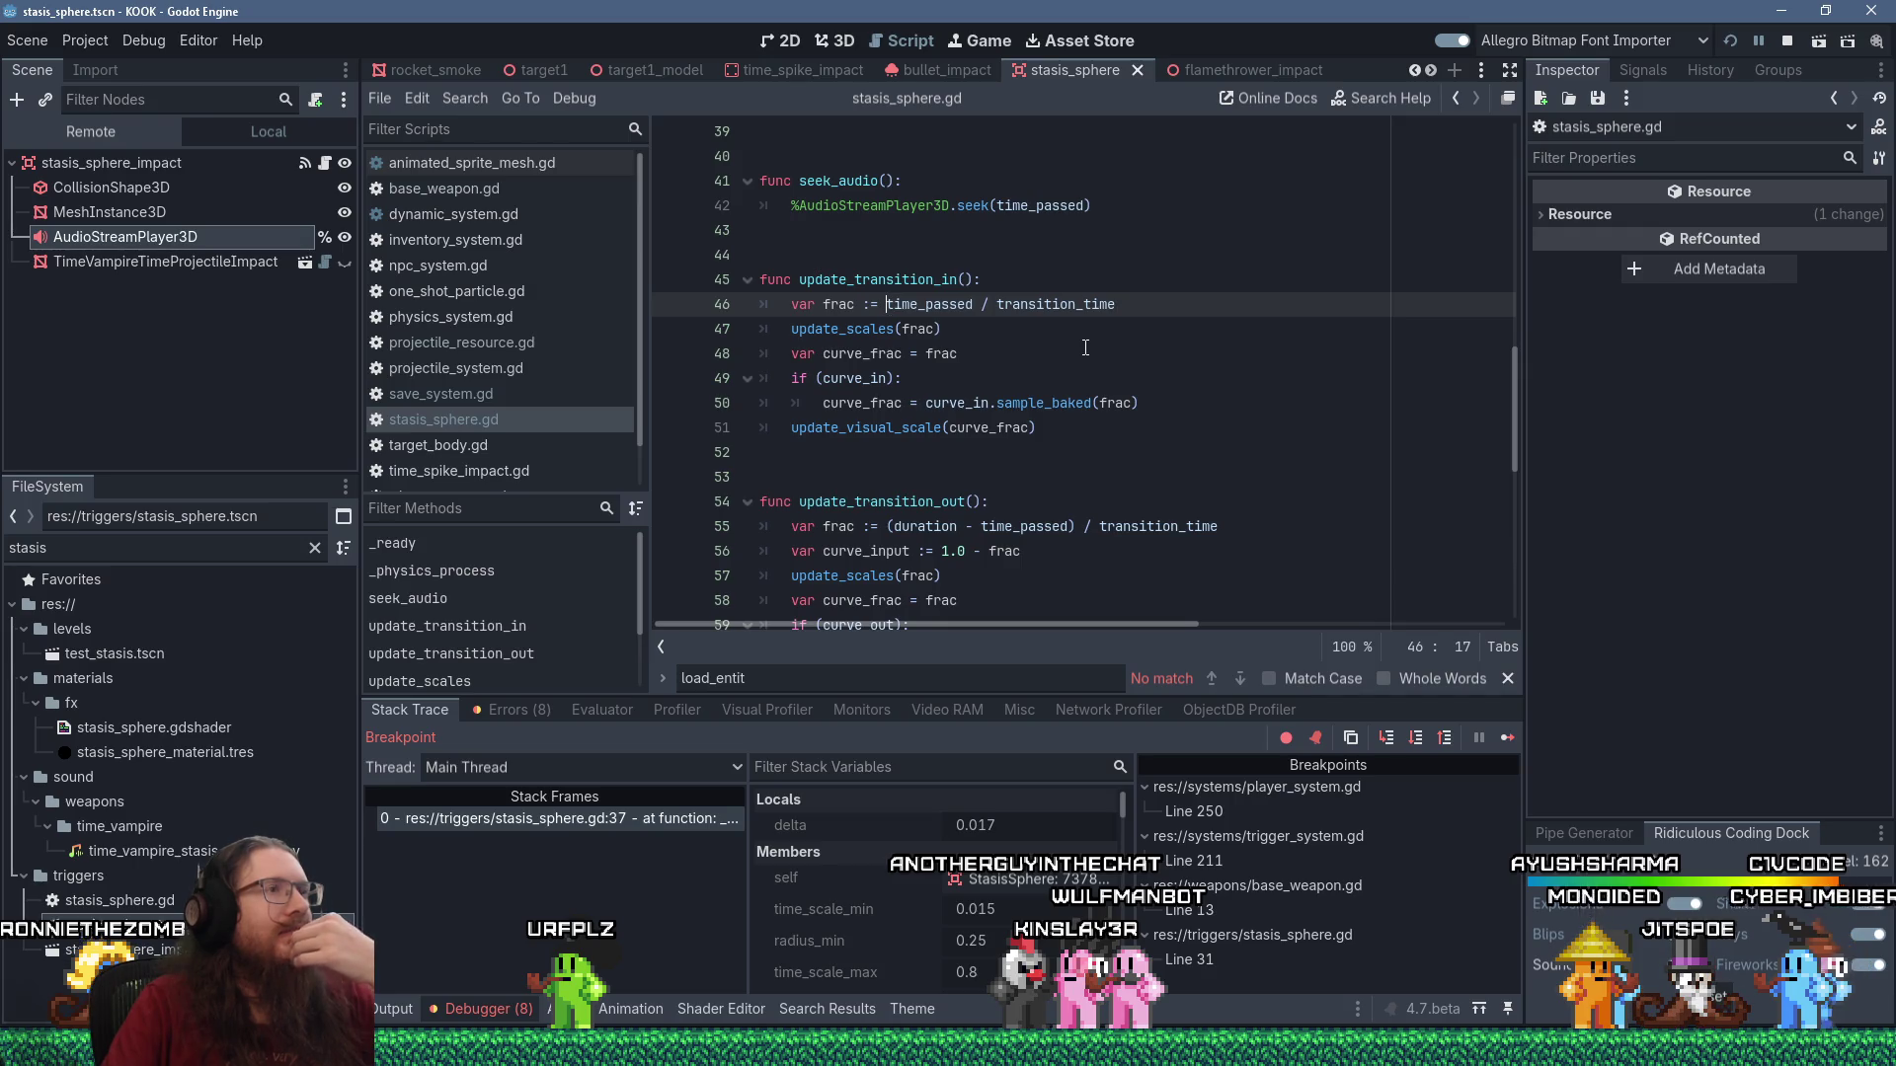
Wrap line 46's transition-in fraction in minf(1.0, …) to cap it at 1.0.
text(mi)
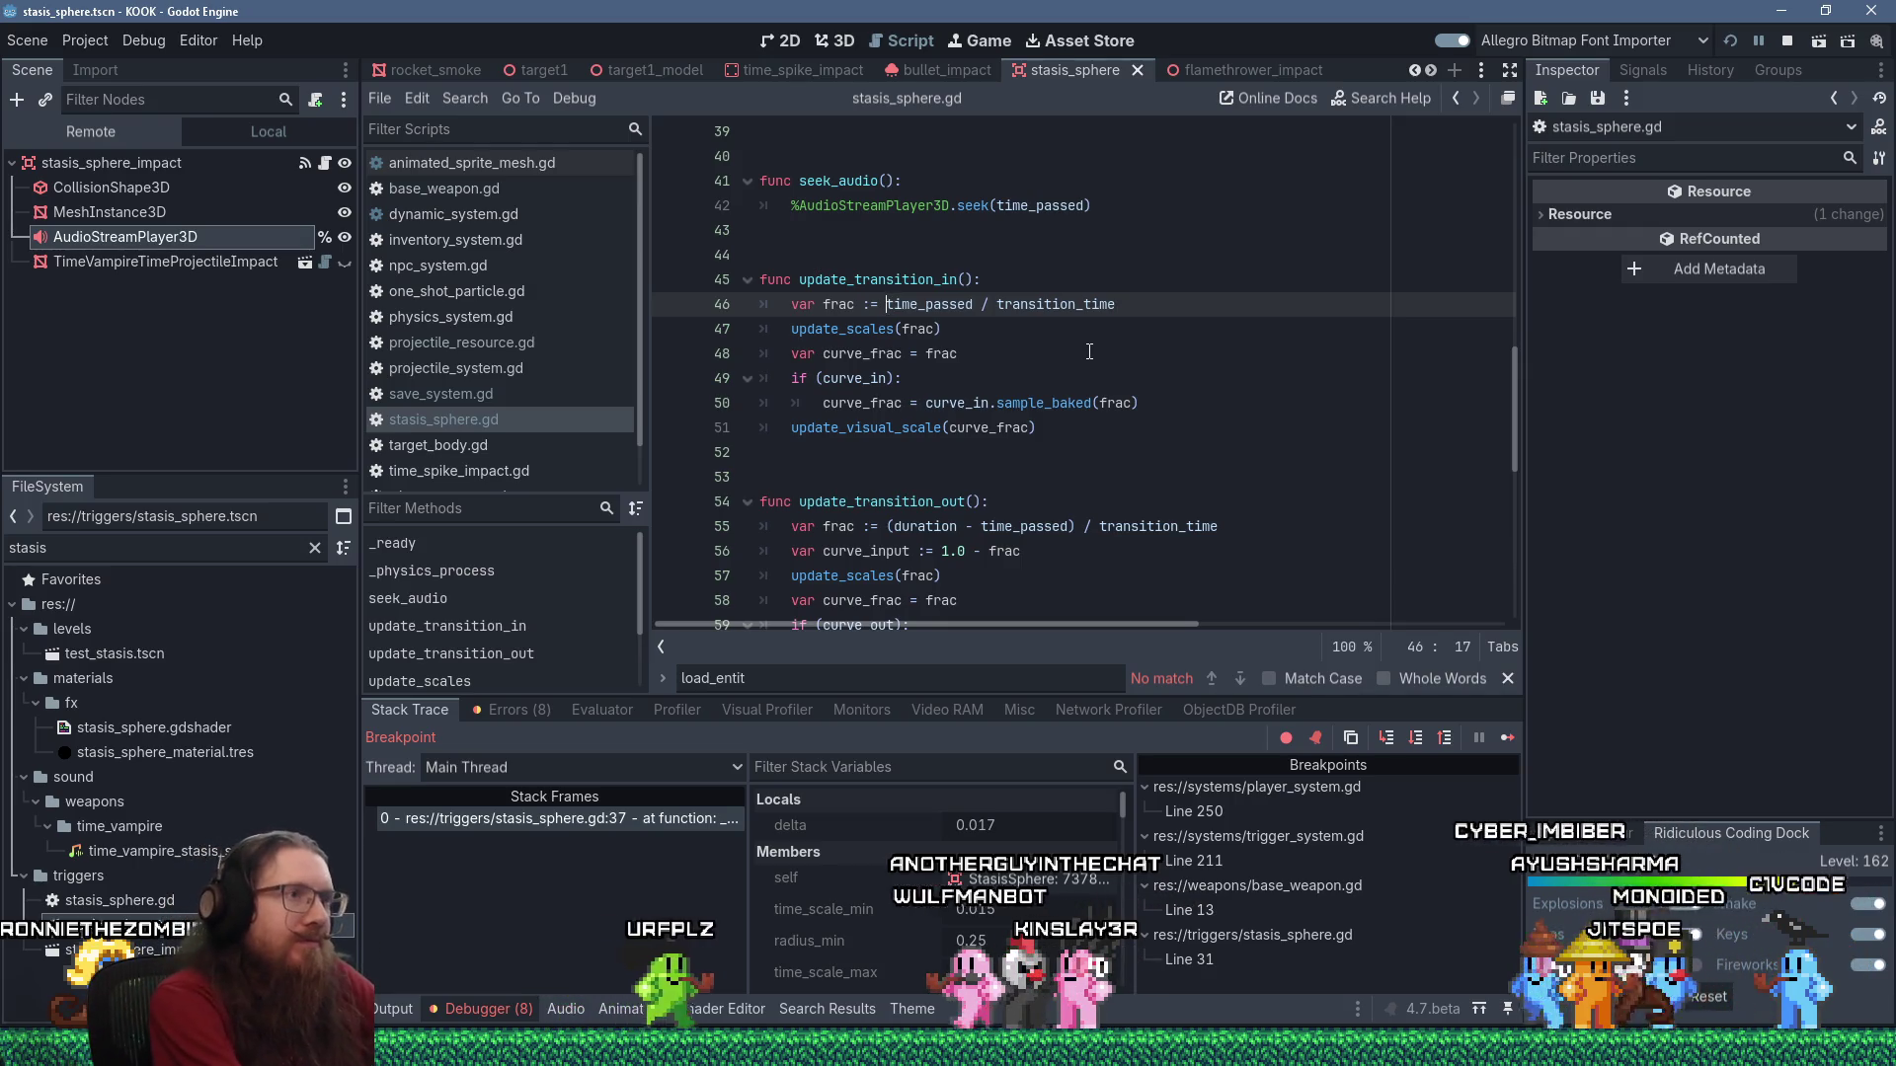
text(nf(1.0,)
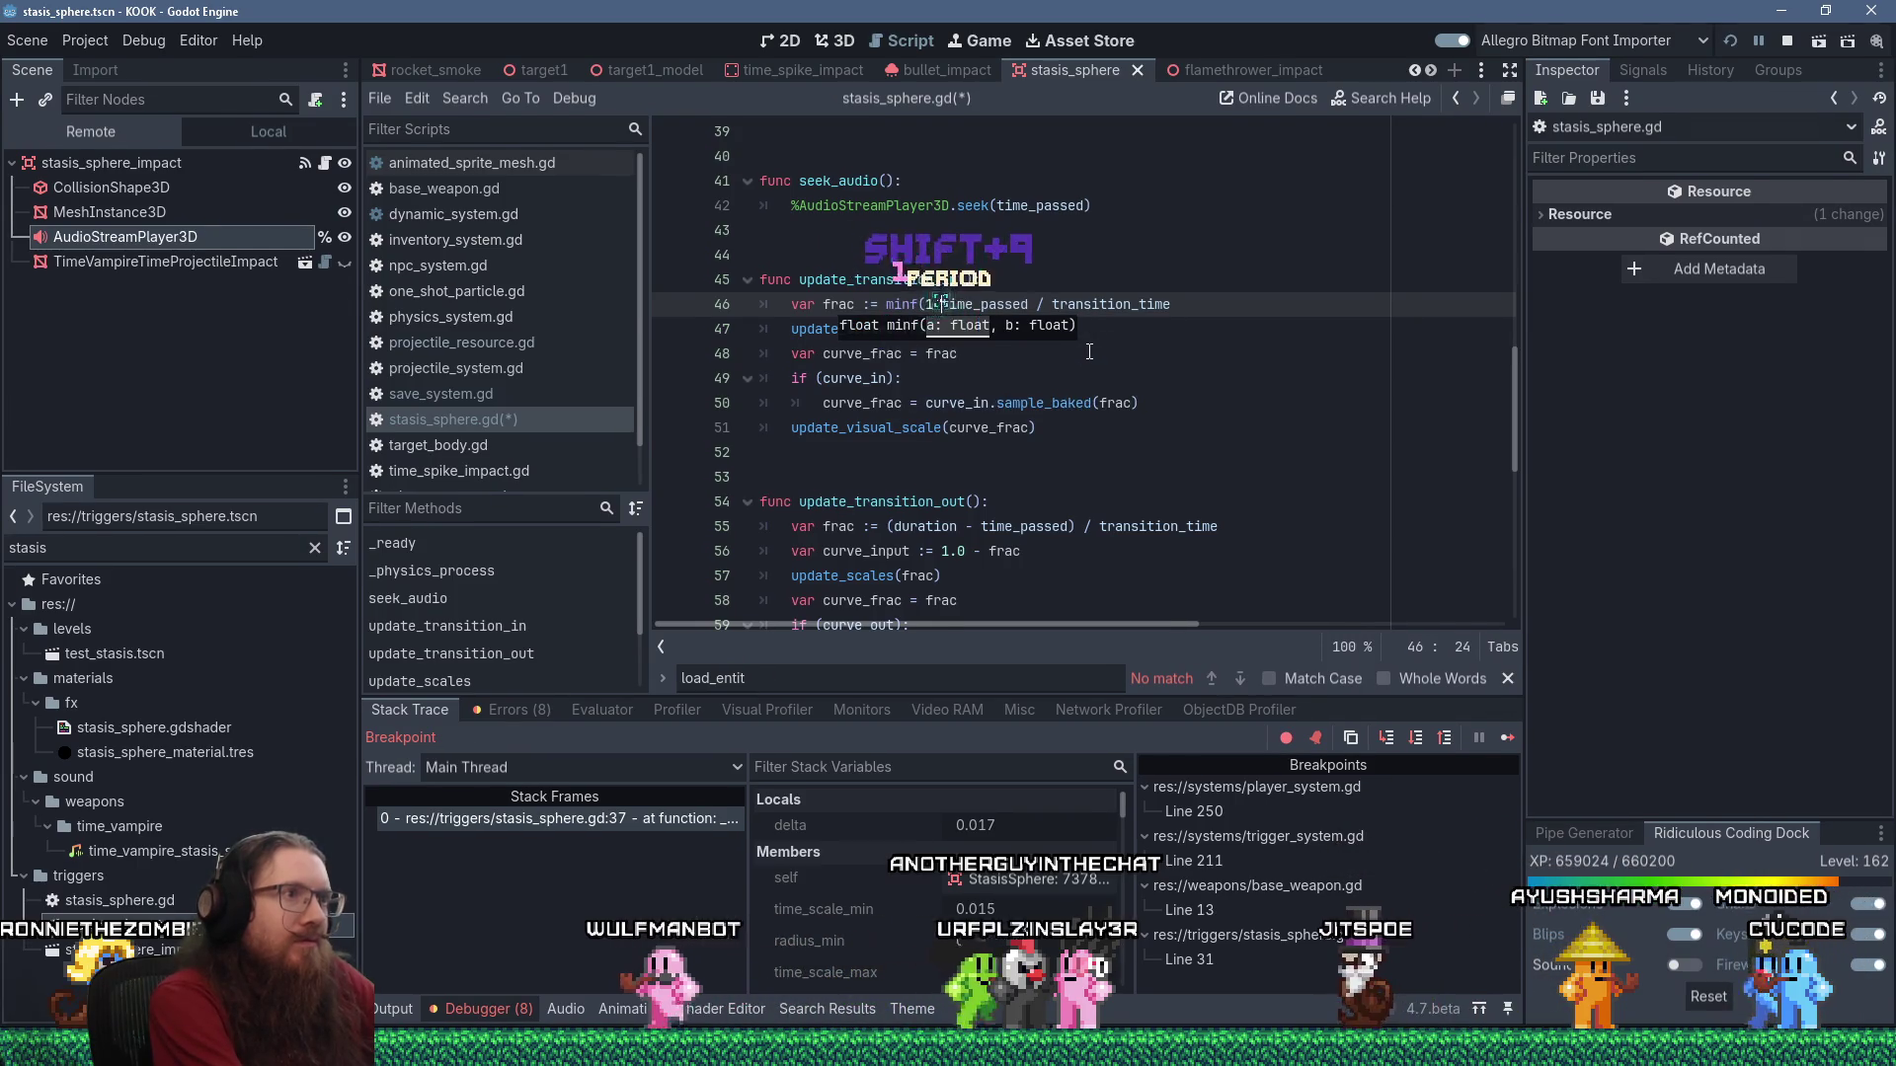
key(End)
text())
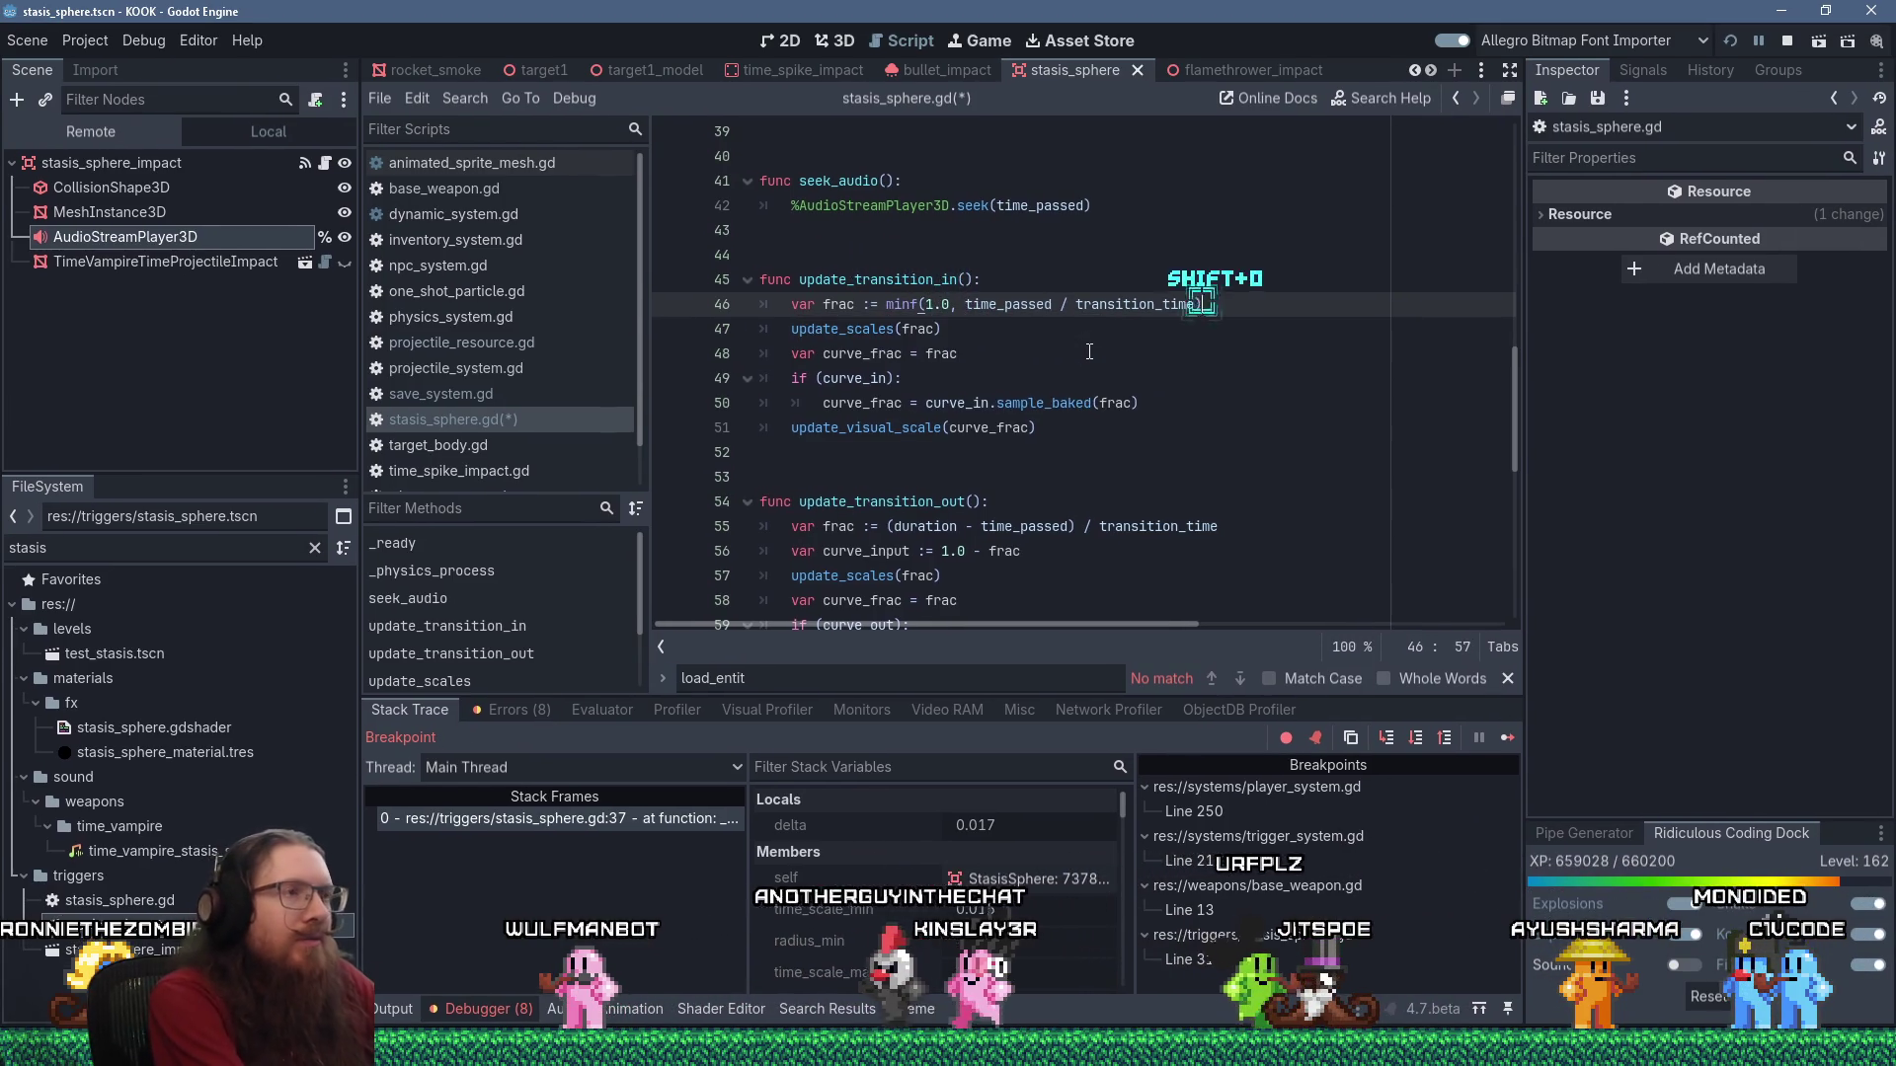
Copy the update_transition_in() call into seek_audio on a new line after line 42.
scroll(988, 316, up, 4)
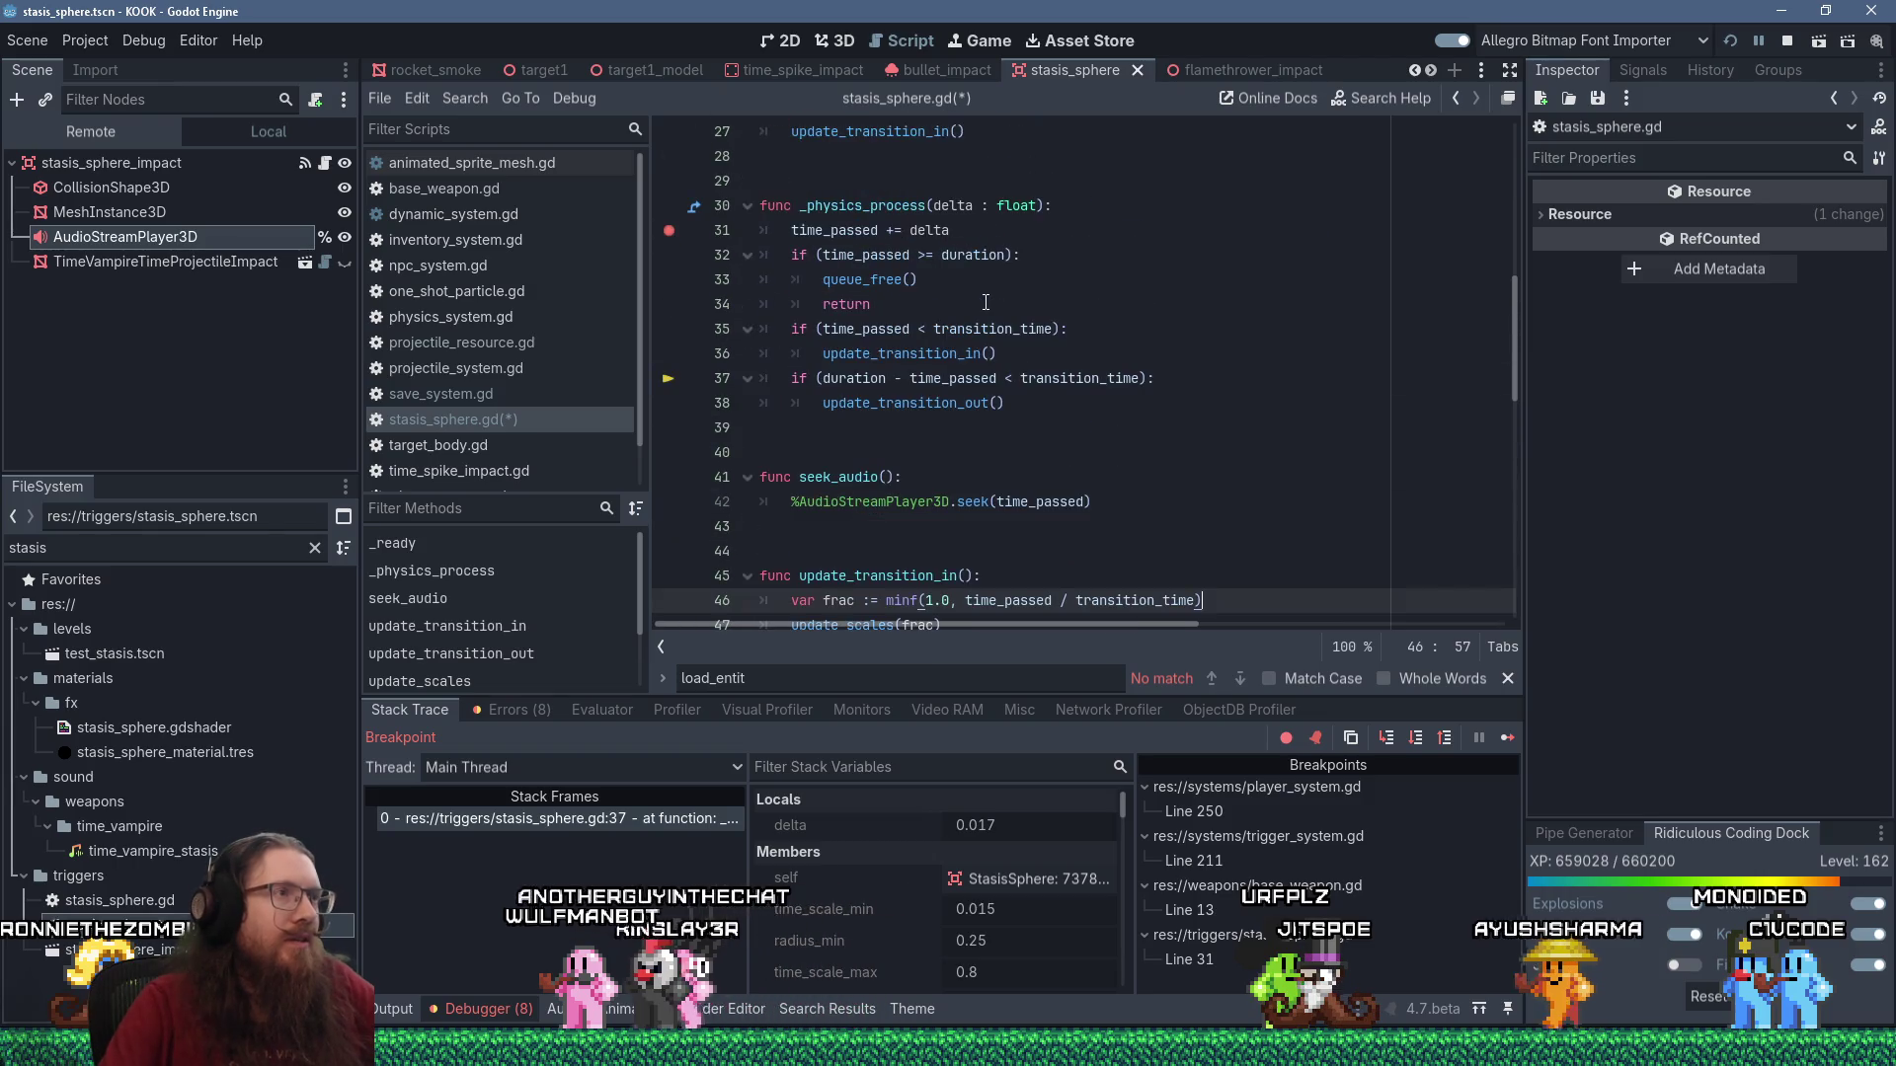
scroll(926, 289, up, 3)
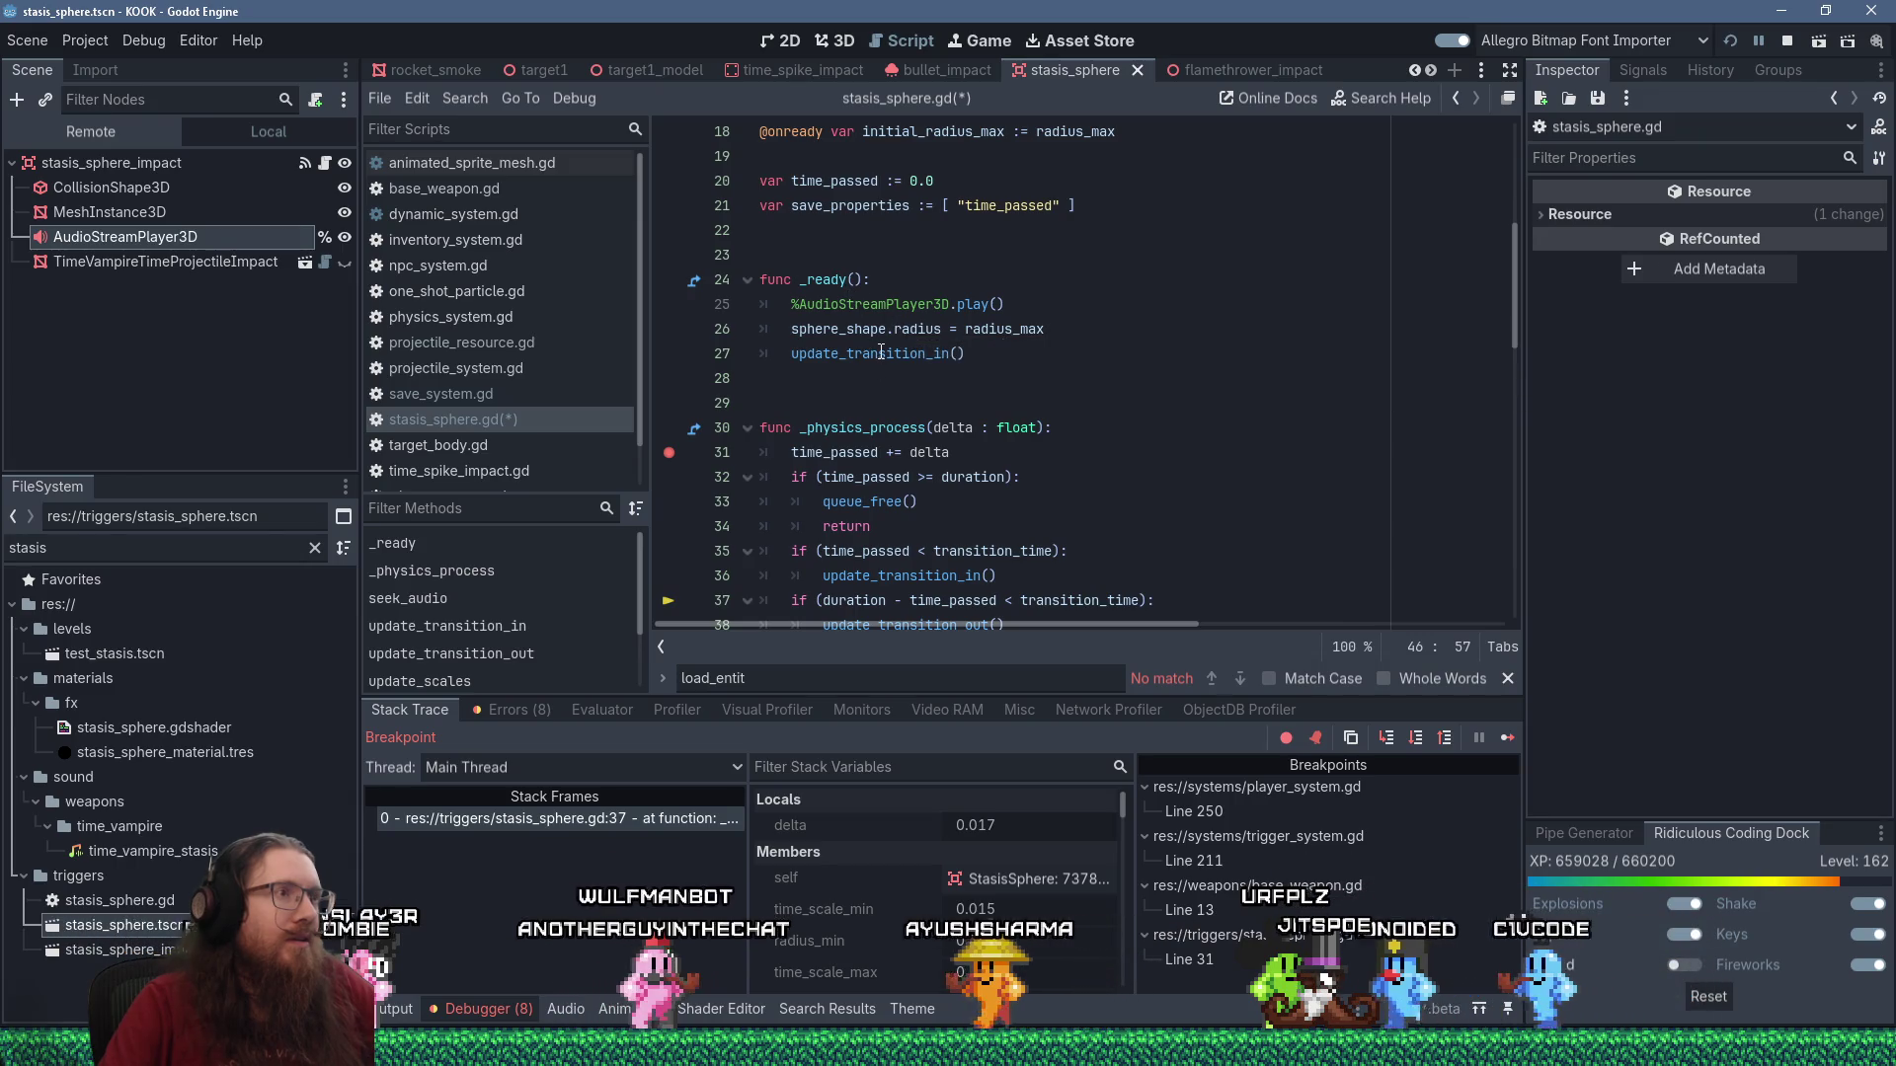
double_click(879, 353)
right_click(880, 353)
click(930, 487)
scroll(1027, 494, down, 3)
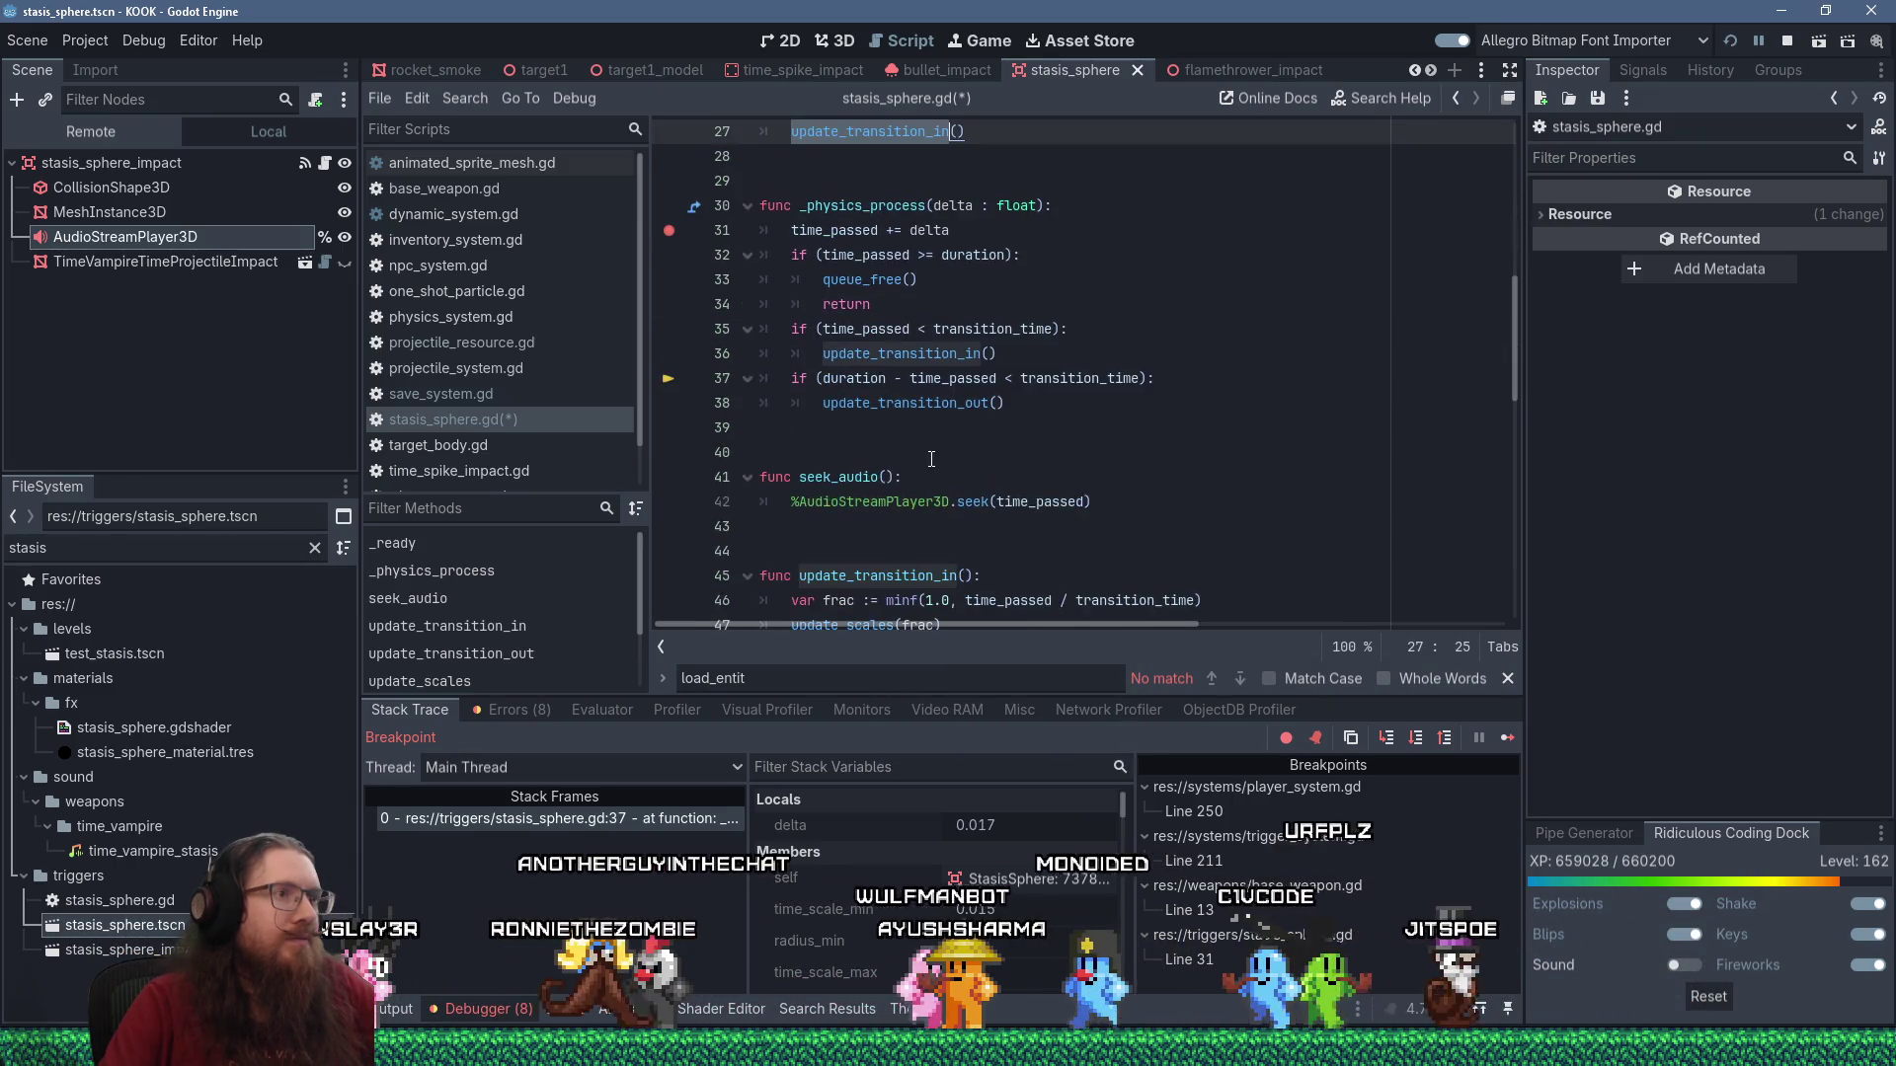
click(1126, 506)
key(Return)
key(shift+Insert)
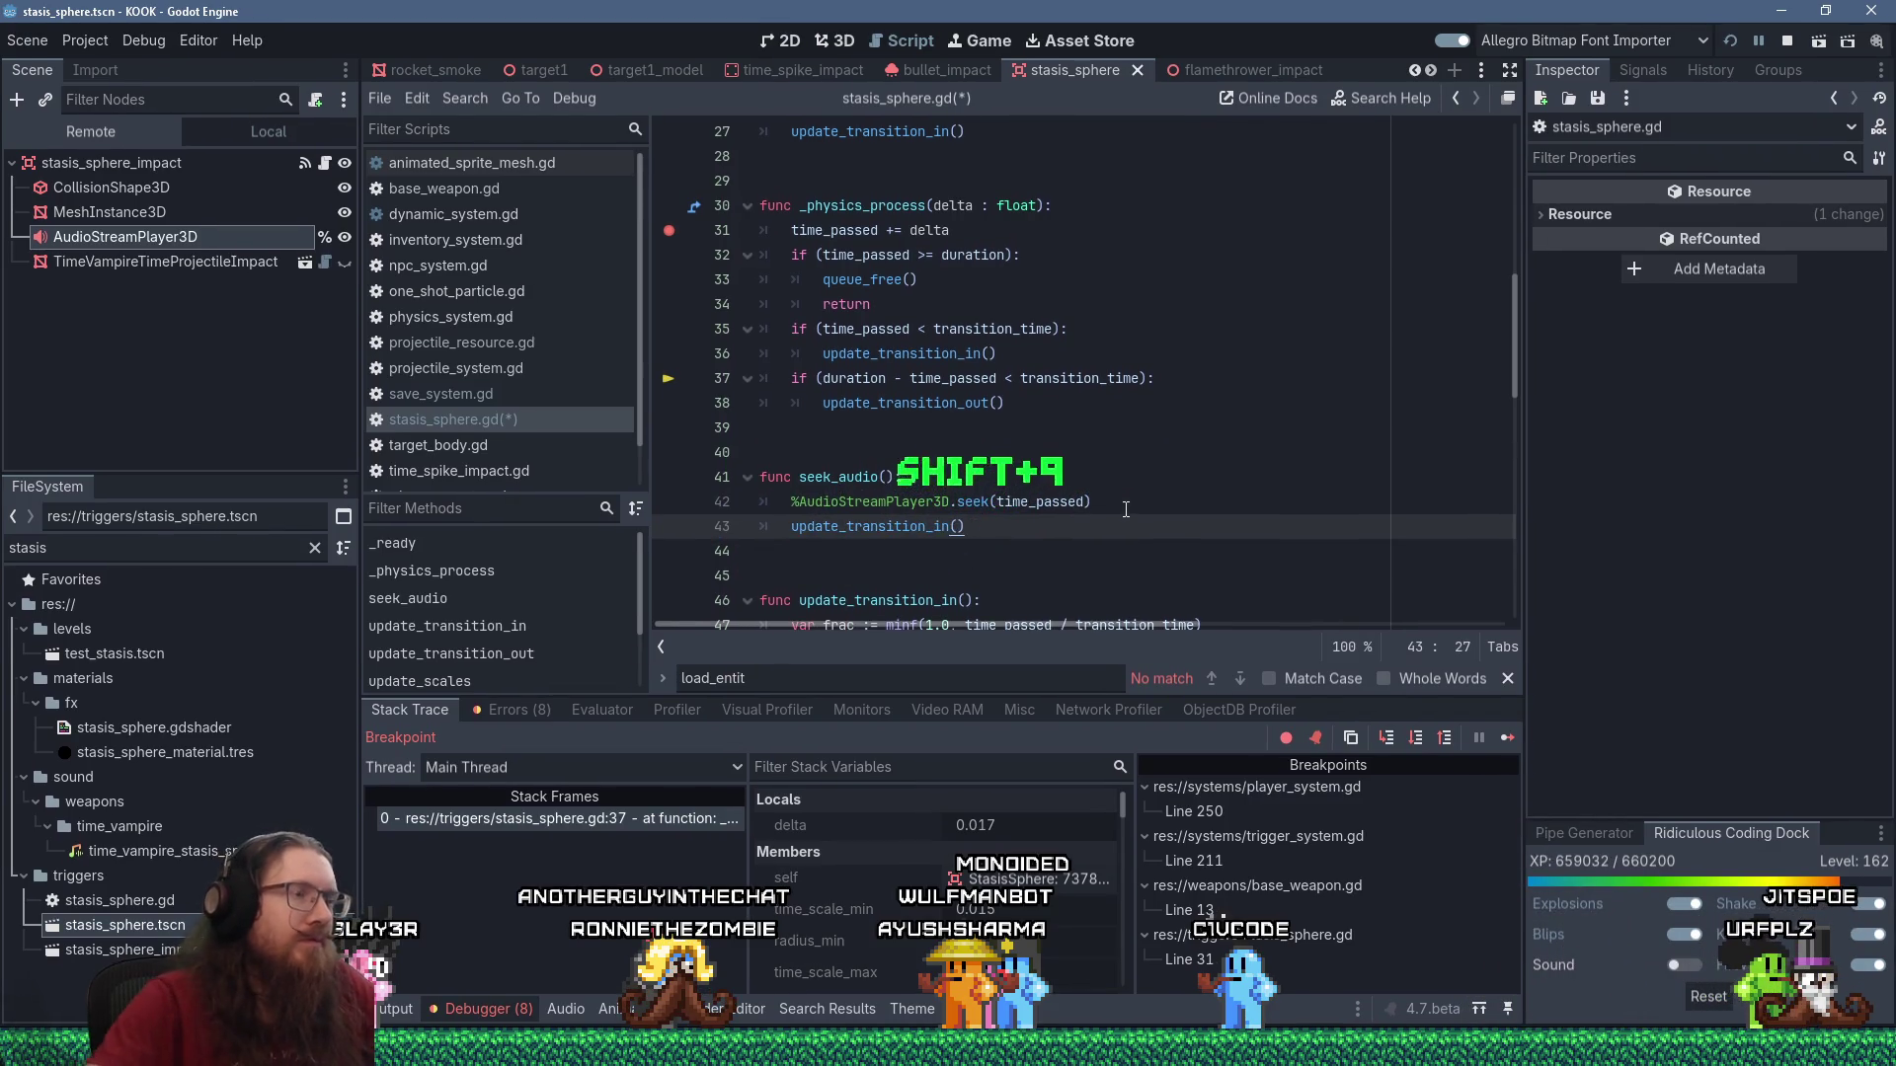
Rename the seek_audio function to update_from_save_load.
click(851, 472)
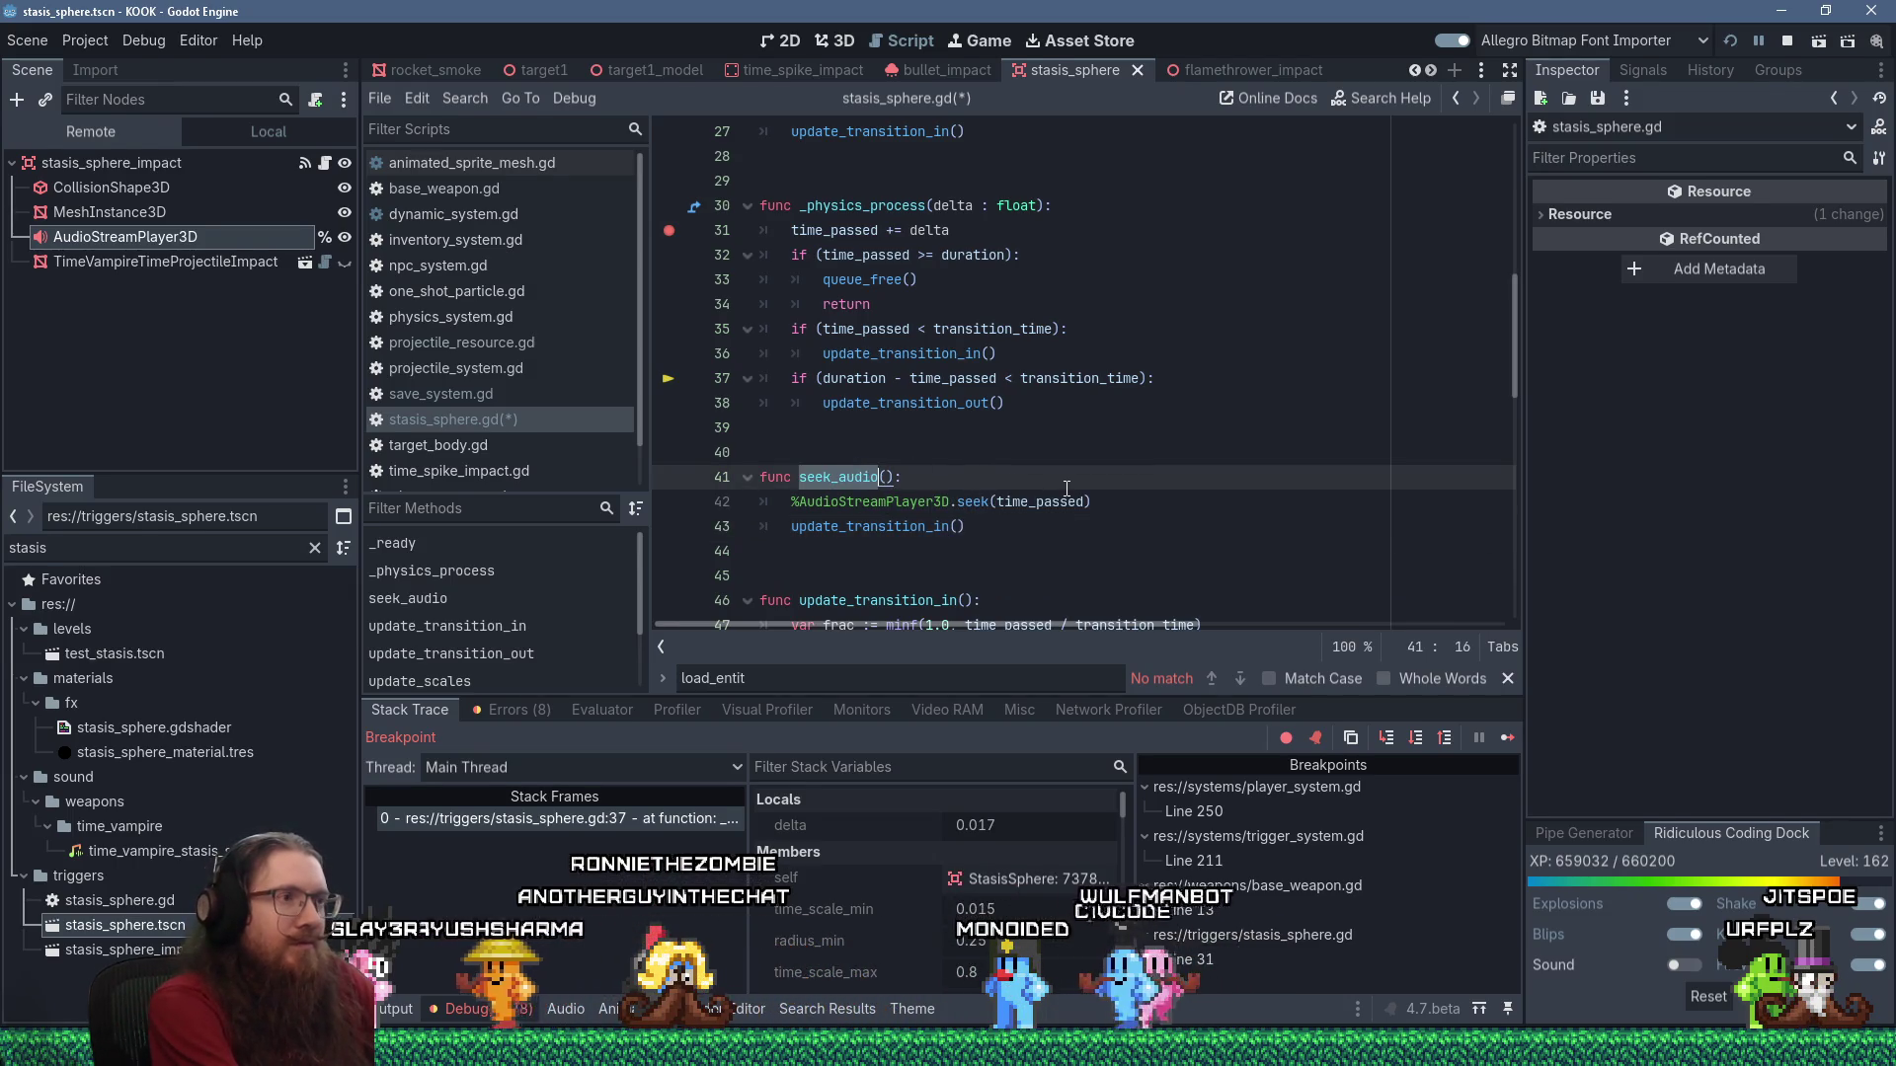
text(update_from_sav)
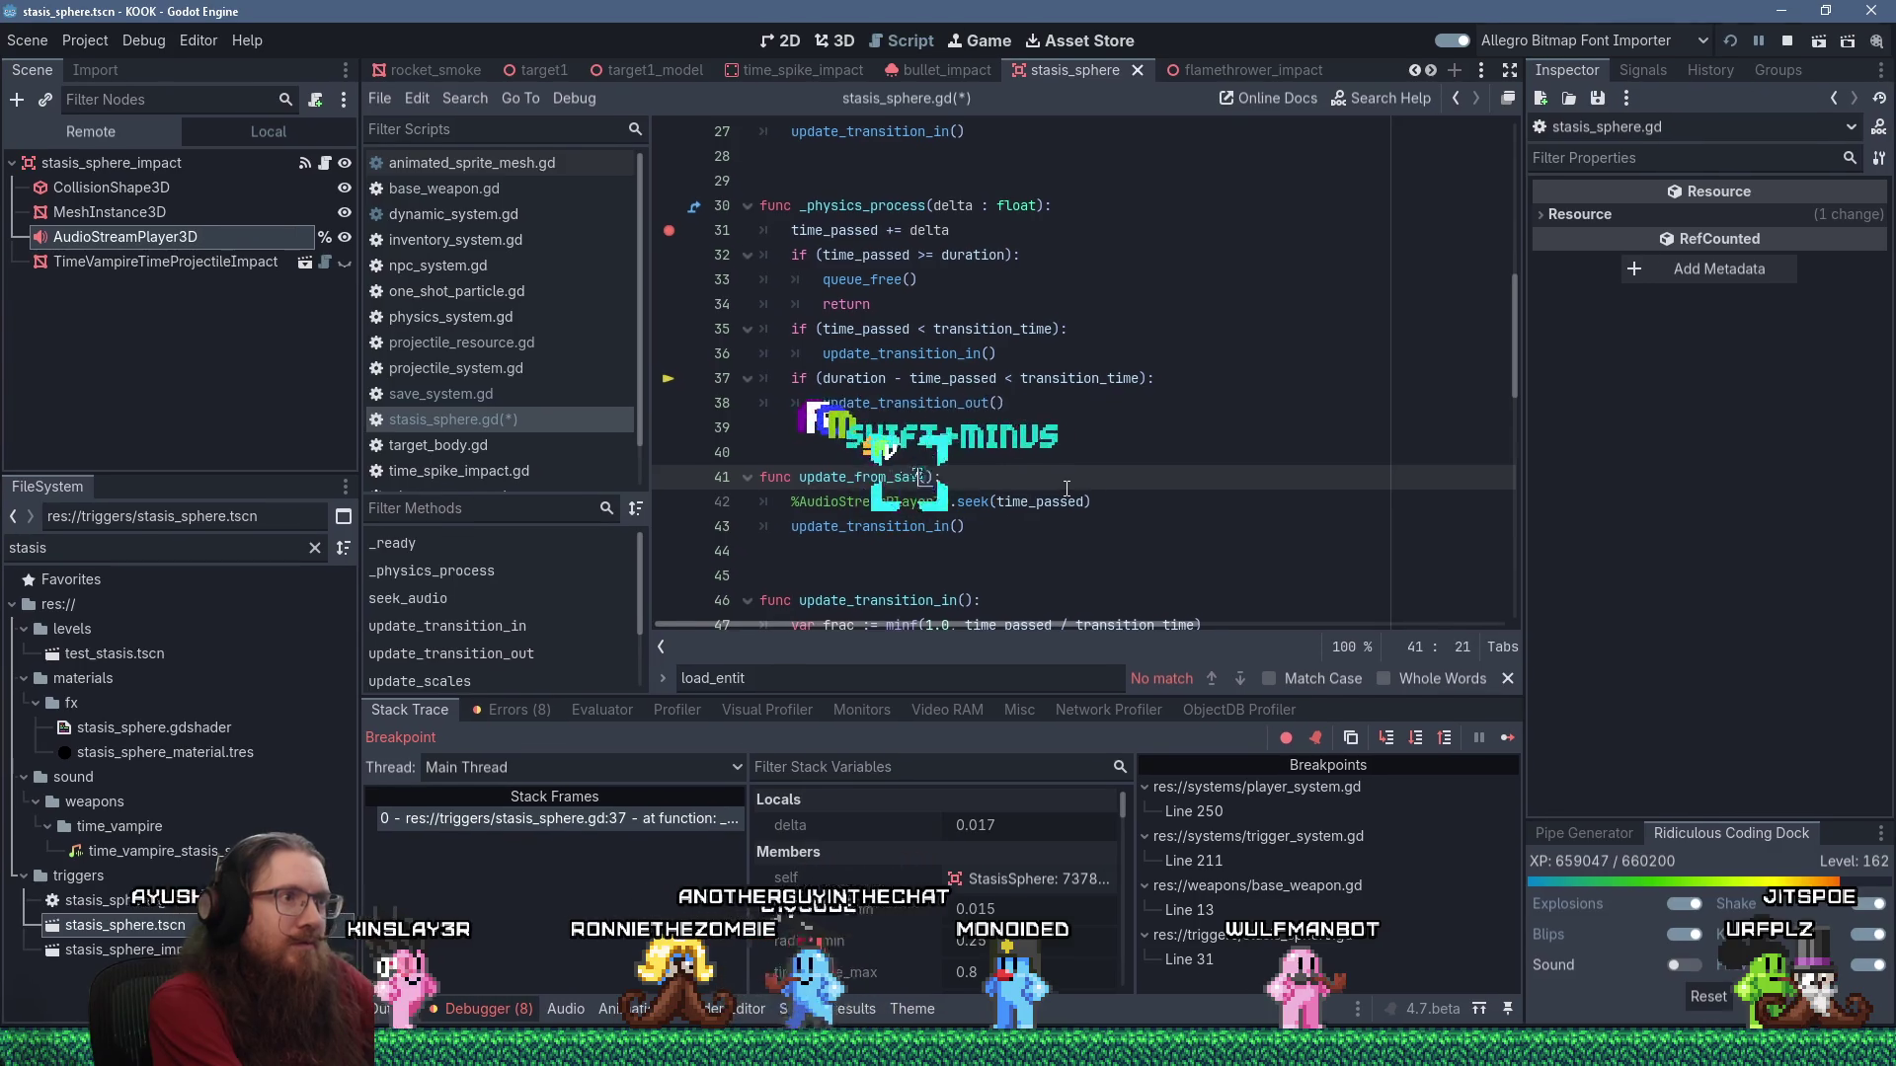
text(e)
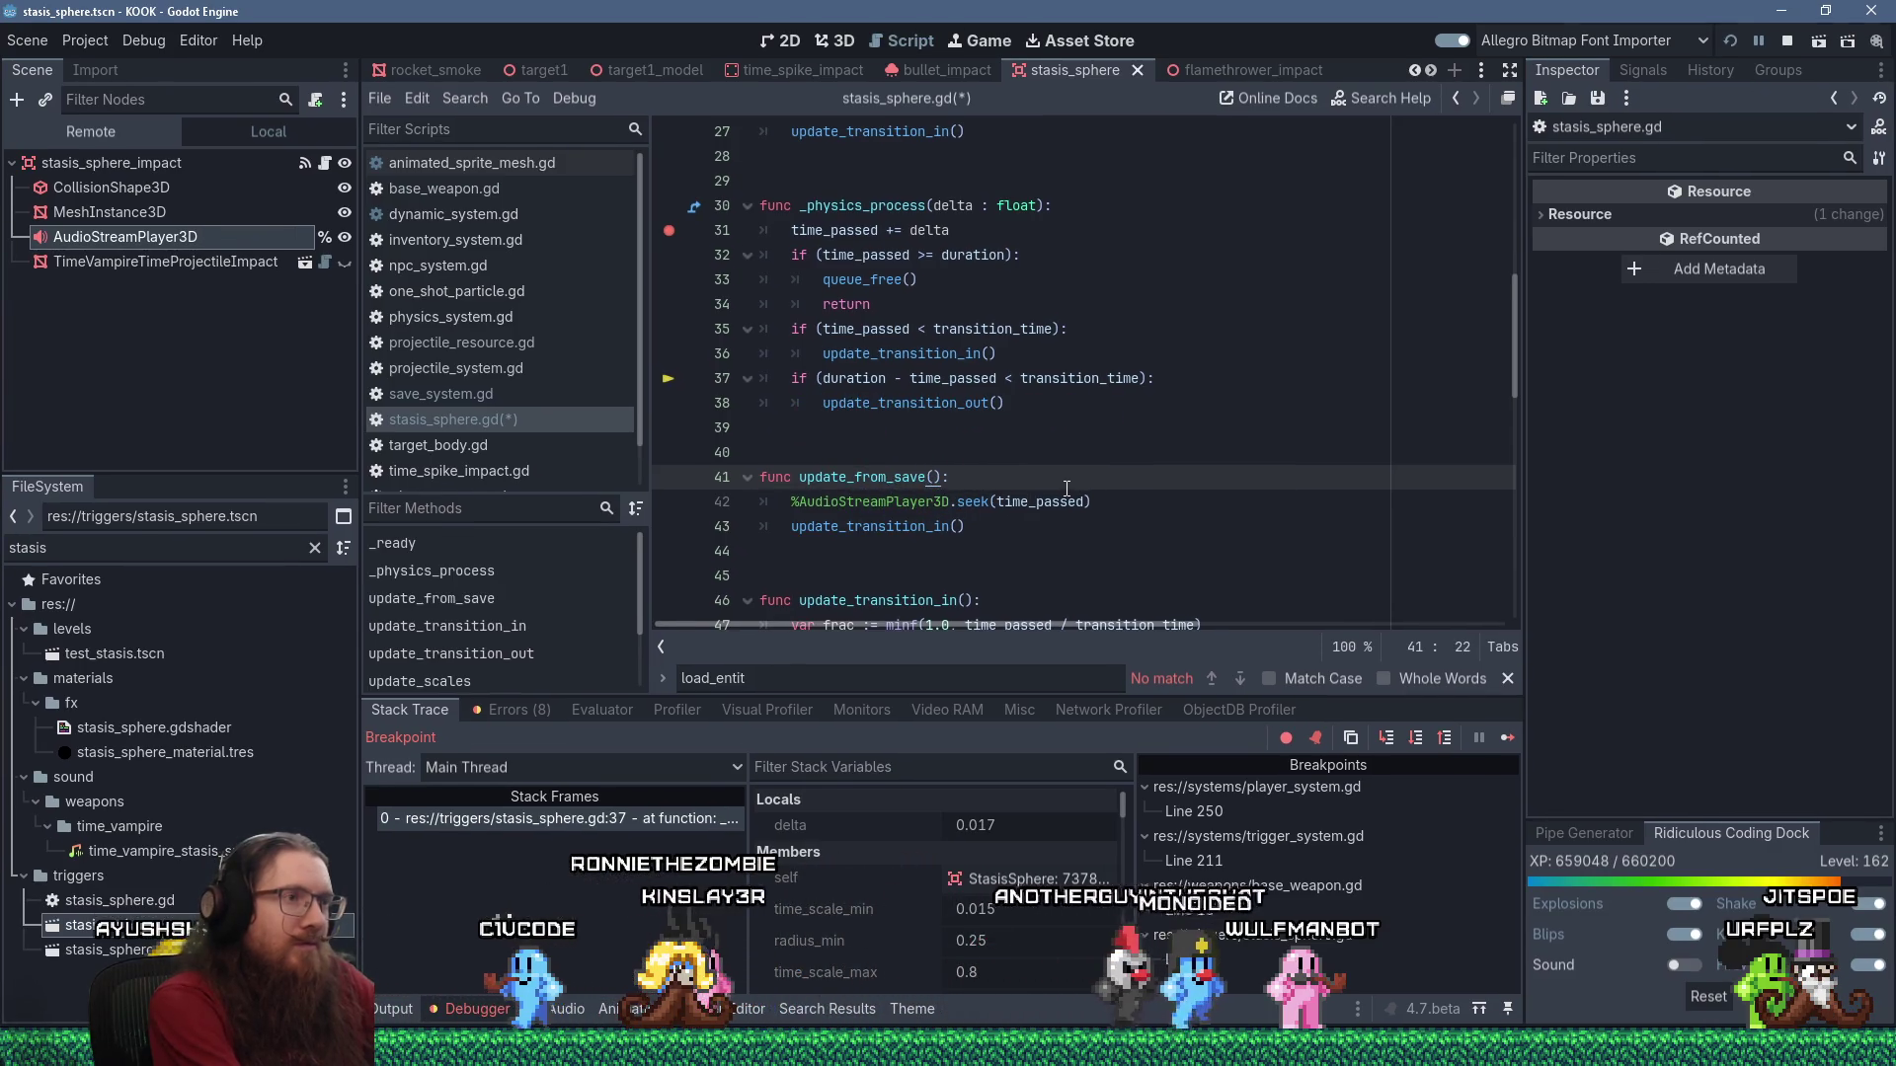
text(_load)
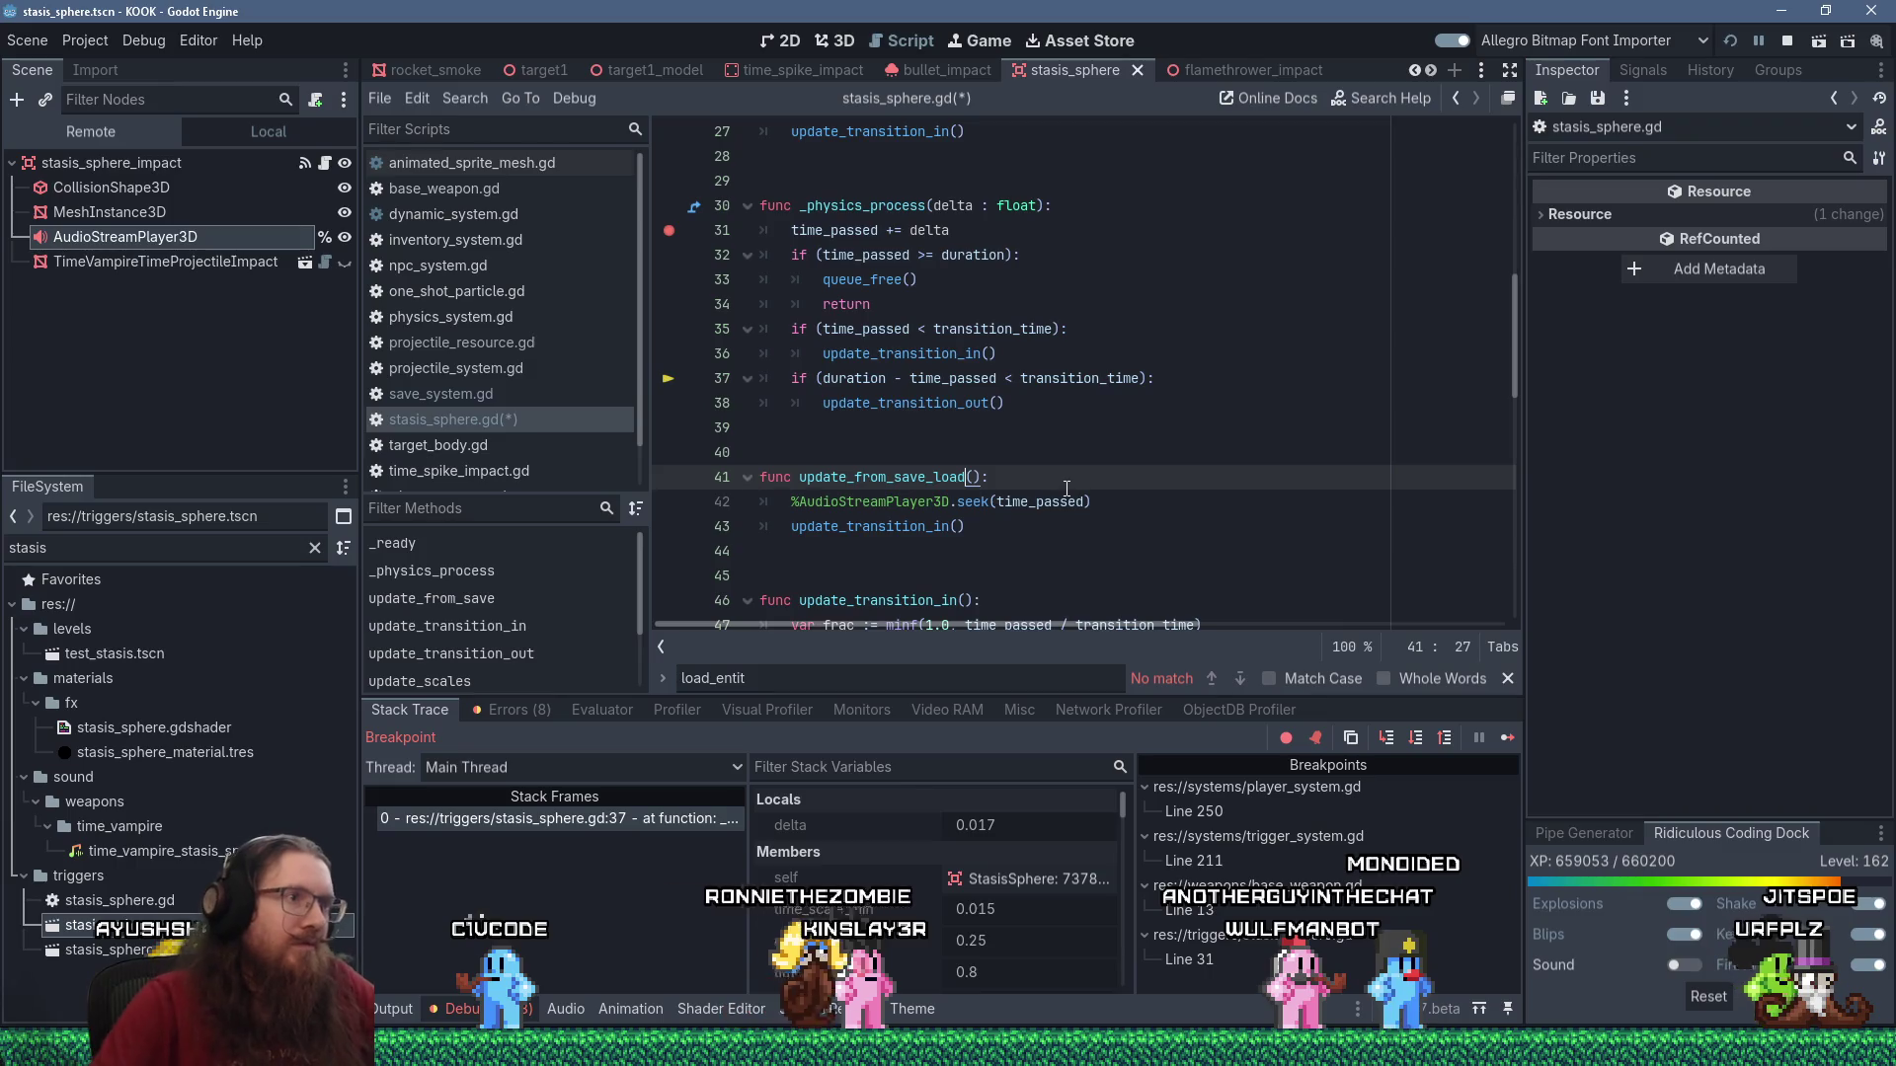
double_click(910, 479)
right_click(908, 478)
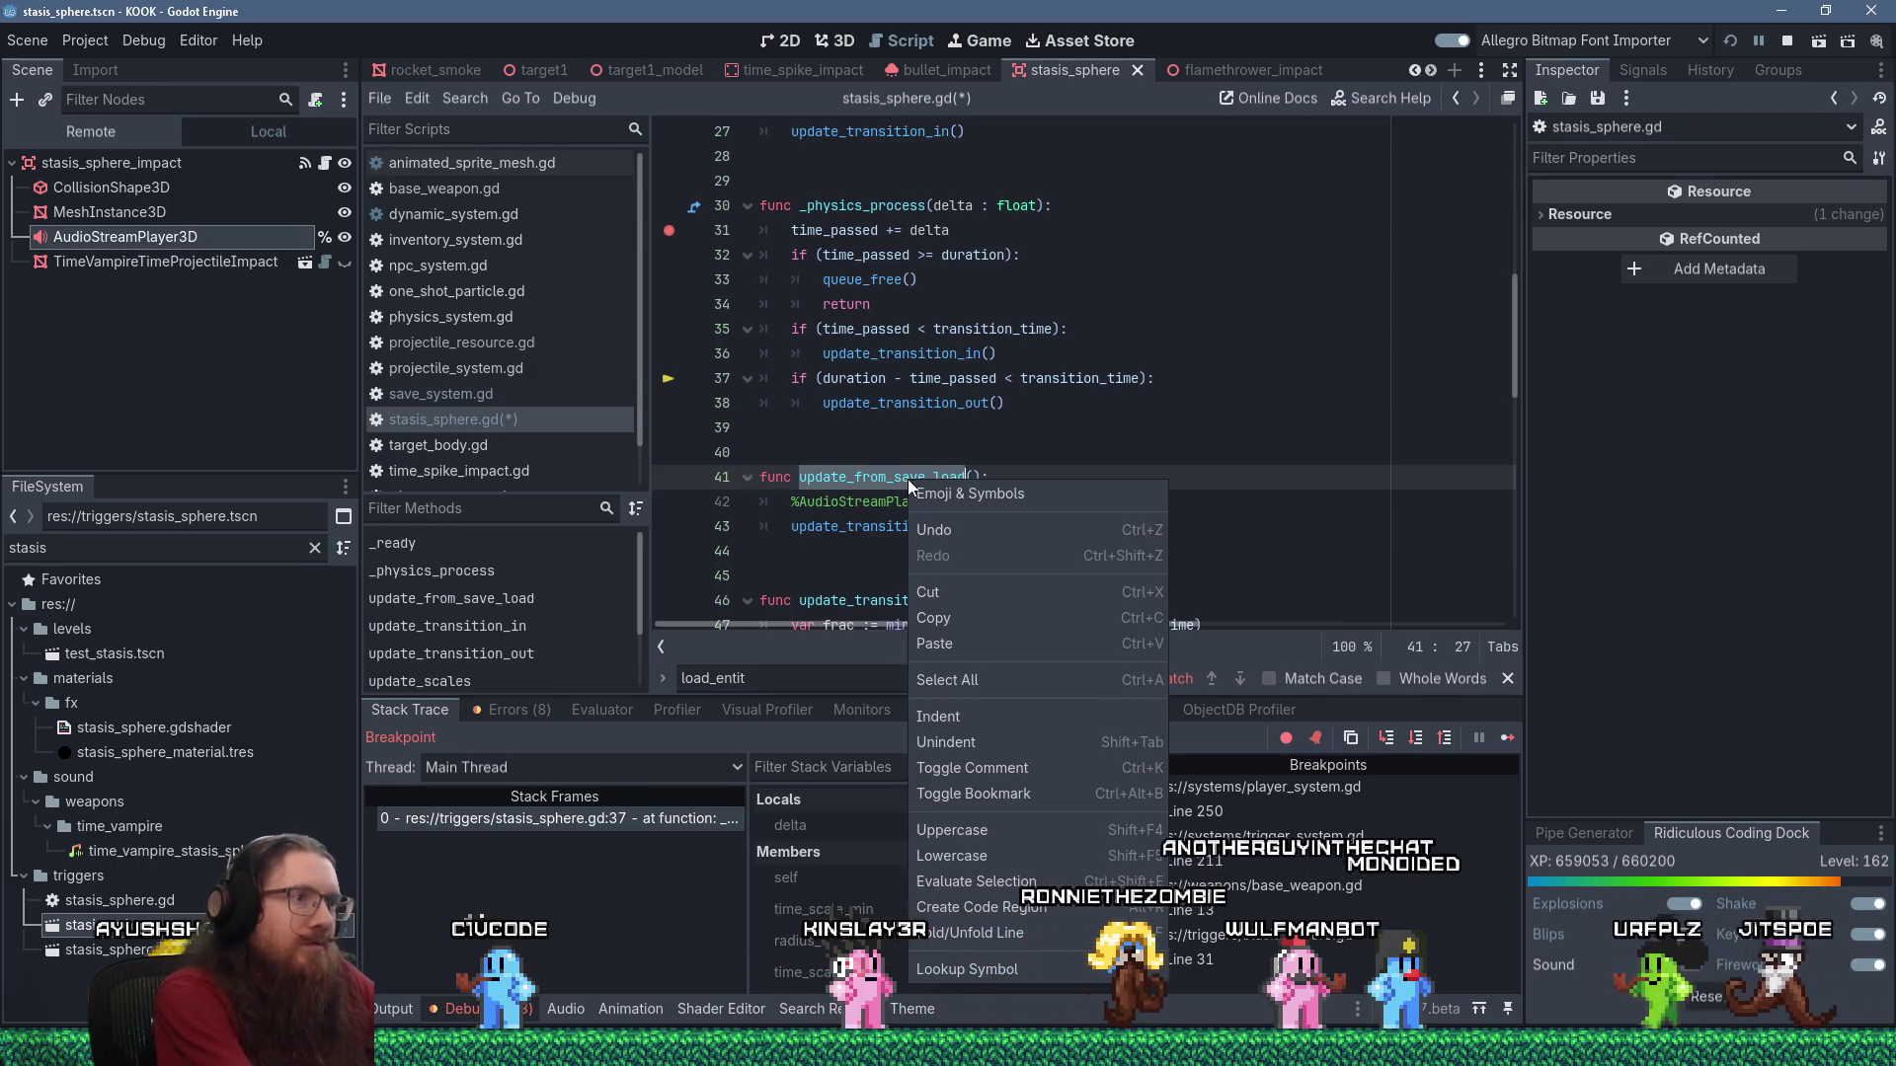
Save stasis_sphere.gd, call update_from_save_load in save_system.gd's StasisSphere branch, and stop debugging.
click(910, 574)
key(ctrl+s)
click(528, 393)
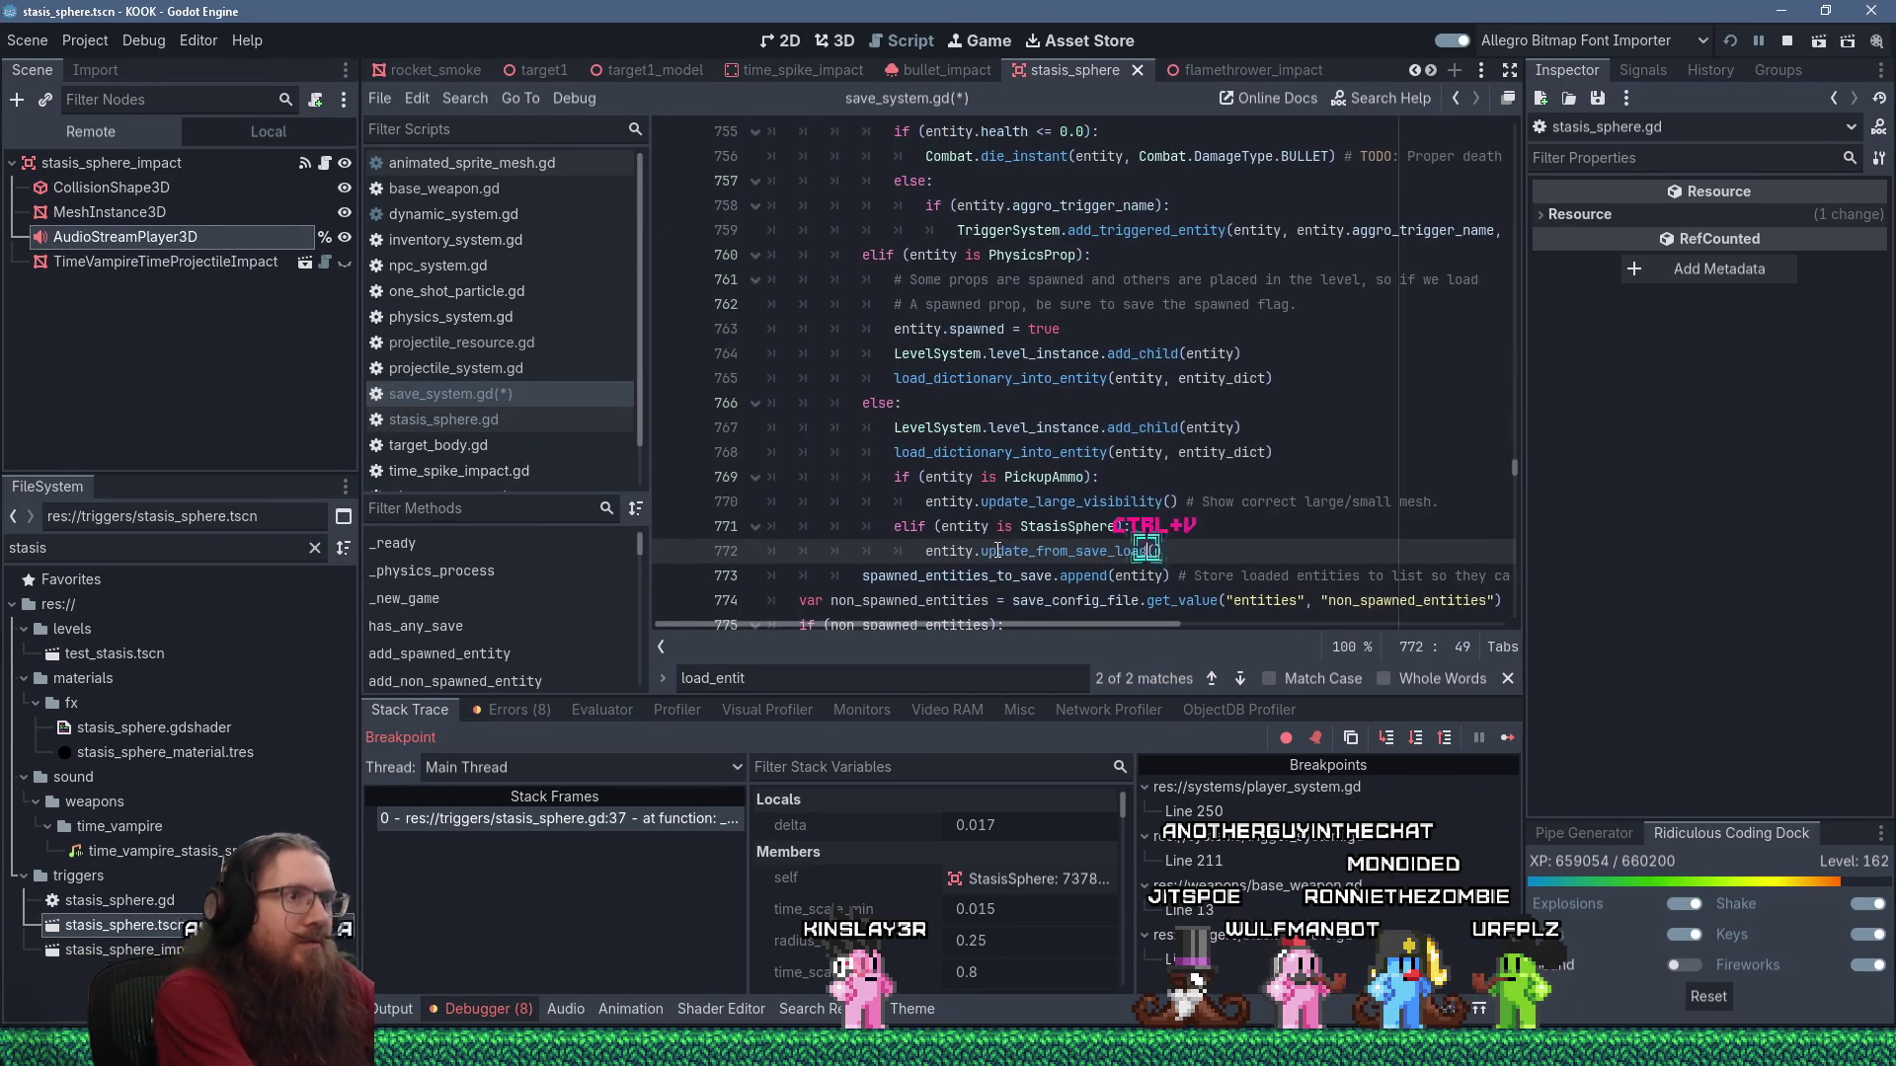
key(ctrl+s)
click(1087, 451)
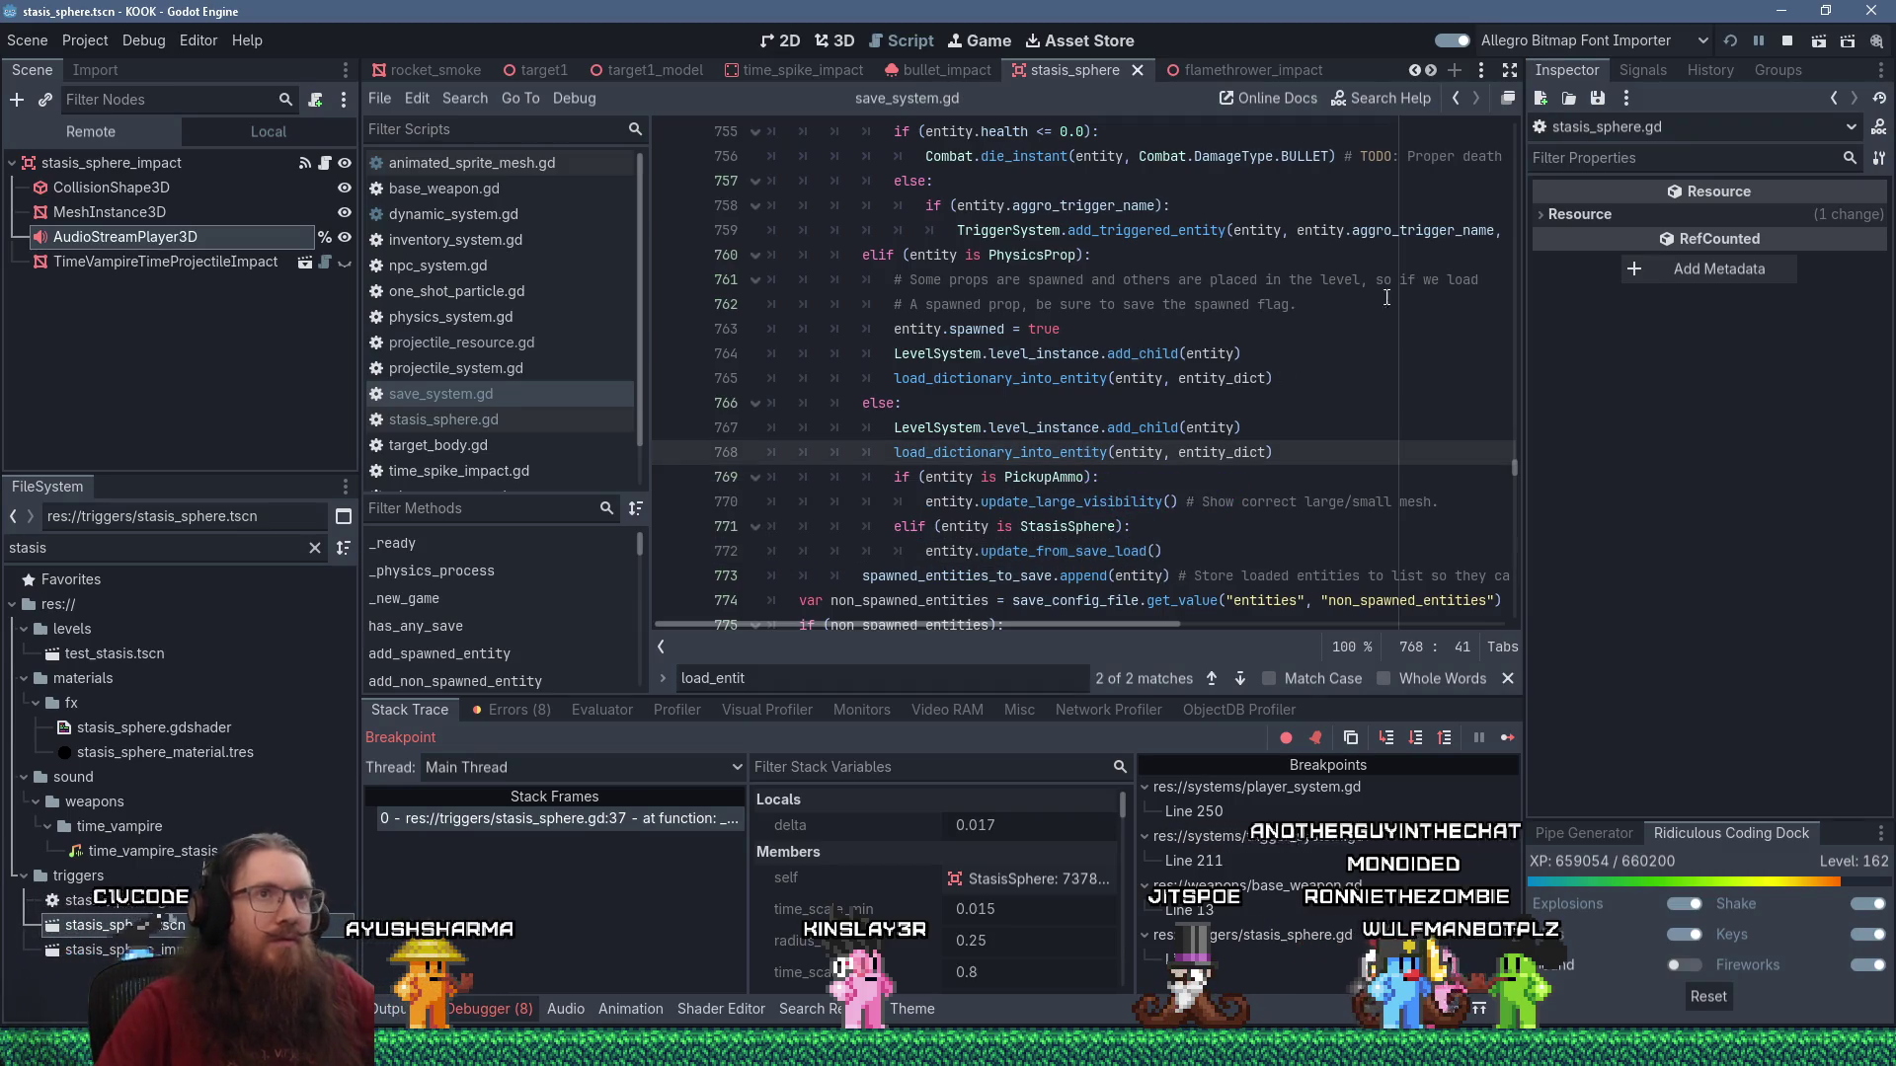
click(1783, 42)
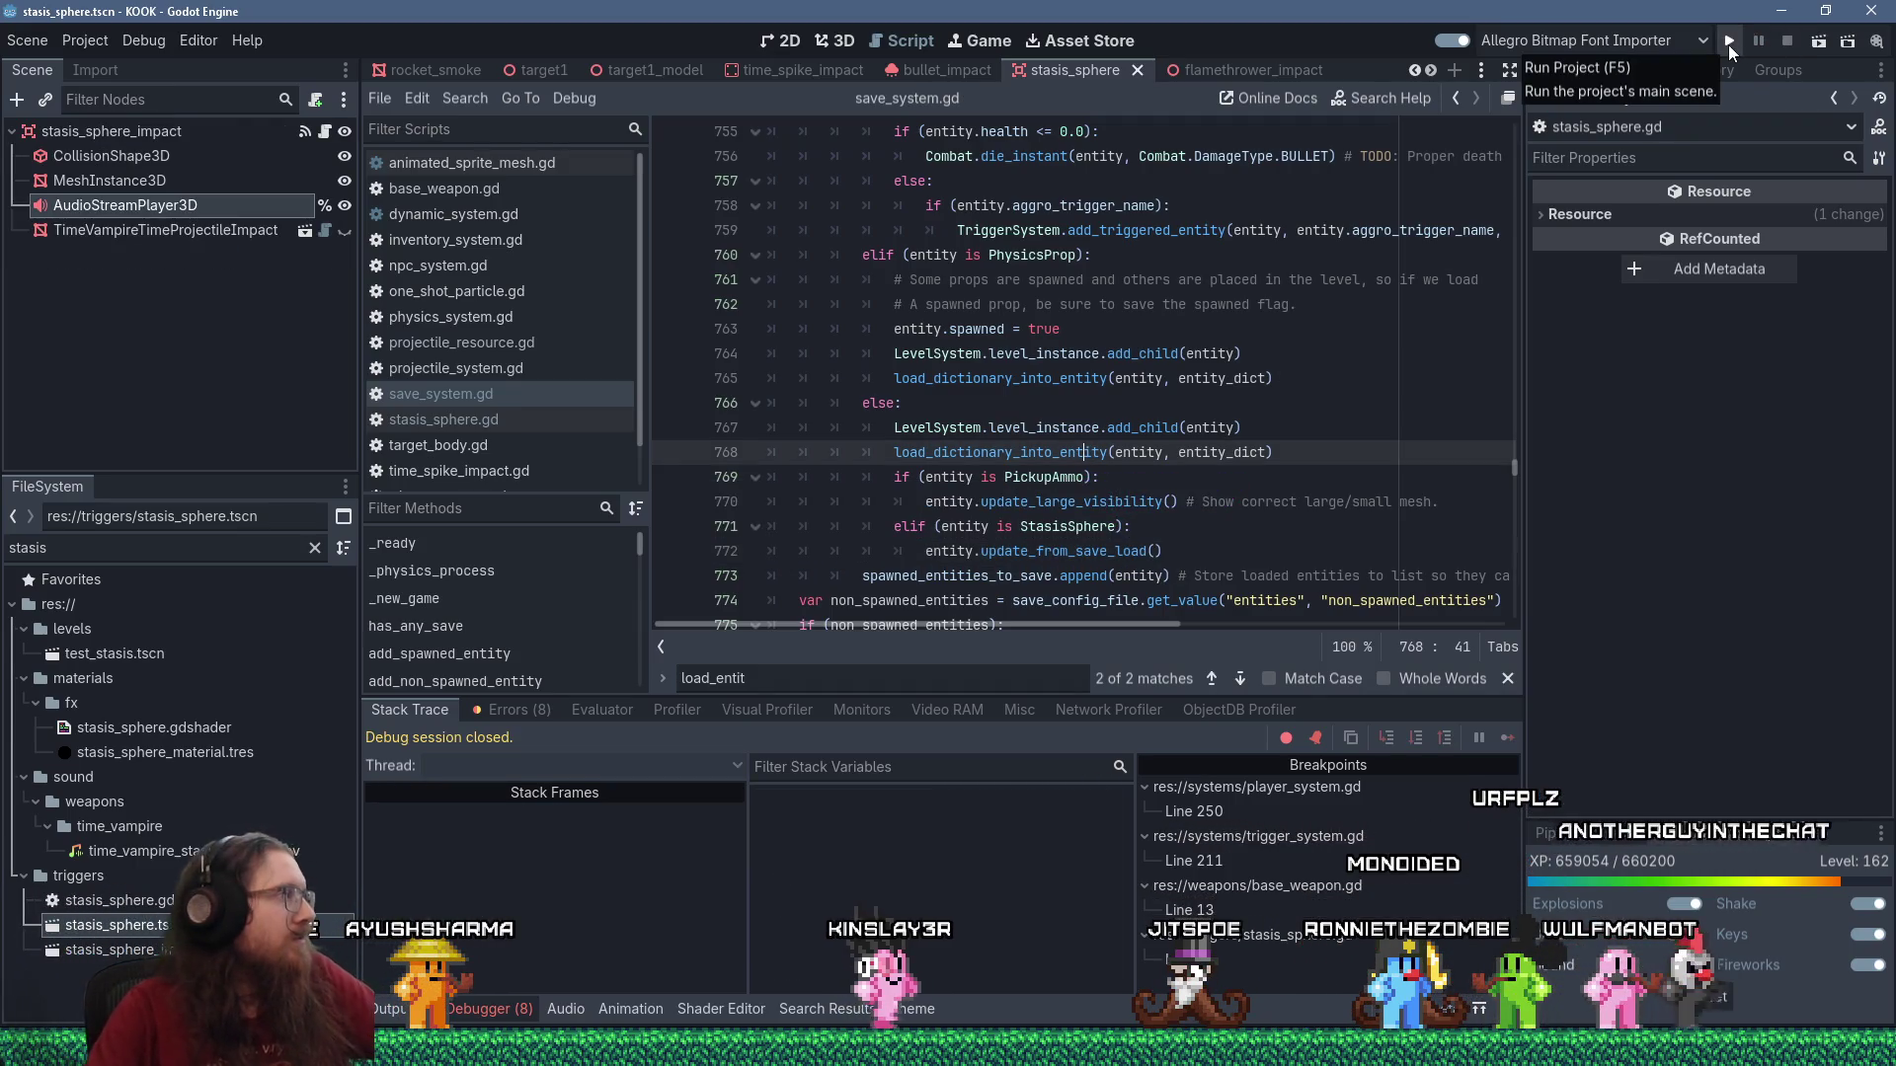
Launch the game in a debug run and resume it past the breakpoint.
click(1729, 44)
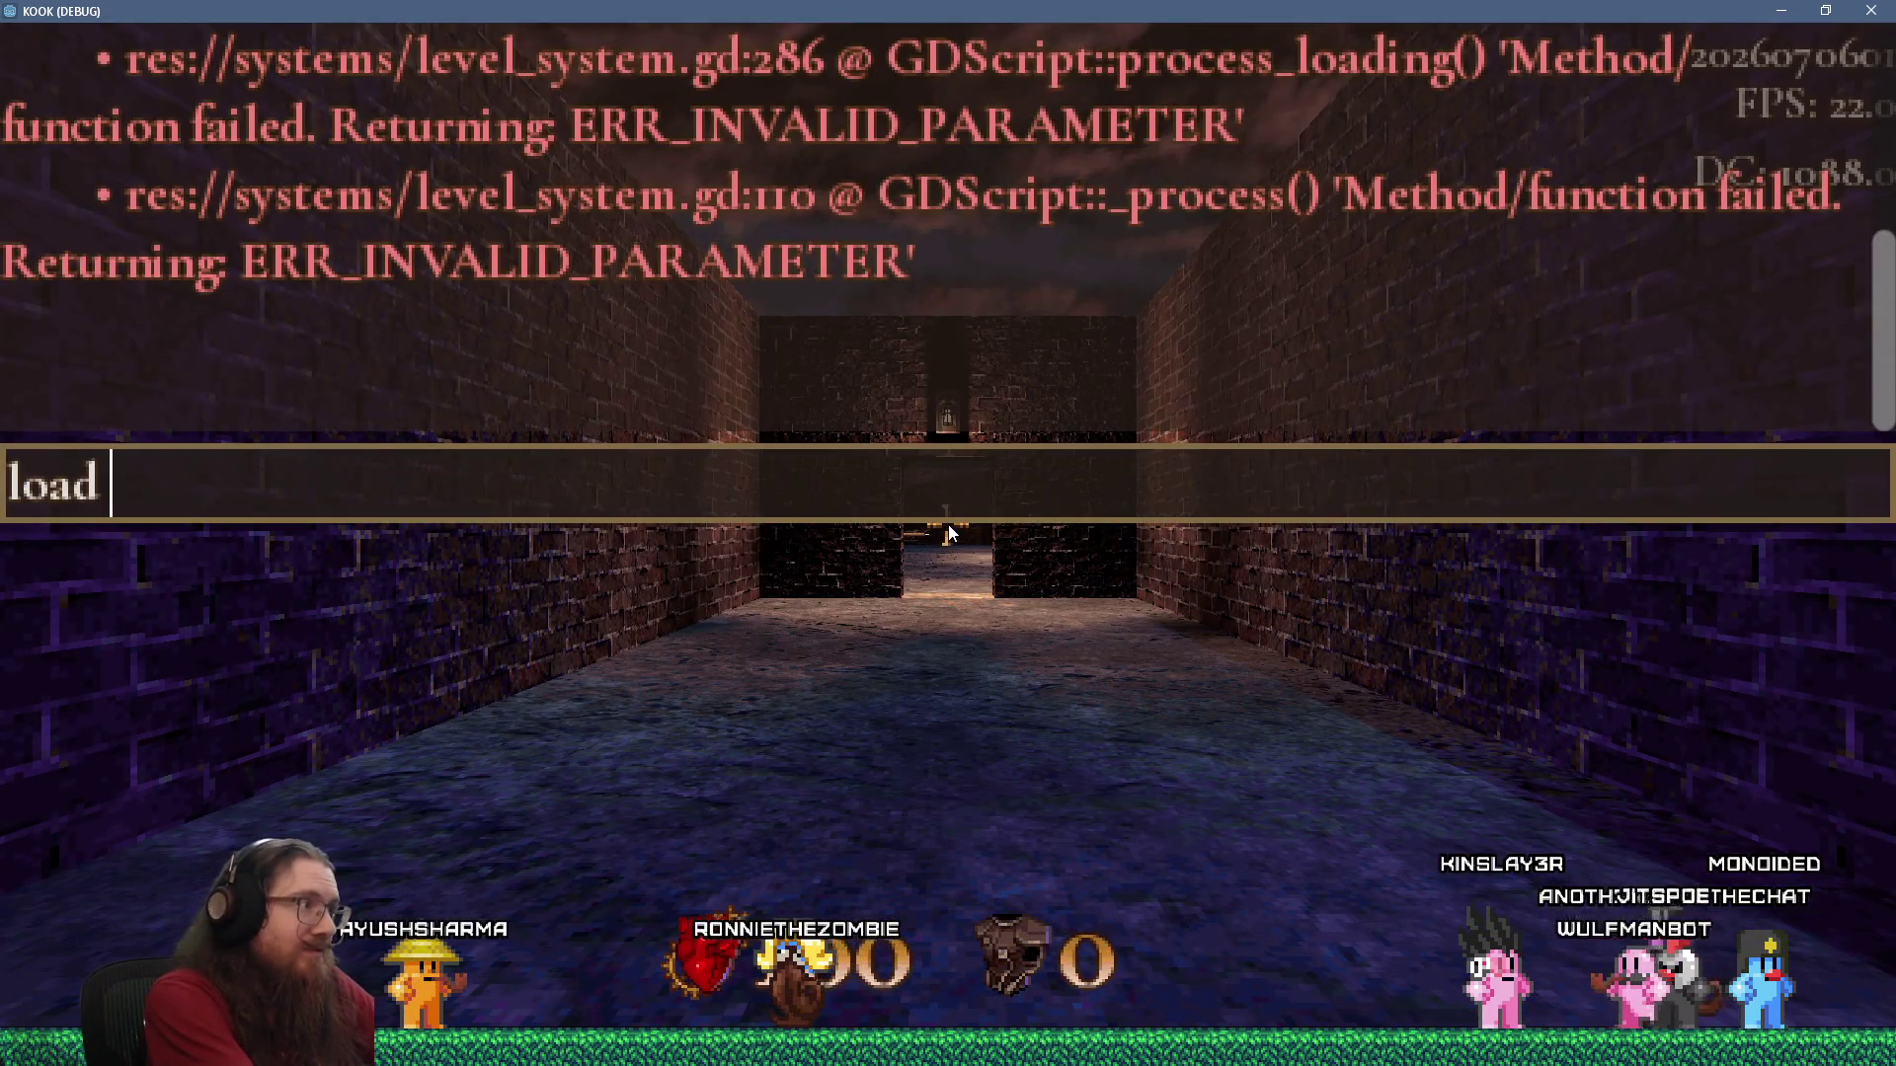
text(tes)
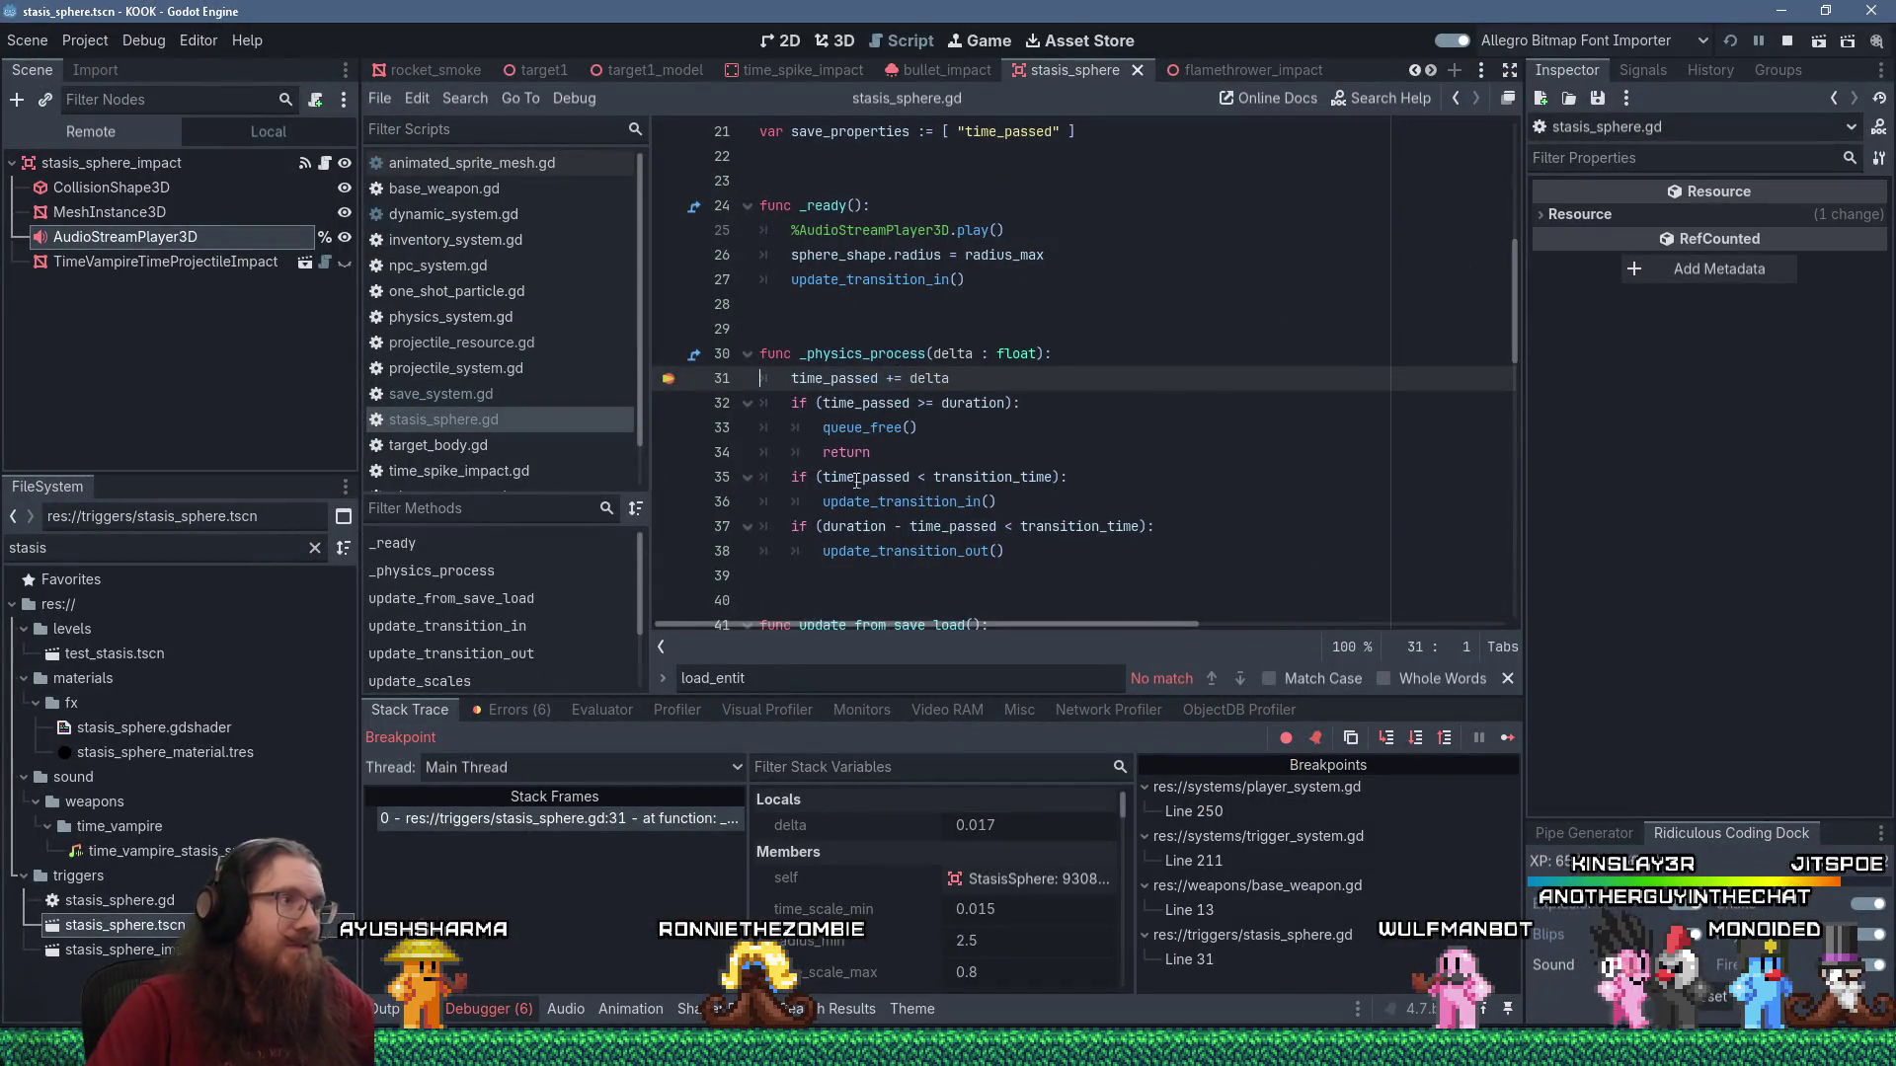
click(1507, 737)
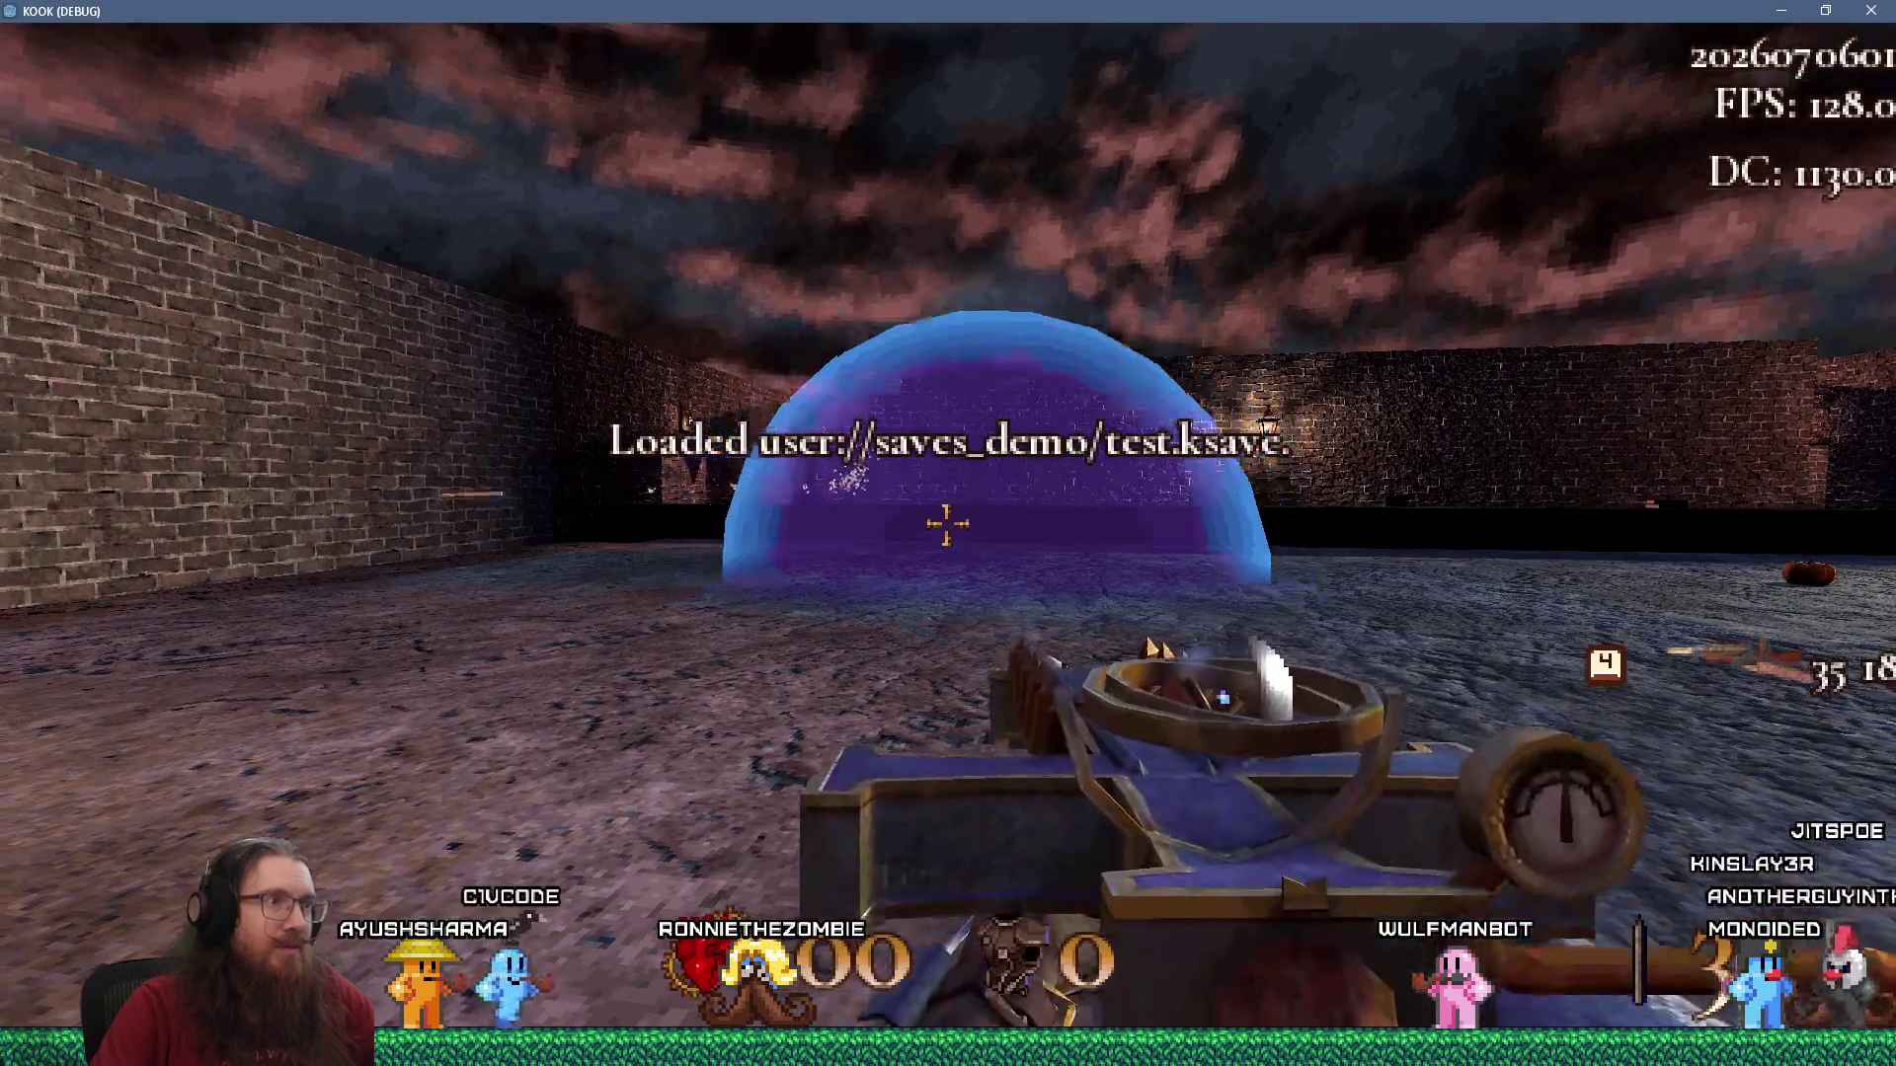
Walk through the brick passage into the courtyard, shoot the target, and fire a stasis sphere.
key(w)
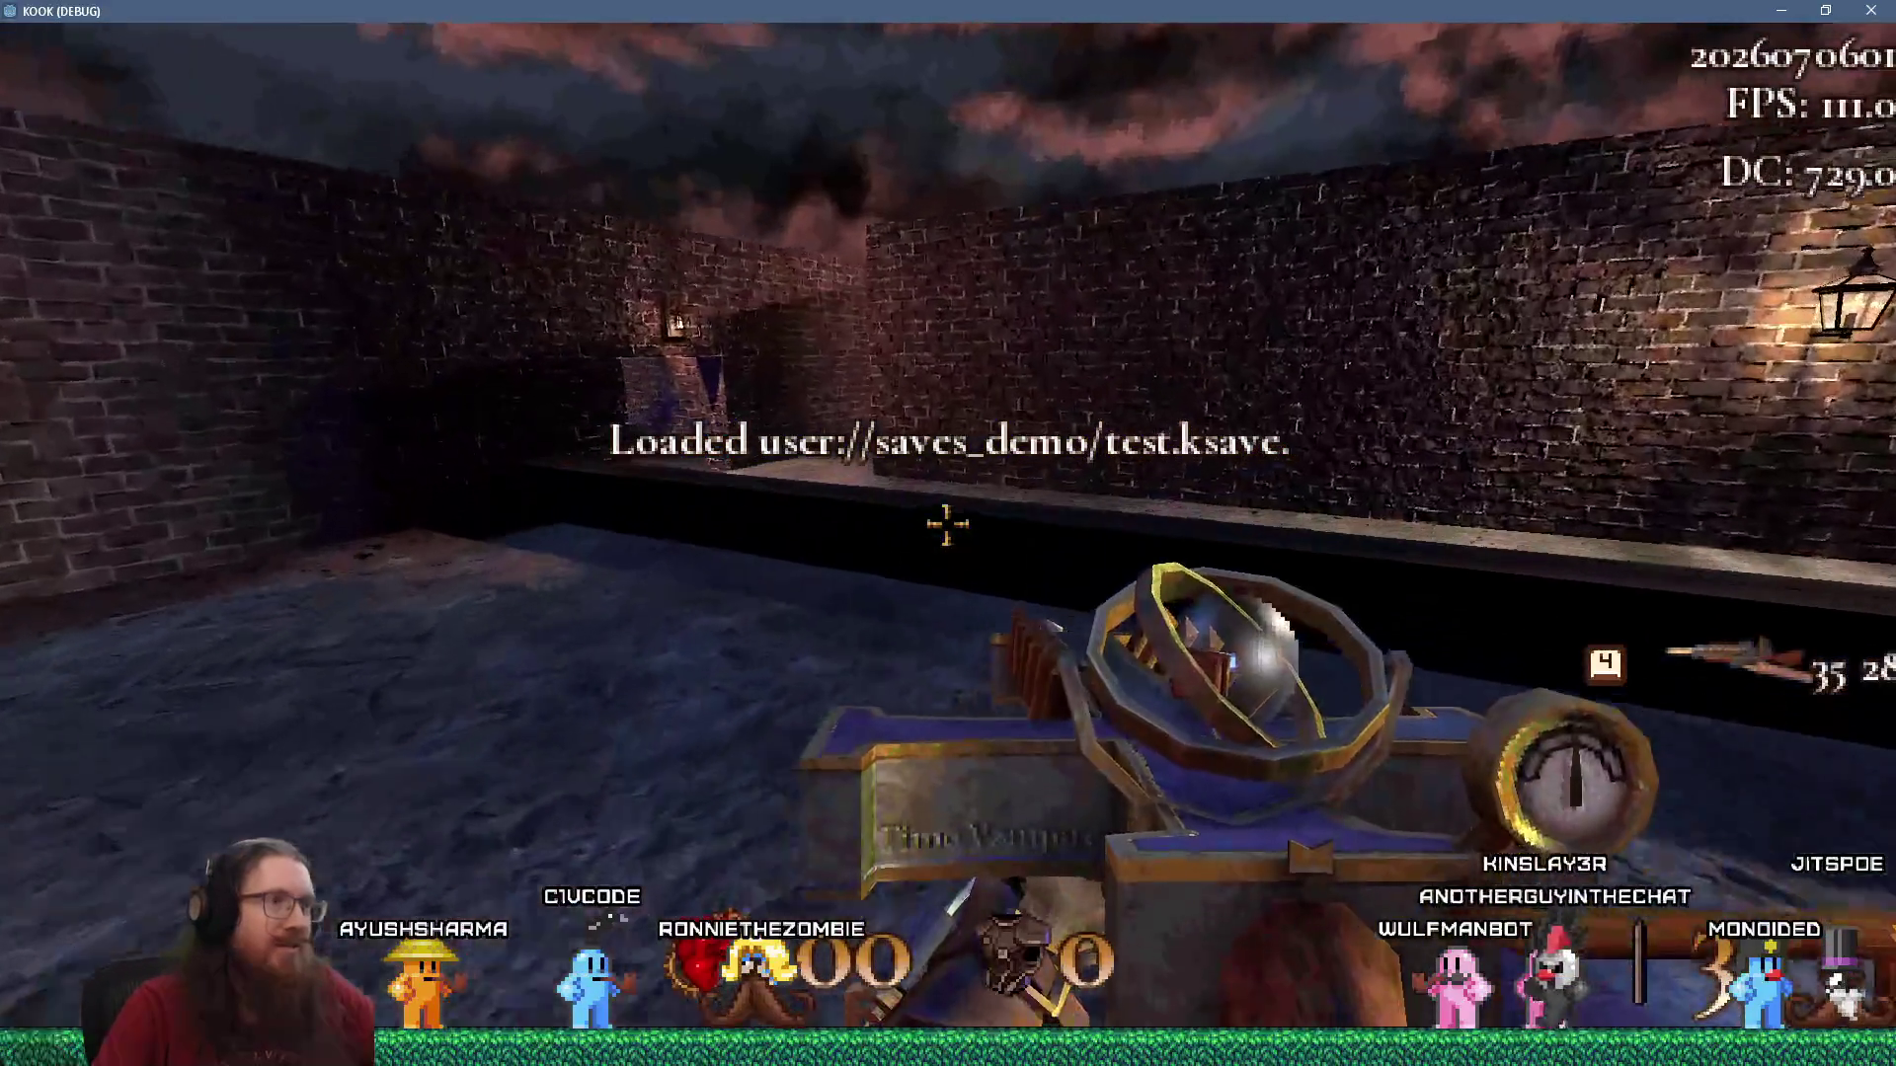
key(w)
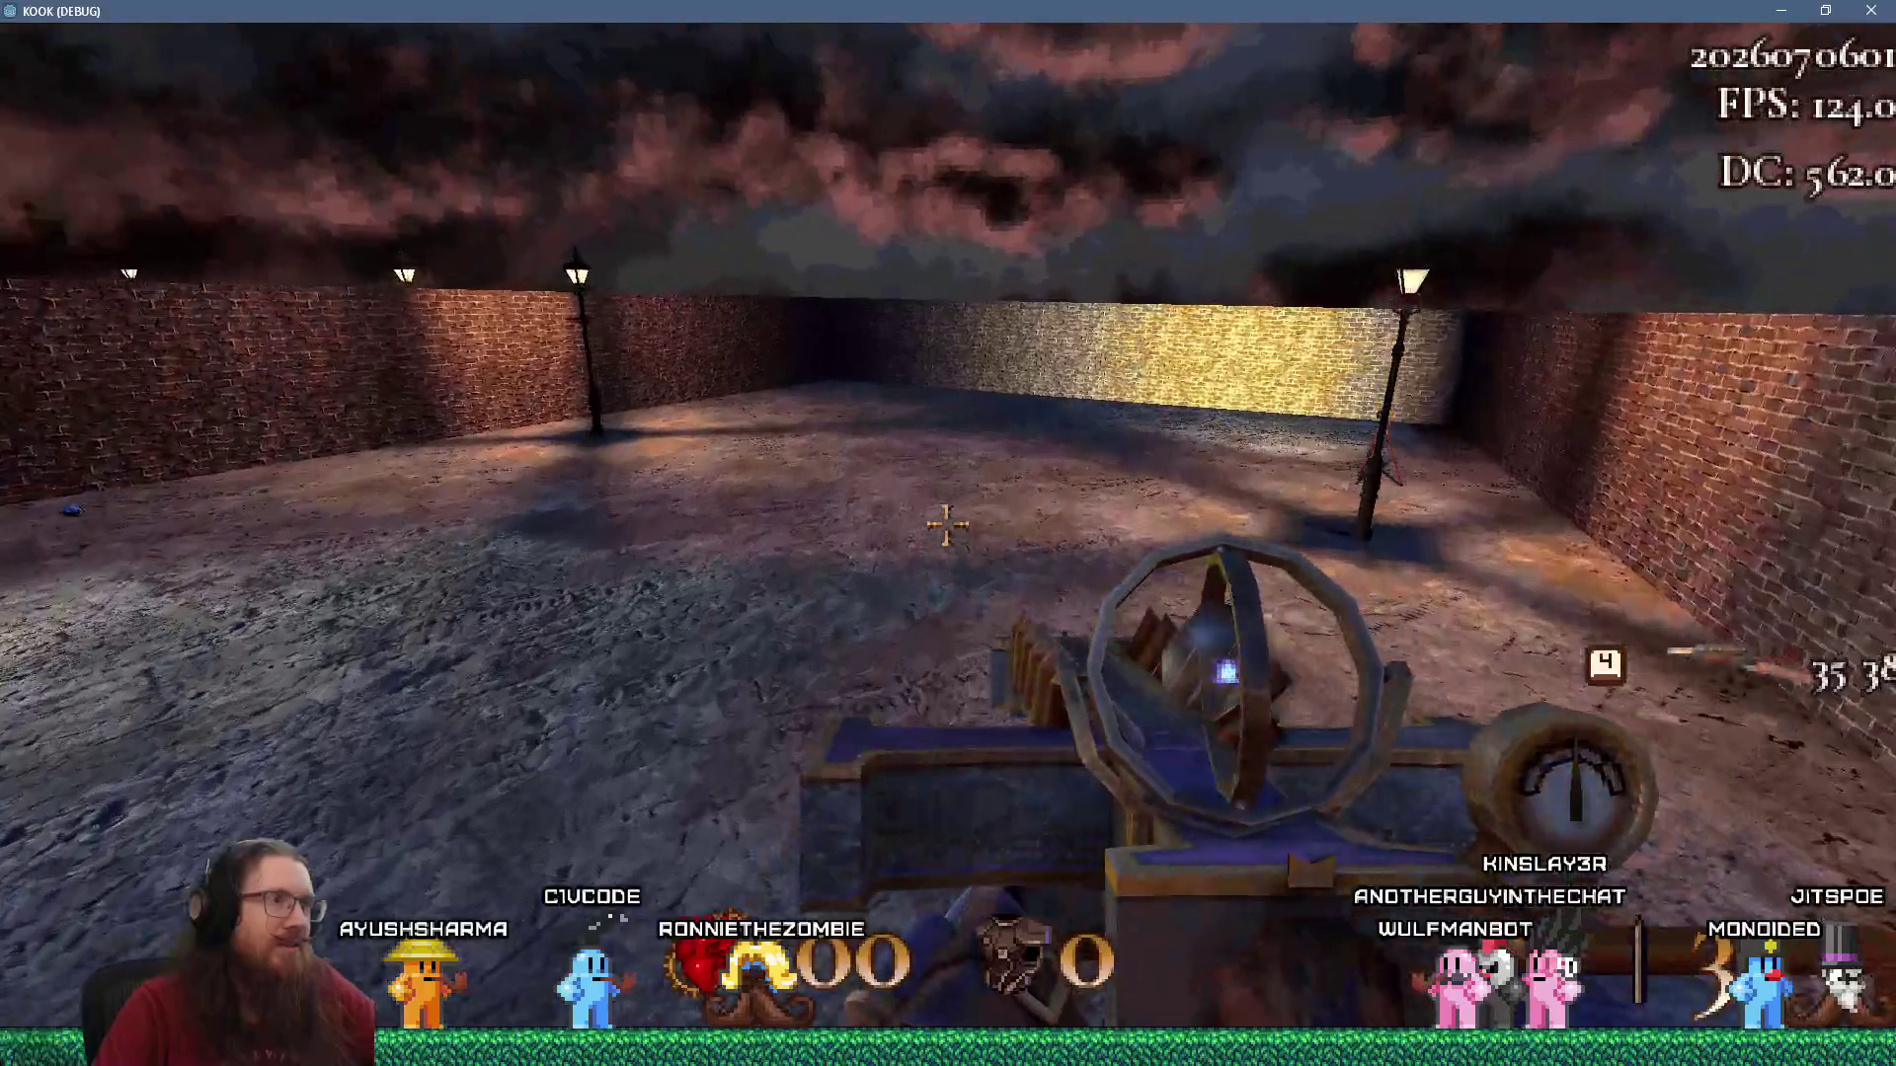
key(w)
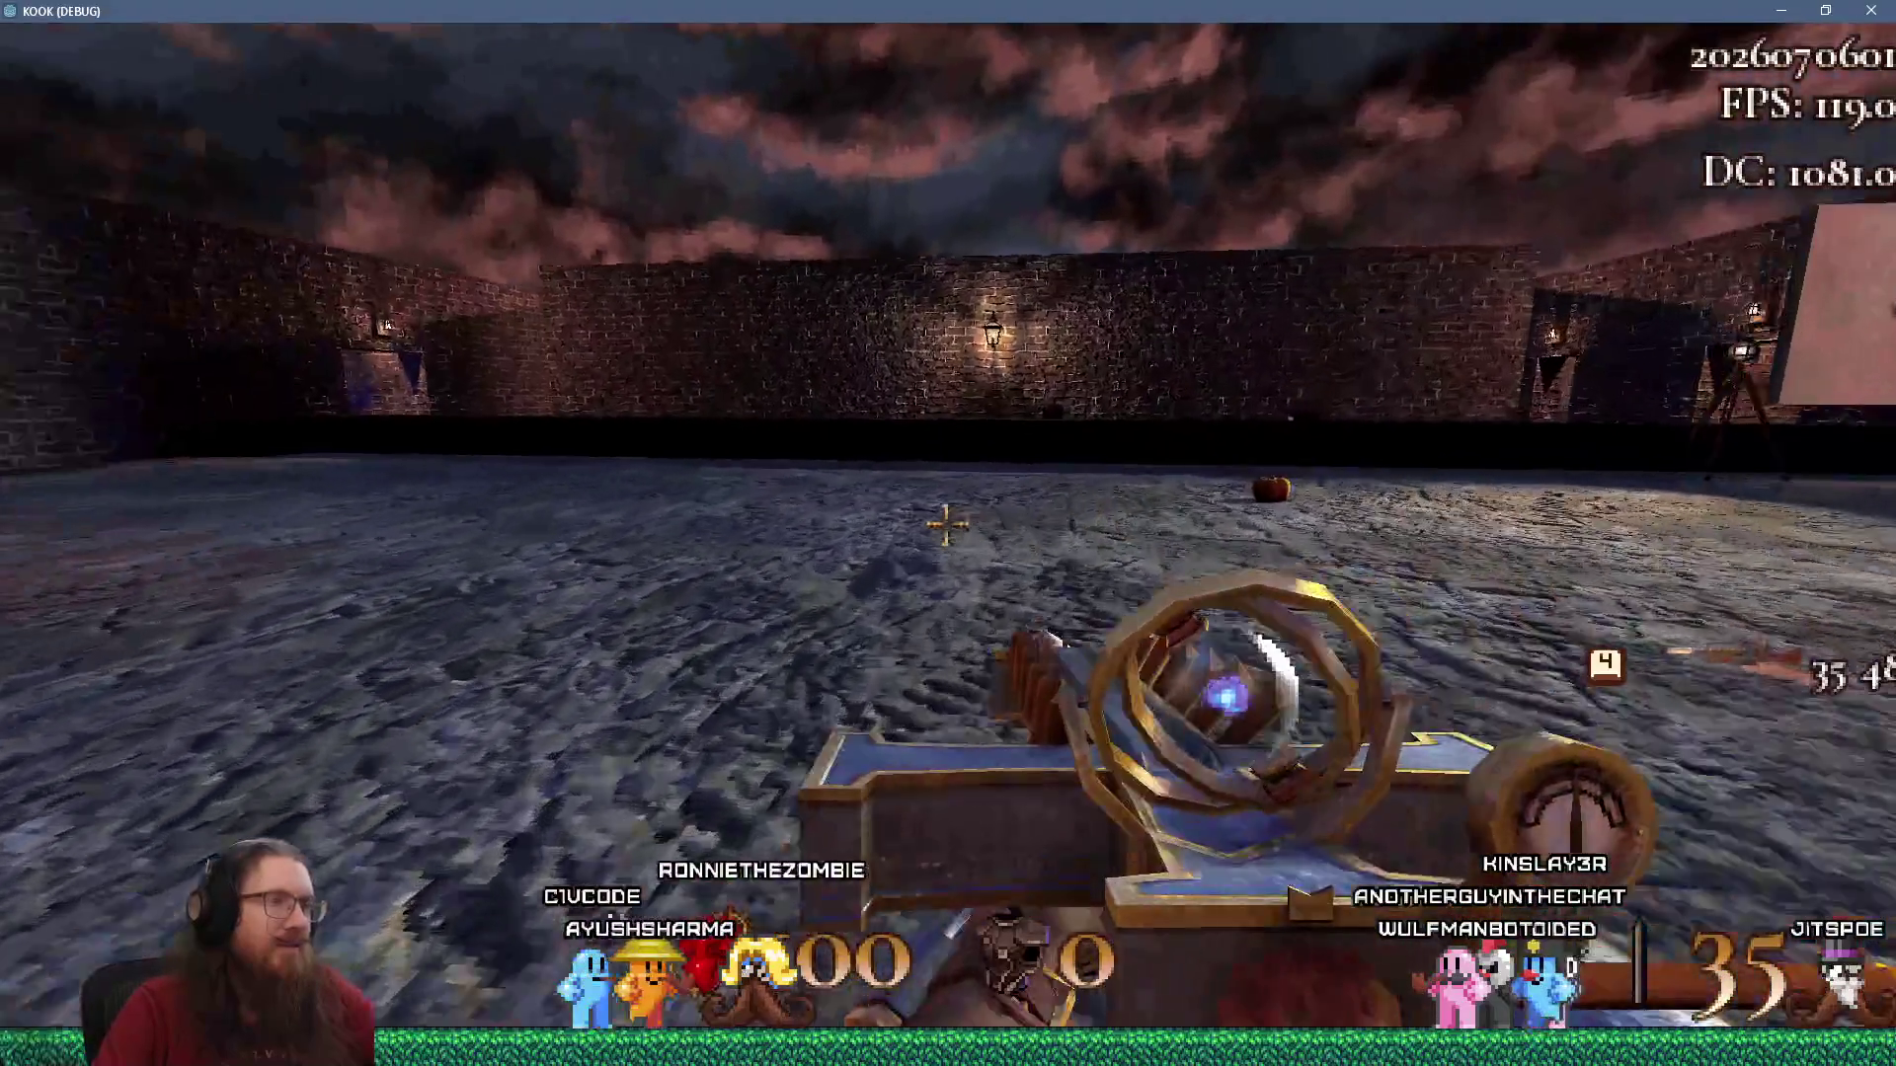
key(w)
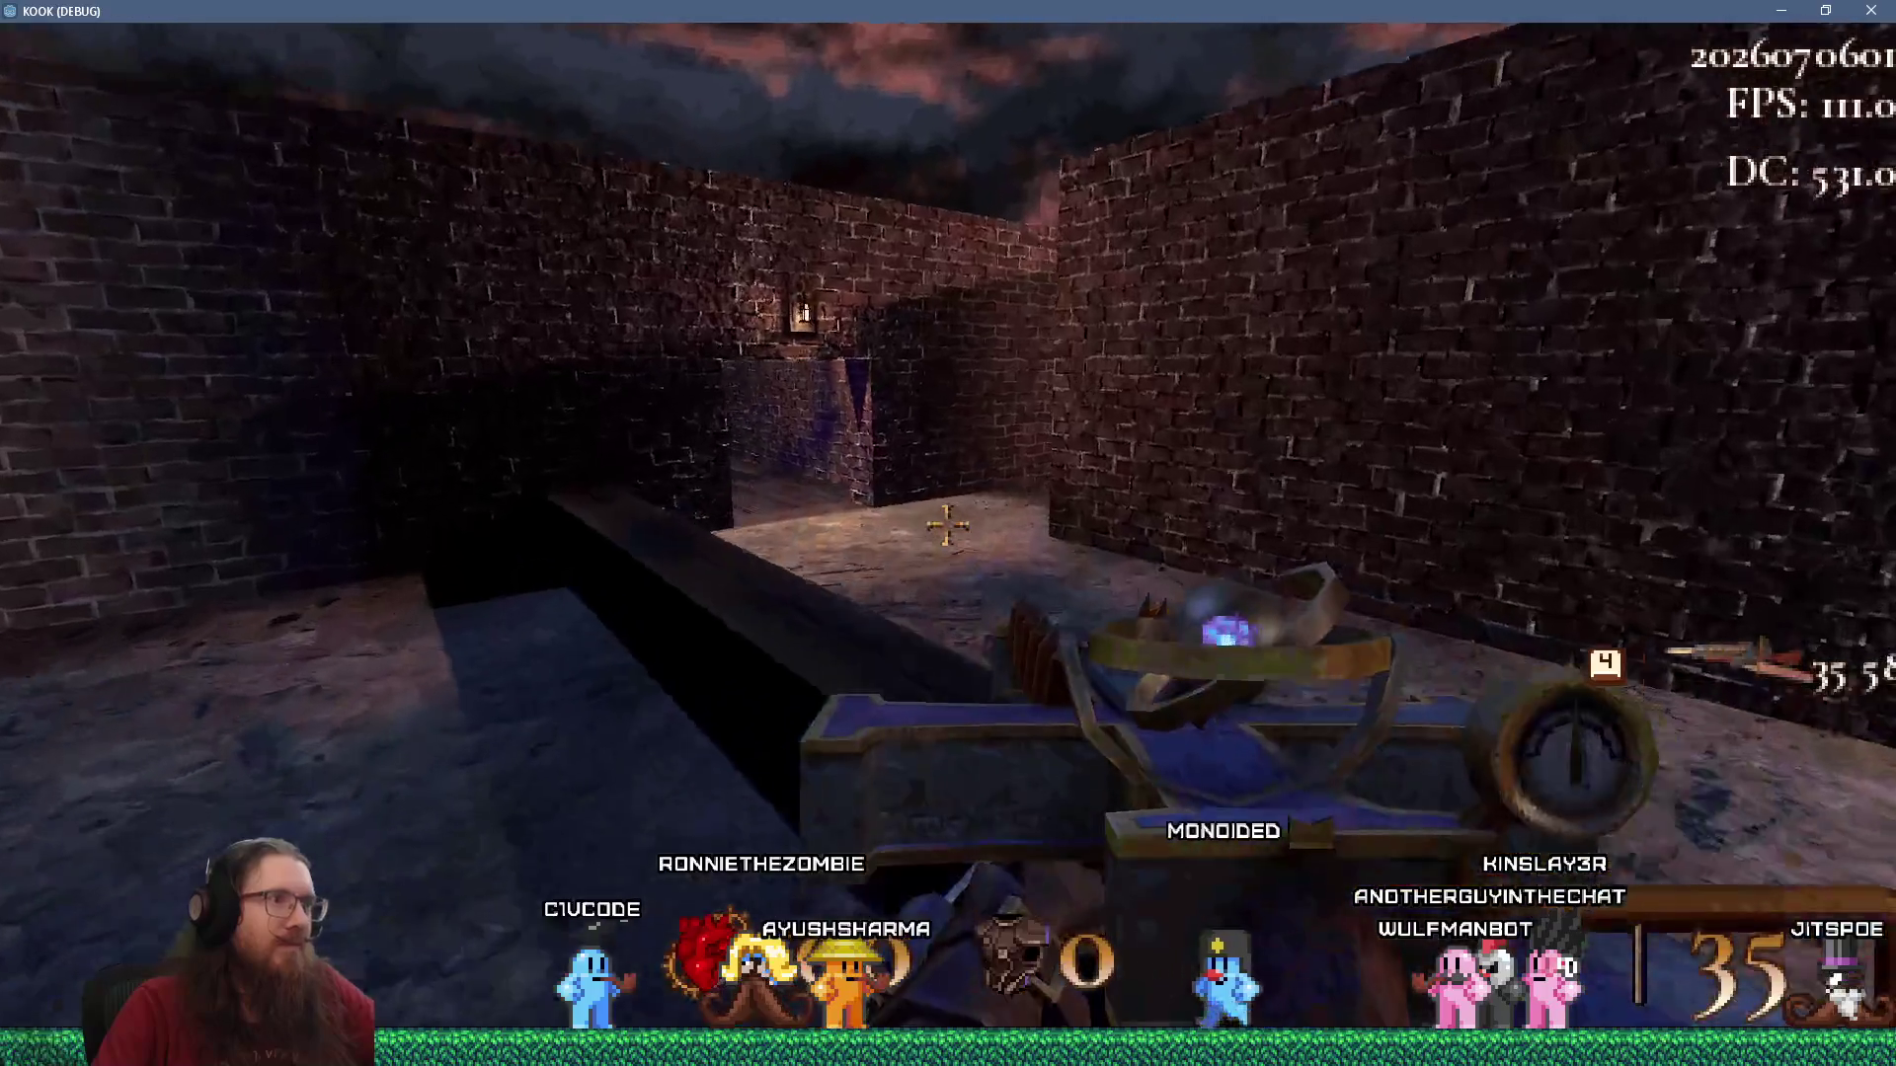
key(w)
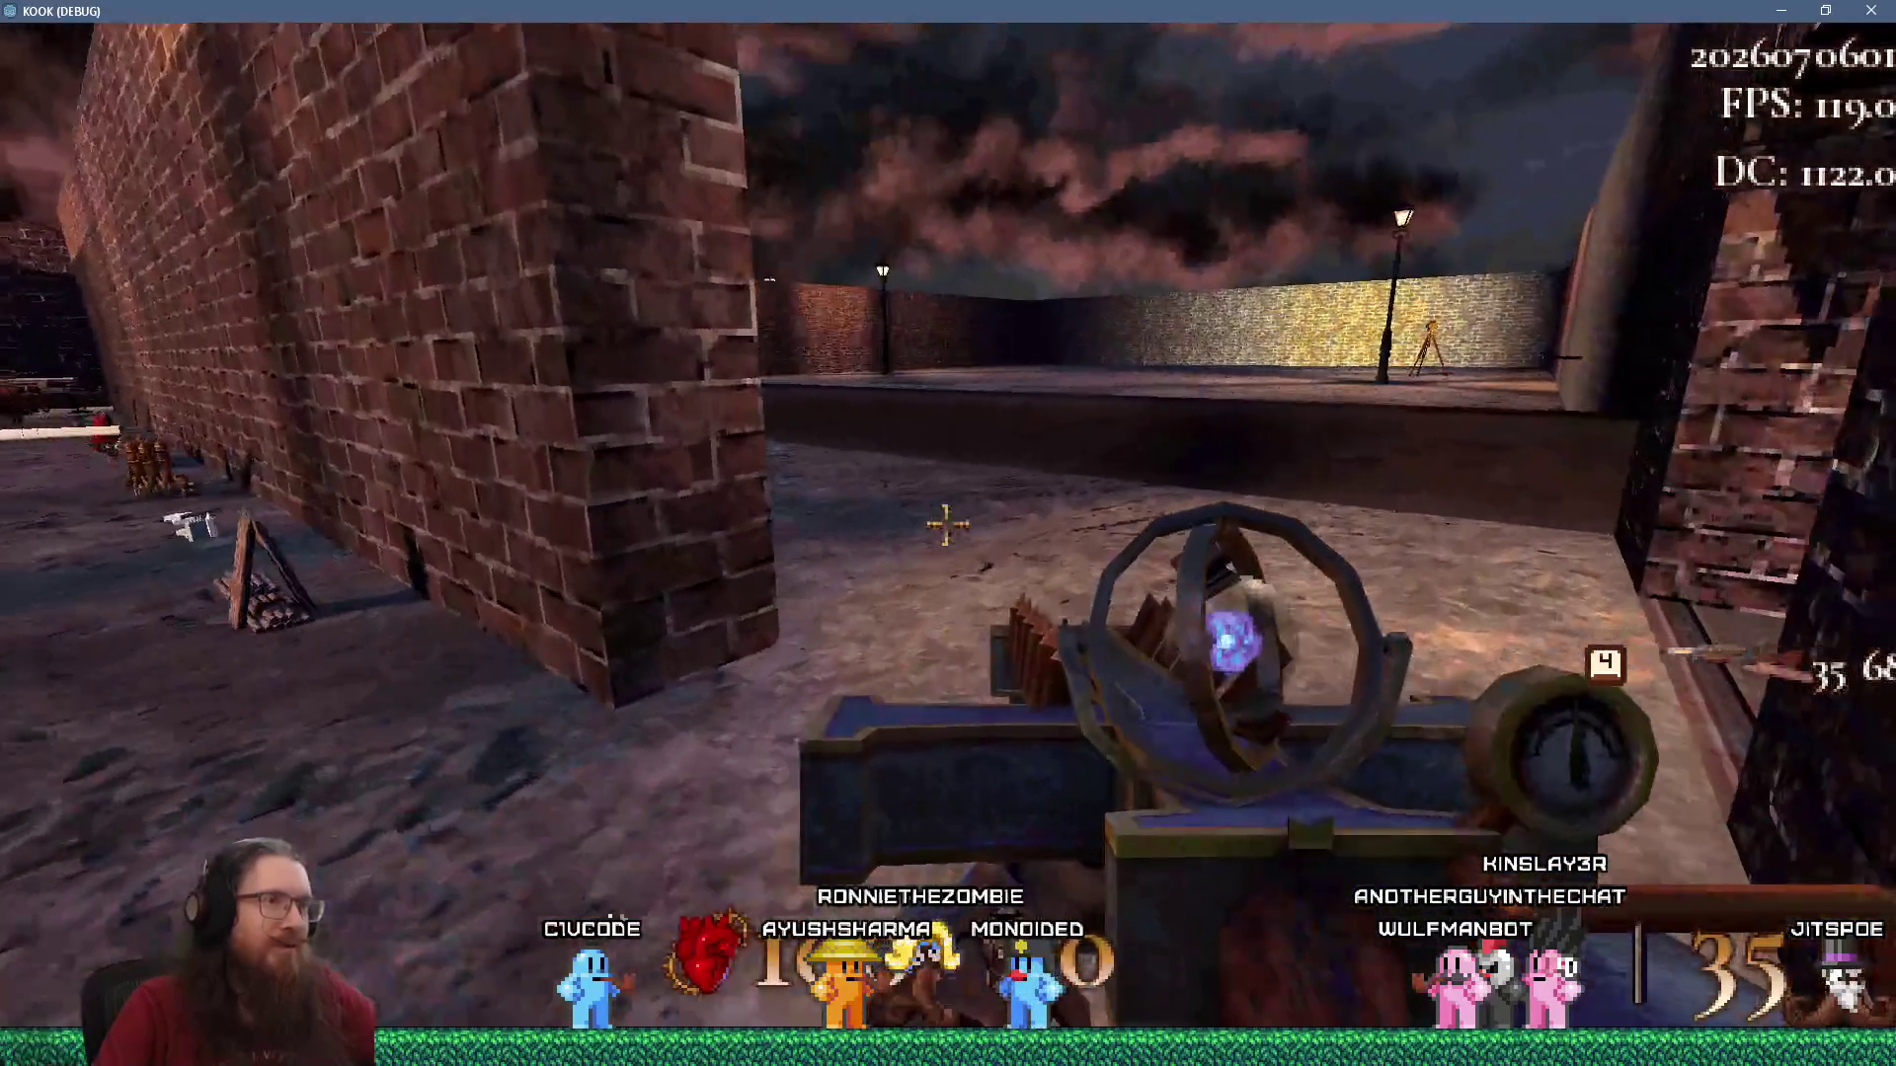
key(w)
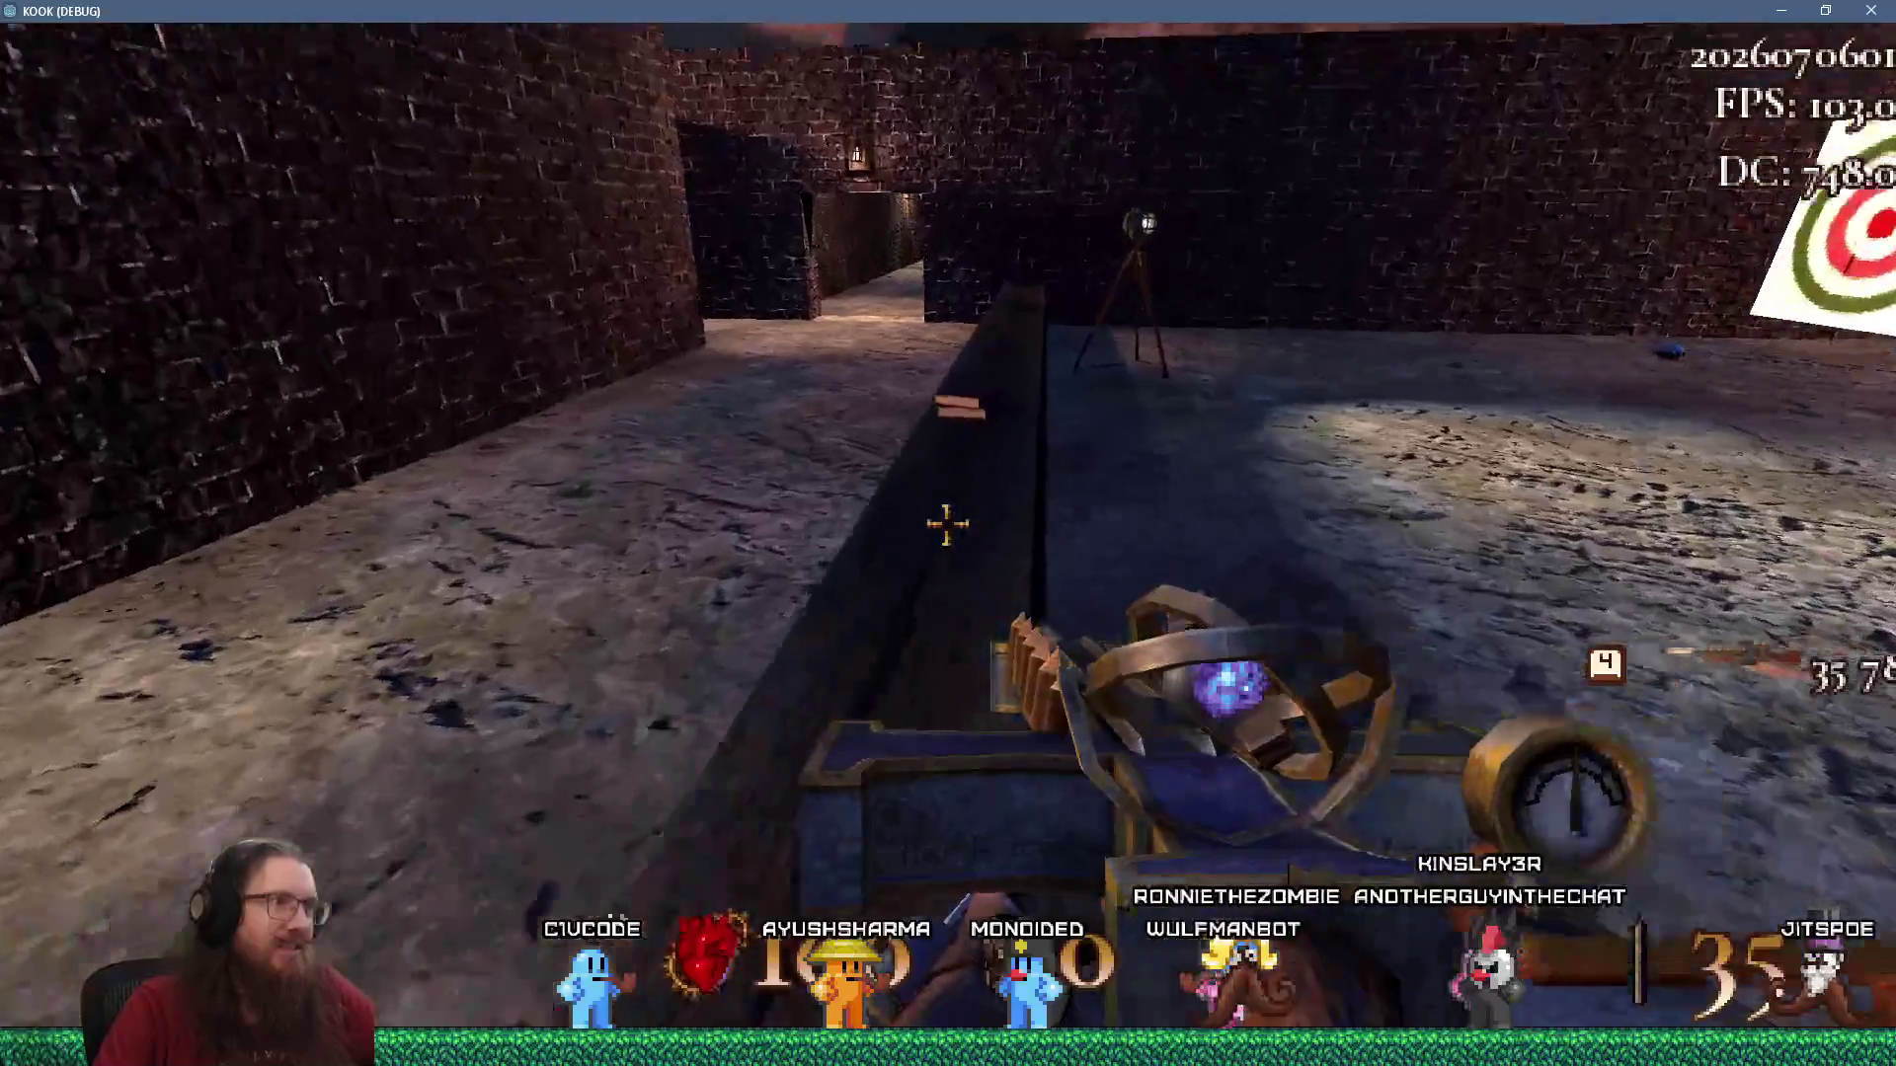
key(w)
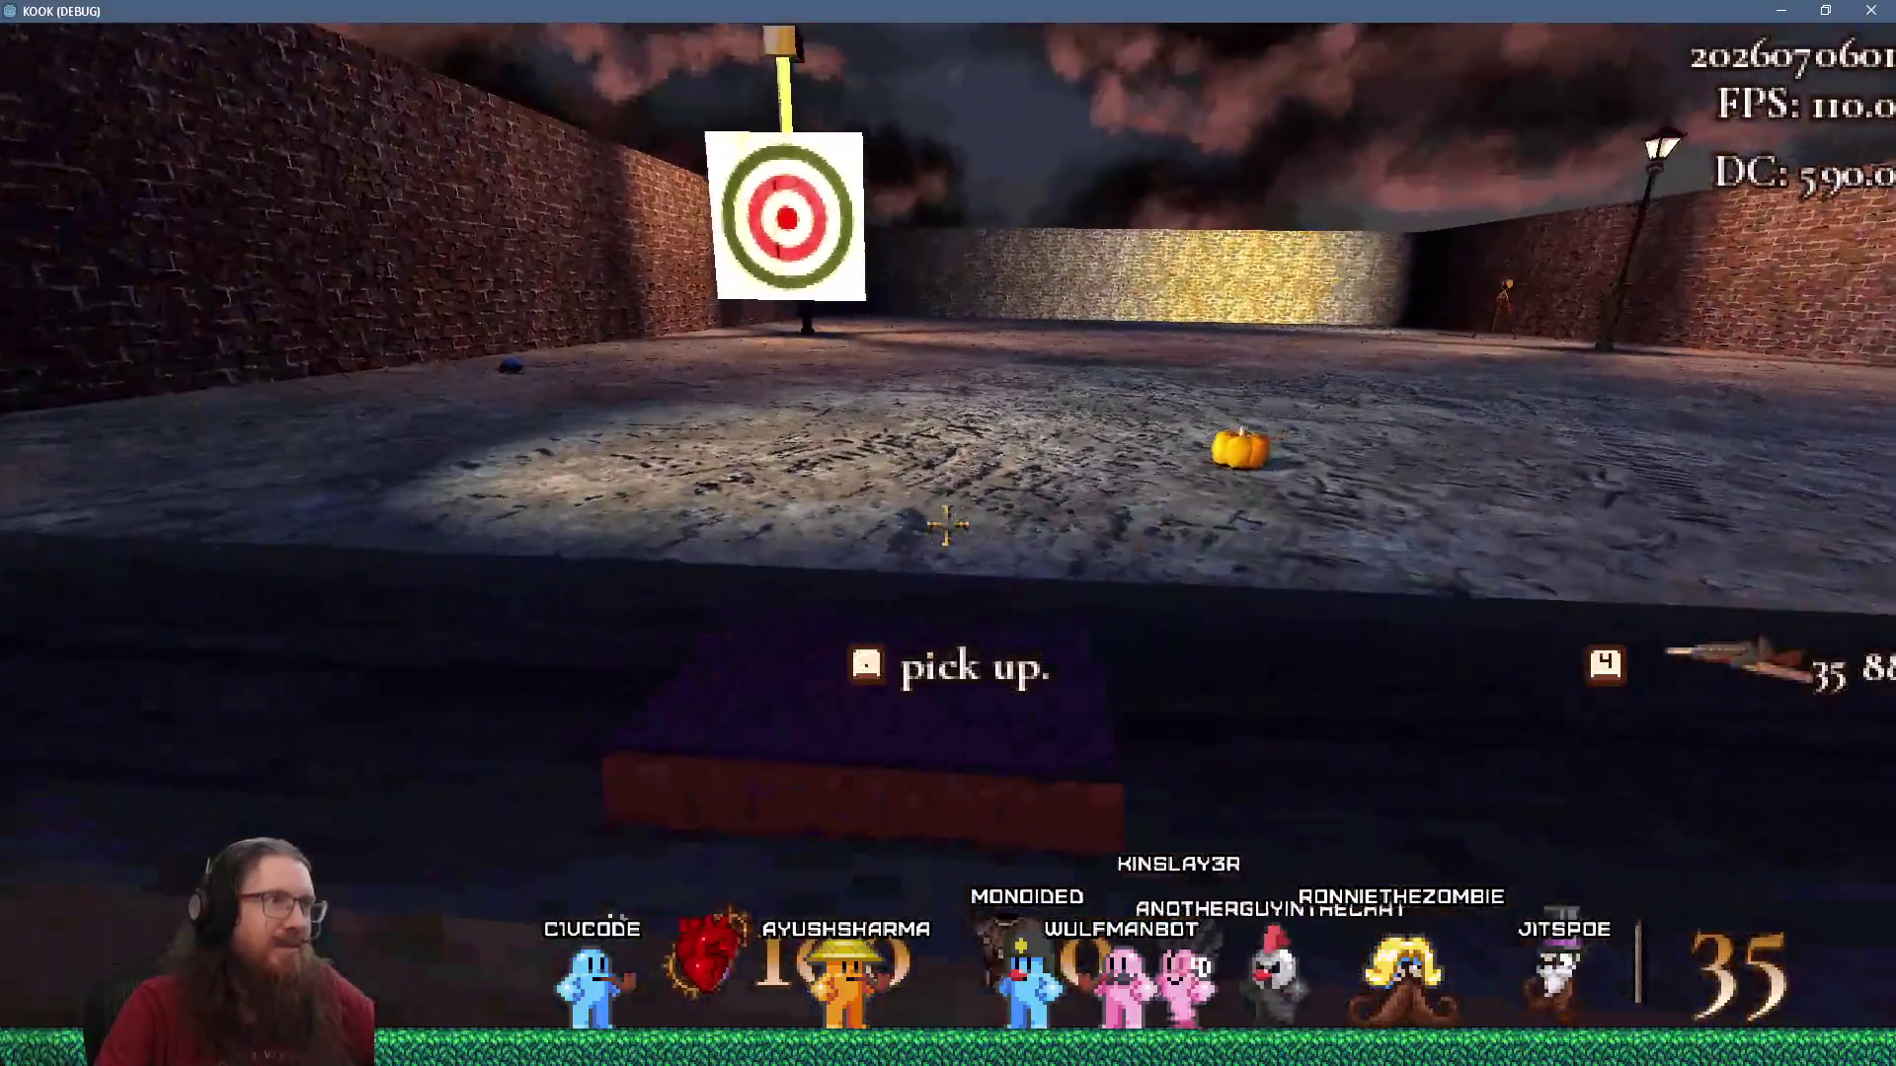
click(946, 524)
key(w)
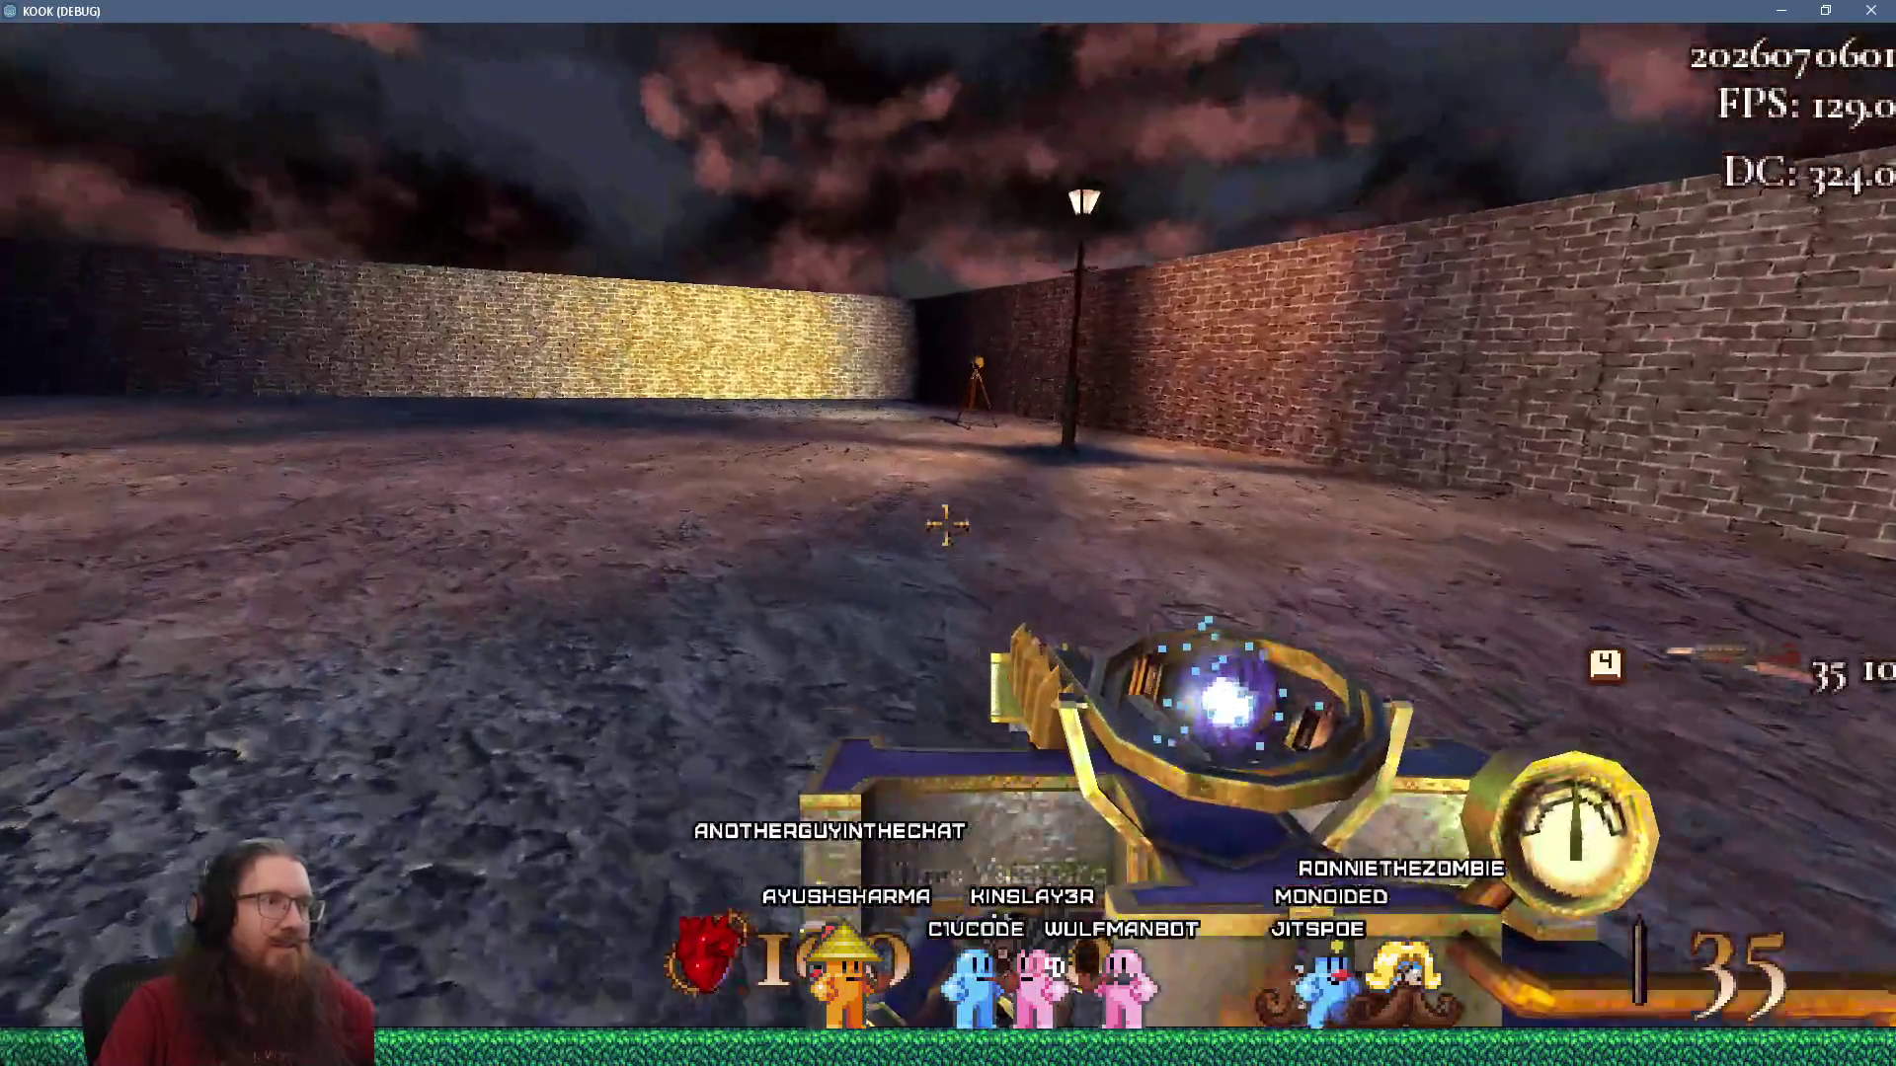
click(946, 523)
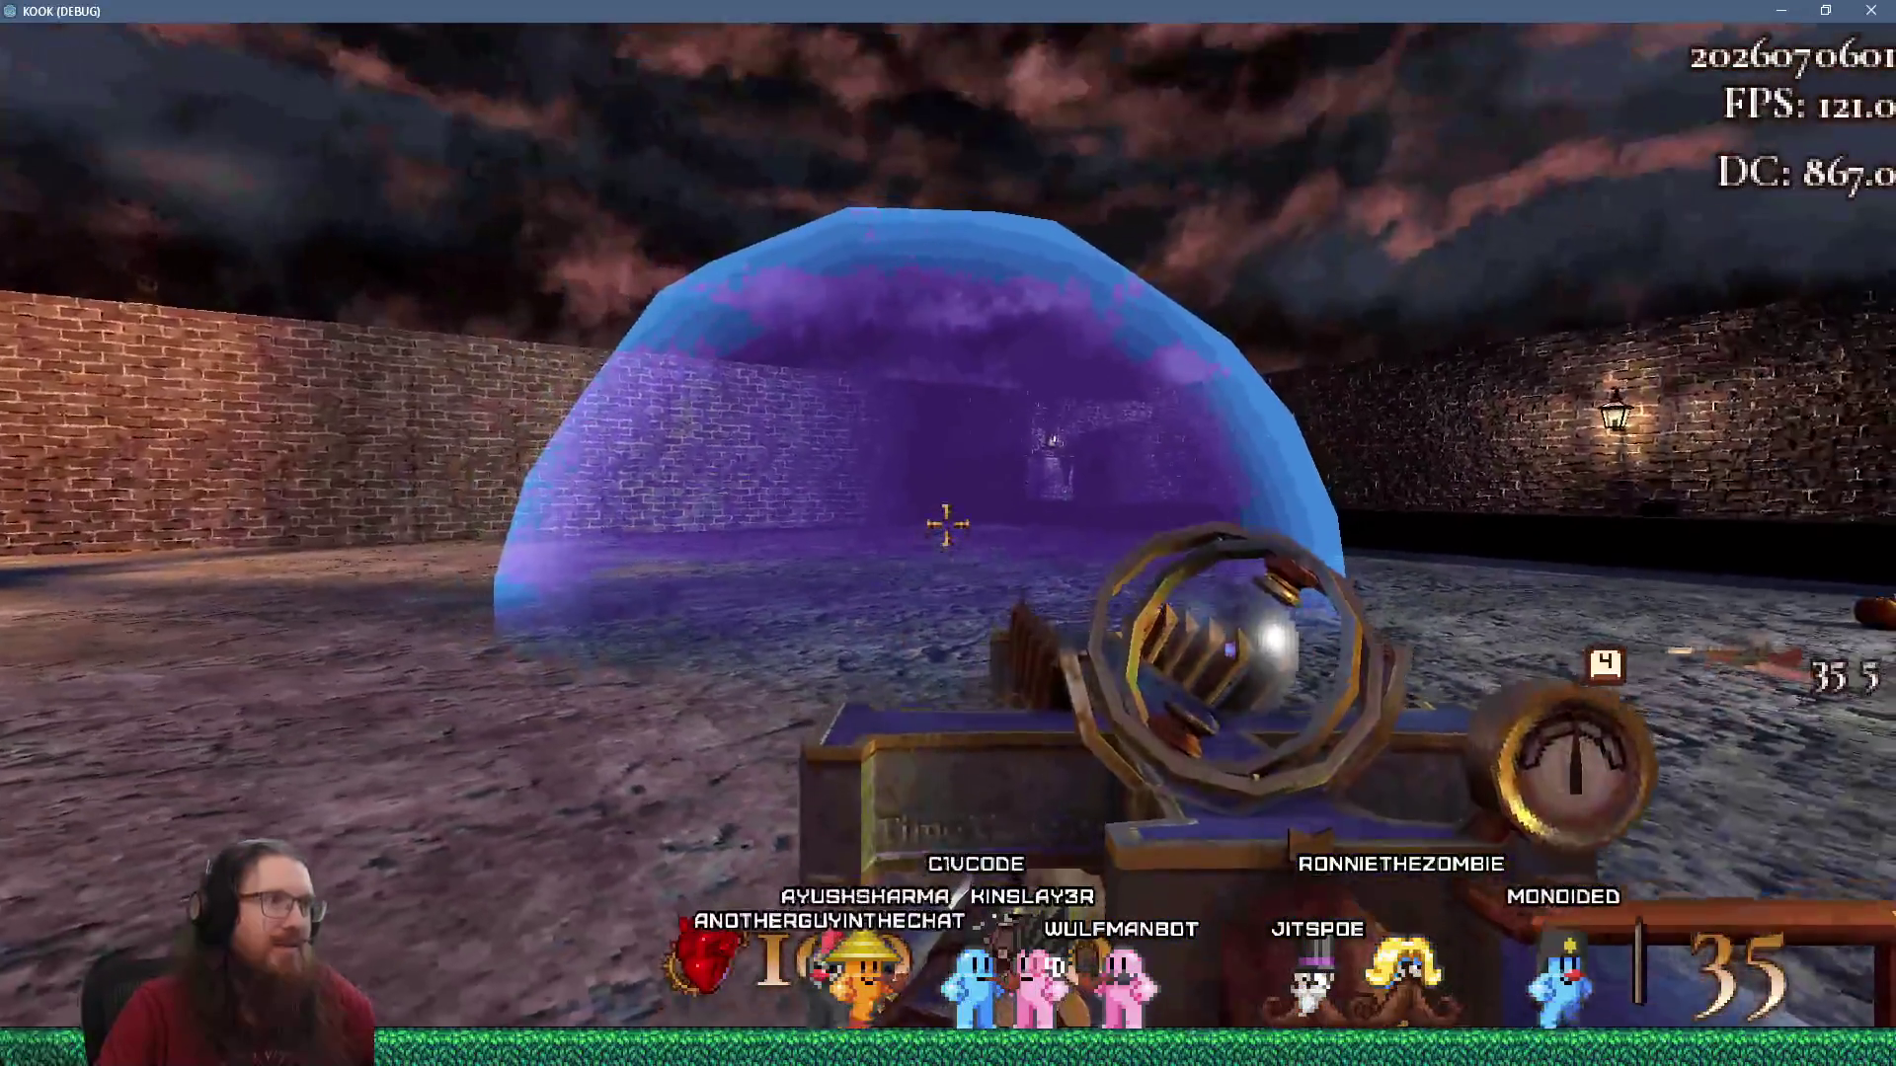
click(946, 524)
Run 'save test' and 'load test' in the debug console, then quit the game.
key(grave)
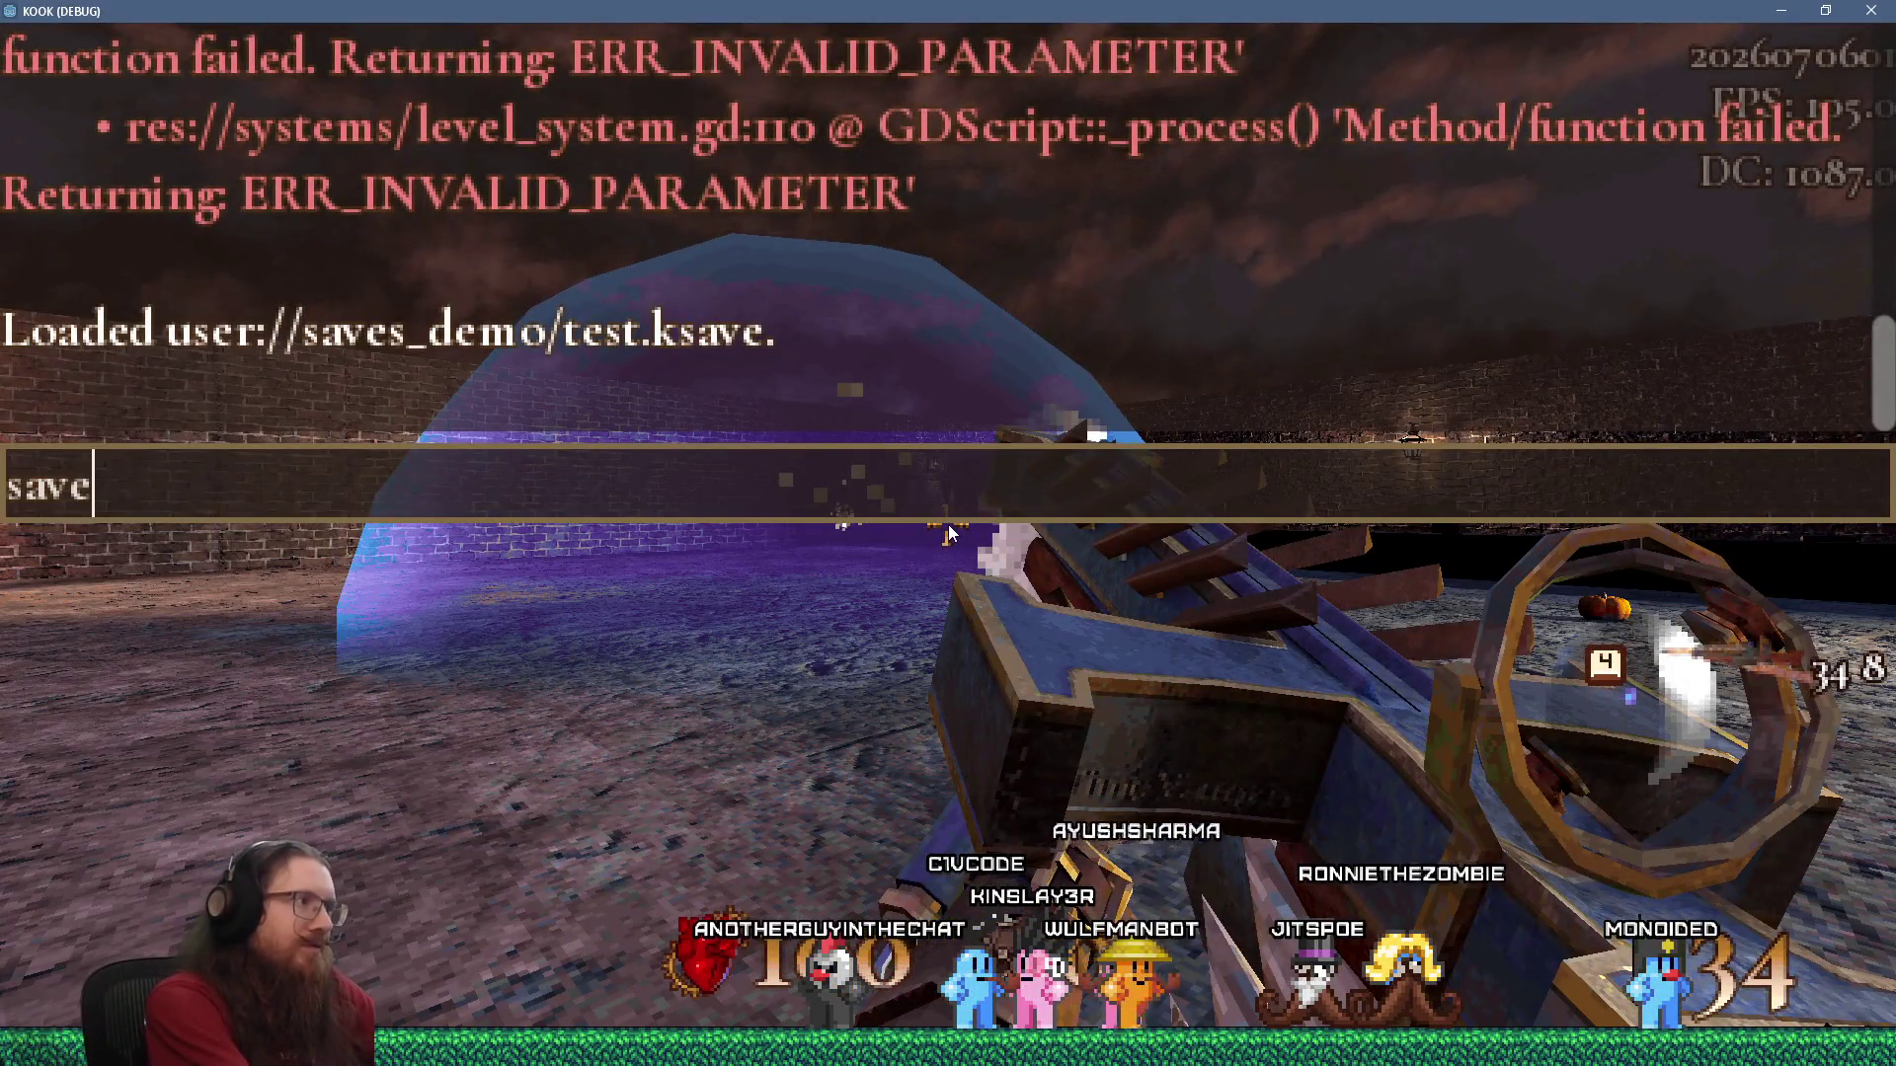
key(grave)
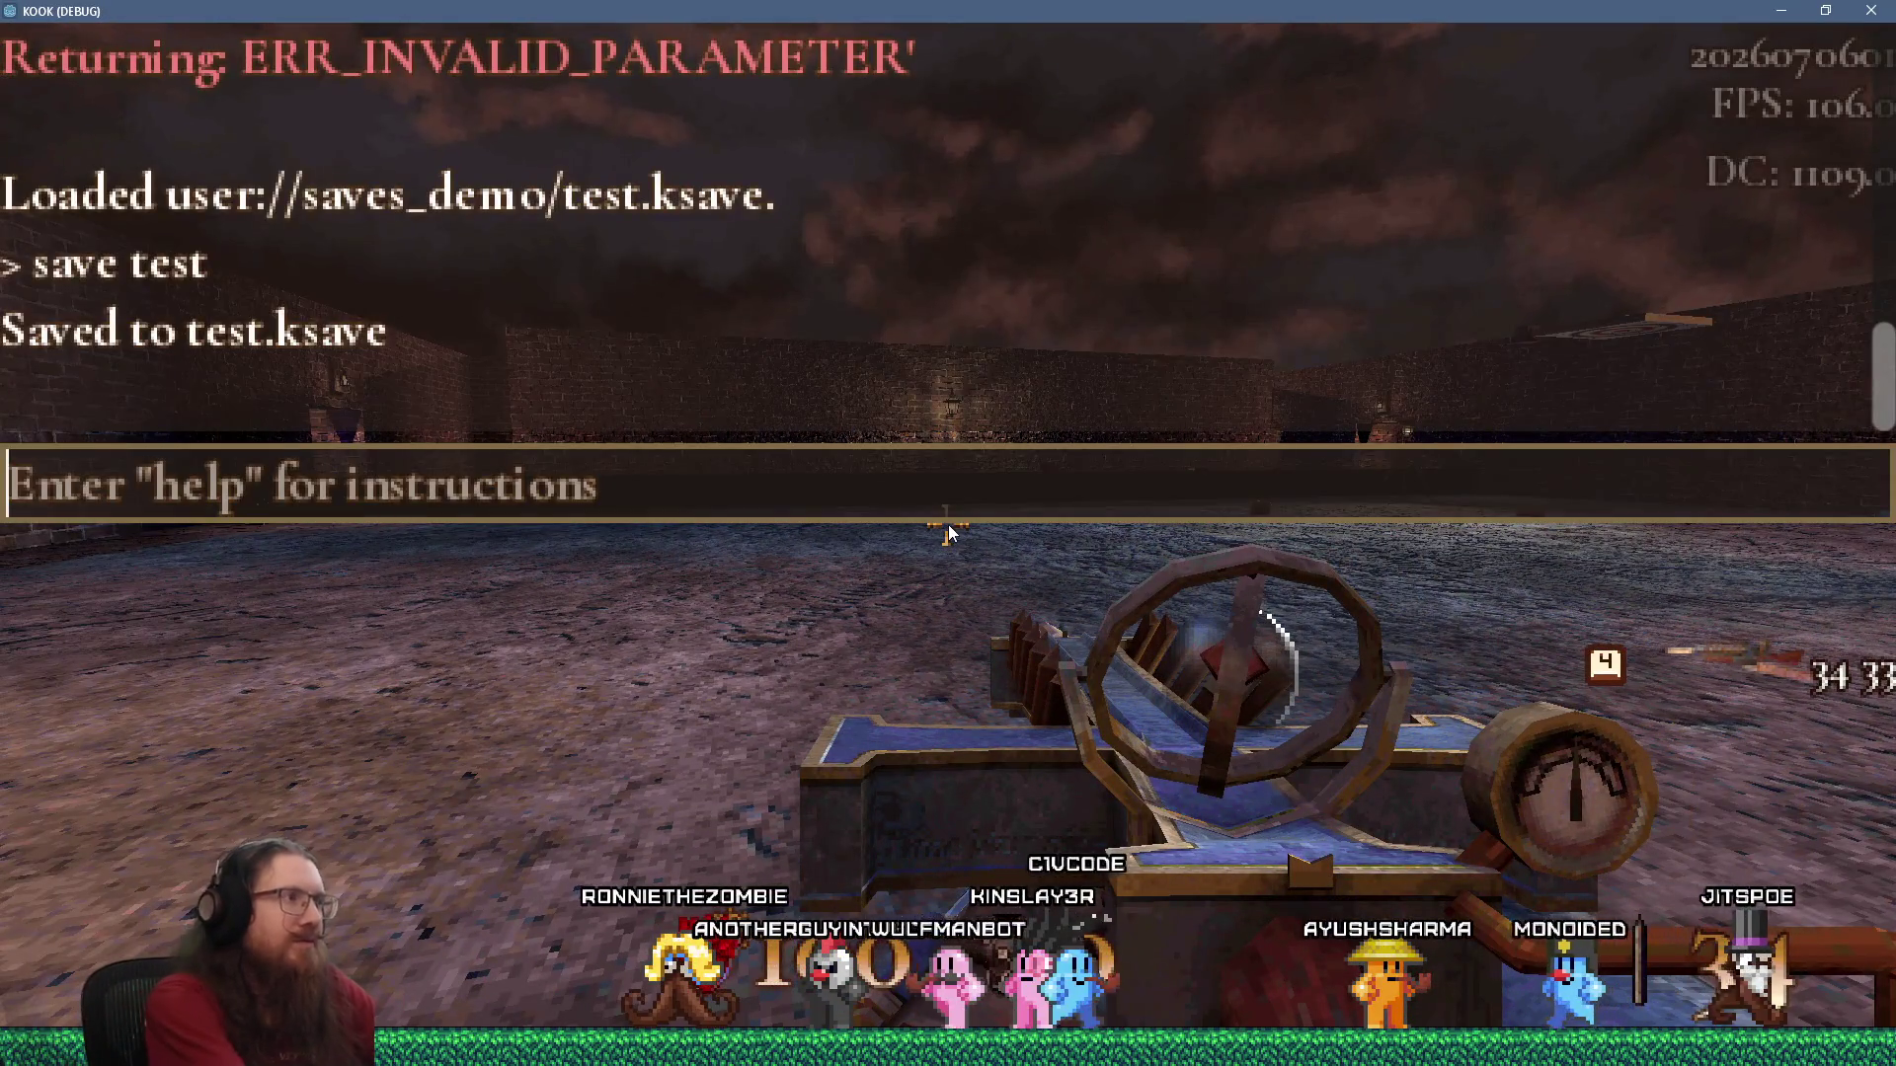
text(load test)
key(Return)
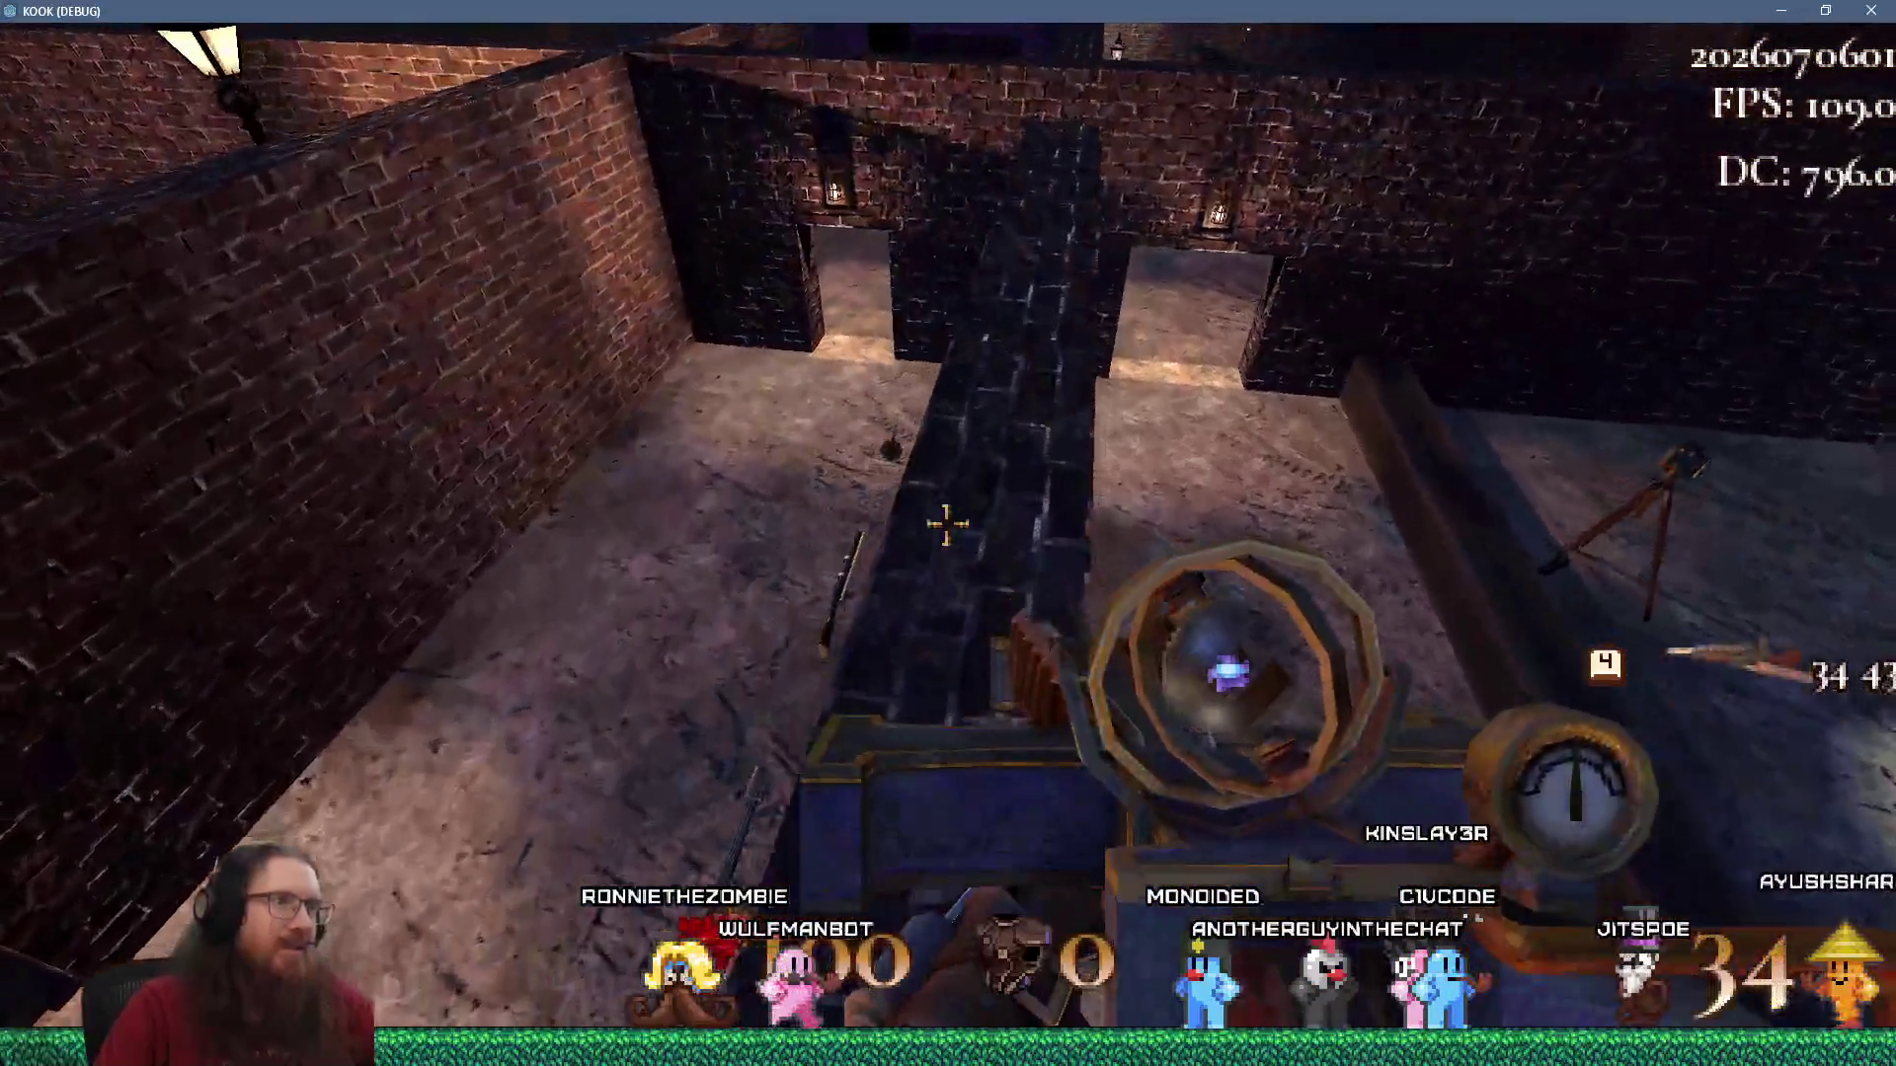
key(grave)
text(t)
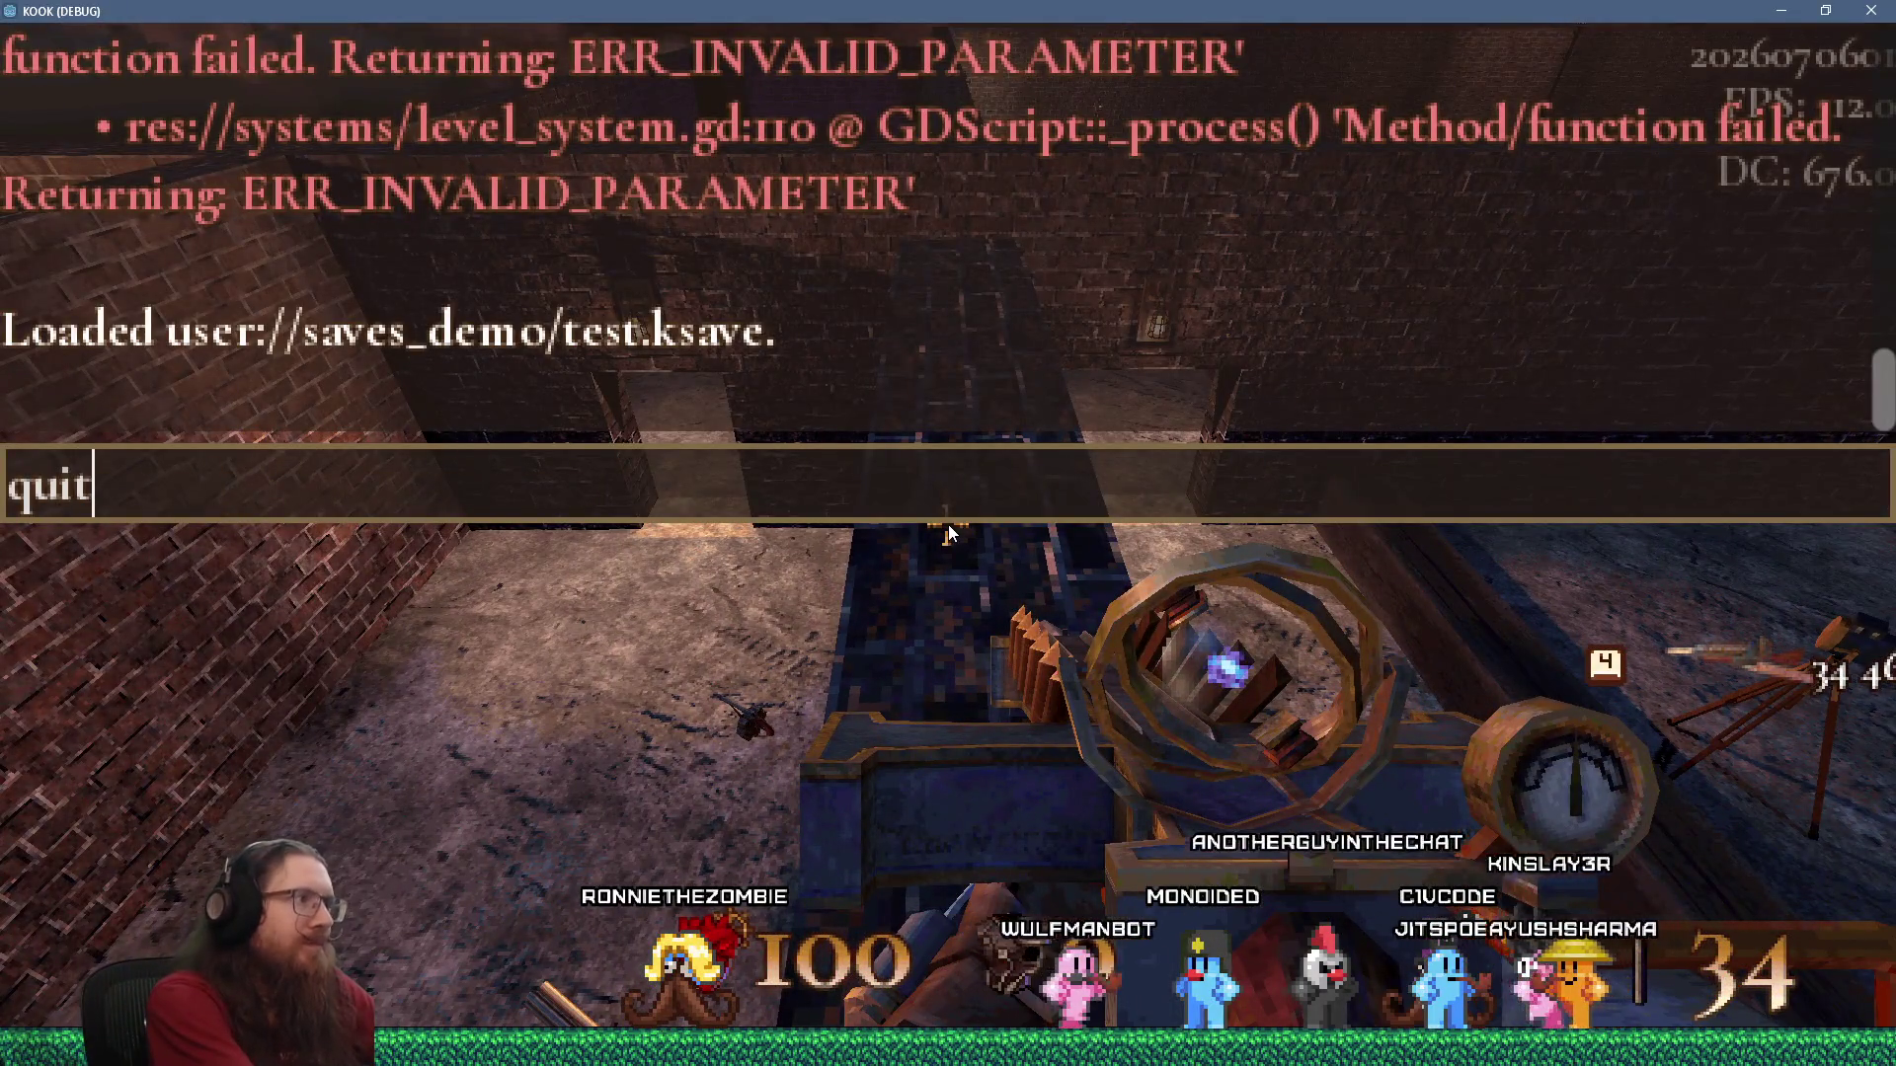
key(Return)
key(alt+Tab)
key(alt+Tab)
key(Escape)
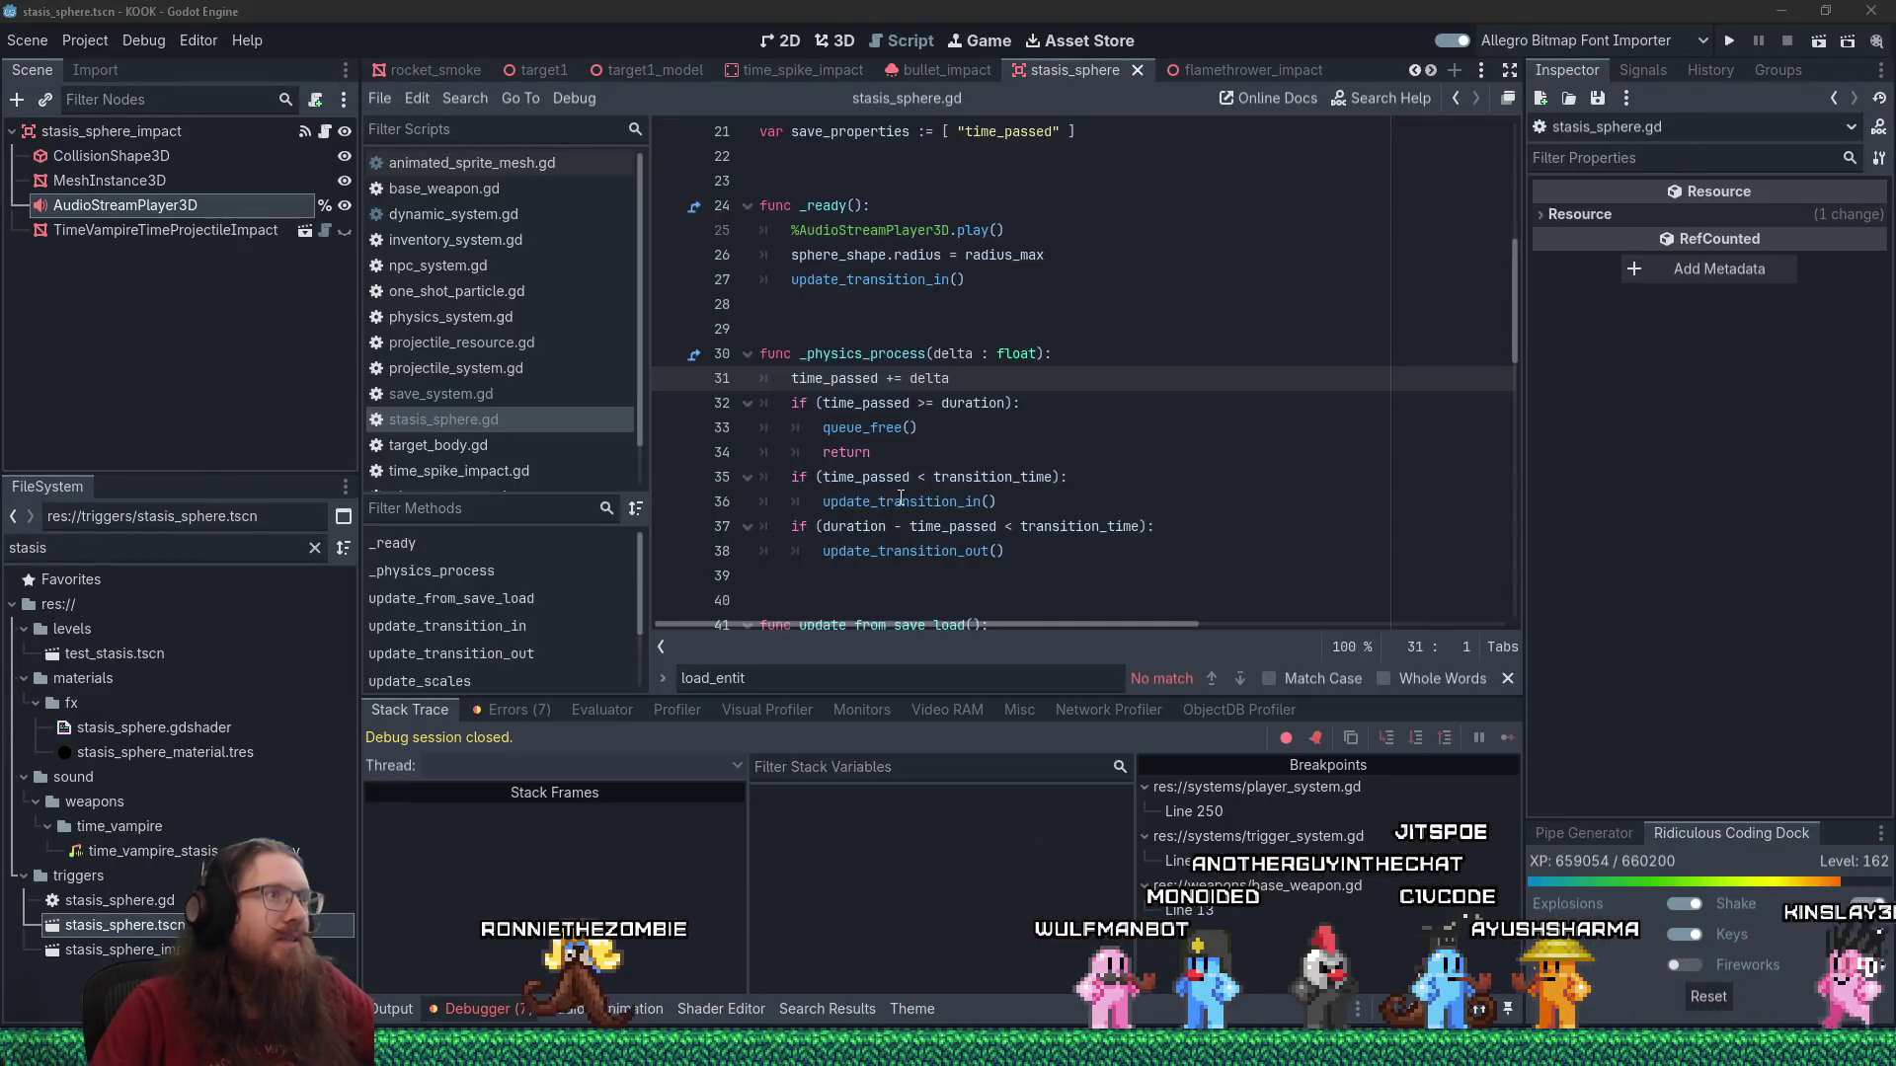
key(alt+Tab)
key(alt+Tab)
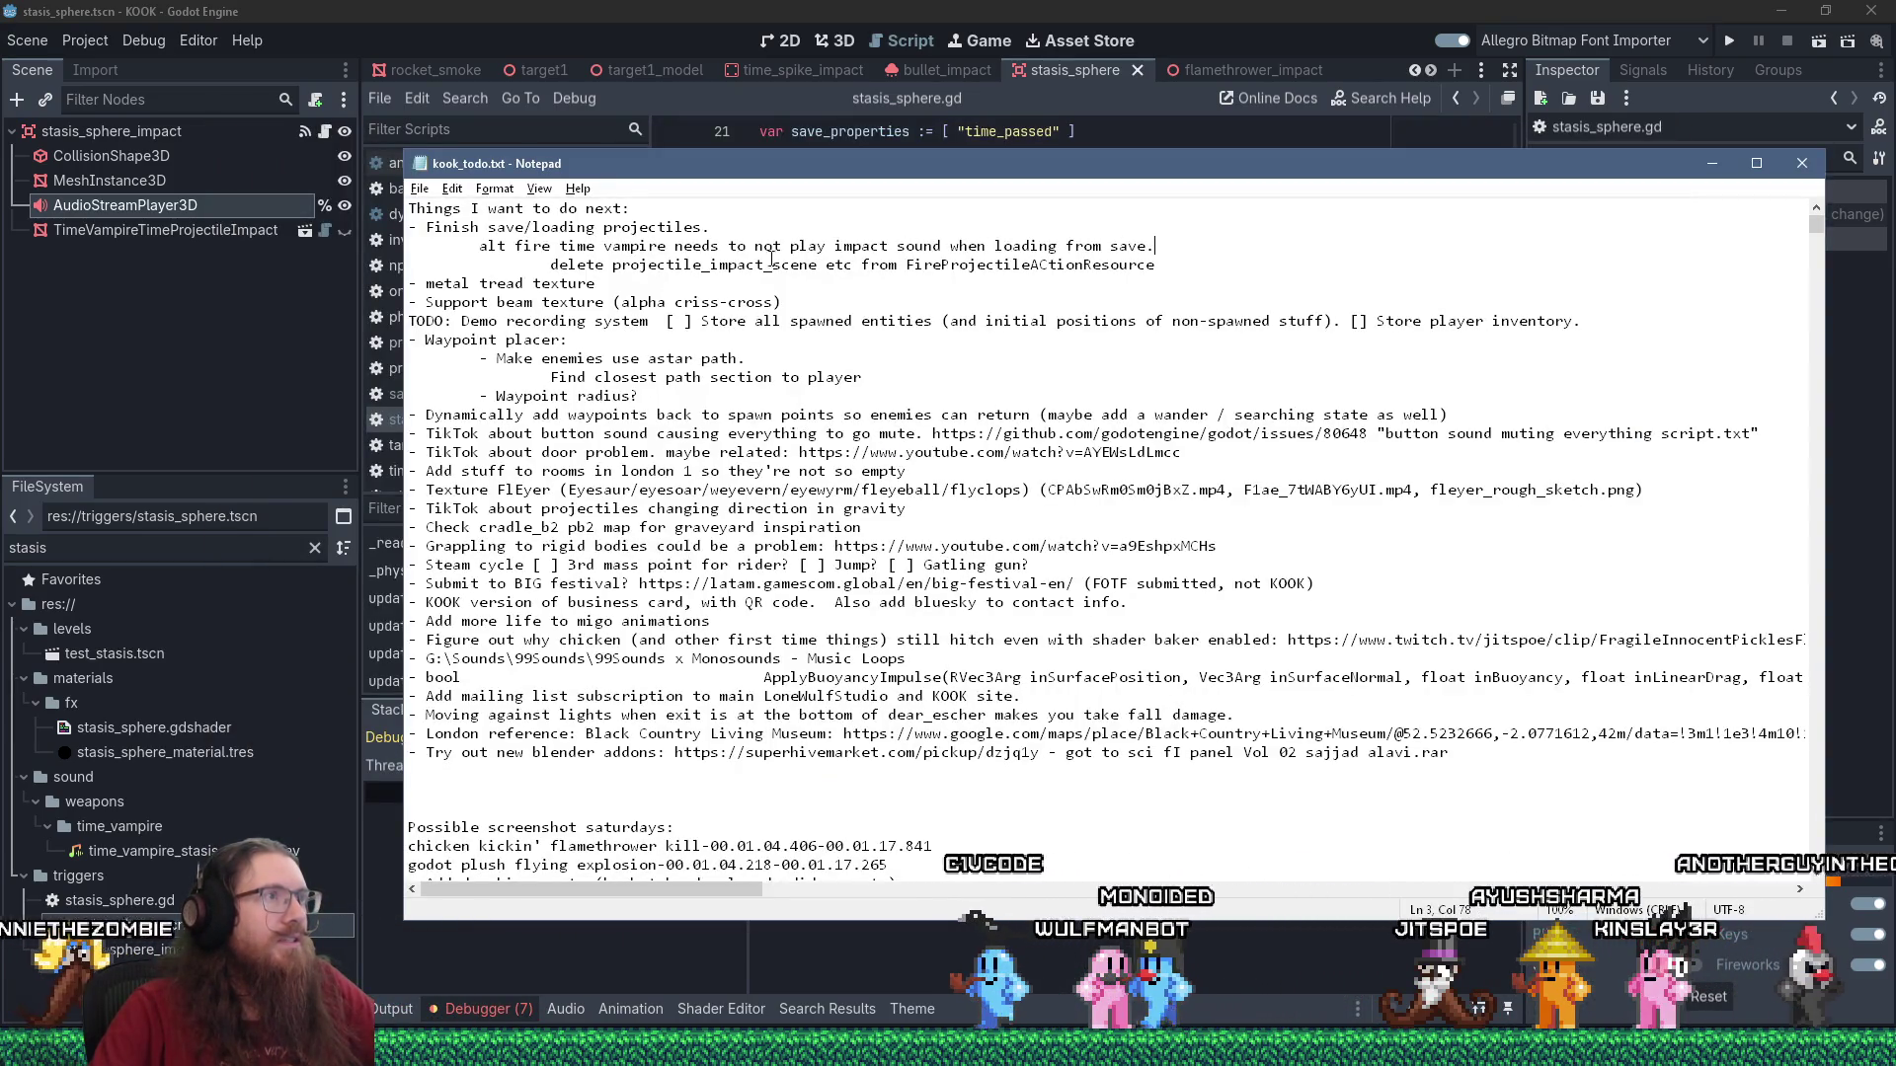
Delete the time vampire impact-sound line from kook_todo.txt and copy the name projectile_impact_scene.
drag(1154, 246, 1127, 229)
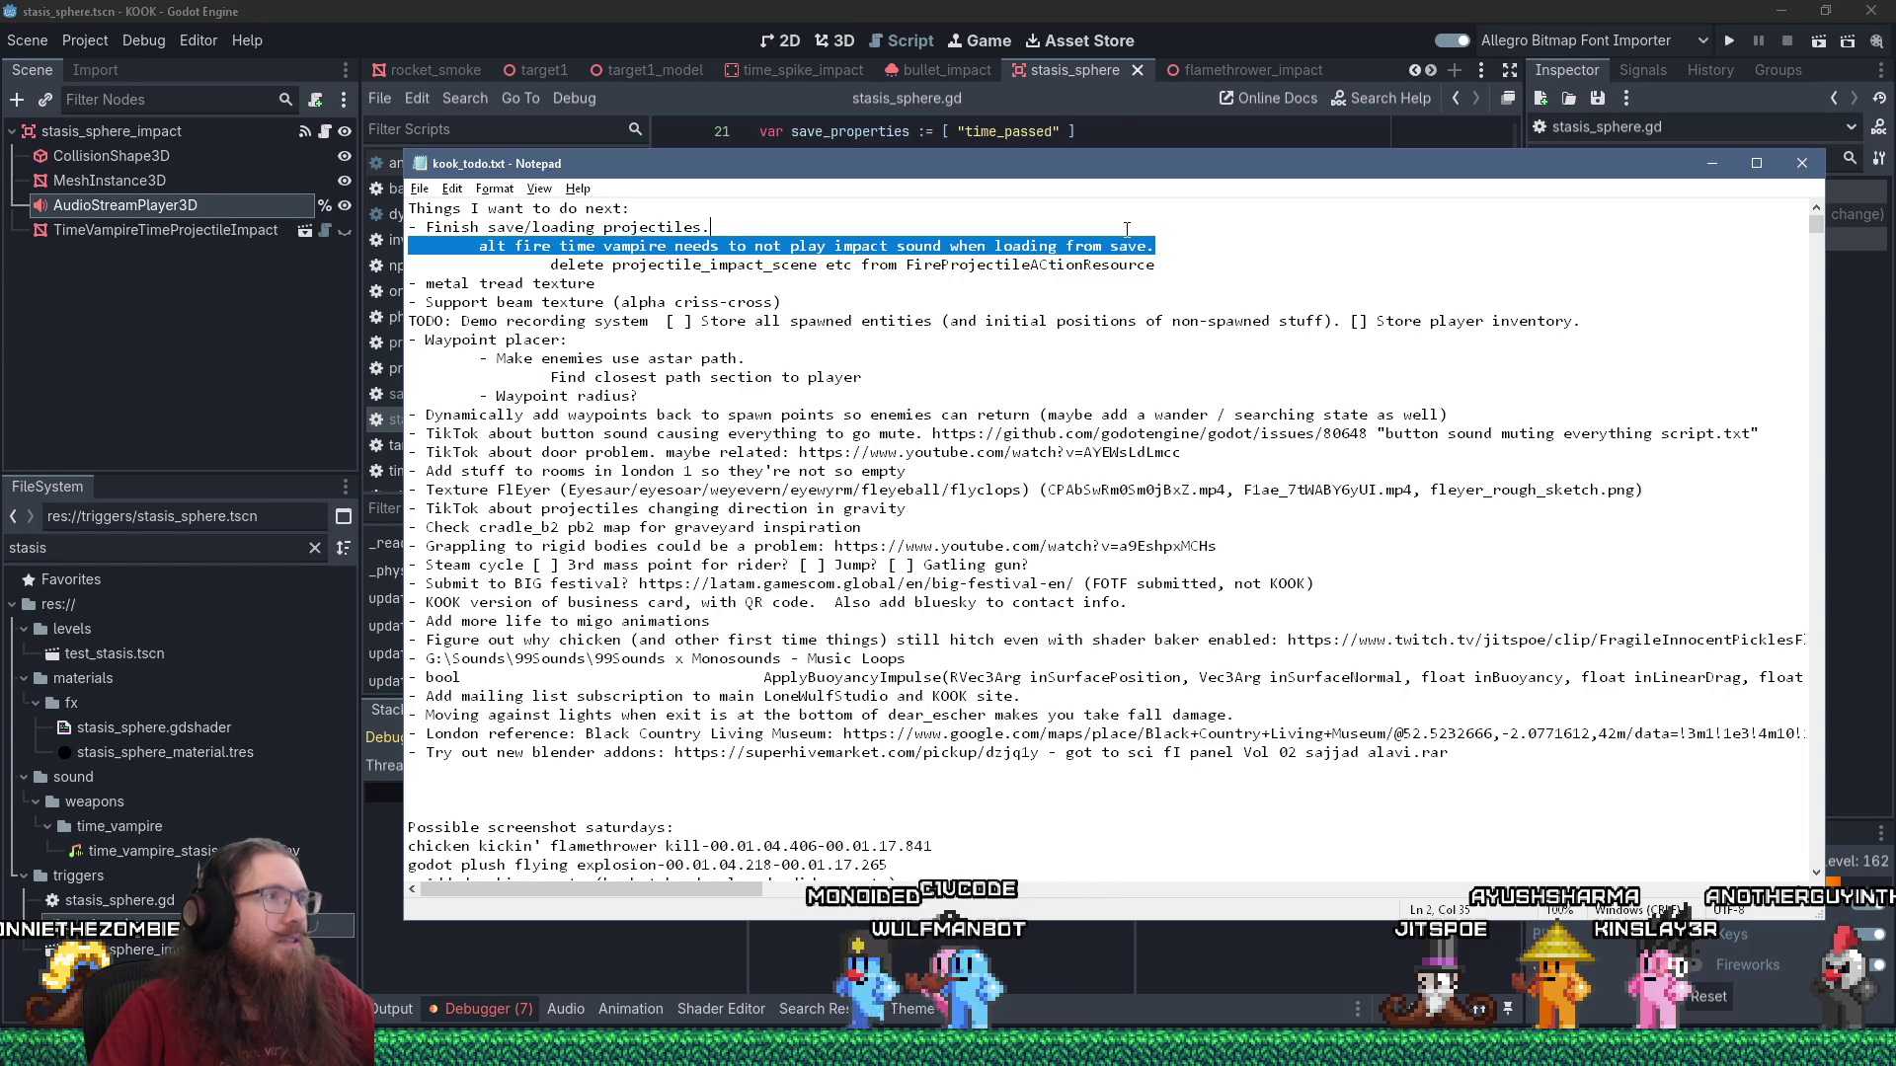
key(Delete)
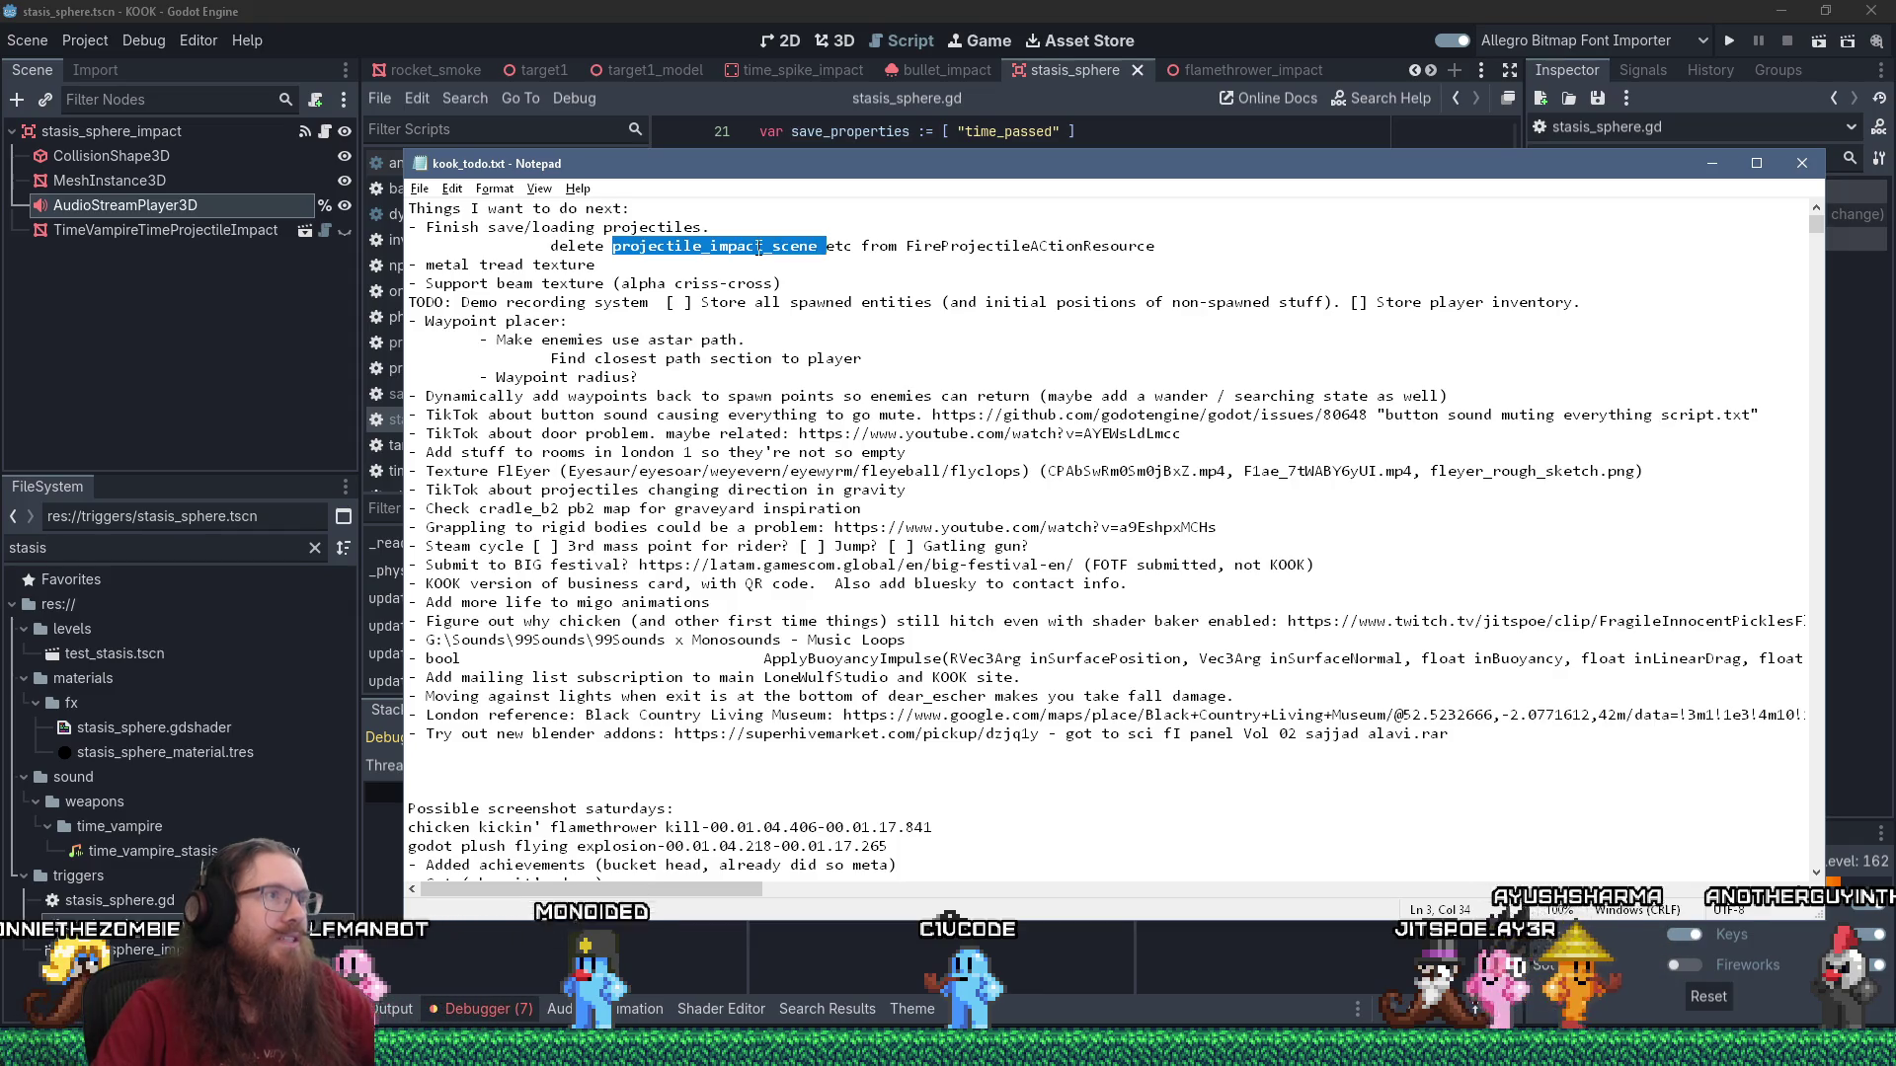
right_click(758, 247)
click(804, 318)
click(436, 155)
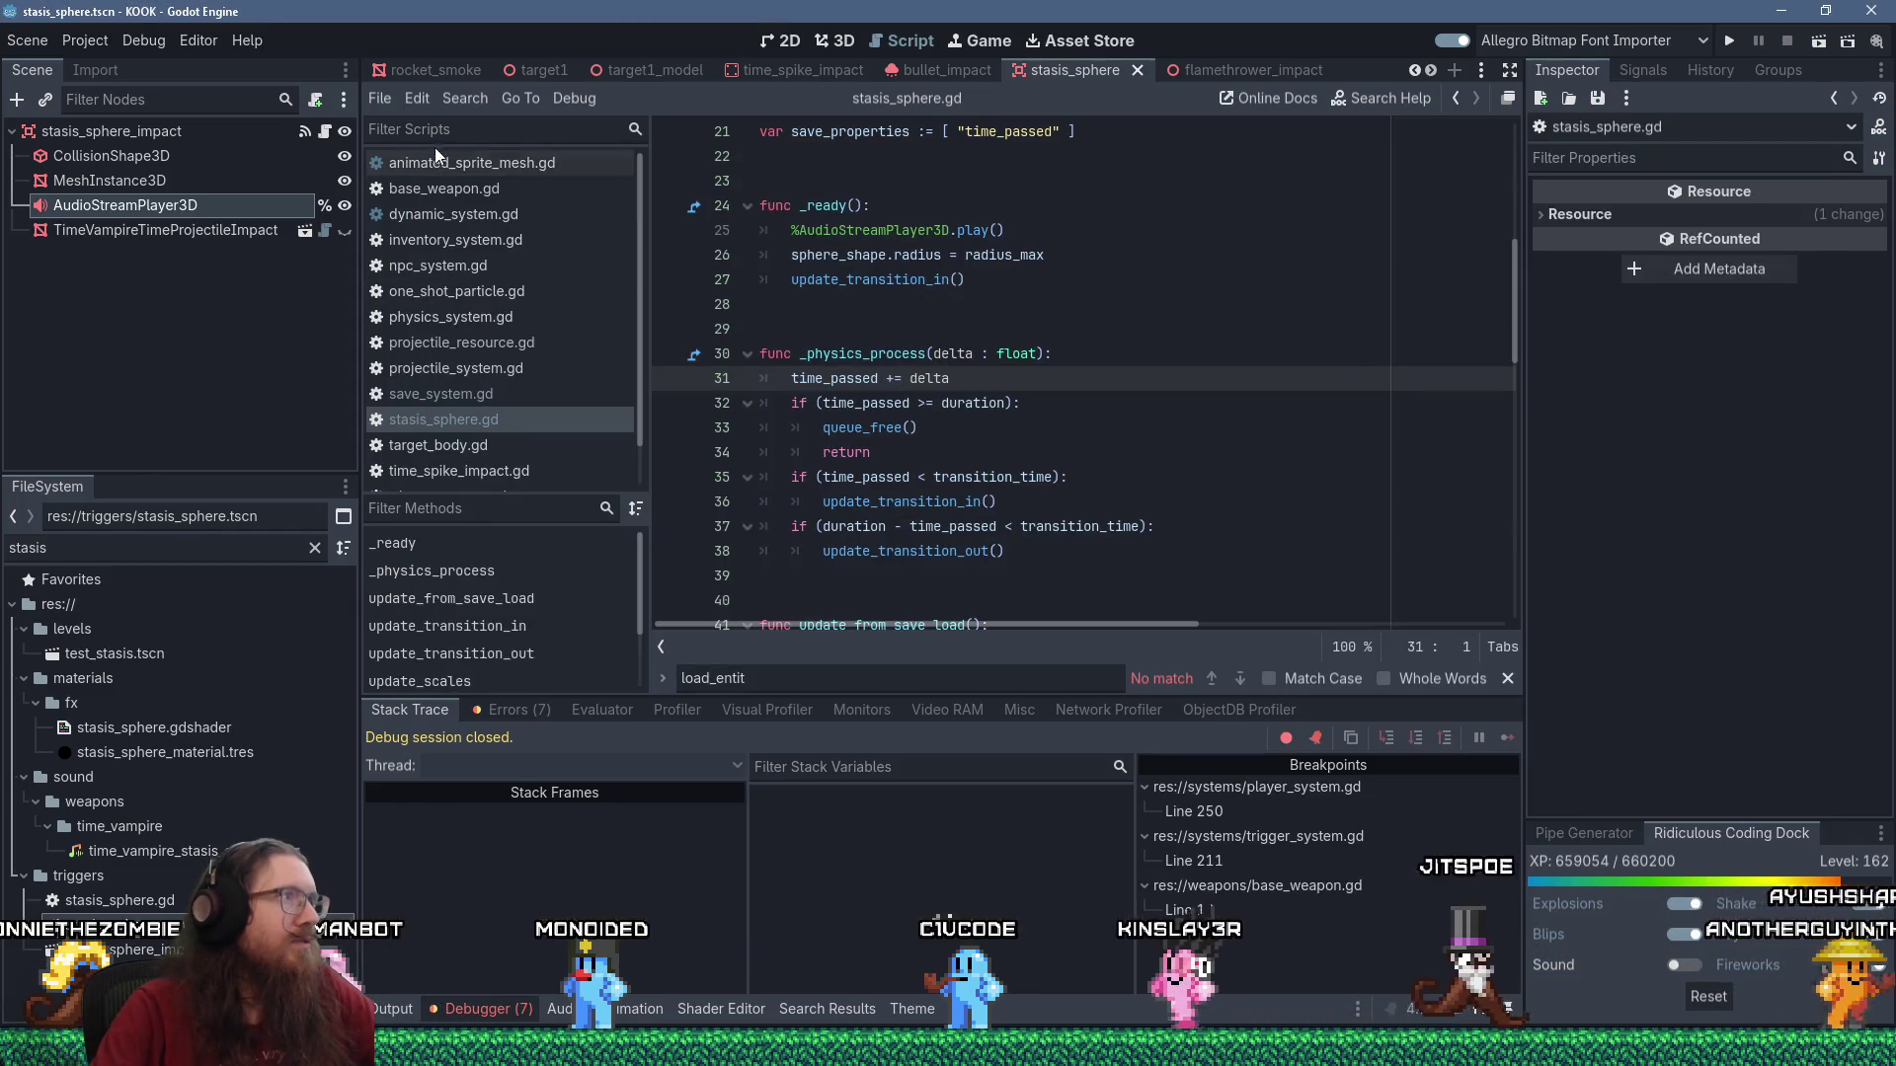
Find projectile_impact_scene across all project files and open its match in fire_projectile_action_resource.gd.
click(464, 98)
click(533, 241)
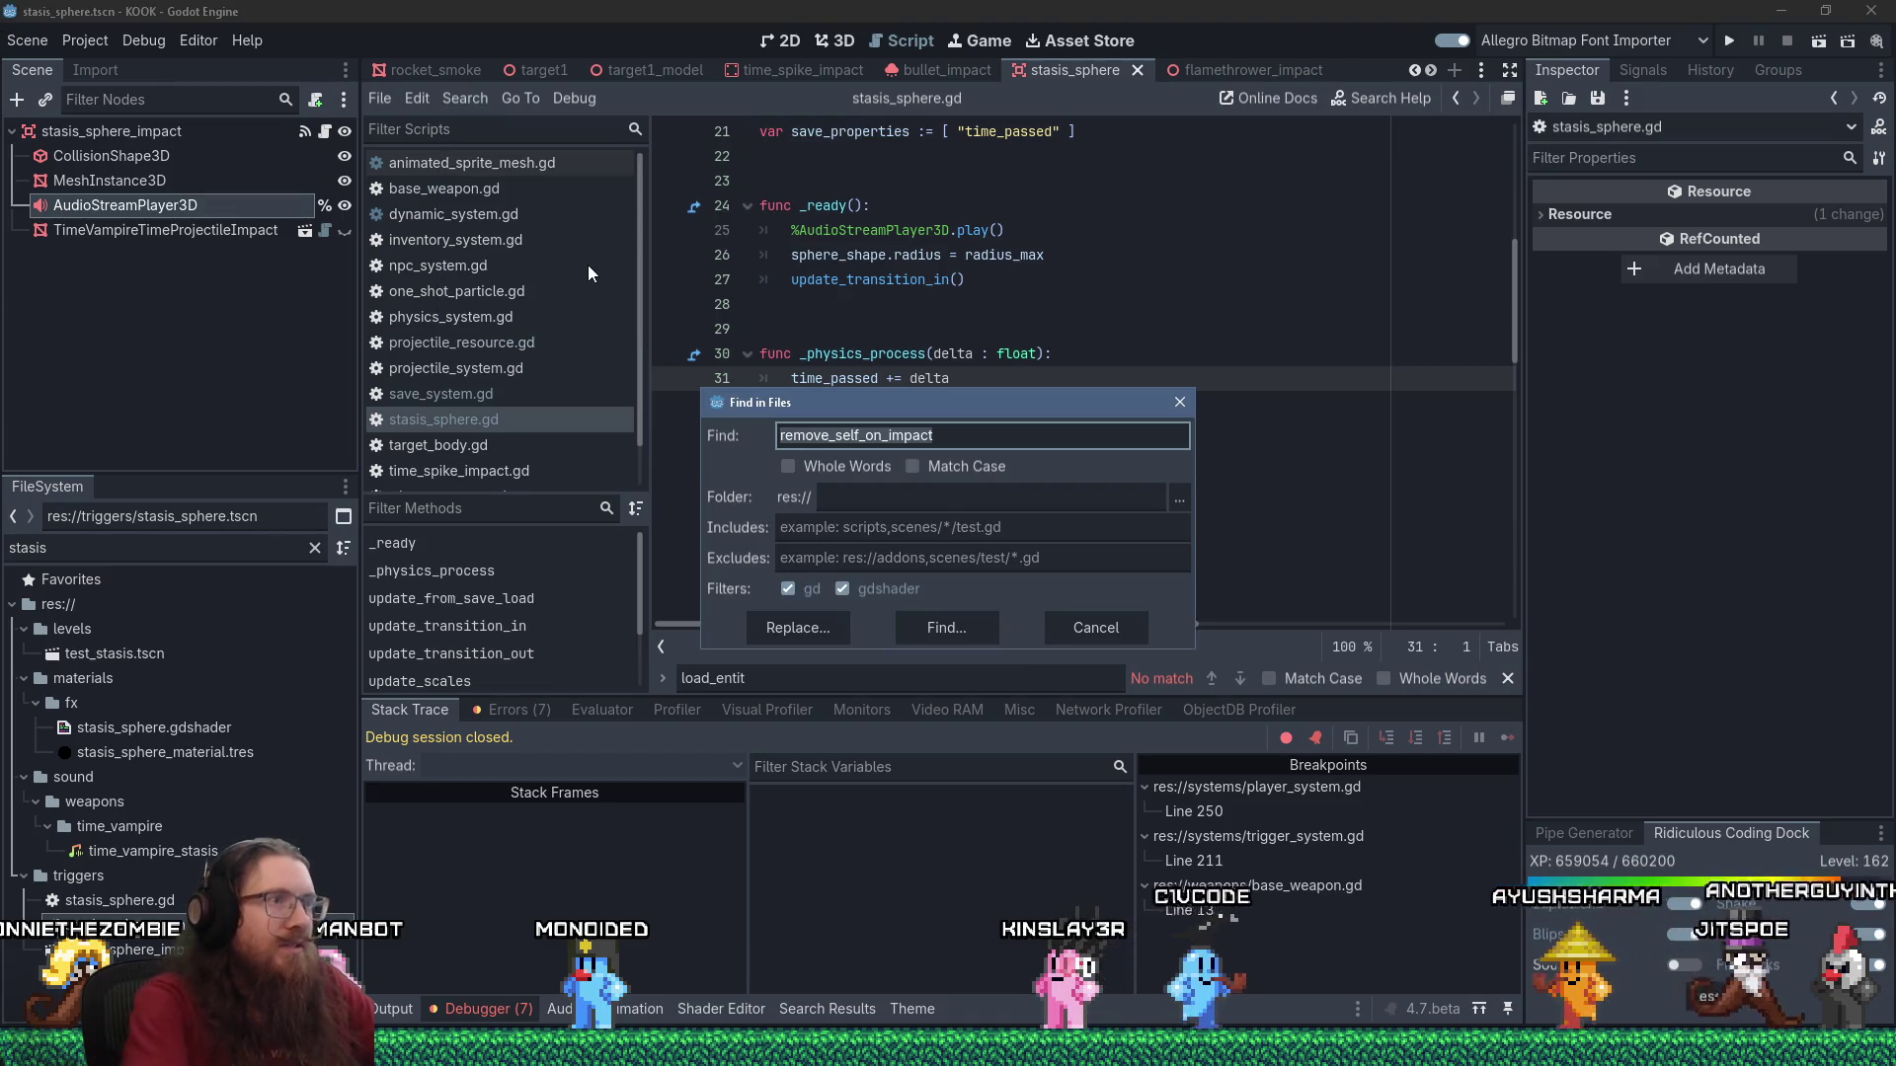
text(projectile_impact_scene)
key(Return)
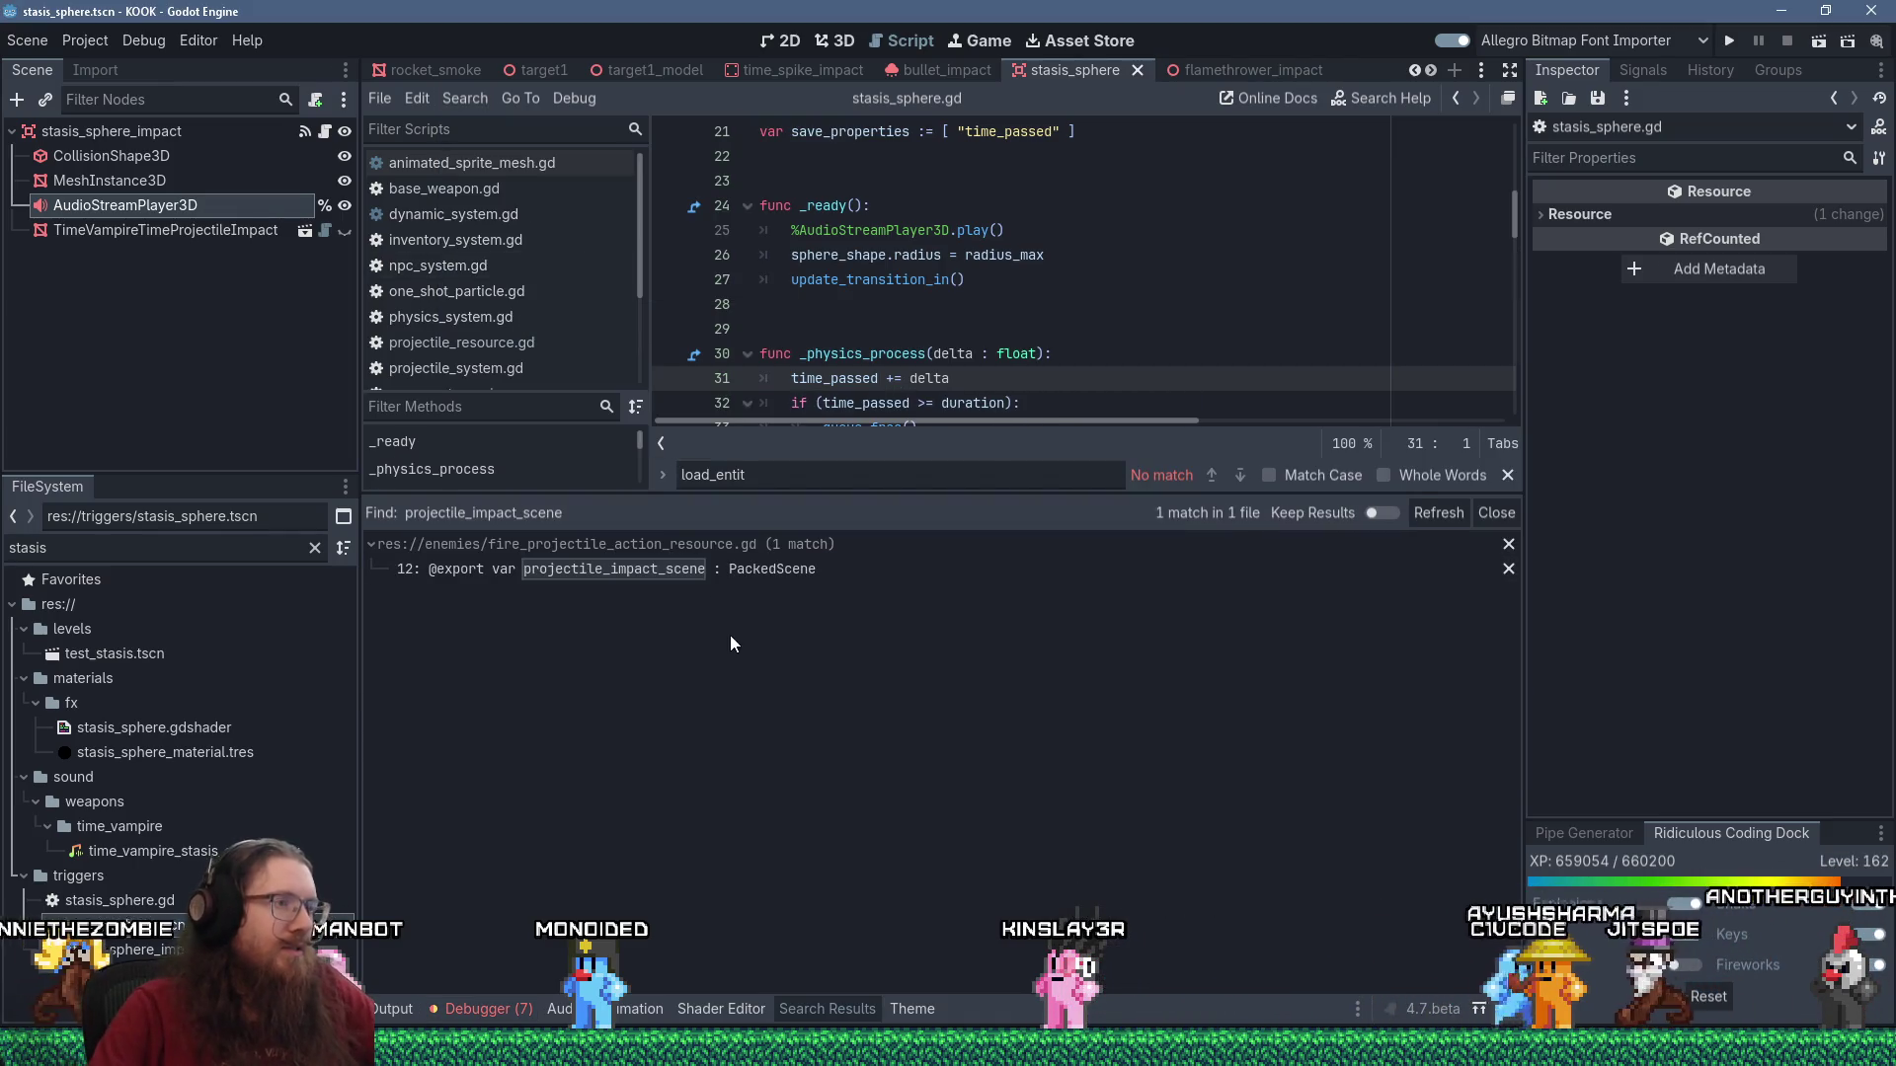
click(779, 580)
Delete the impact scene, impact decal and projectile_scene export lines.
scroll(1059, 323, down, 3)
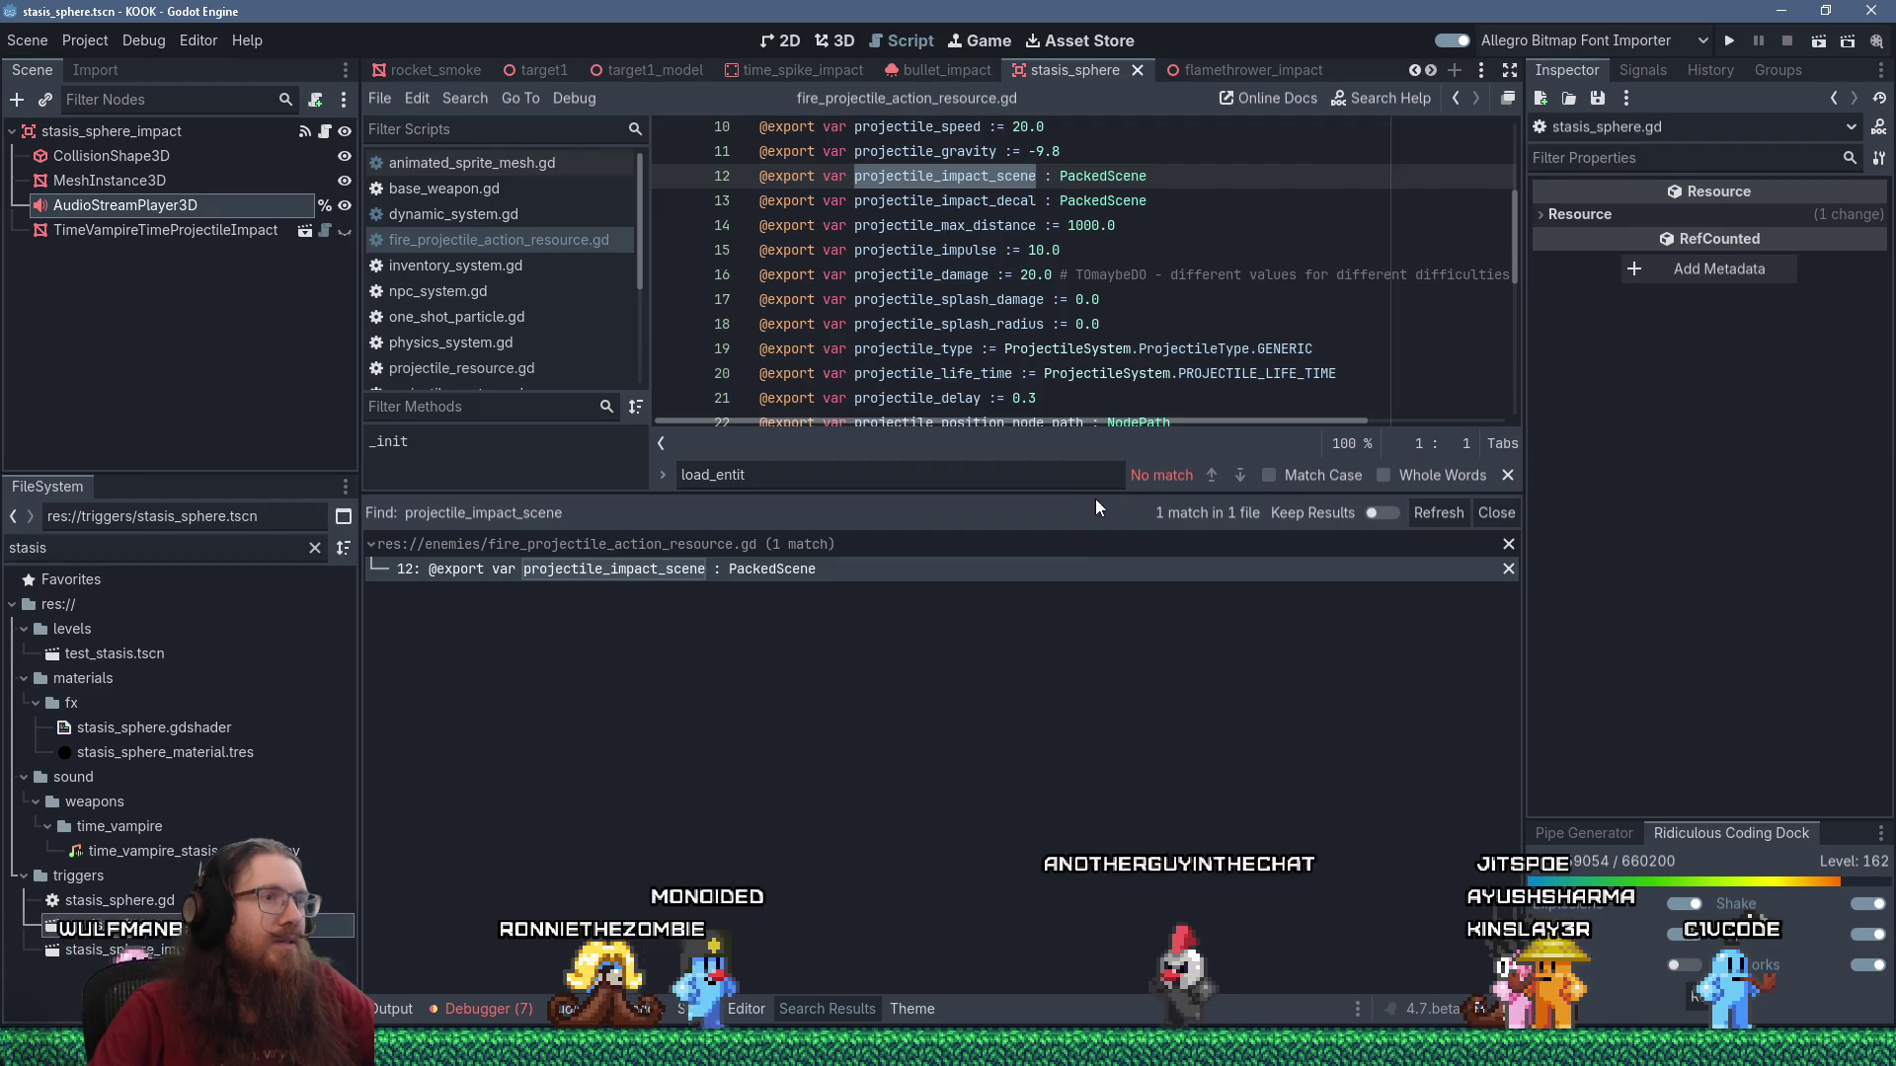
drag(1101, 493, 1101, 690)
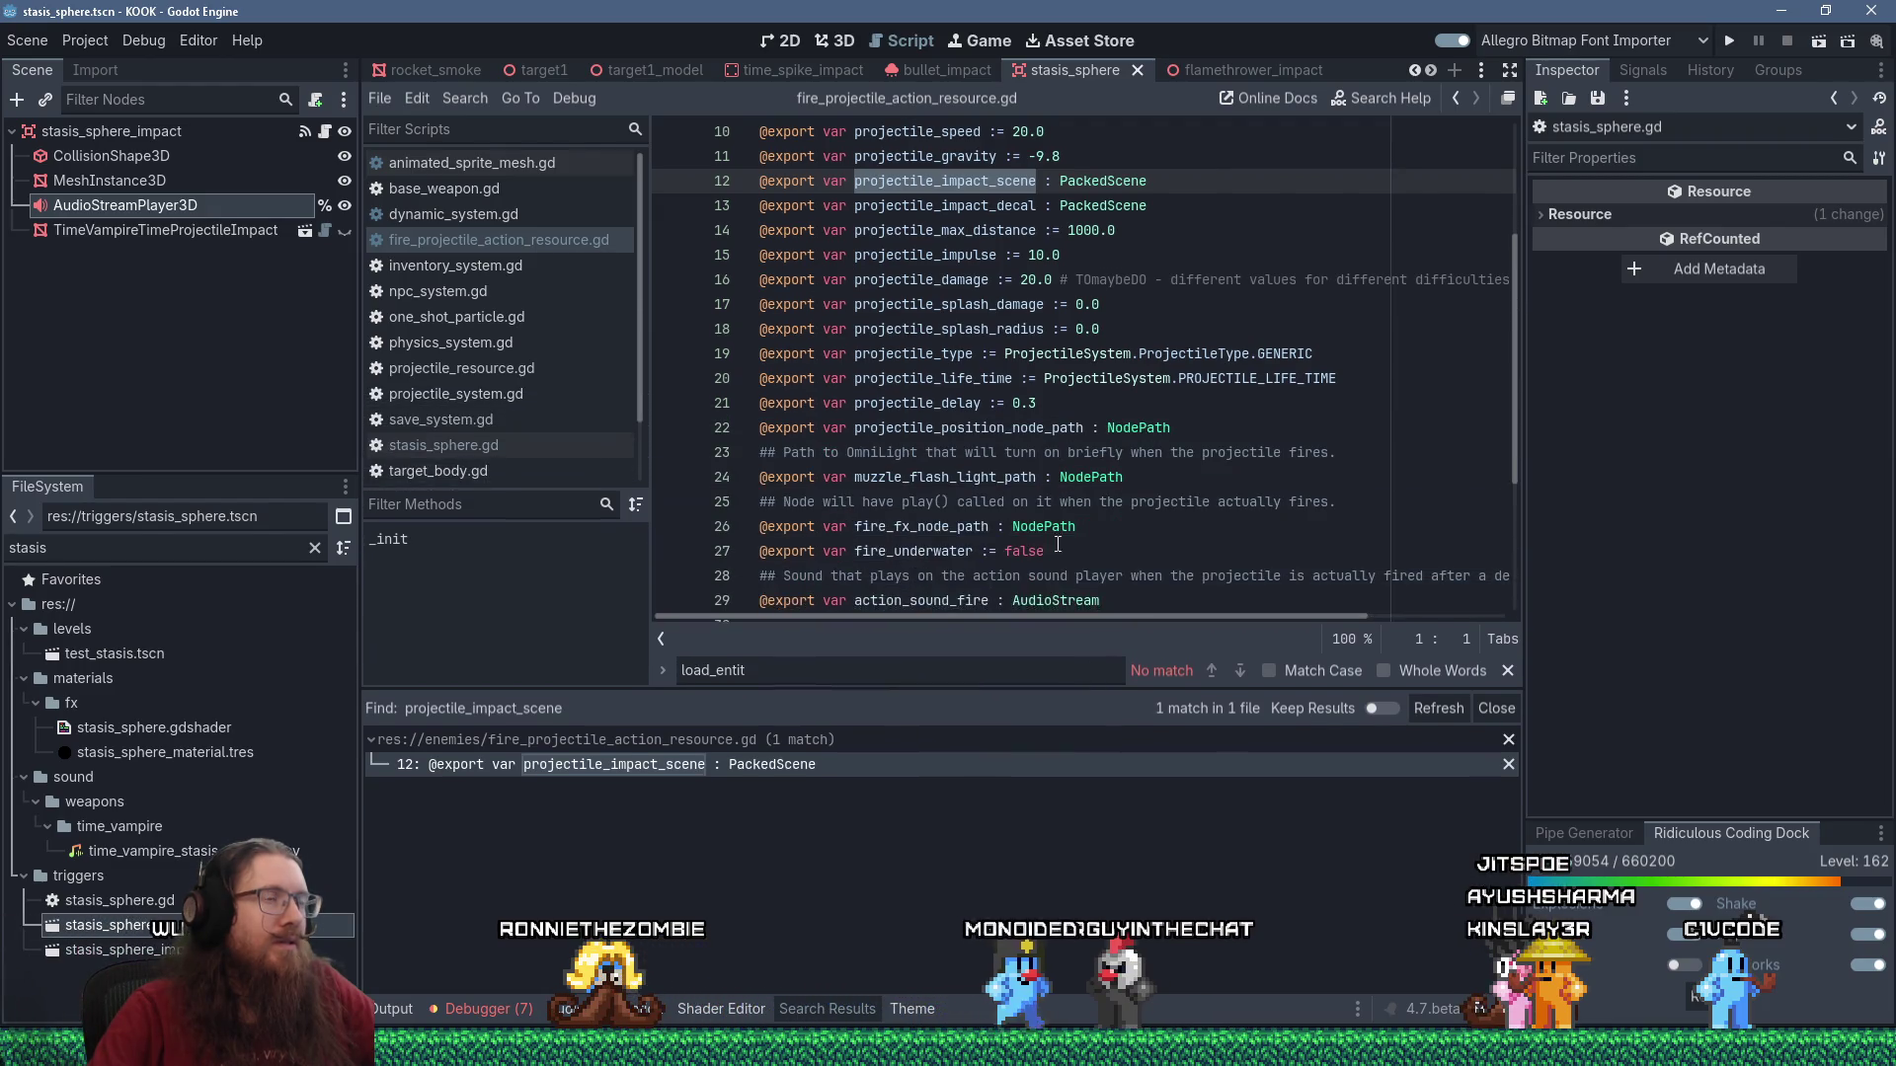
scroll(1129, 369, up, 3)
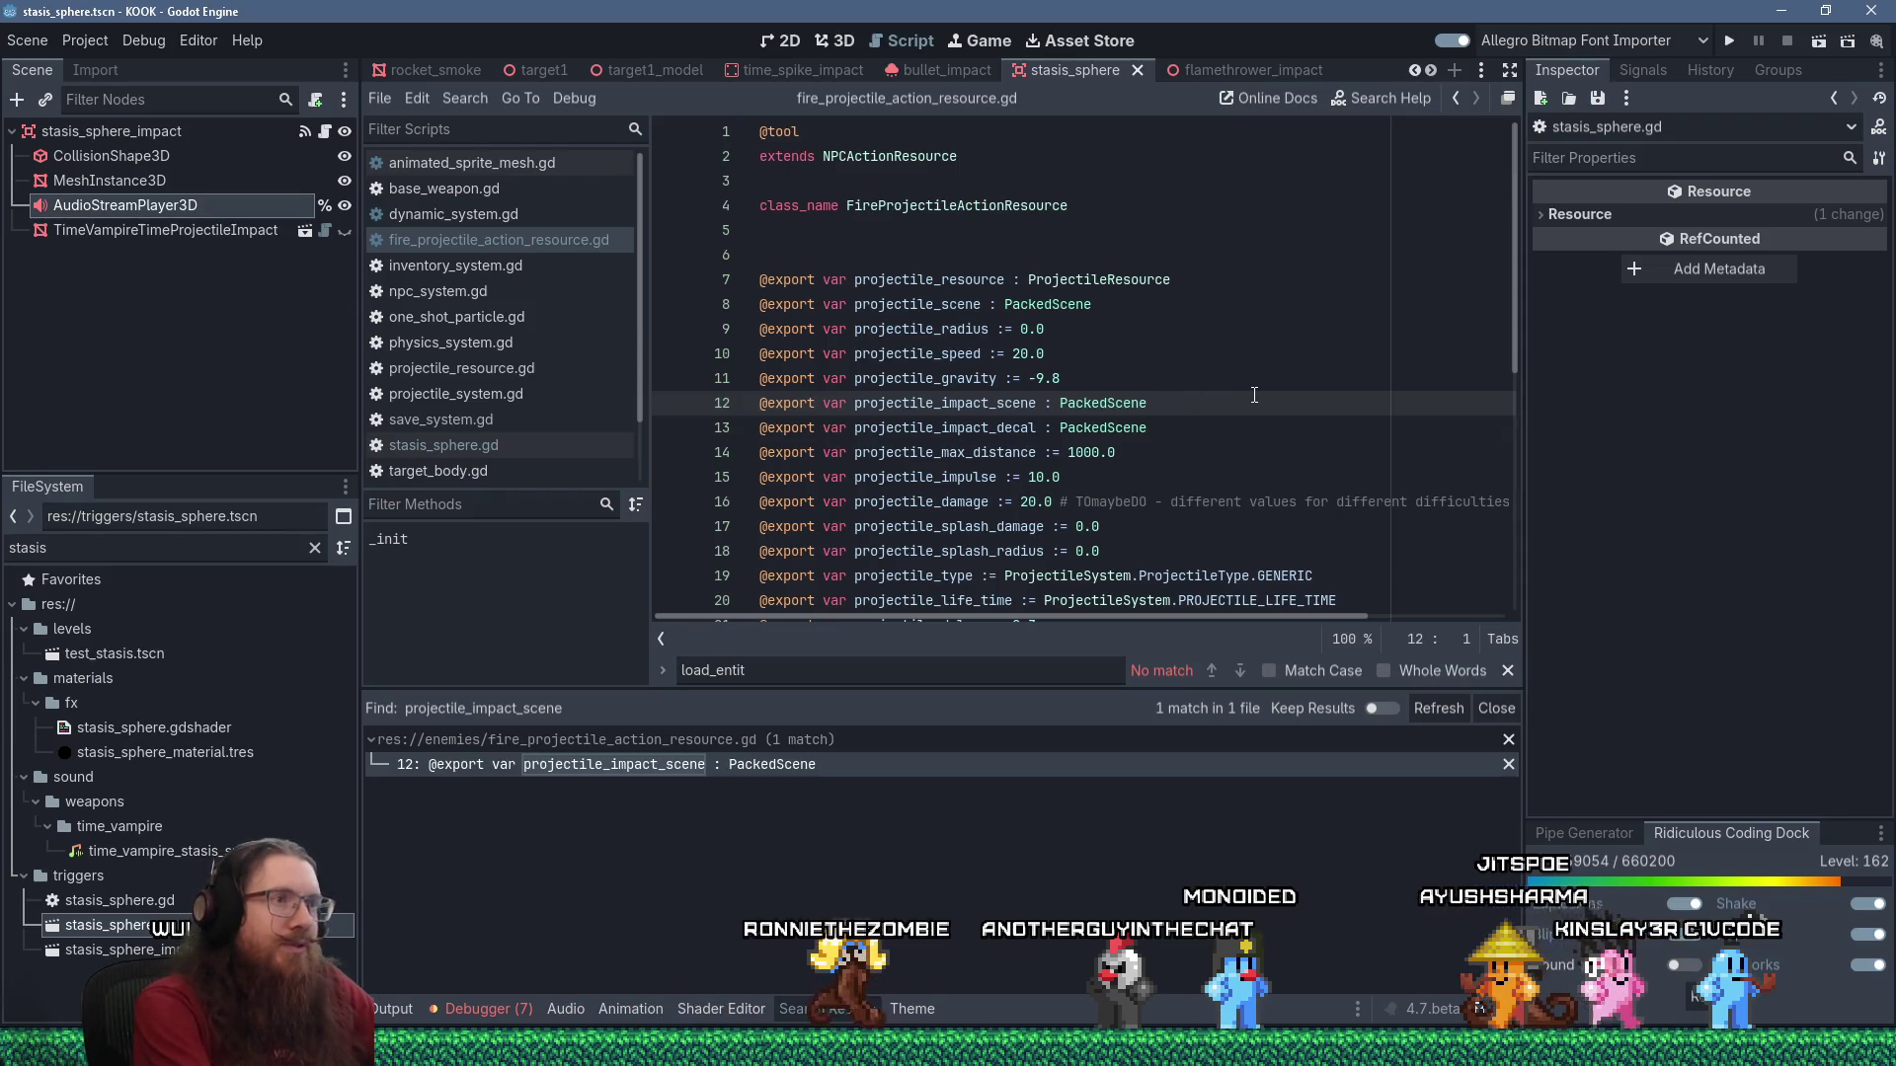
key(shift+Down)
key(shift+Down)
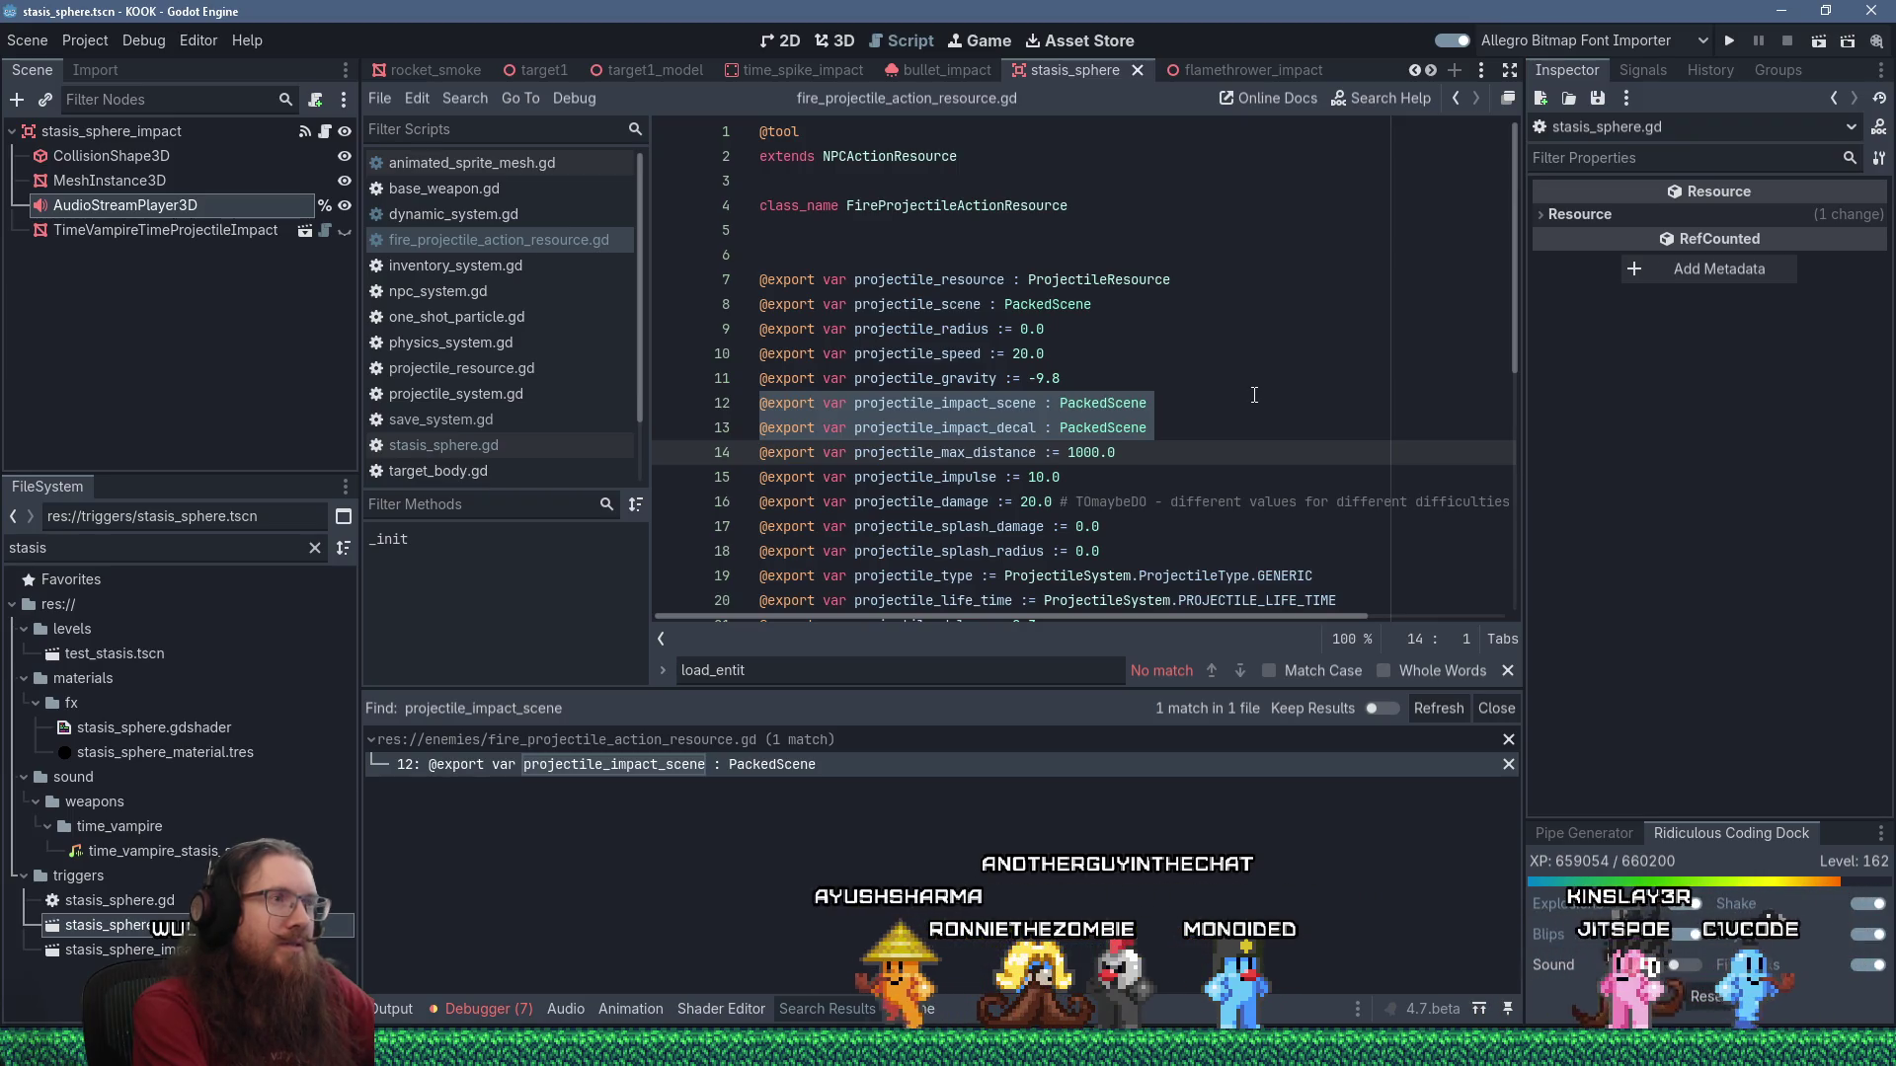
key(Delete)
key(Up)
key(Up)
key(Up)
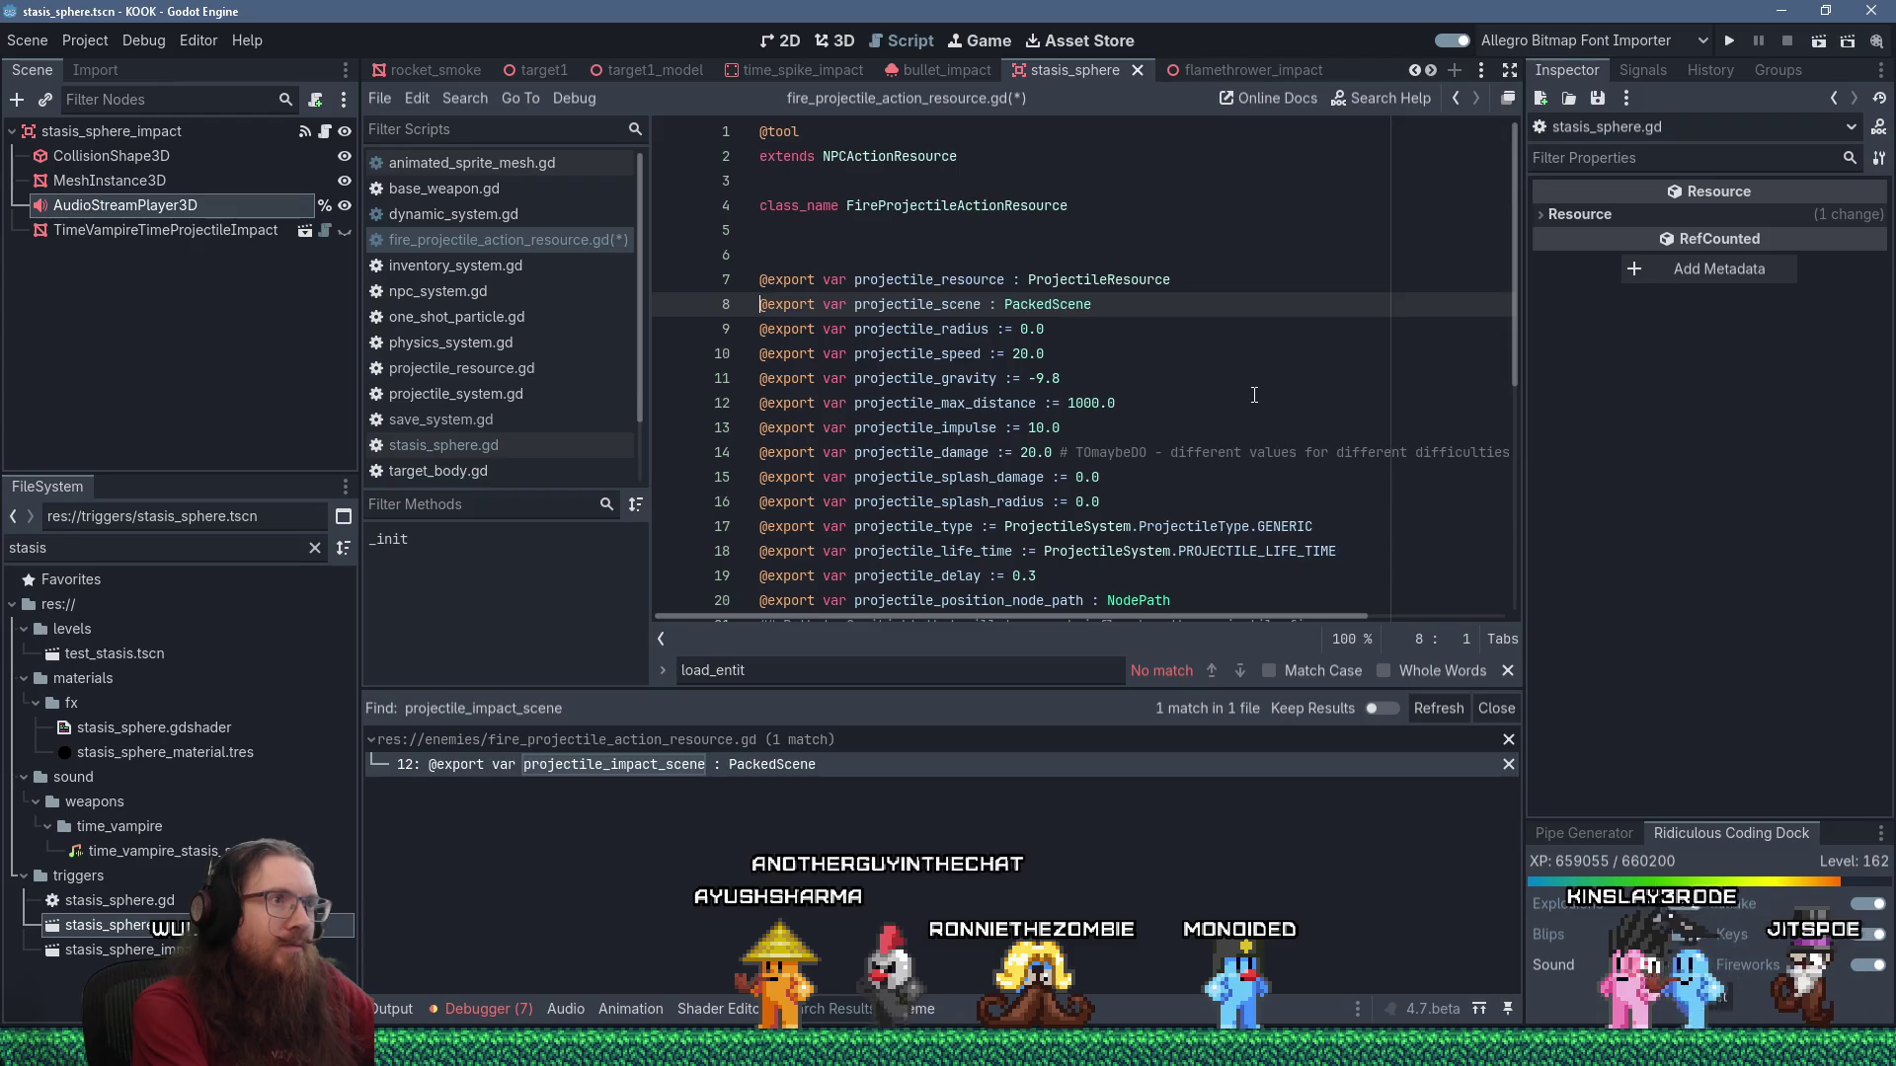
key(shift+Down)
key(Delete)
Delete the projectile_type export and jump to the ProjectileResource script definition.
key(Down)
key(Down)
key(Down)
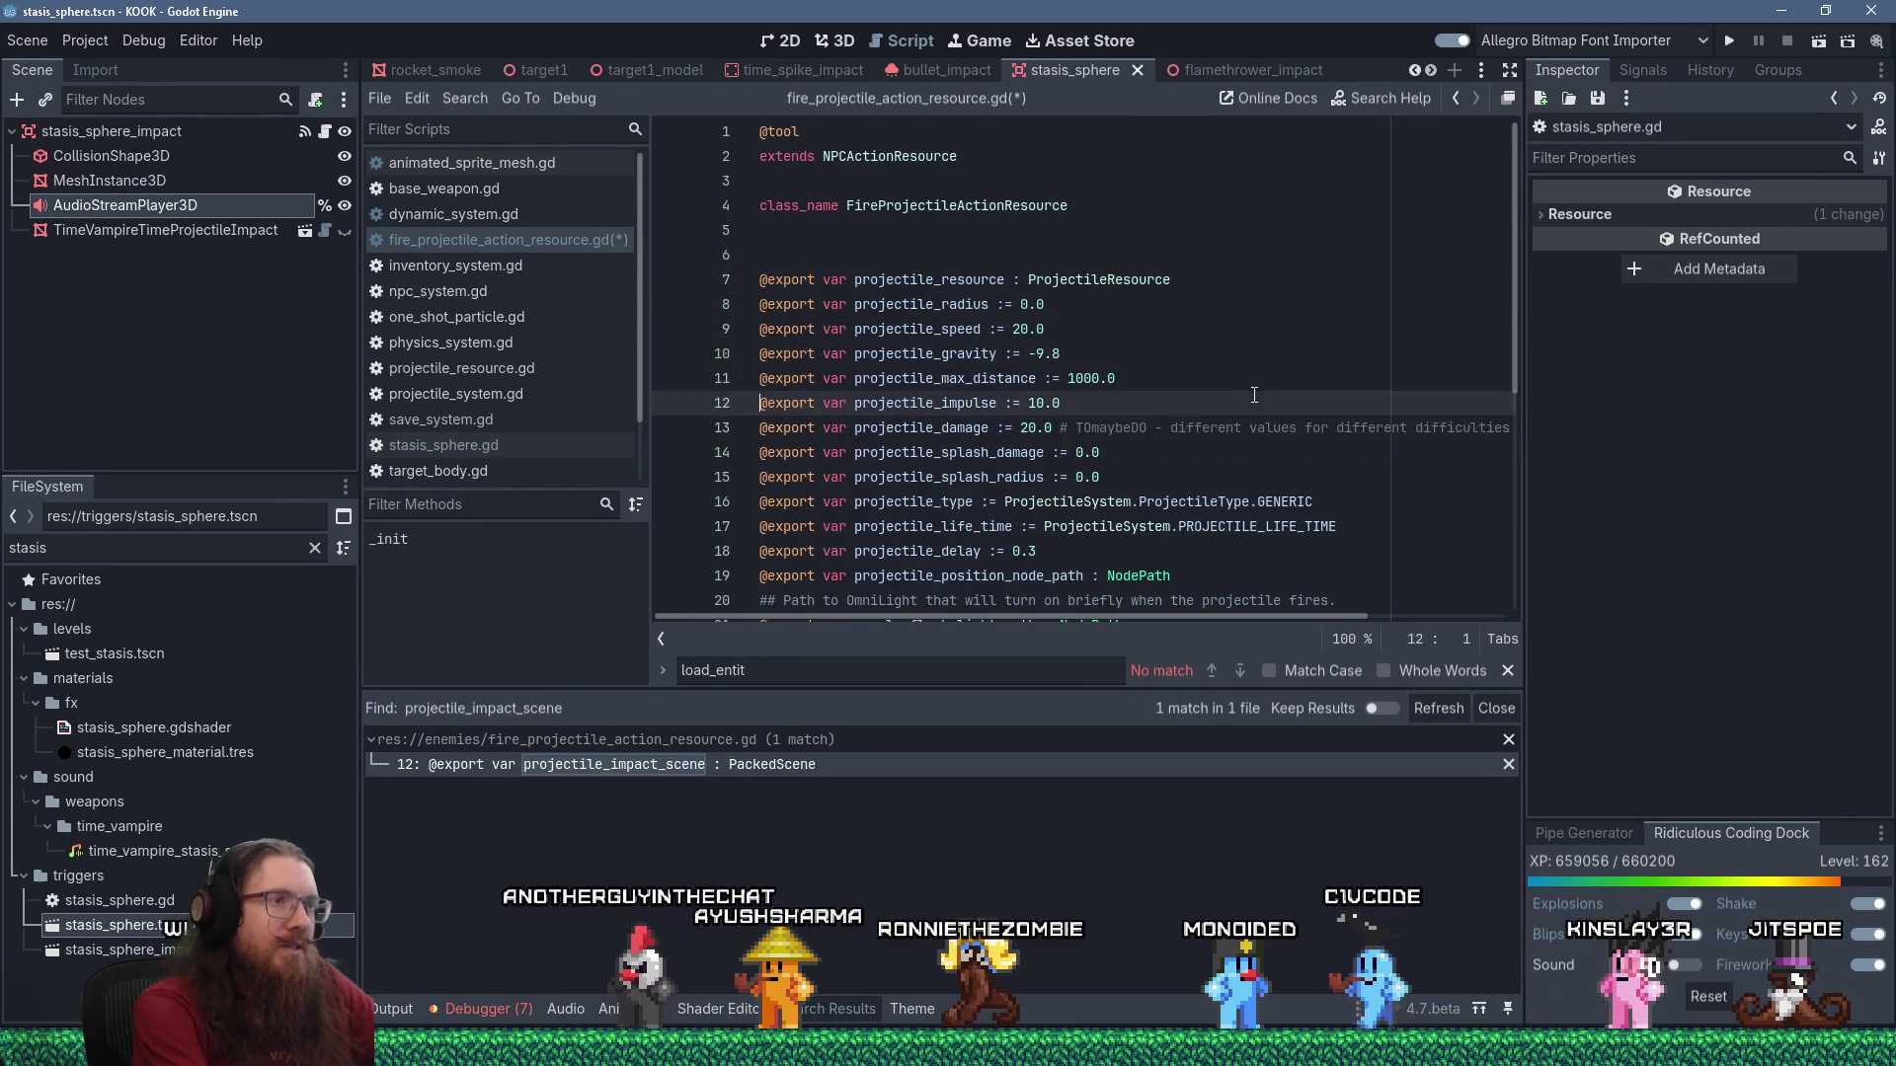
key(Down)
key(Down)
key(Down)
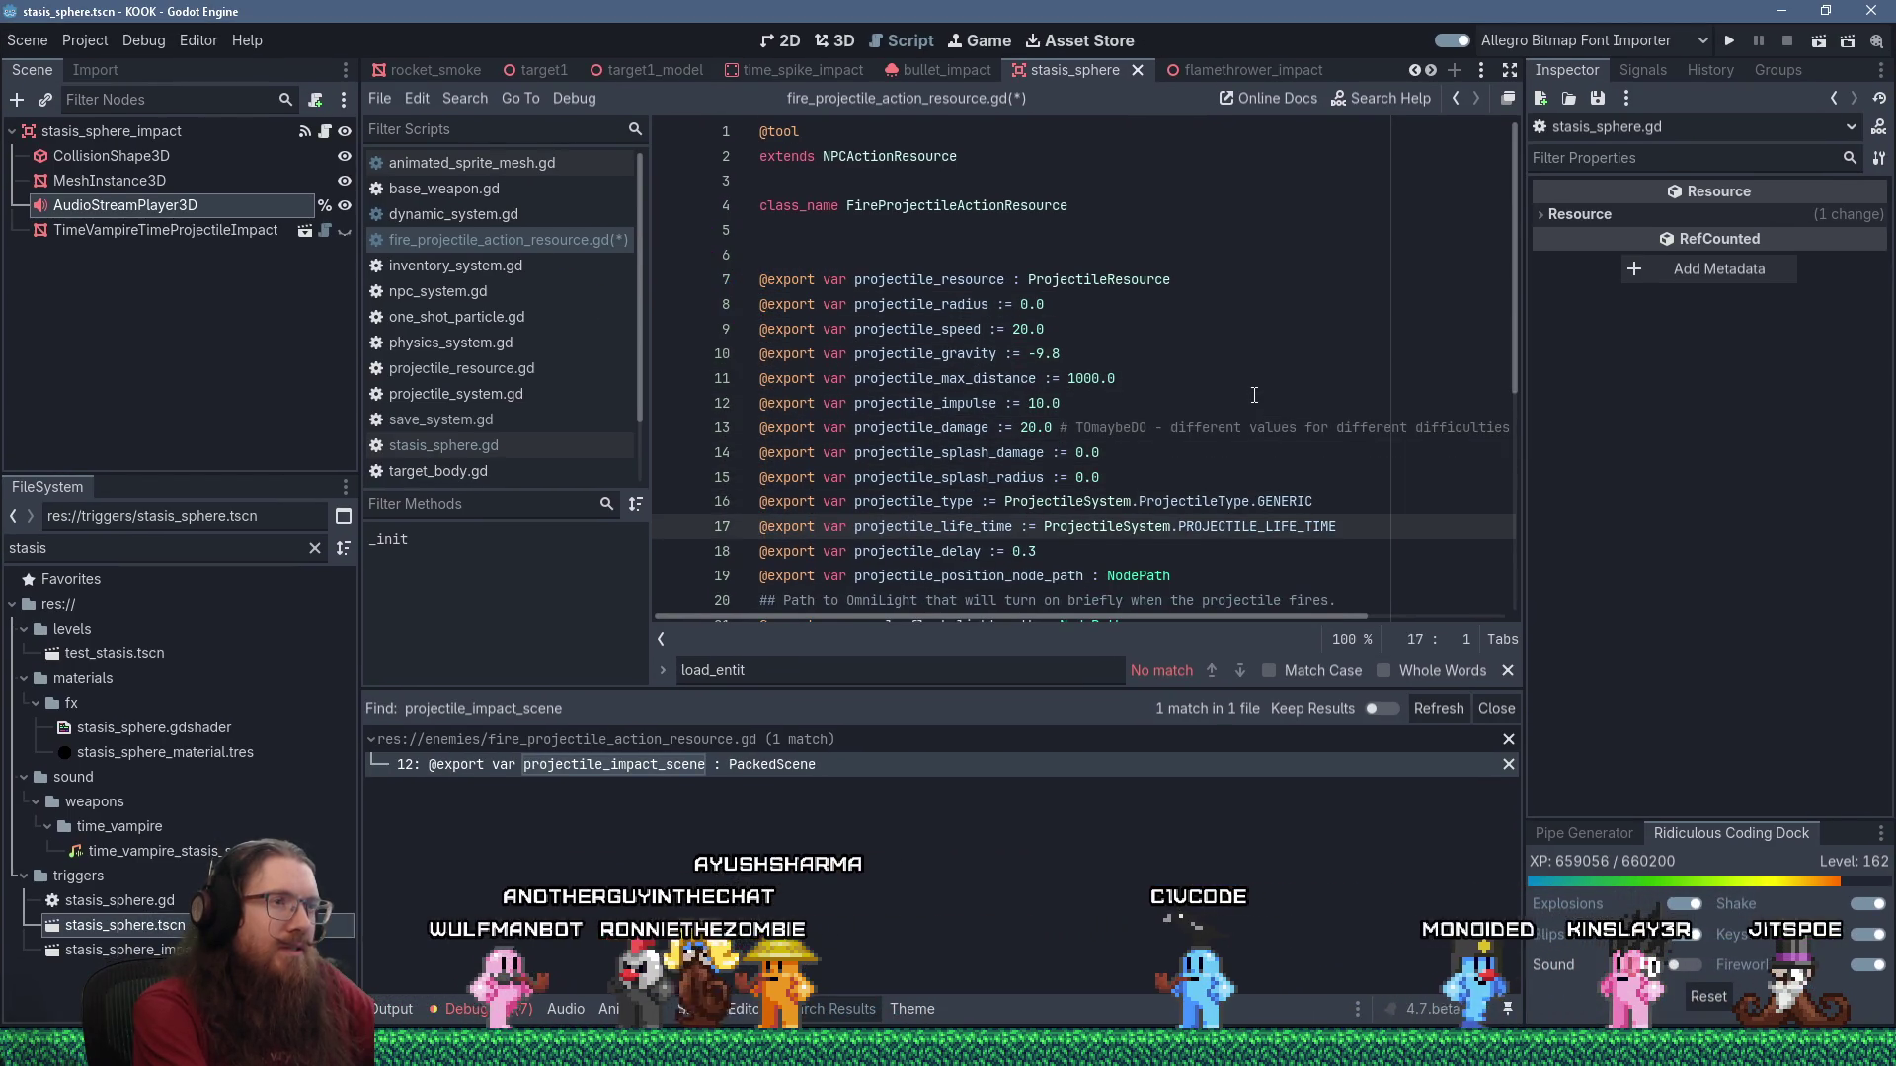
key(Up)
key(shift+Down)
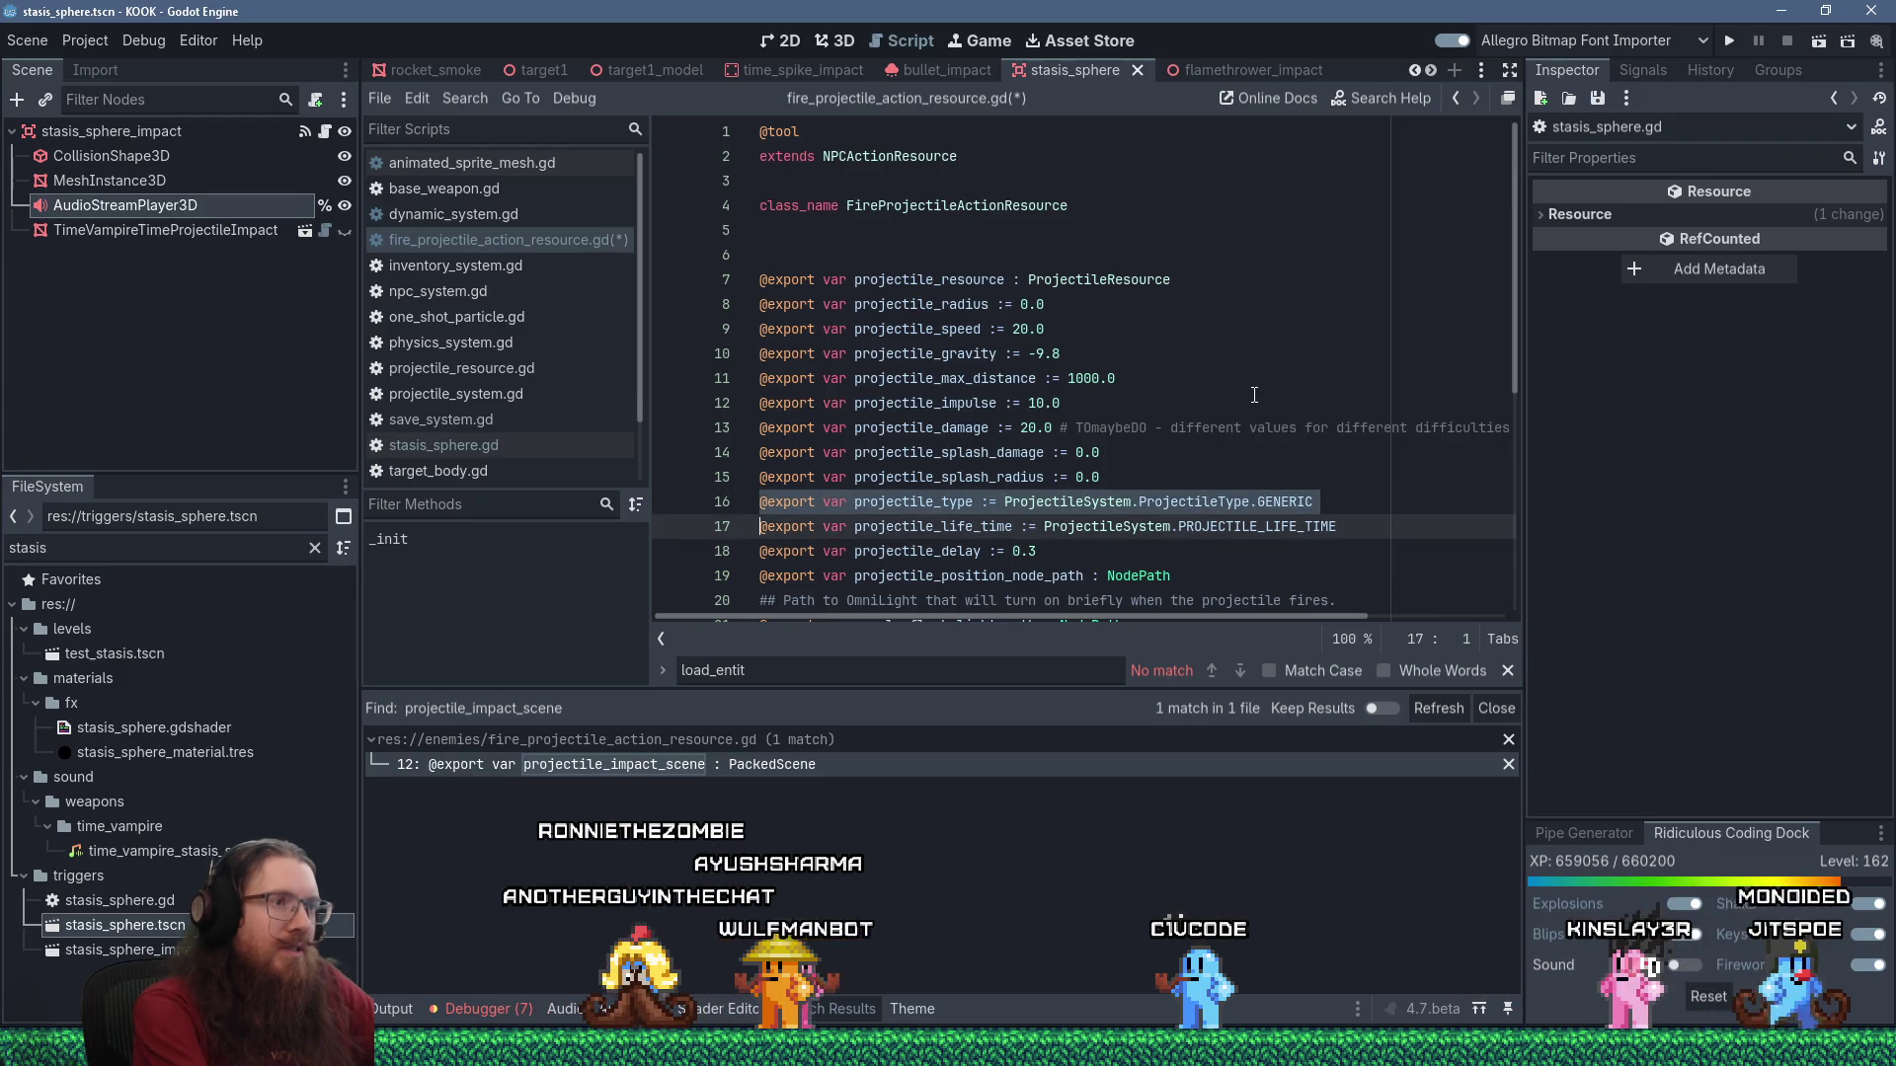
key(Delete)
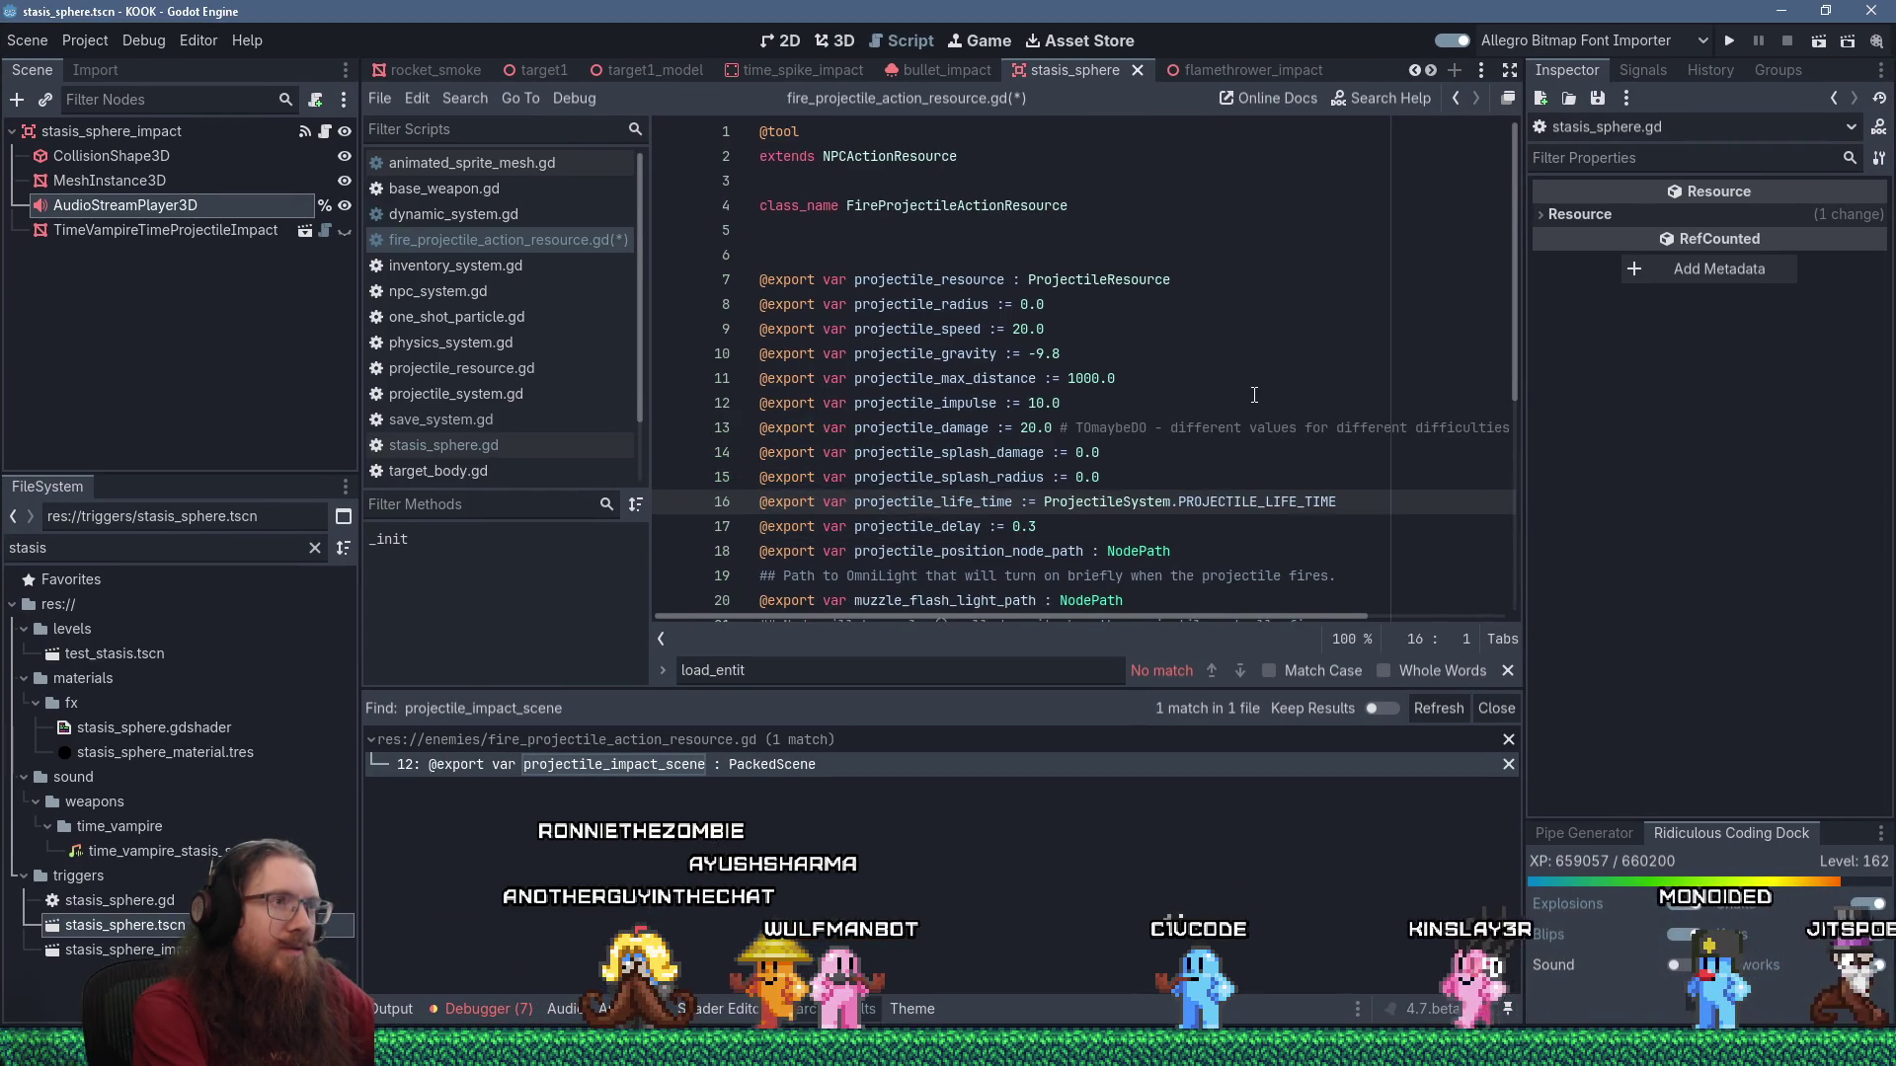
ctrl+click(1104, 282)
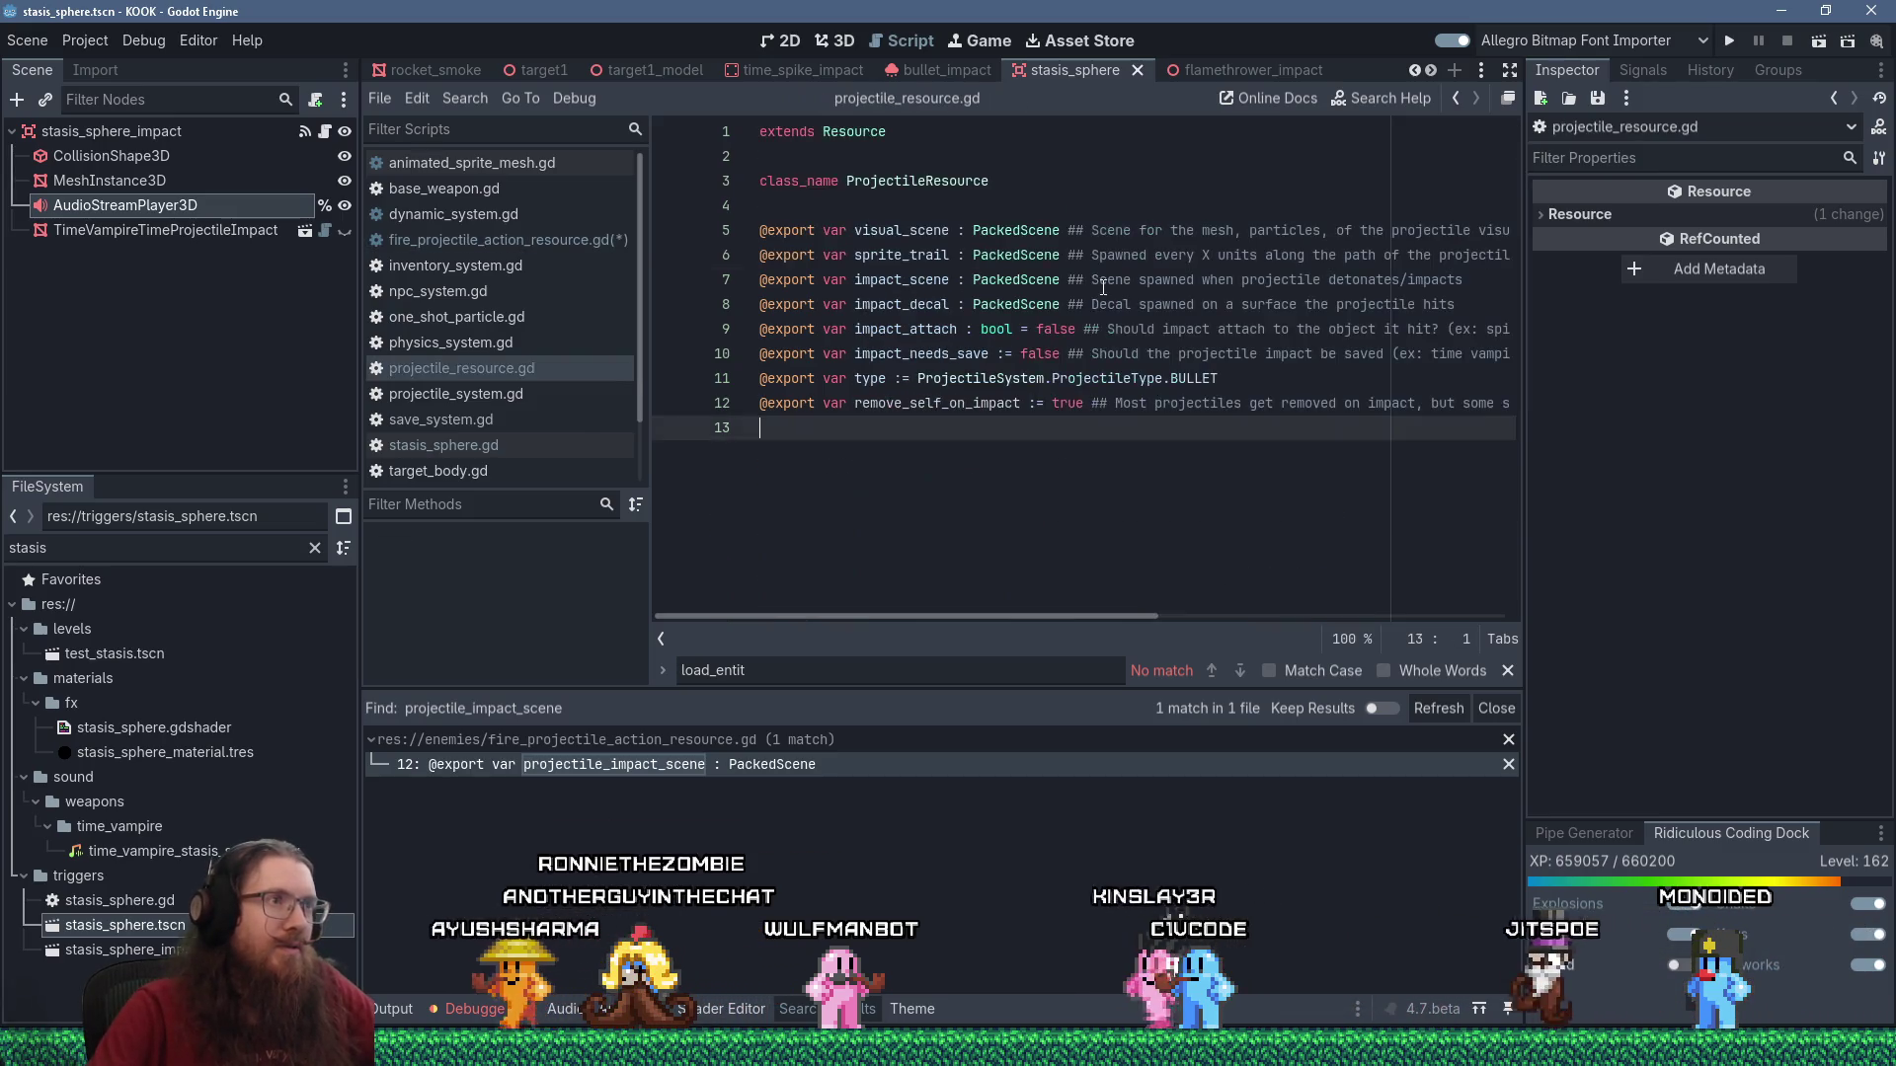
Change the default projectile type from BULLET to GENERIC in projectile_resource.gd and save.
double_click(1193, 381)
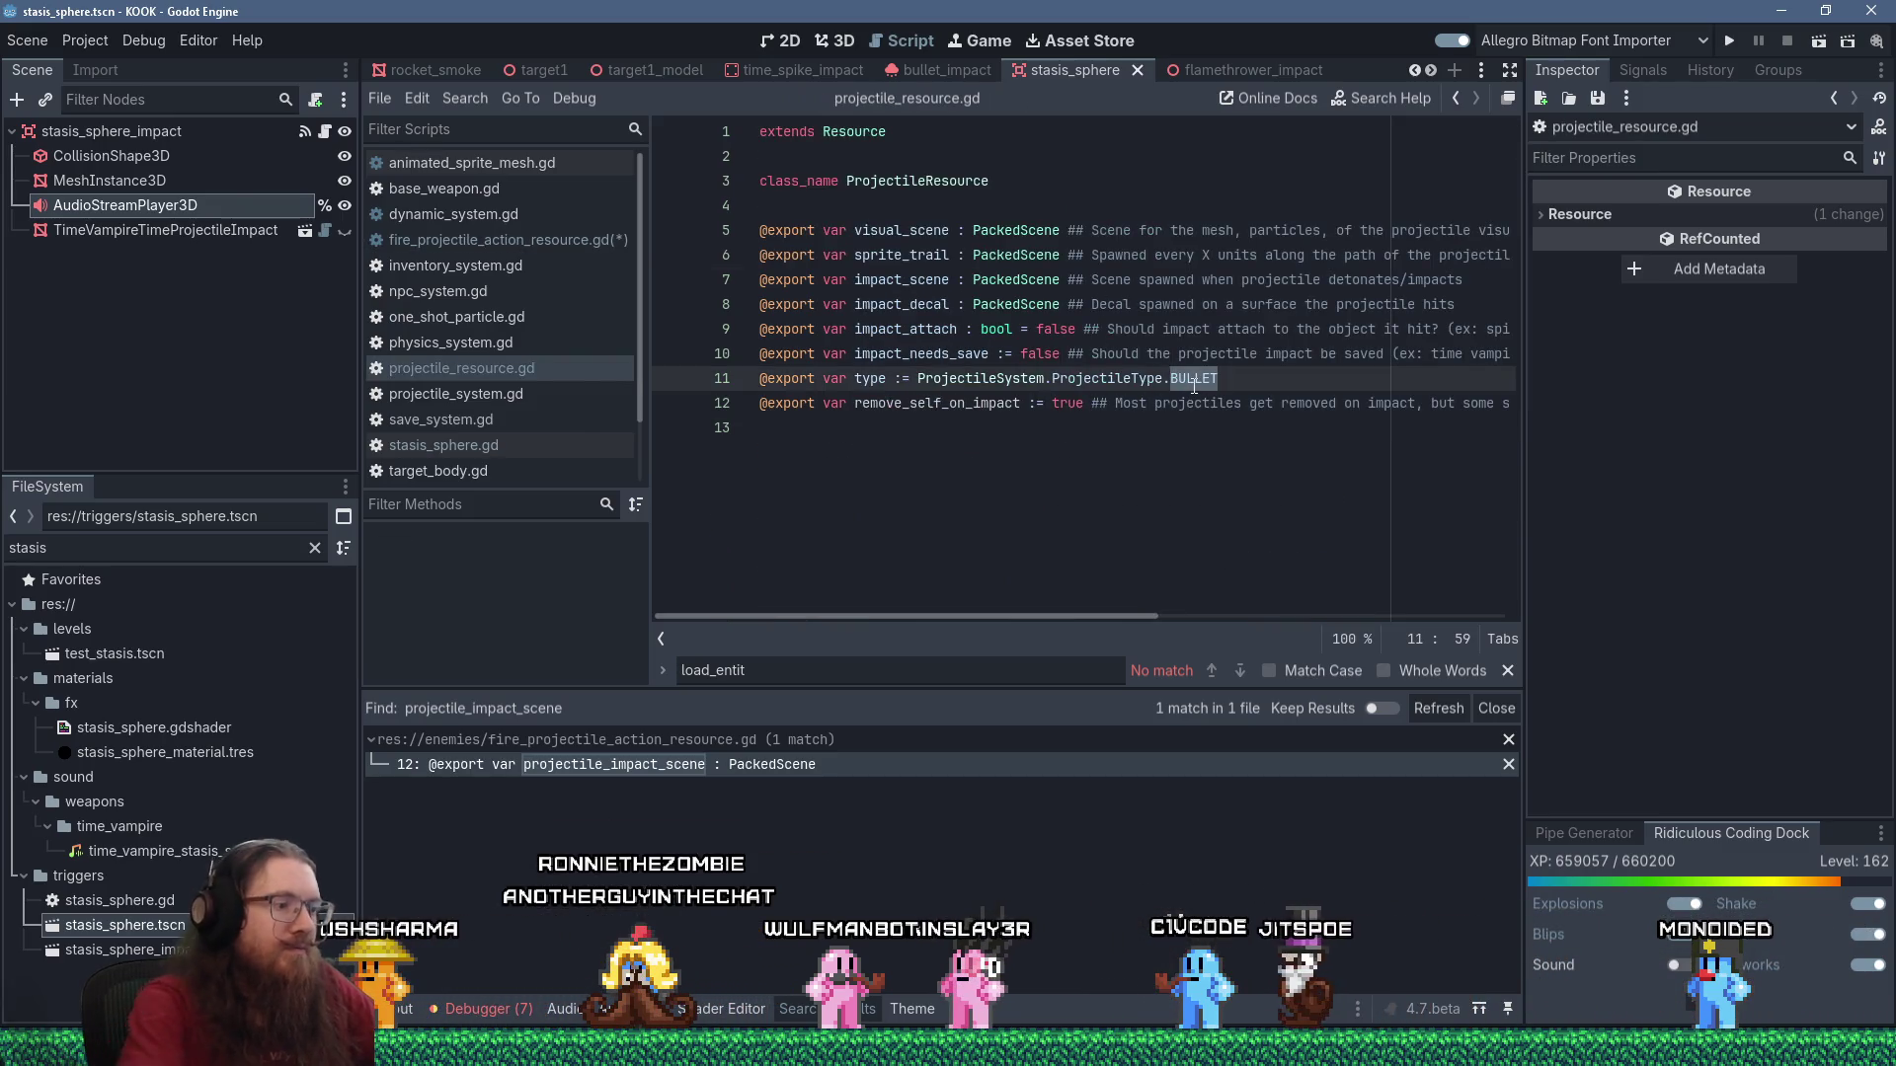
text(GENERIC)
key(ctrl+s)
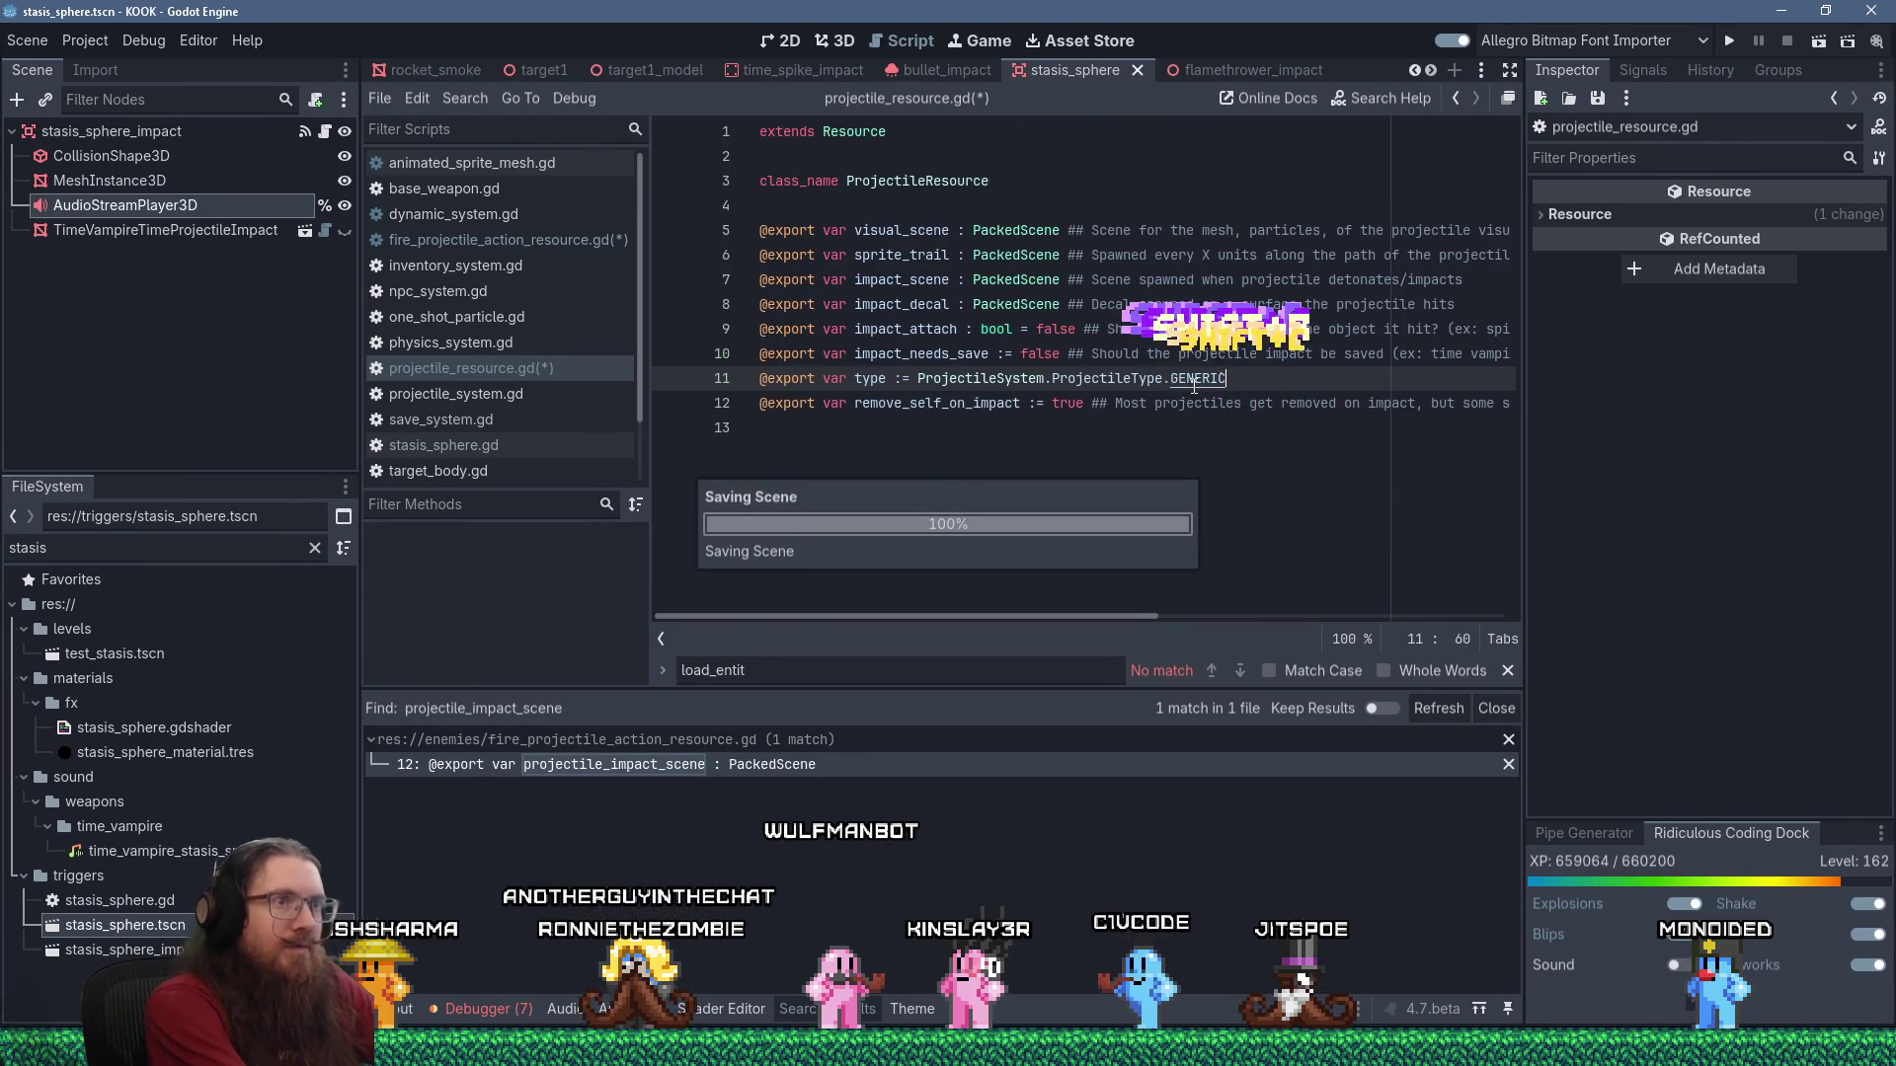
click(1145, 438)
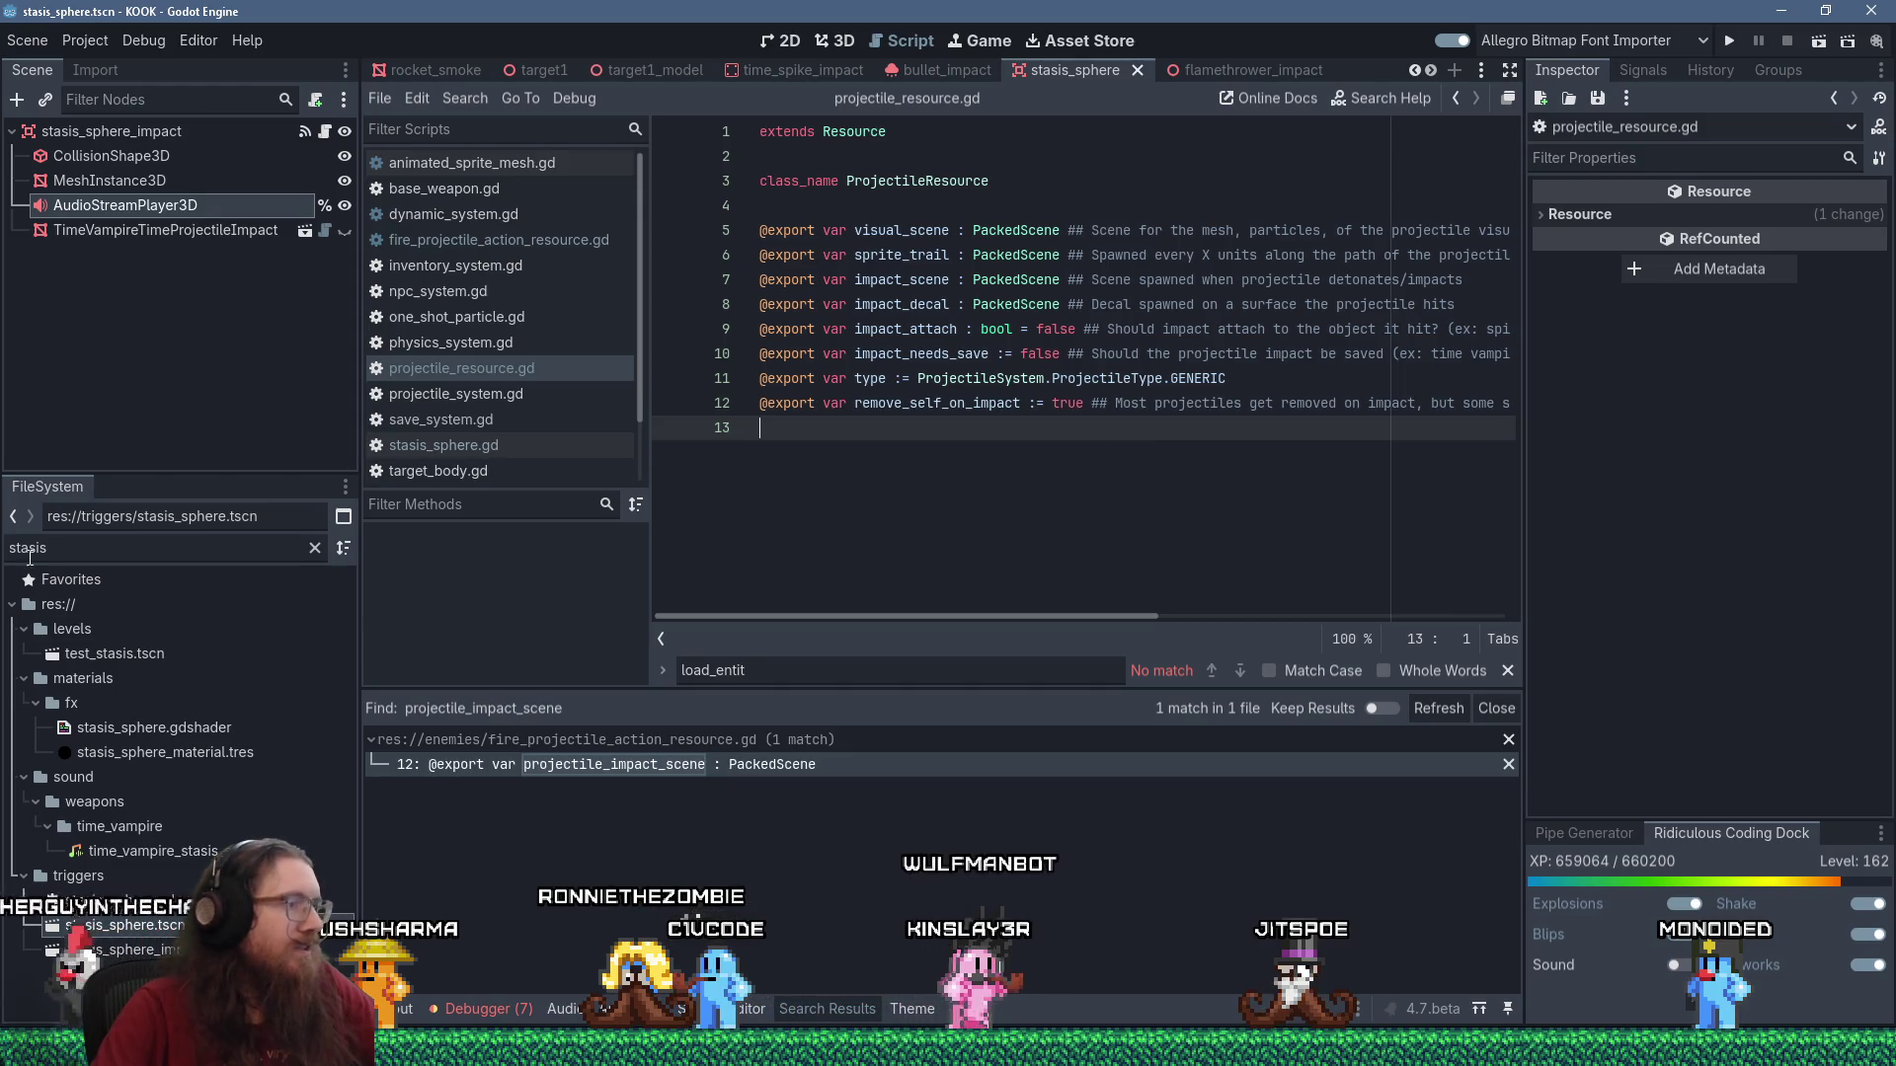
Go back to fire_projectile_action_resource.gd and look over its properties down to the _init line.
key(alt+Left)
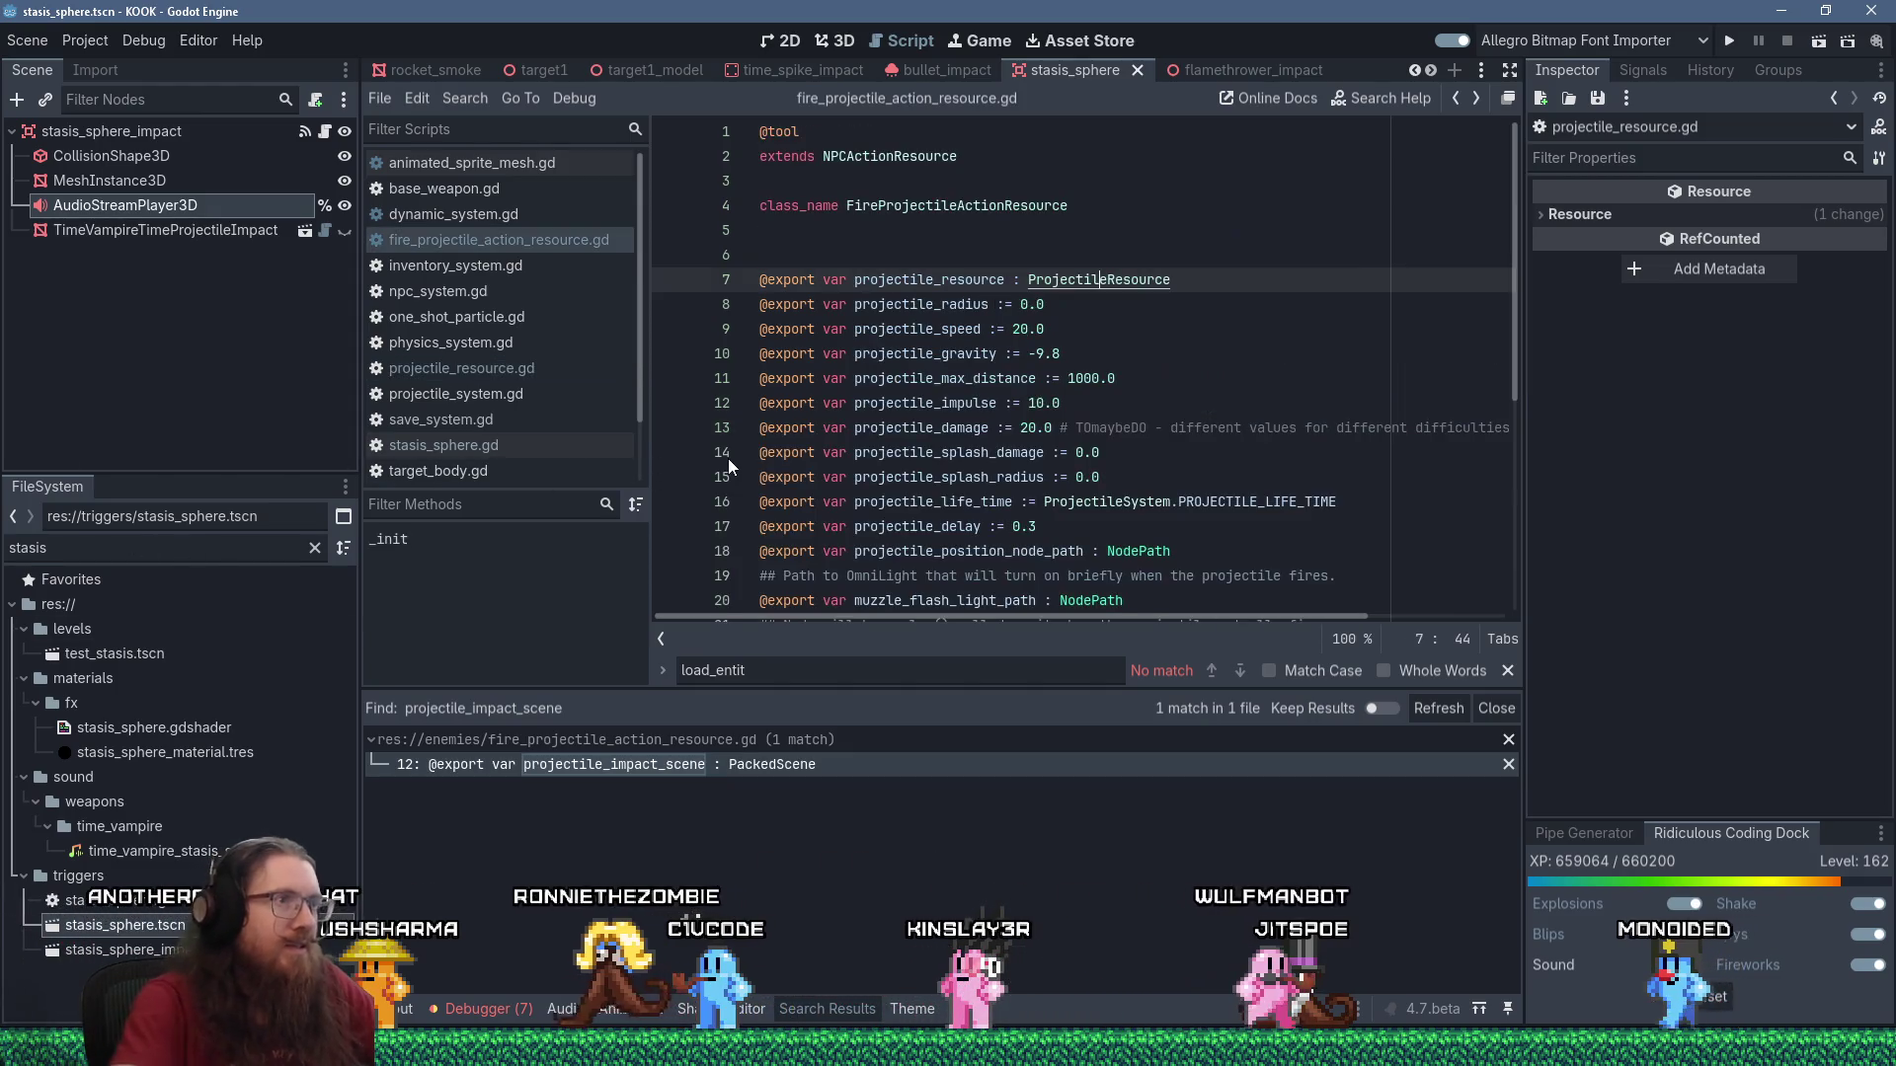
scroll(974, 339, down, 1)
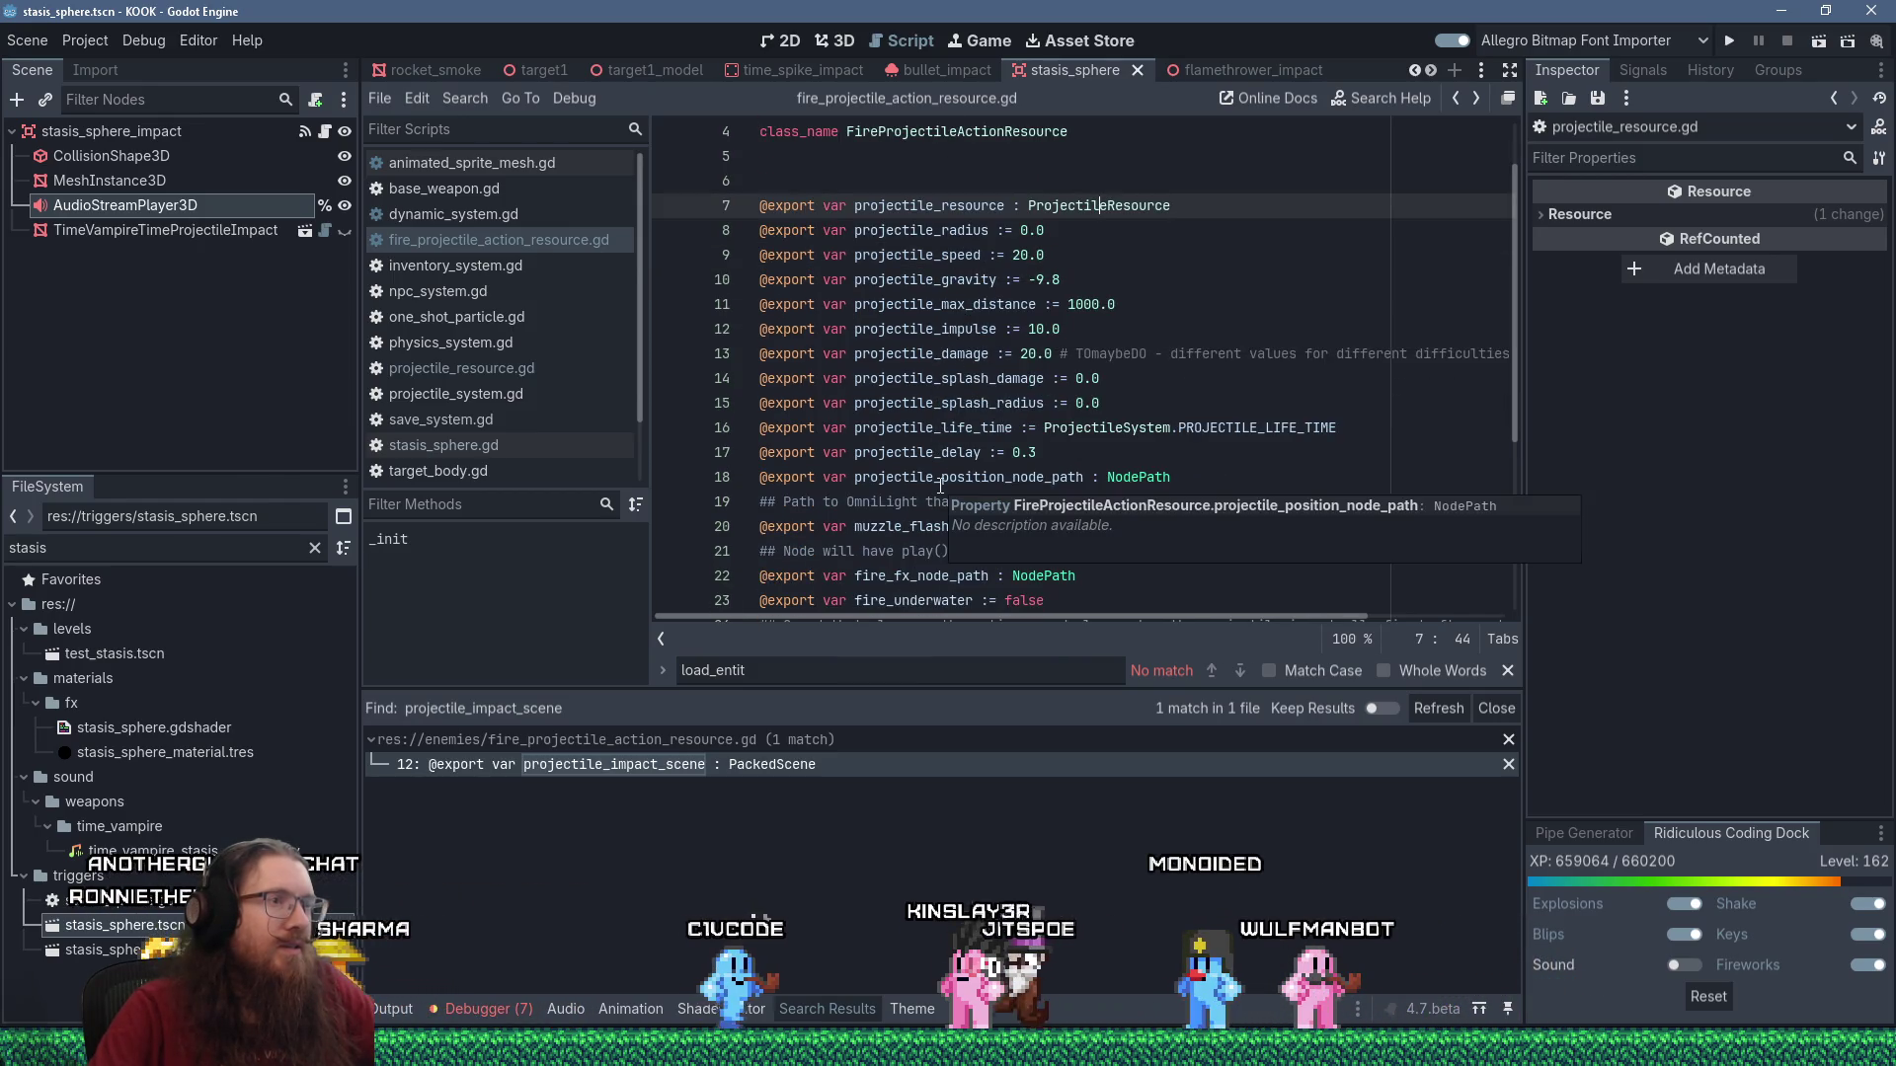
double_click(948, 483)
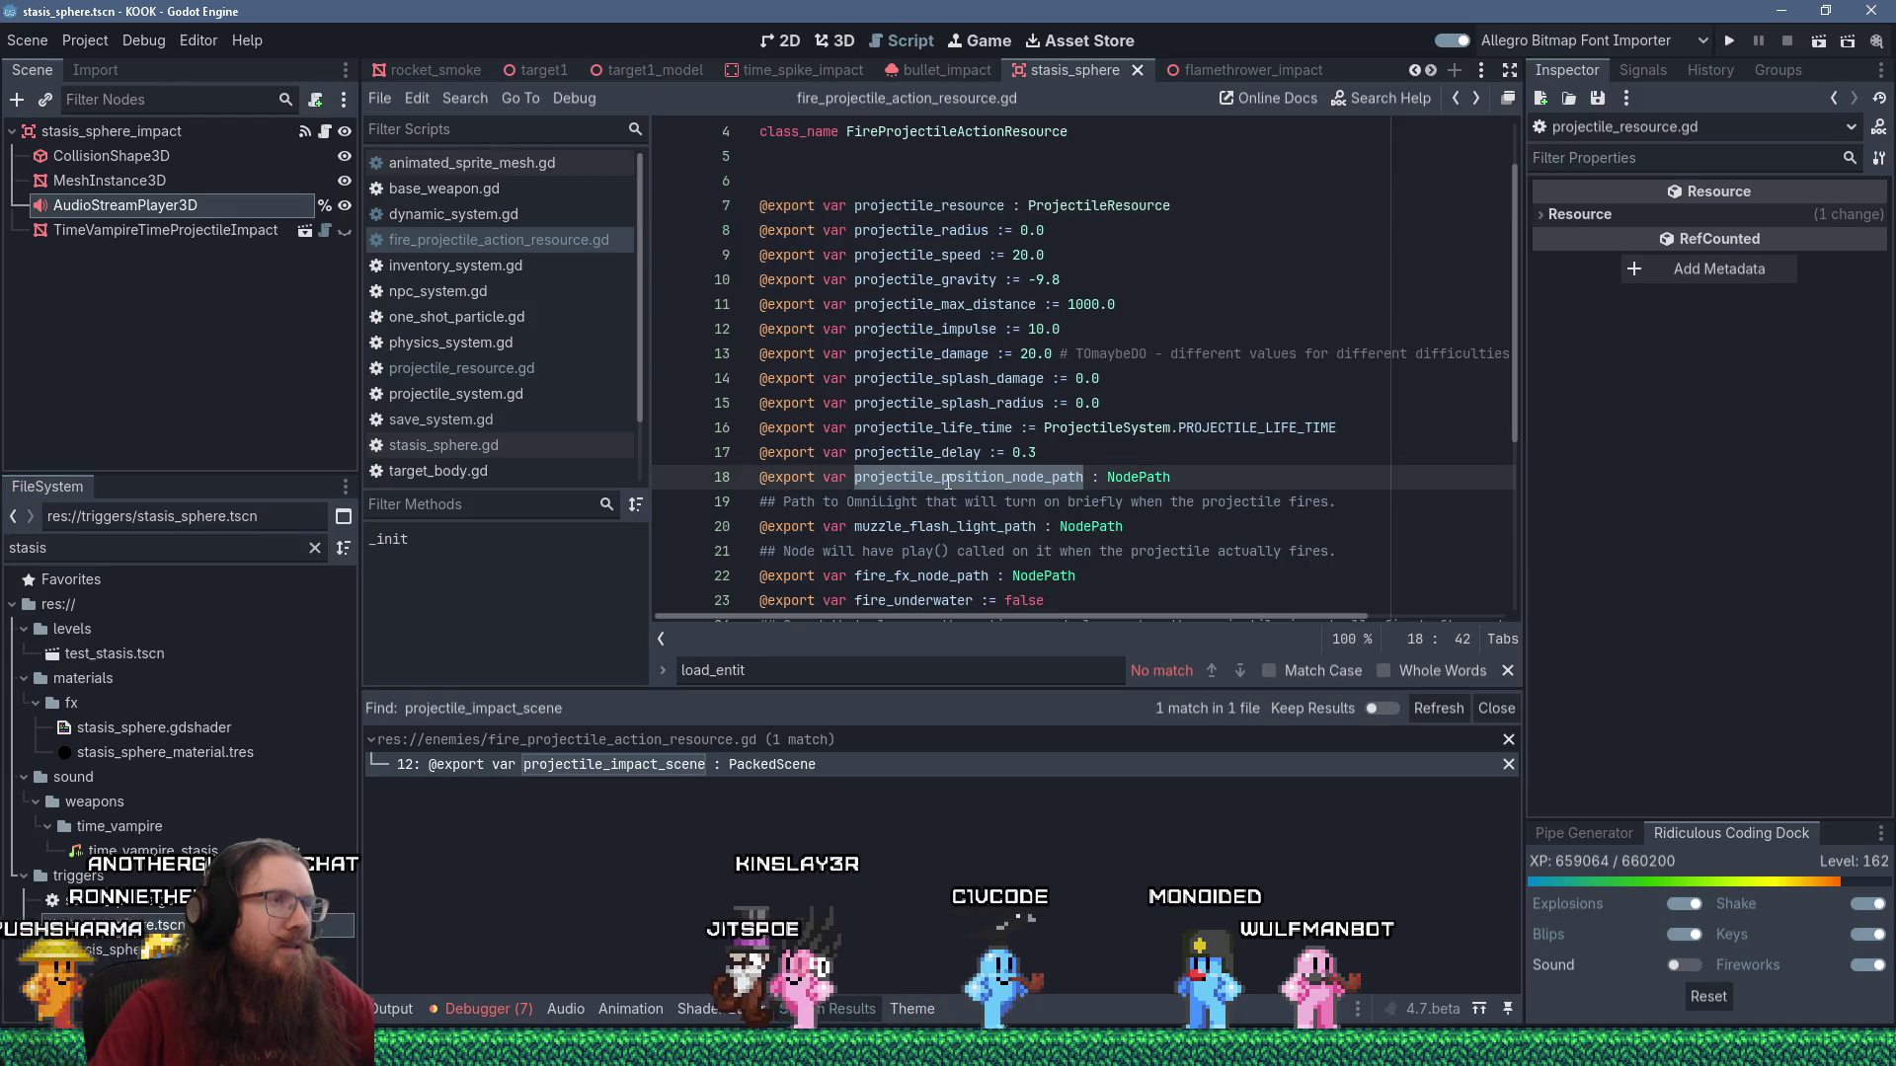
scroll(948, 483, down, 2)
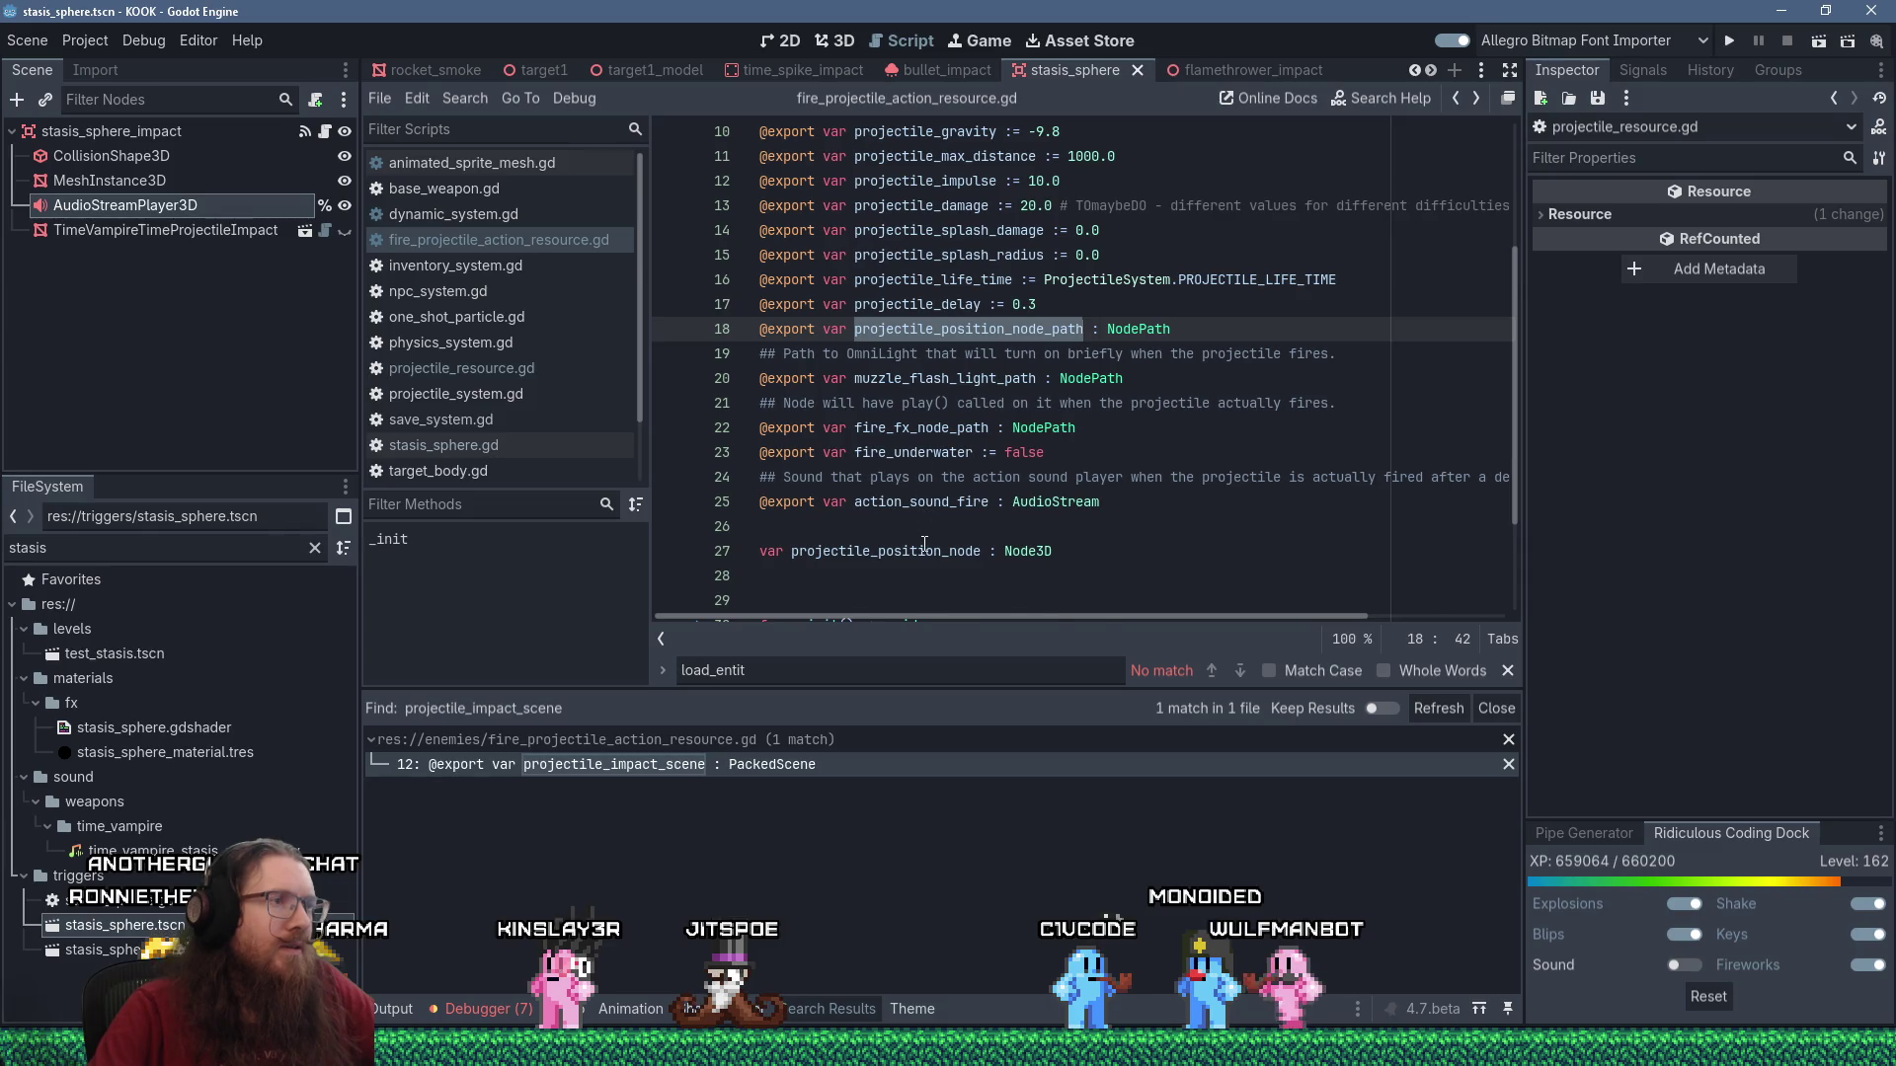
scroll(924, 546, down, 2)
click(925, 478)
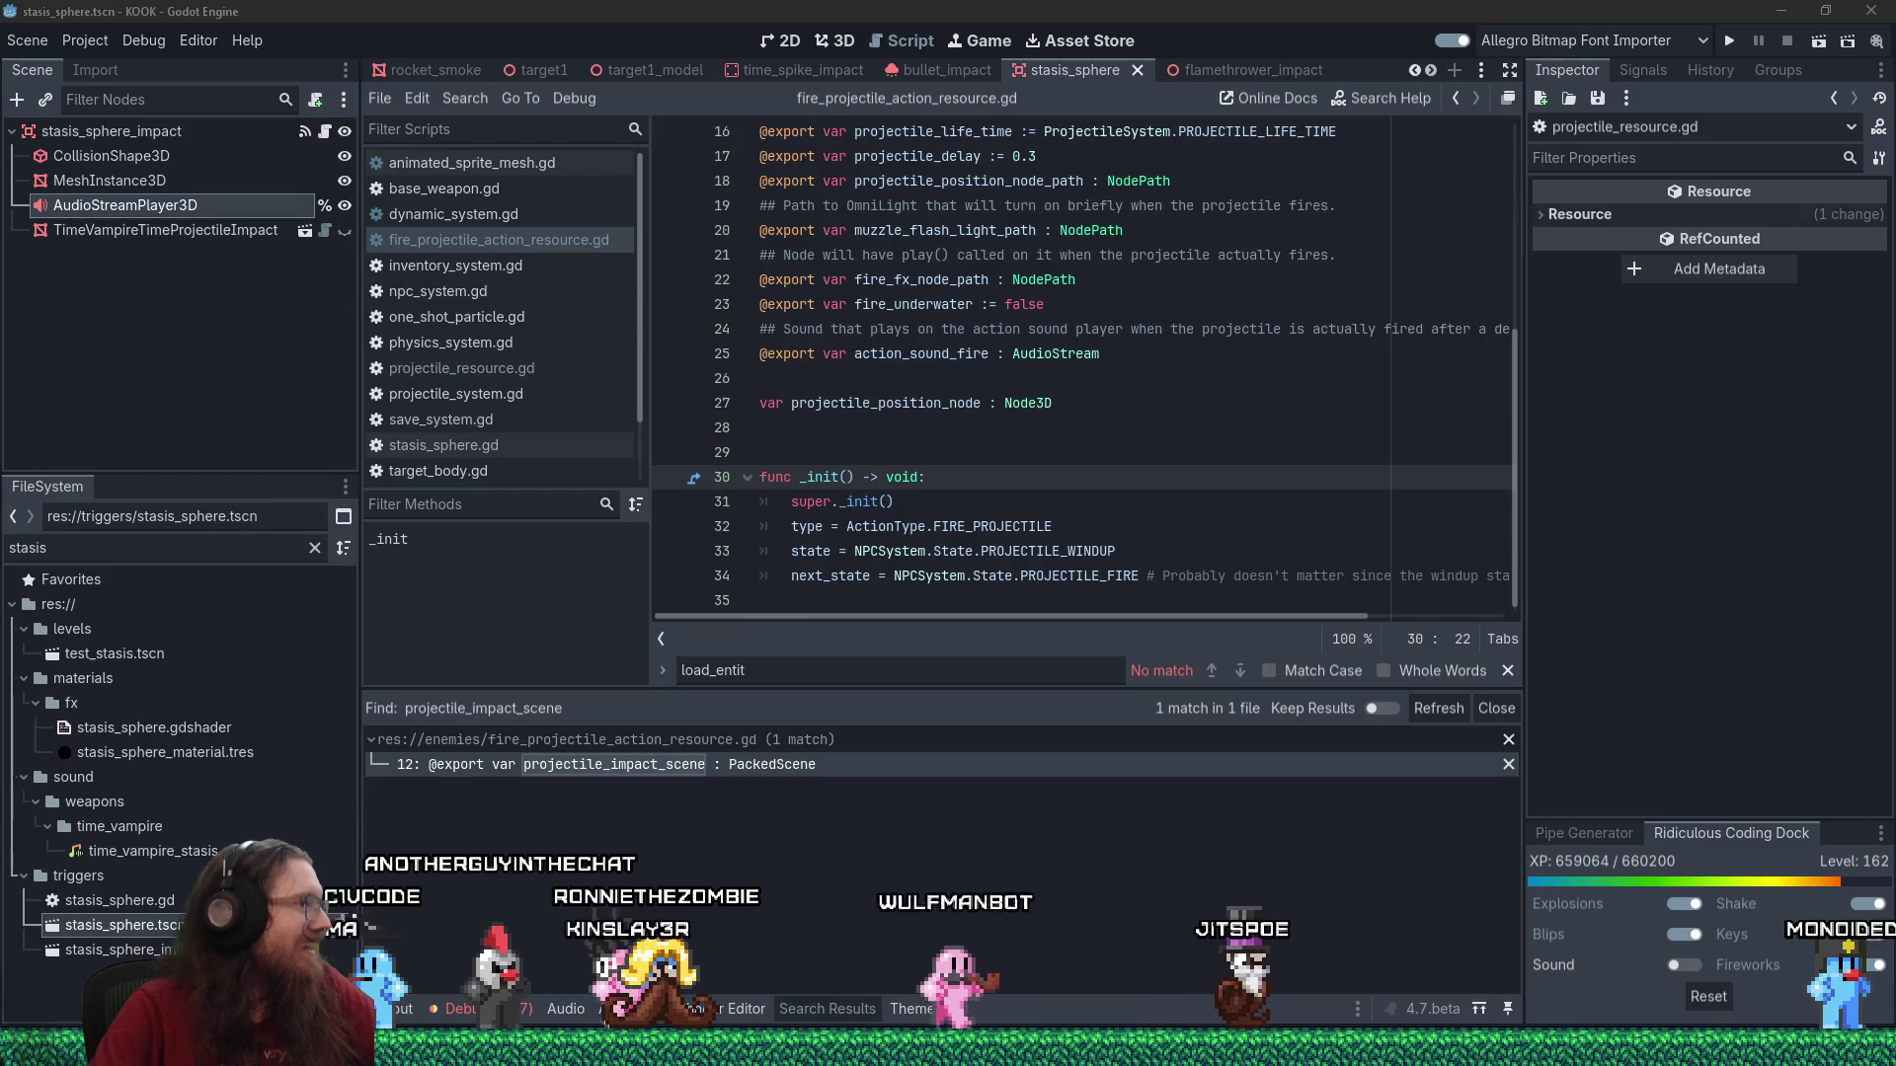
key(super+b)
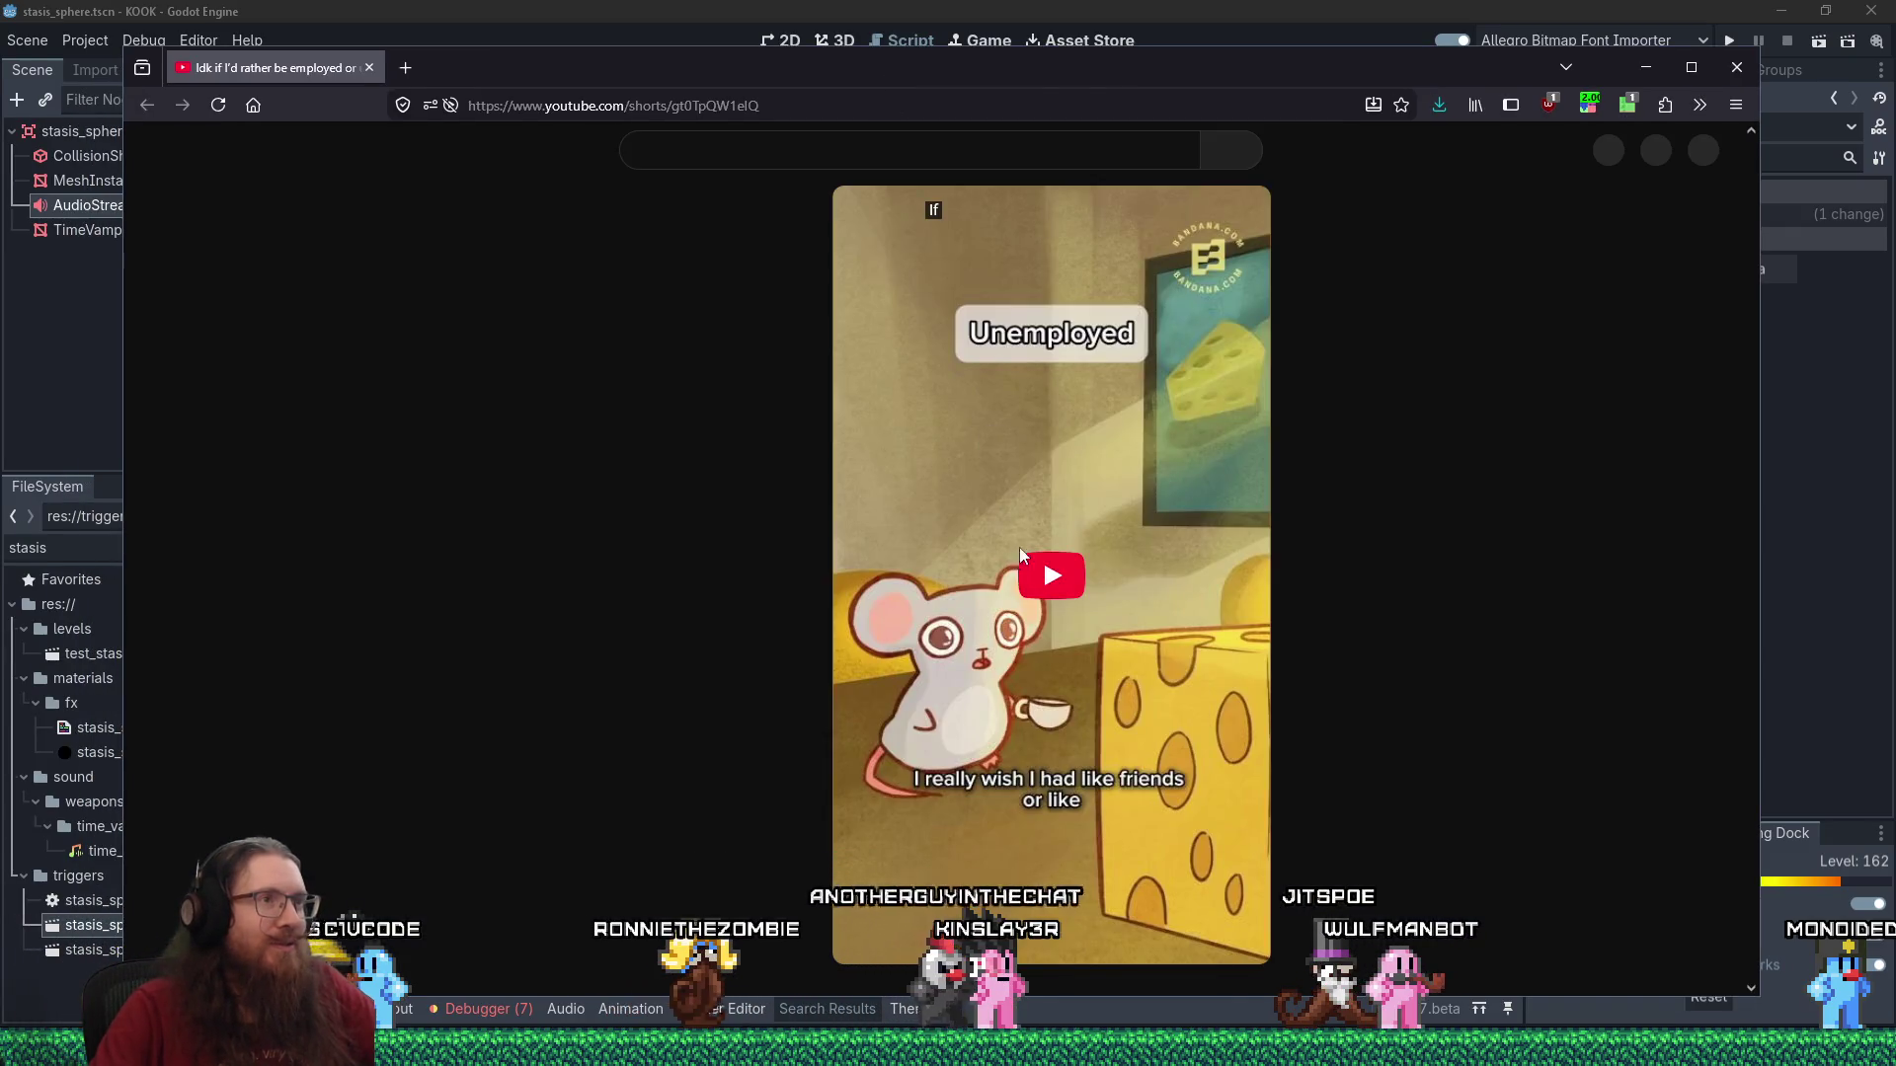
Play and pause the YouTube Short, then close the browser window.
click(1023, 559)
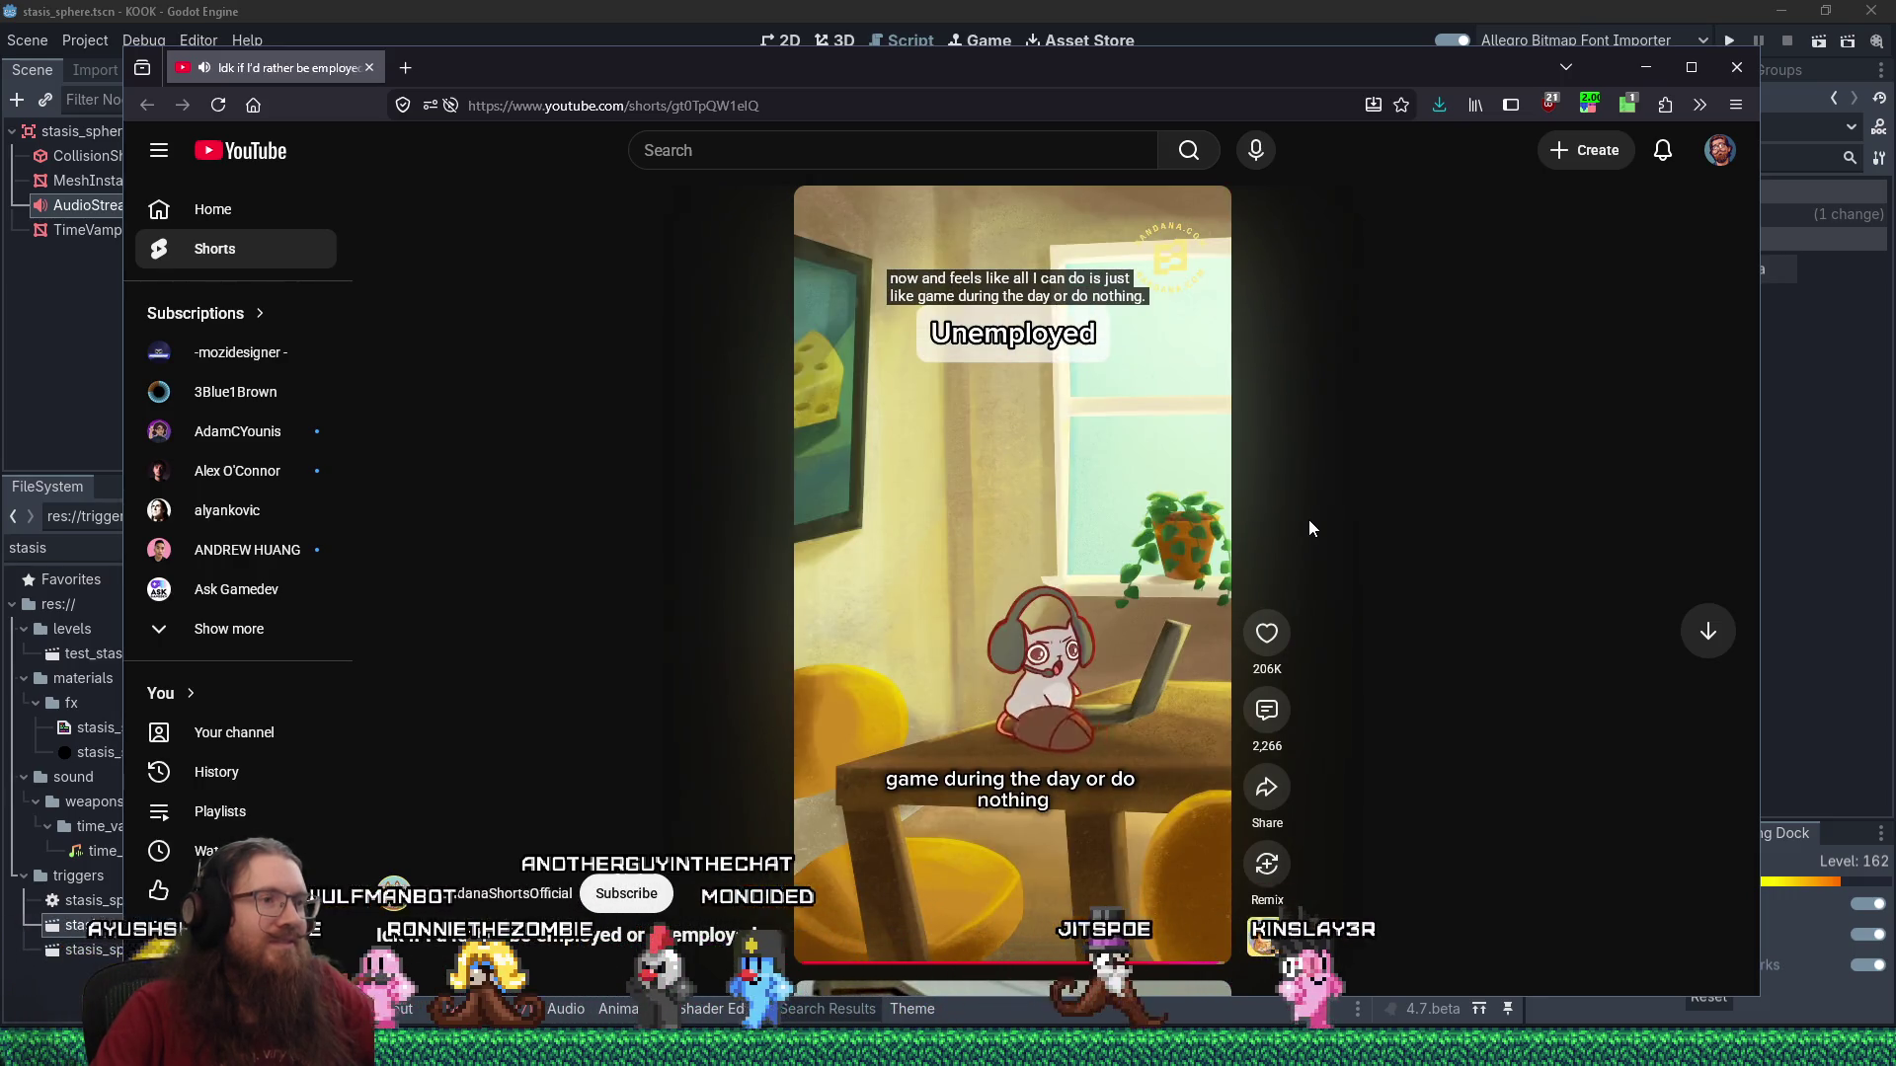
click(1093, 507)
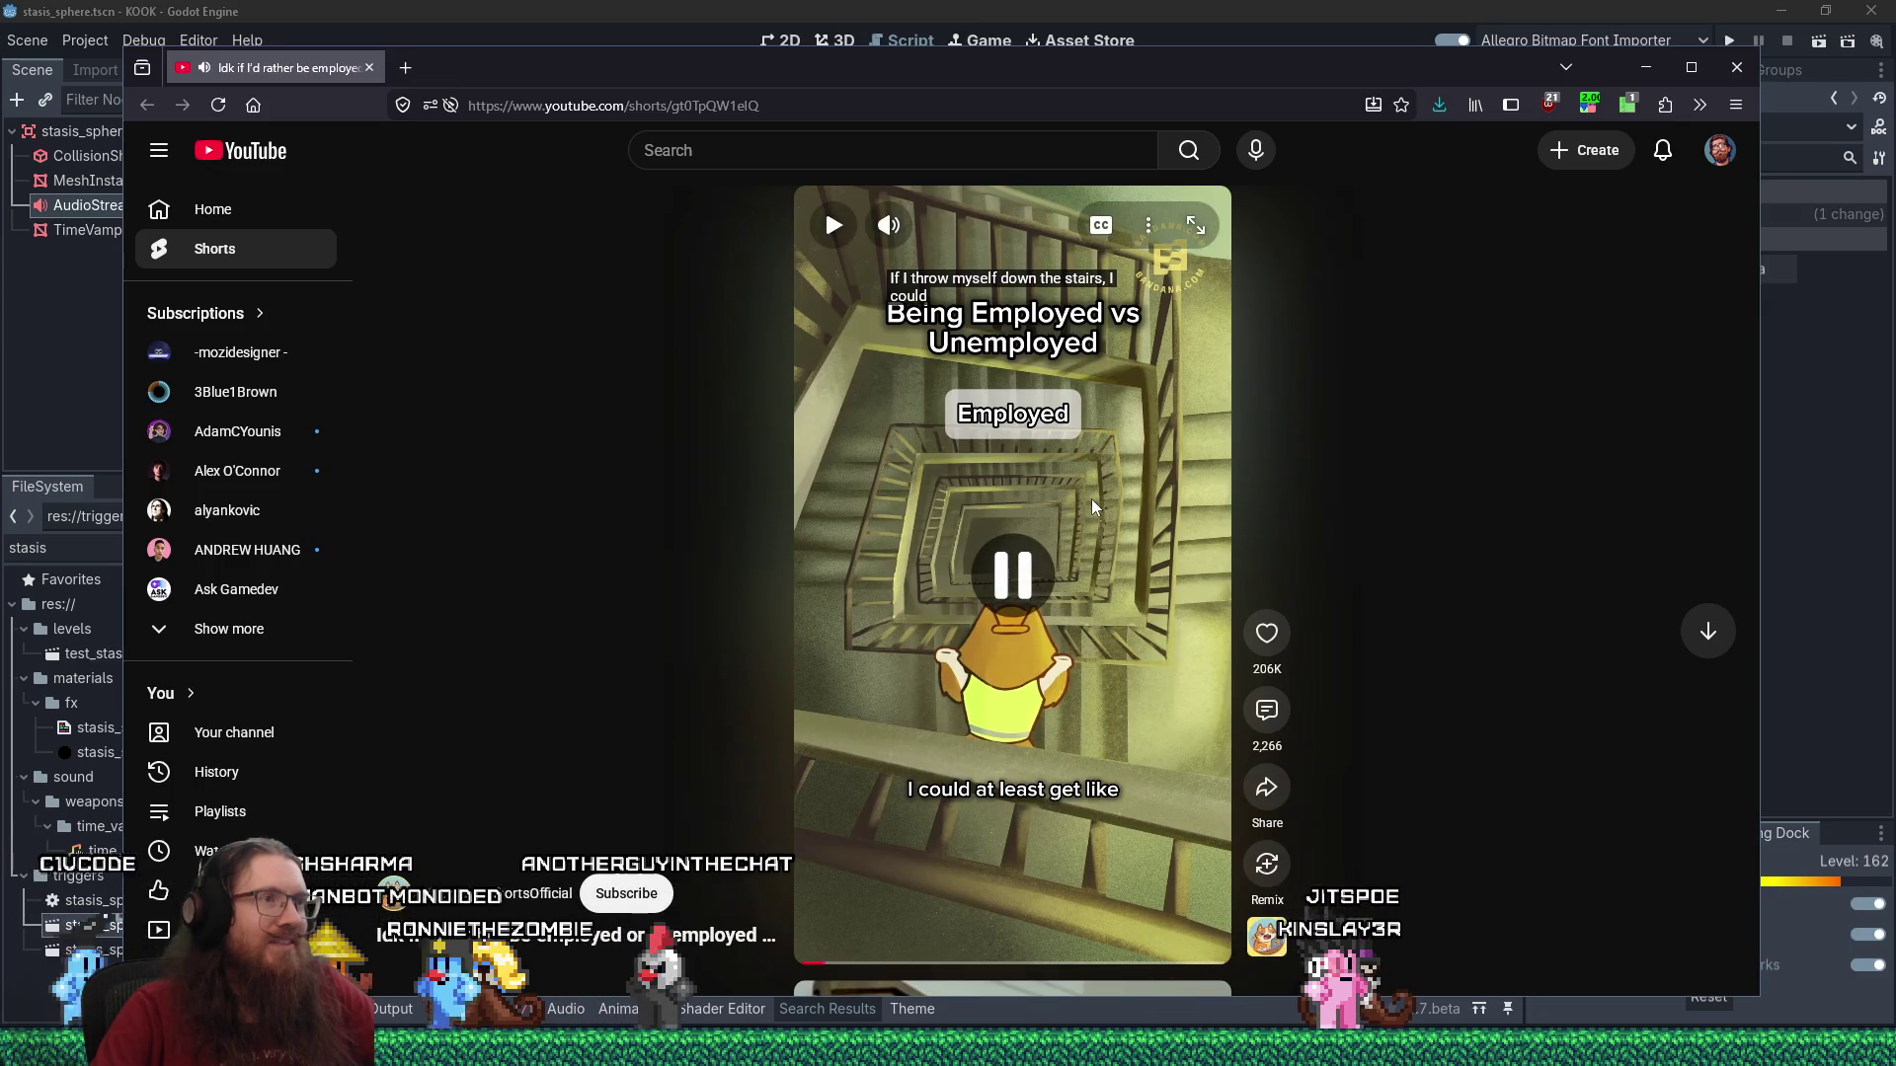
click(368, 68)
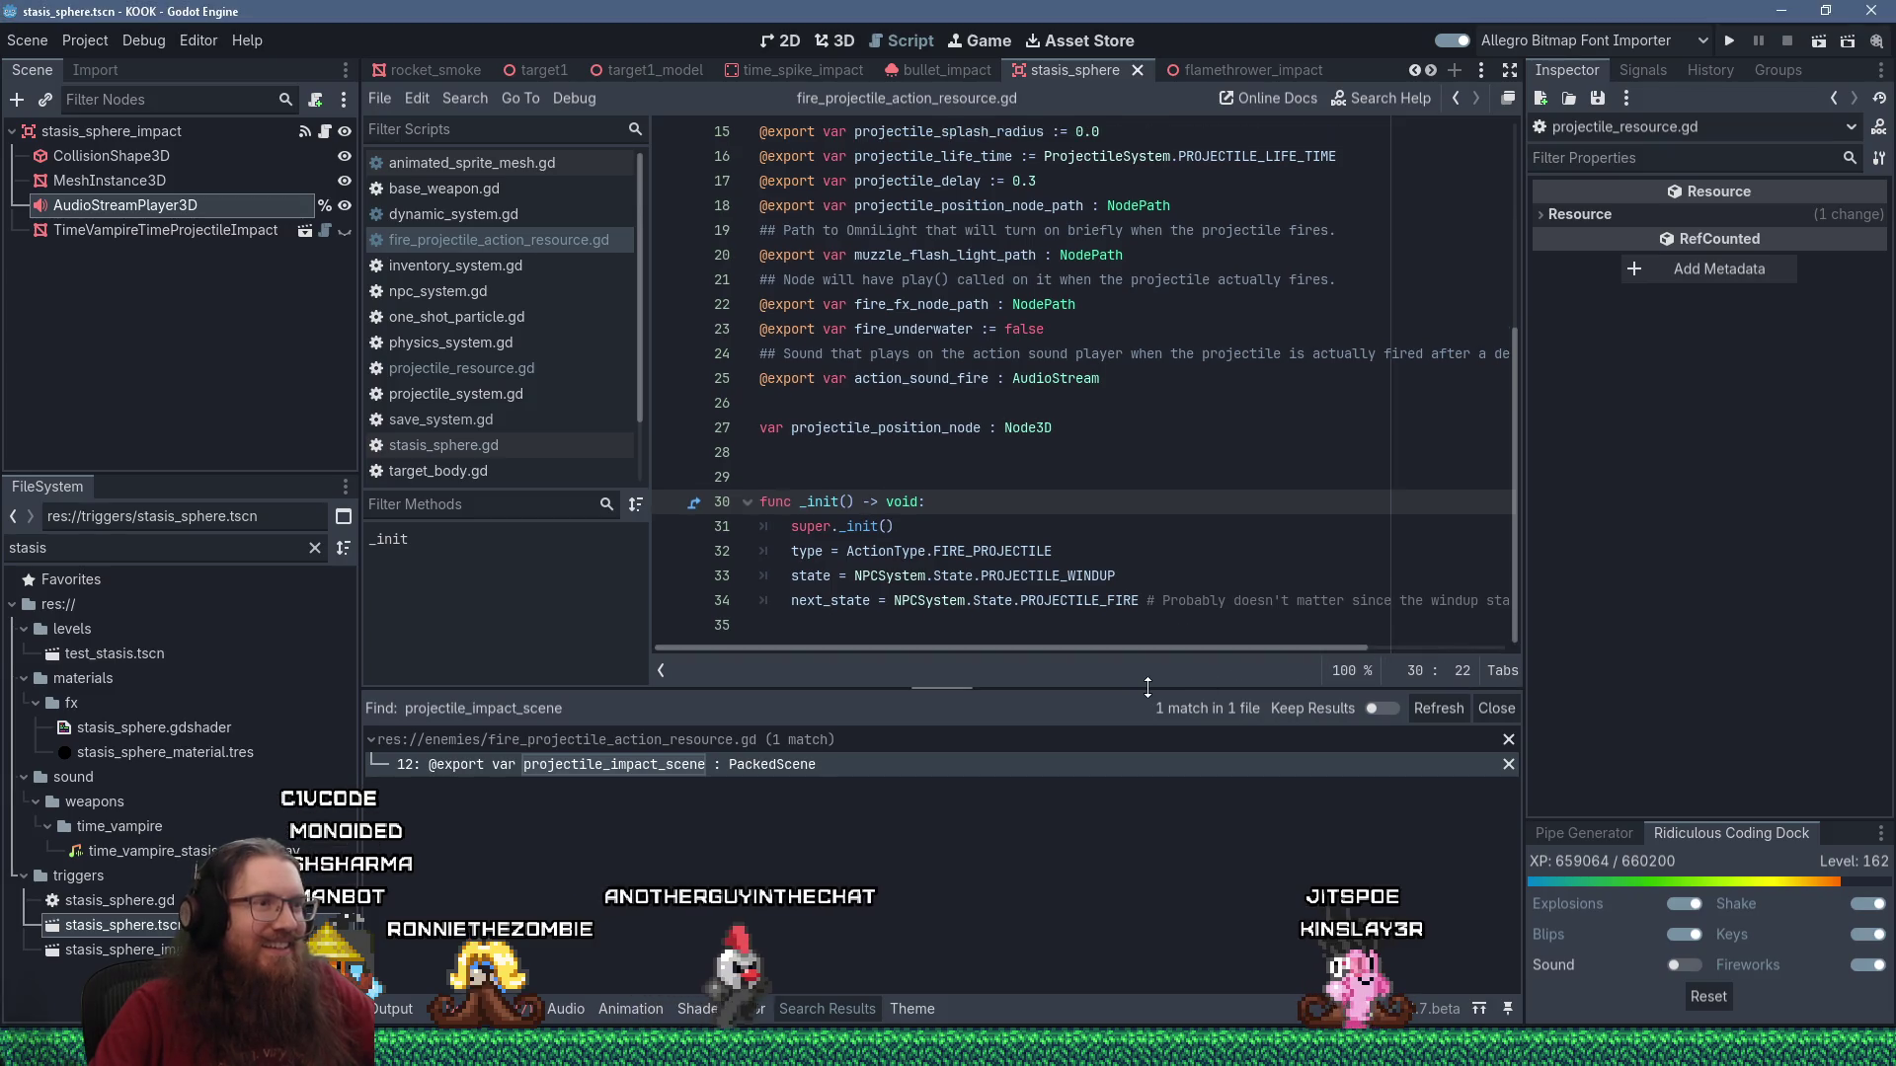
Close the find results bar below the script and start the KOOK project in a debug run.
click(1507, 671)
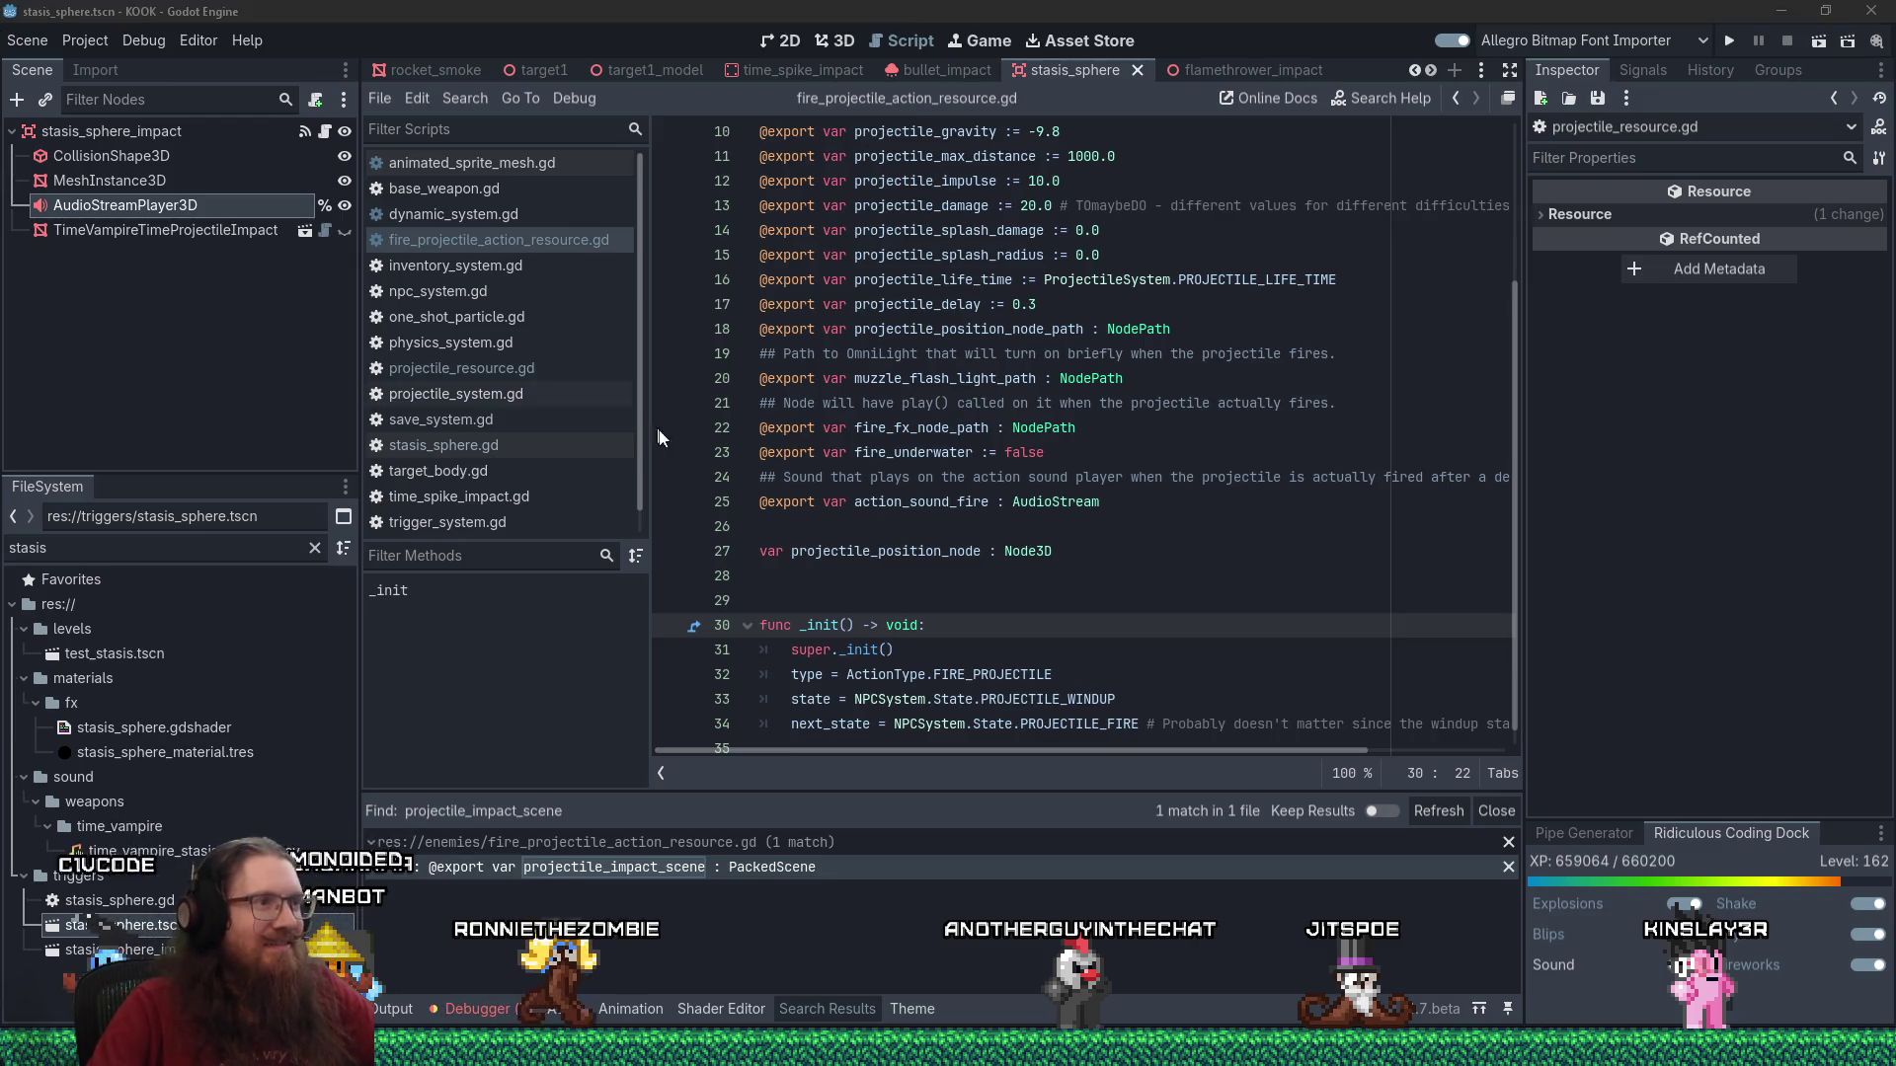
click(859, 537)
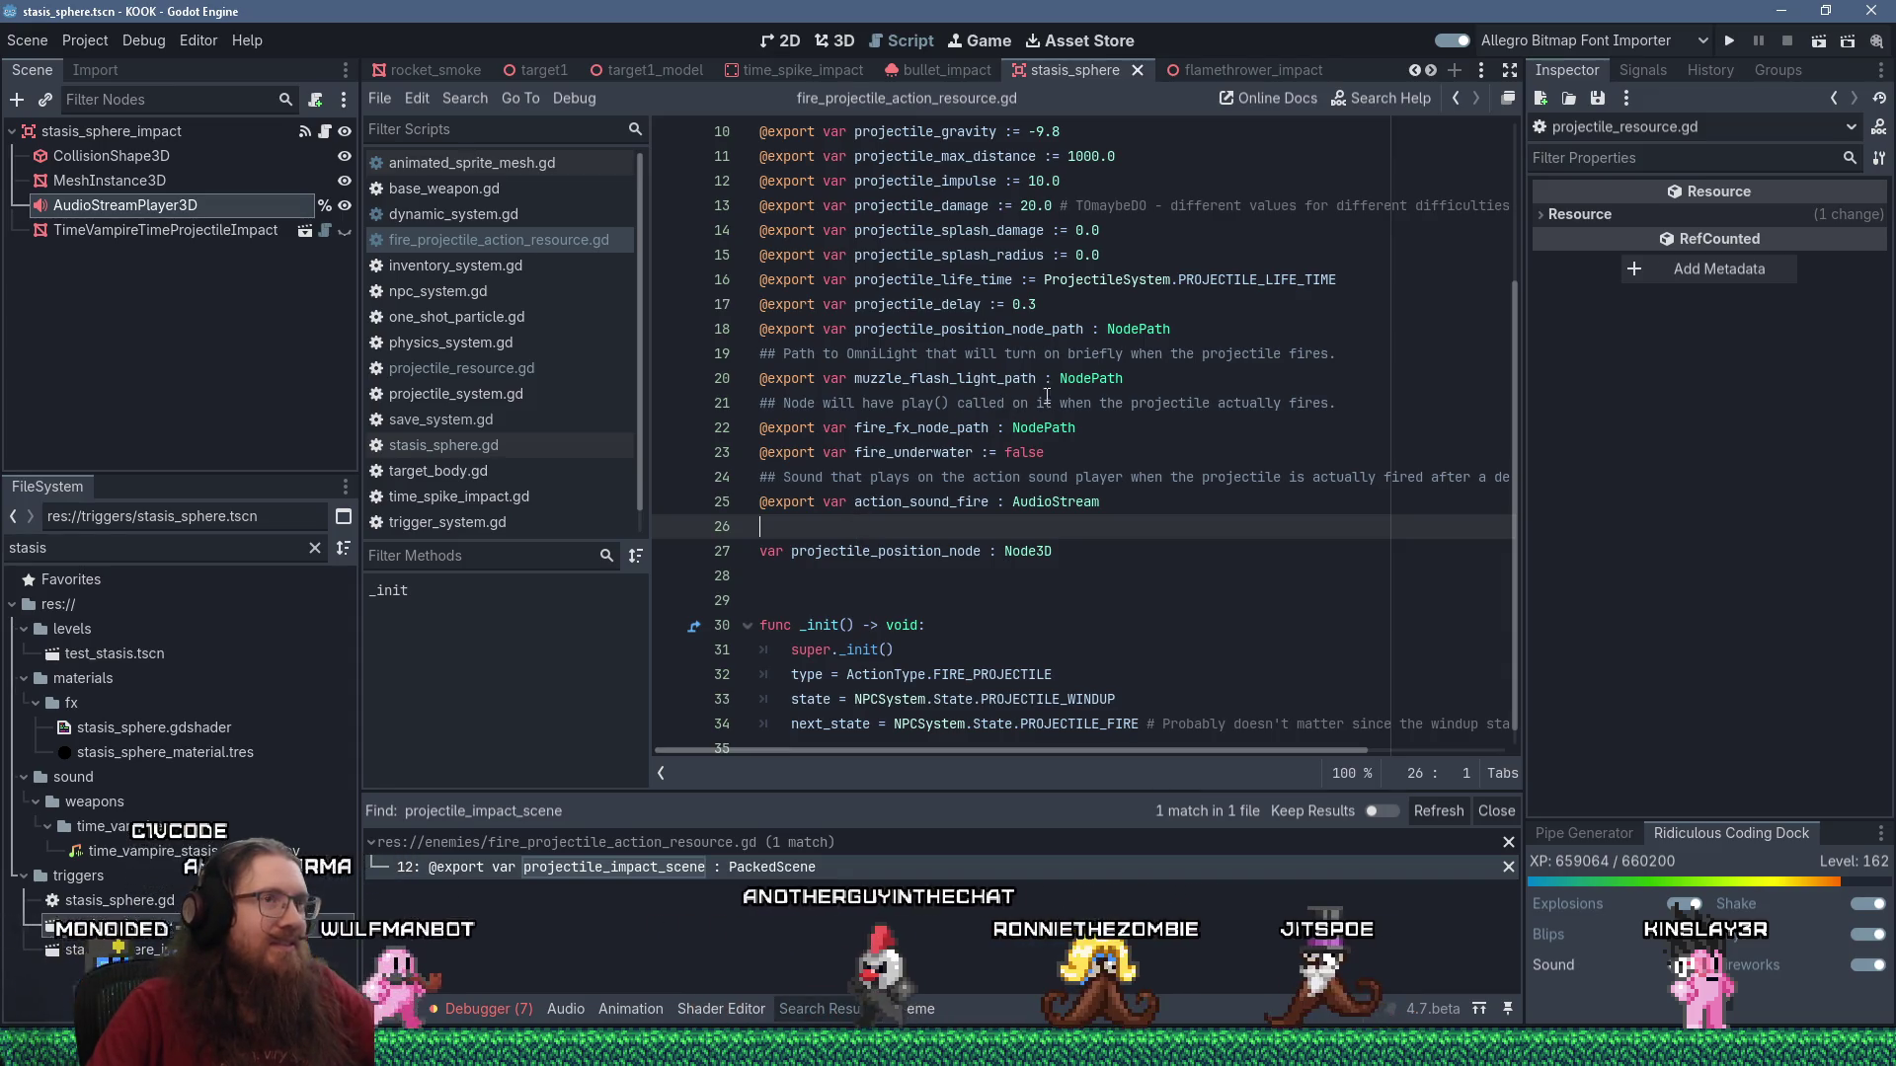
click(1727, 42)
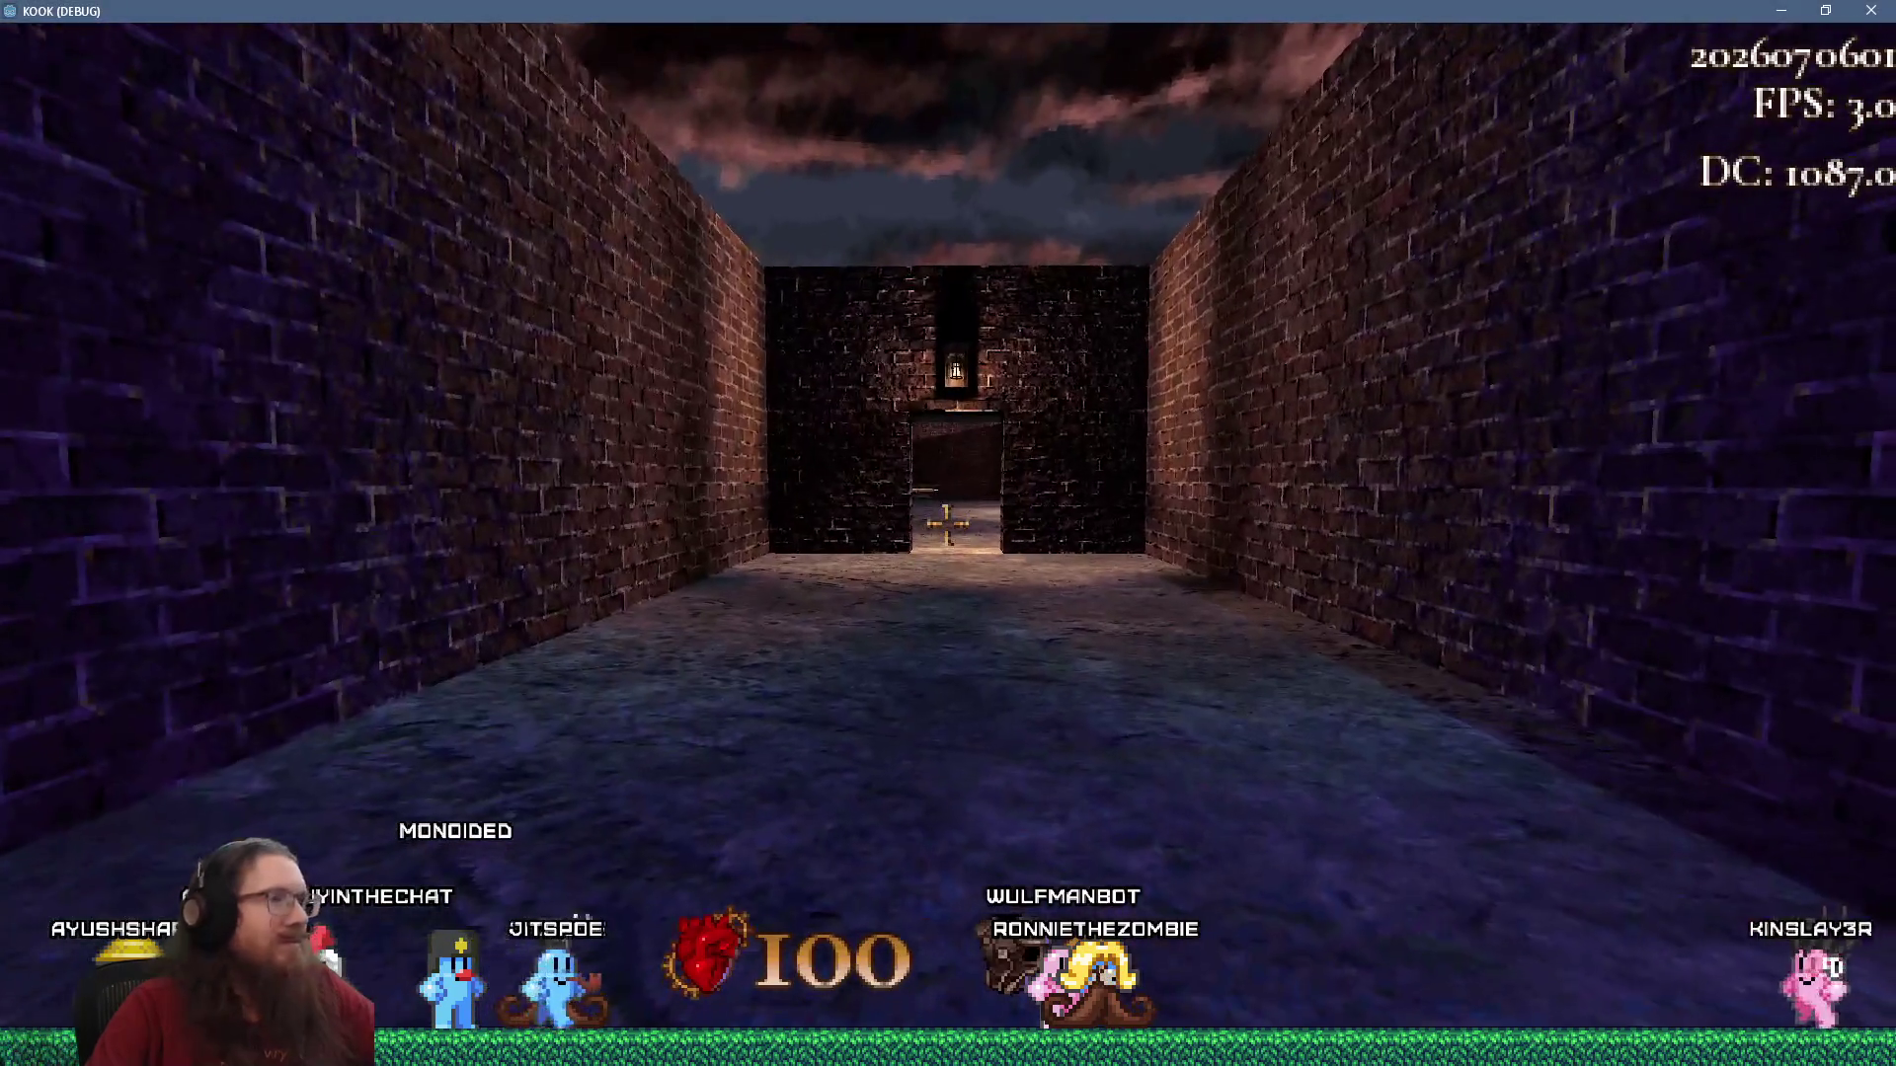
Open the Bestiary at the book and pick cultist_pistol, then omnomster, from the creature list.
key(grave)
key(grave)
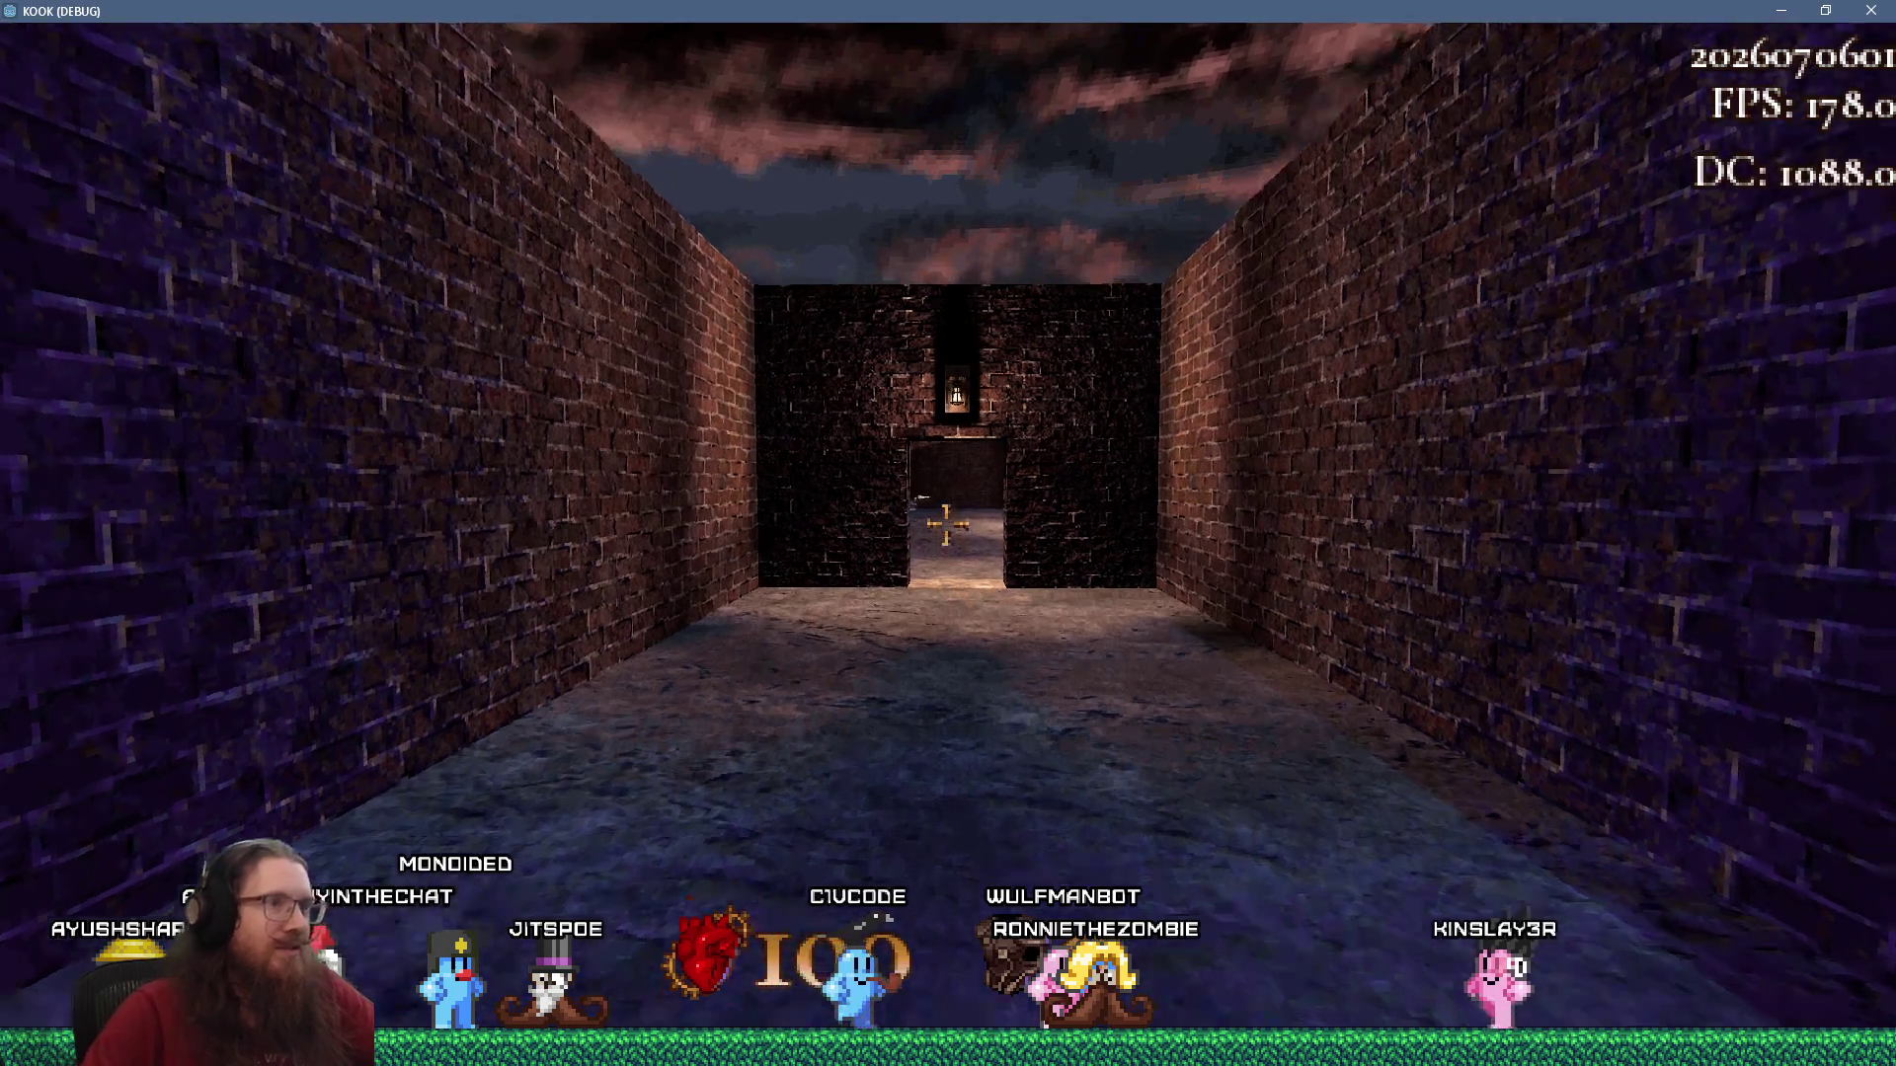
key(w)
key(w)
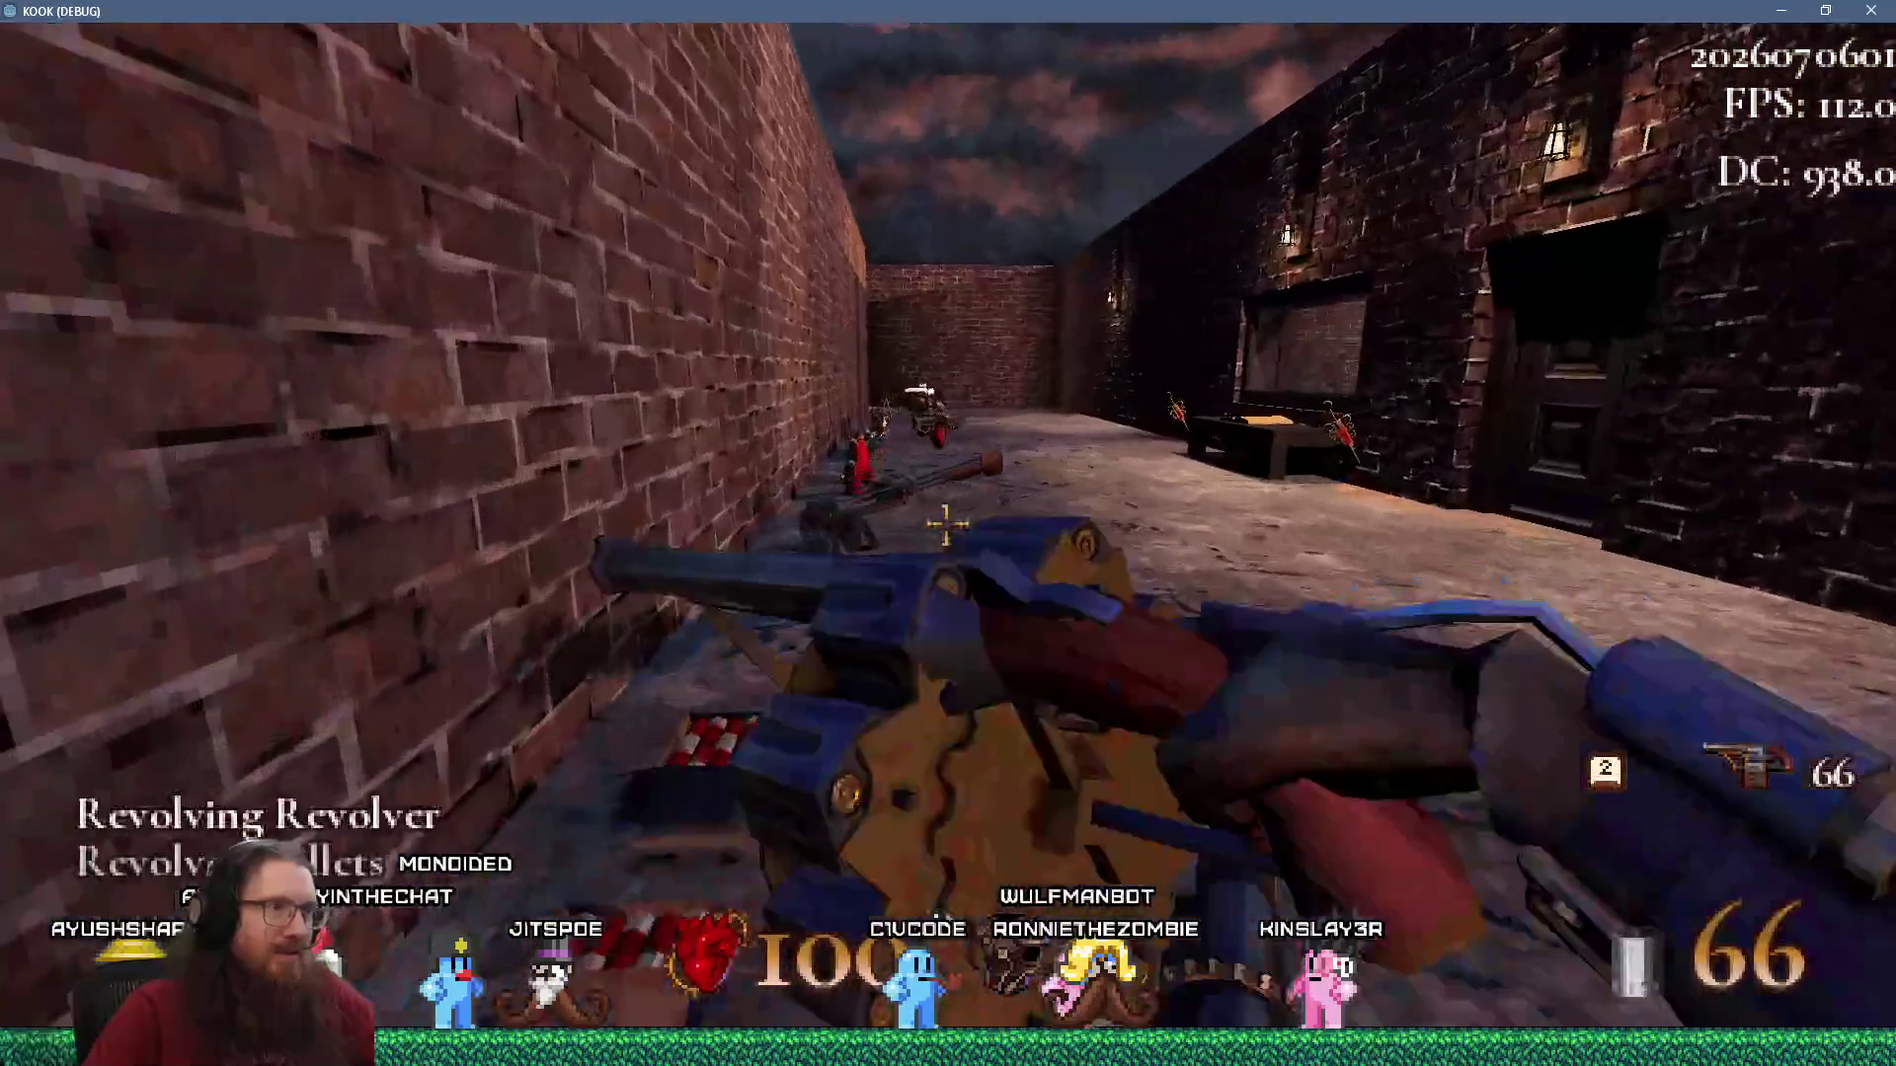
key(e)
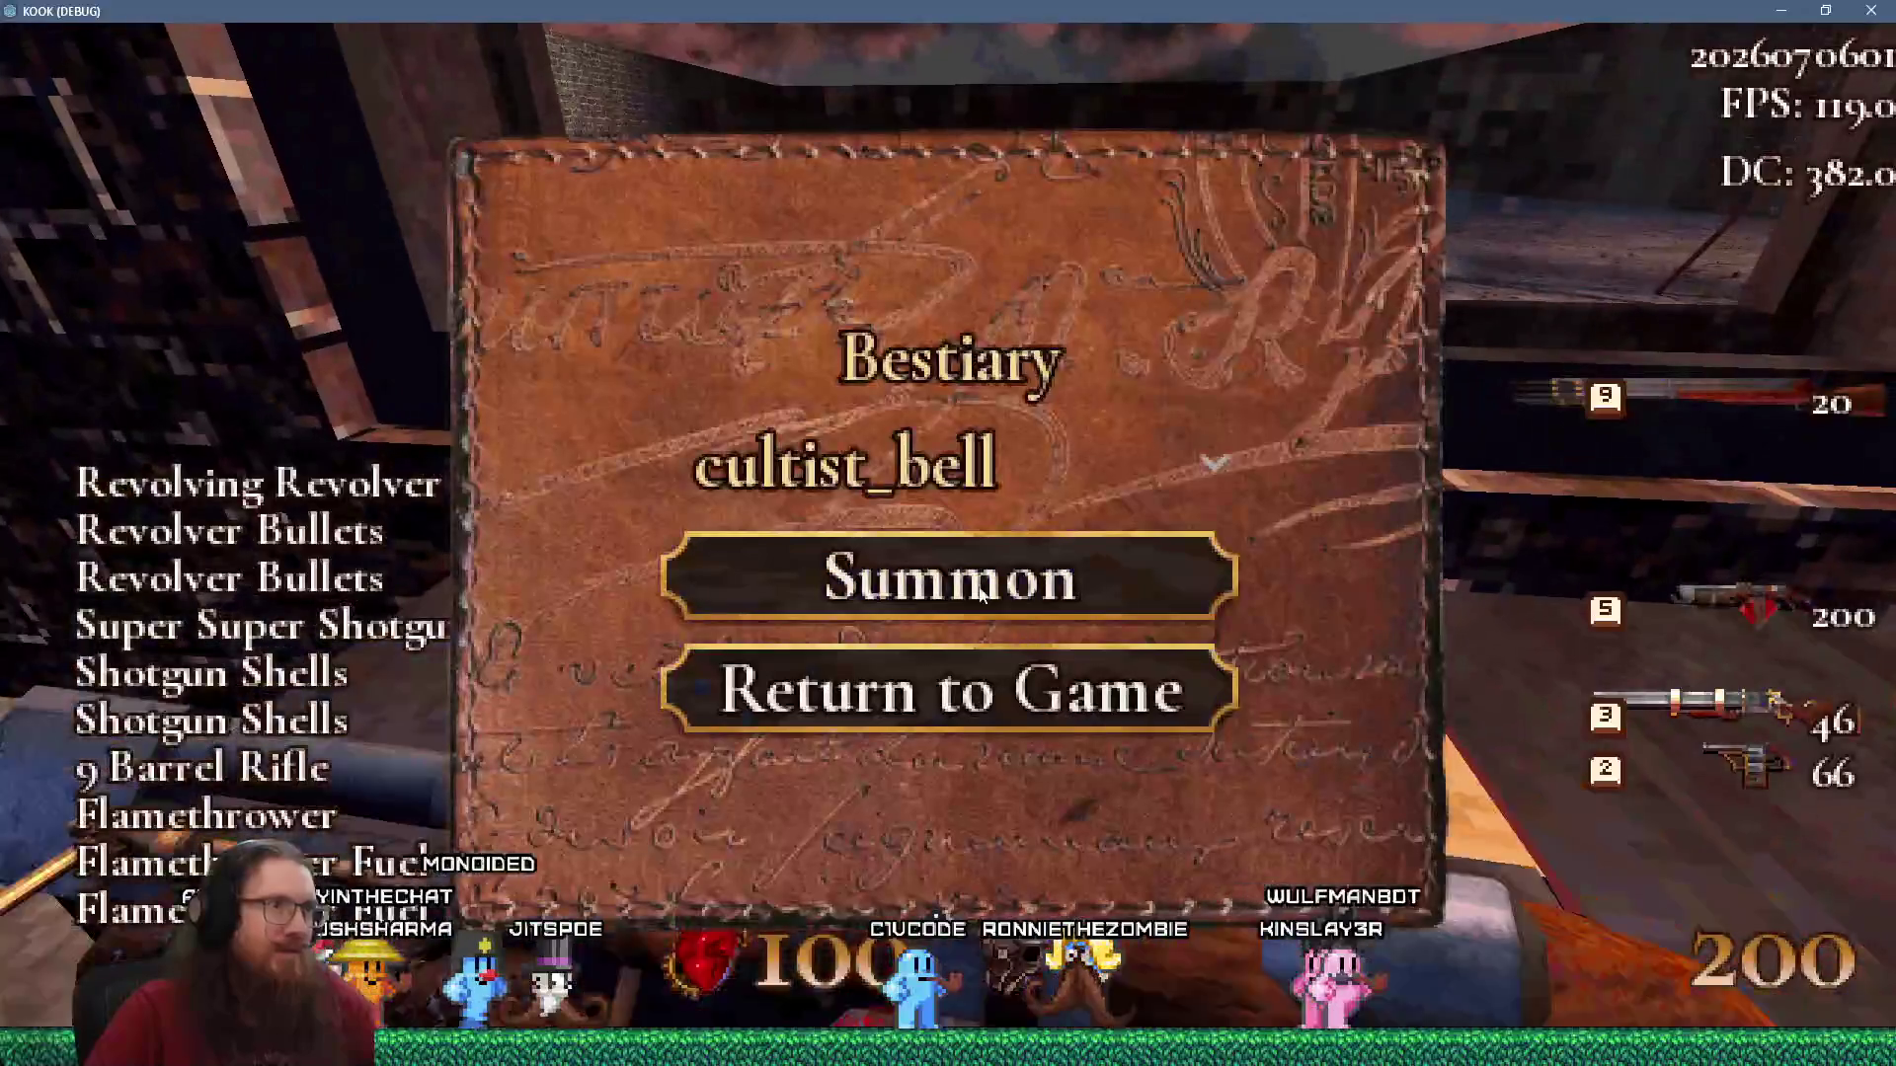
click(905, 484)
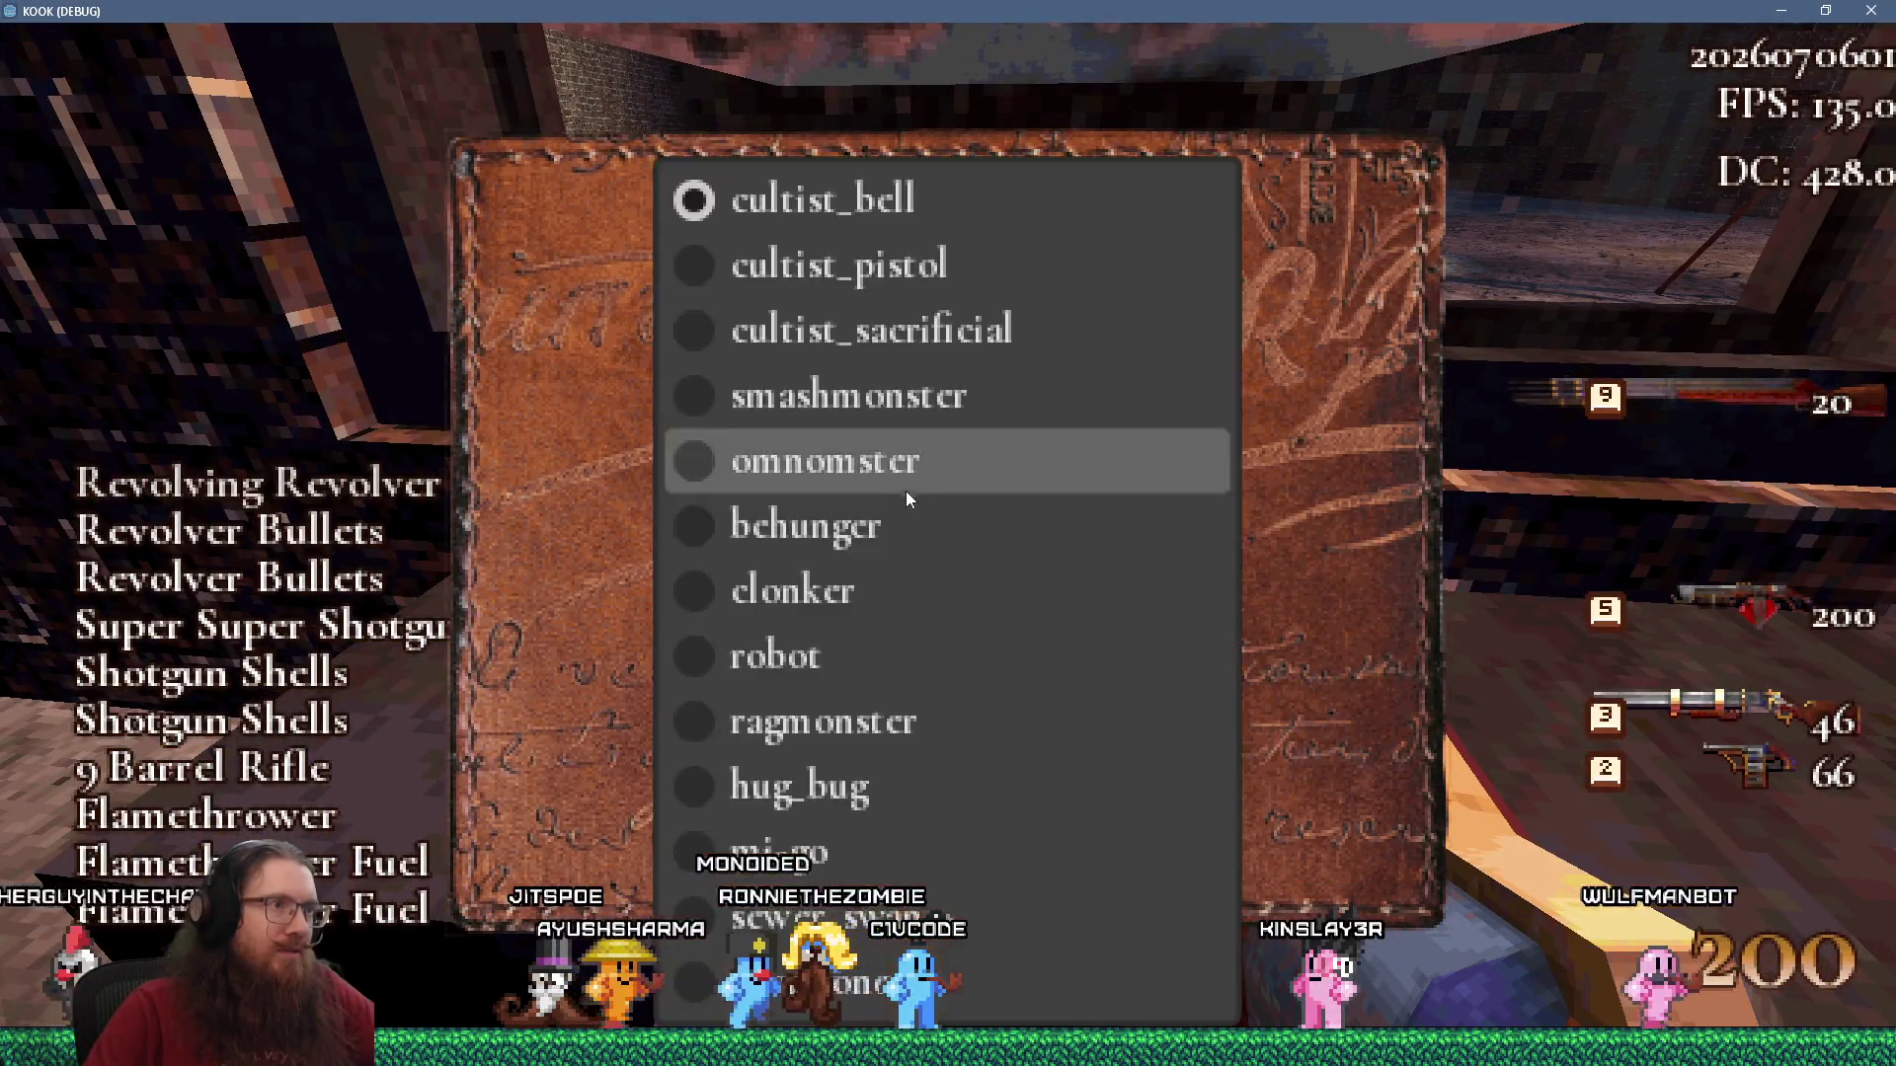
click(826, 279)
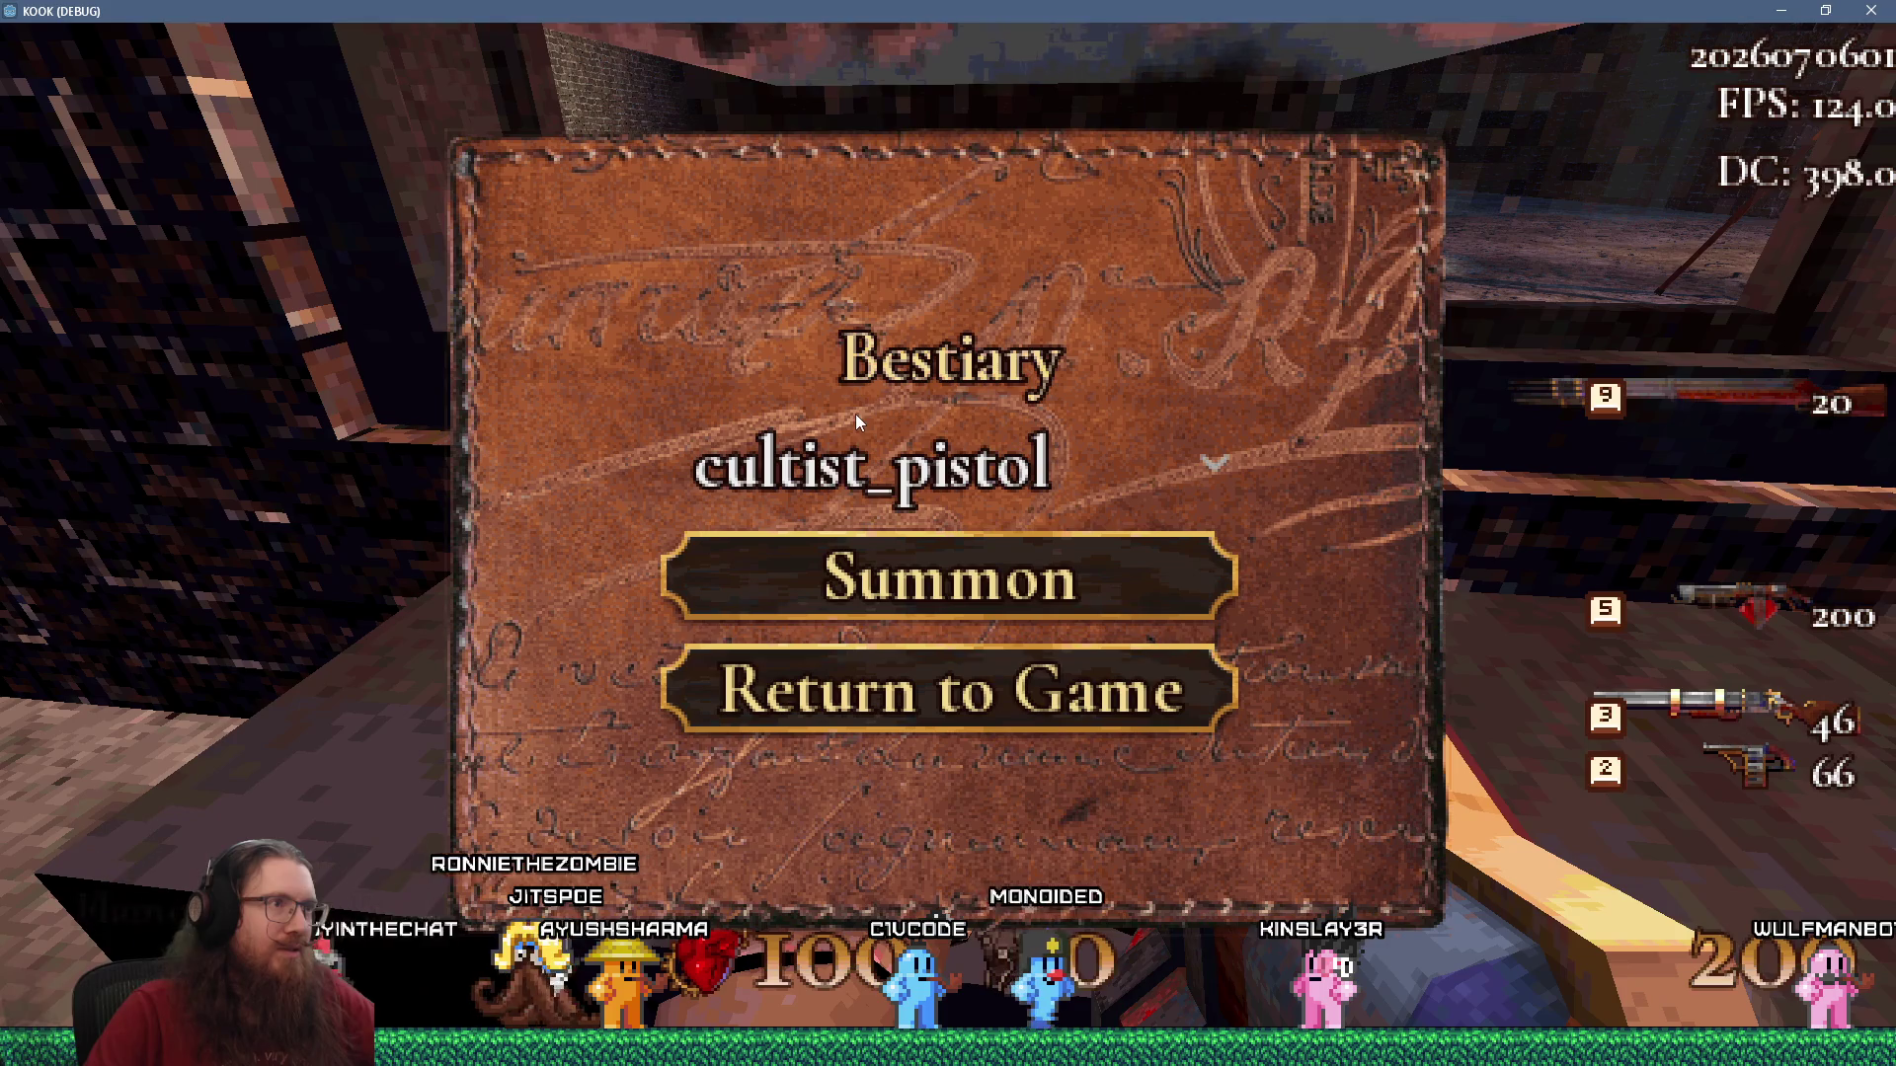
click(916, 479)
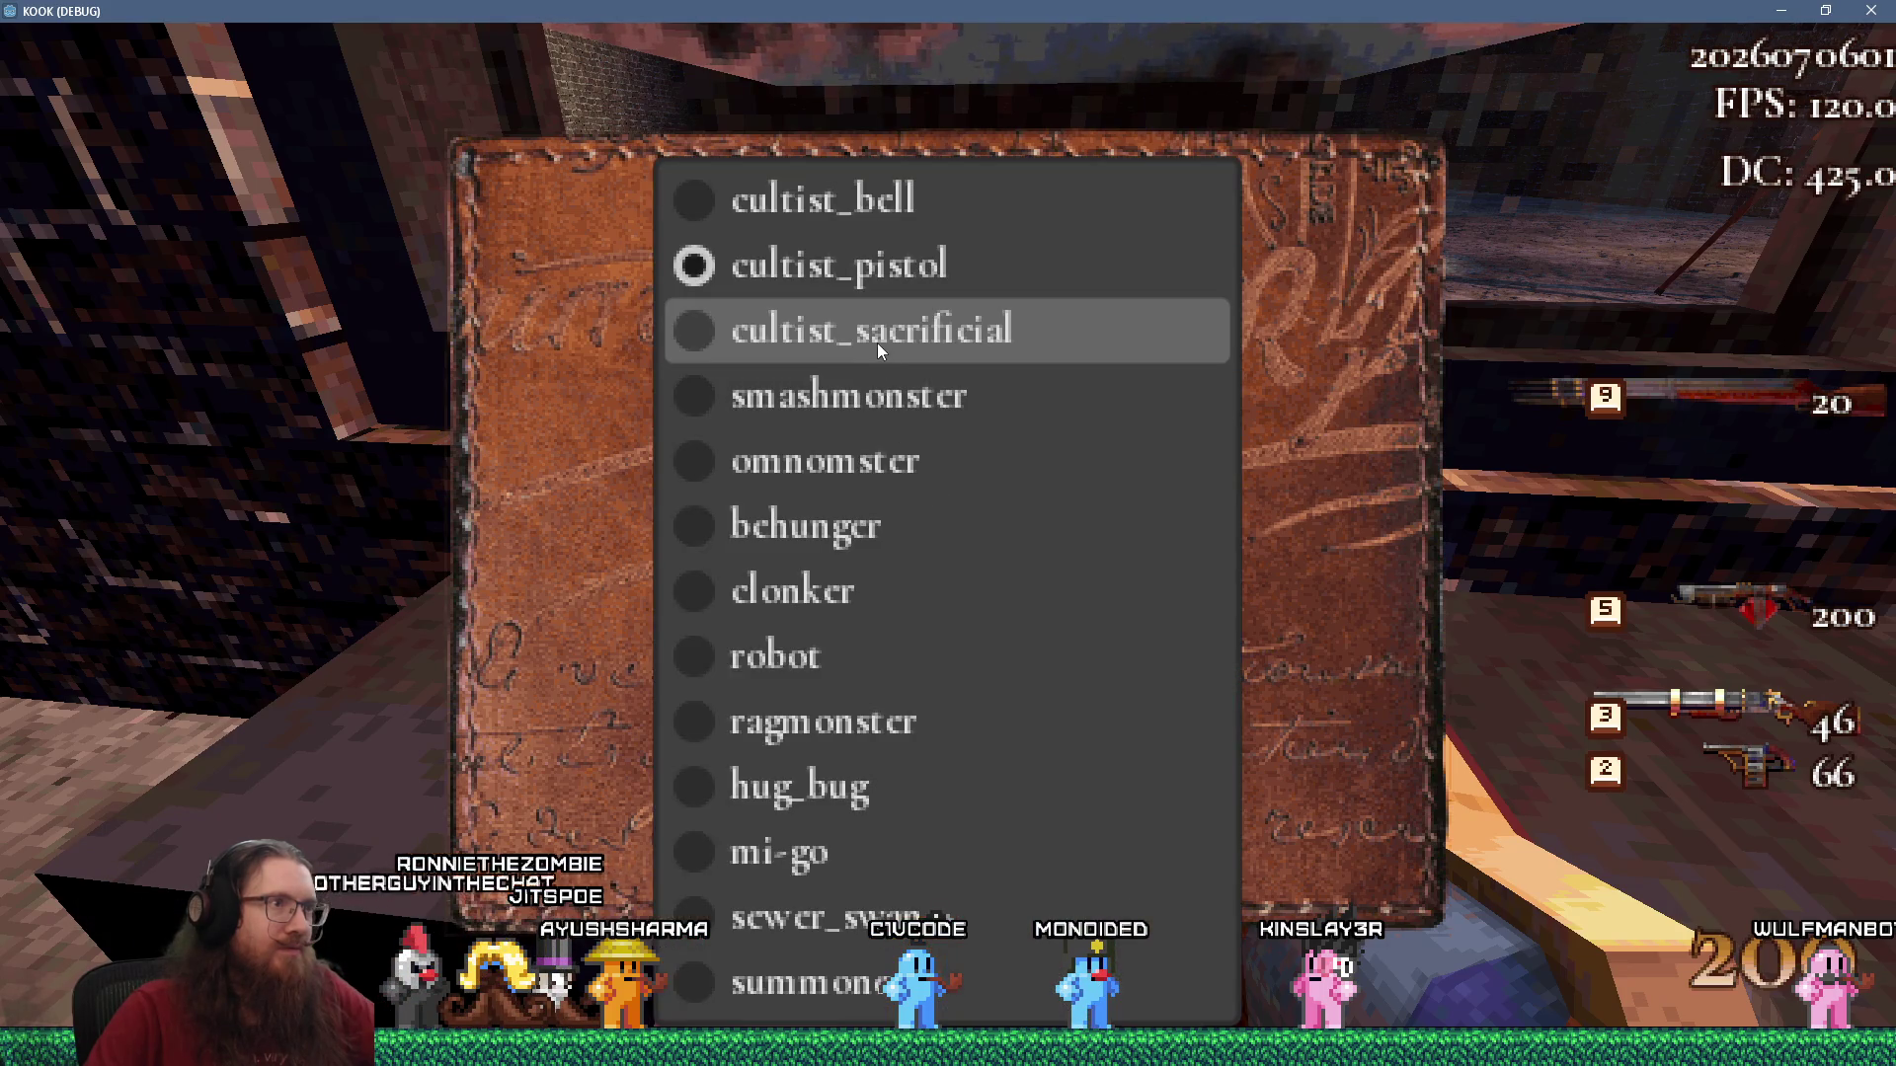
click(841, 466)
Pick behunger, clonker and mi-go in turn, then summon a sewer_swan.
click(875, 476)
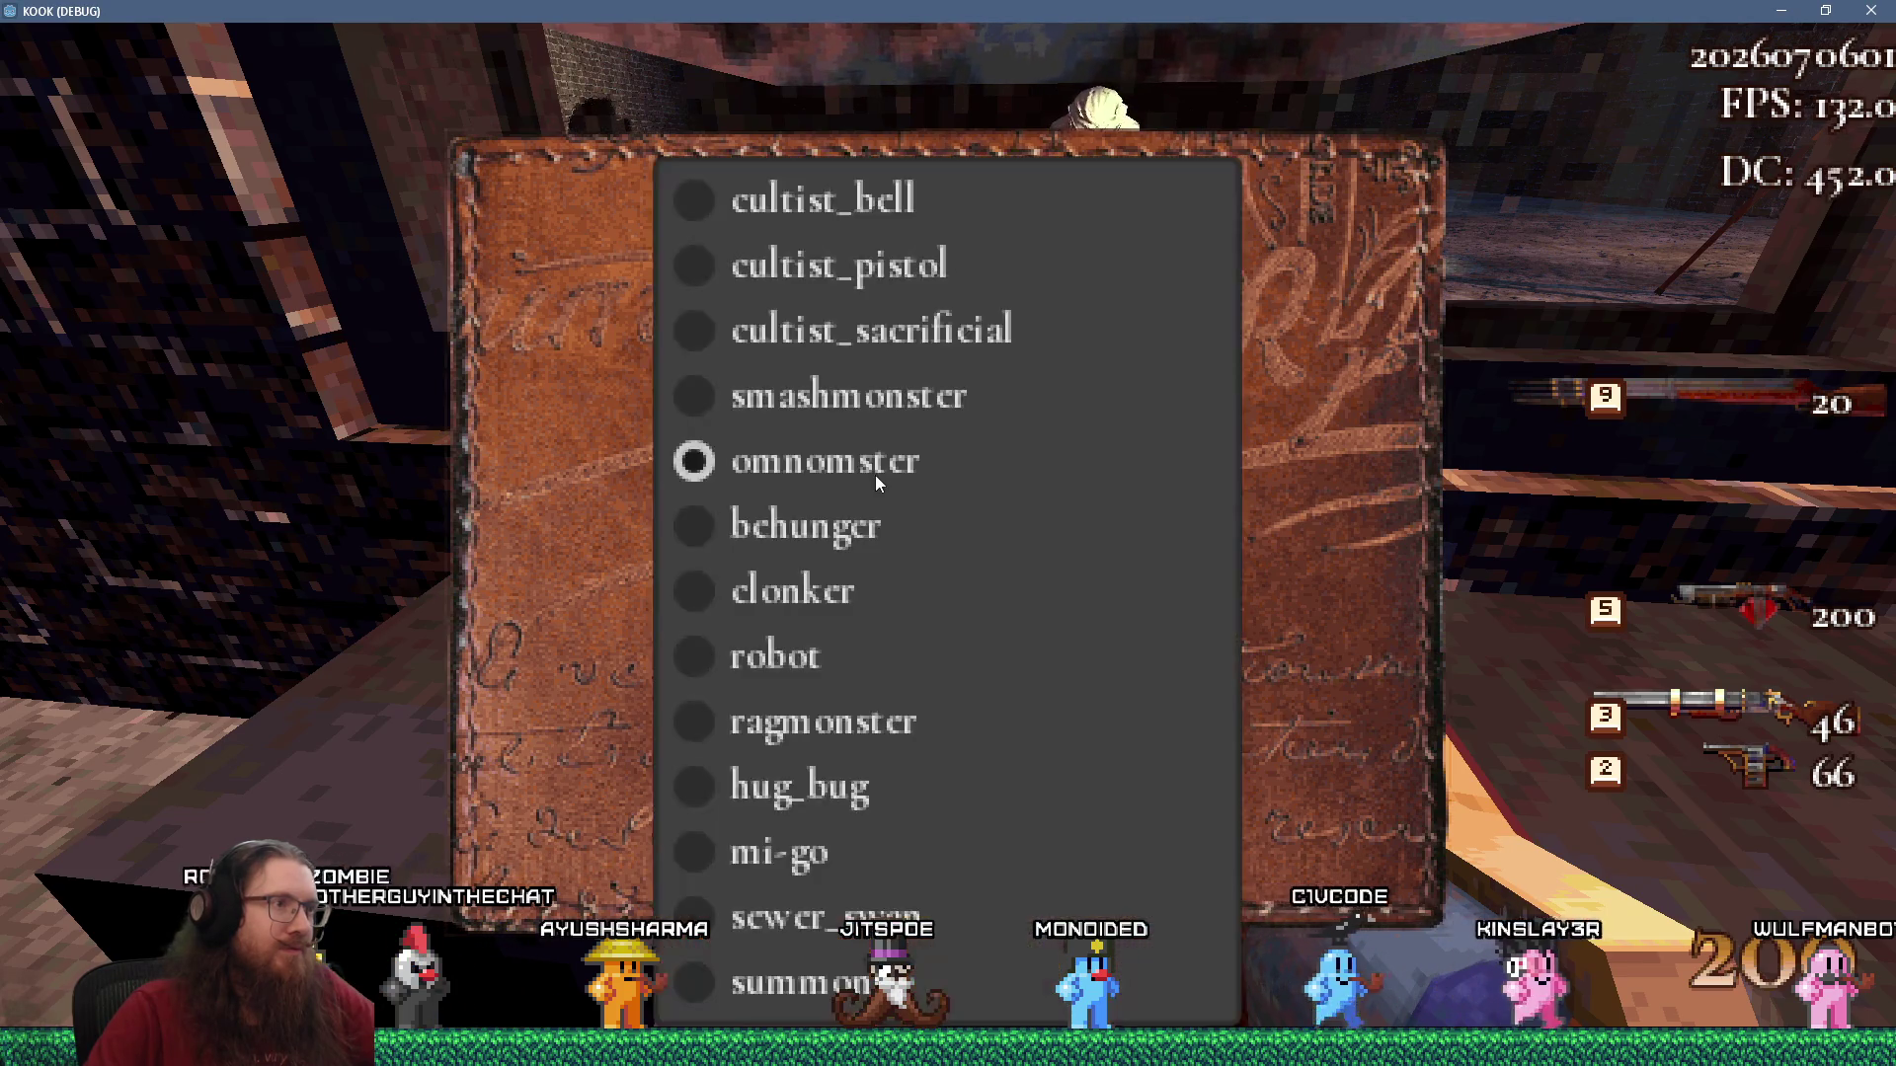
click(829, 530)
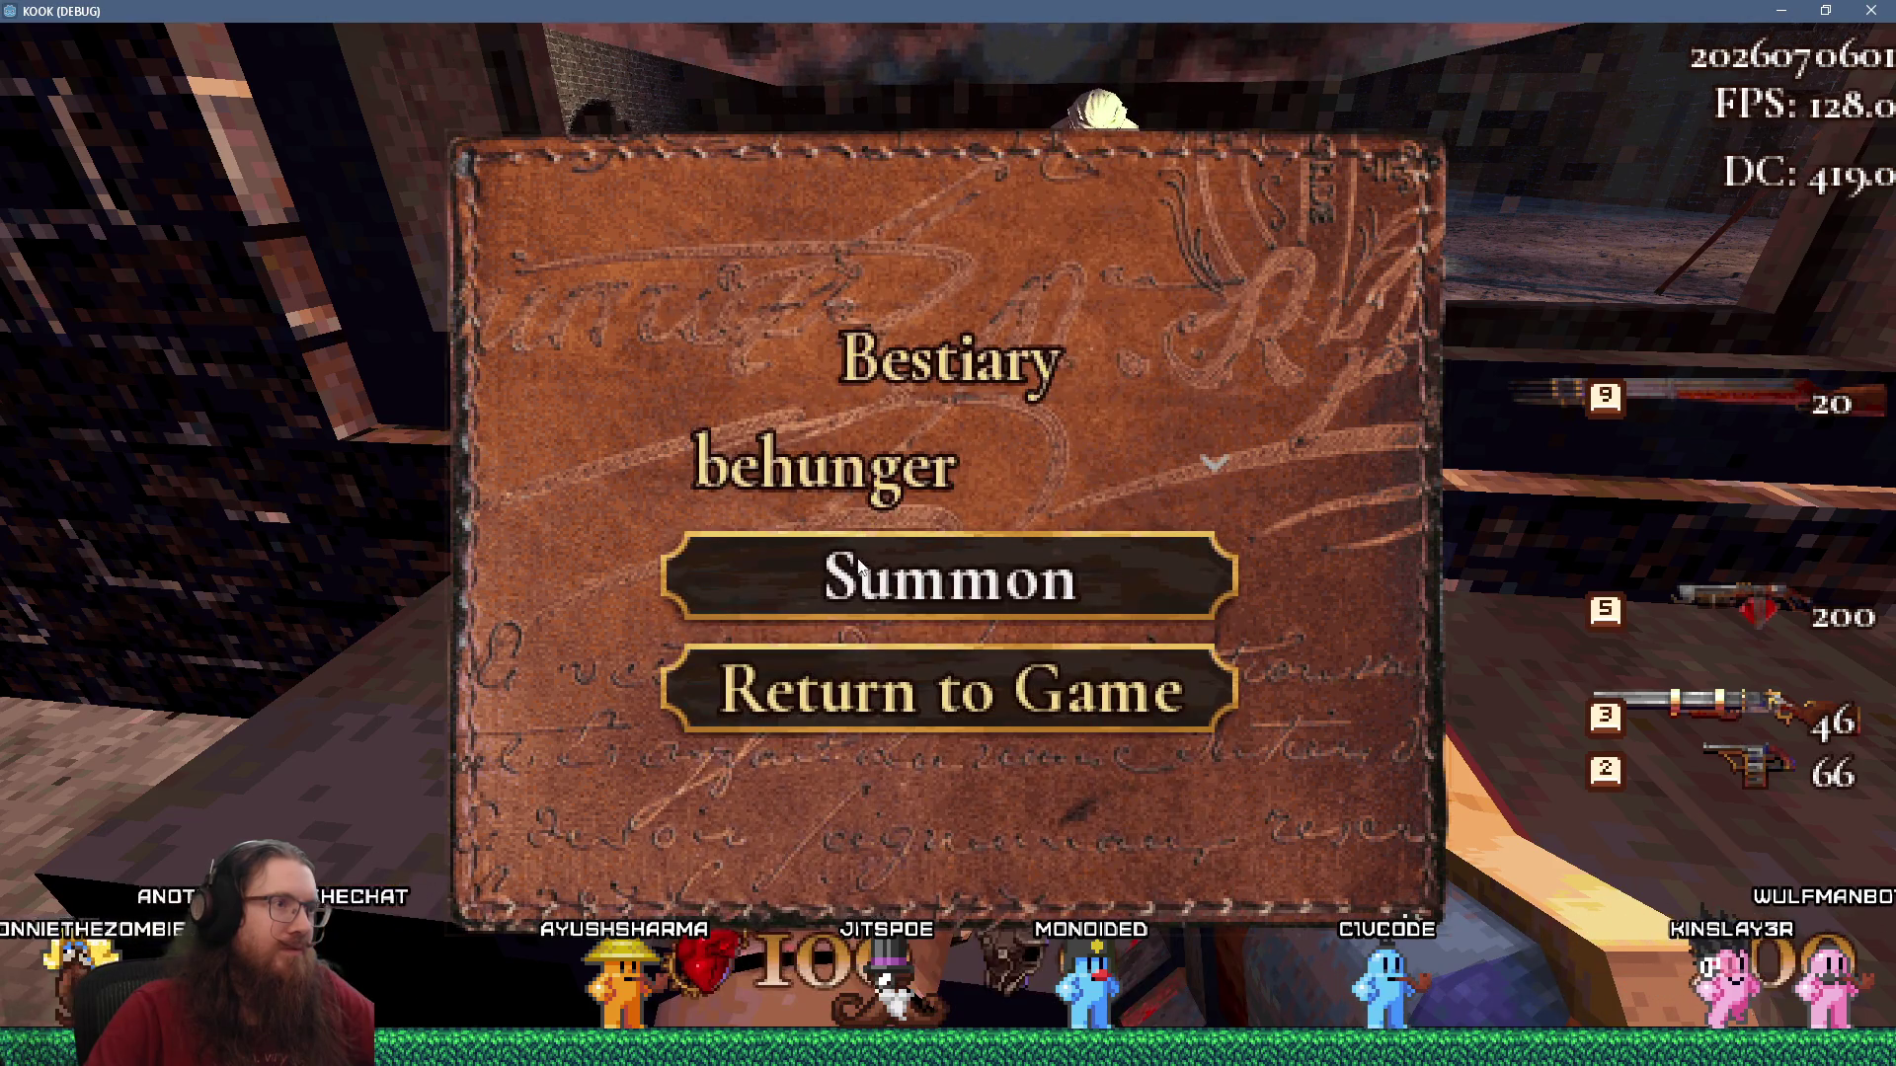
click(837, 483)
click(855, 598)
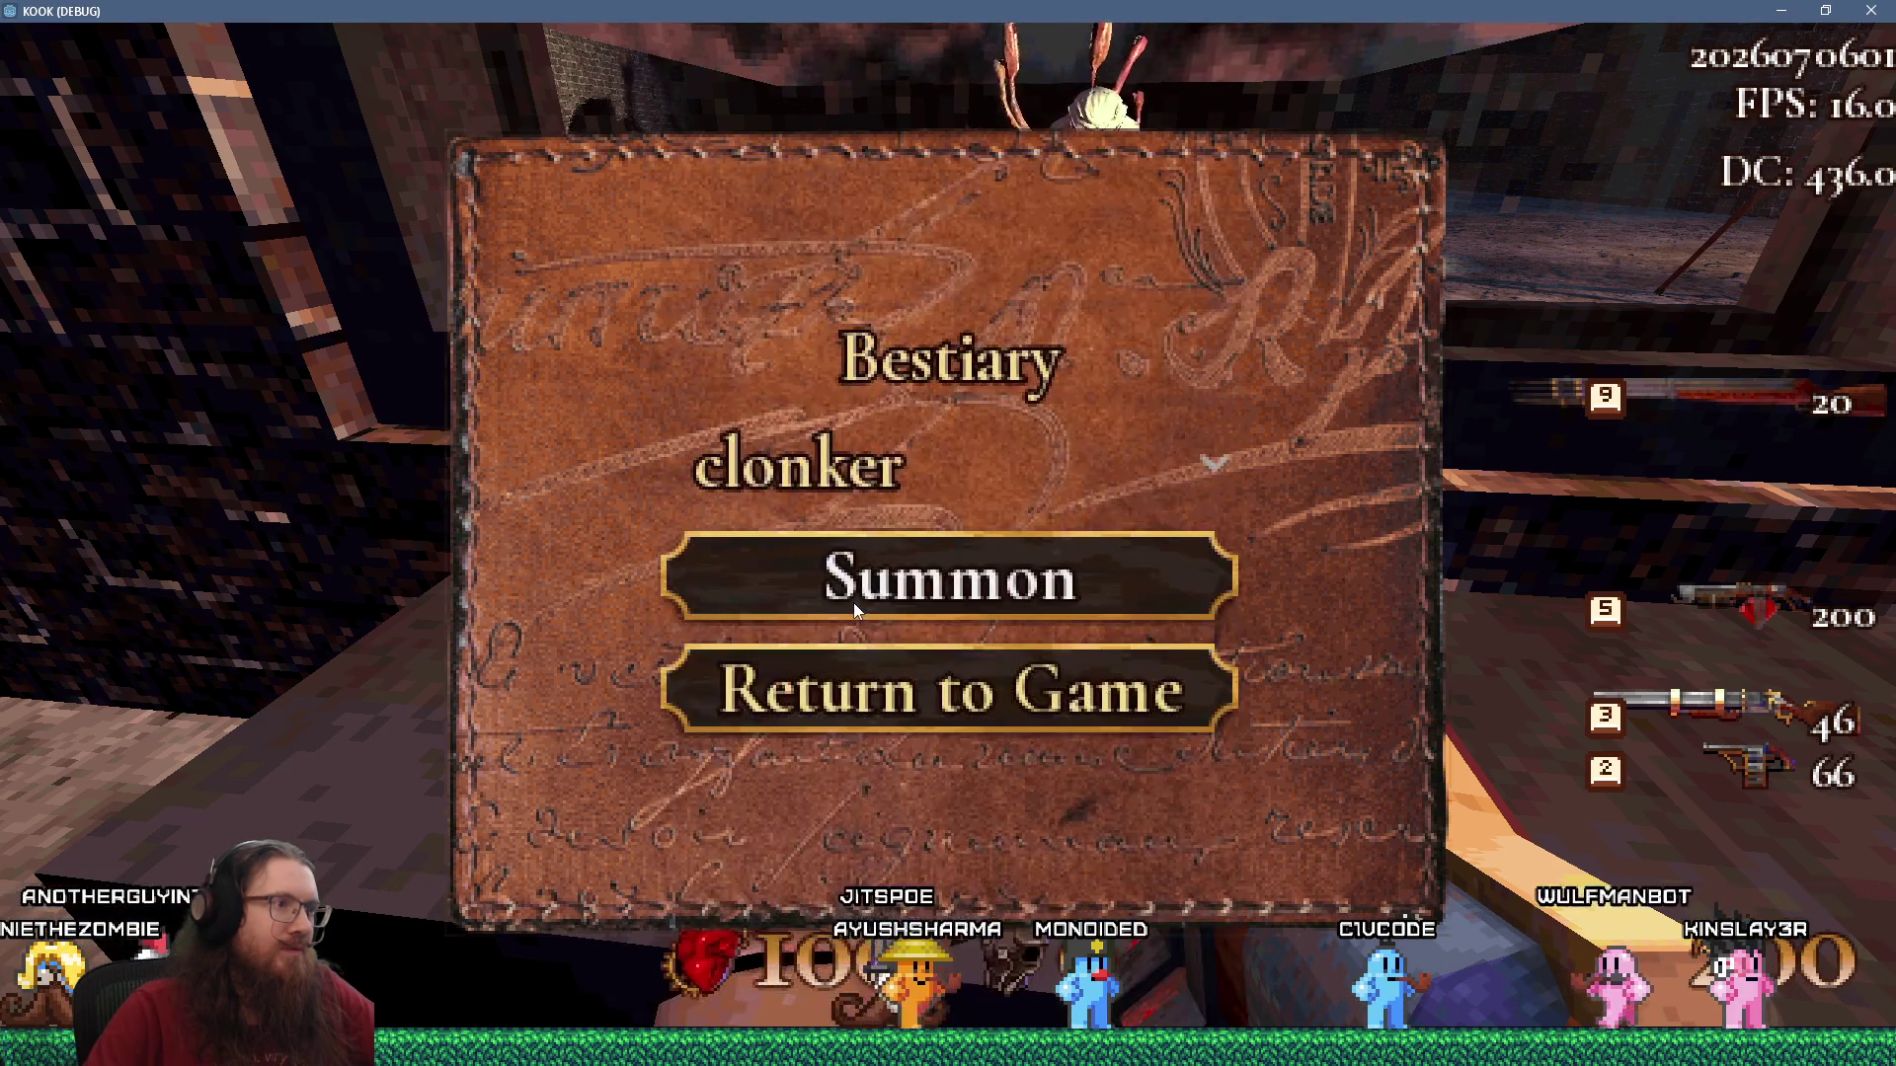
click(815, 494)
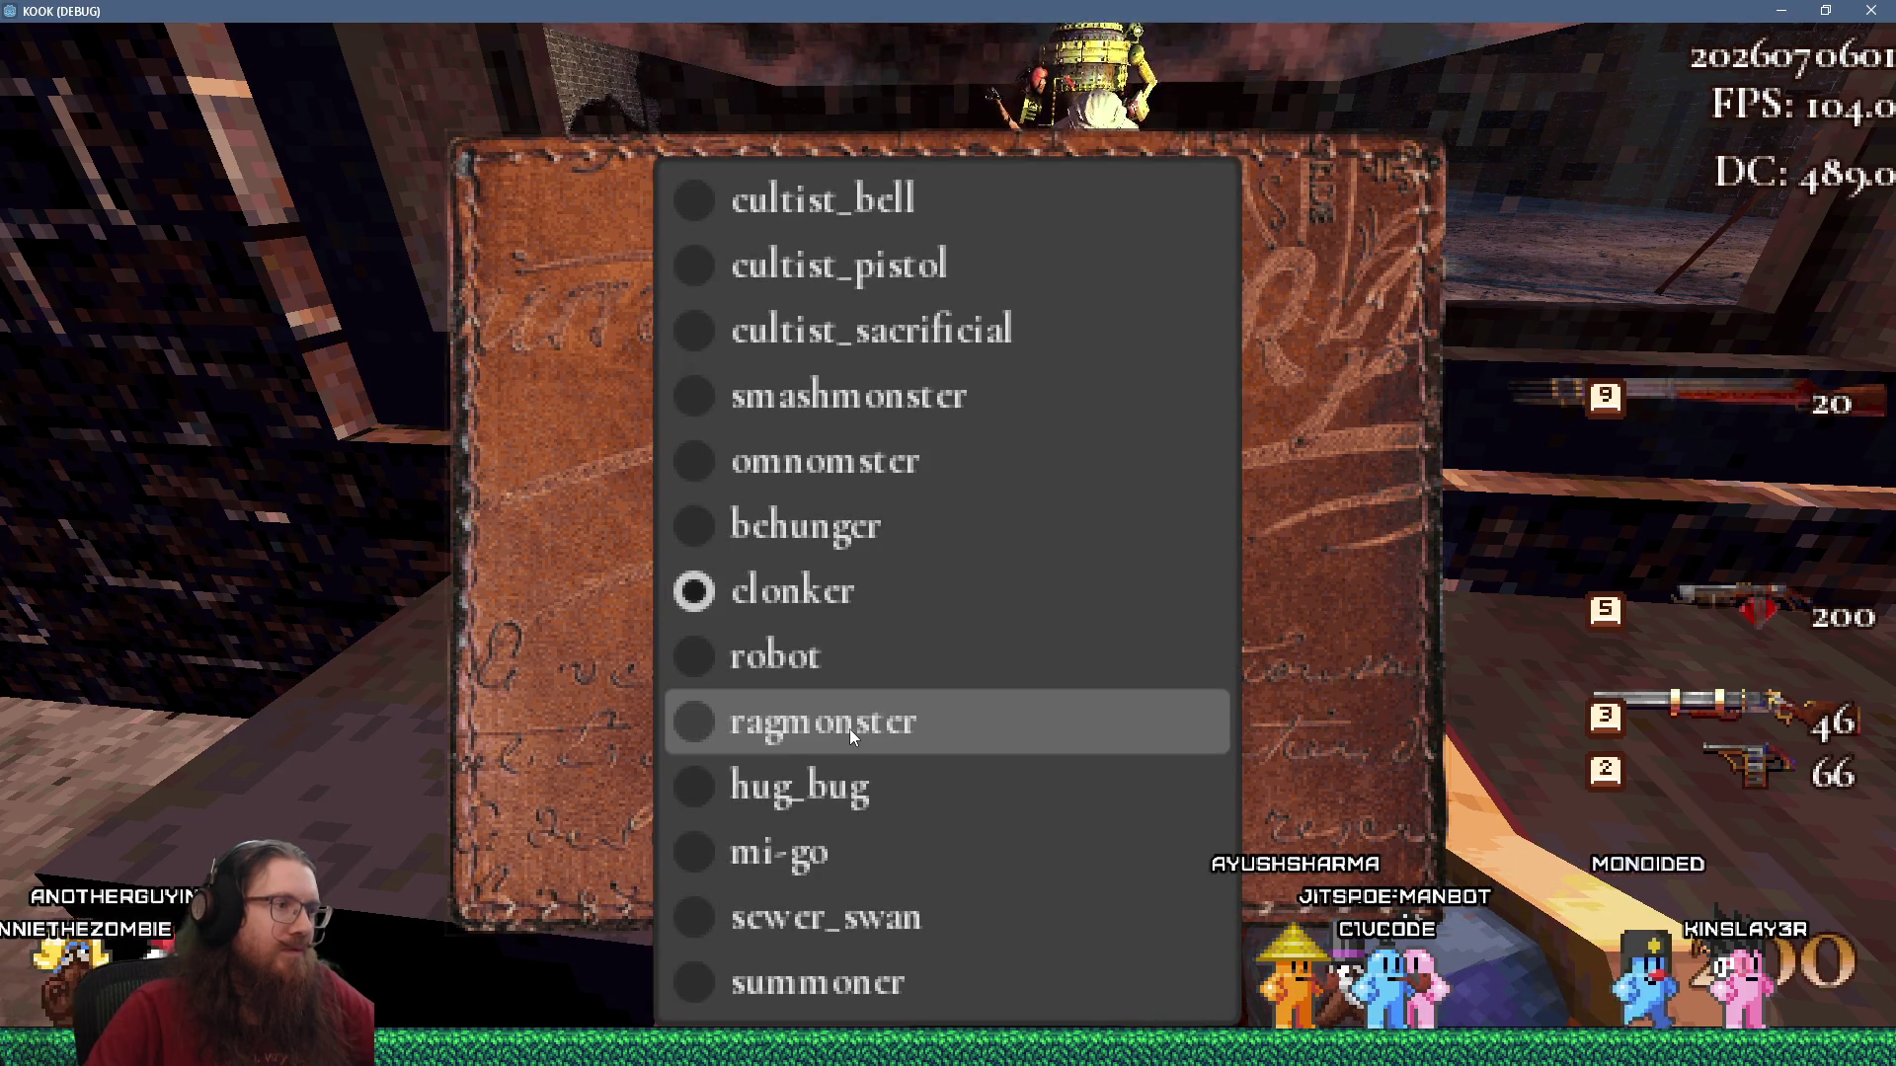
click(814, 858)
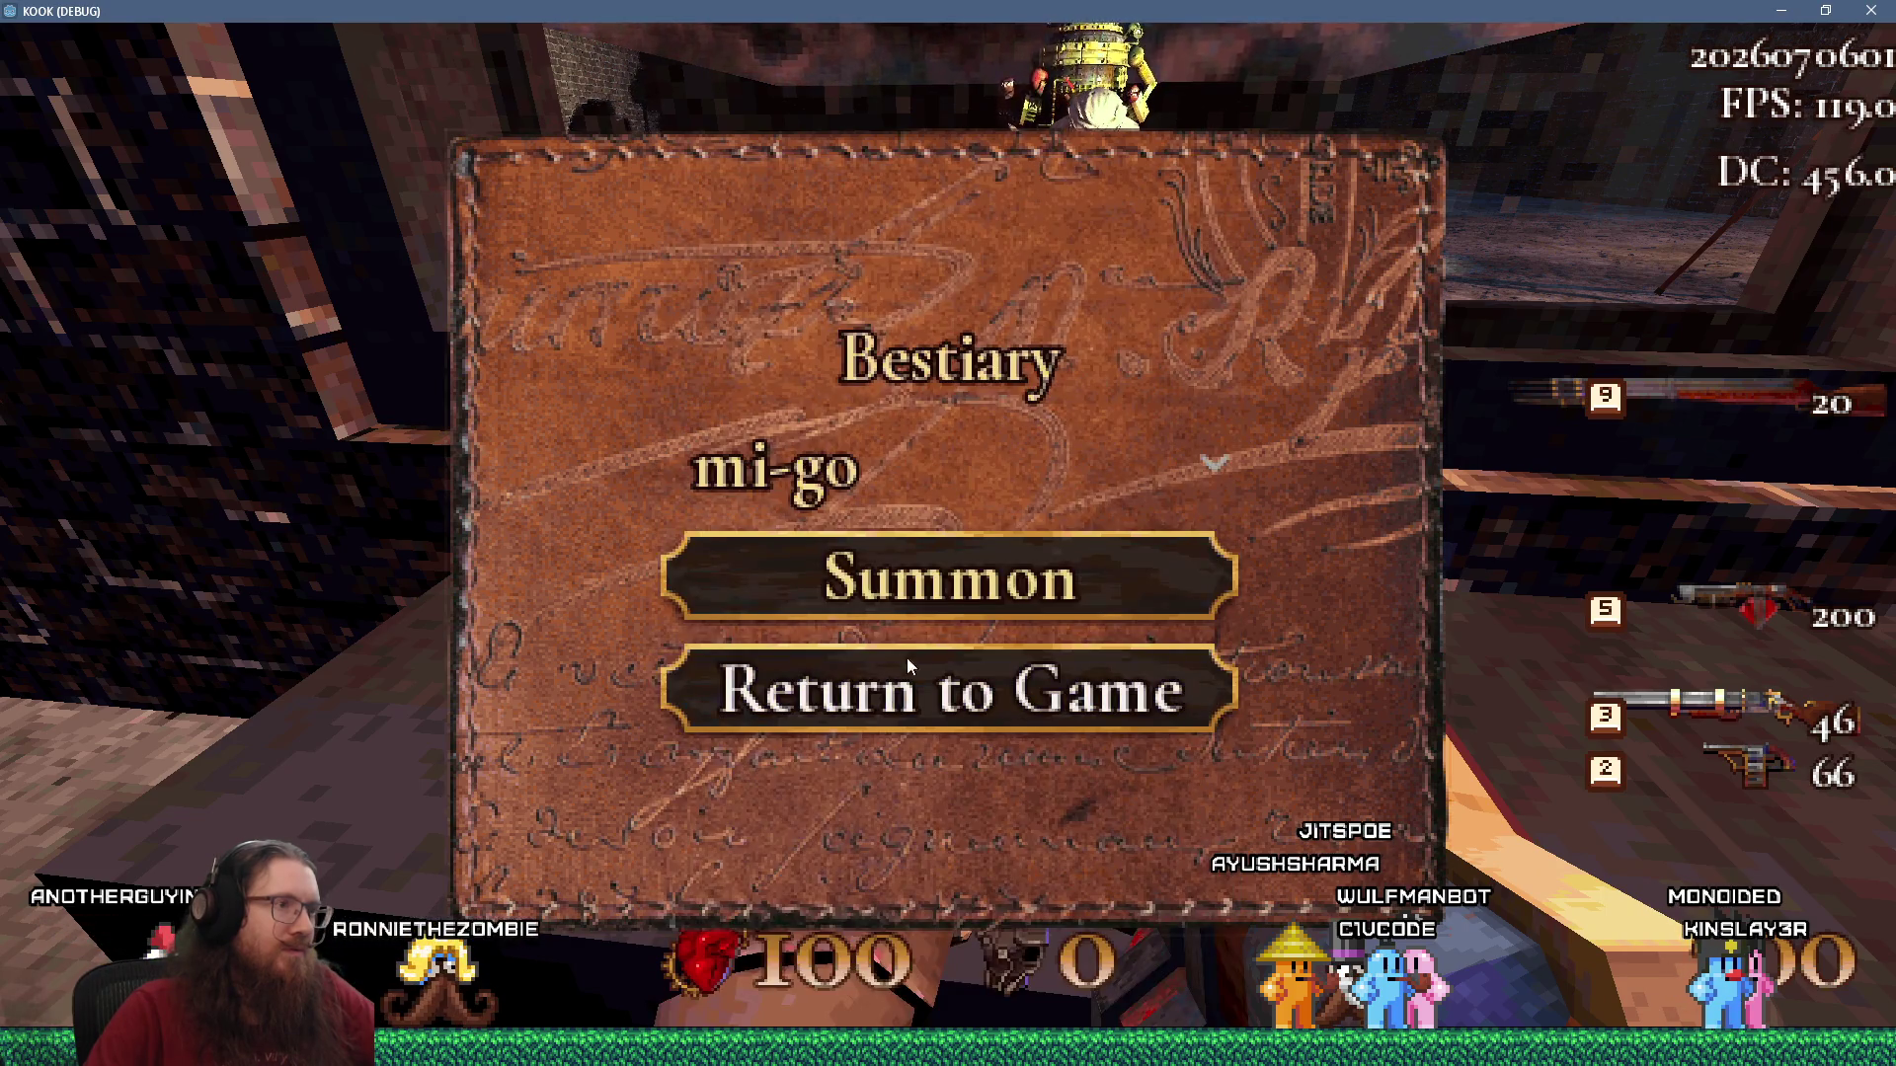
click(837, 476)
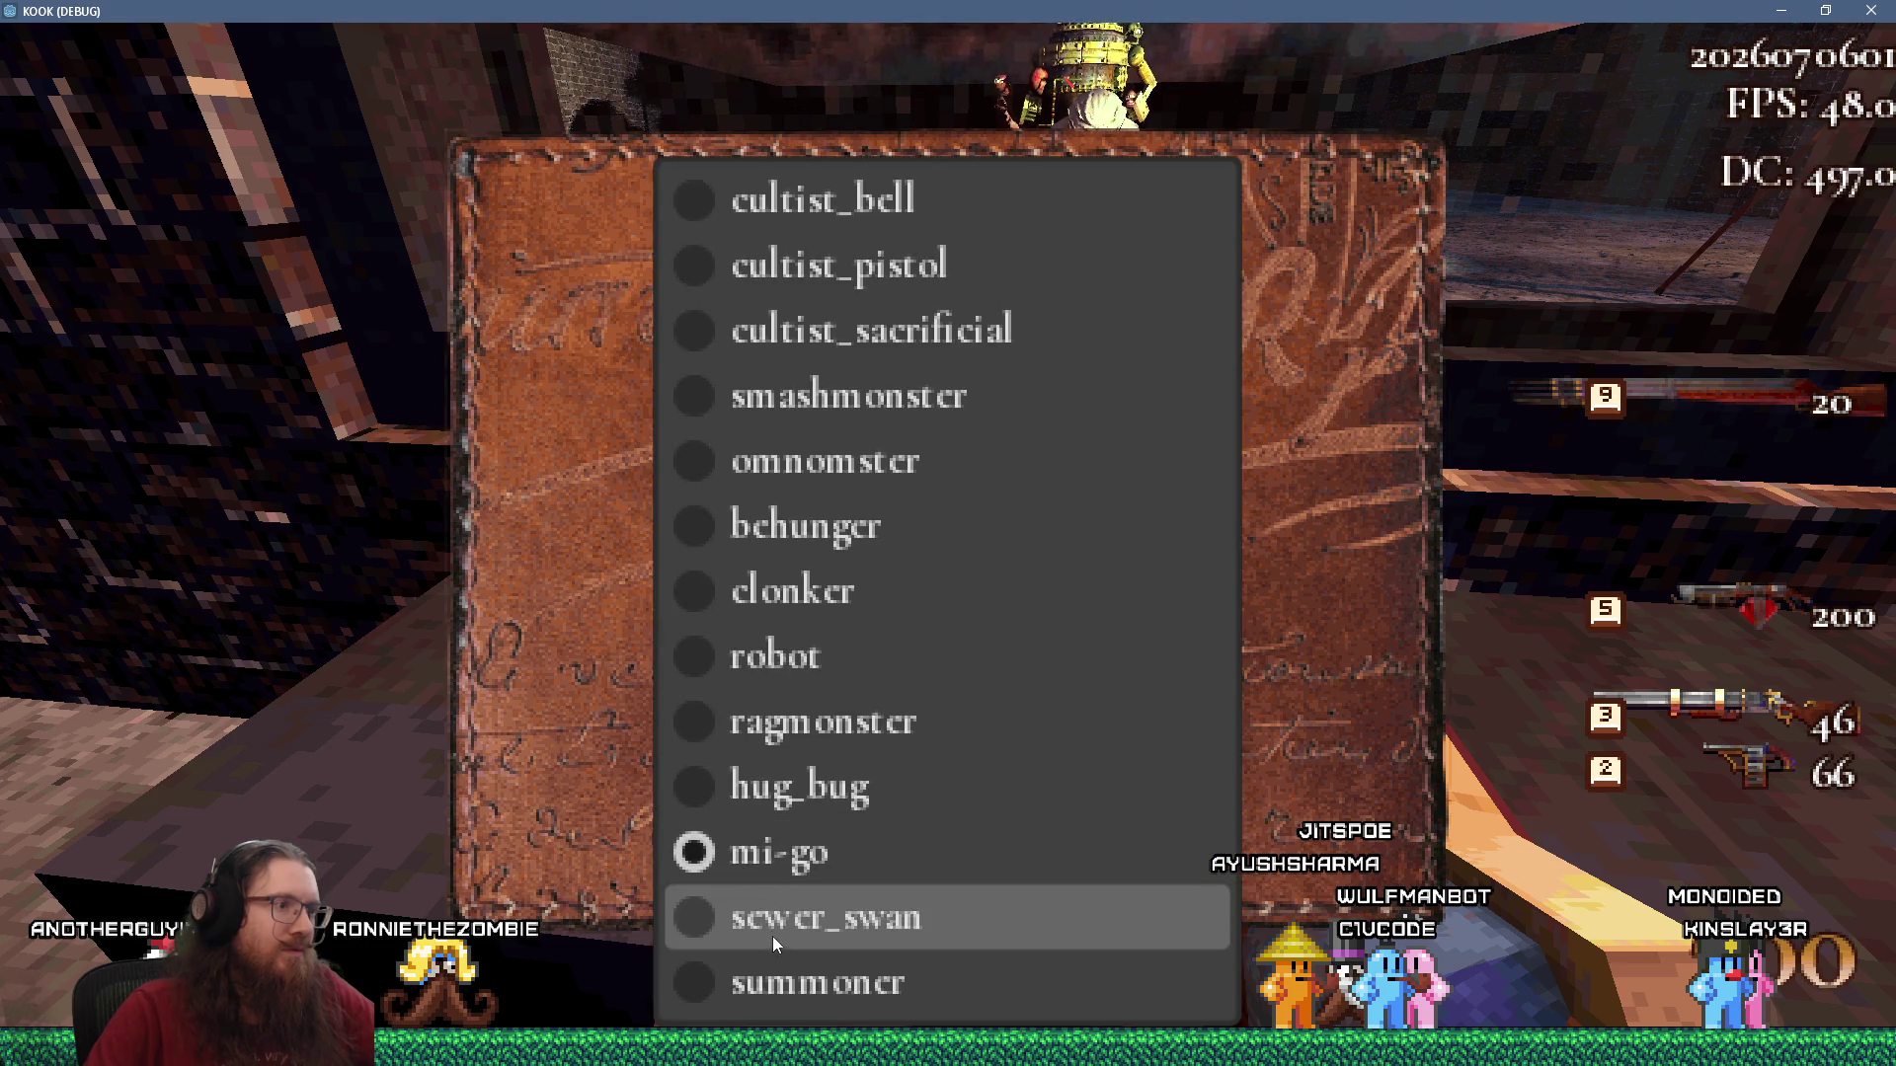
click(779, 935)
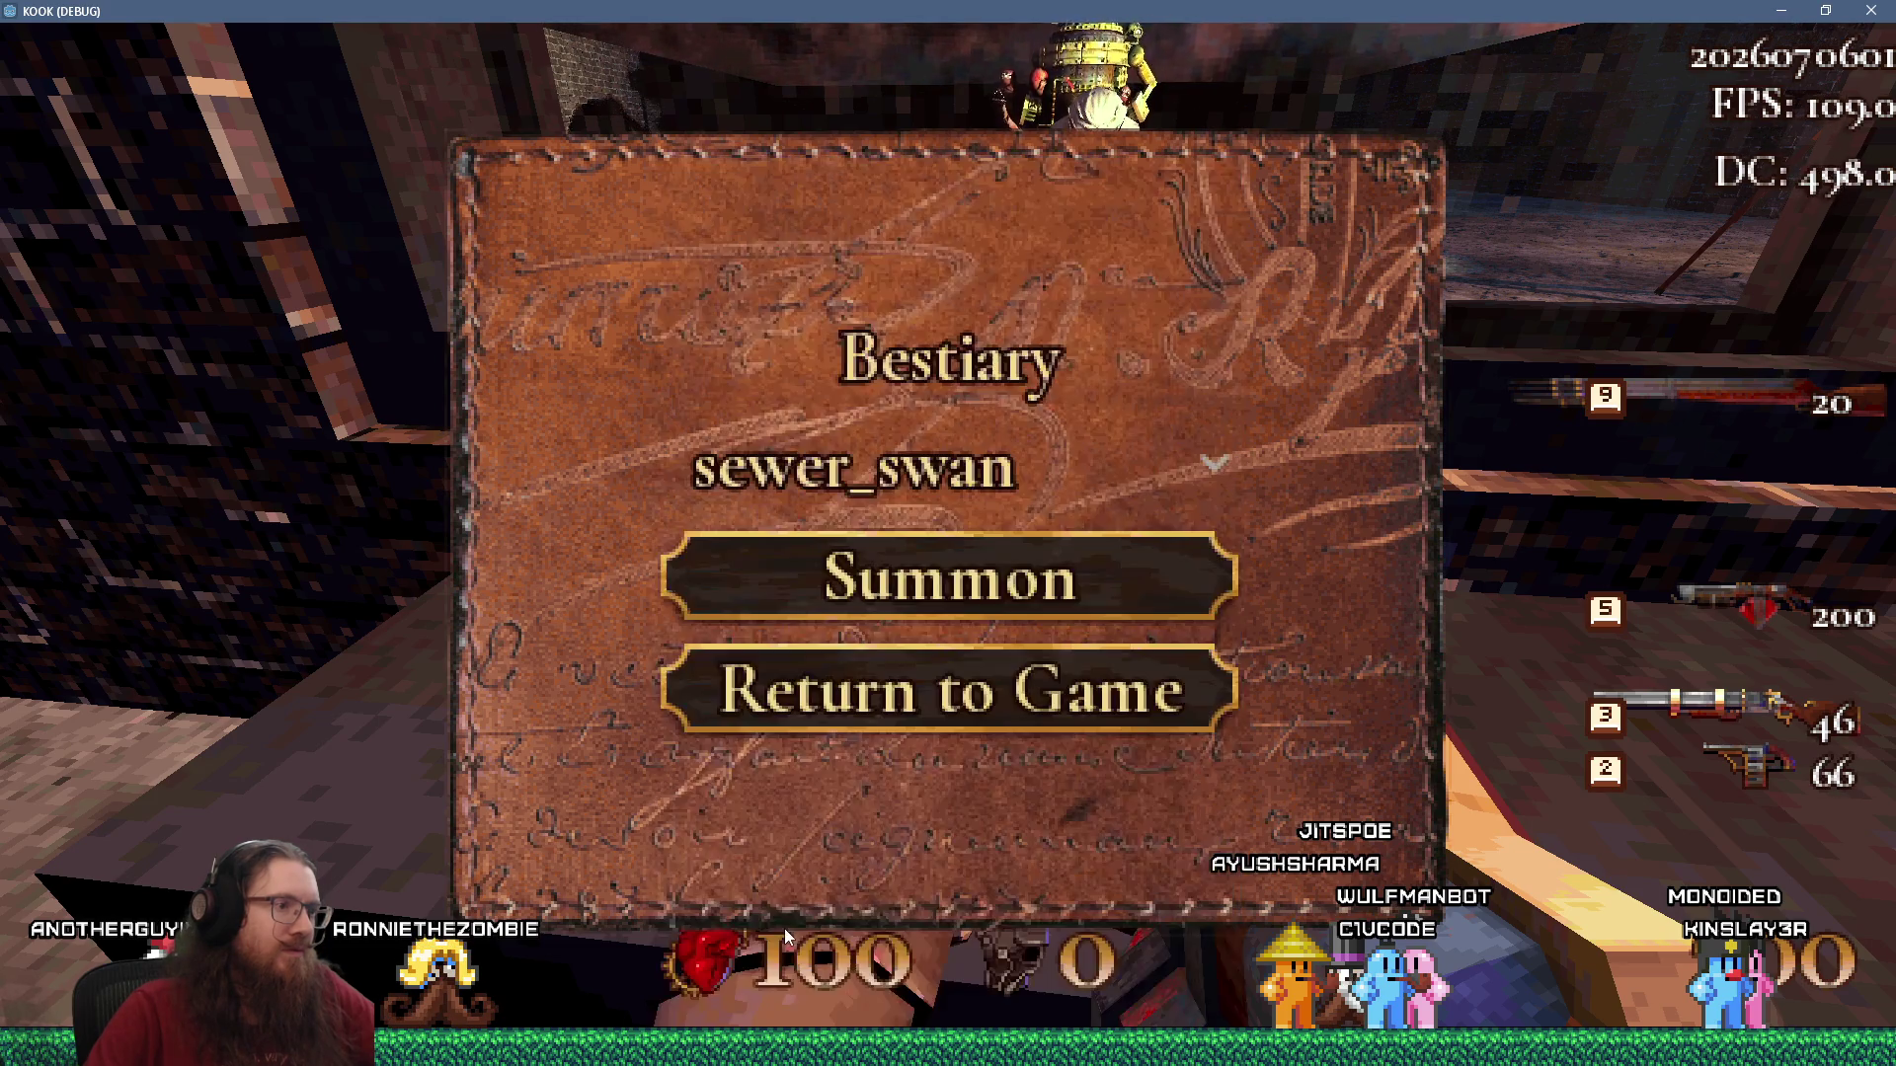
click(953, 588)
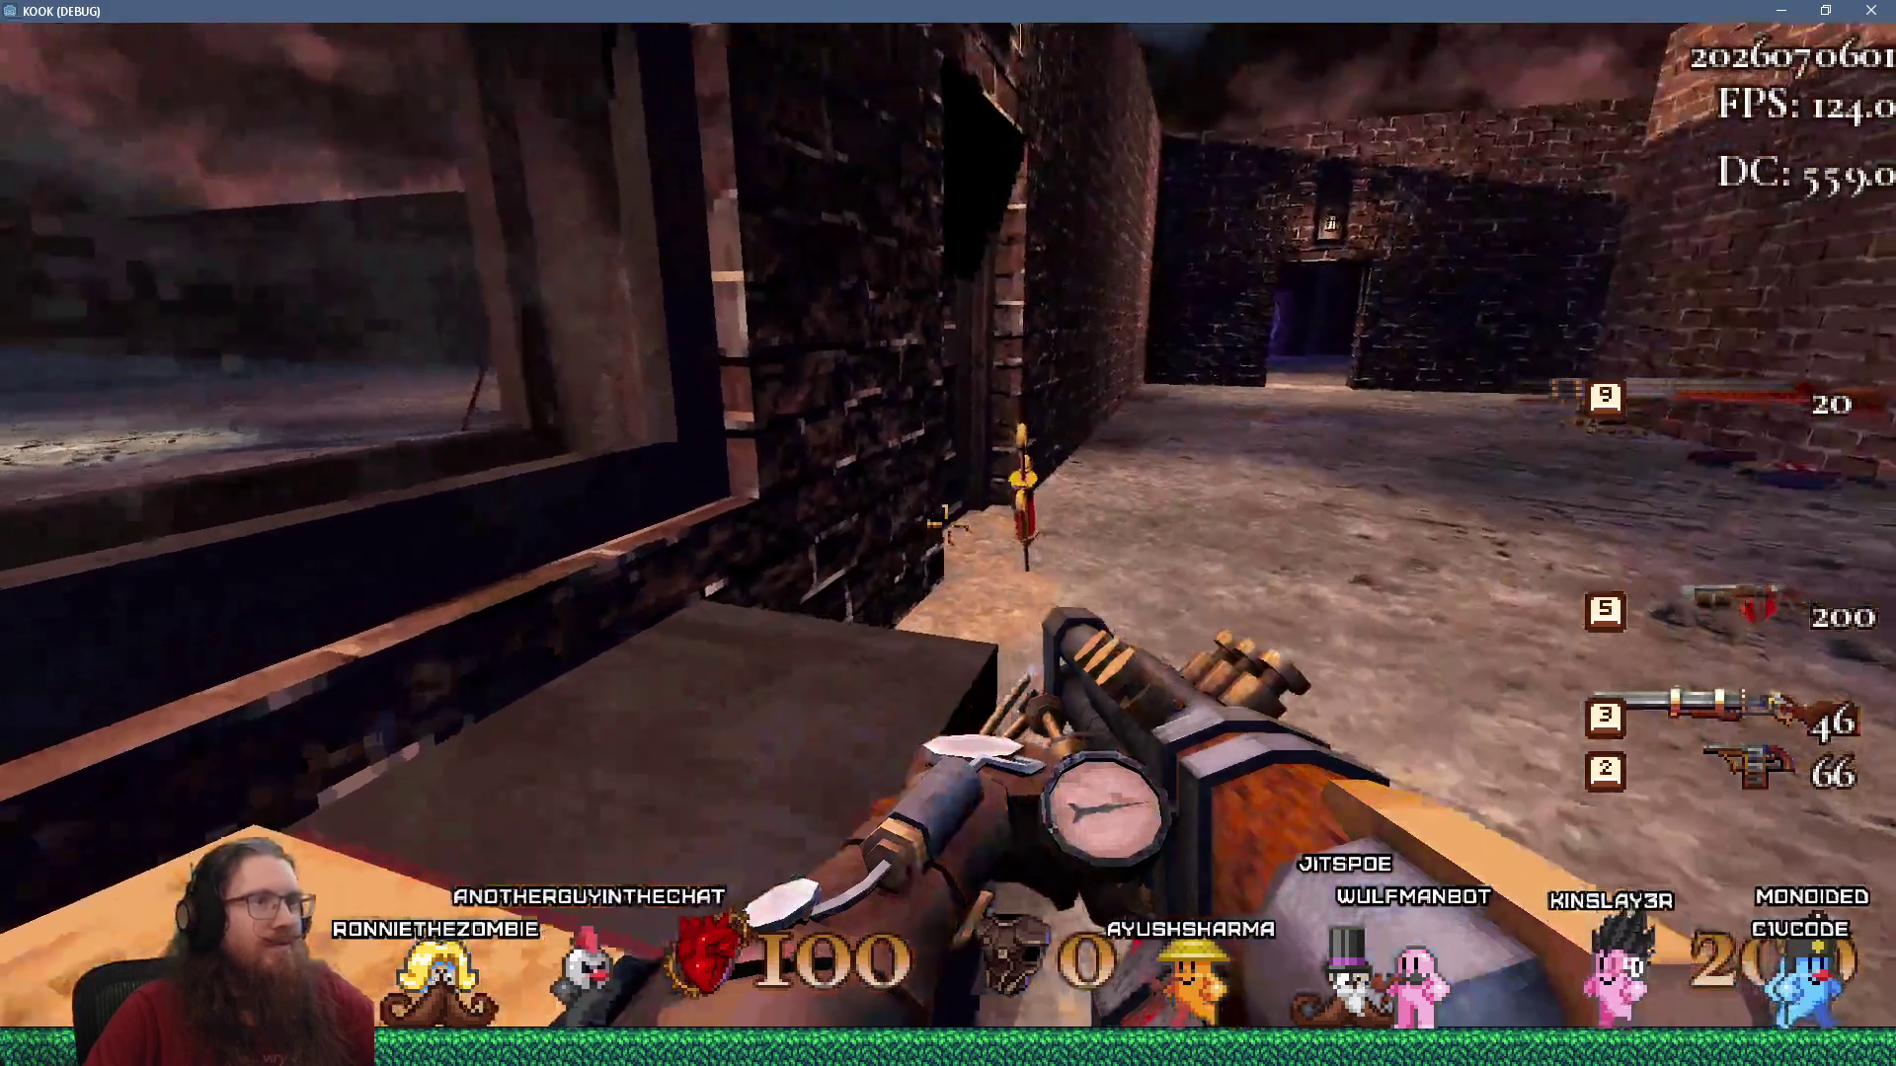
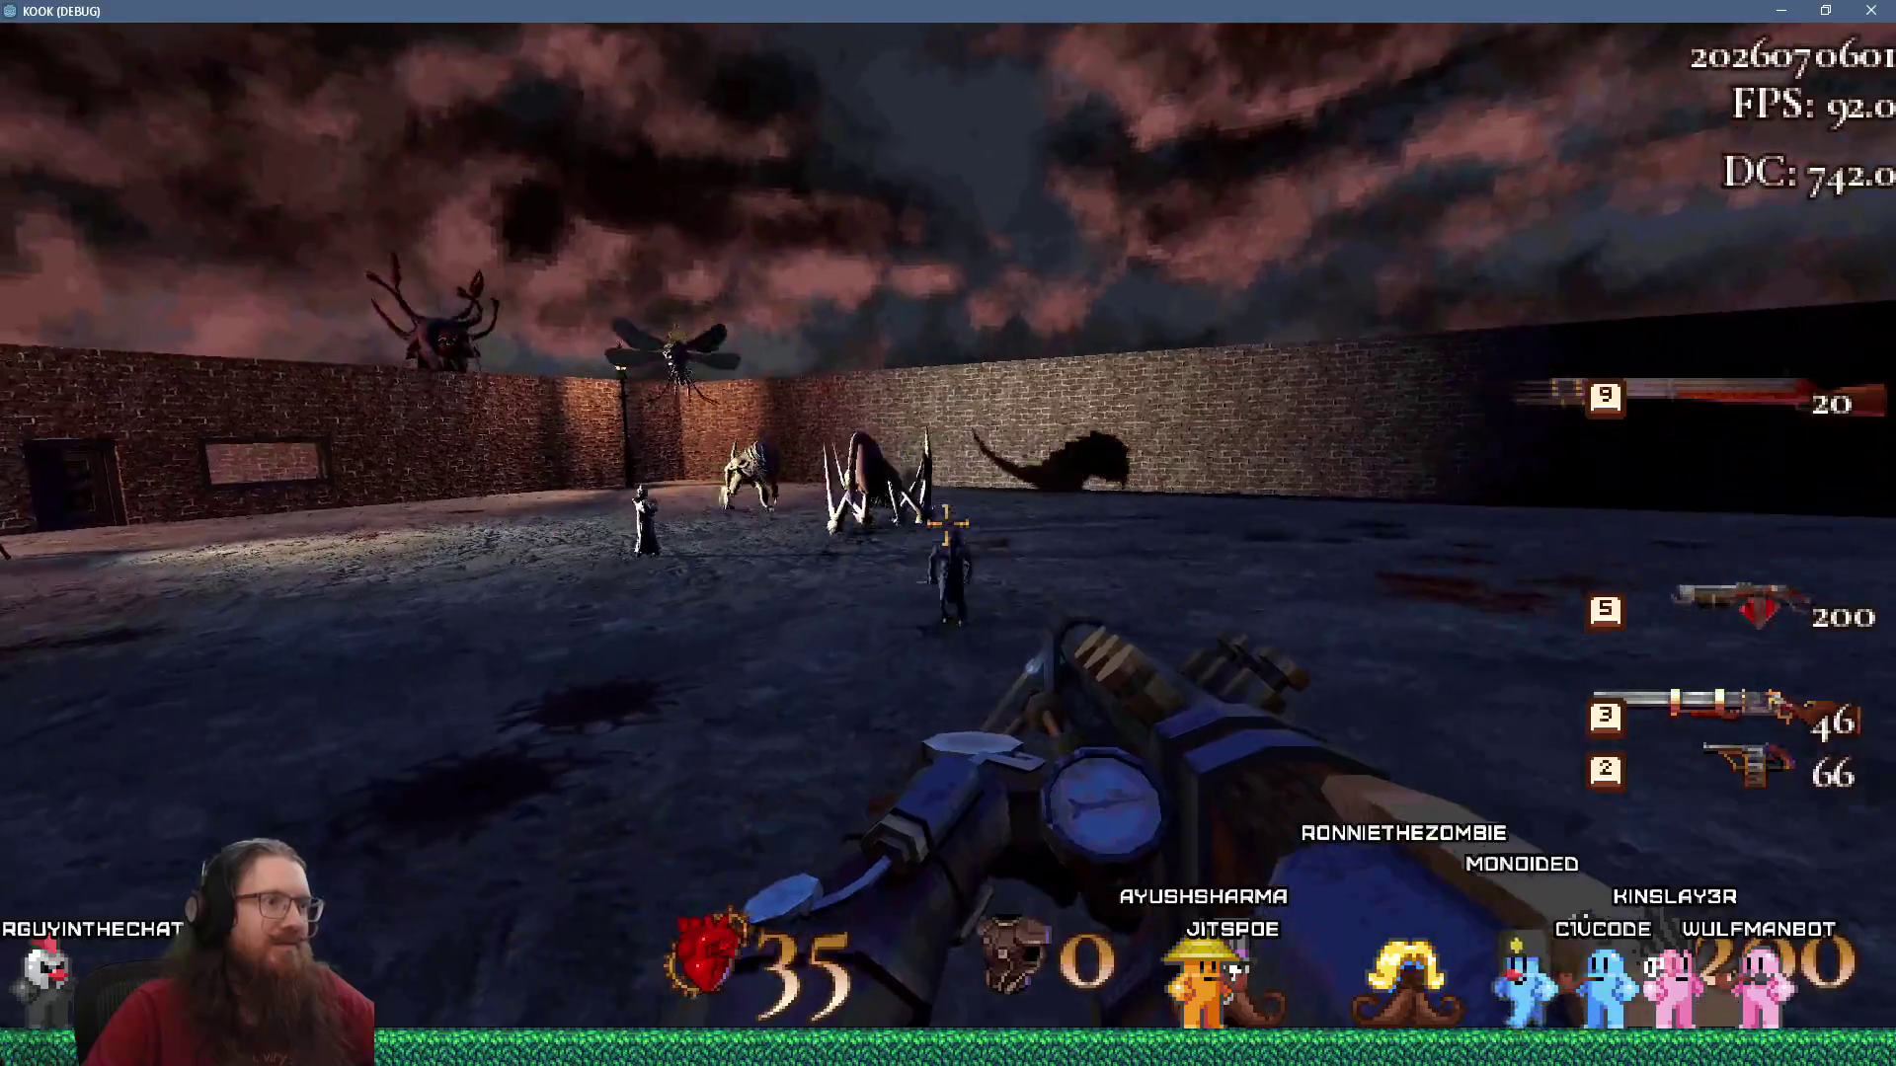
Enable god mode through the KOOK debug console.
key(grave)
text(od)
key(Return)
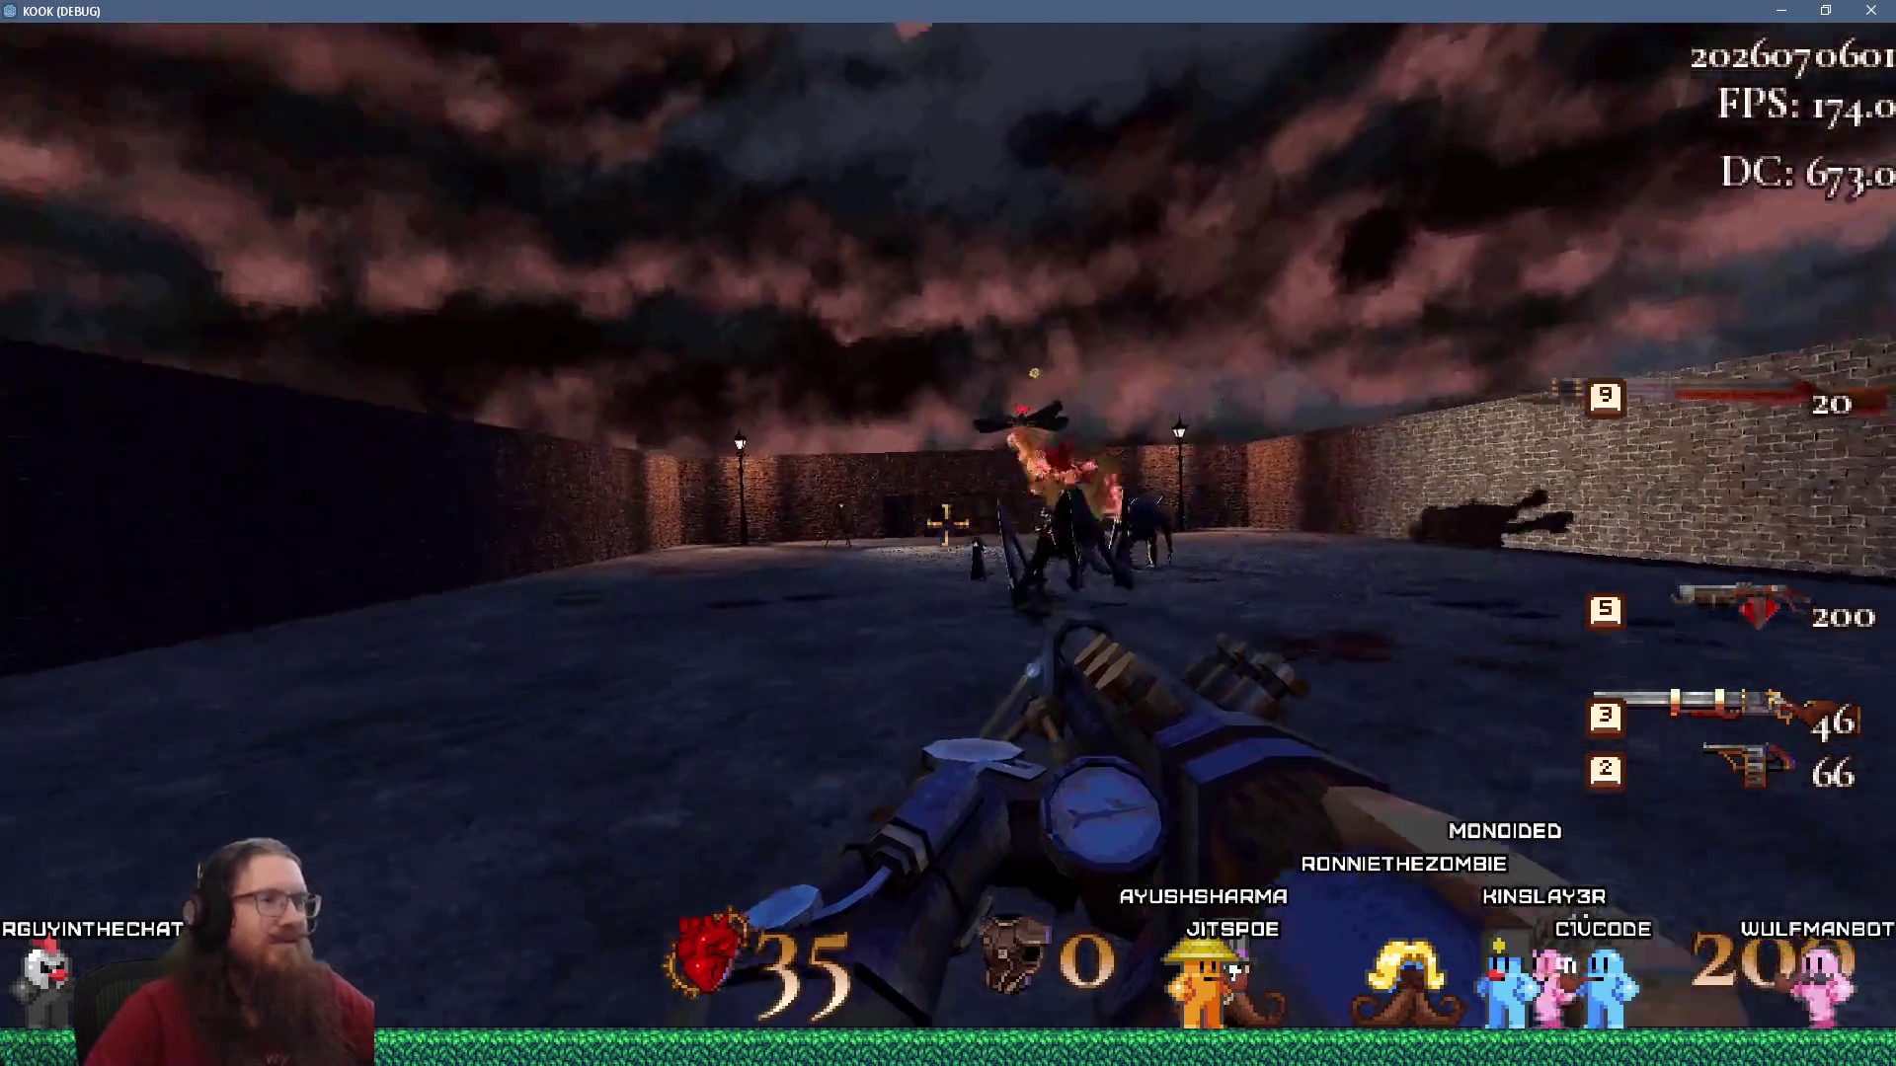
Spray the weapon's flame fire at the arena's enemies.
click(948, 524)
click(948, 523)
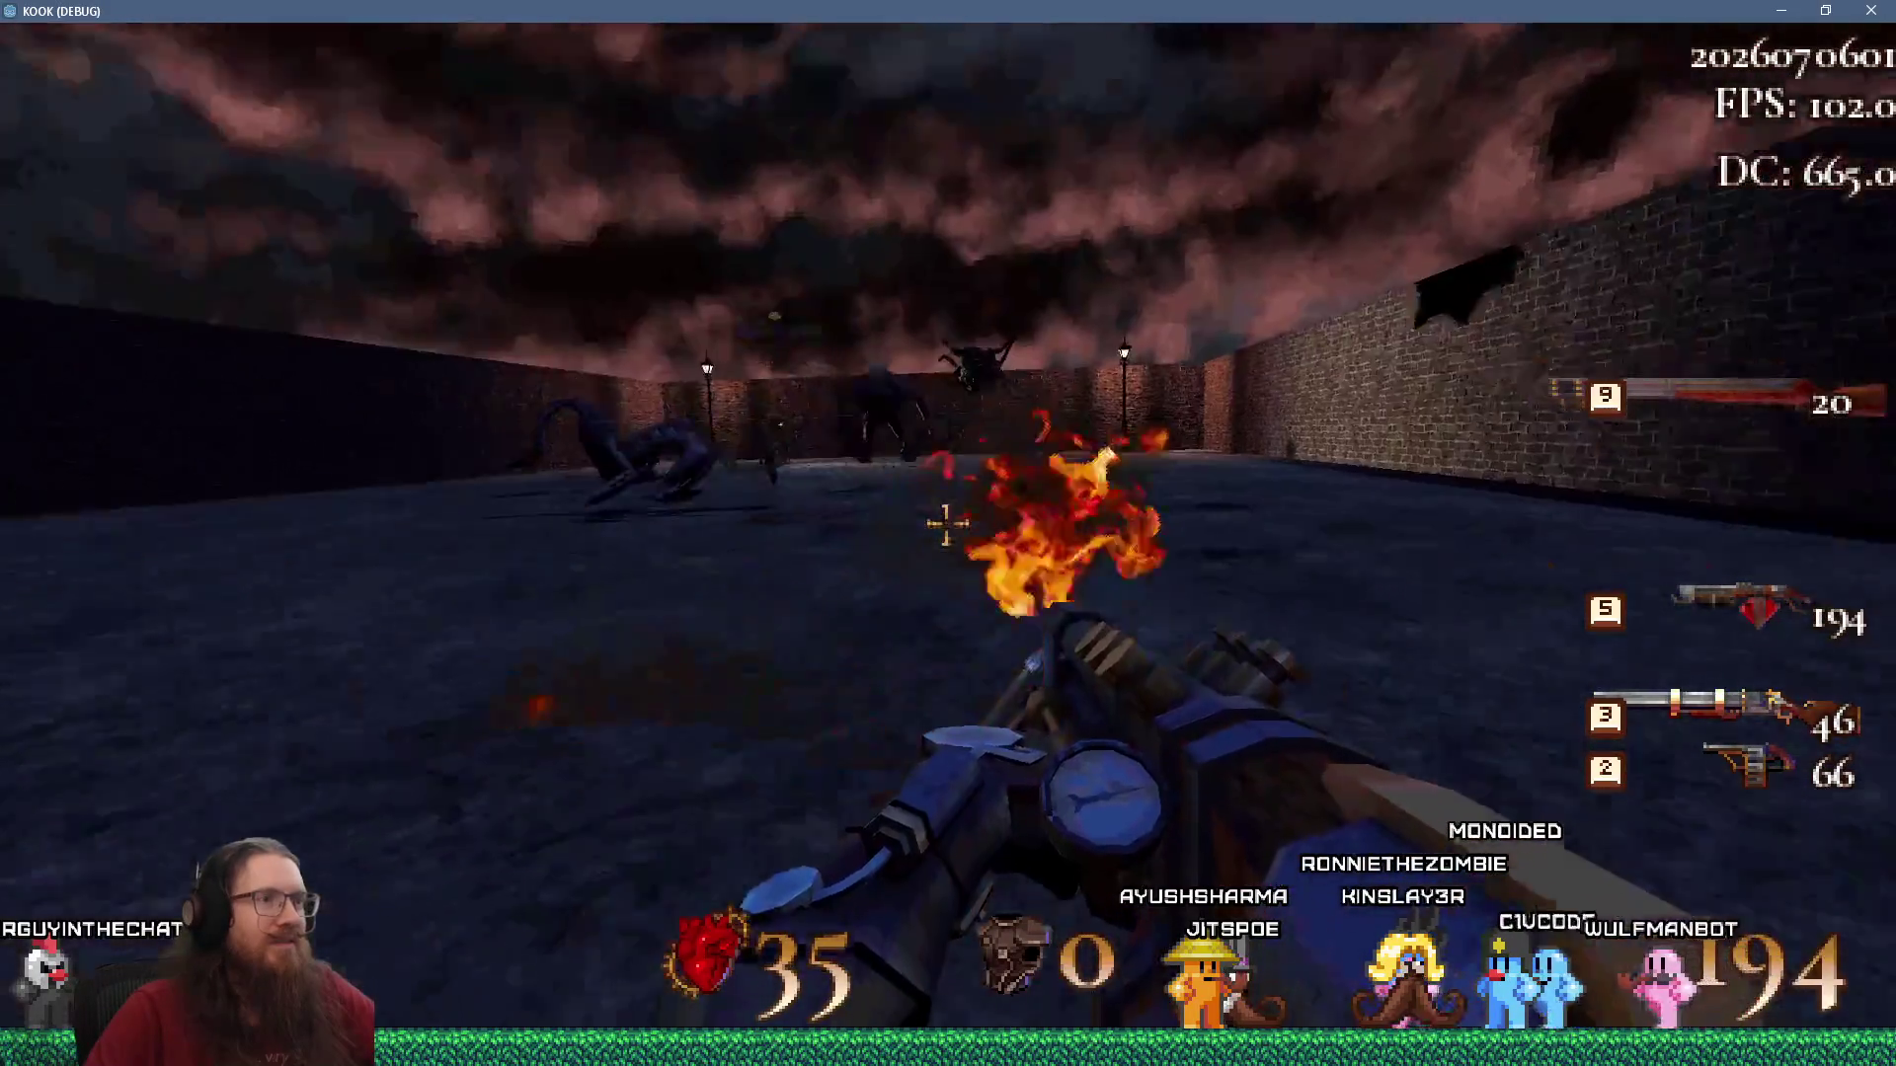
click(948, 523)
click(948, 523)
click(948, 524)
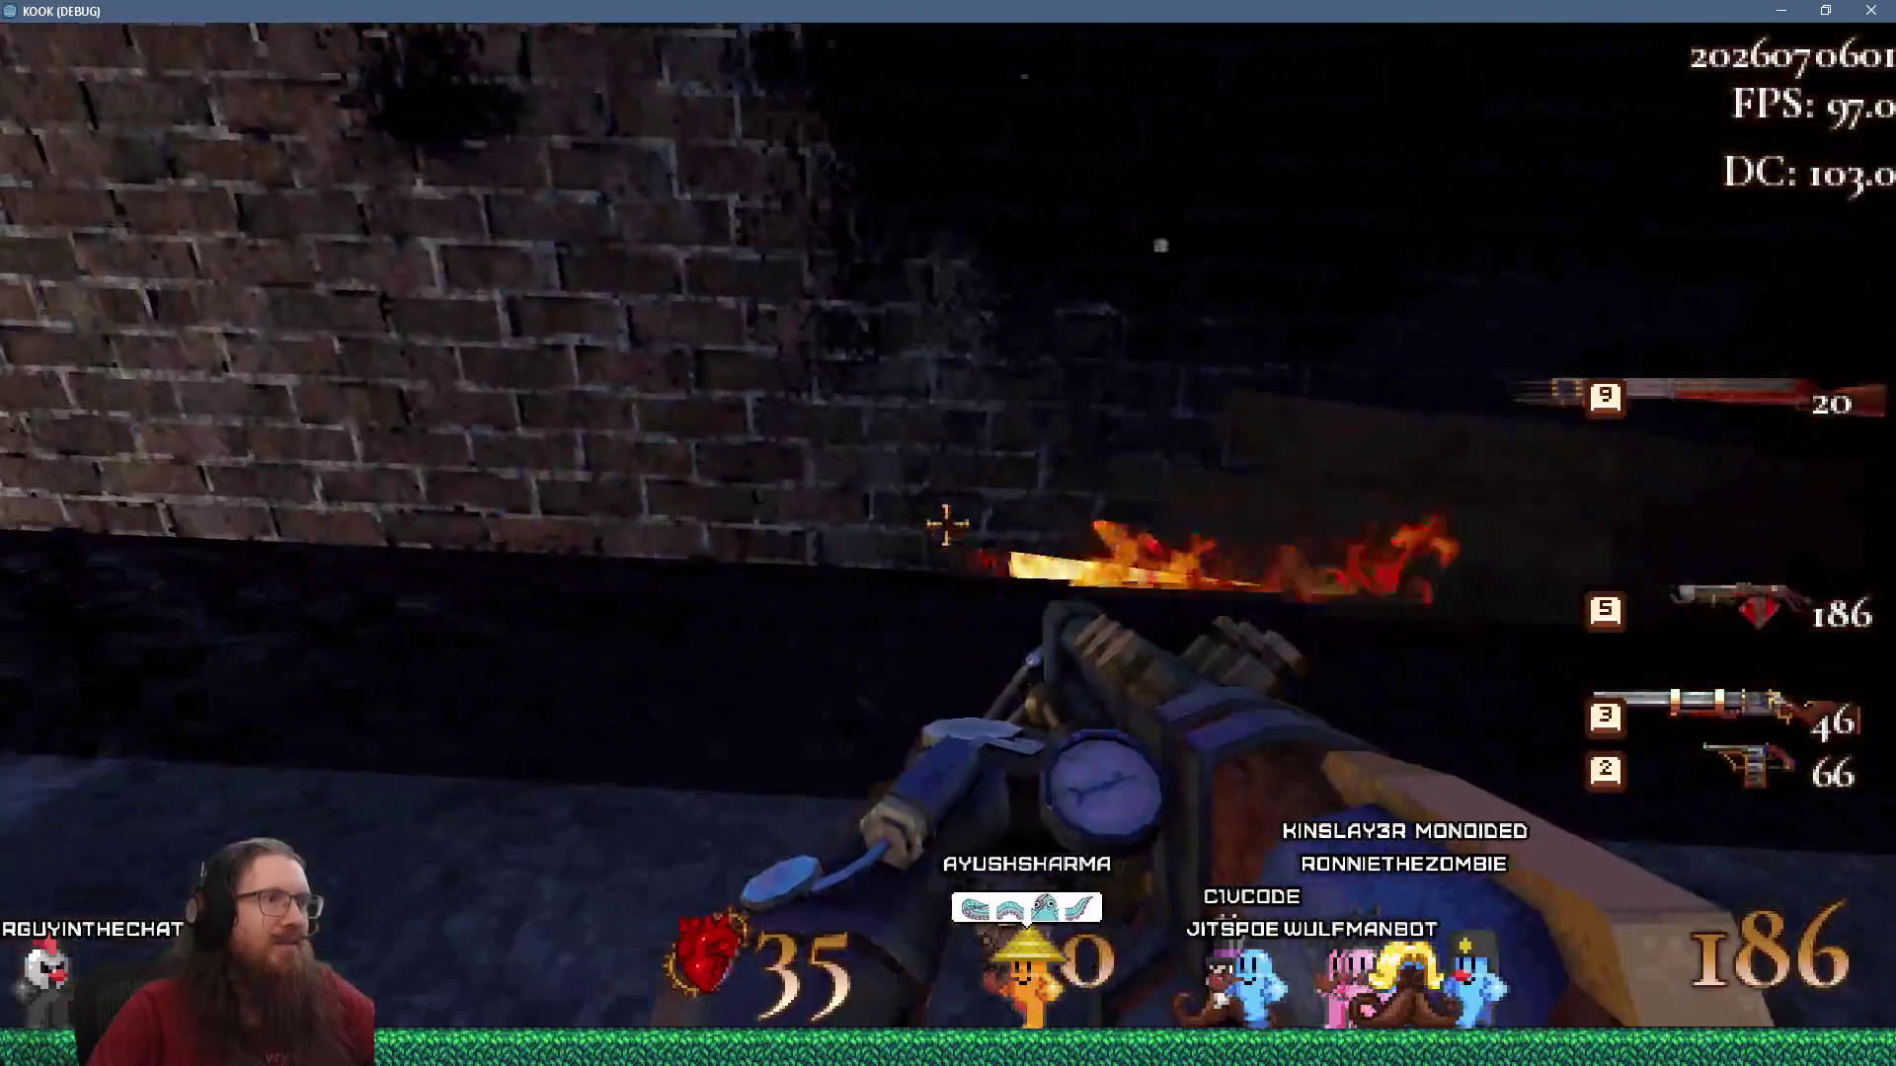
click(948, 524)
click(948, 523)
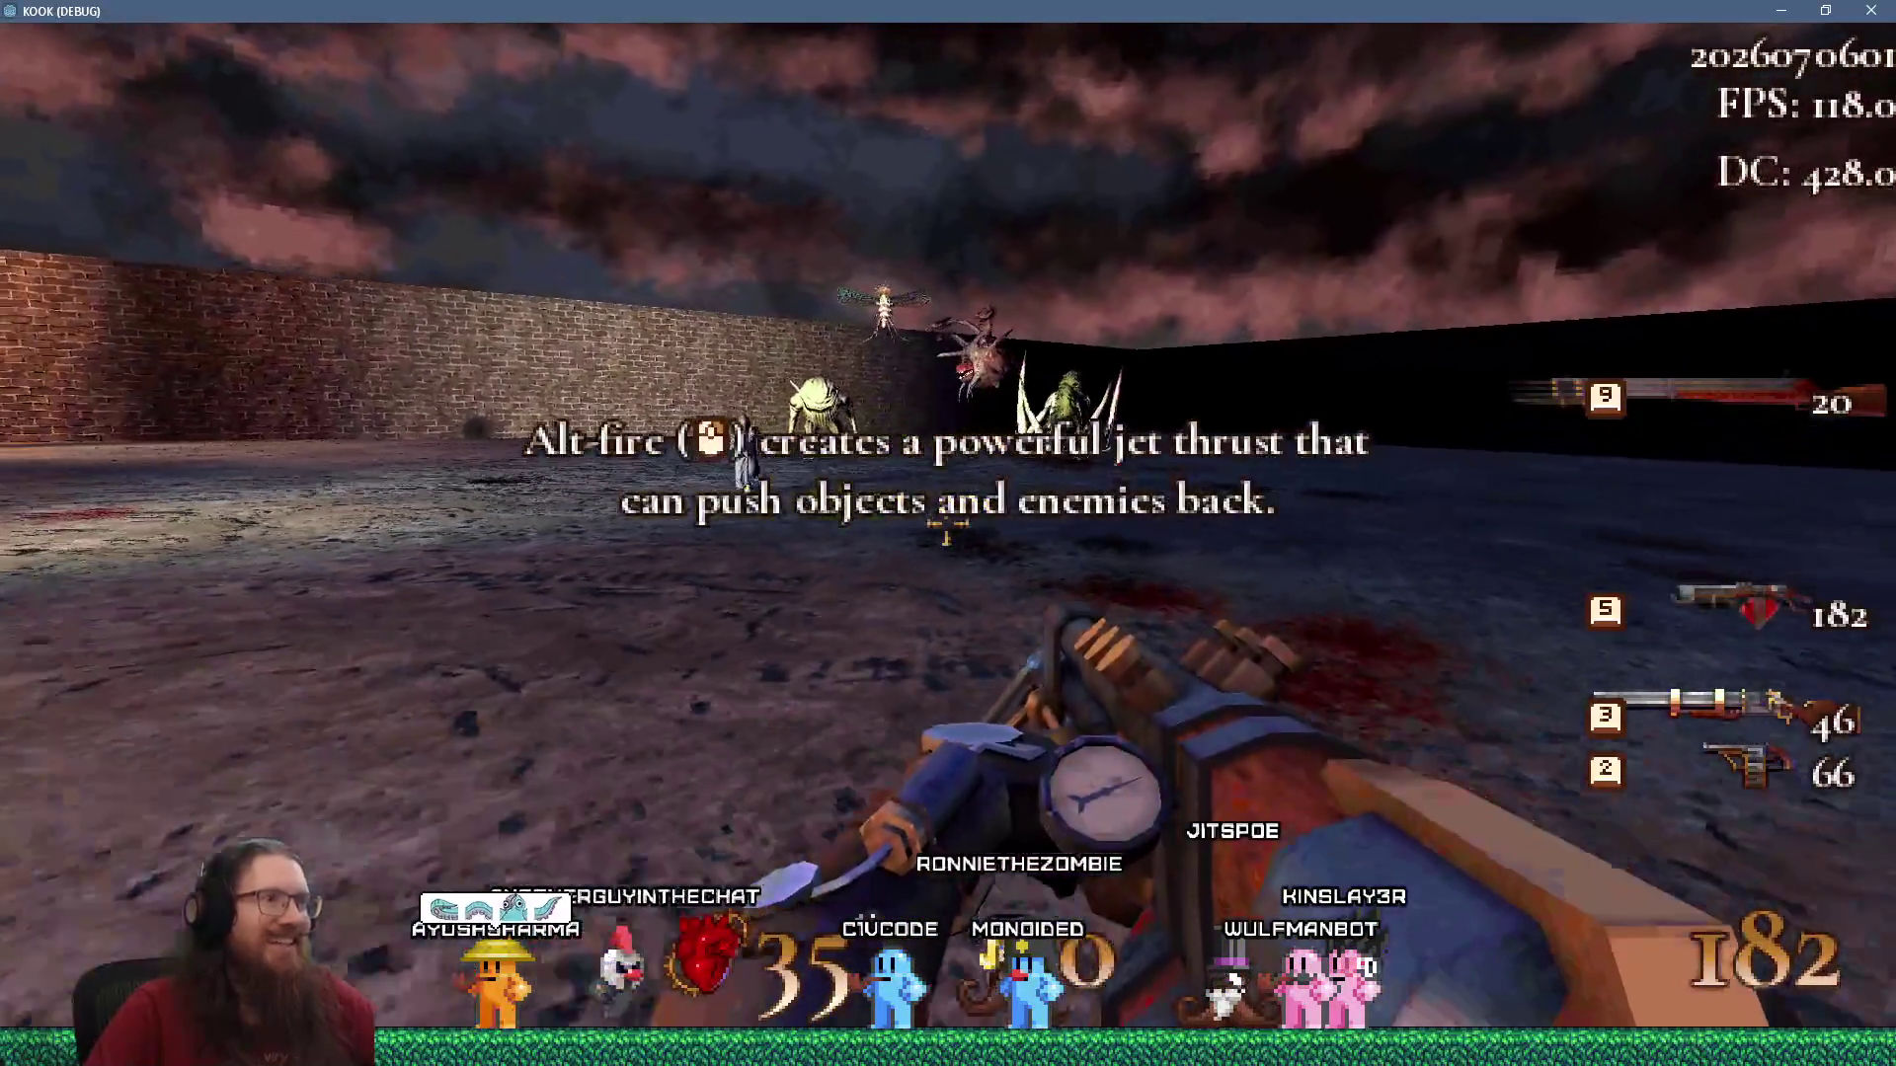
Blast monsters upward with the jet-thrust alt-fire, then bring the debug console back up.
right_click(948, 524)
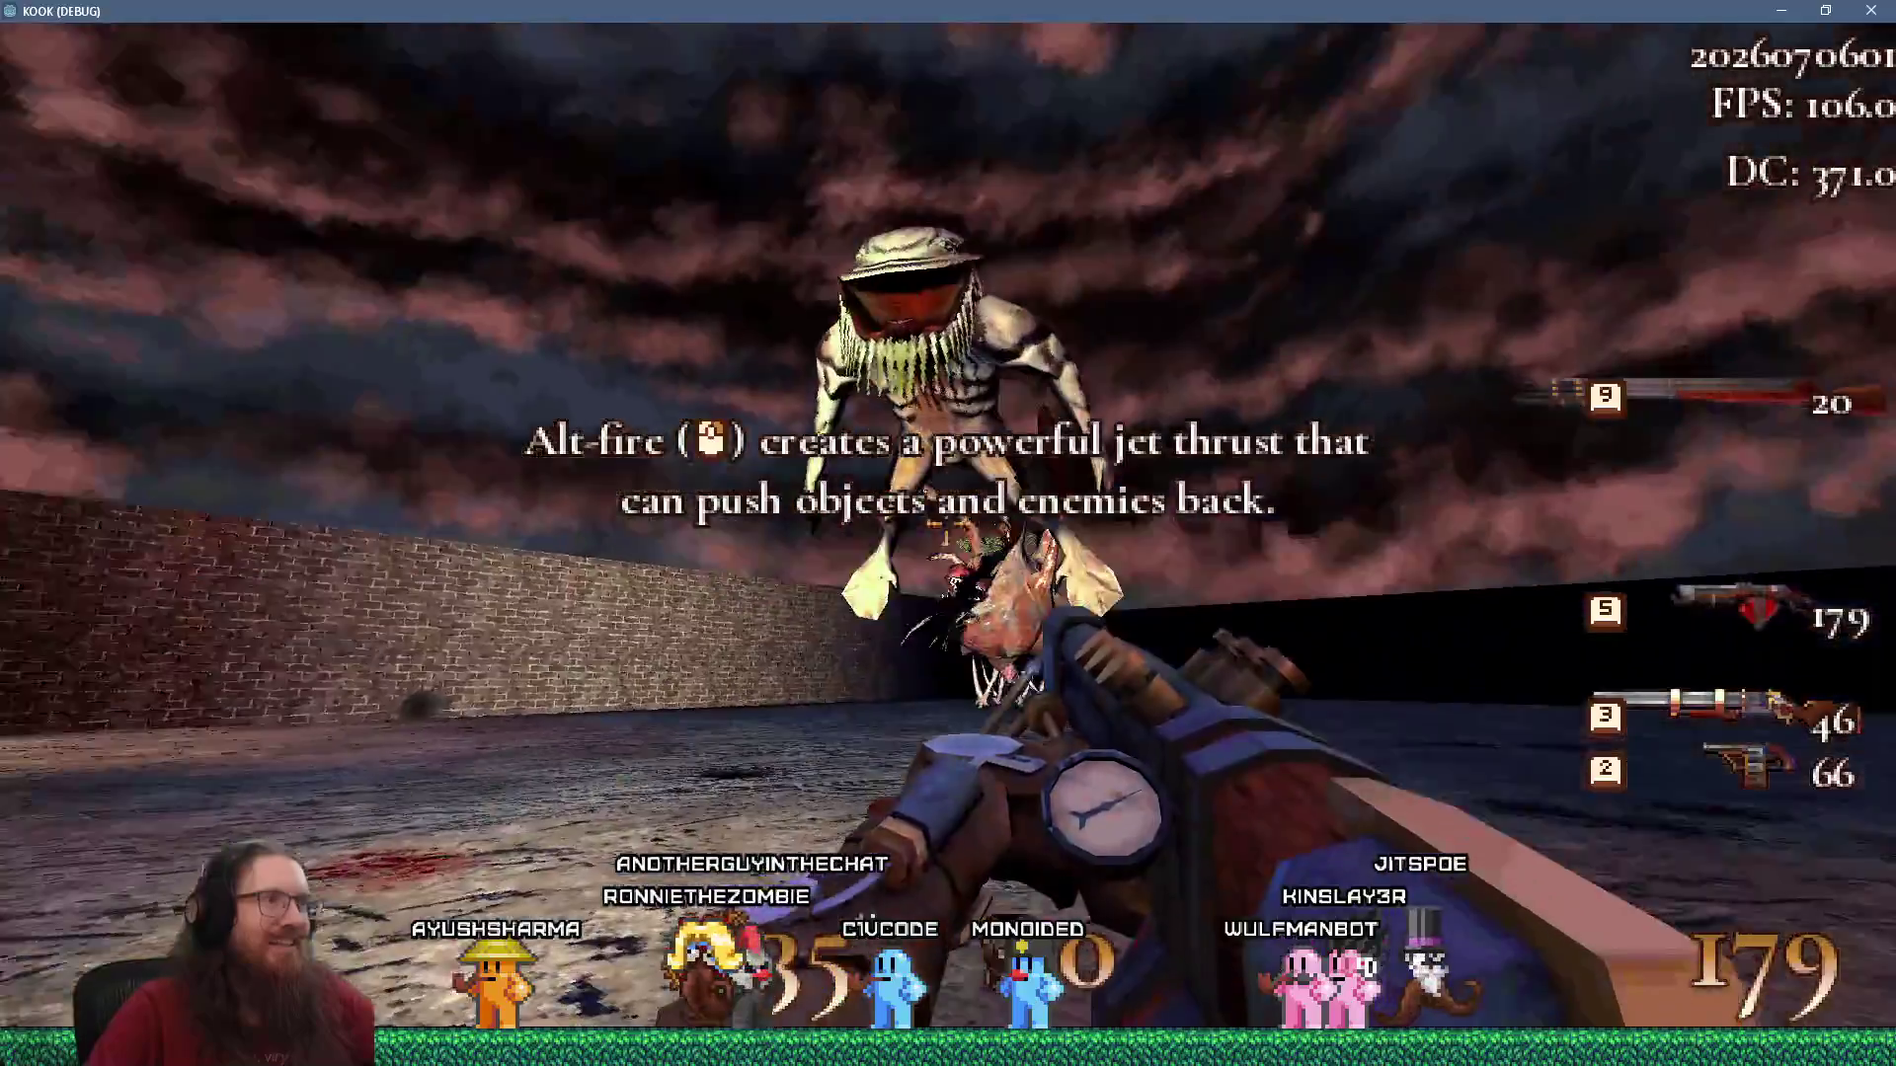
right_click(948, 533)
right_click(946, 534)
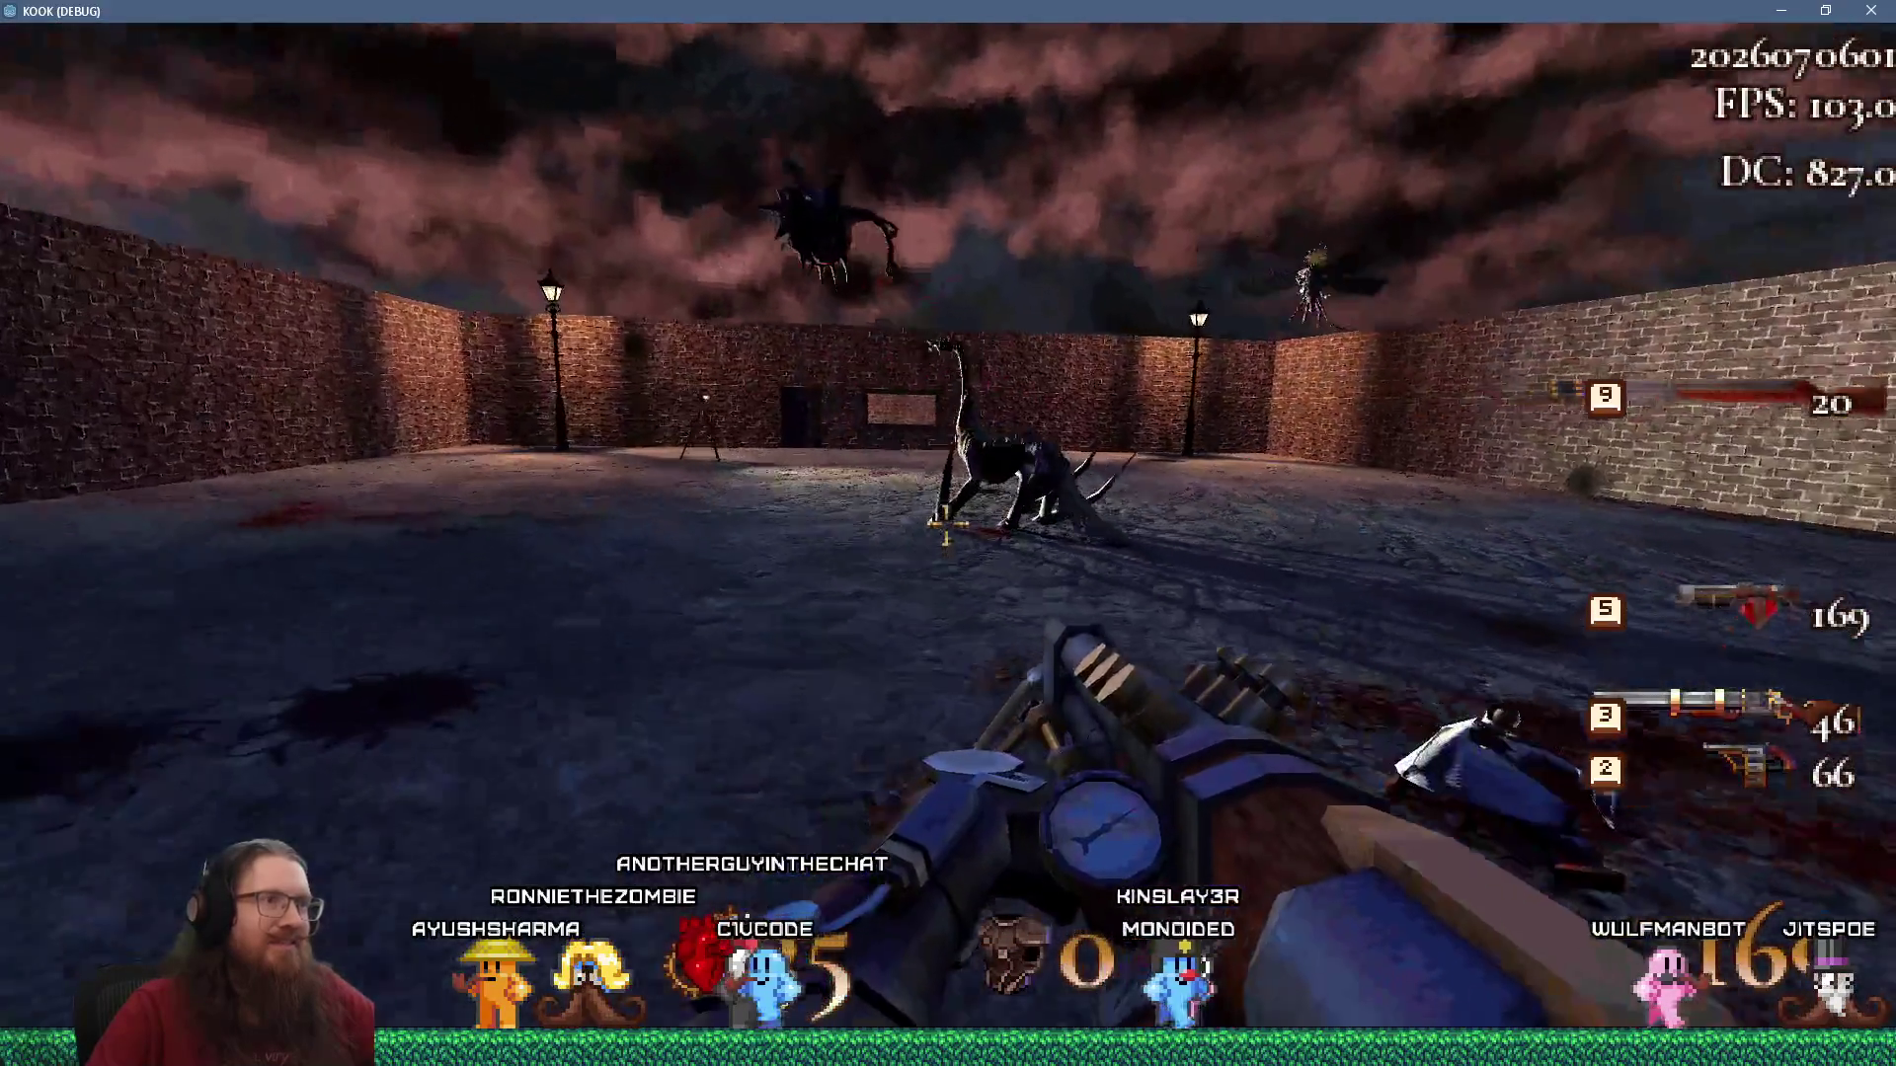
key(grave)
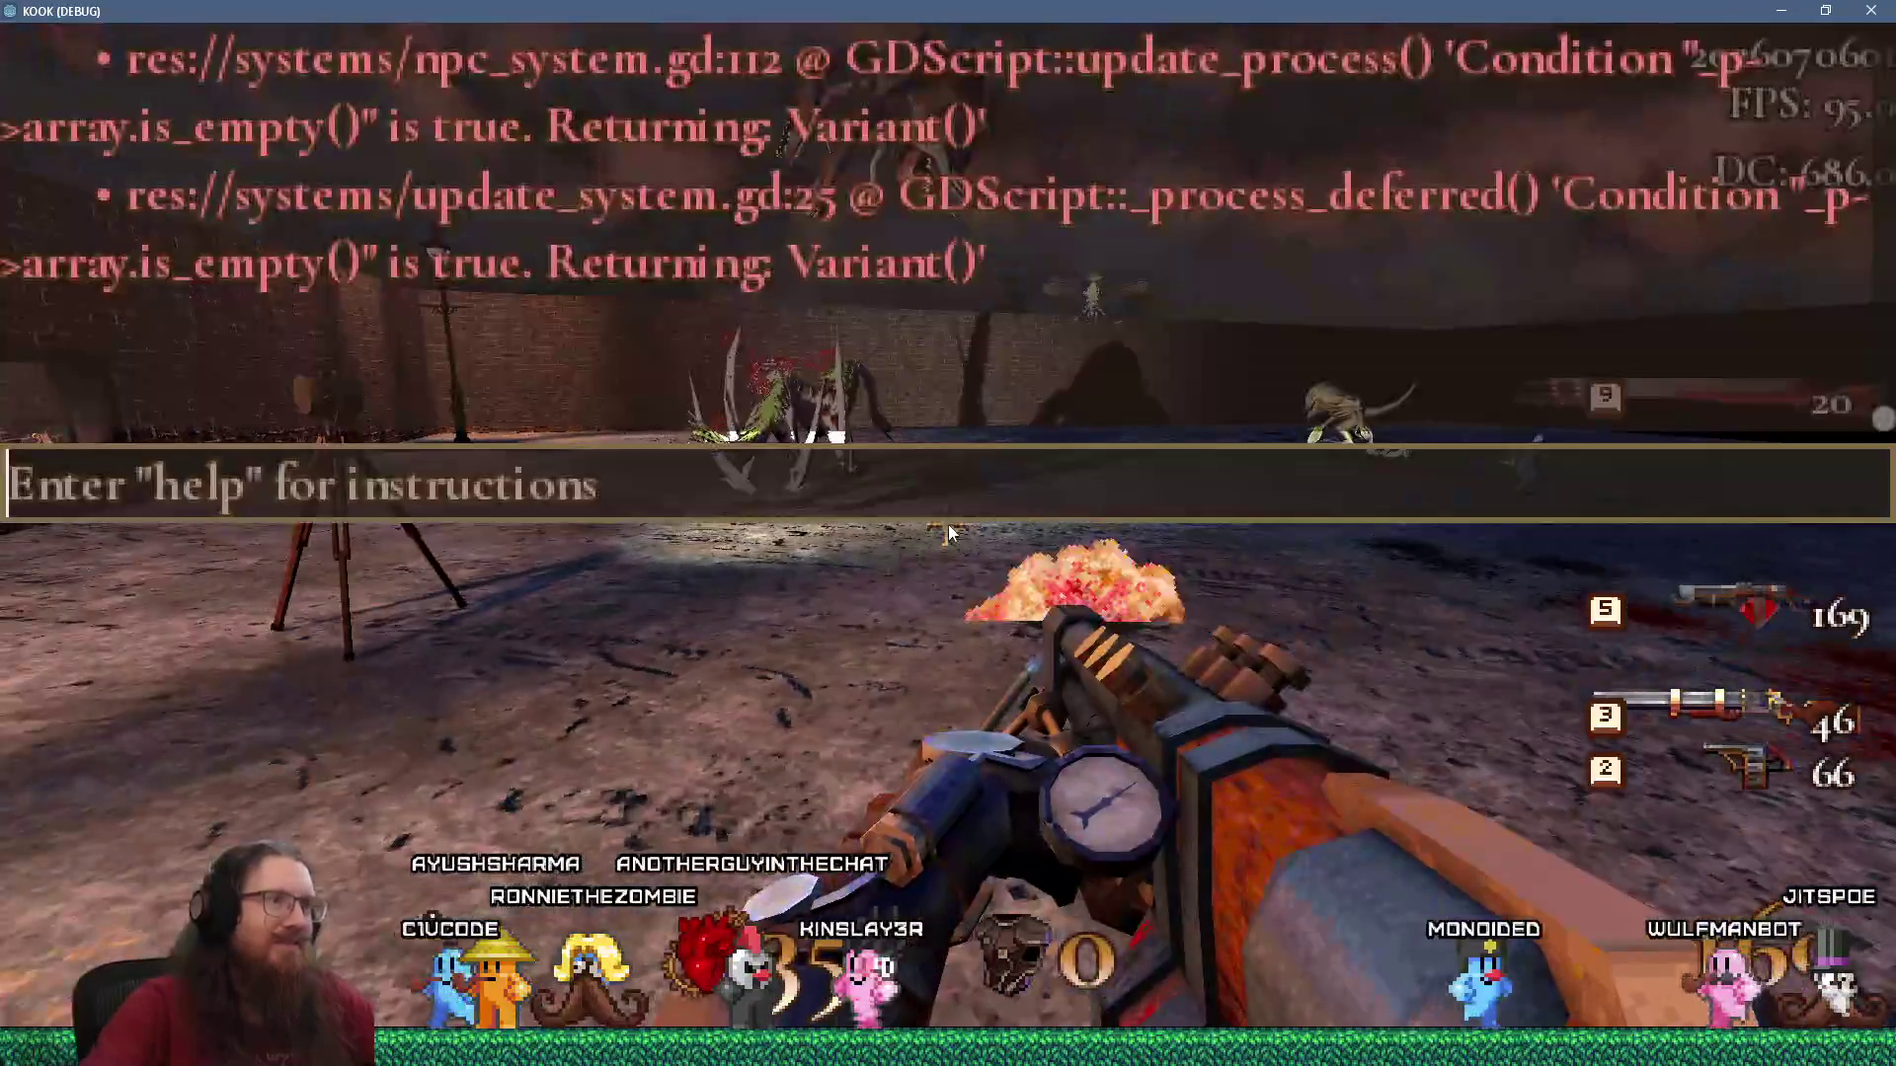
Save the game as 'test' and load it back from test.ksave.
text(save test)
key(Return)
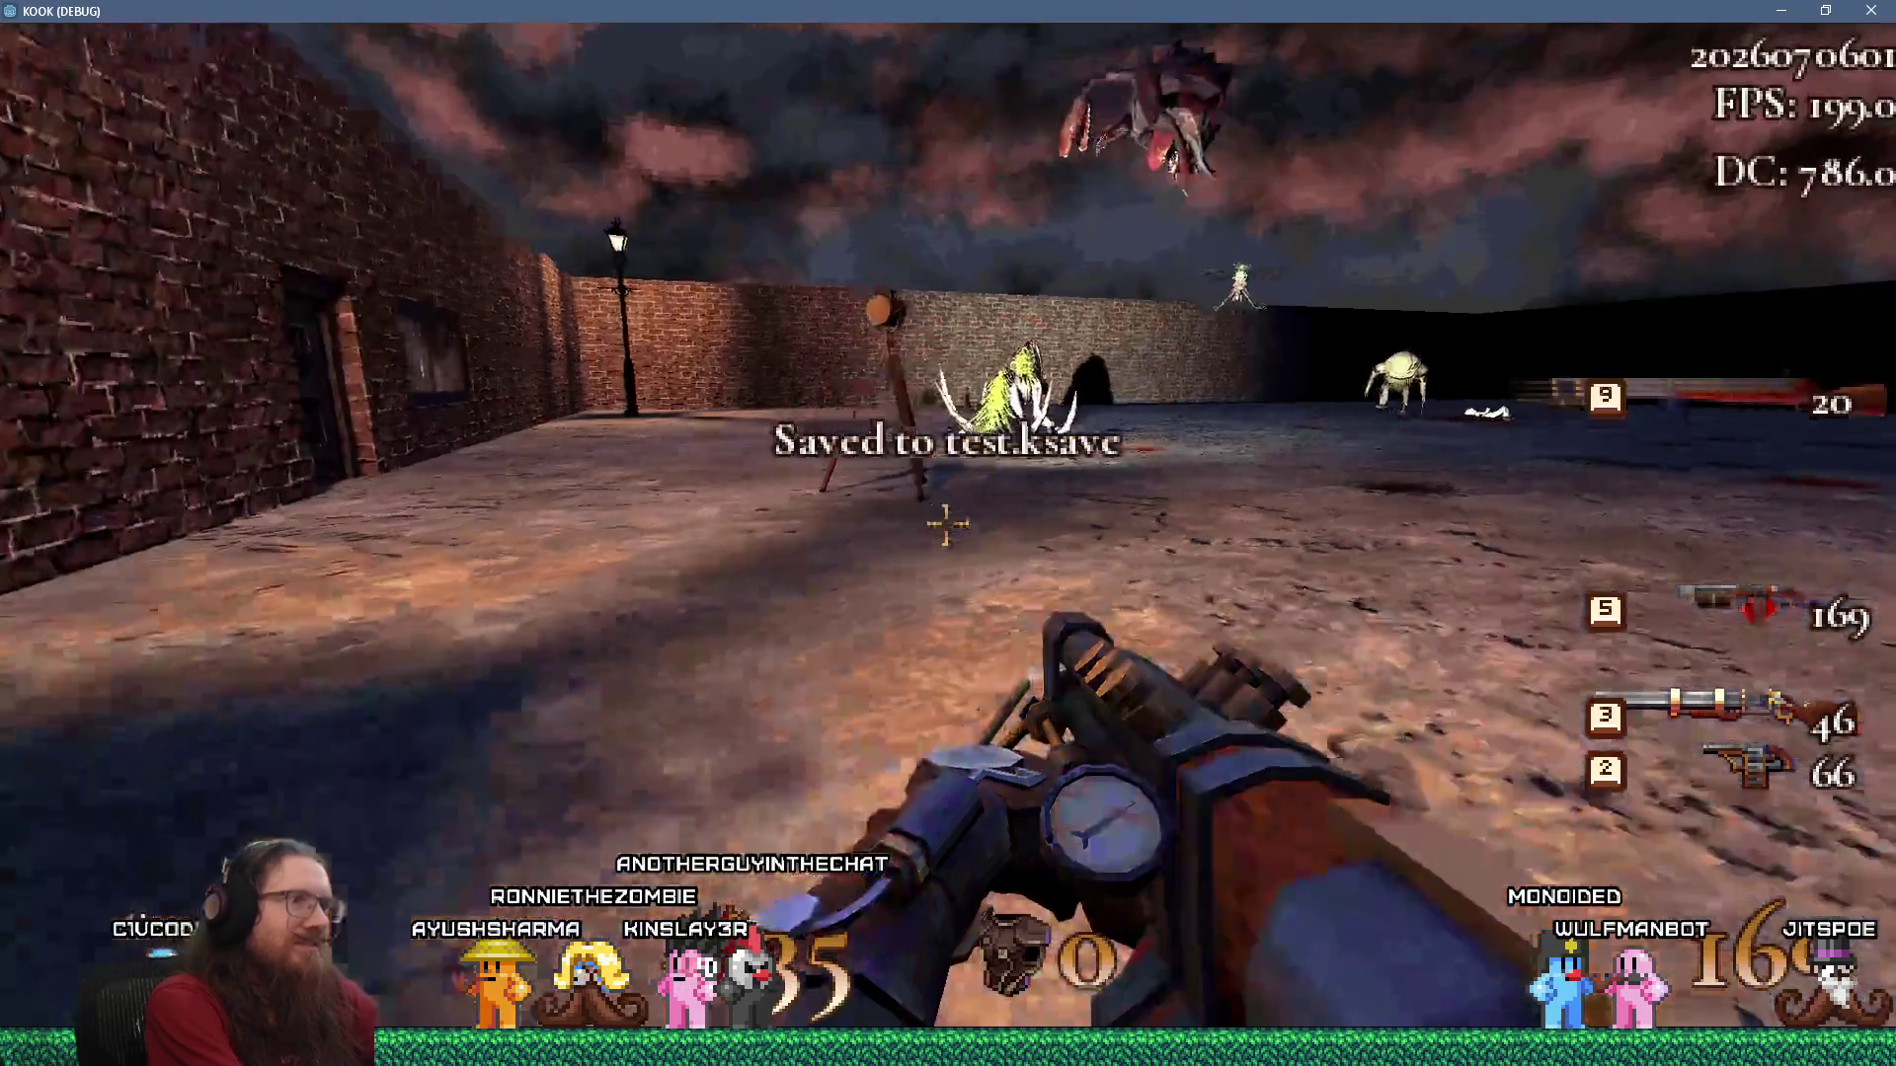
key(grave)
text(tes)
key(Return)
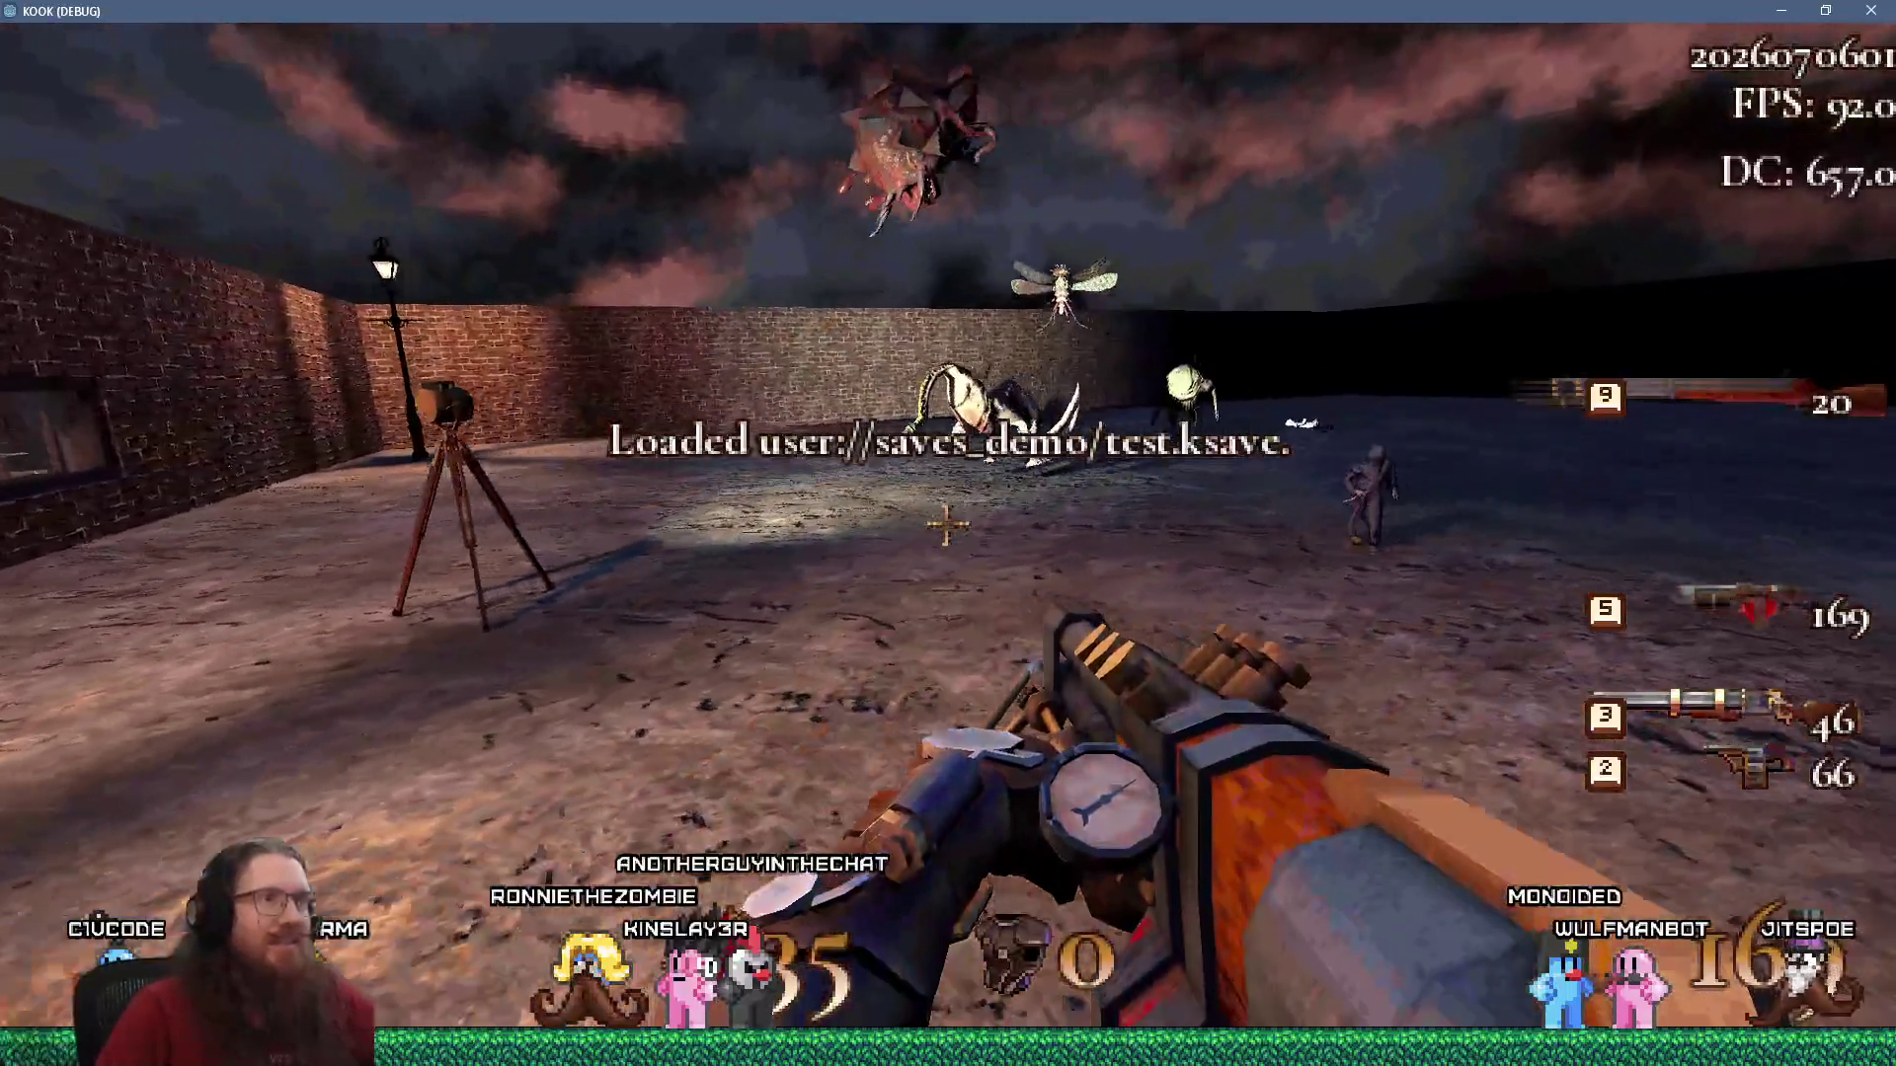
mouse_move(945, 524)
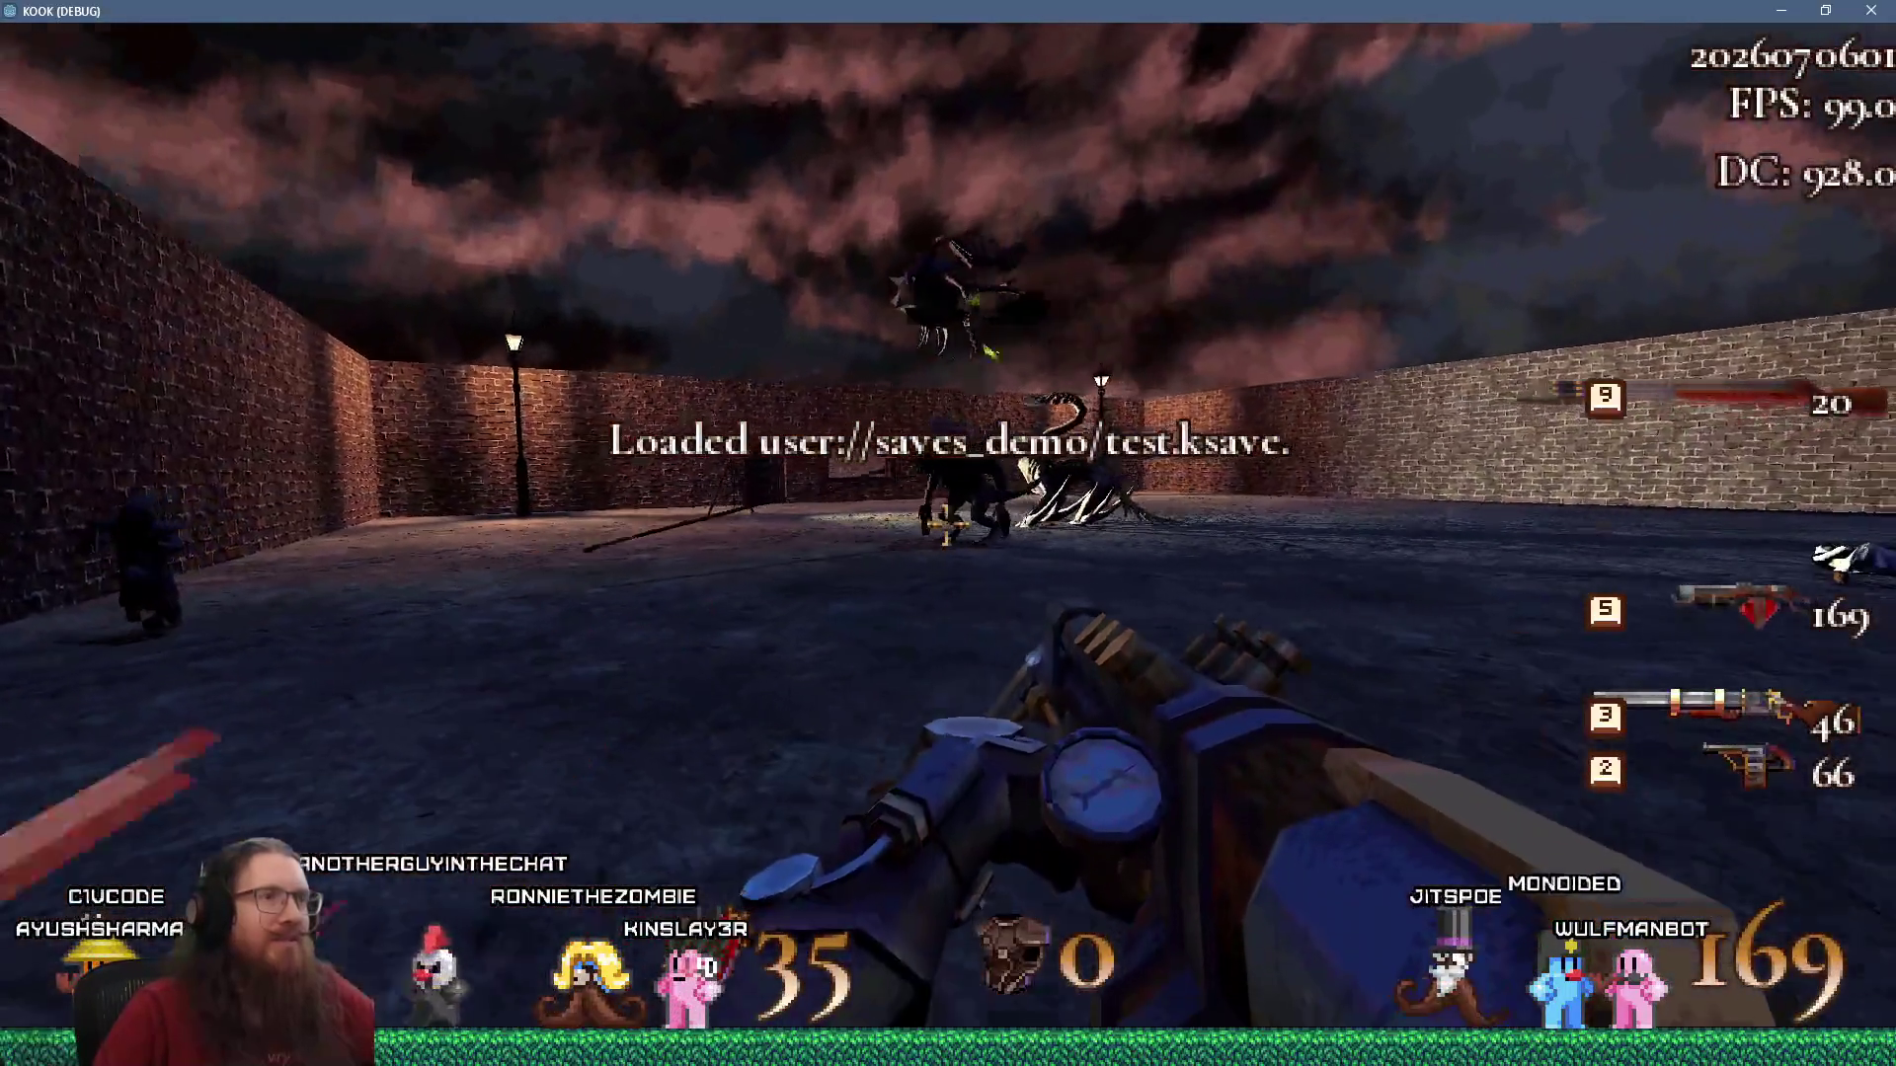
Save to 'test' and load it a second time, then move around the arena to confirm it works.
key(grave)
key(grave)
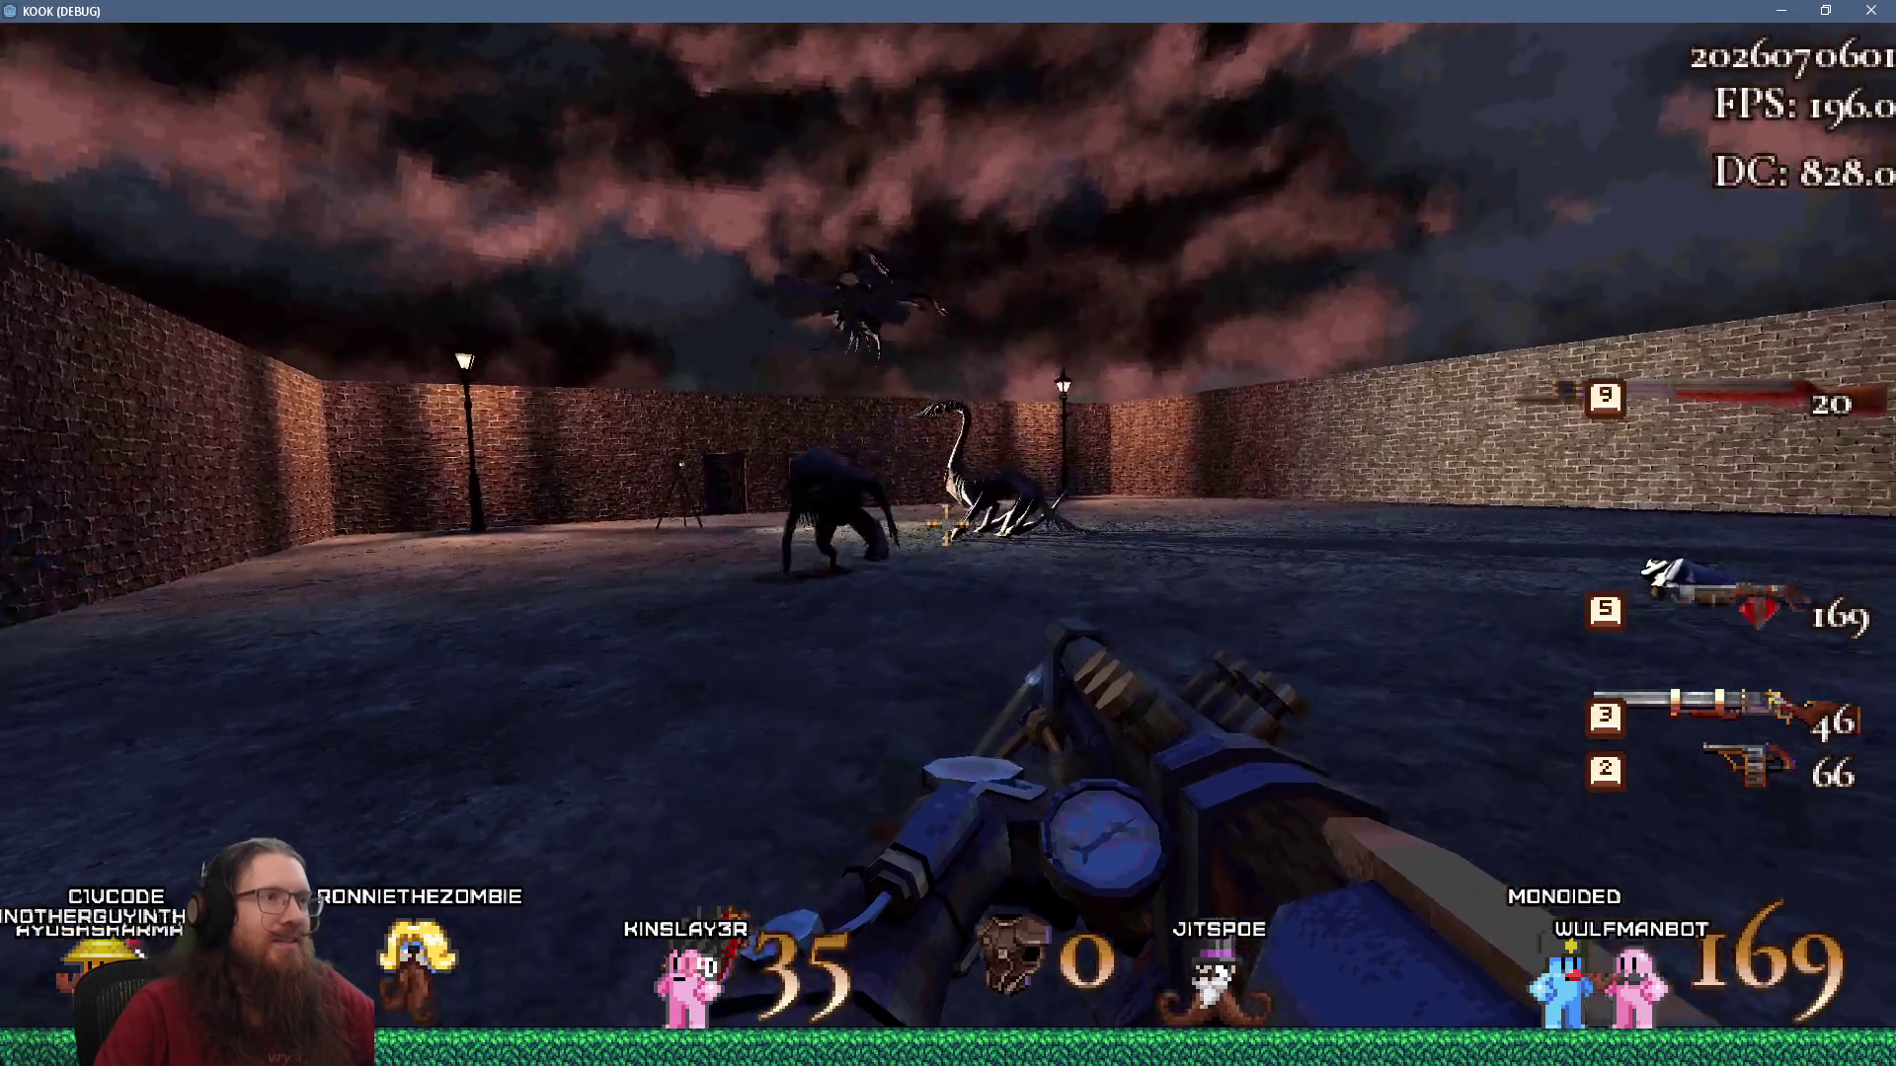
key(grave)
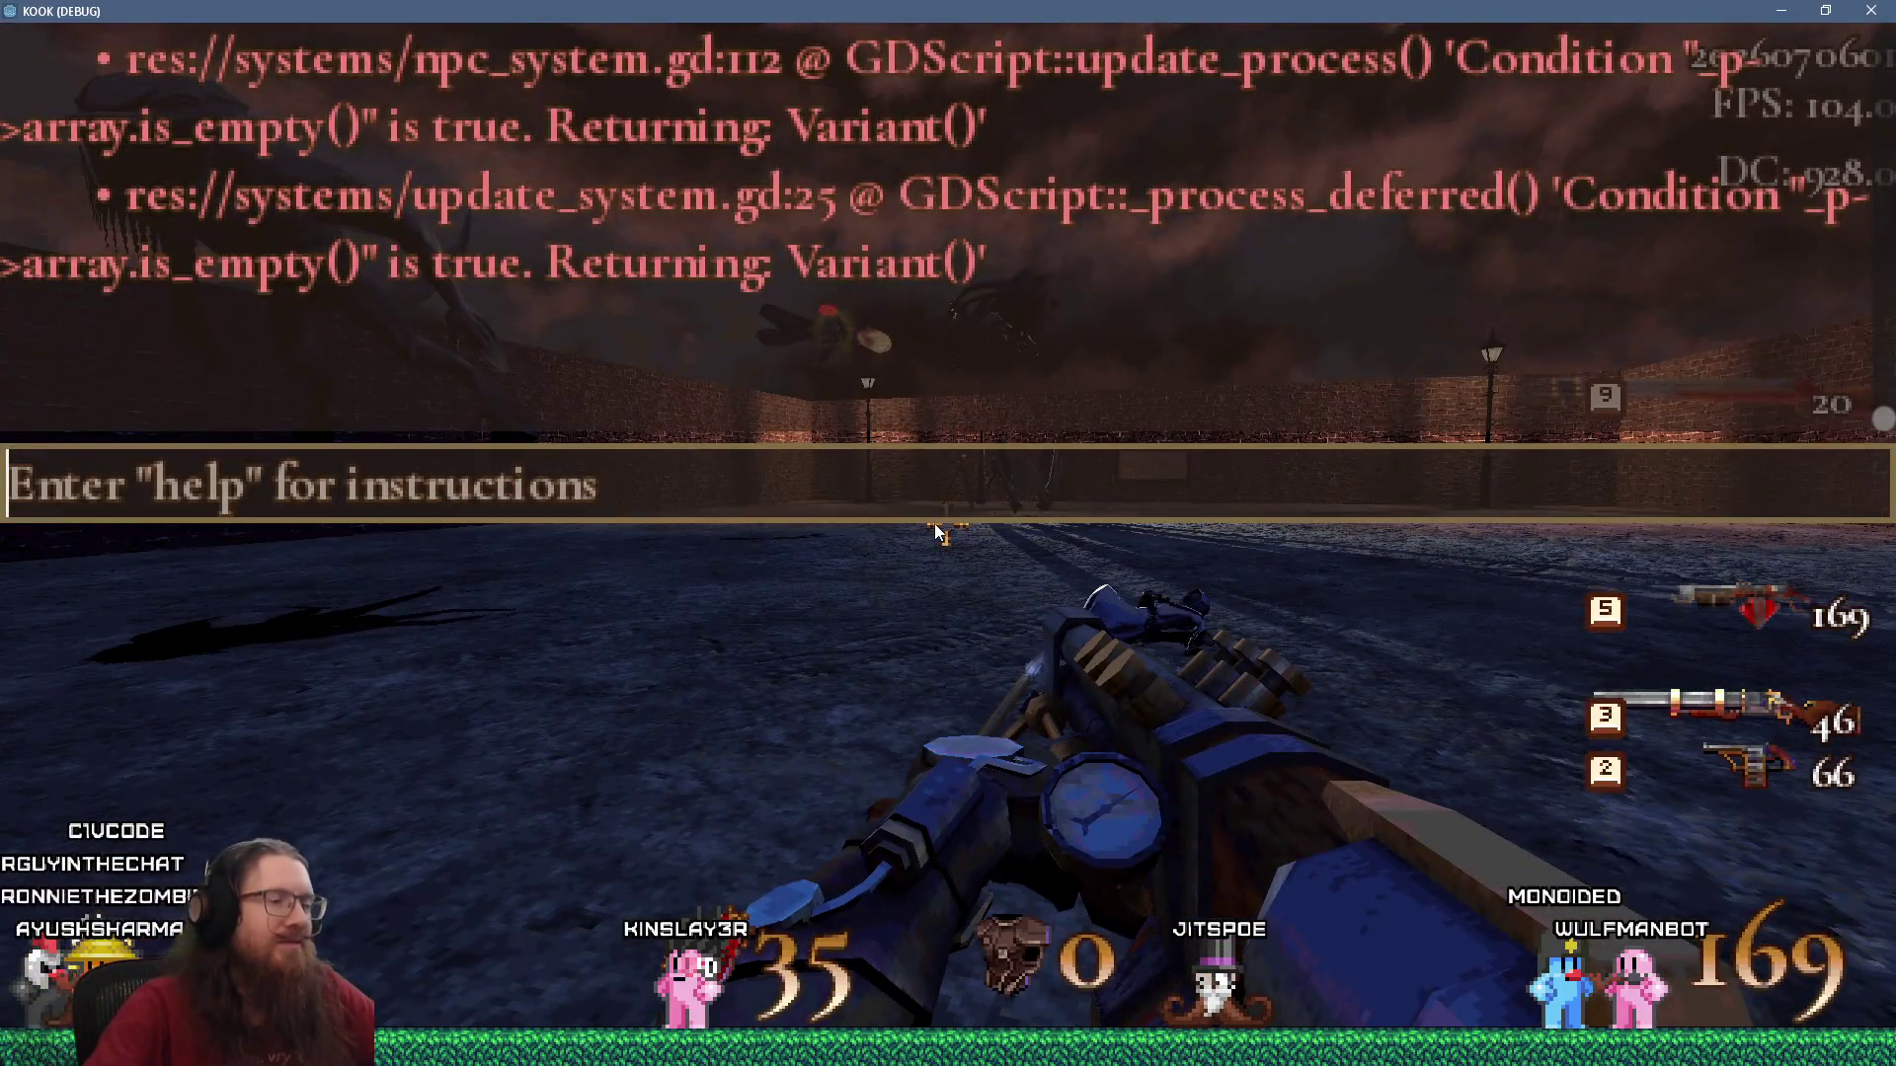
text(save test)
key(Return)
key(grave)
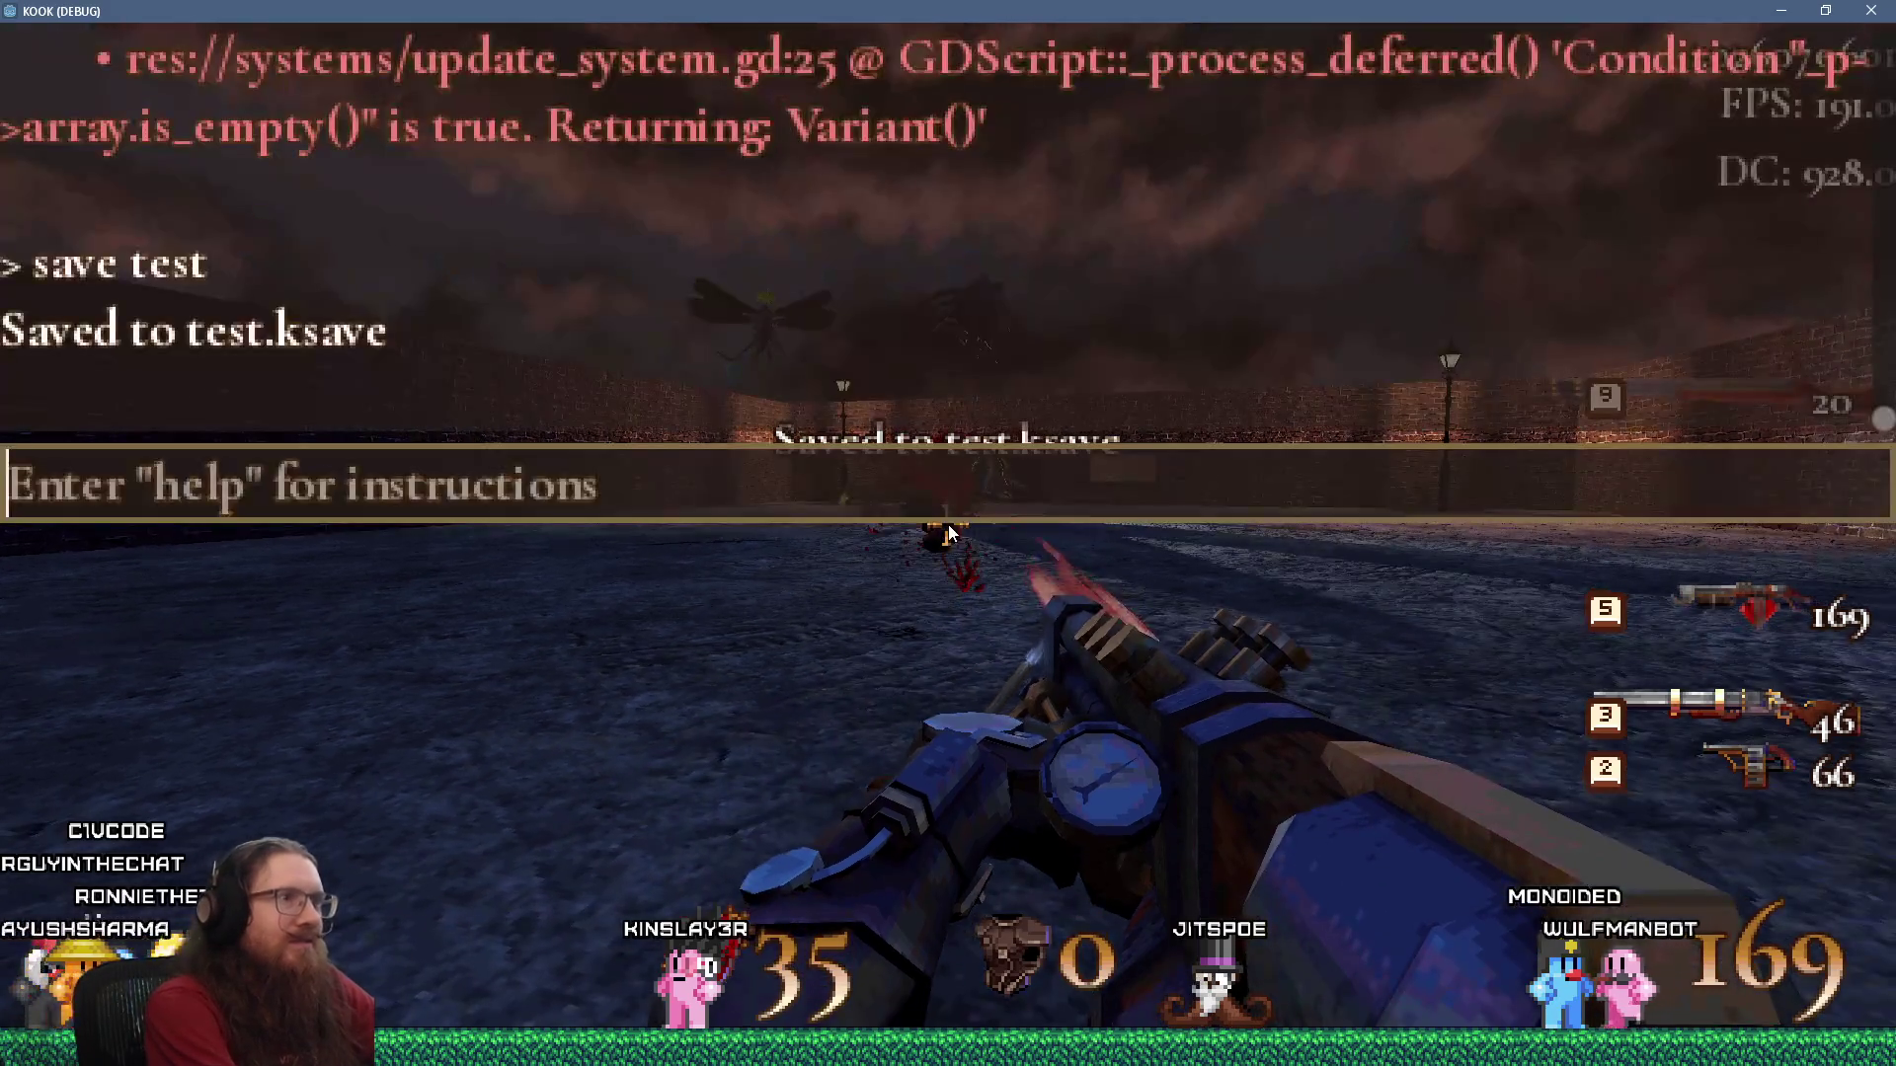
text(est)
key(Return)
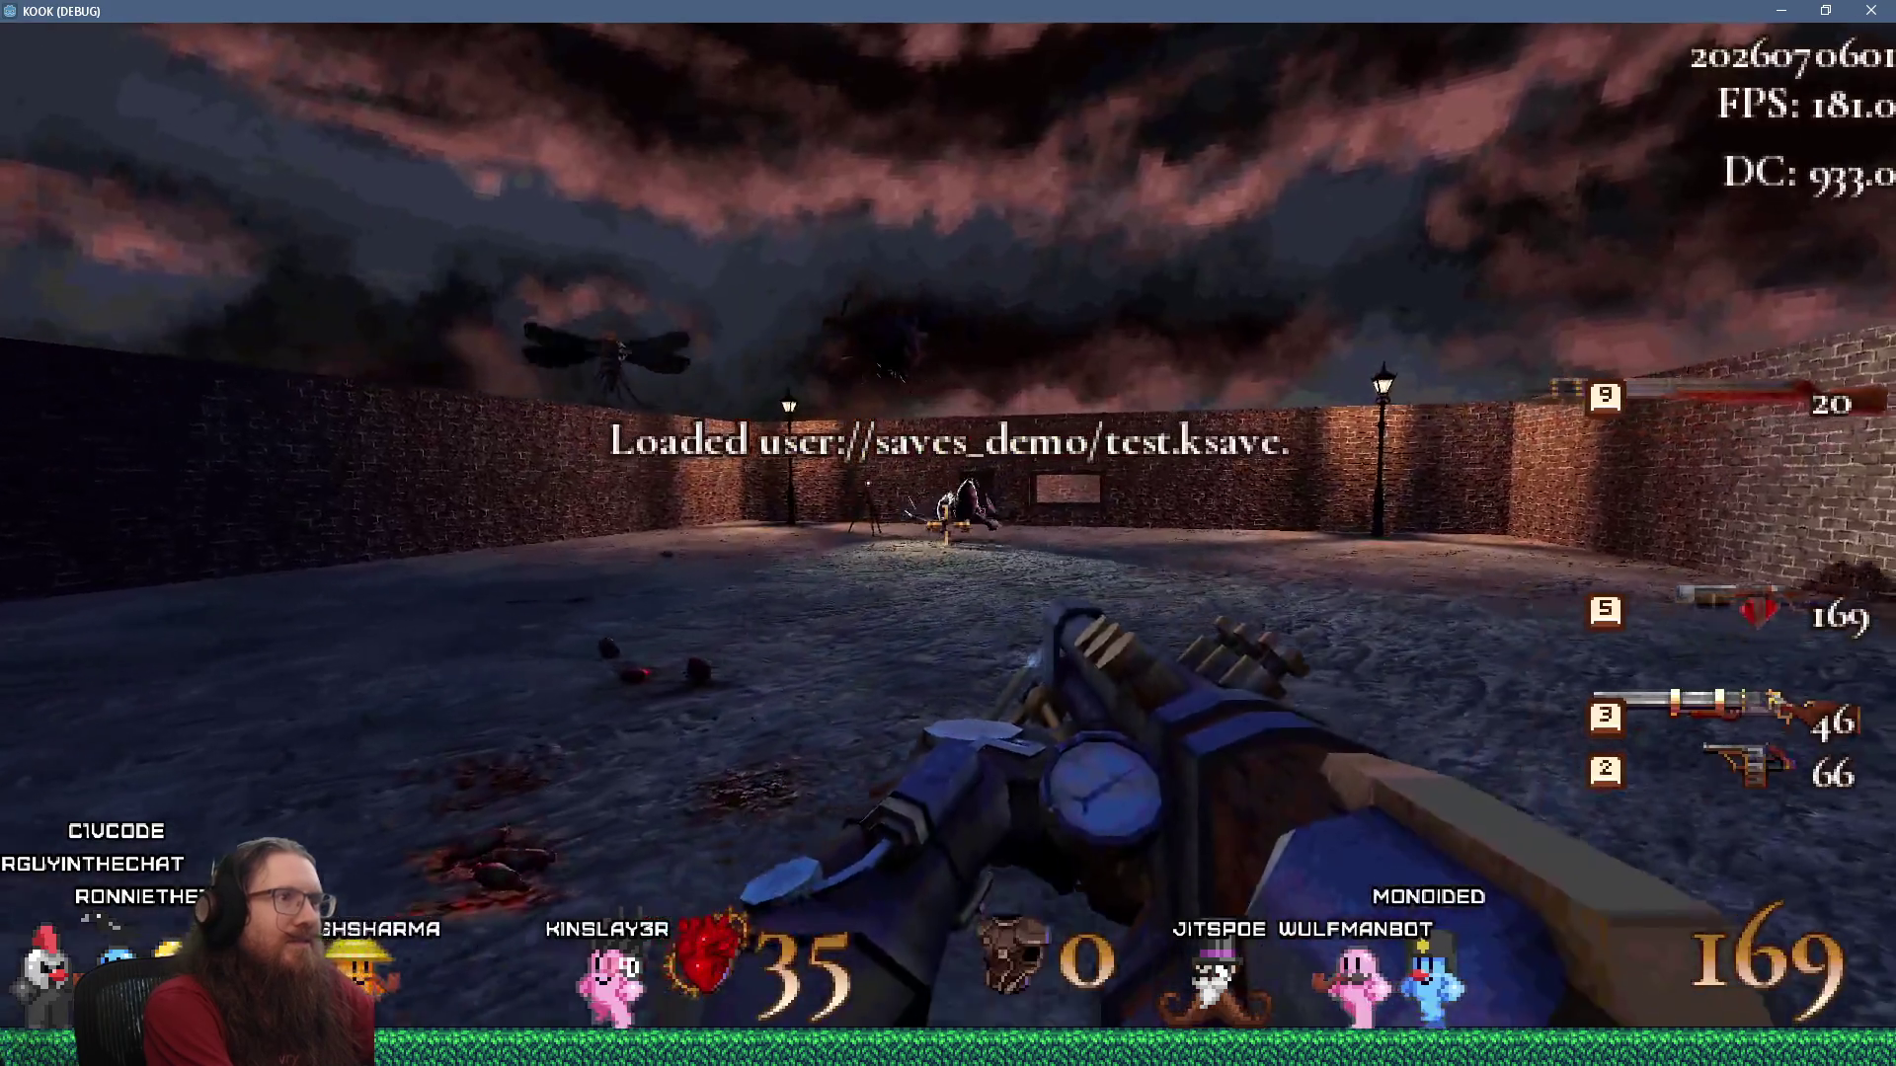
key(w)
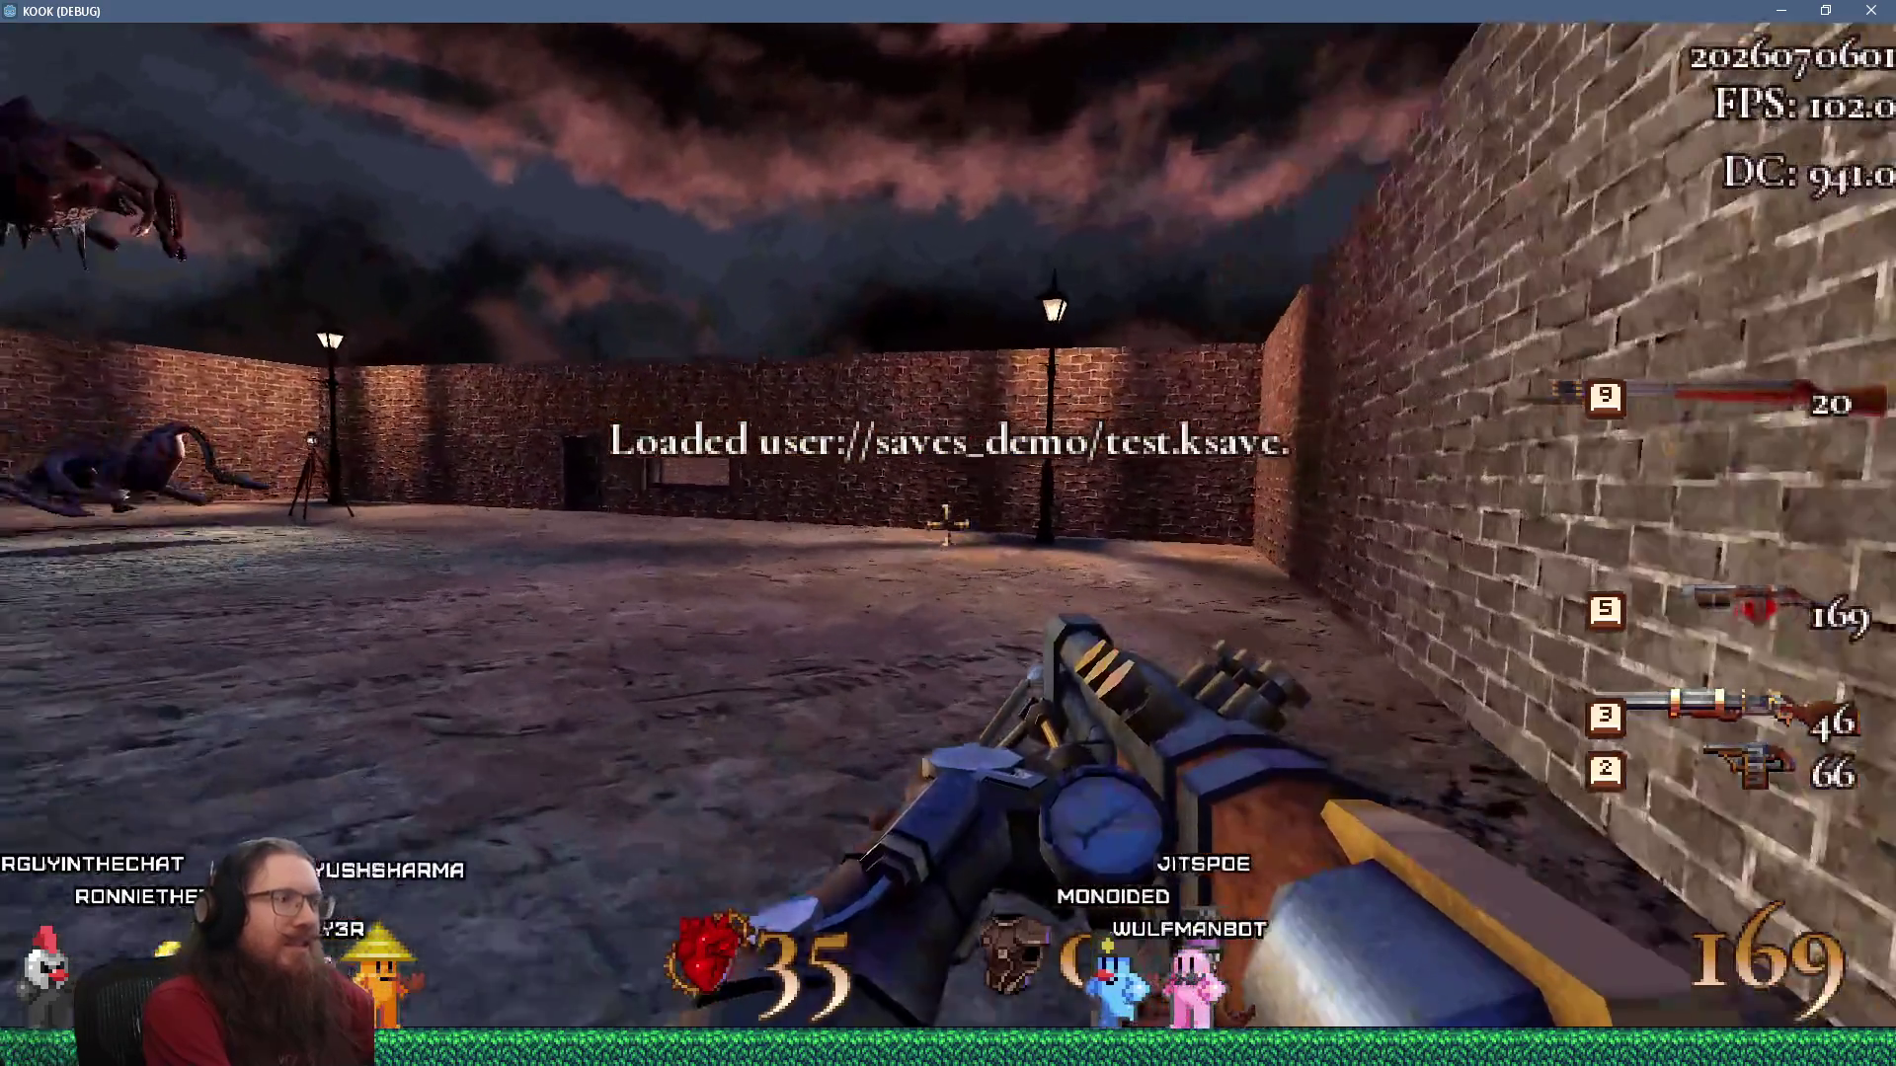
key(grave)
Quit the running game with 'quit' and switch to the kook_todo.txt notes.
text(quit)
key(Return)
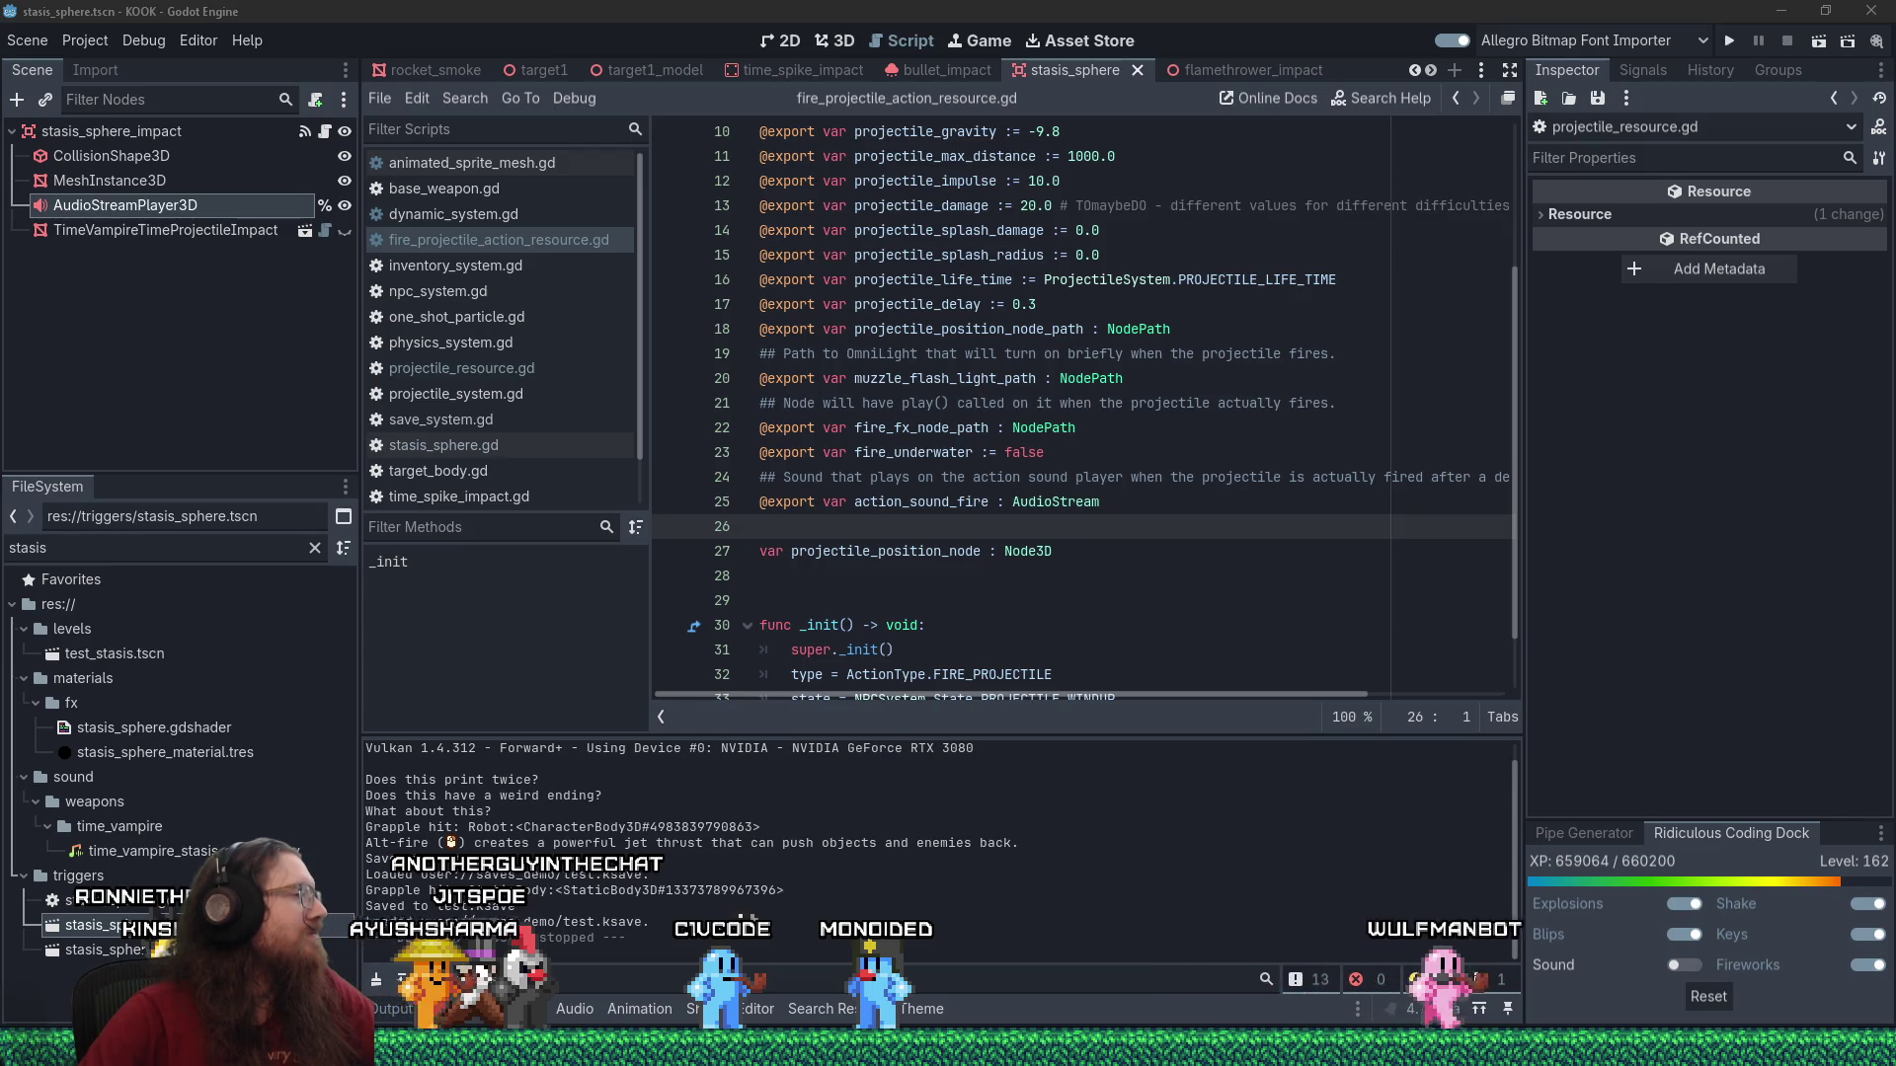
key(alt+Tab)
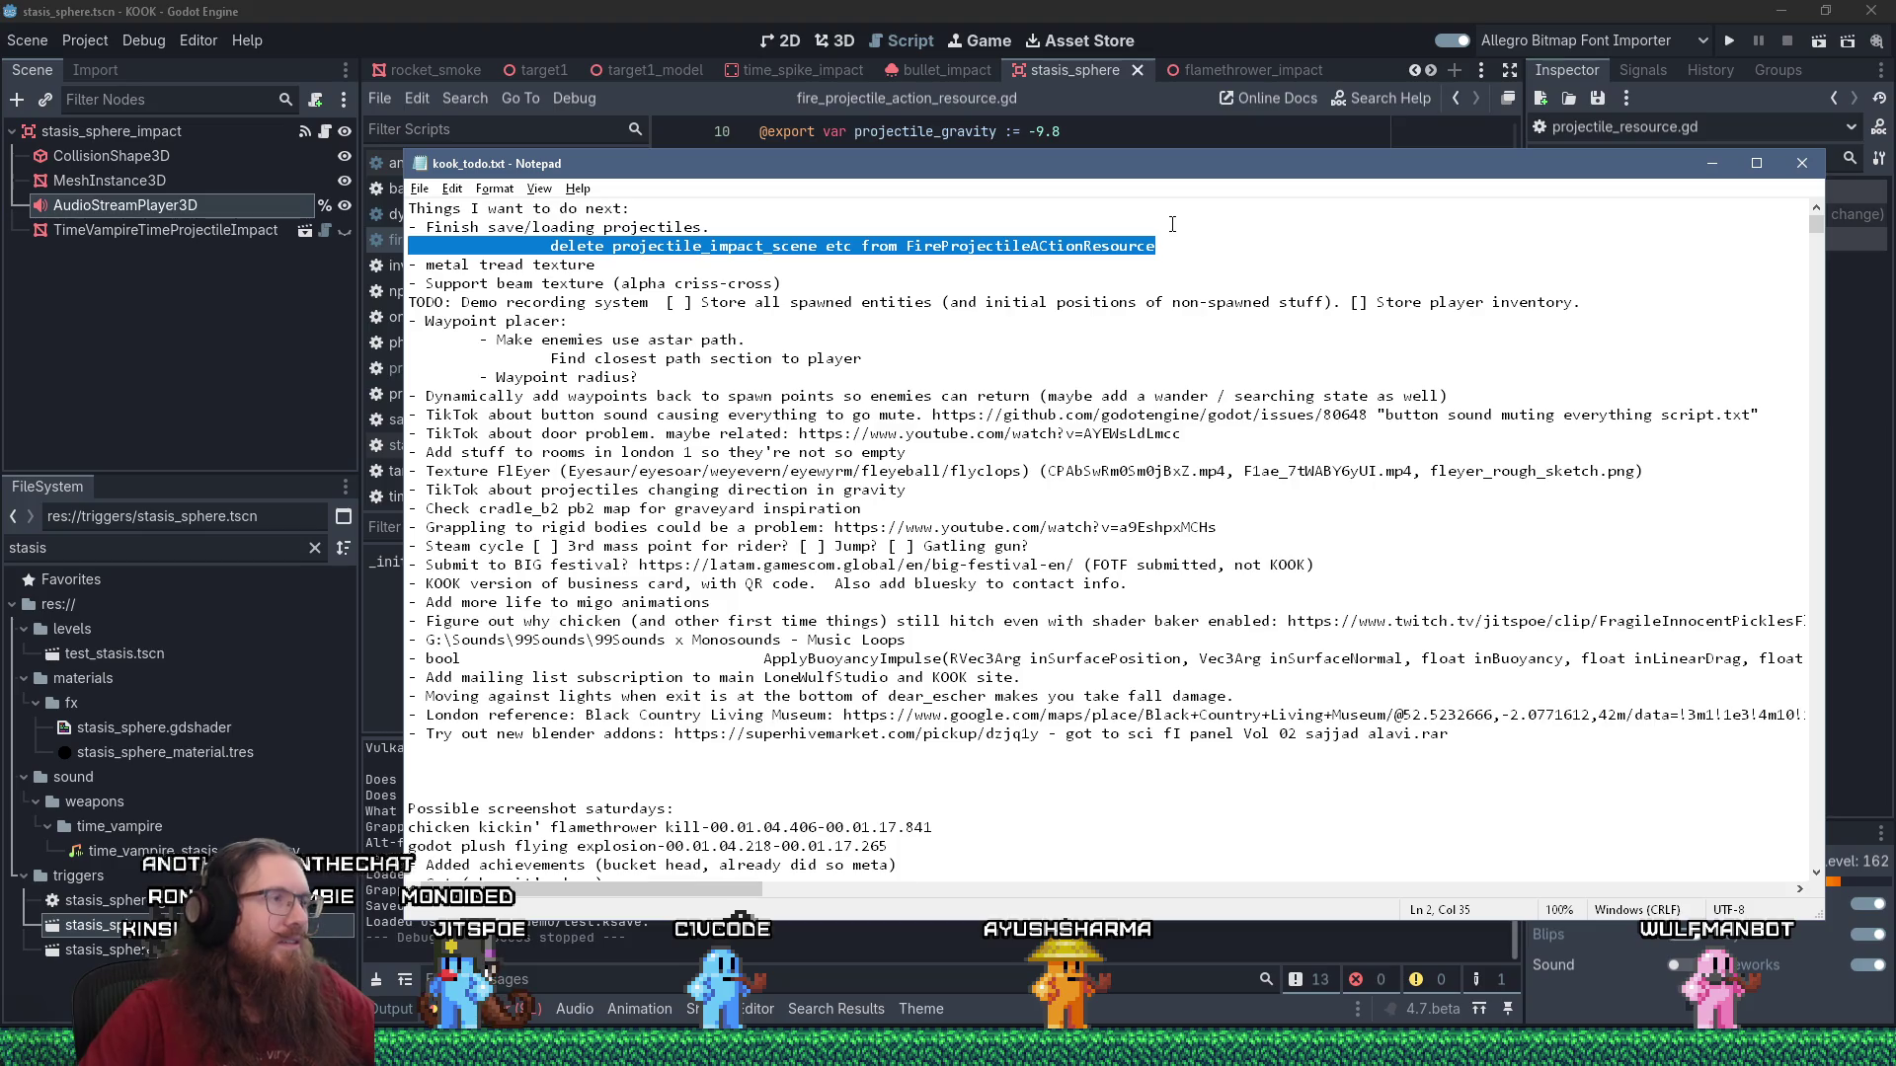
Delete the projectile_impact_scene note and move 'Finish save/loading projectiles.' to the end of the list.
key(Delete)
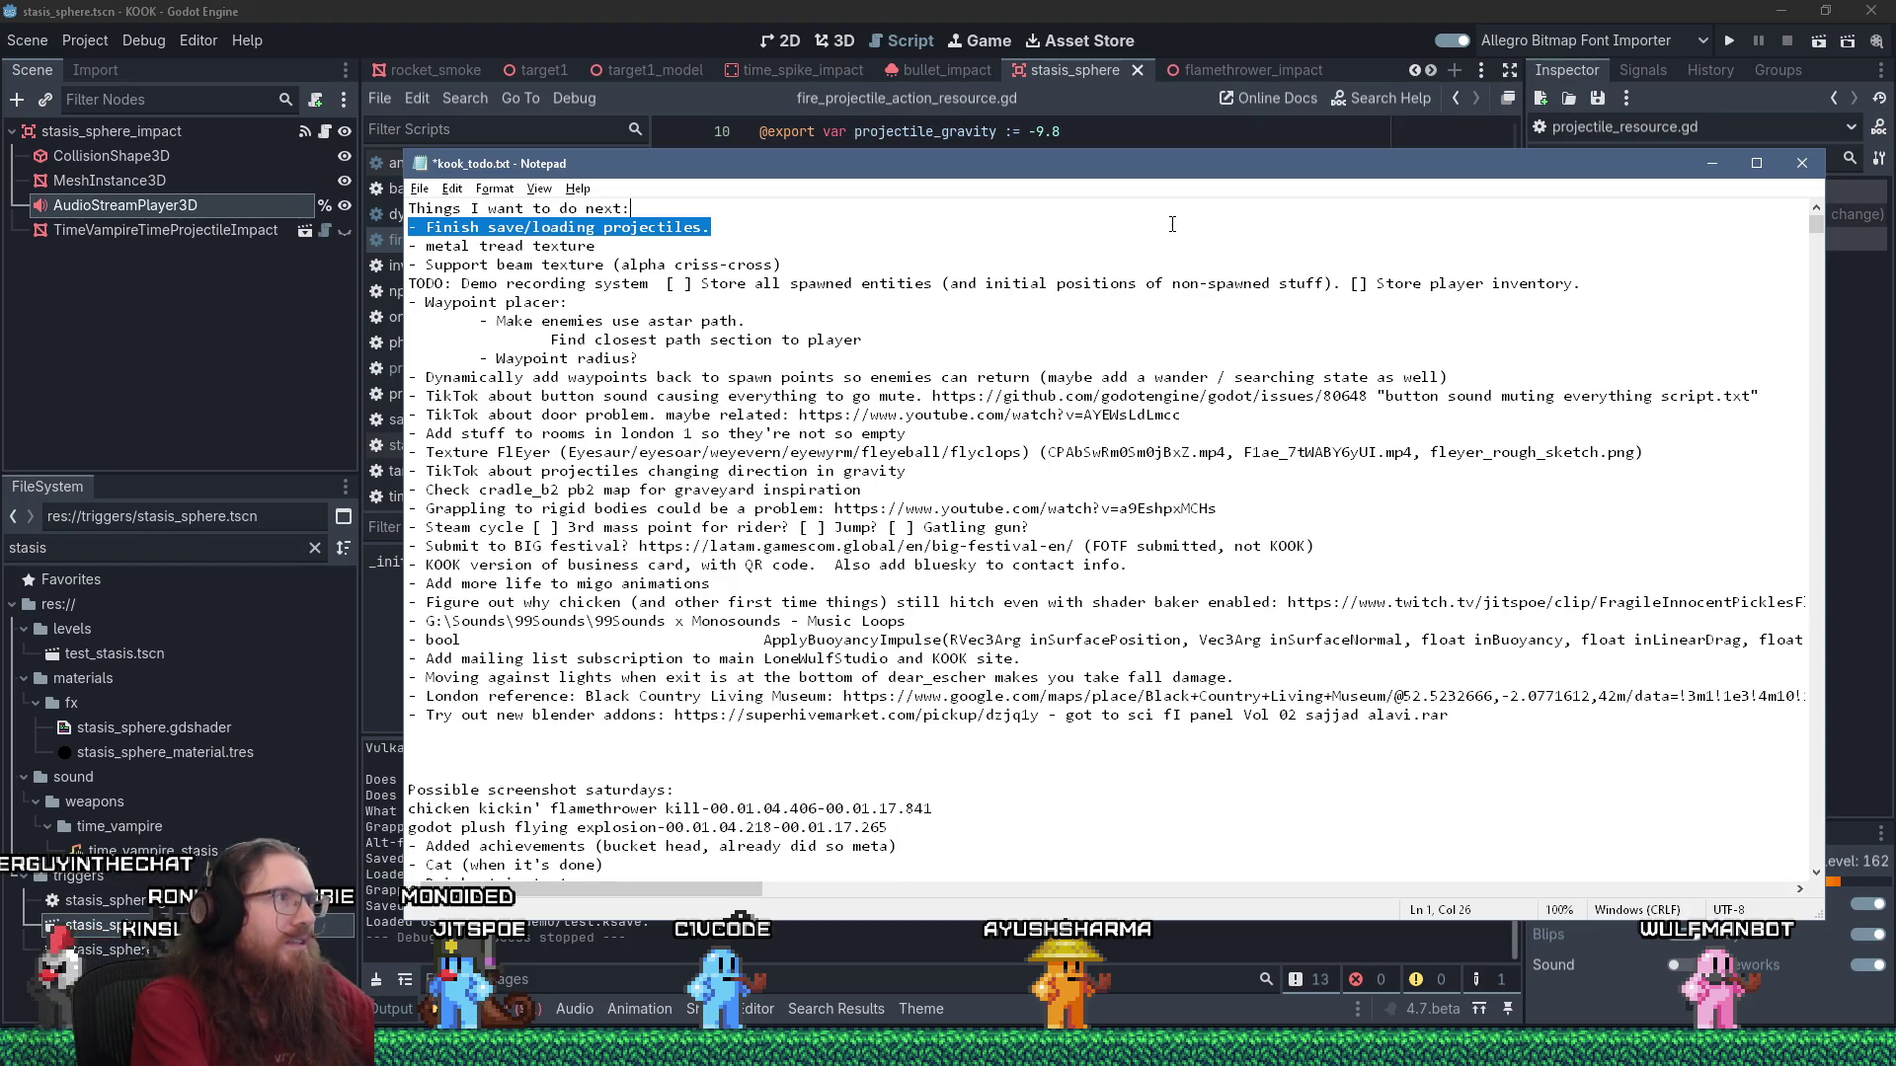
key(ctrl+x)
key(ctrl+End)
key(ctrl+v)
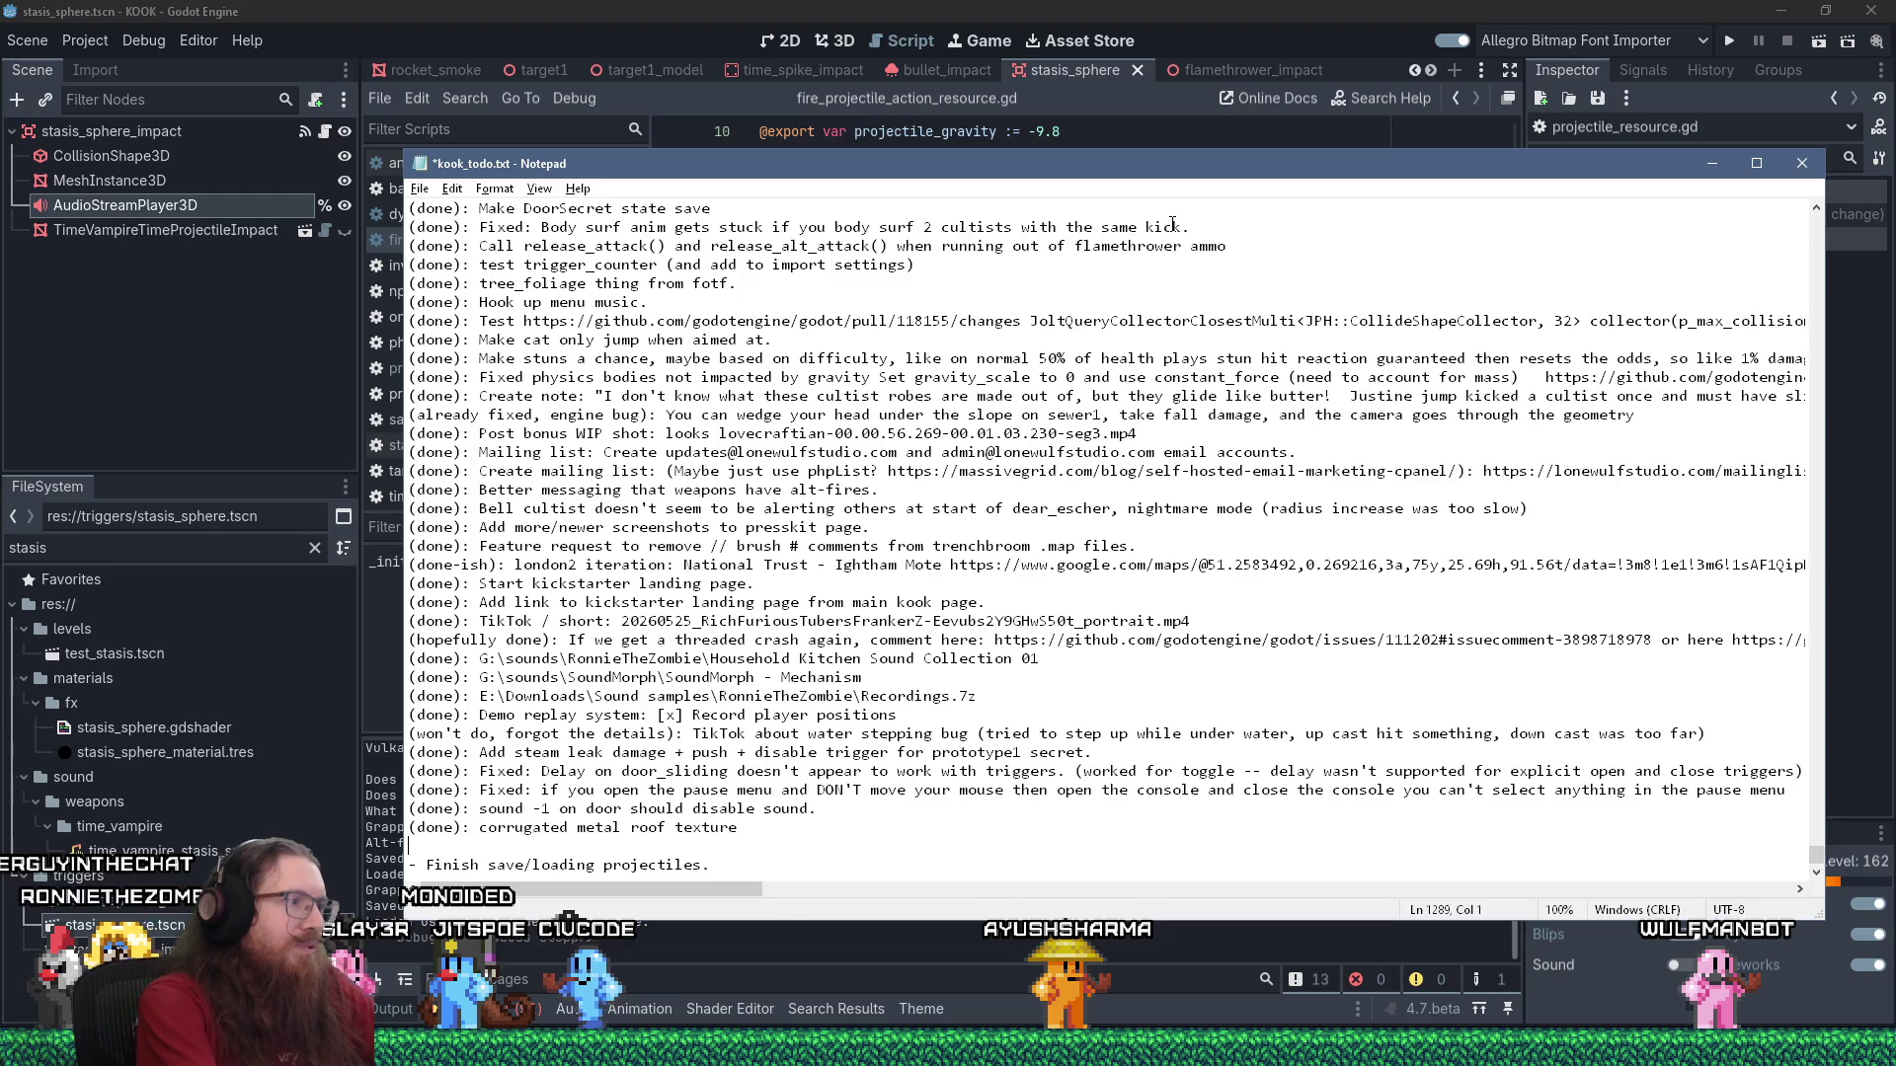
key(Delete)
Replace the moved line's dash with '(done):', save kook_todo.txt, and reposition the Notepad window.
key(shift+Right)
text((done):)
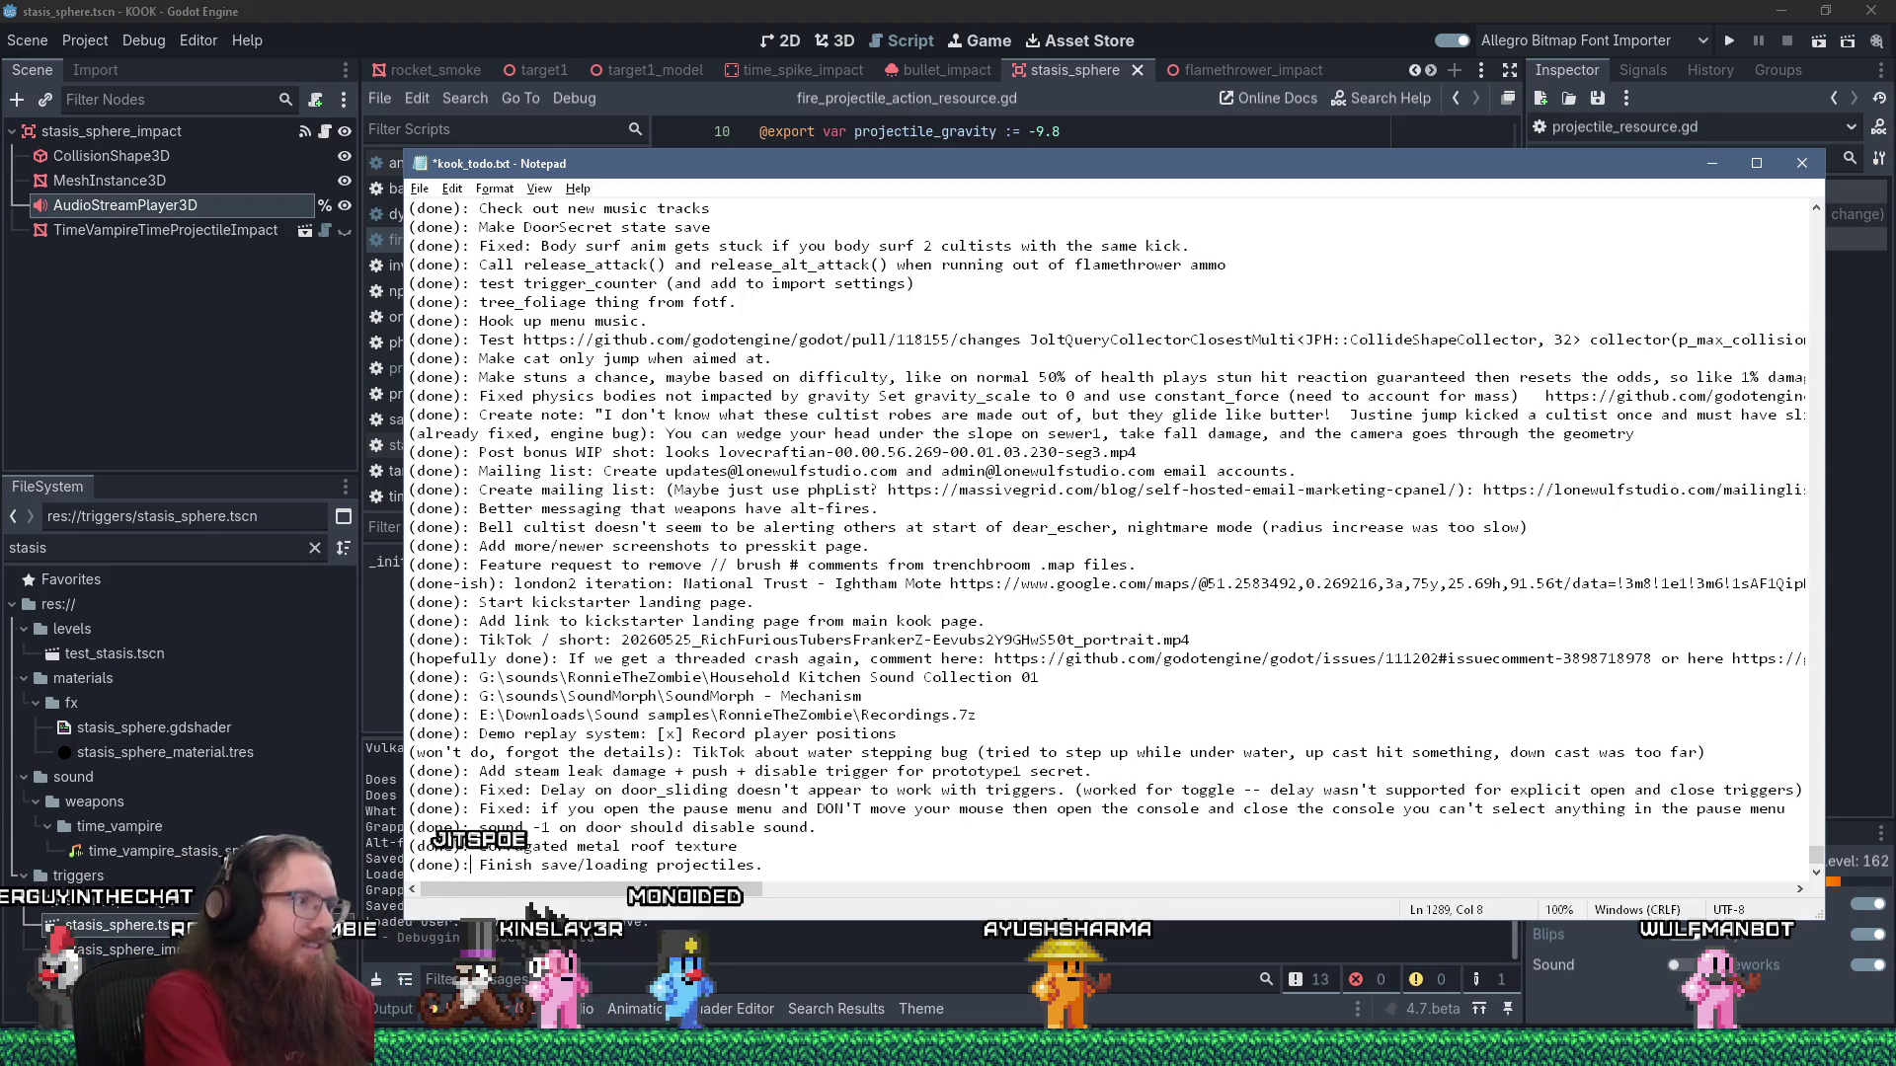
key(End)
key(Return)
key(ctrl+s)
key(ctrl+Home)
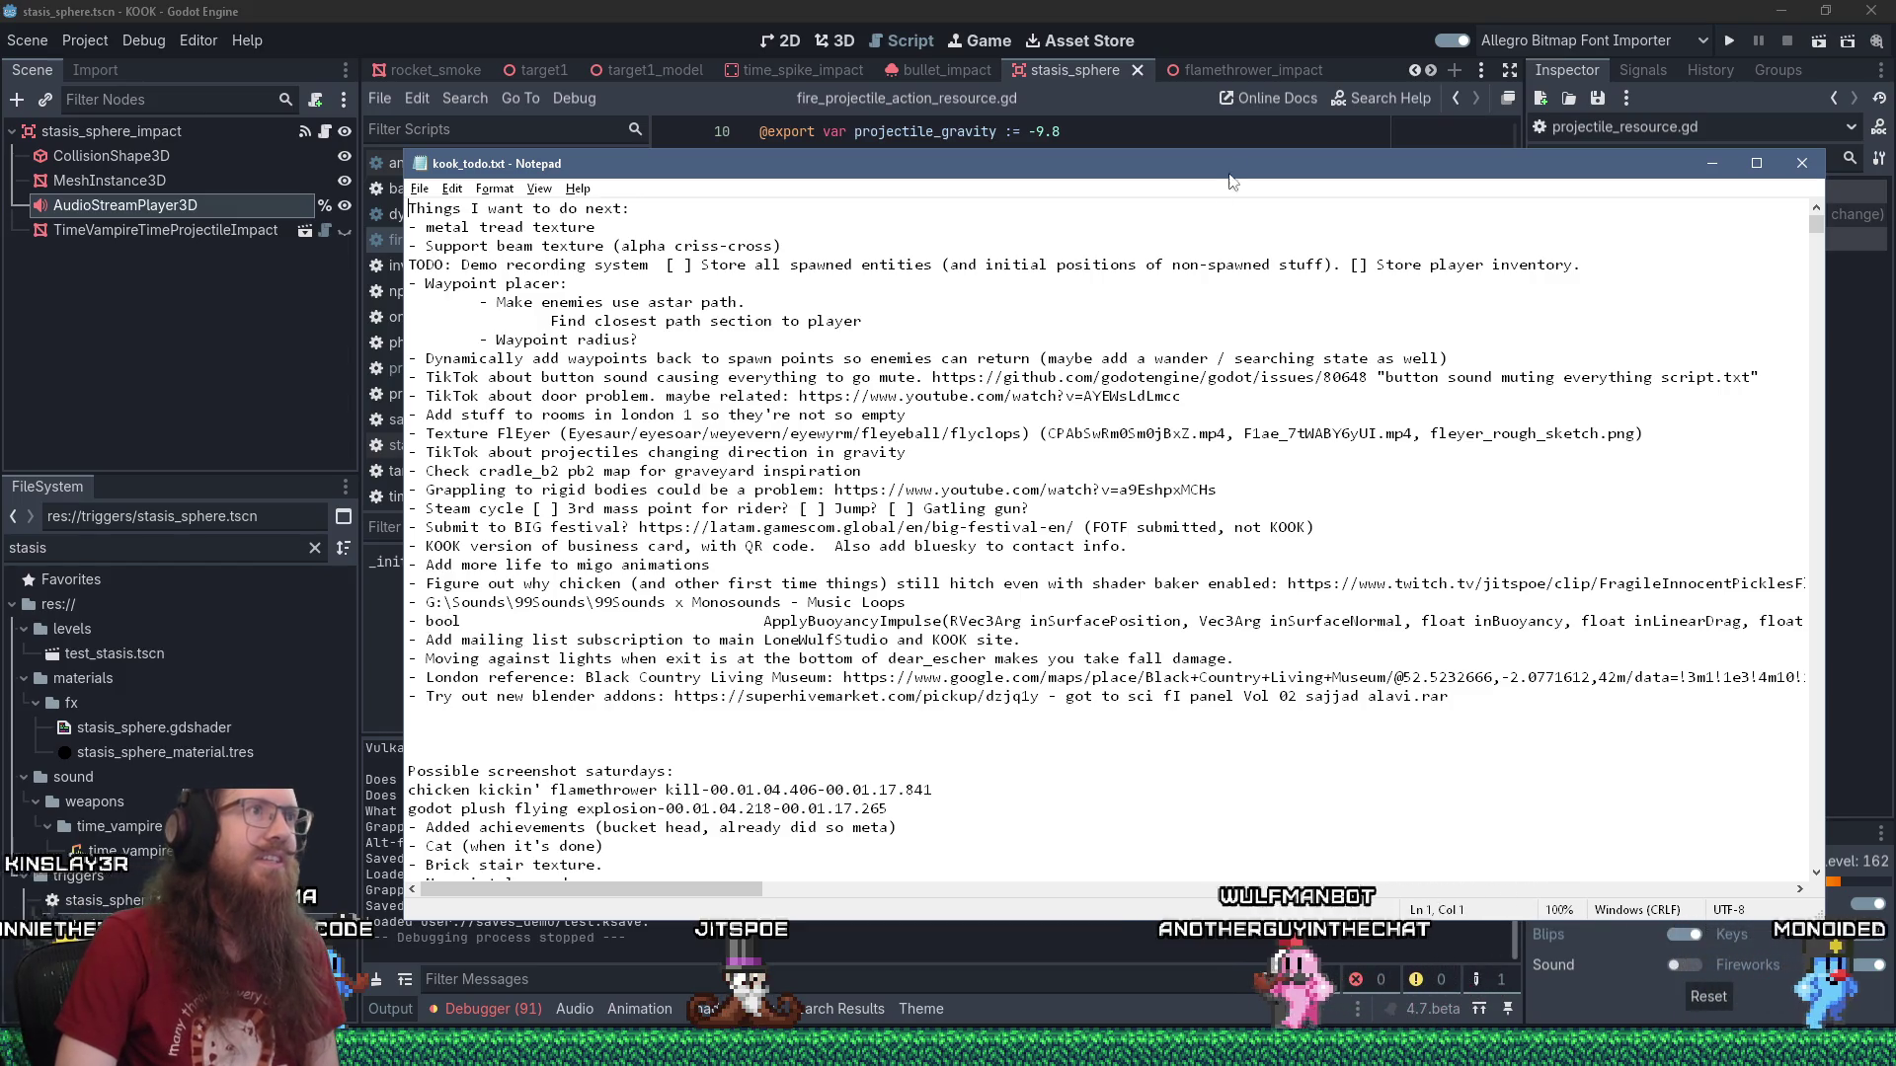
mouse_move(1119, 169)
mouse_down()
mouse_move(1106, 198)
mouse_move(1002, 250)
mouse_move(1019, 156)
mouse_up()
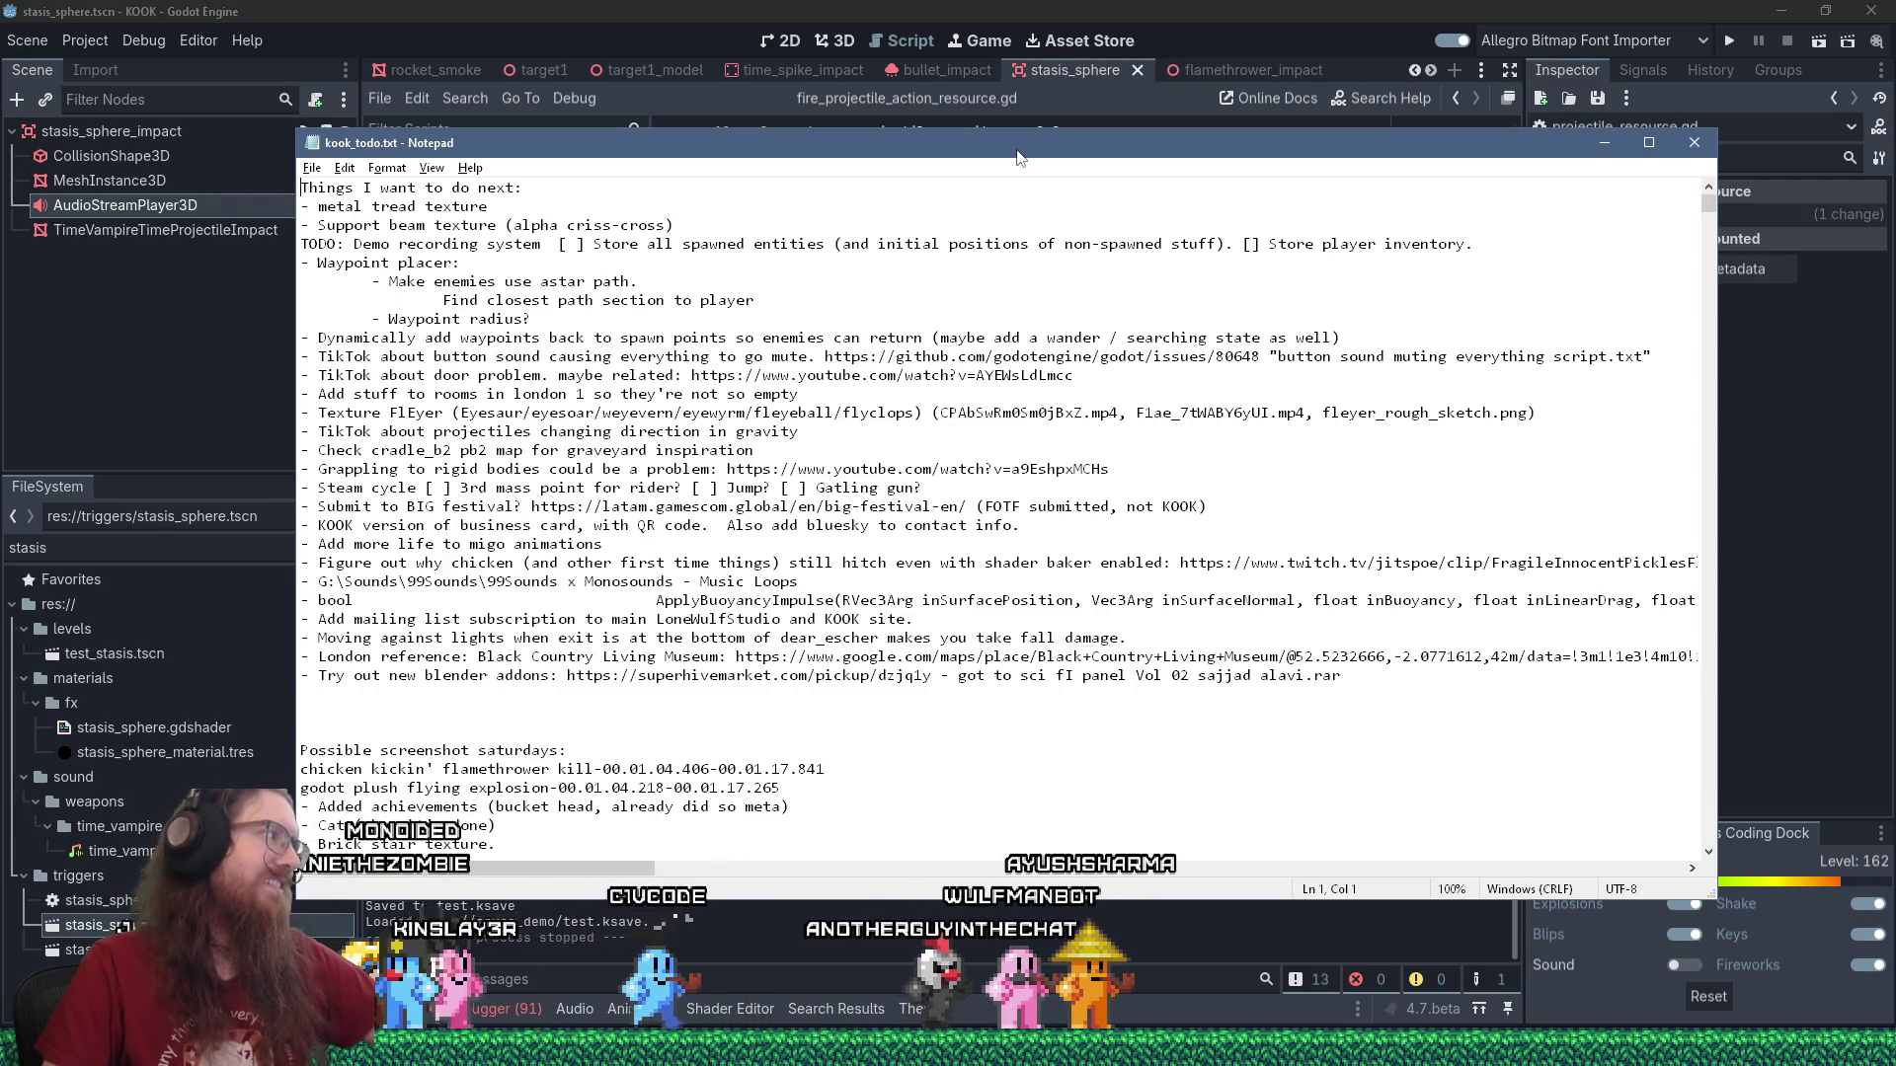
mouse_move(674, 225)
mouse_down()
mouse_move(309, 182)
mouse_move(302, 207)
mouse_up()
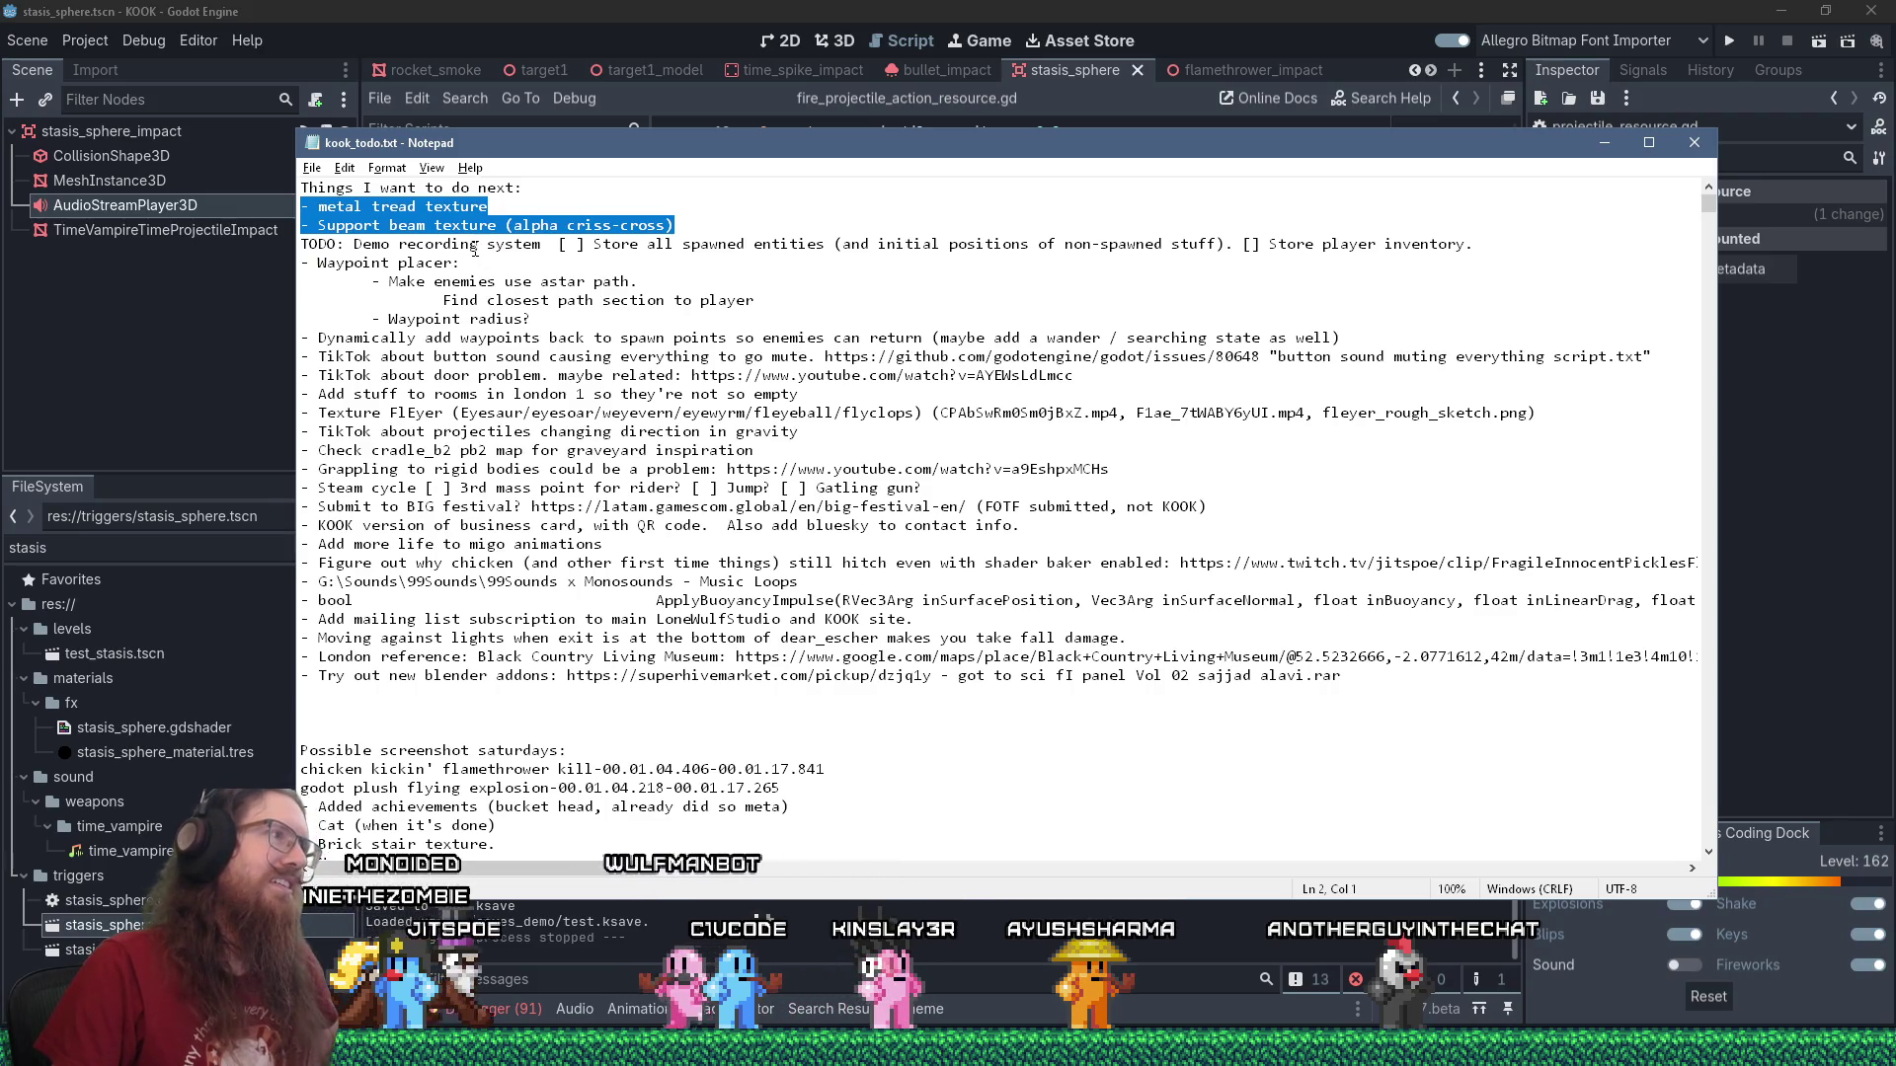
drag(472, 246, 495, 260)
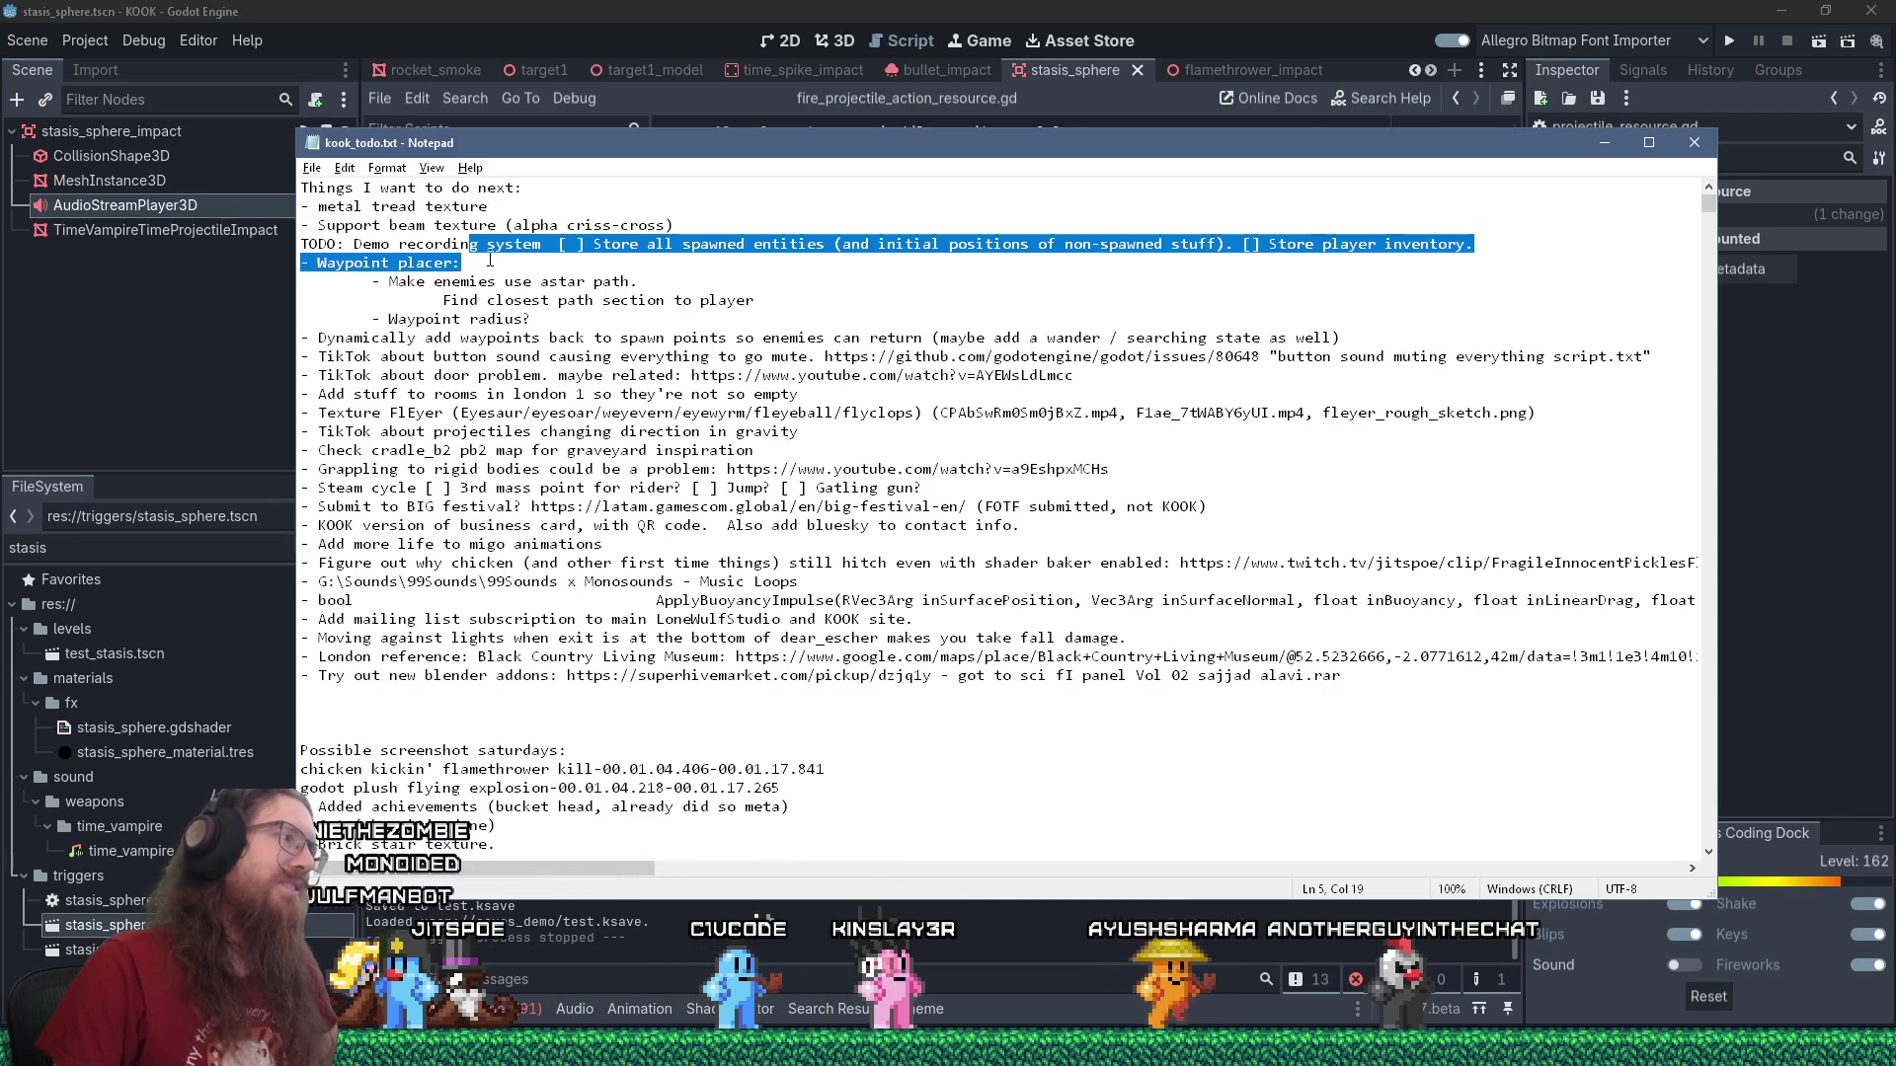
click(490, 260)
scroll(544, 559, down, 6)
scroll(543, 559, up, 6)
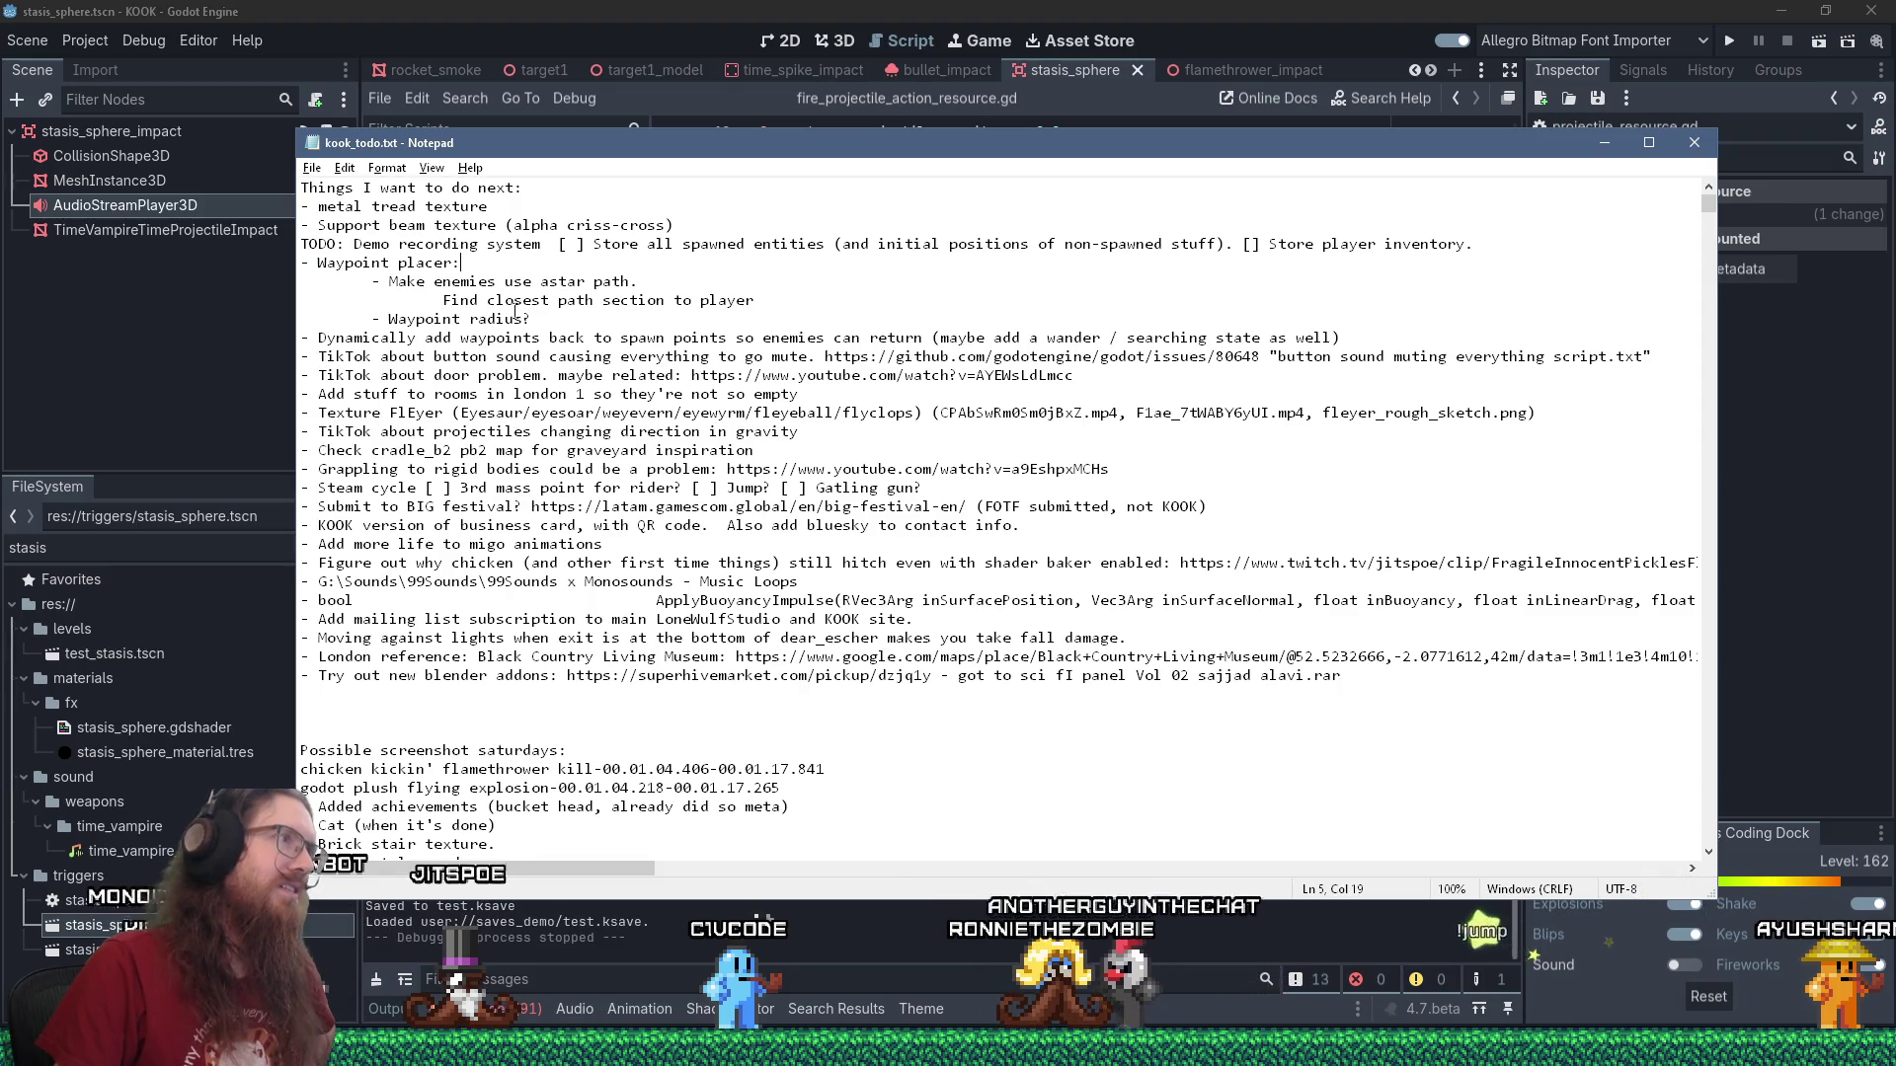
drag(665, 147, 746, 184)
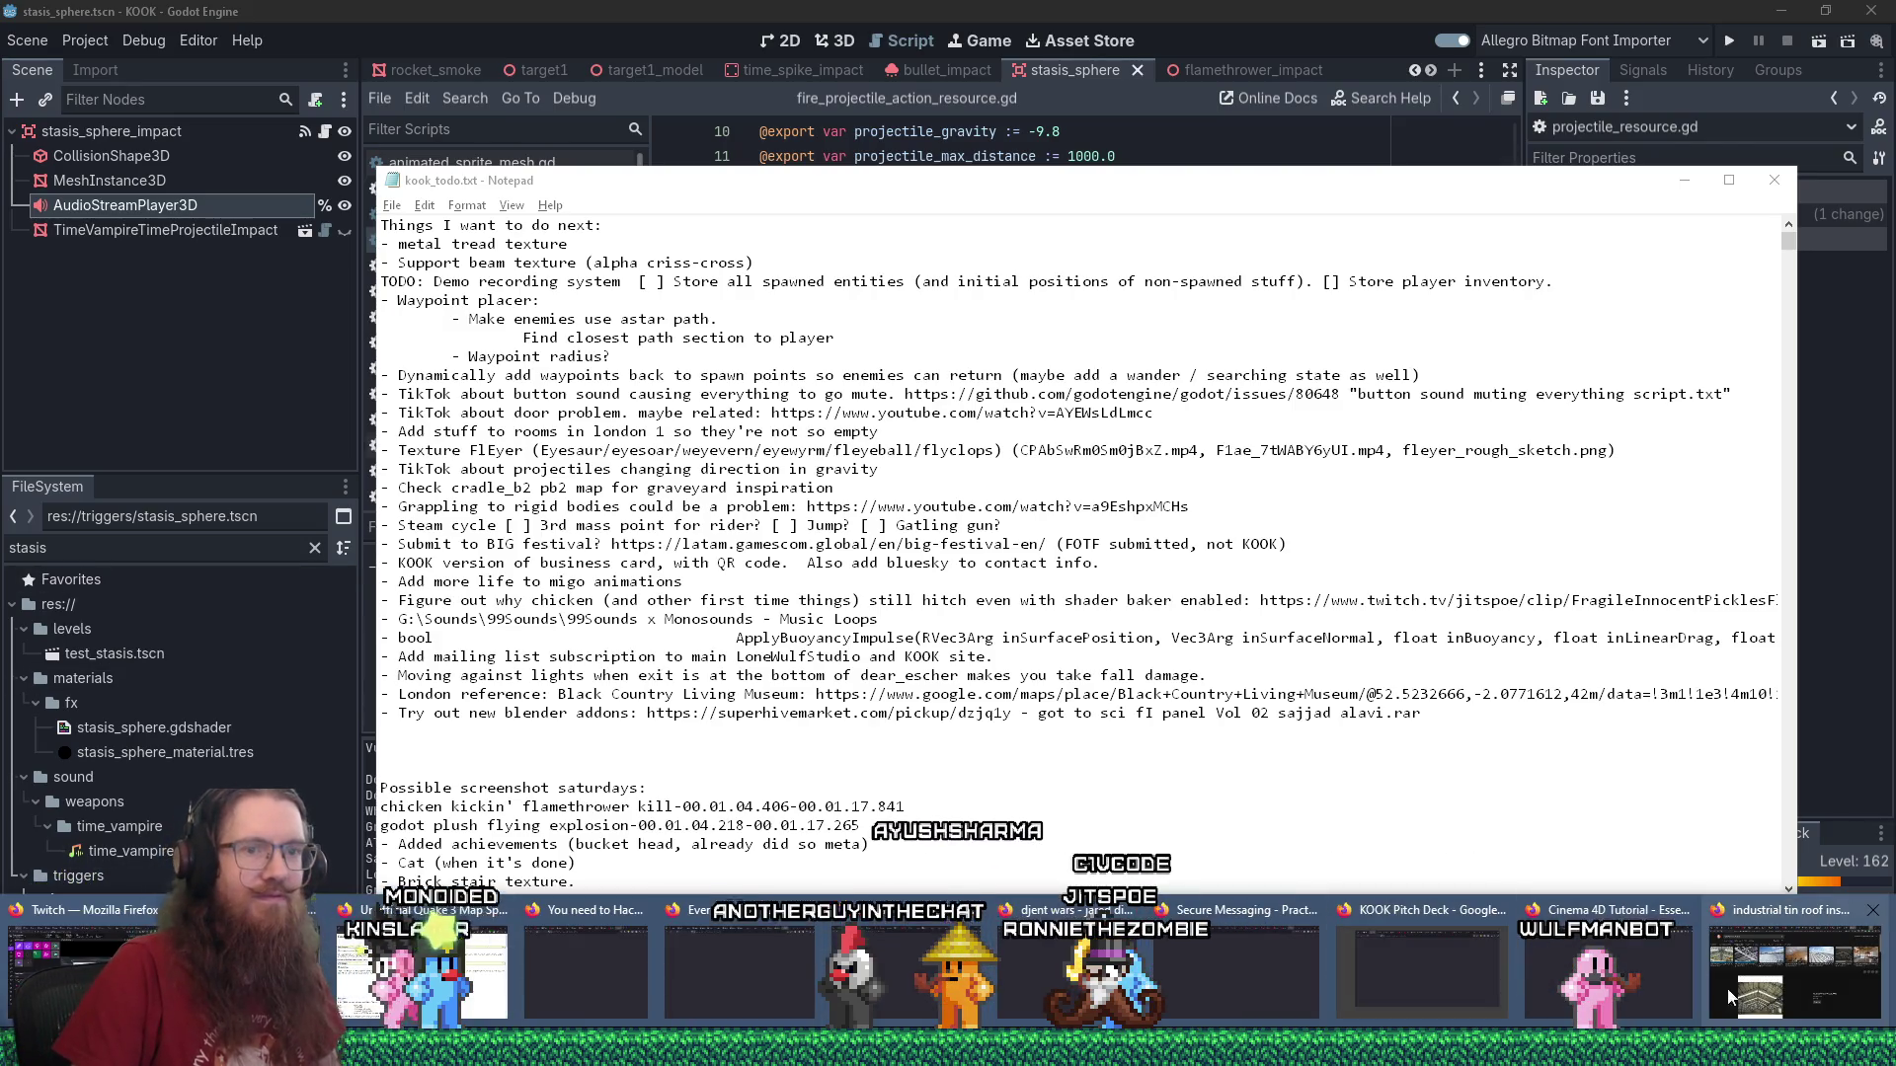
Open Twitch in a new browser tab and go to the Software and Game Development category.
key(alt+Tab)
click(1659, 21)
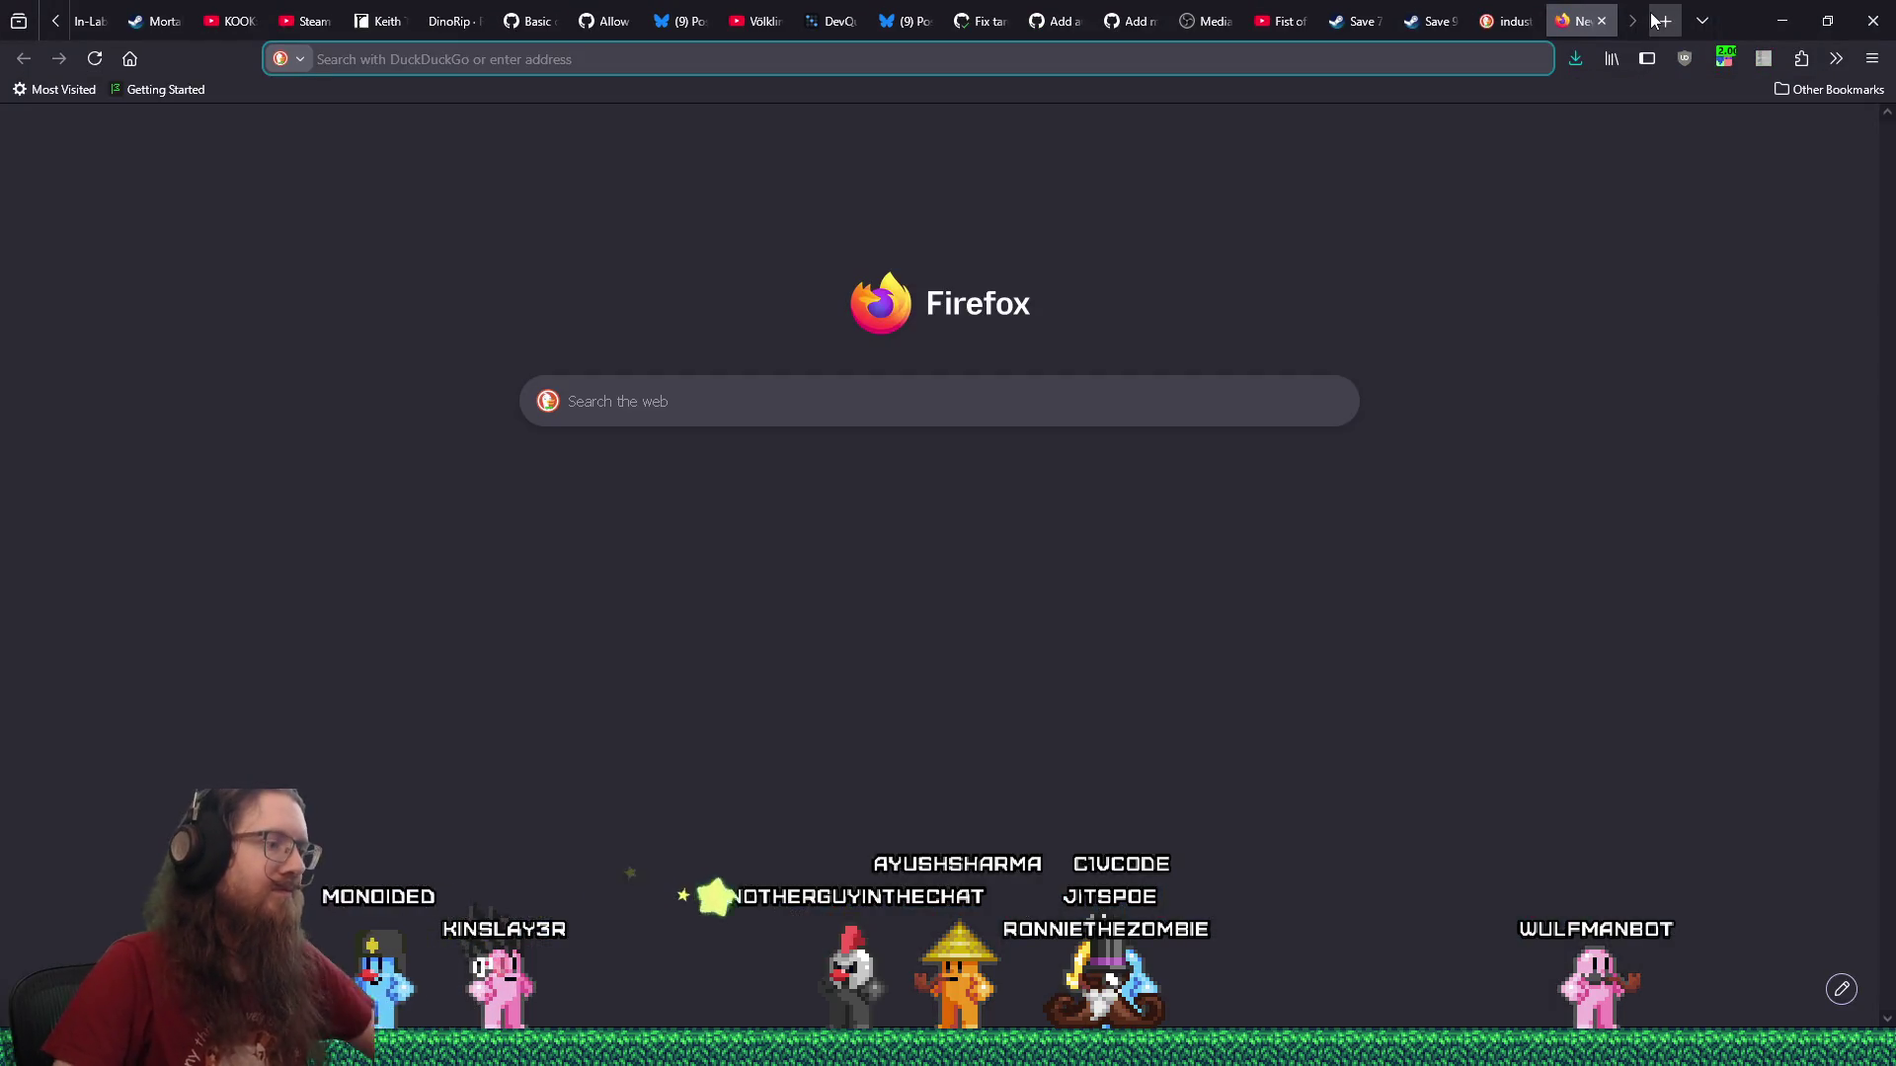
text(twitch.tv/)
key(Return)
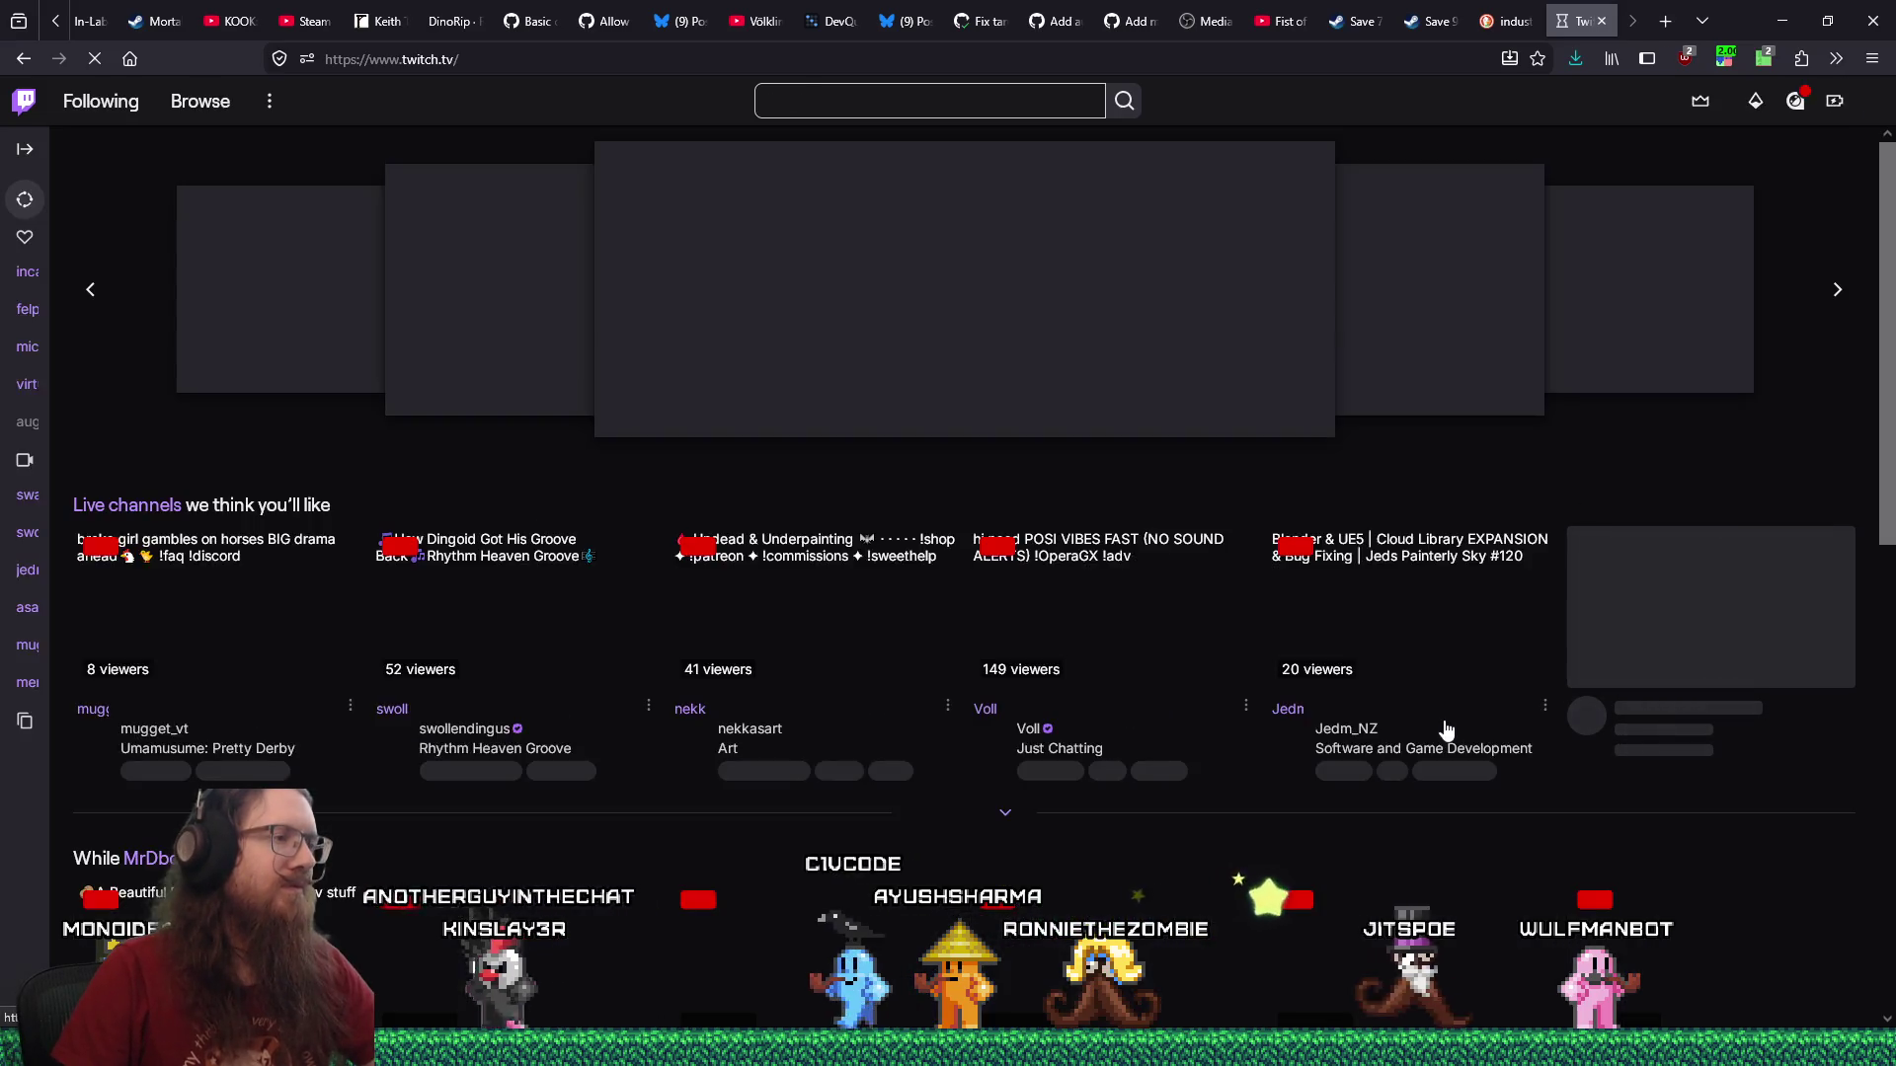
scroll(1102, 613, down, 1)
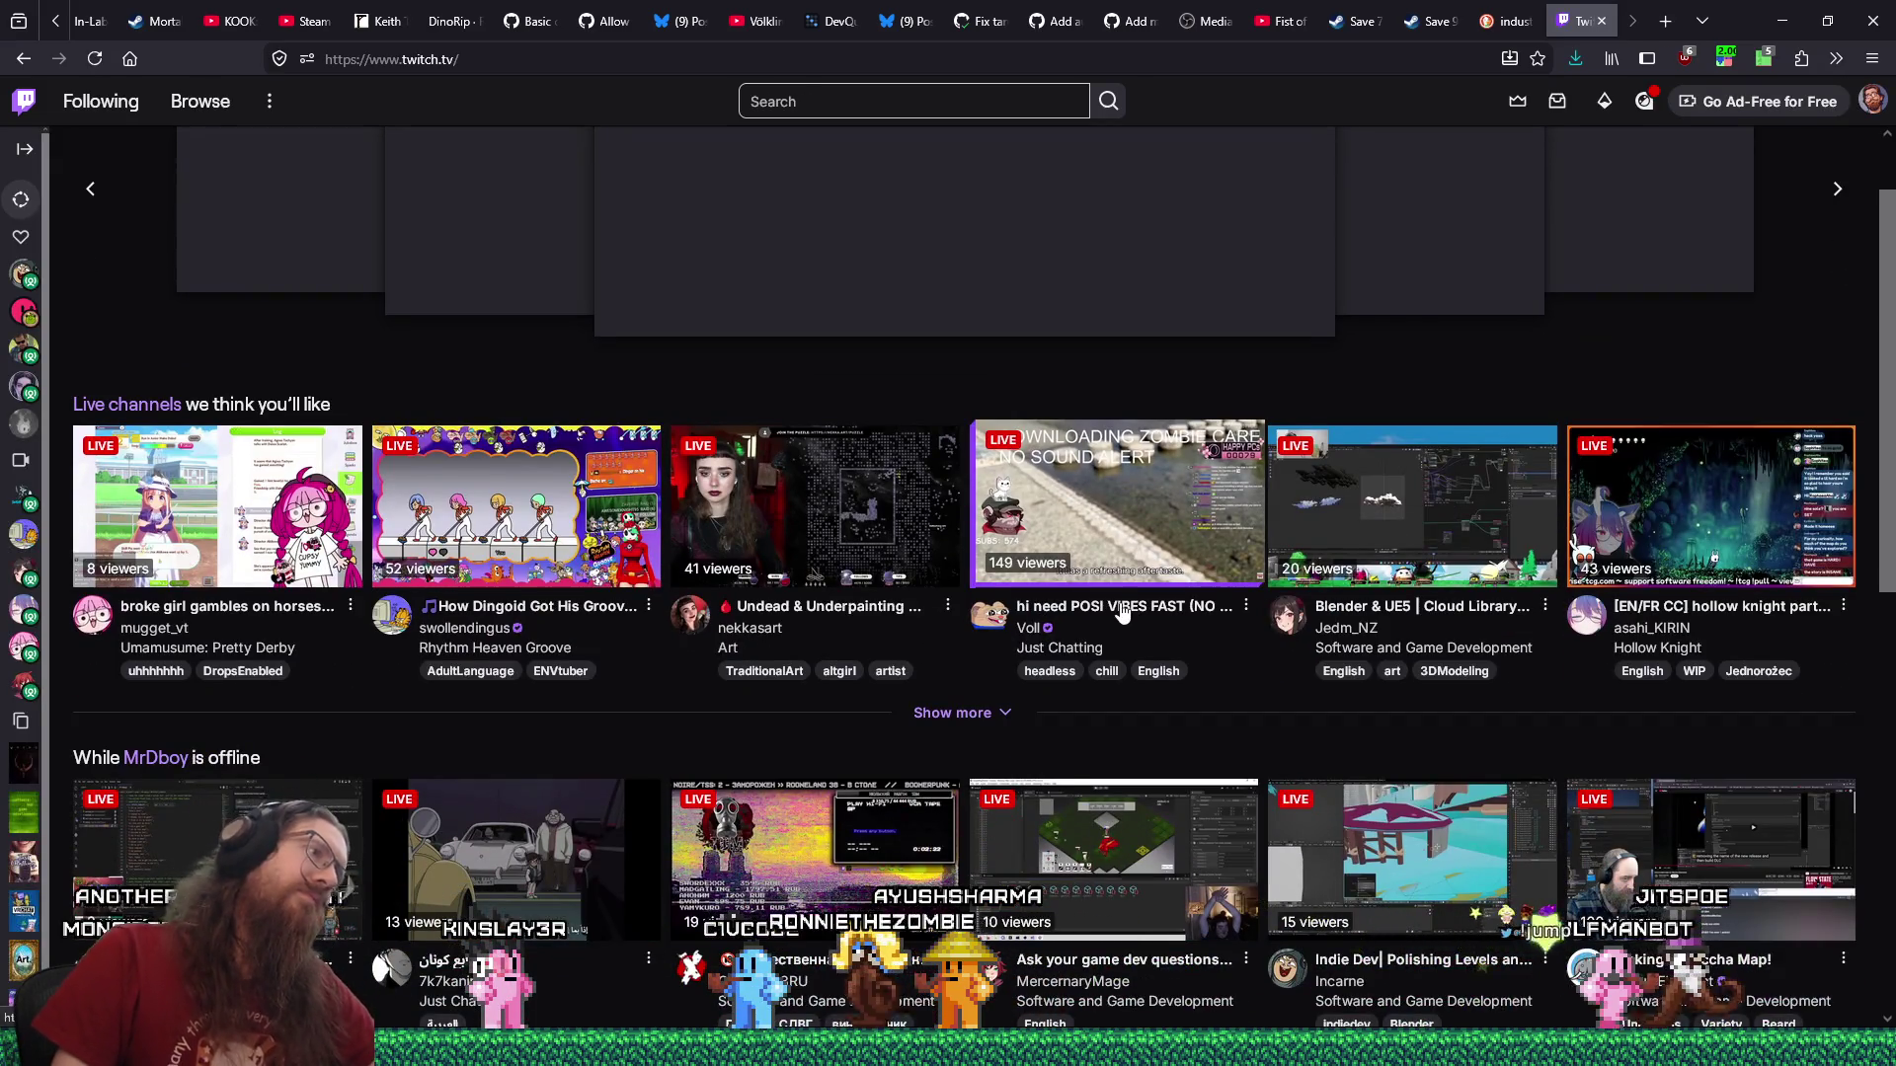
scroll(1133, 609, down, 4)
click(1126, 598)
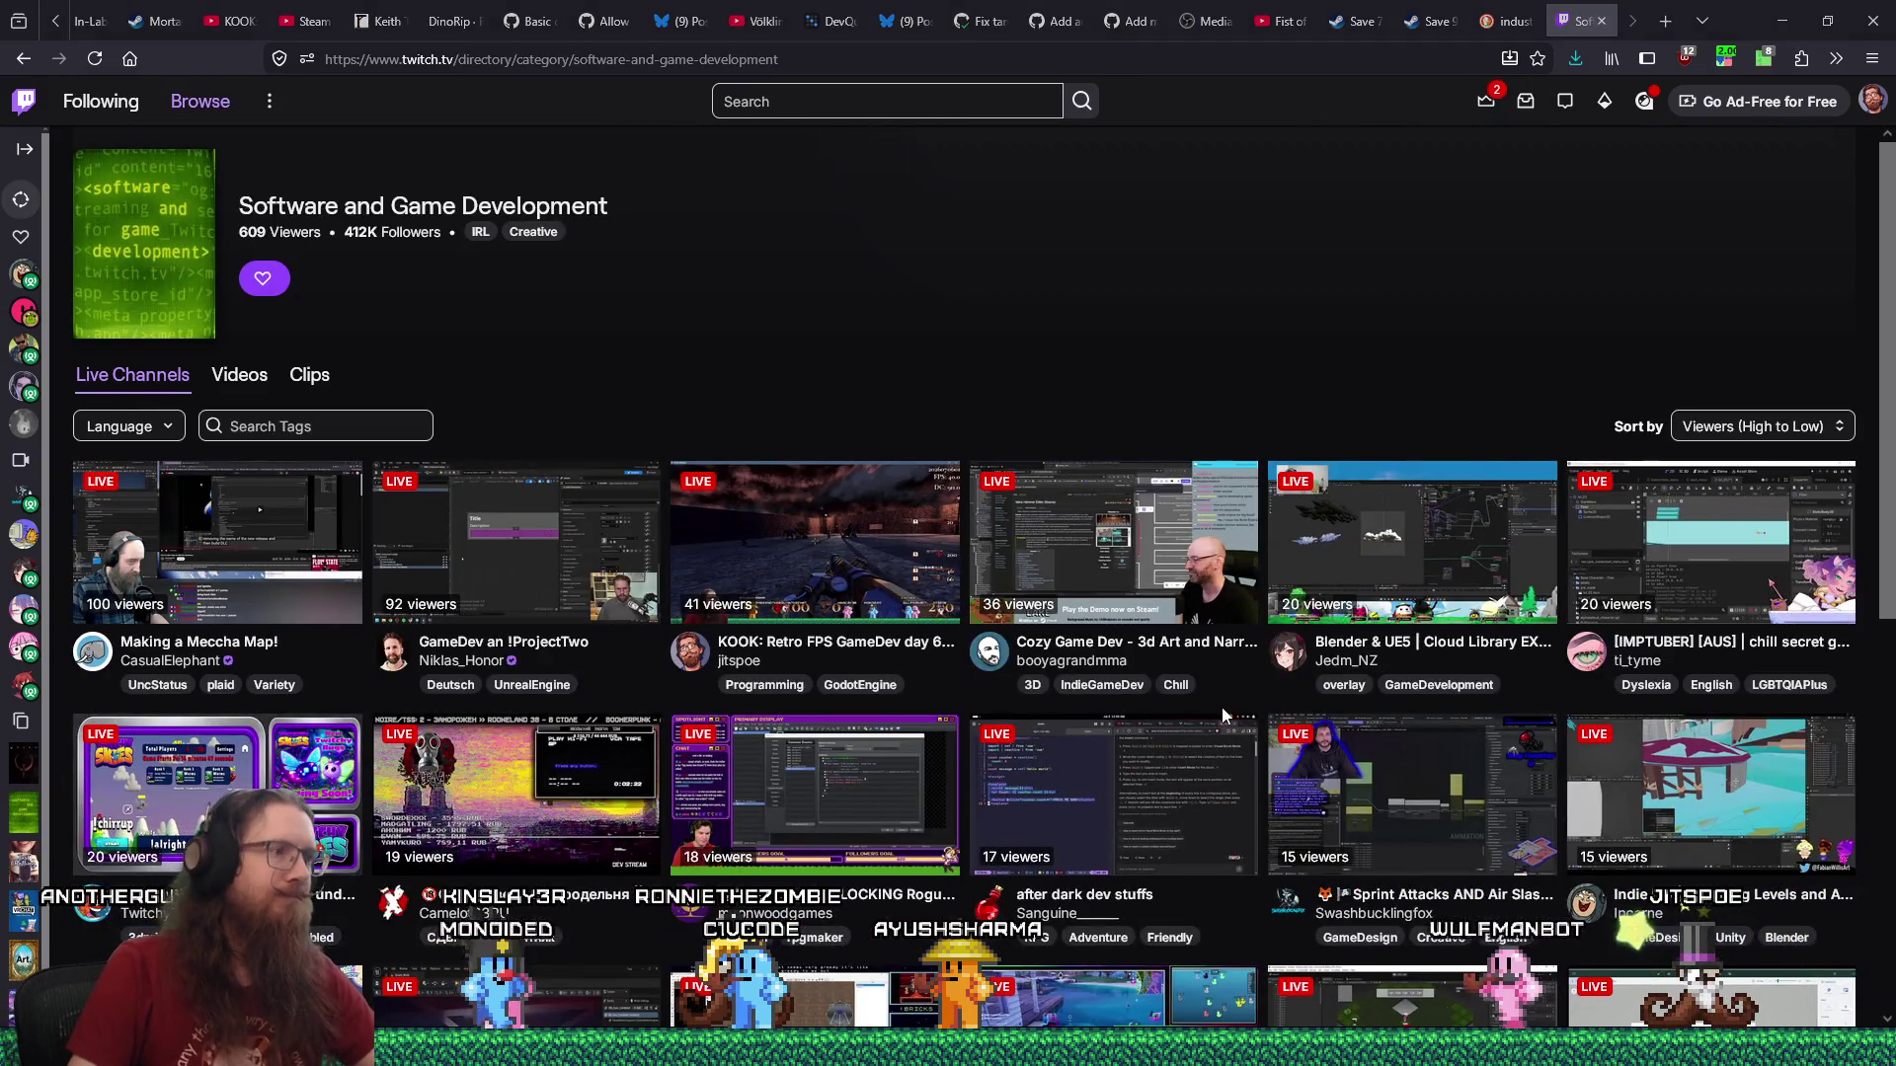
Open the 'A little dev and food before bed?' stream in a background tab.
scroll(1222, 707, down, 2)
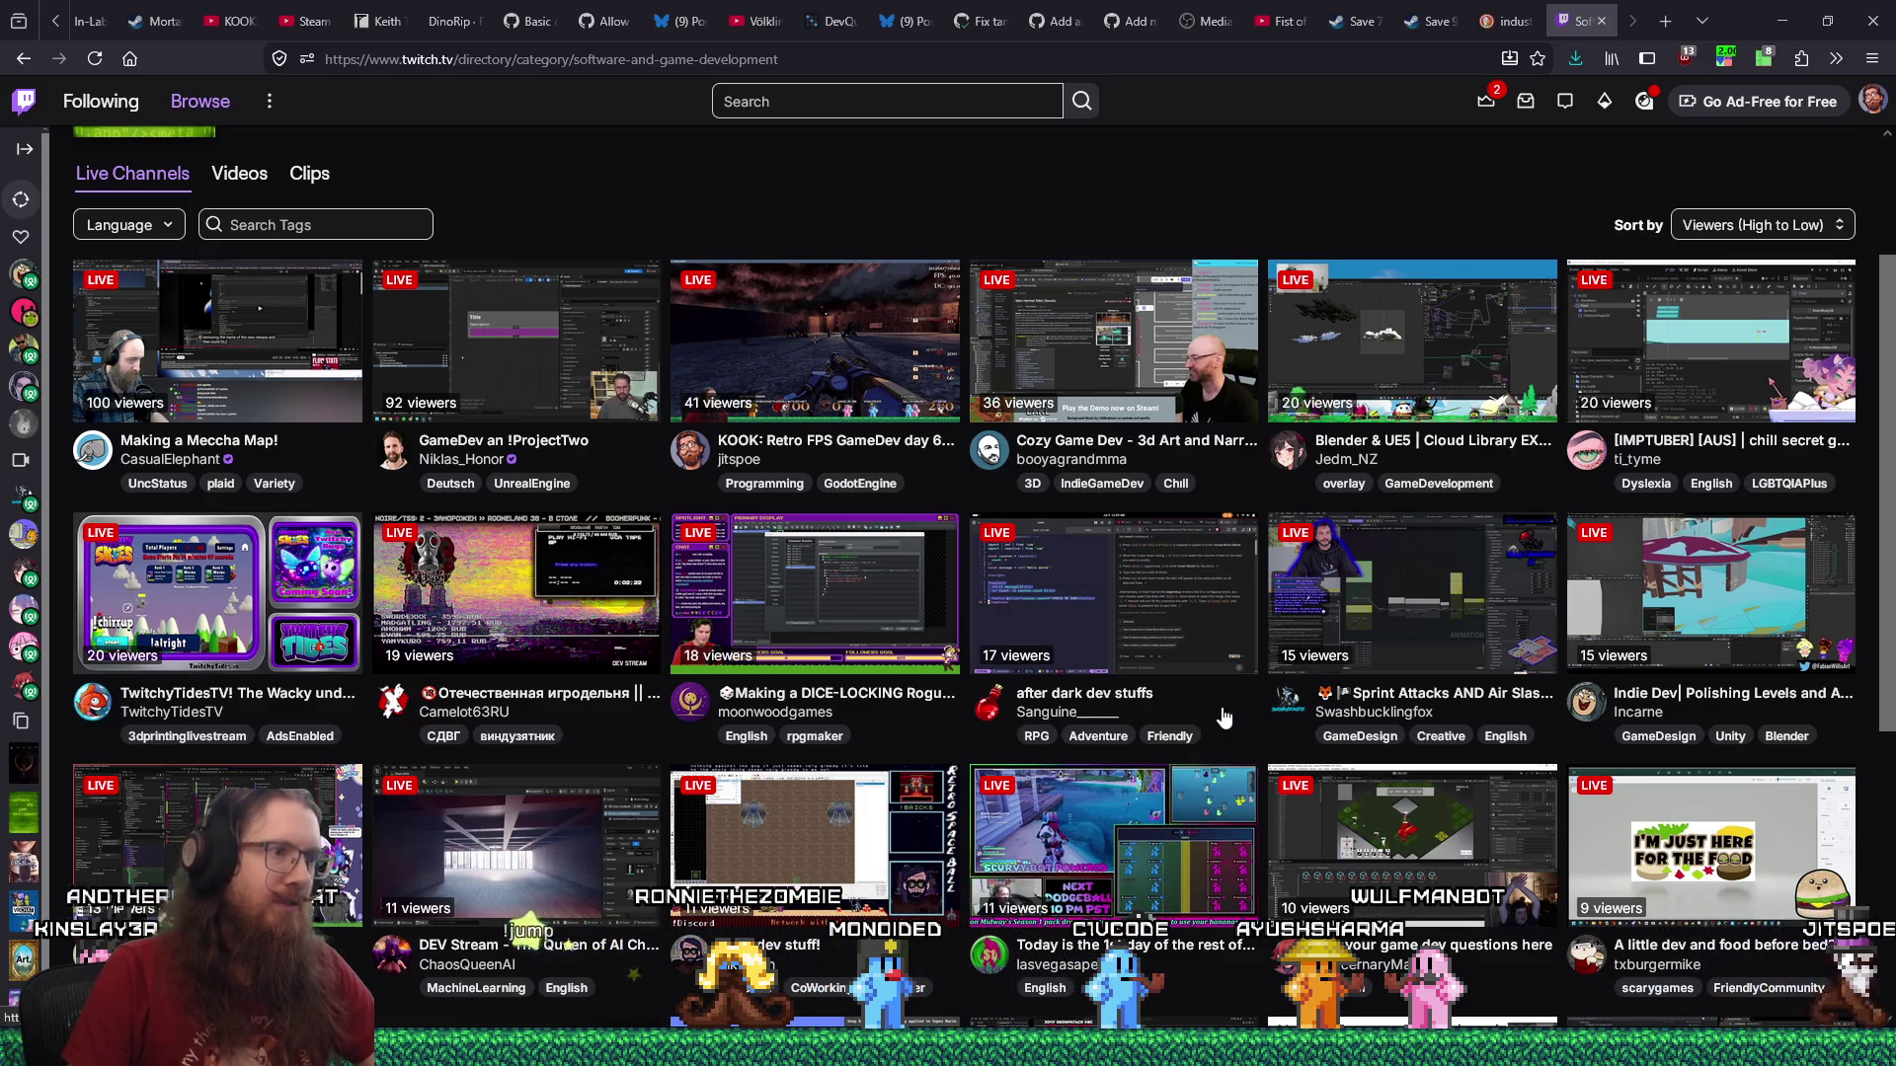
scroll(1222, 716, down, 4)
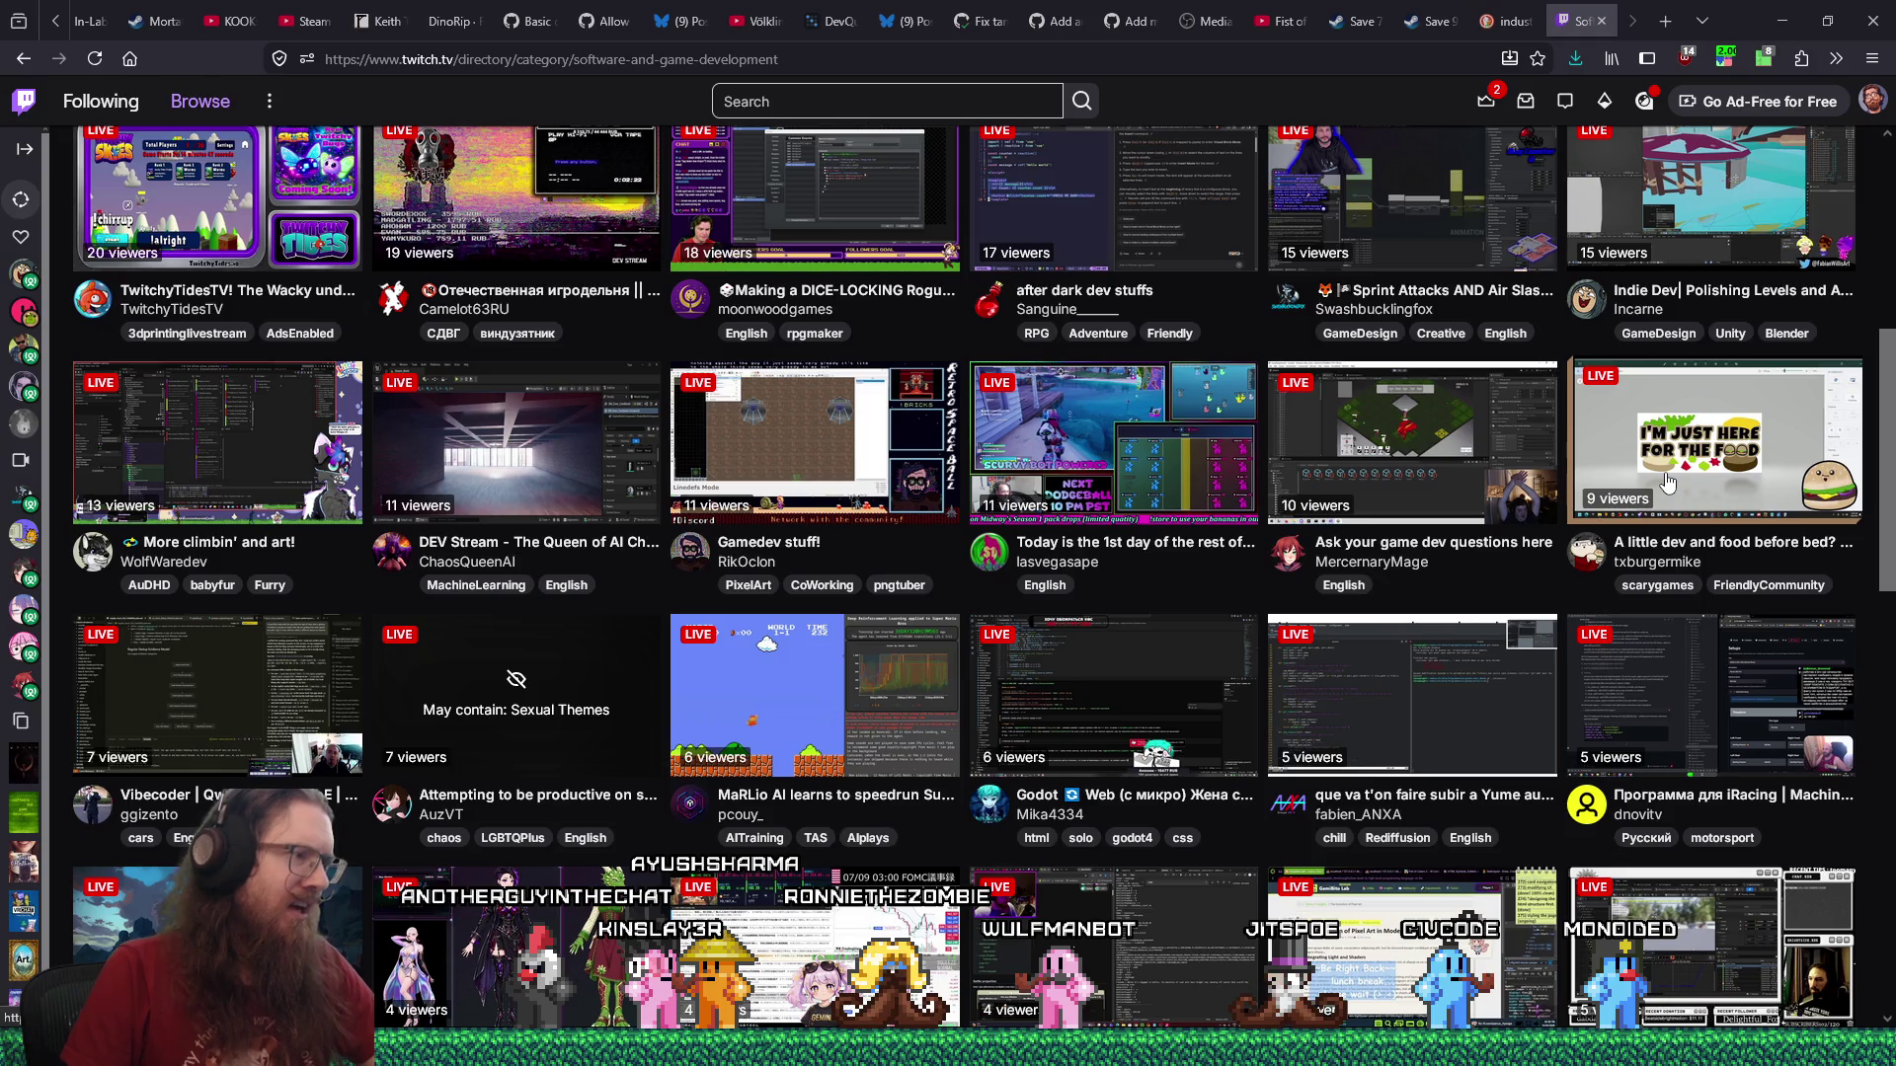
middle_click(1667, 481)
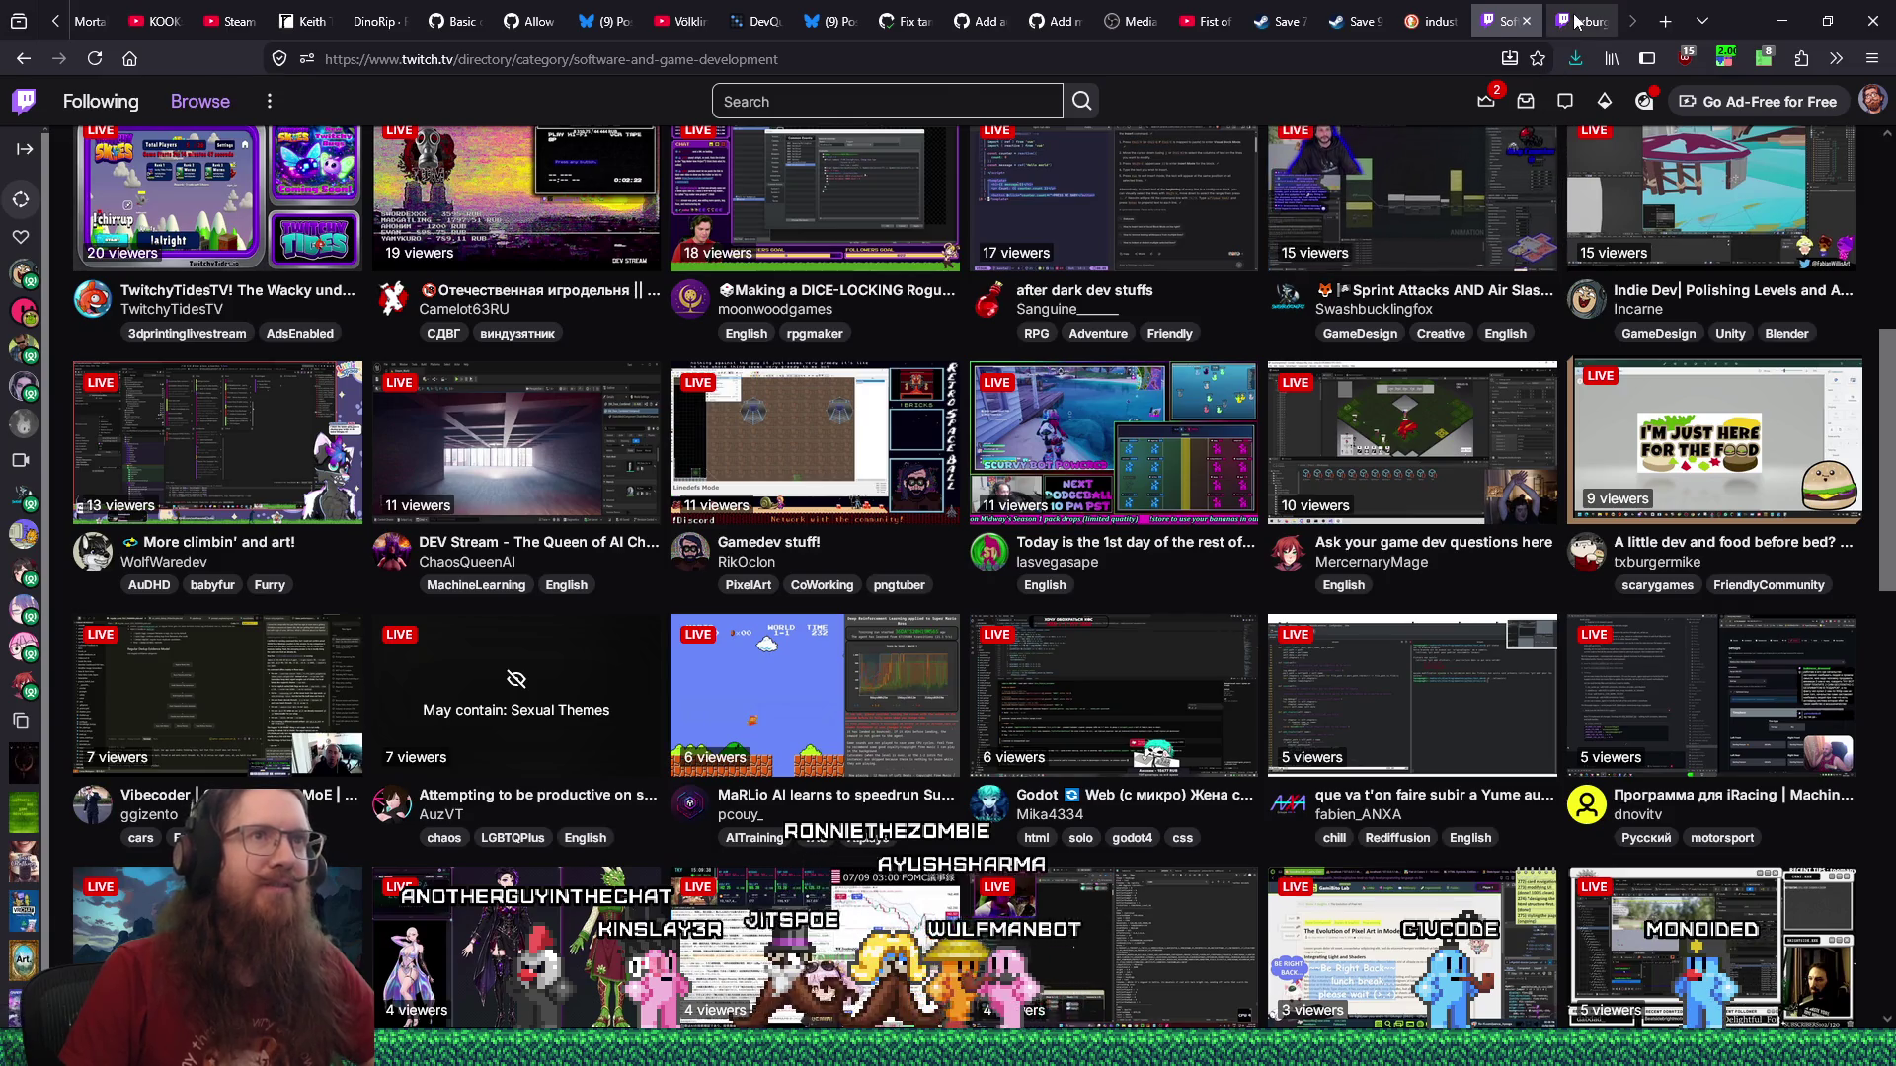
Check the food stream, return to the directory, and toggle the playback speed extension popup.
key(ctrl+Tab)
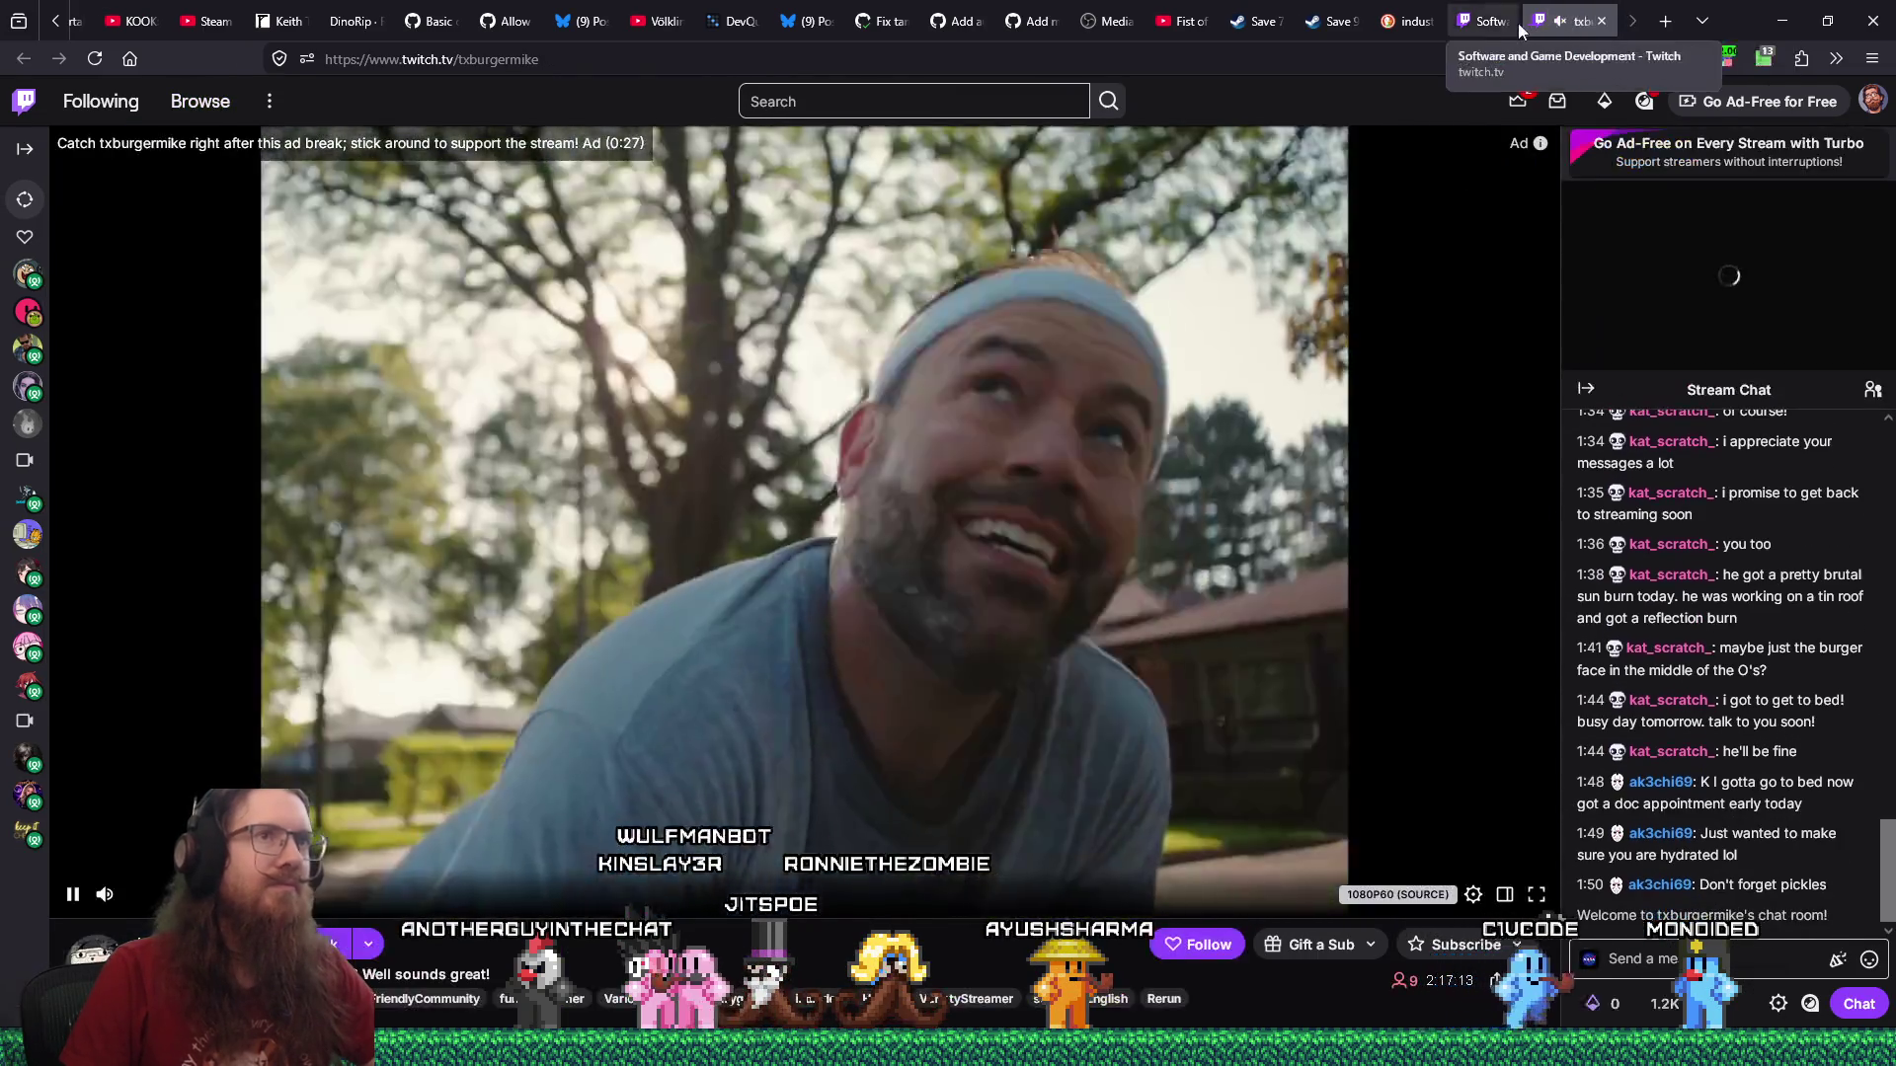
click(1519, 29)
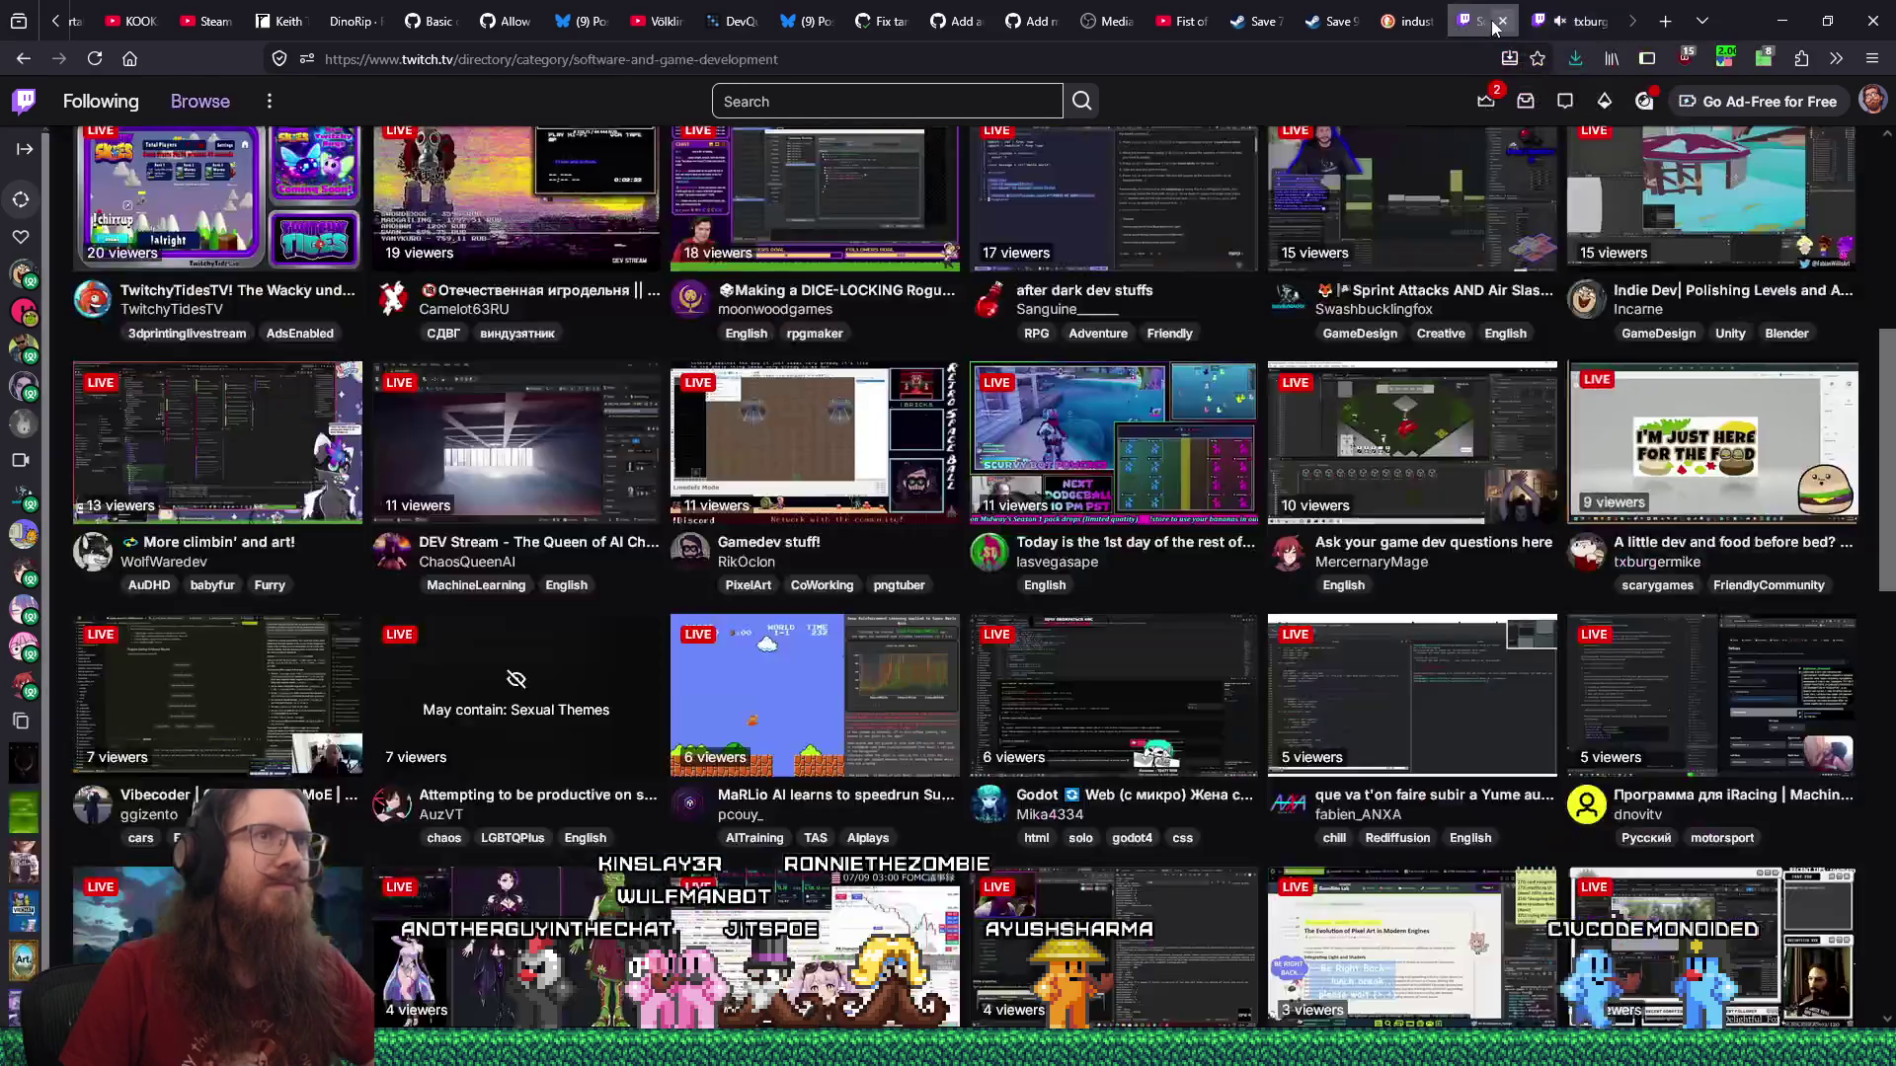
click(1718, 62)
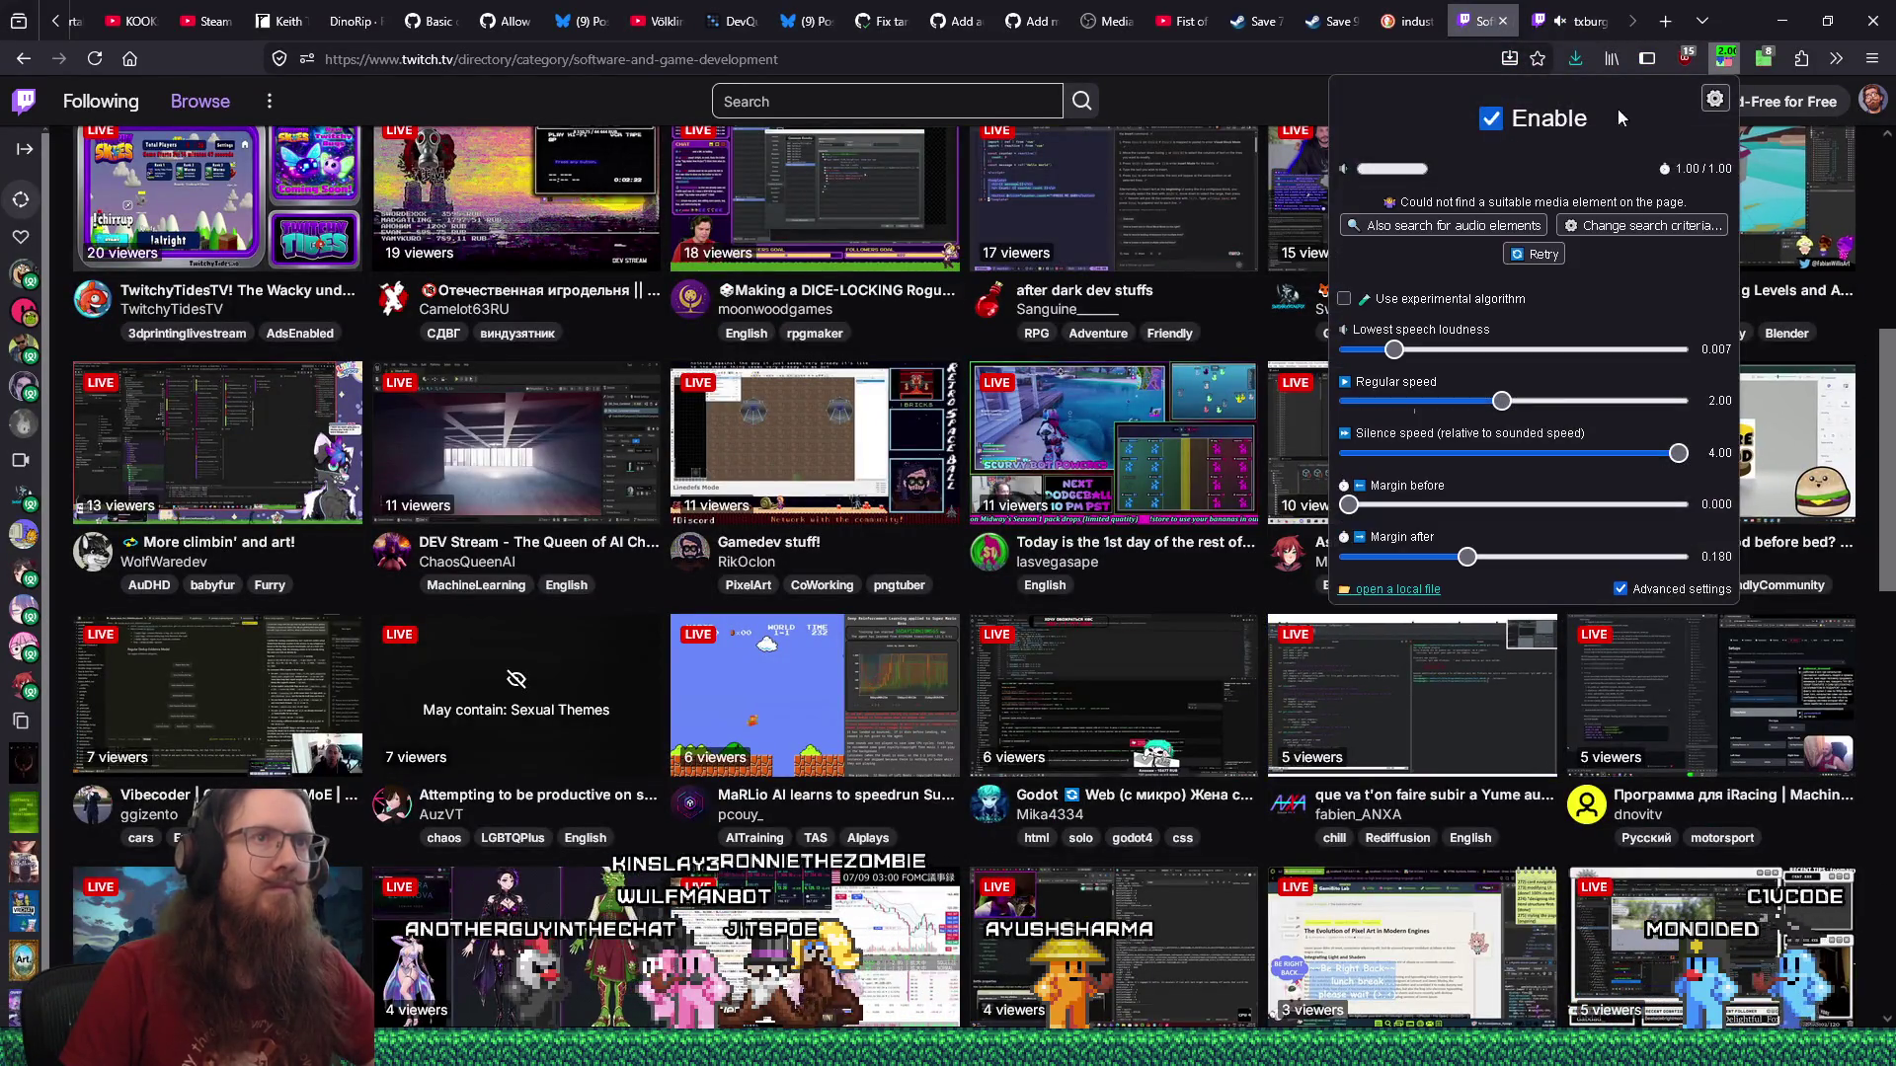
click(1485, 14)
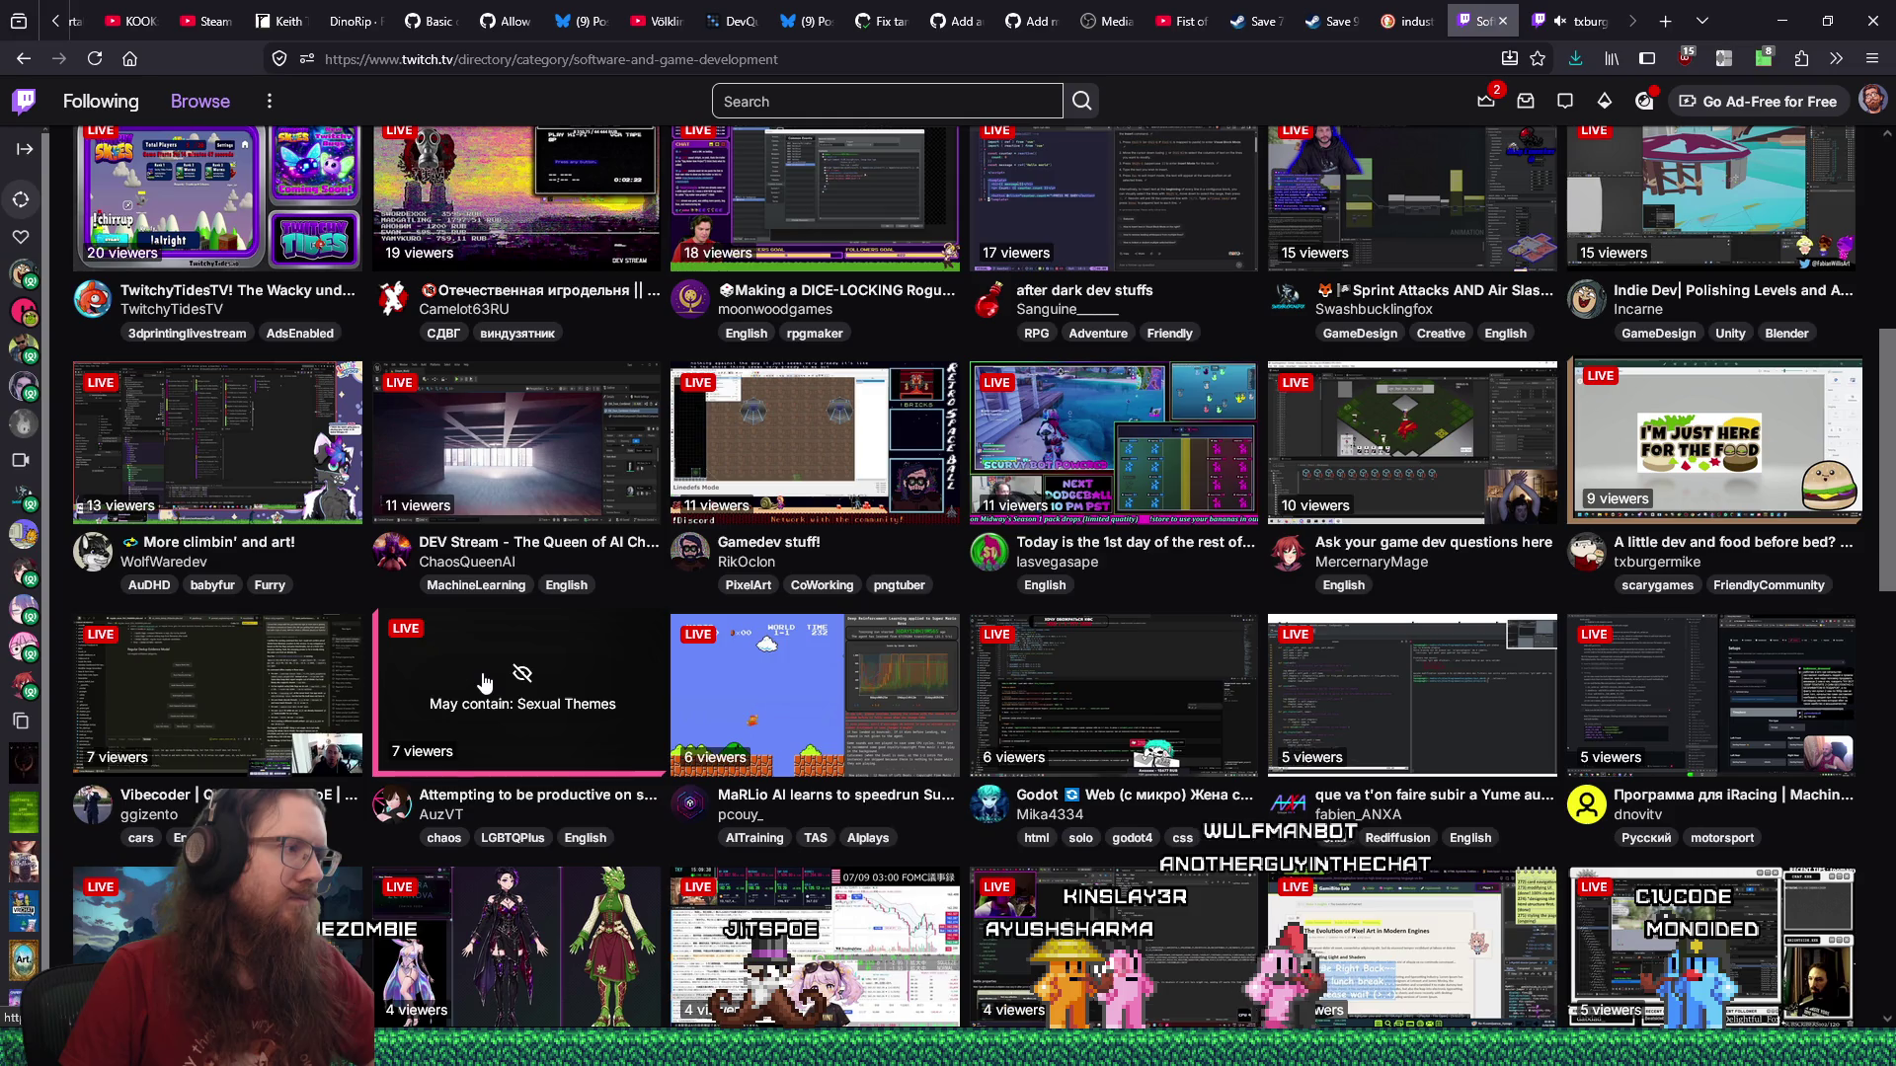
Open the VTuber stream flagged for sexual themes and scroll through its page.
click(1564, 12)
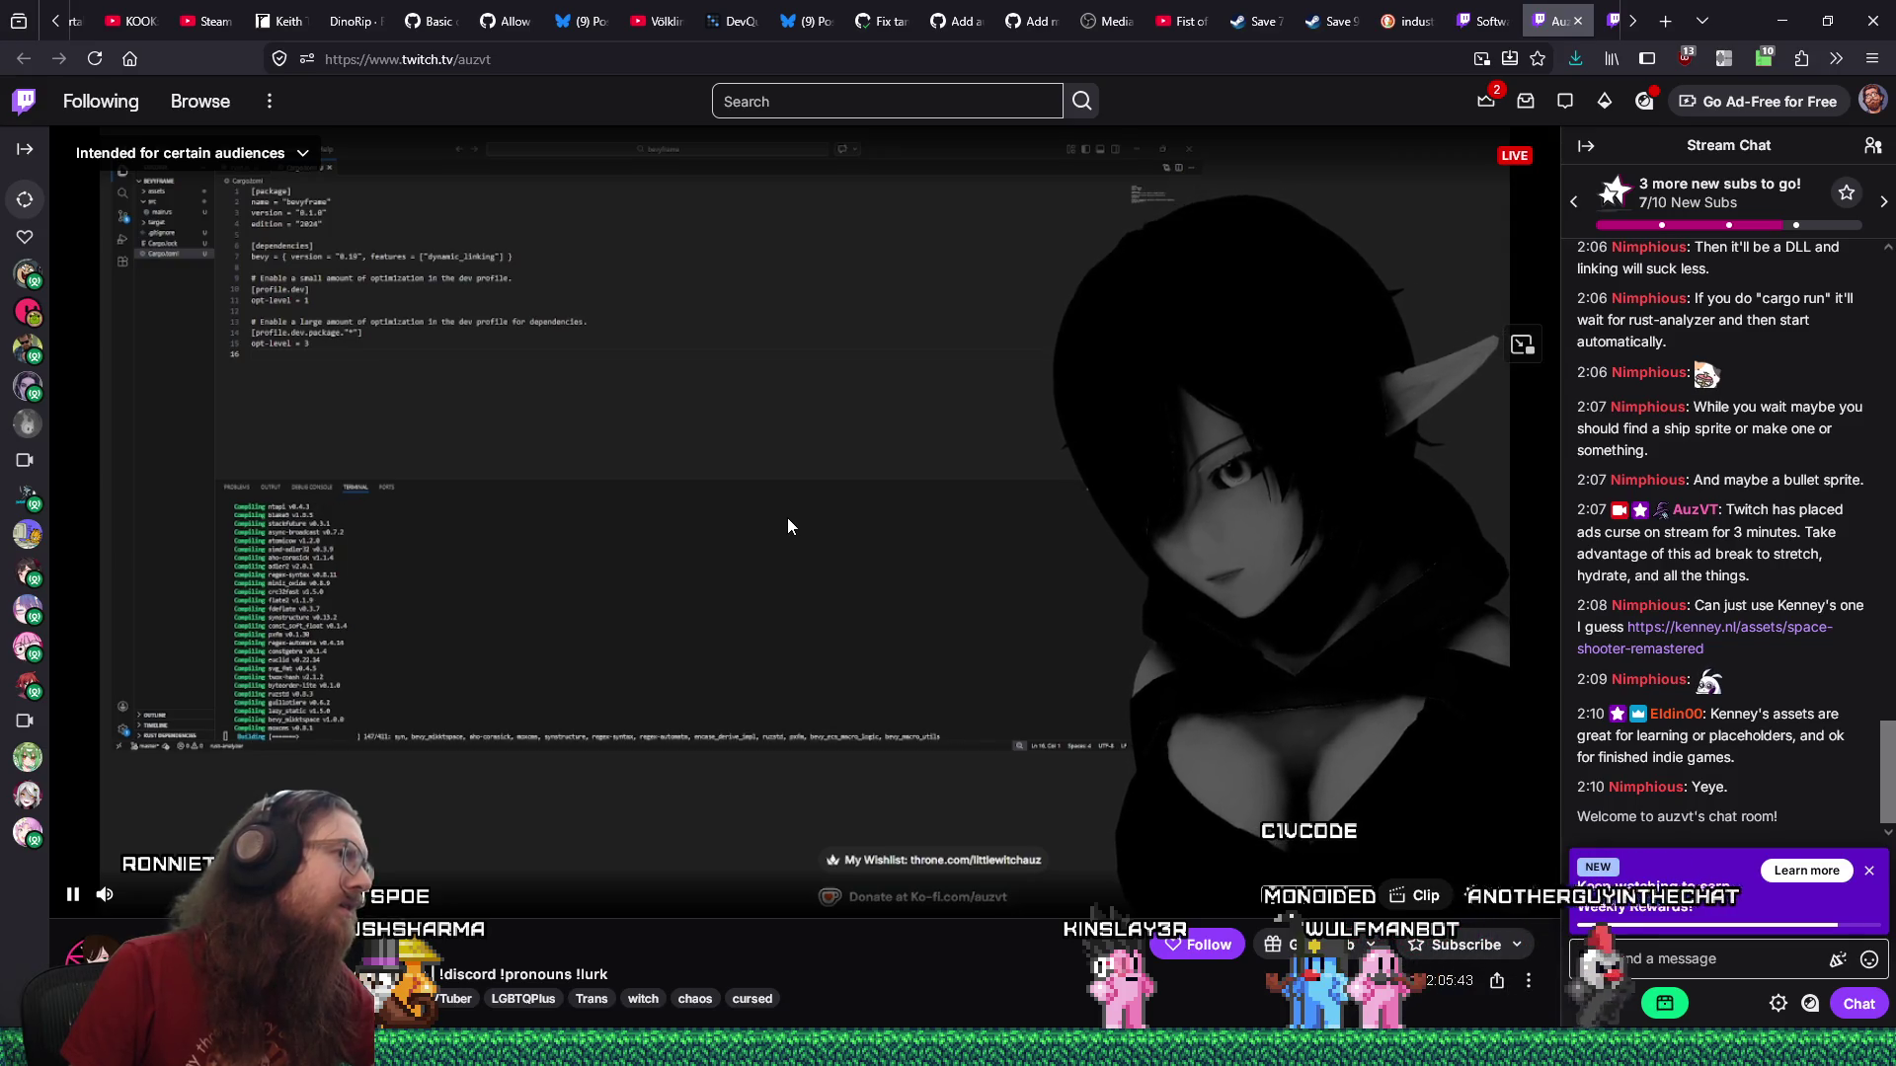
scroll(787, 525, down, 4)
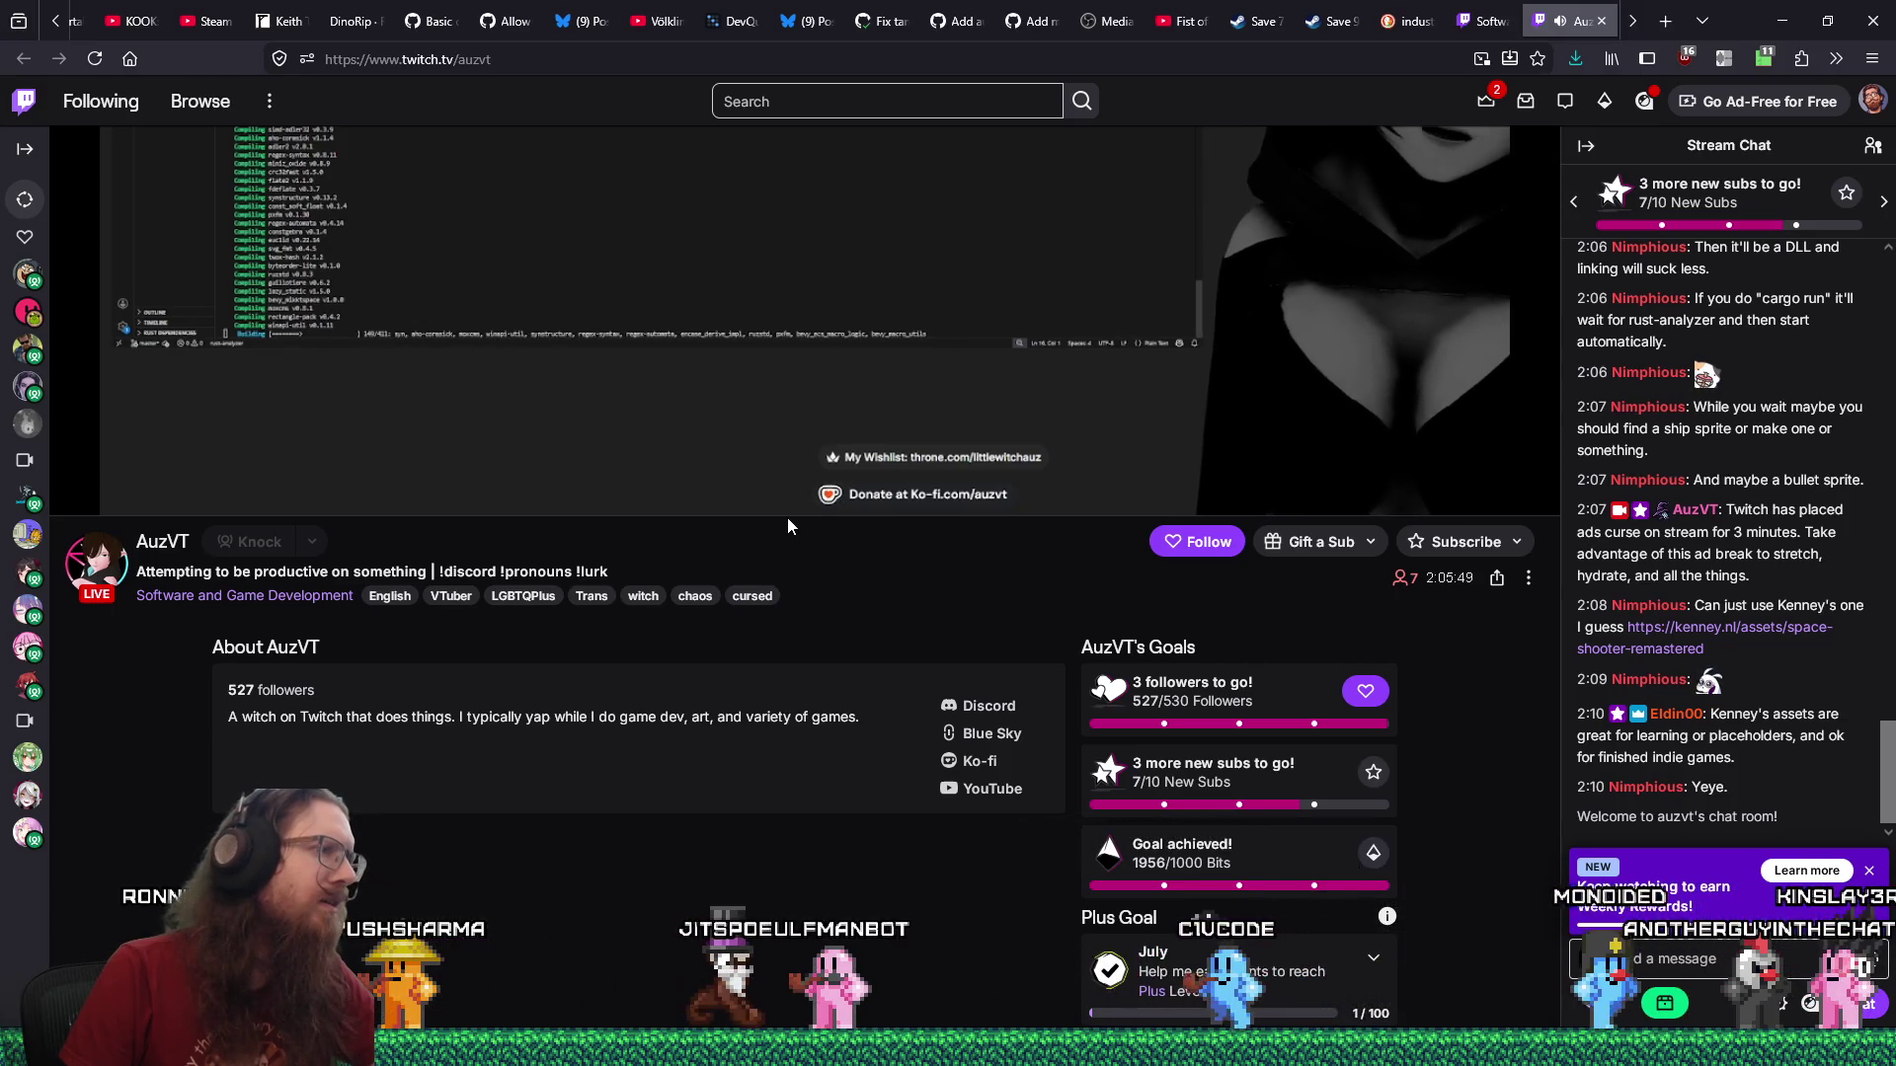
scroll(787, 517, up, 1)
scroll(786, 518, up, 3)
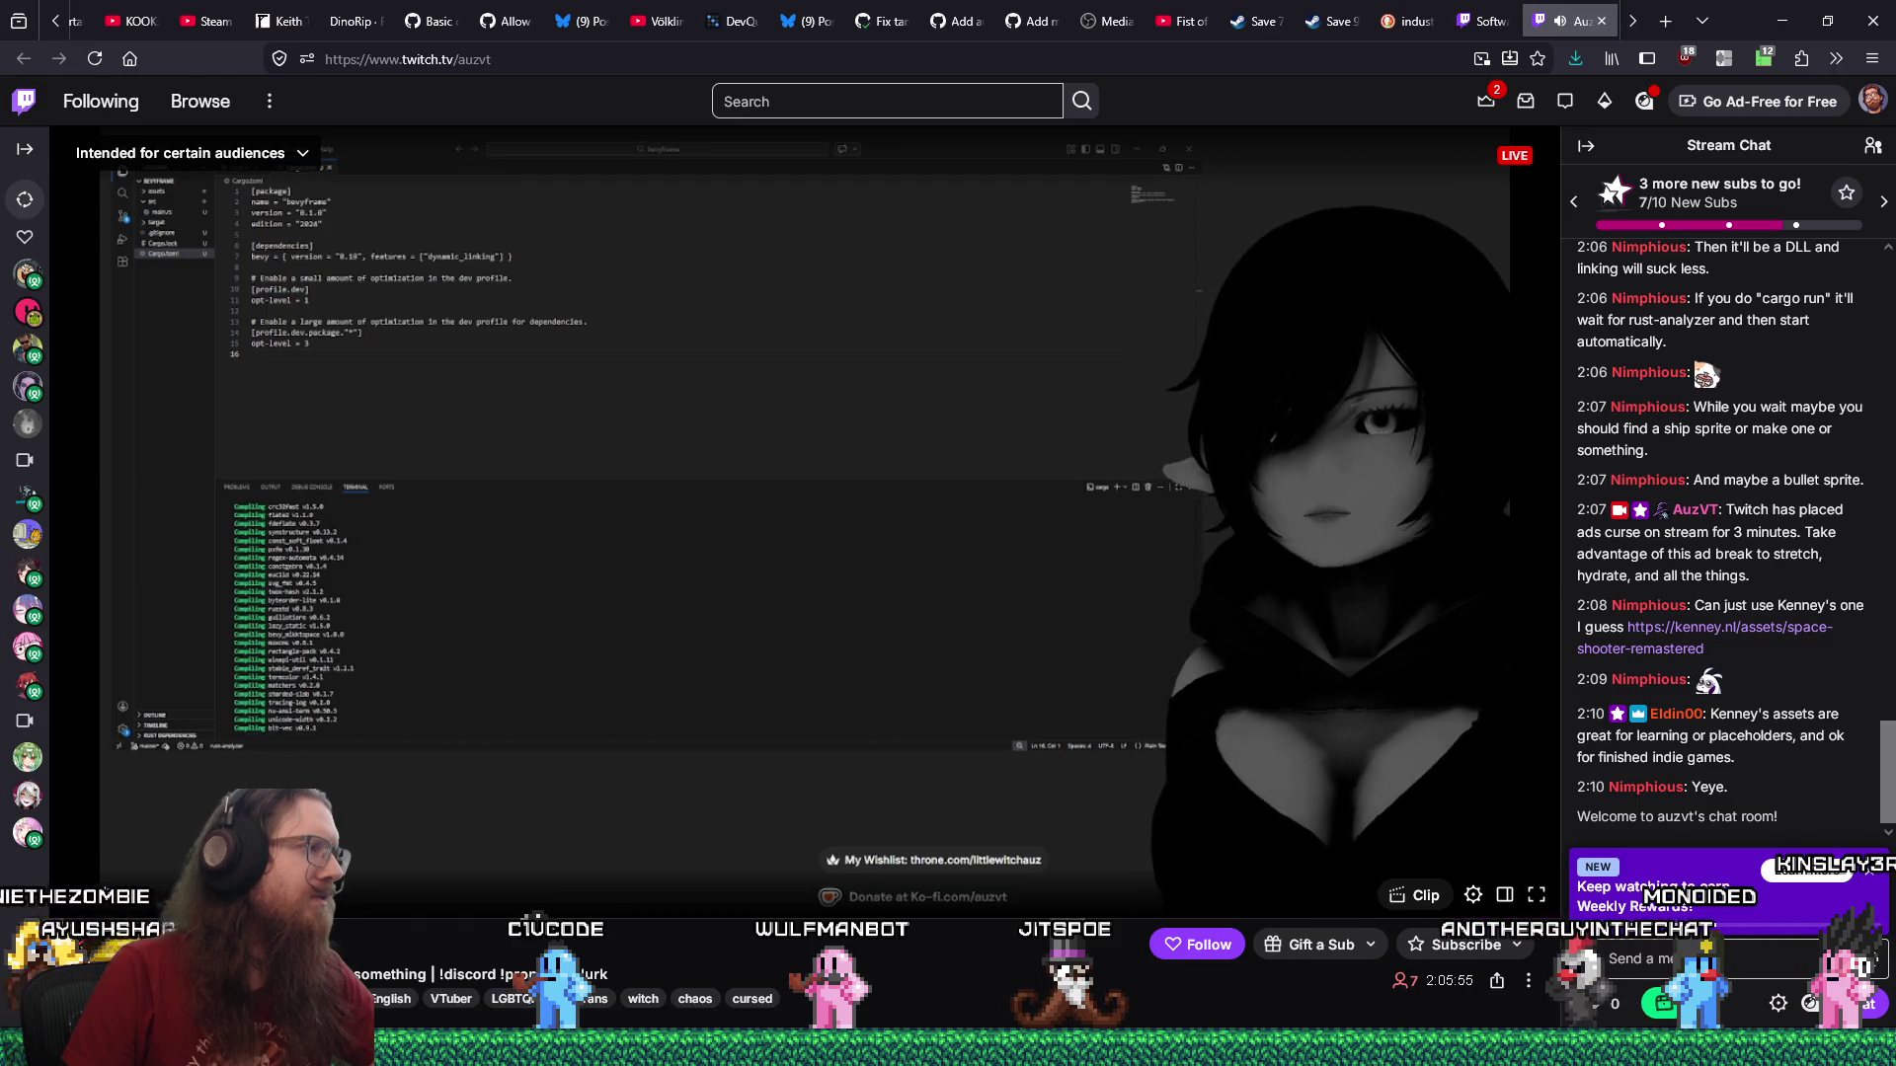
Go back to the food stream tab and unmute its audio.
right_click(1549, 24)
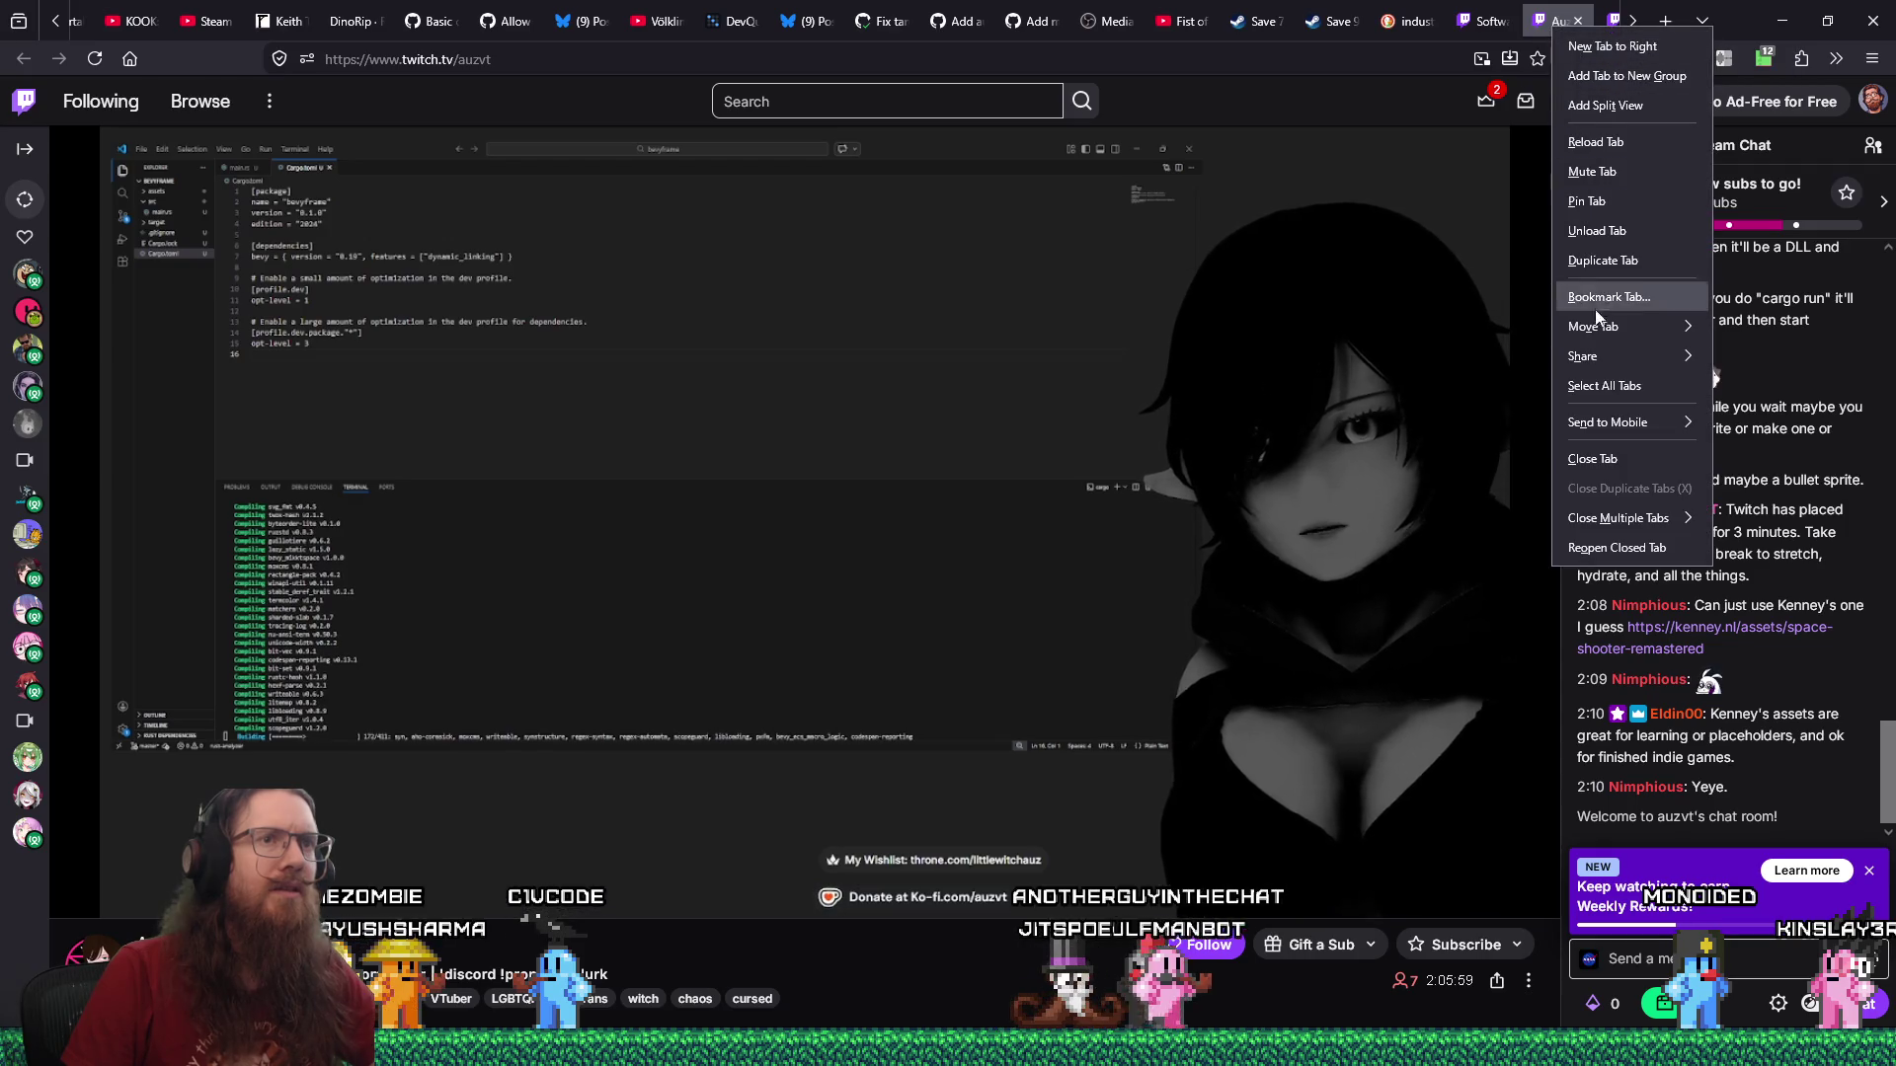
click(1560, 18)
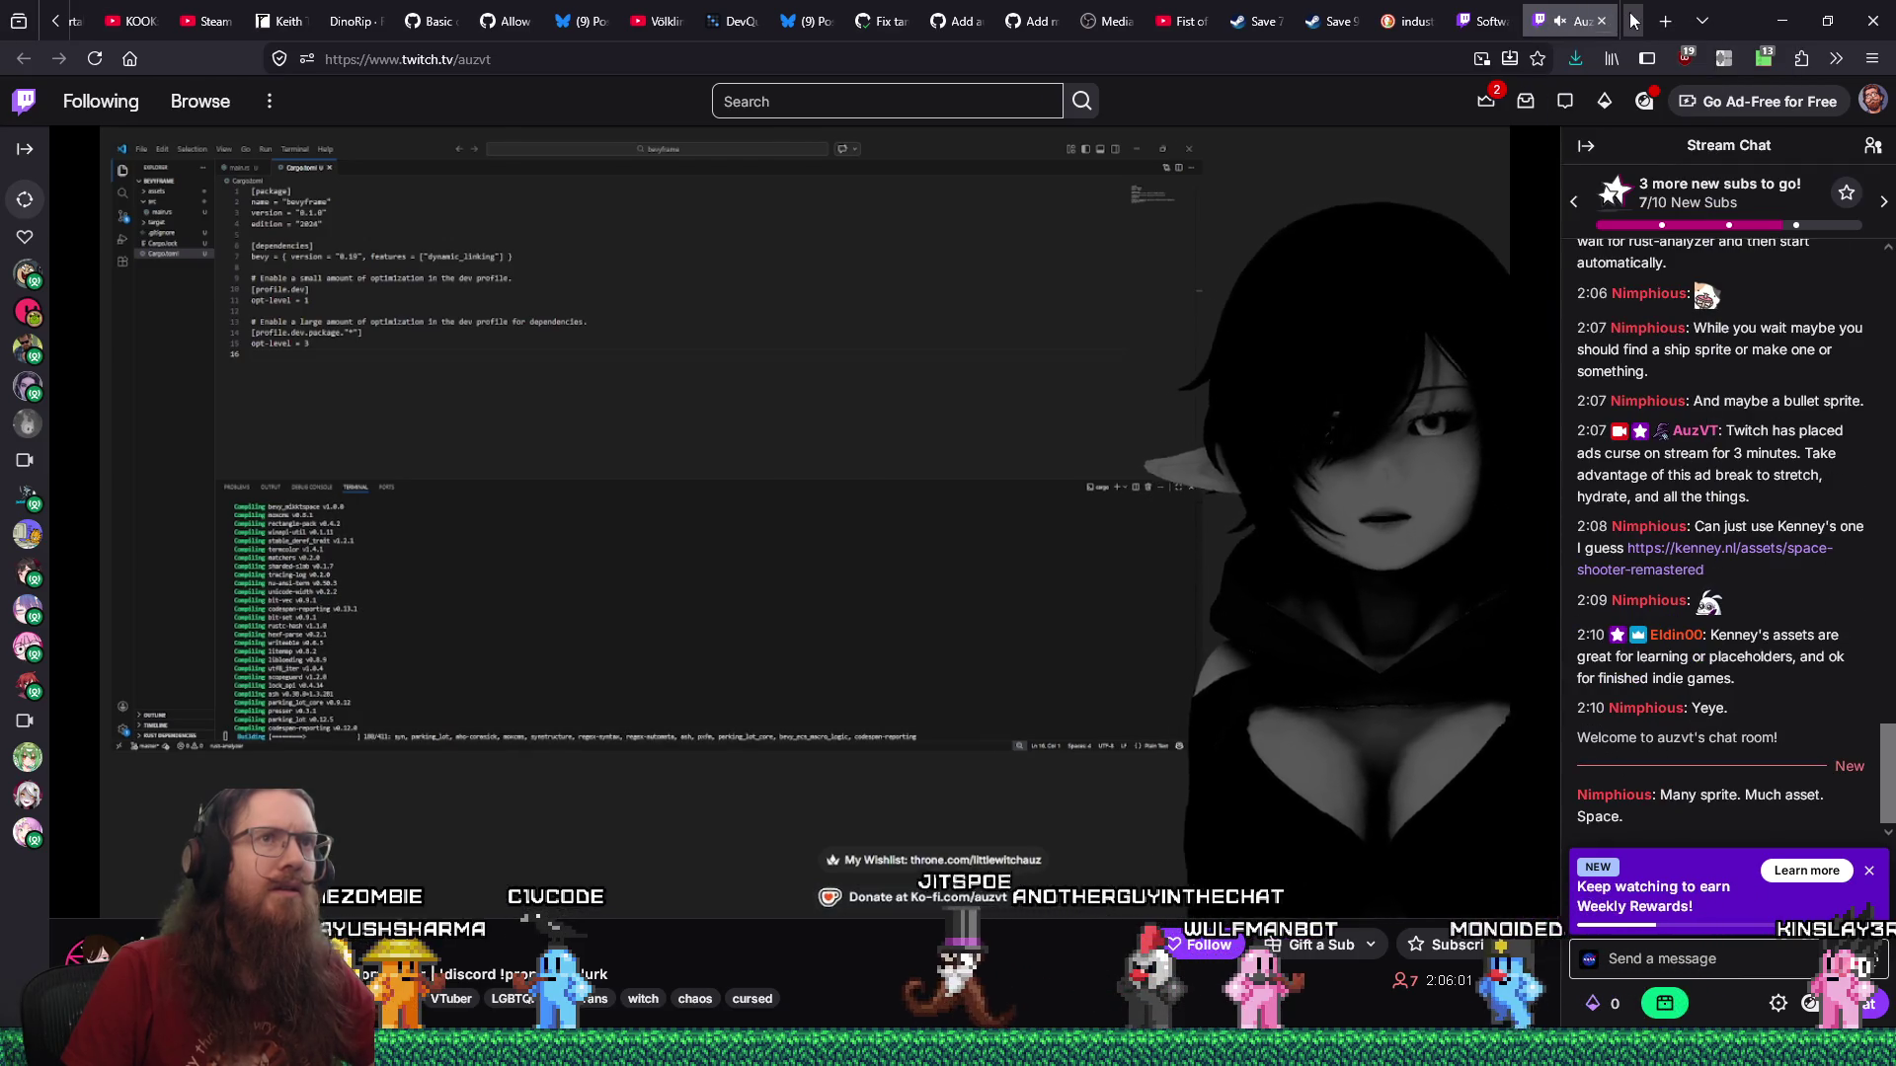
key(ctrl+Tab)
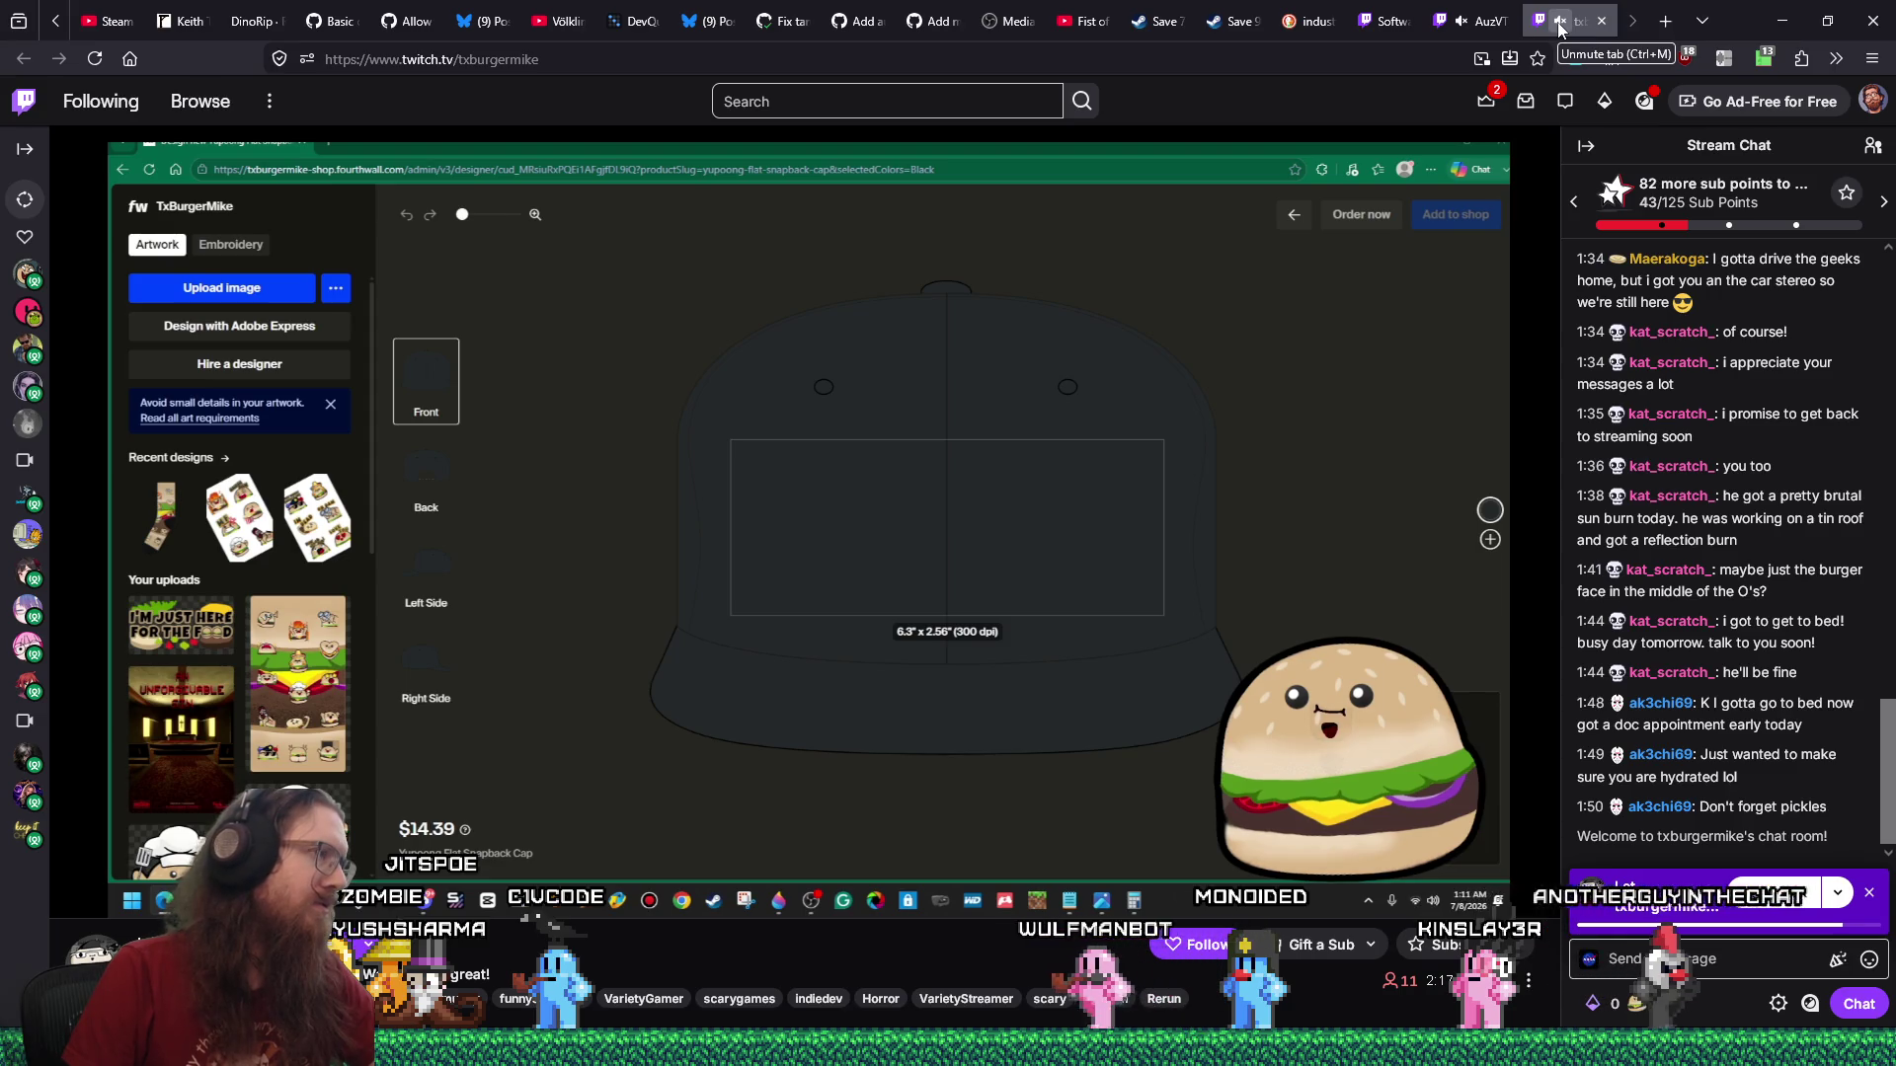
click(1559, 22)
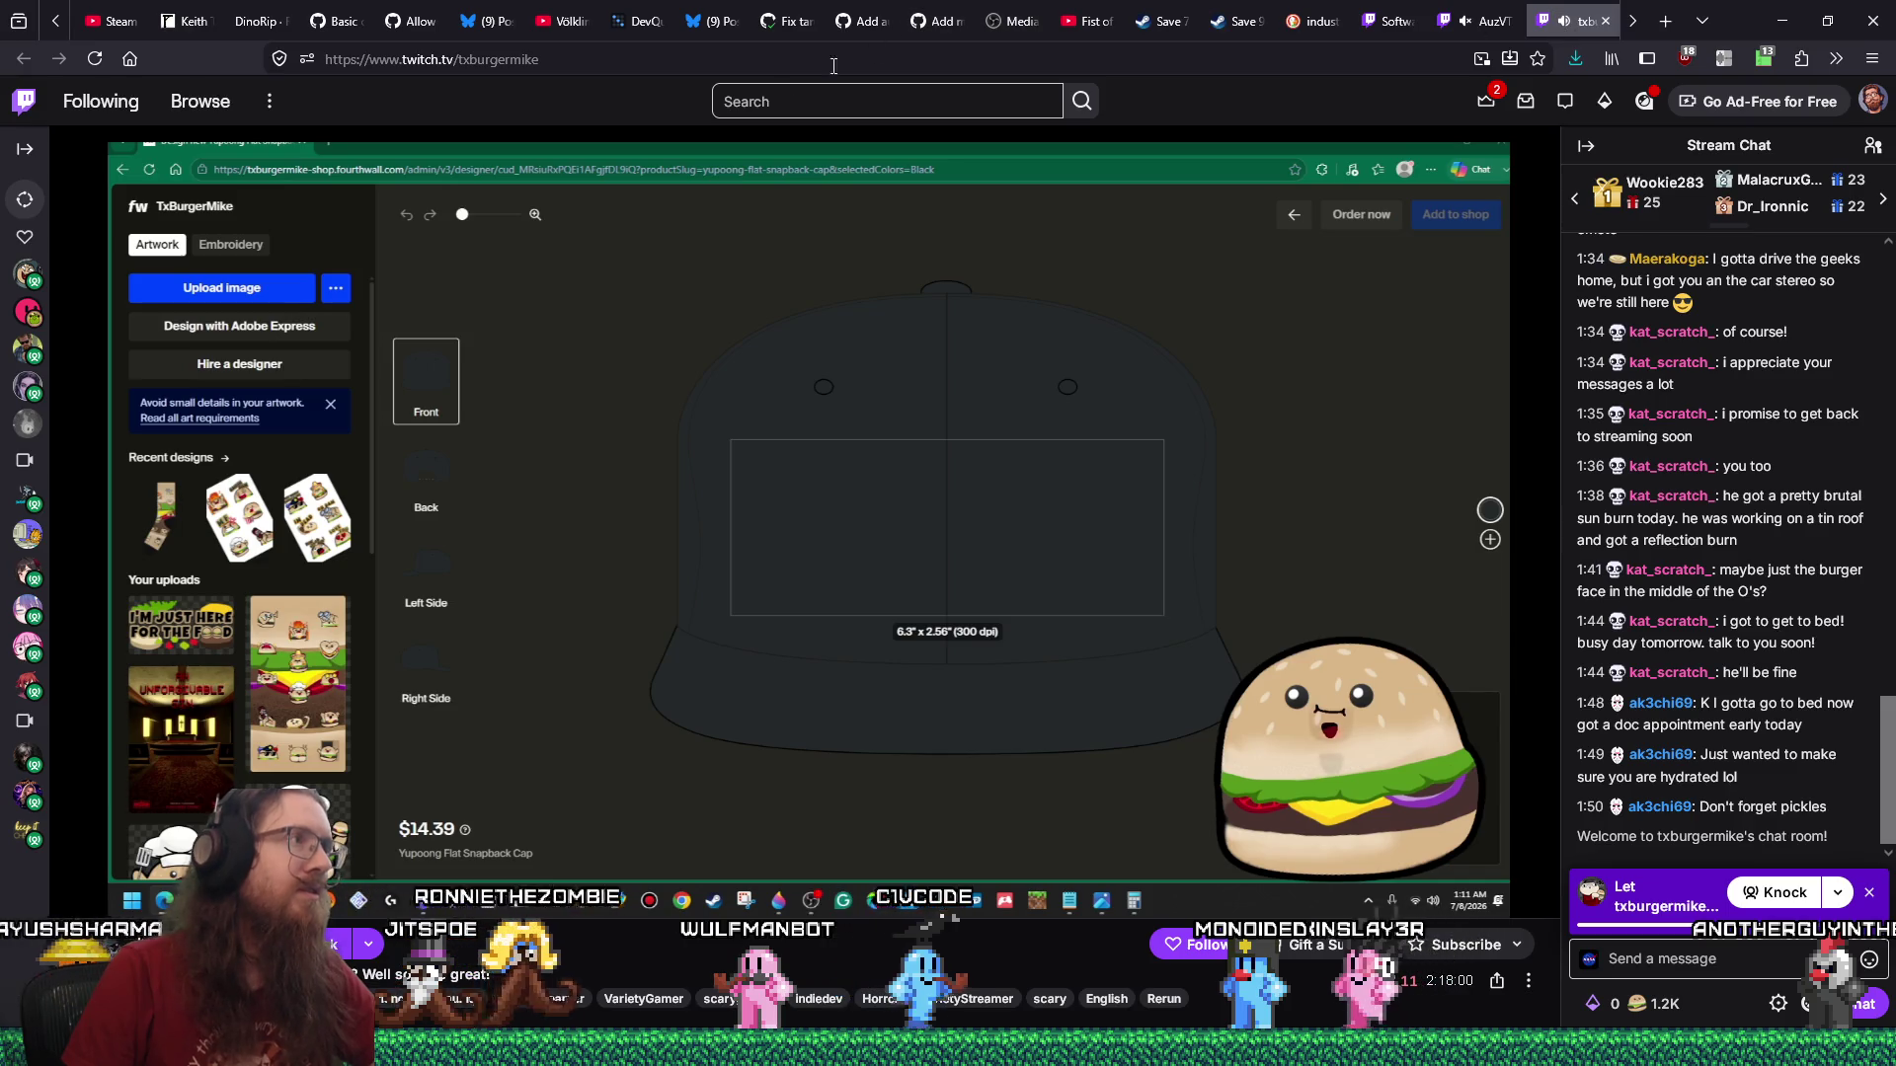
mouse_move(421, 563)
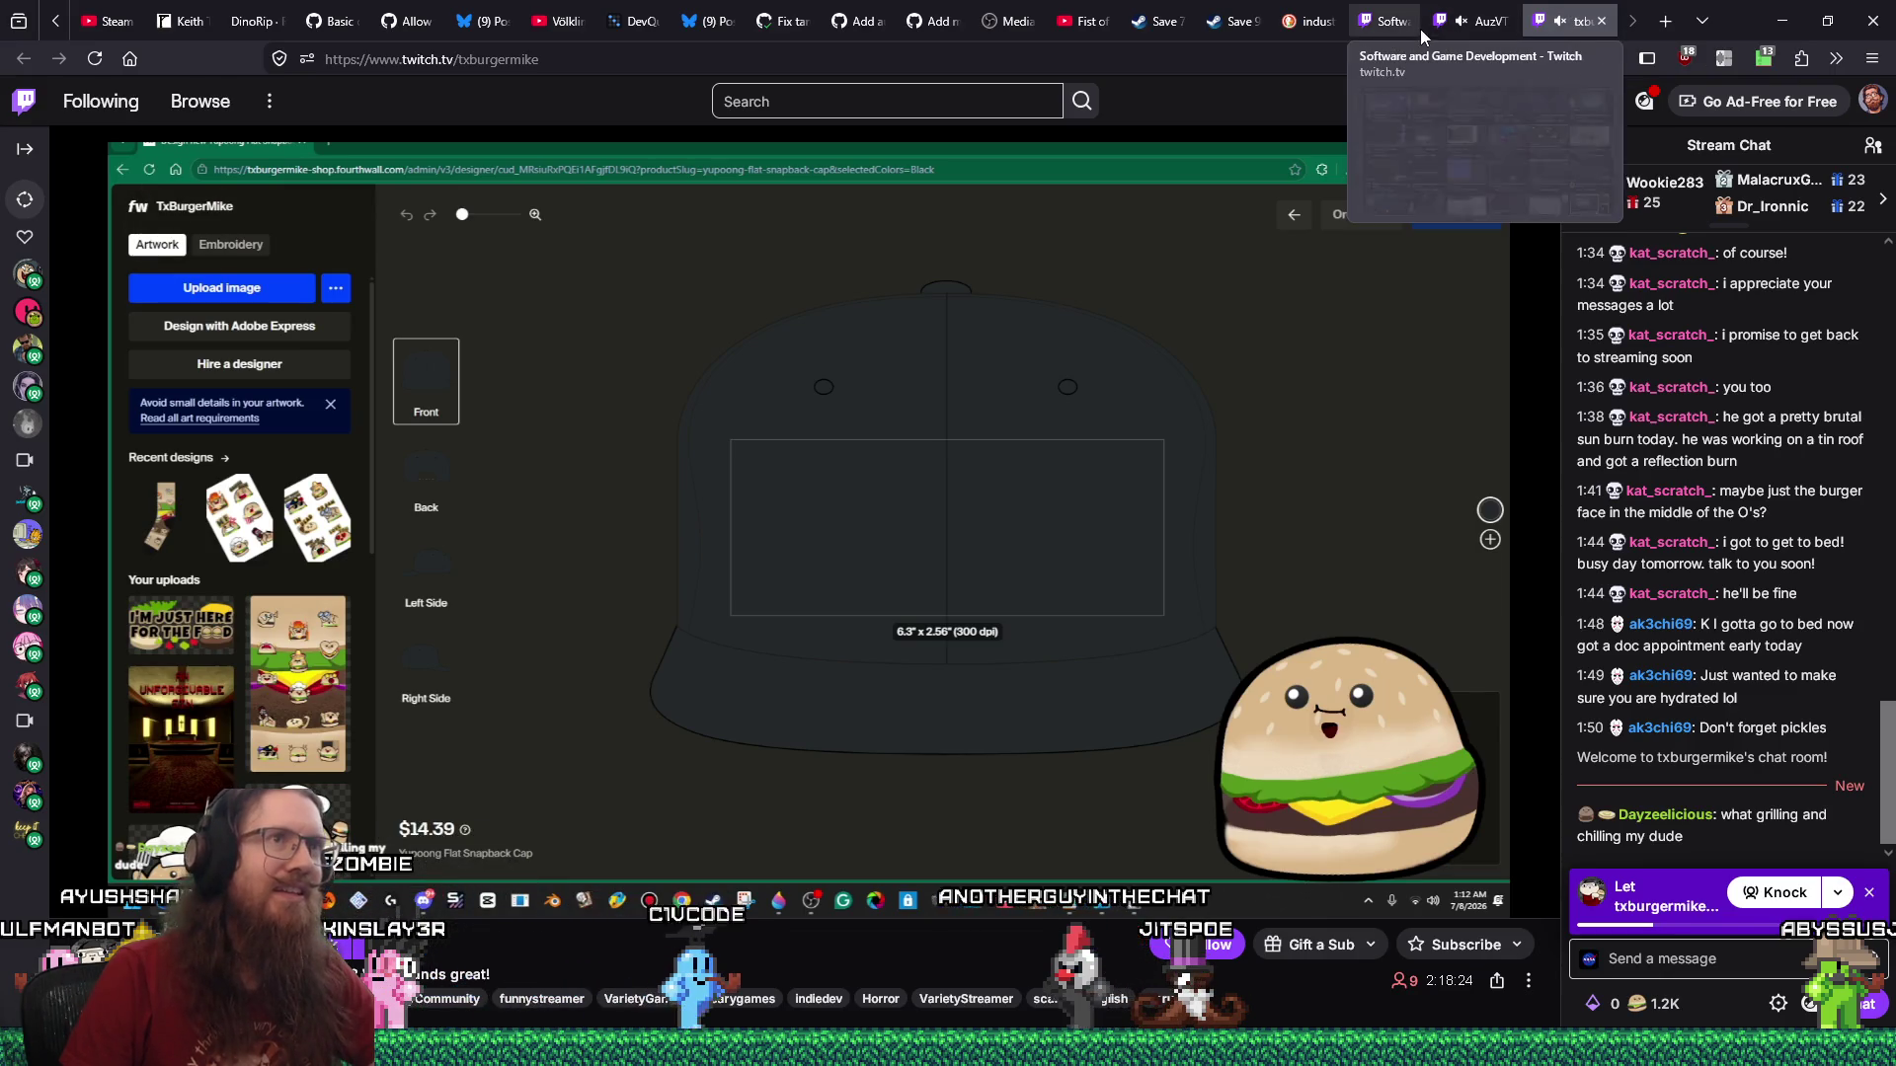
Open the Russian-language Godot stream from the directory in a new tab and switch to it.
click(1388, 20)
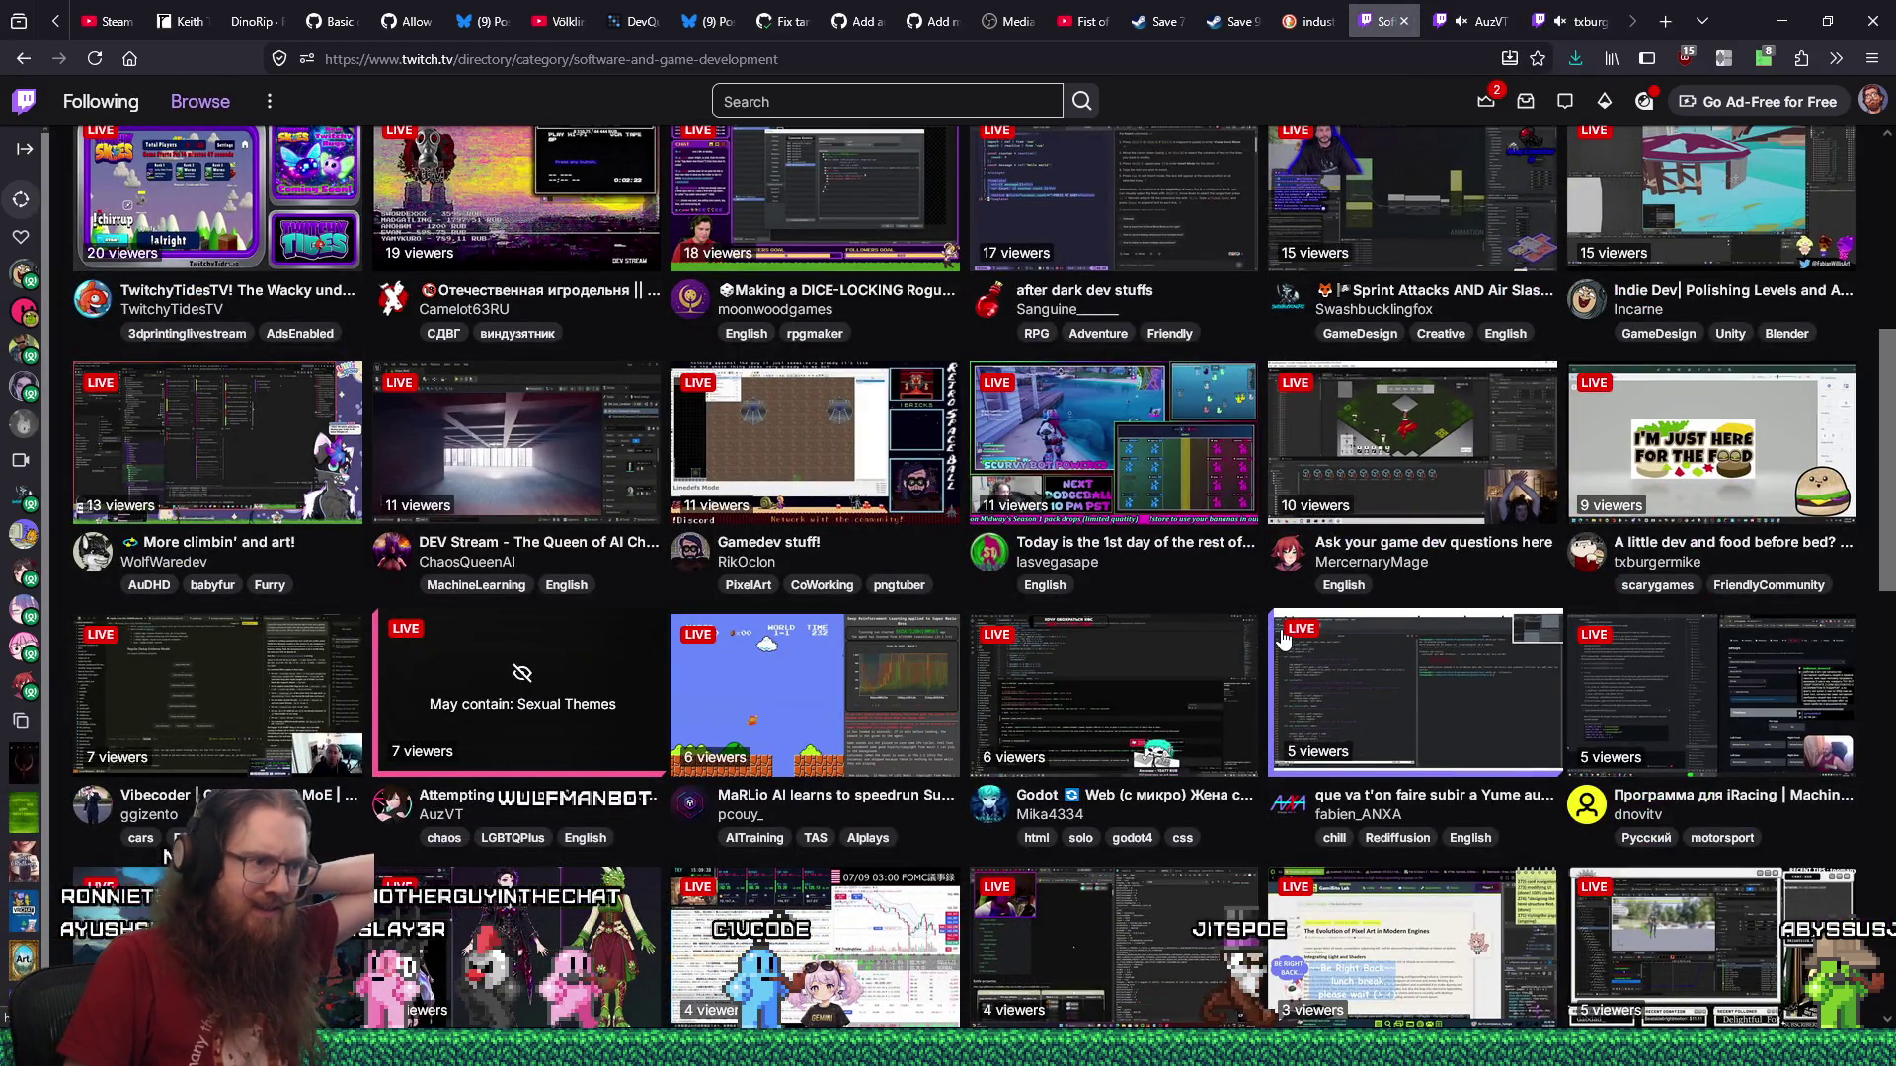
middle_click(1119, 682)
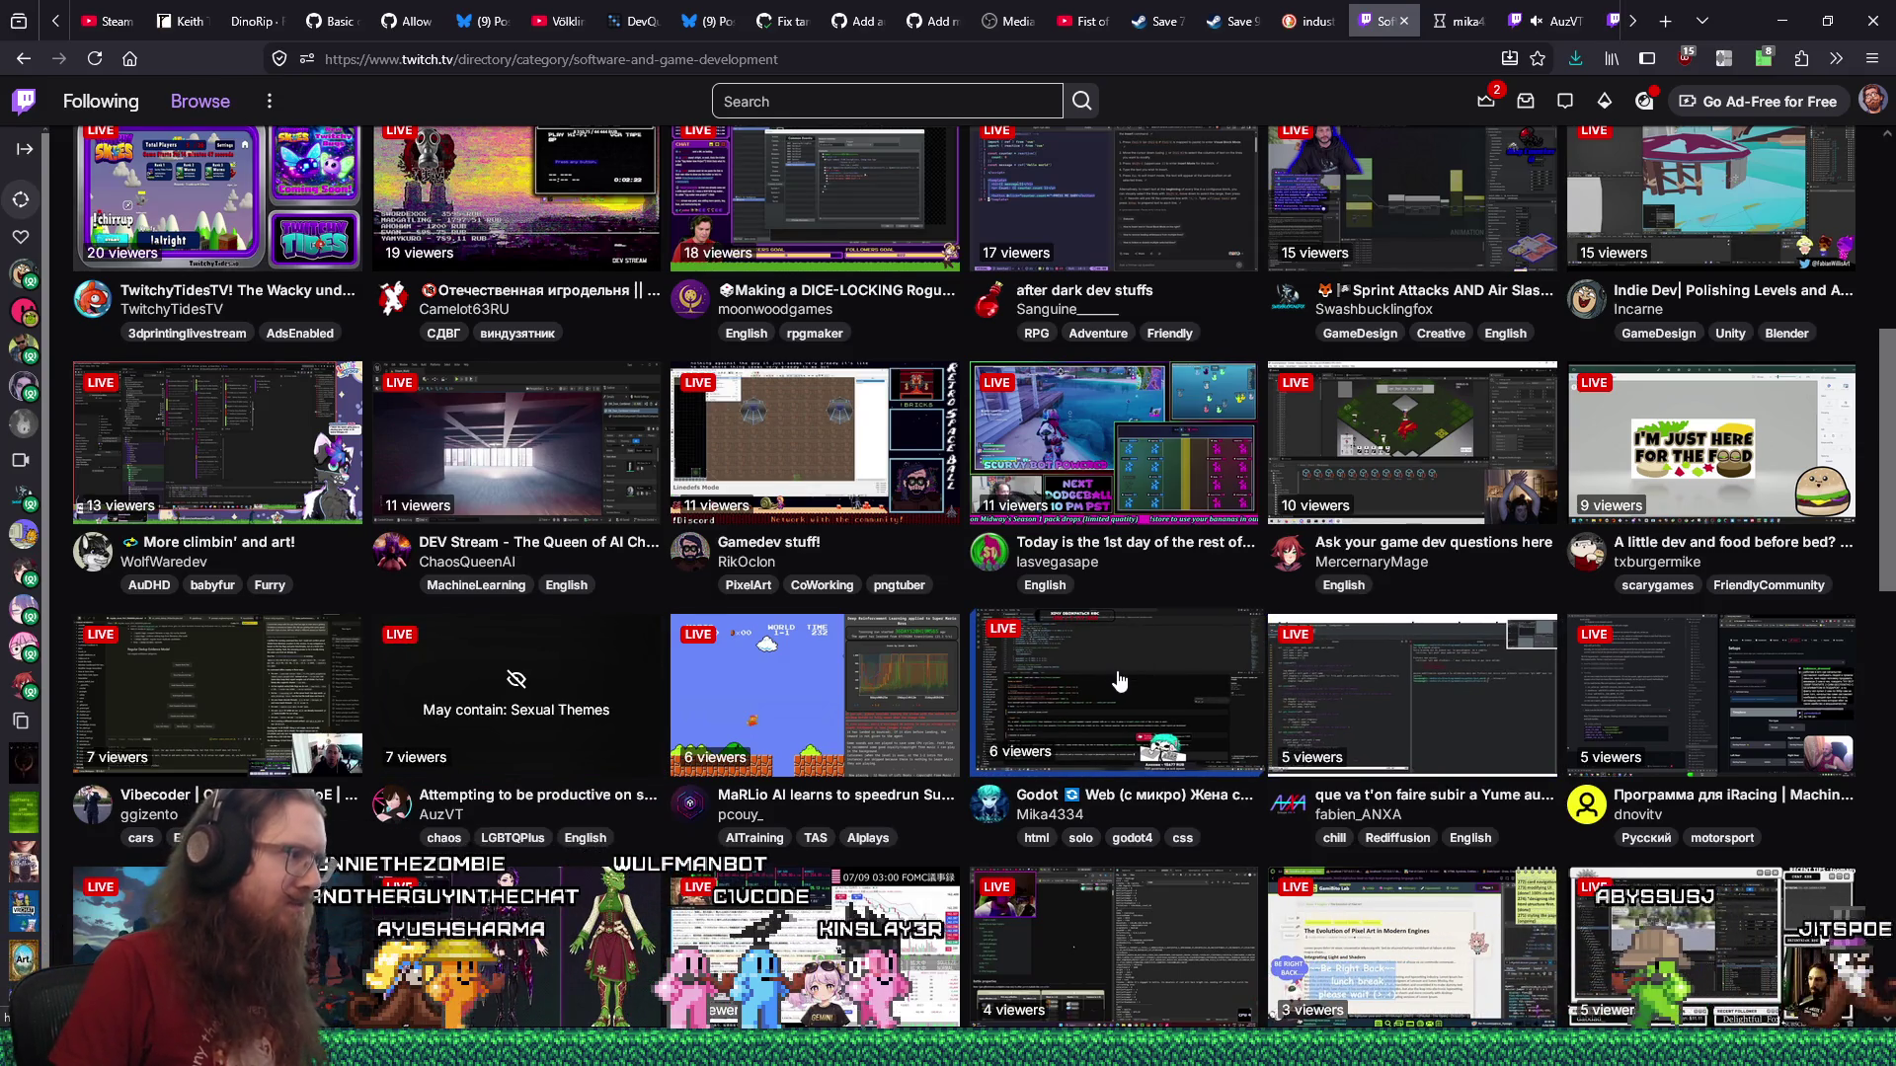
scroll(1119, 681, down, 1)
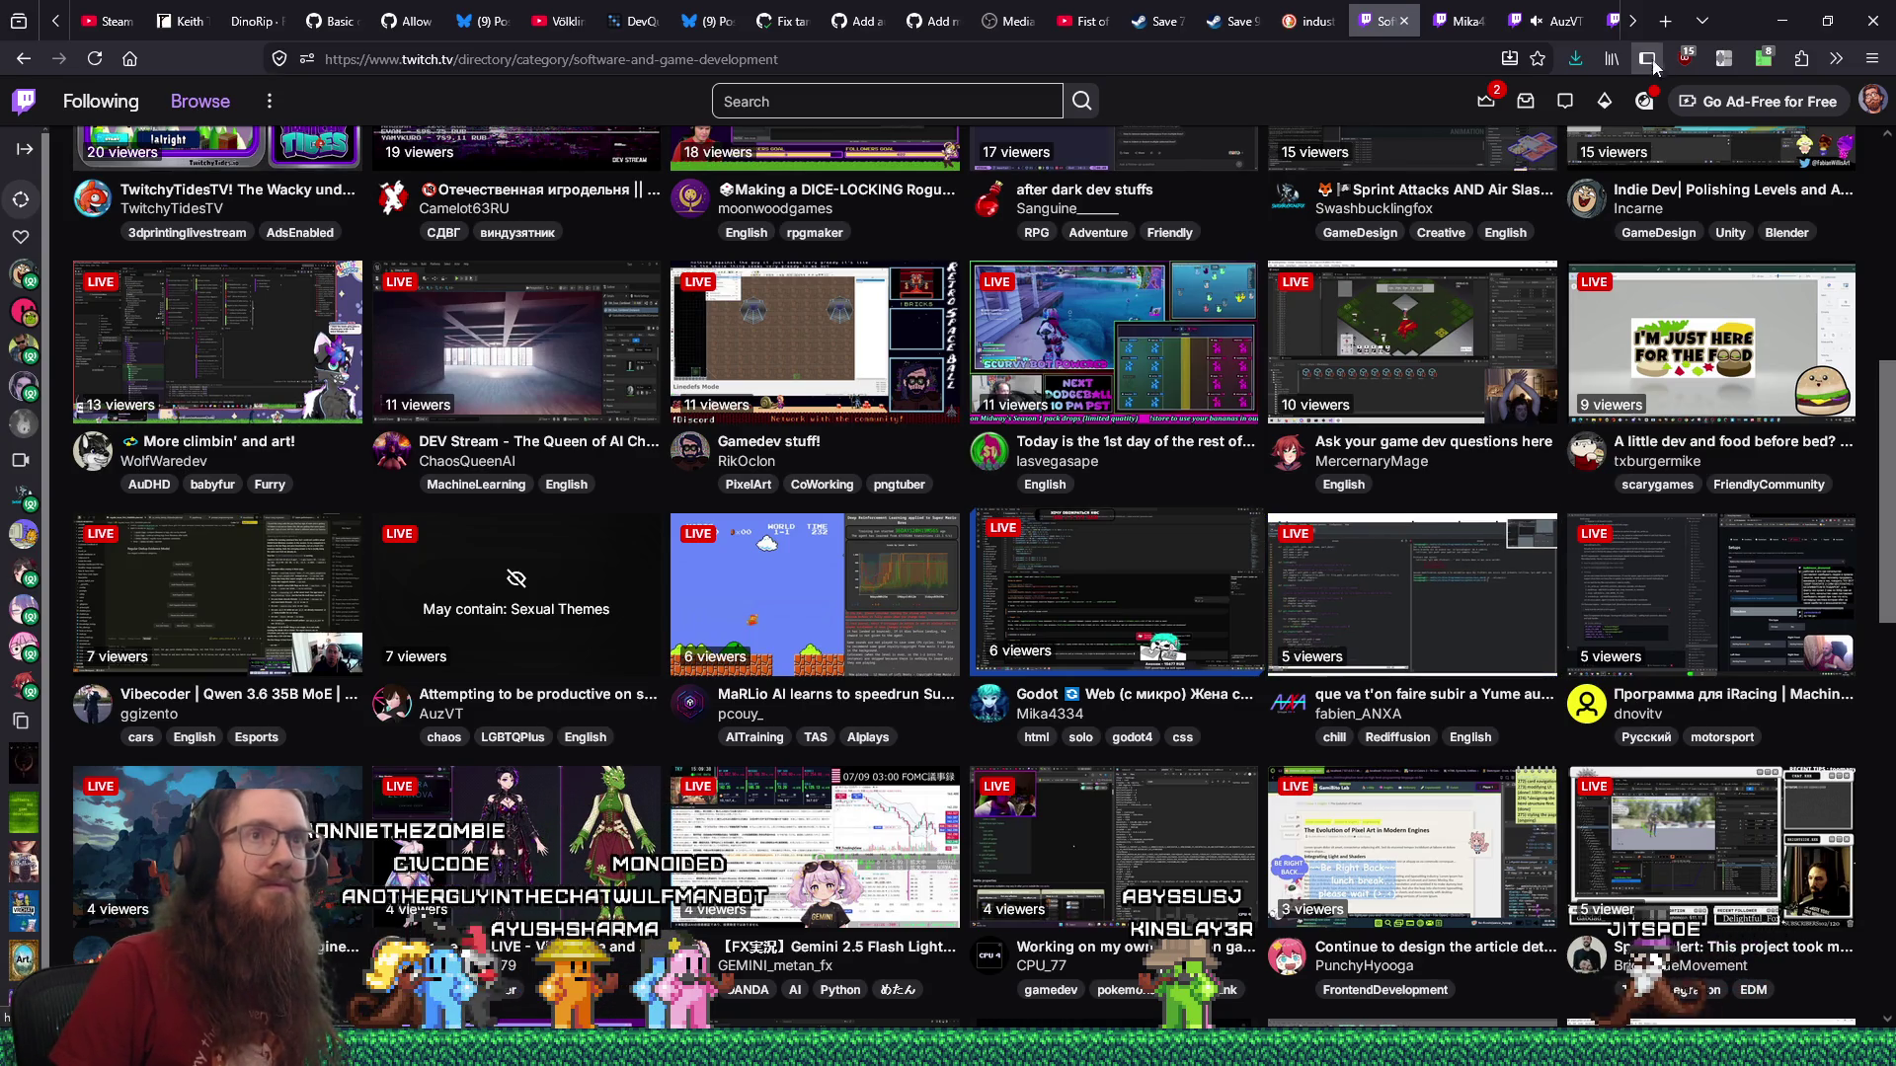
click(1630, 22)
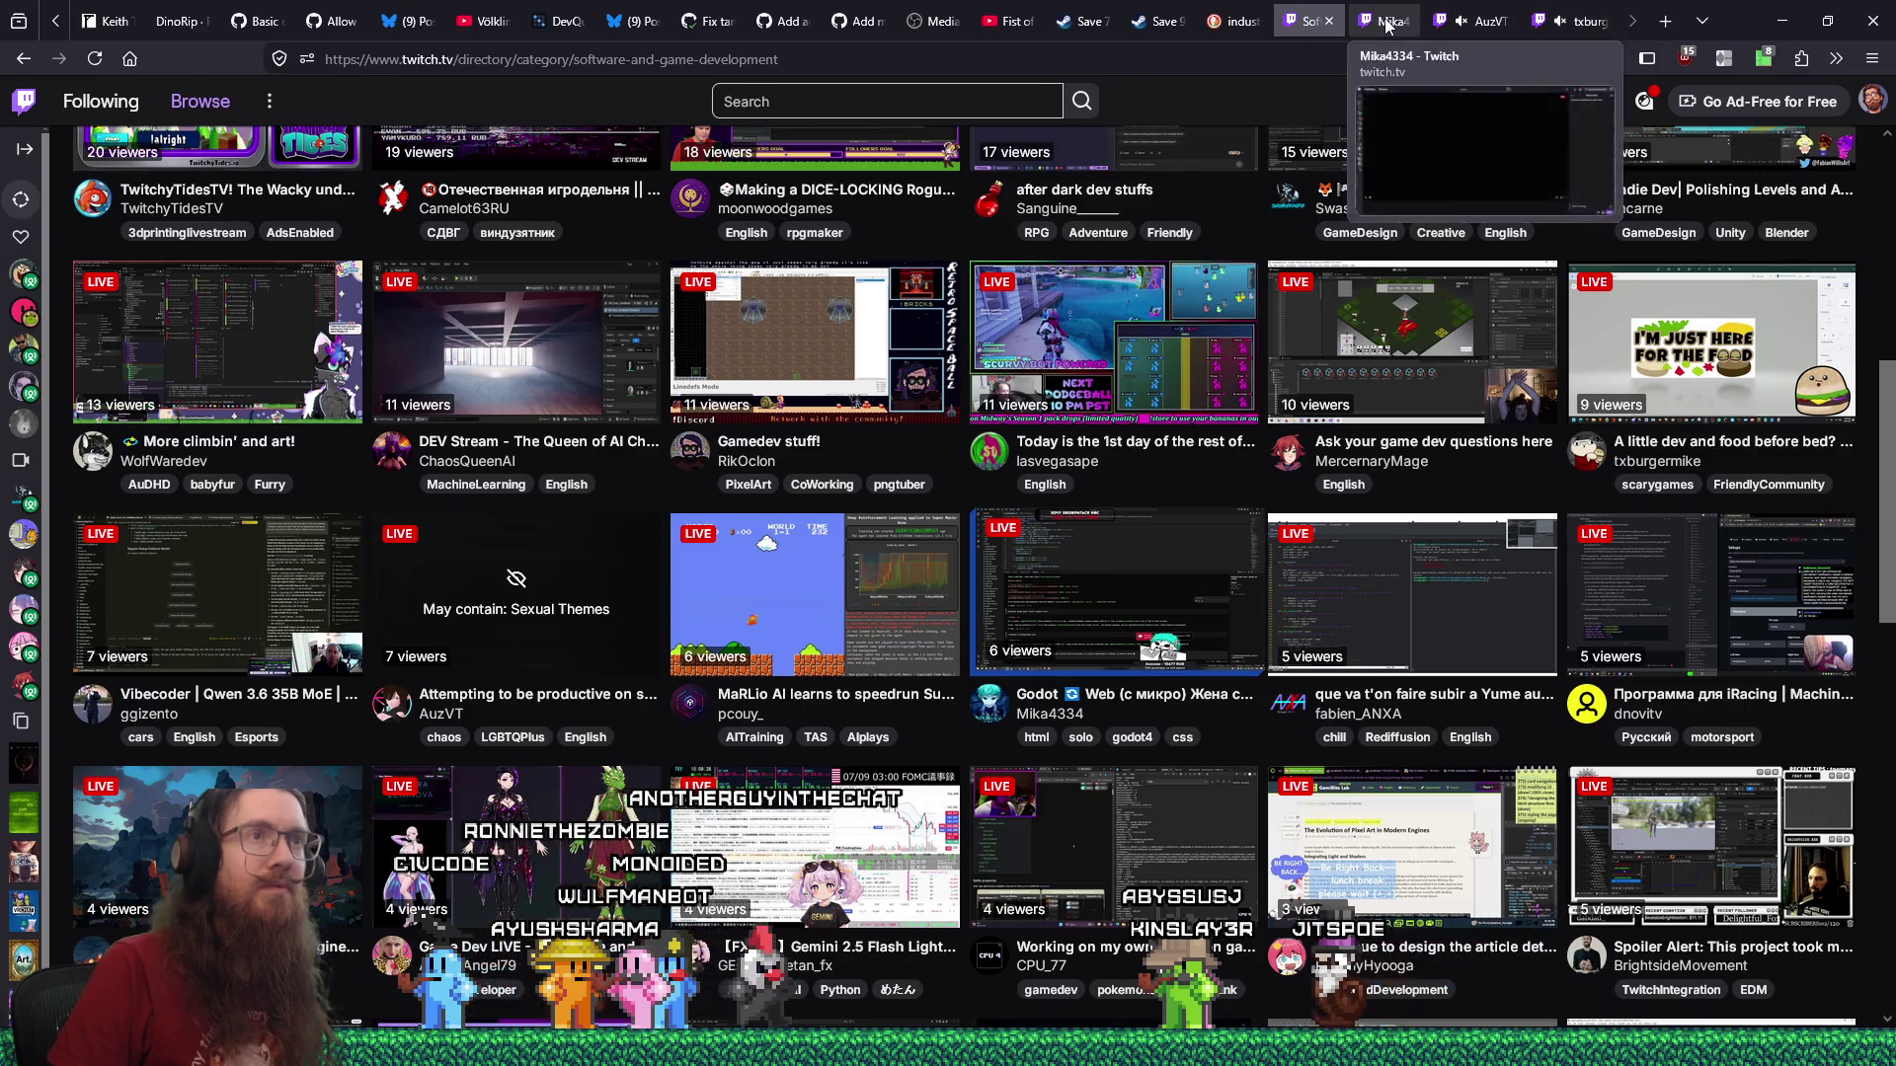
click(1384, 17)
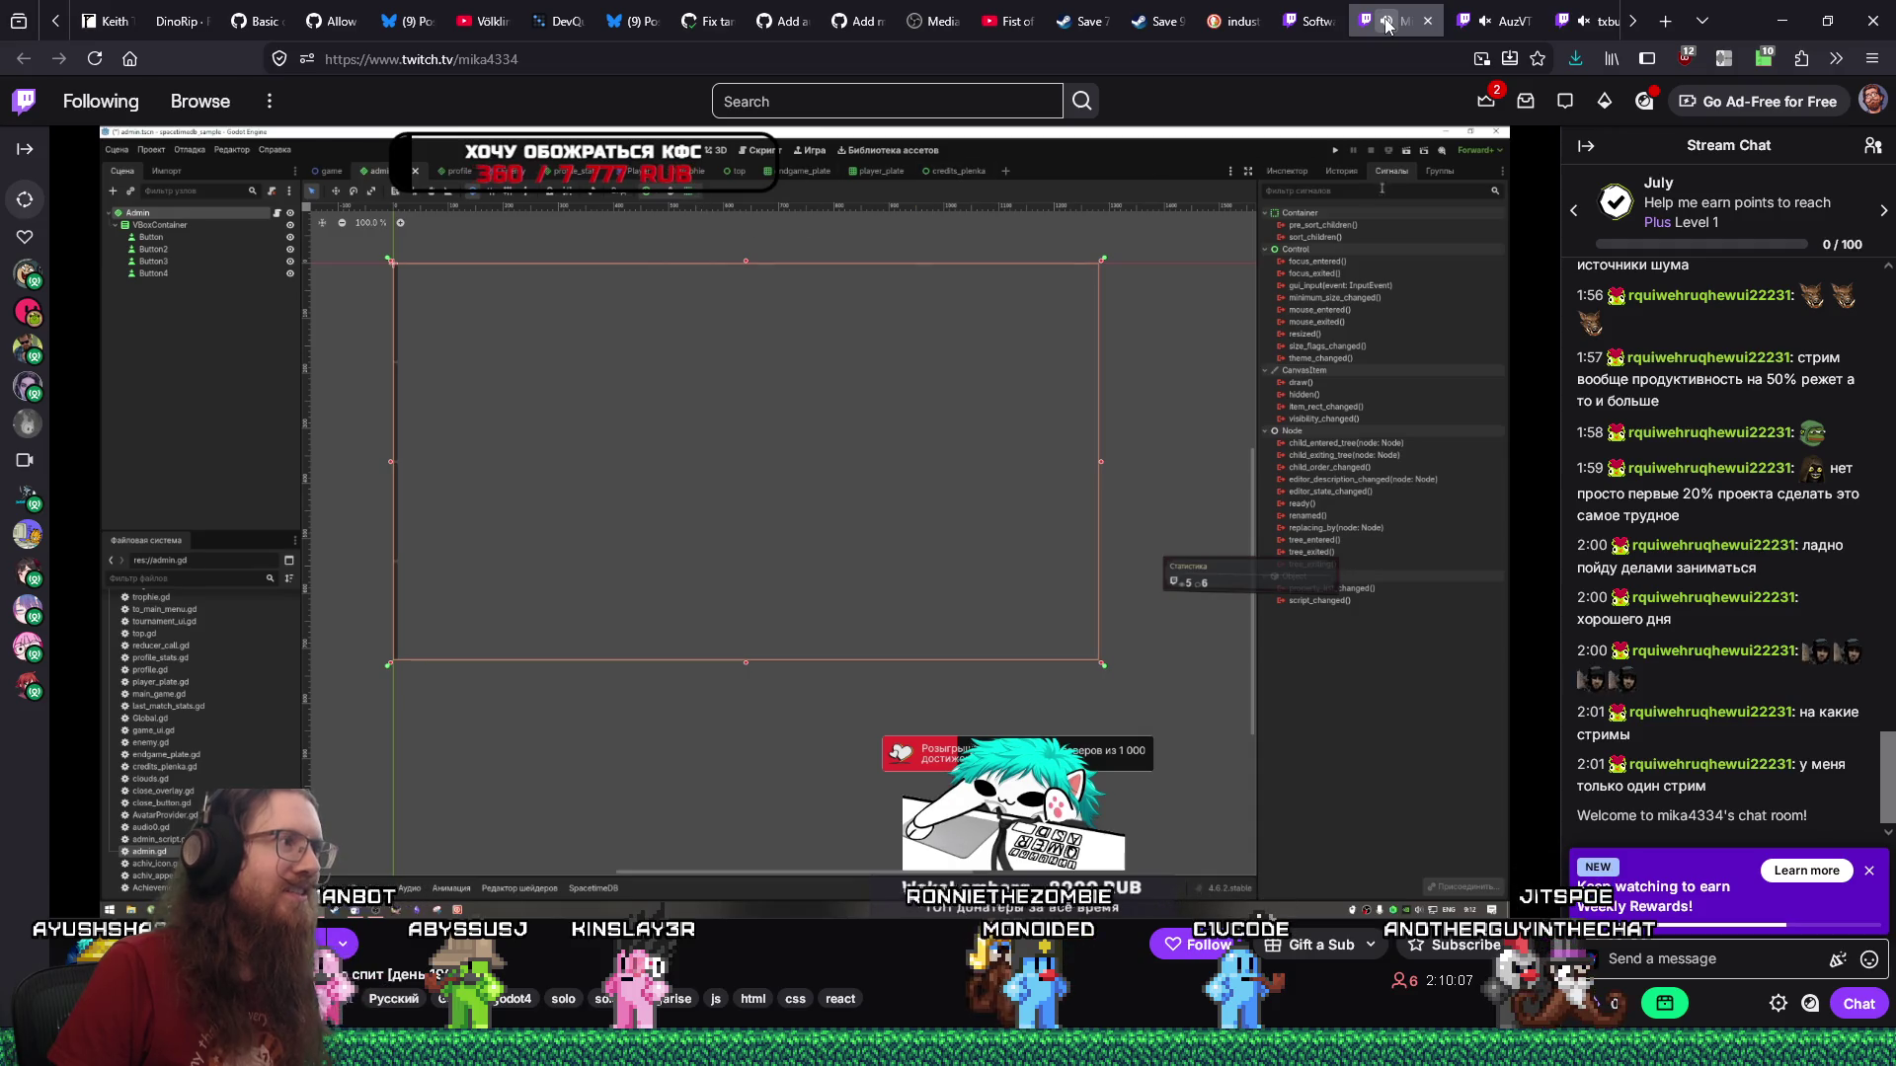
Cycle through the VTuber, food and Godot stream tabs.
click(1503, 26)
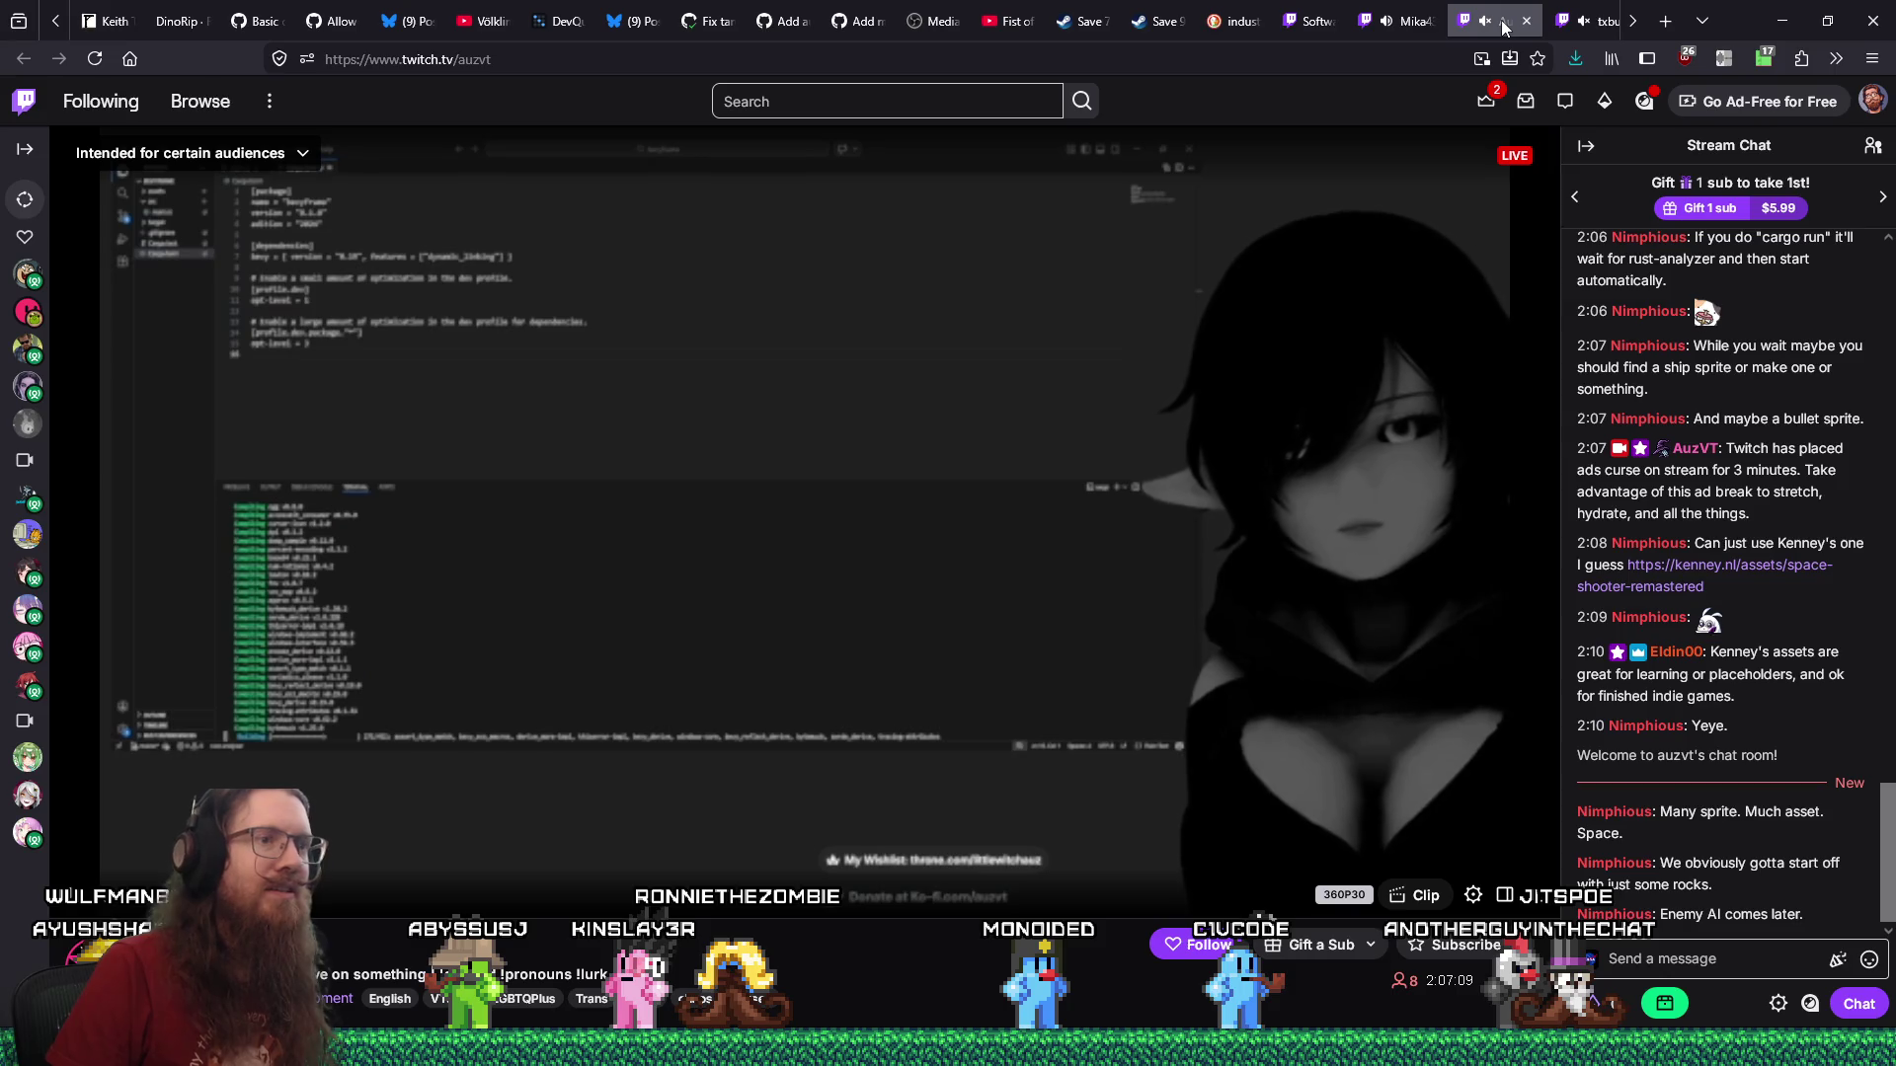
click(1592, 21)
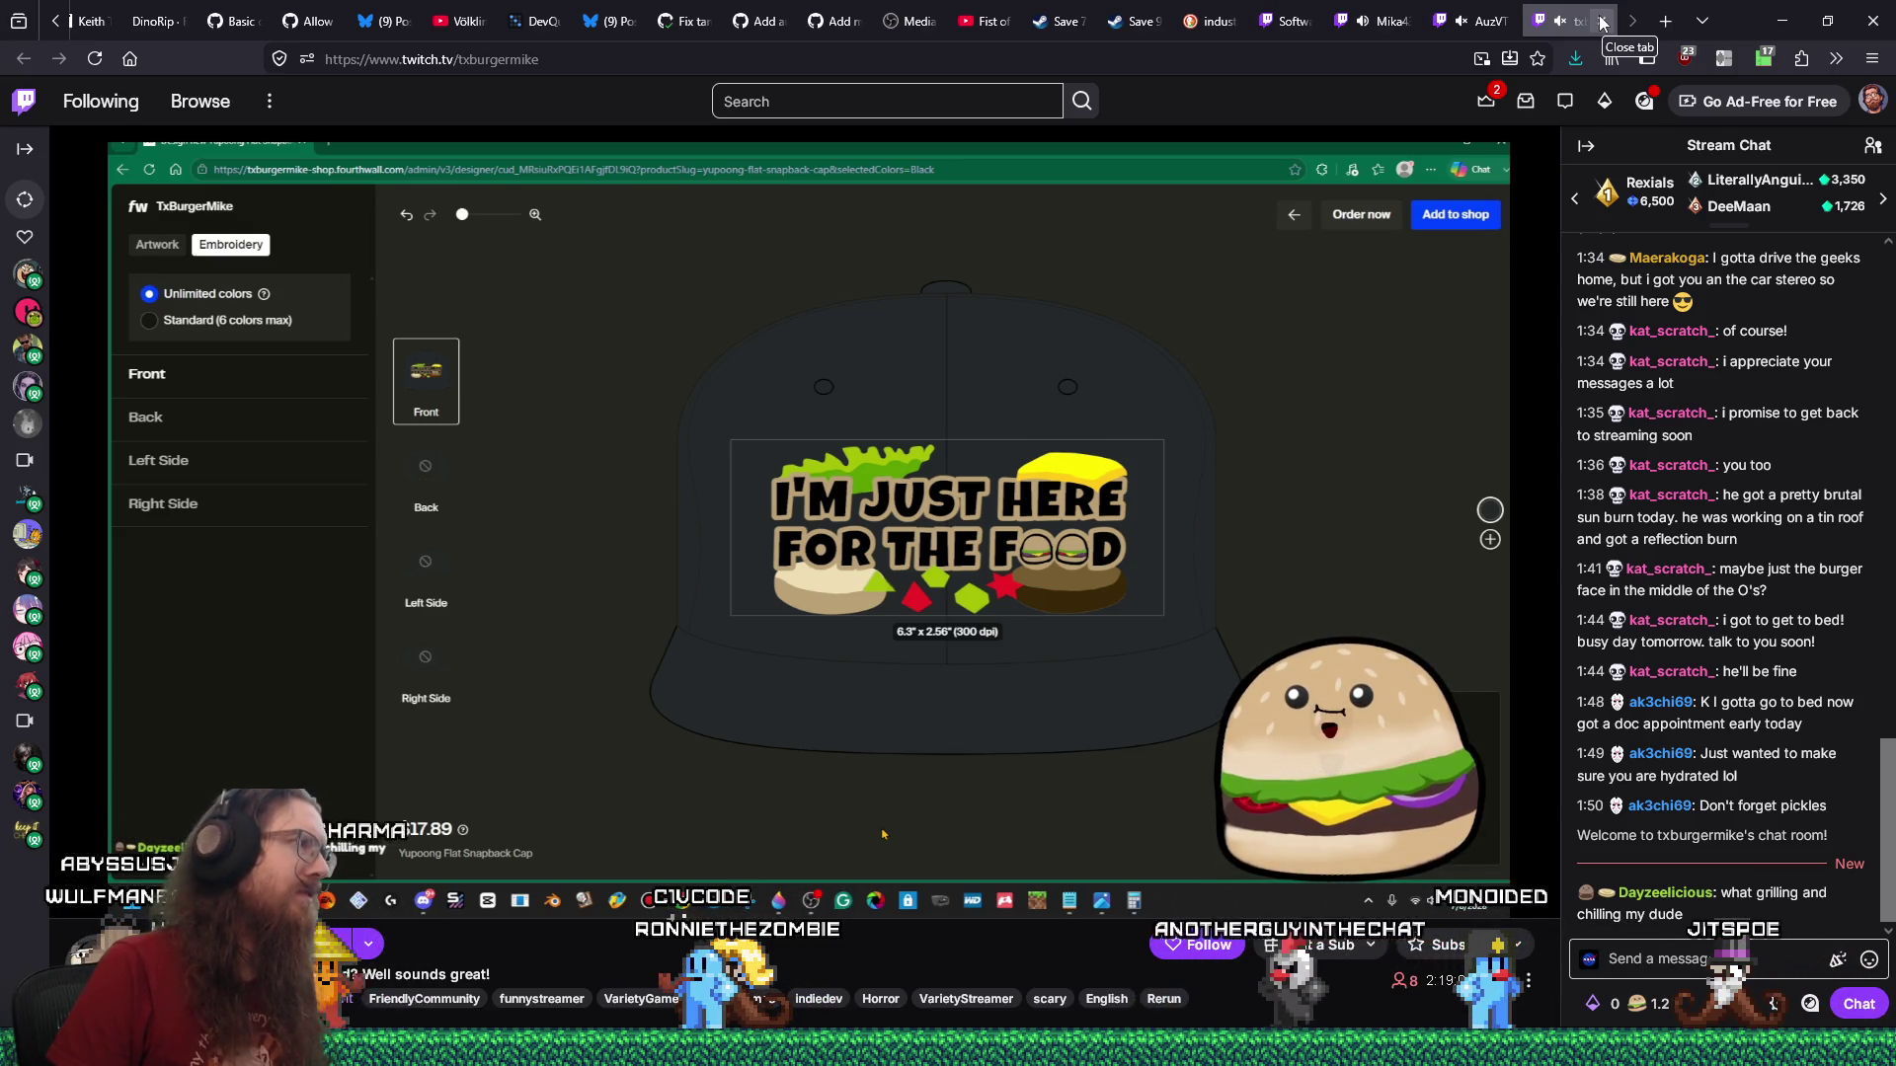
click(1386, 22)
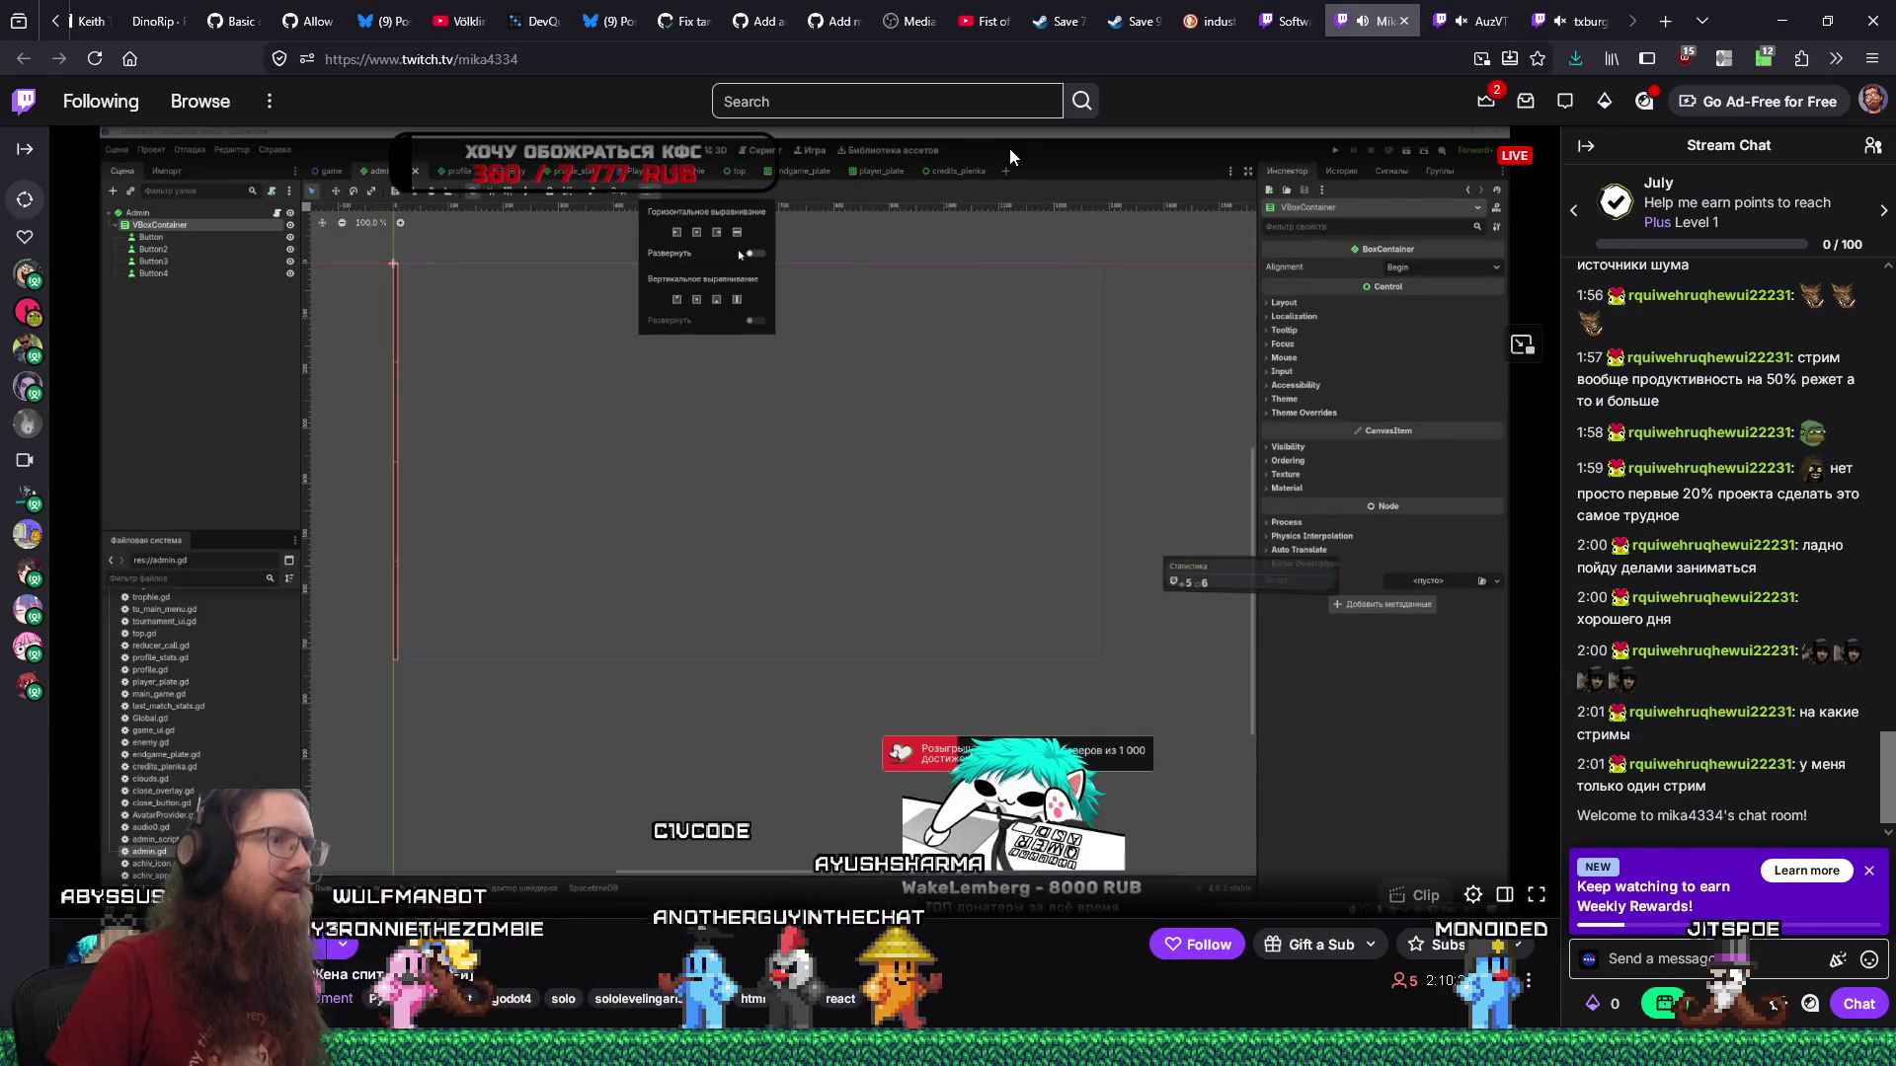
Select the Godot stream's web address, then bring up recent_raids.txt from the taskbar.
click(504, 61)
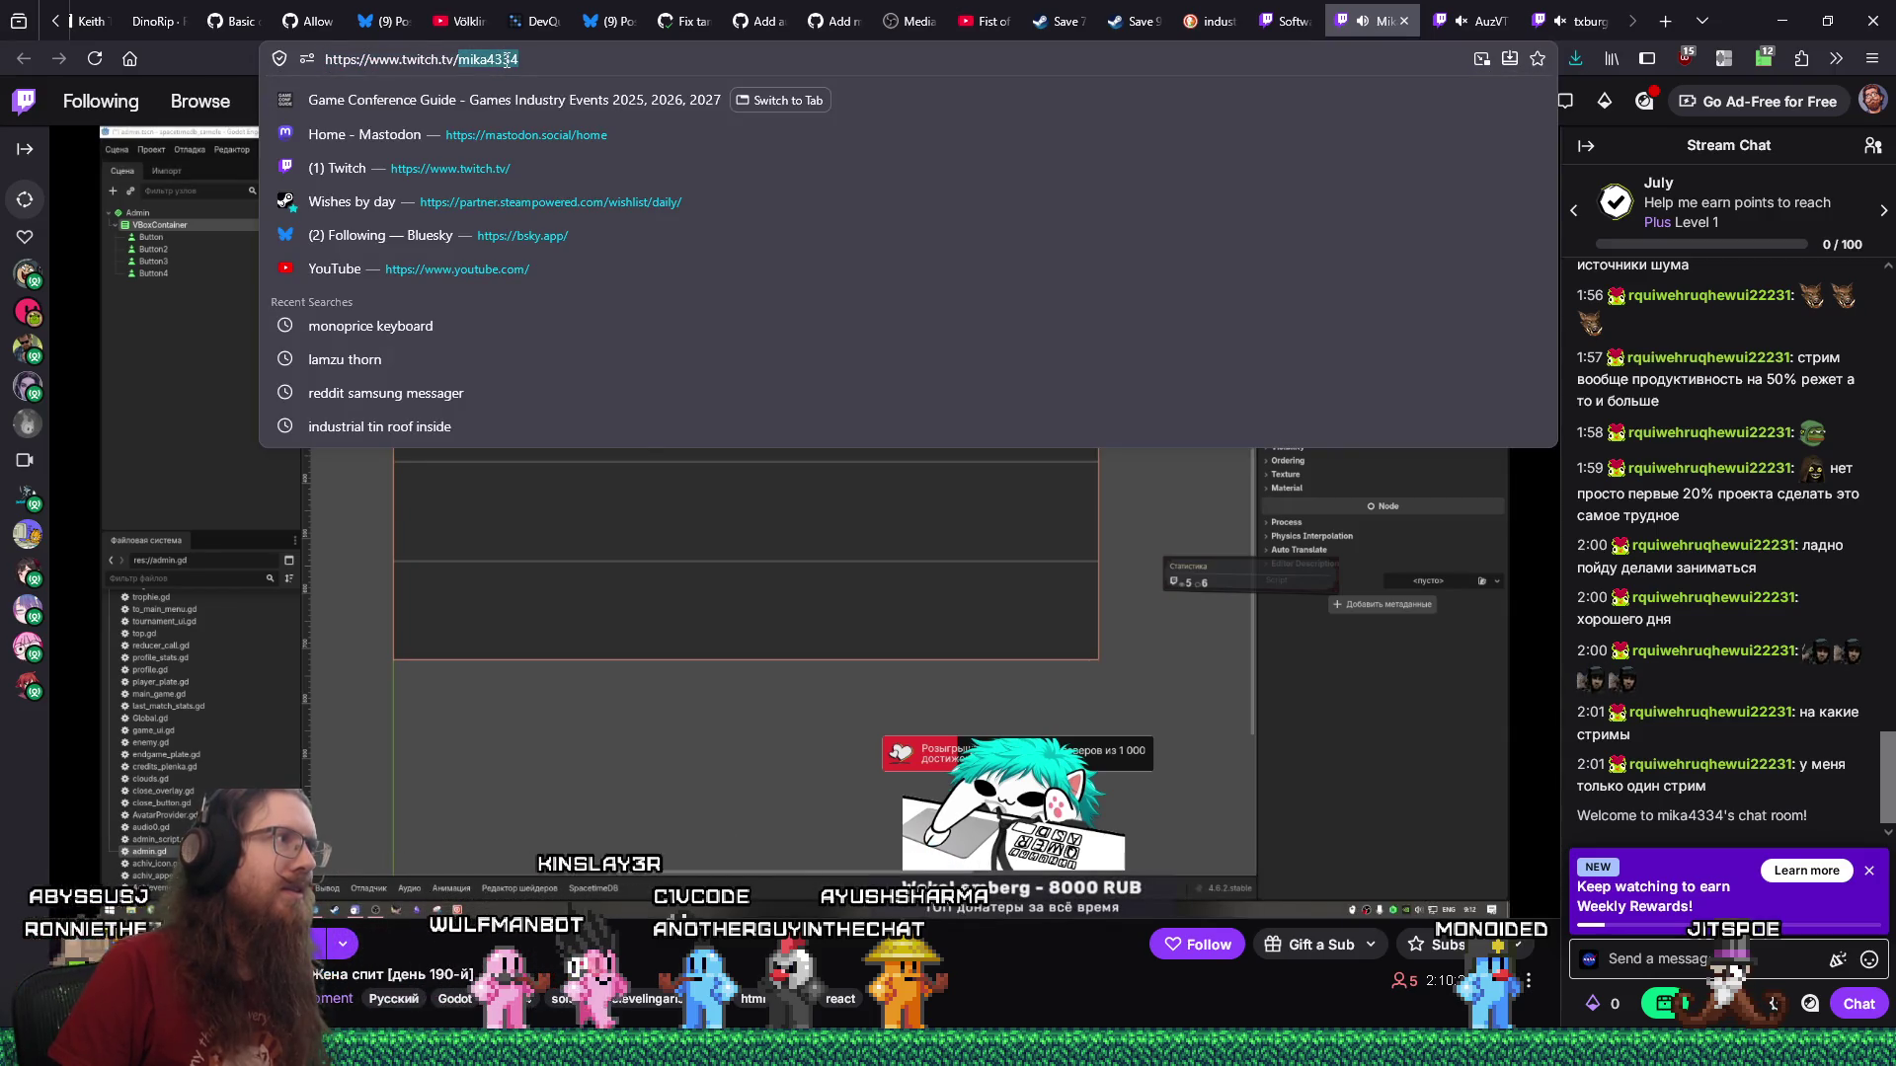
right_click(507, 61)
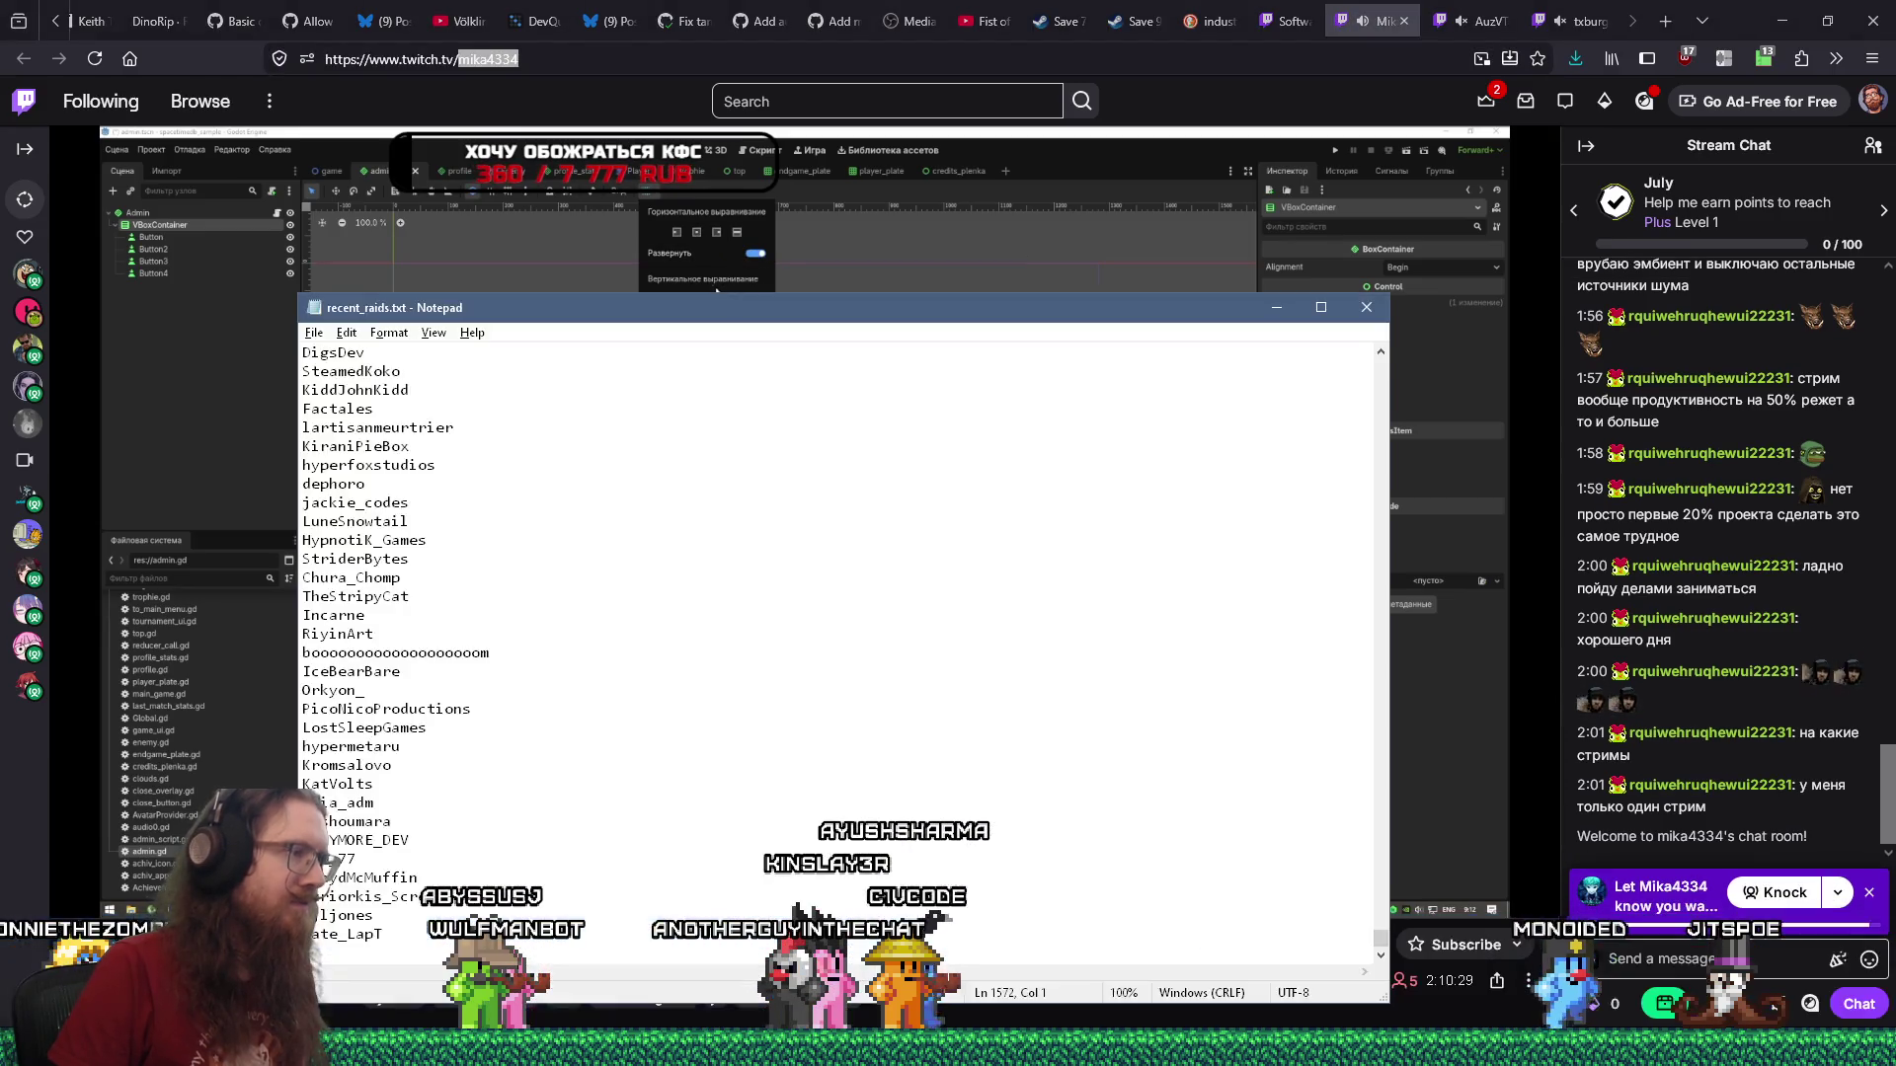
click(632, 977)
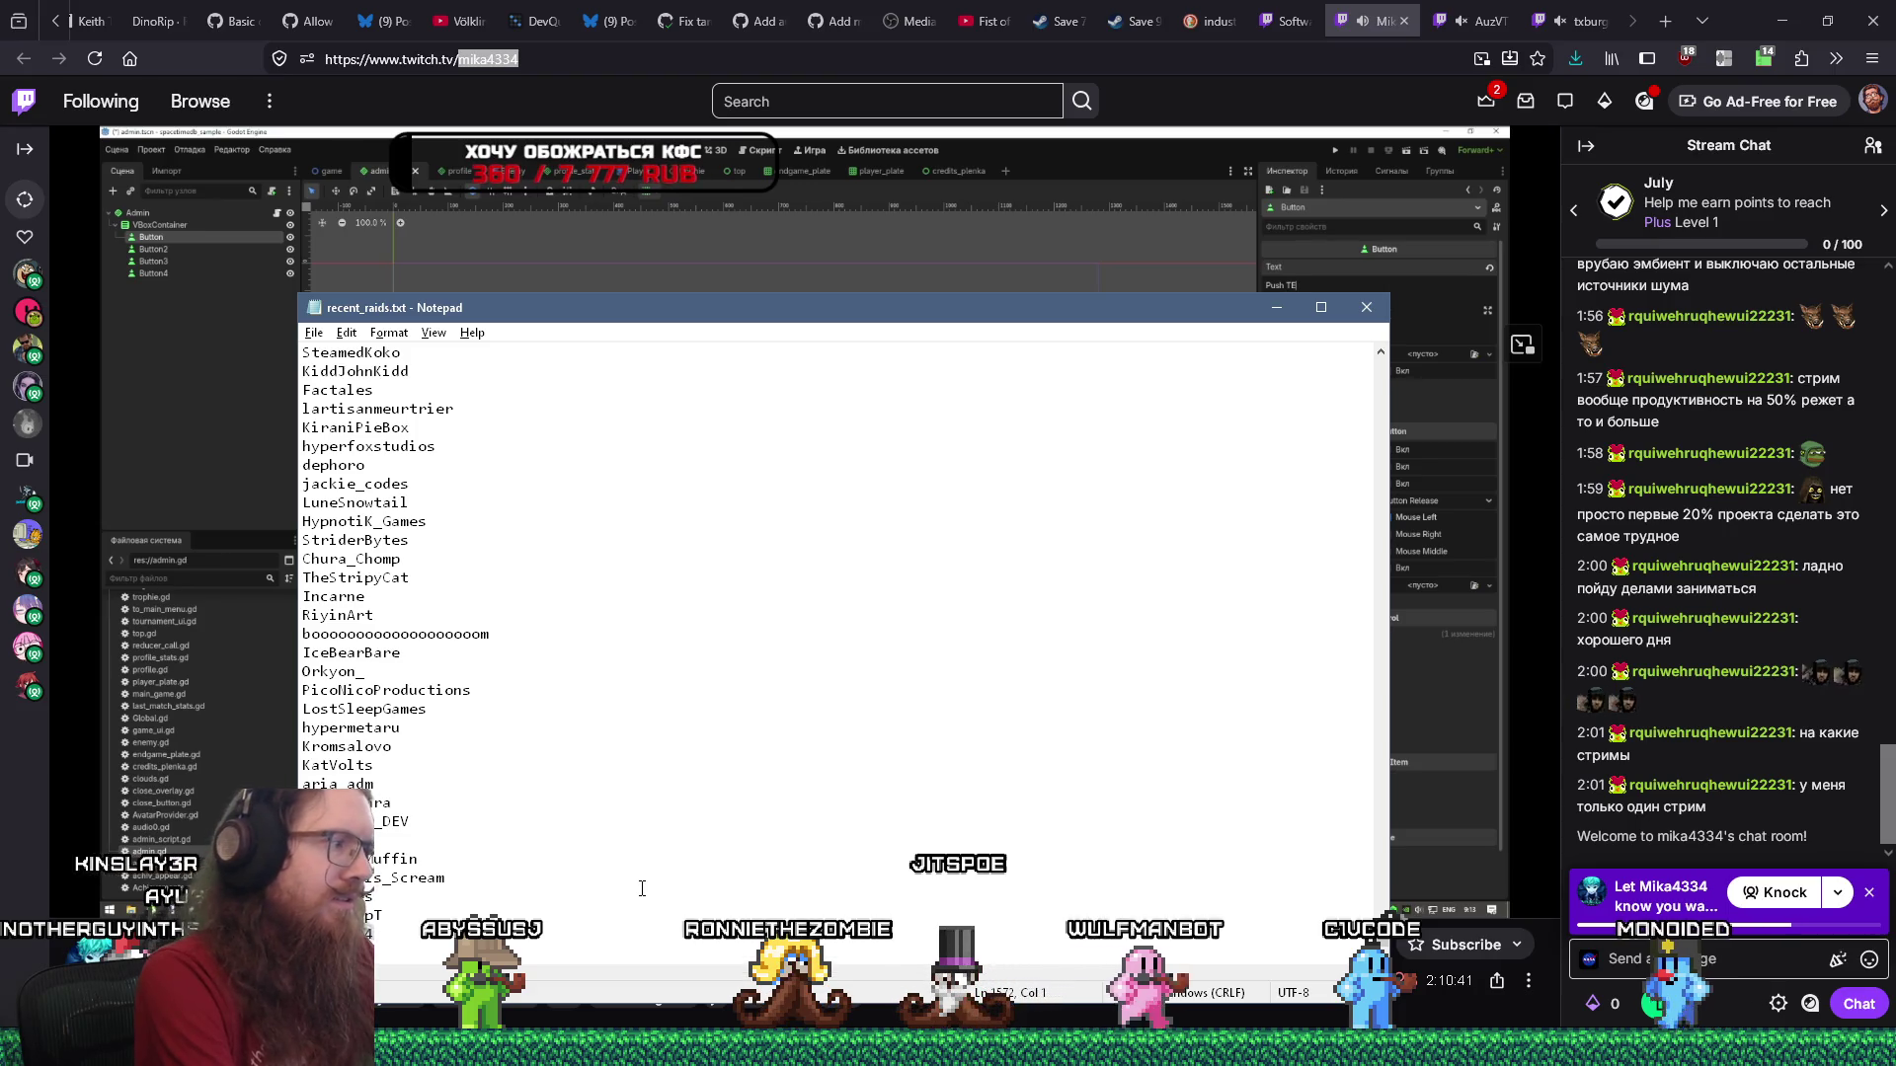
After reading recent_raids.txt, return to the browser and close the Godot stream tab.
mouse_move(639, 896)
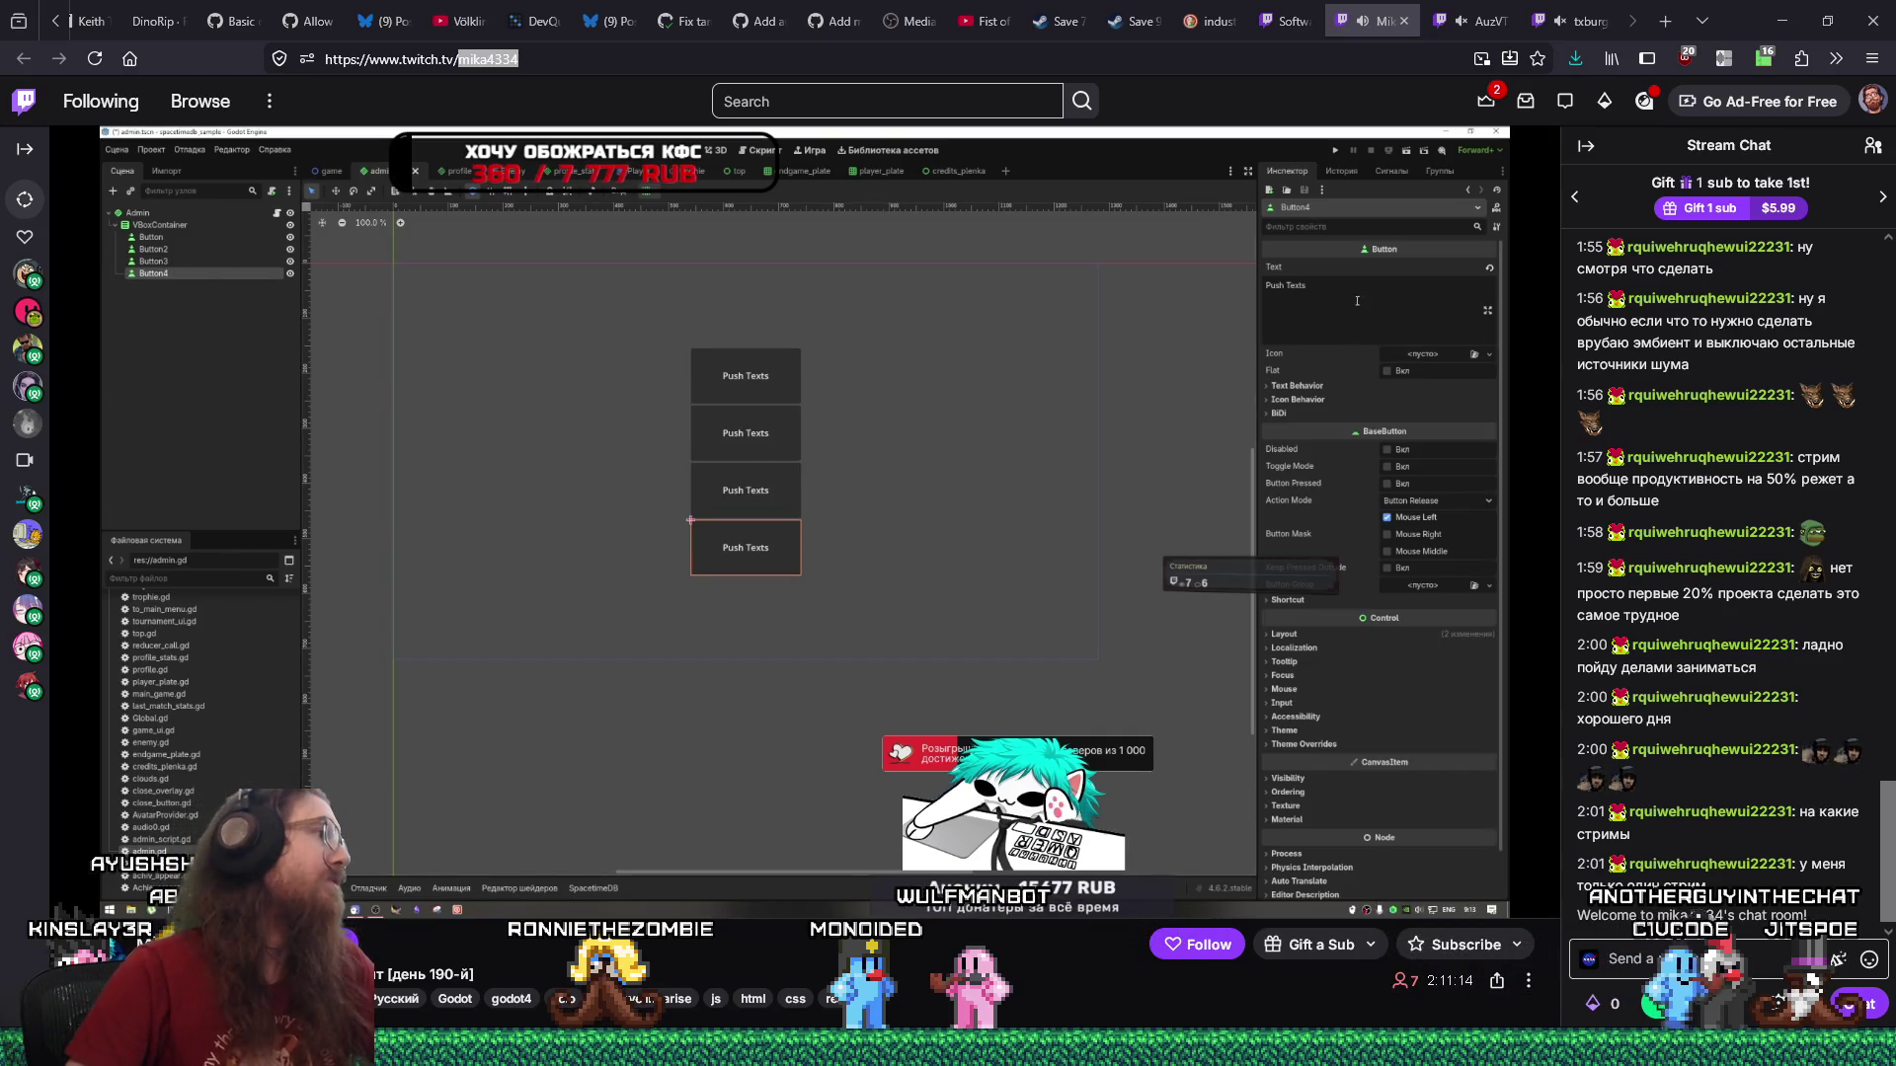
key(alt+Tab)
key(alt+Tab)
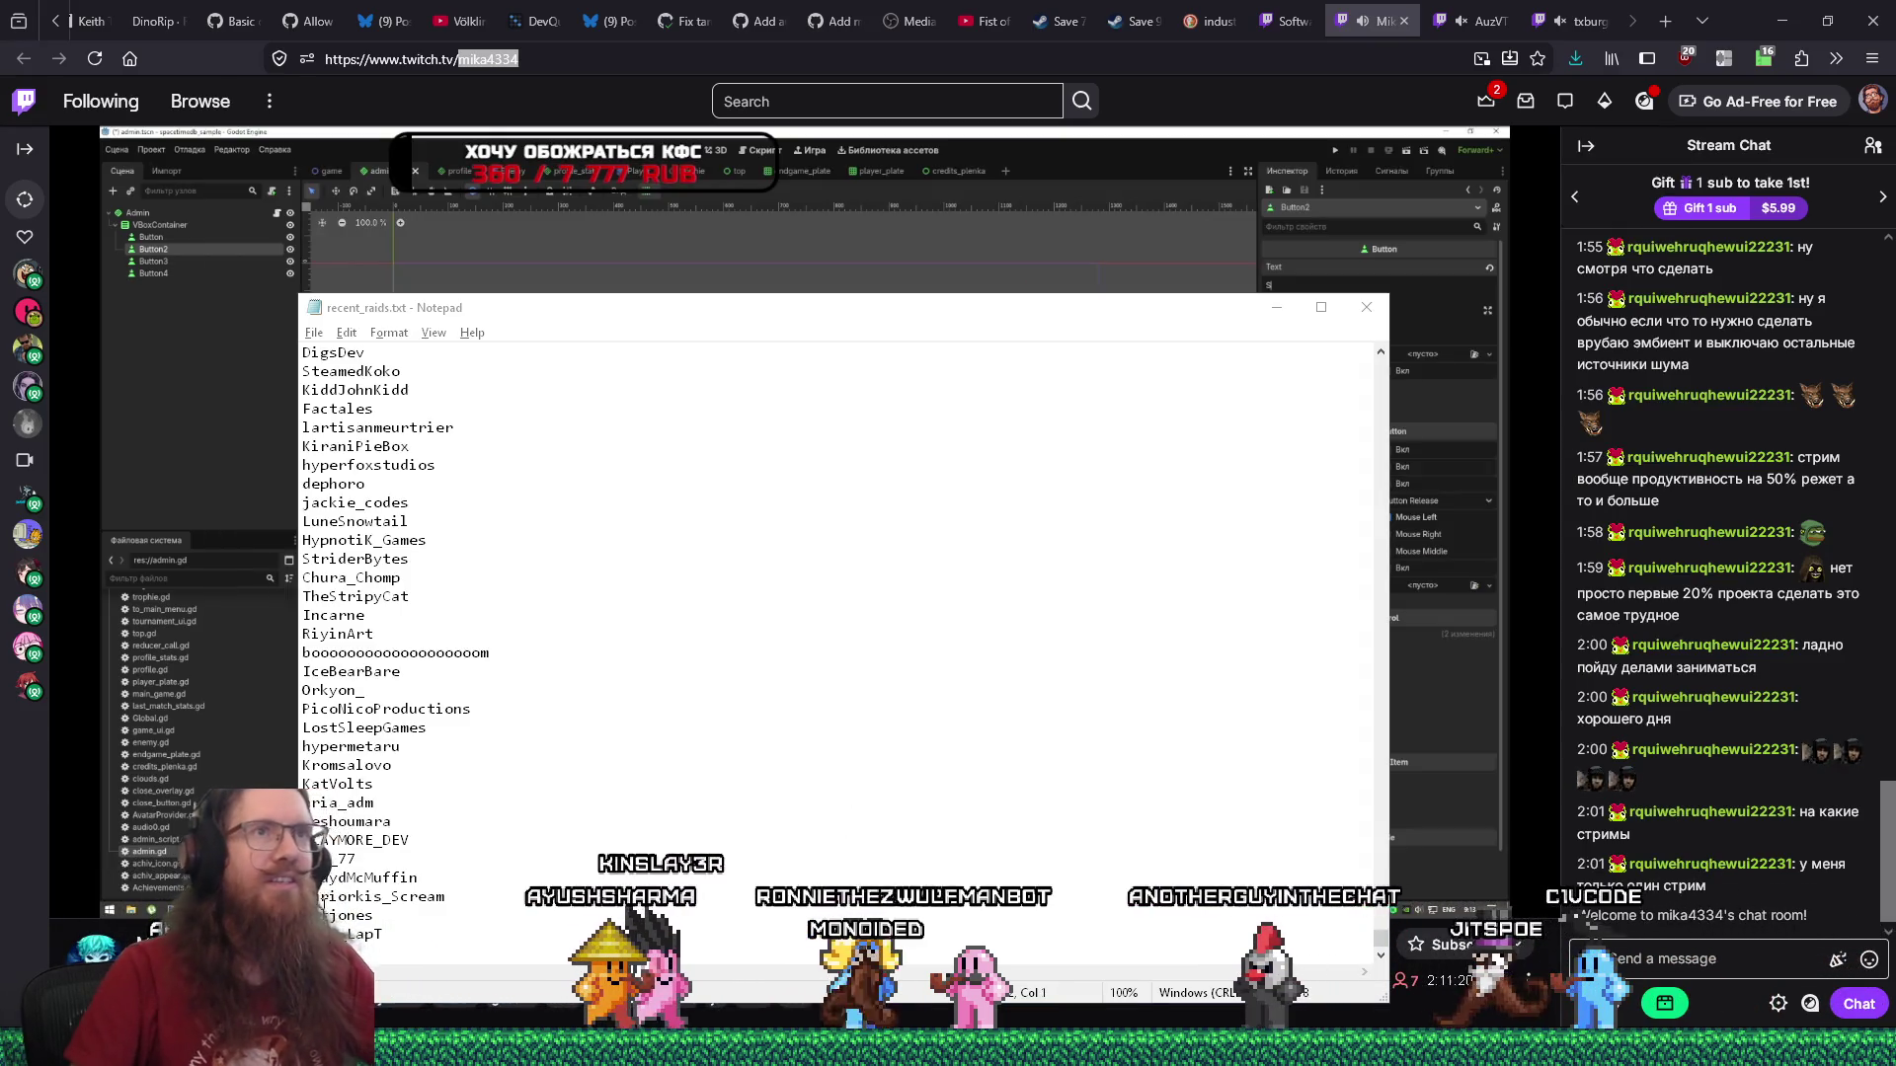
click(1388, 24)
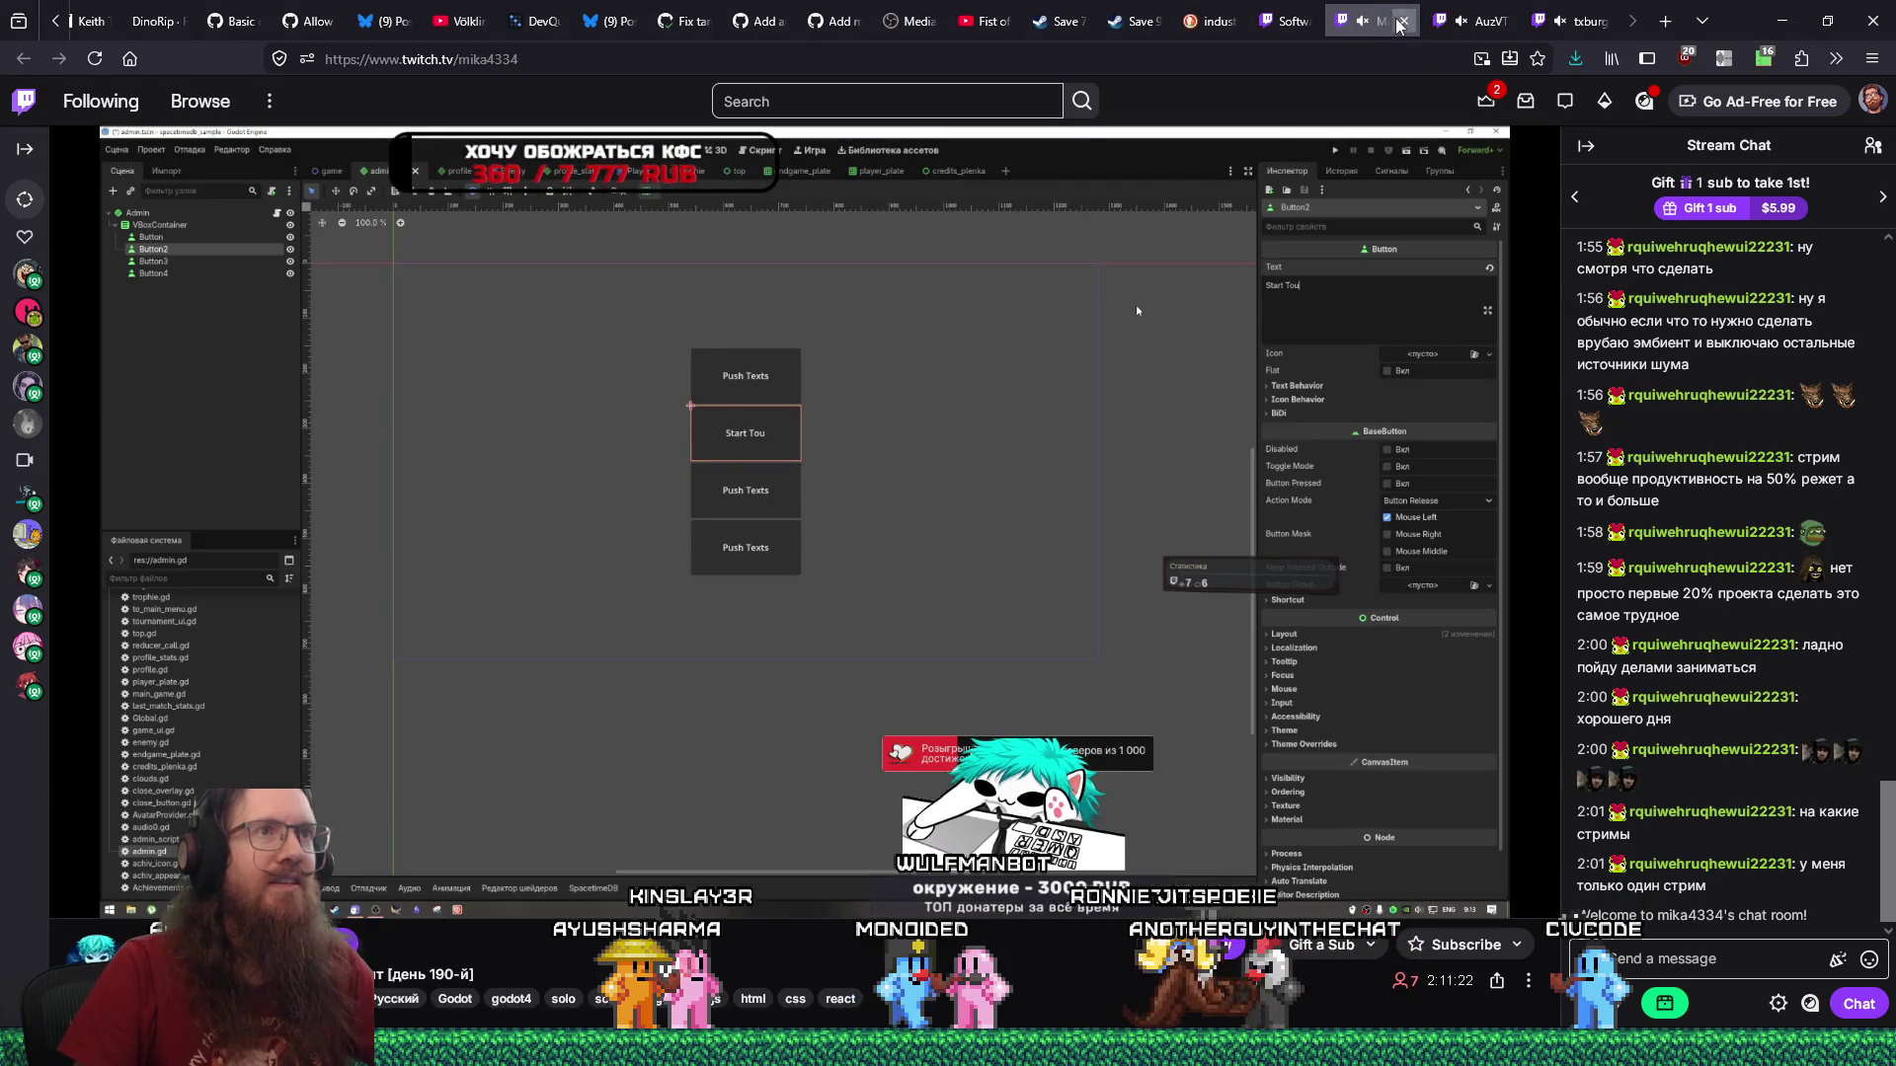
click(1400, 22)
click(1578, 22)
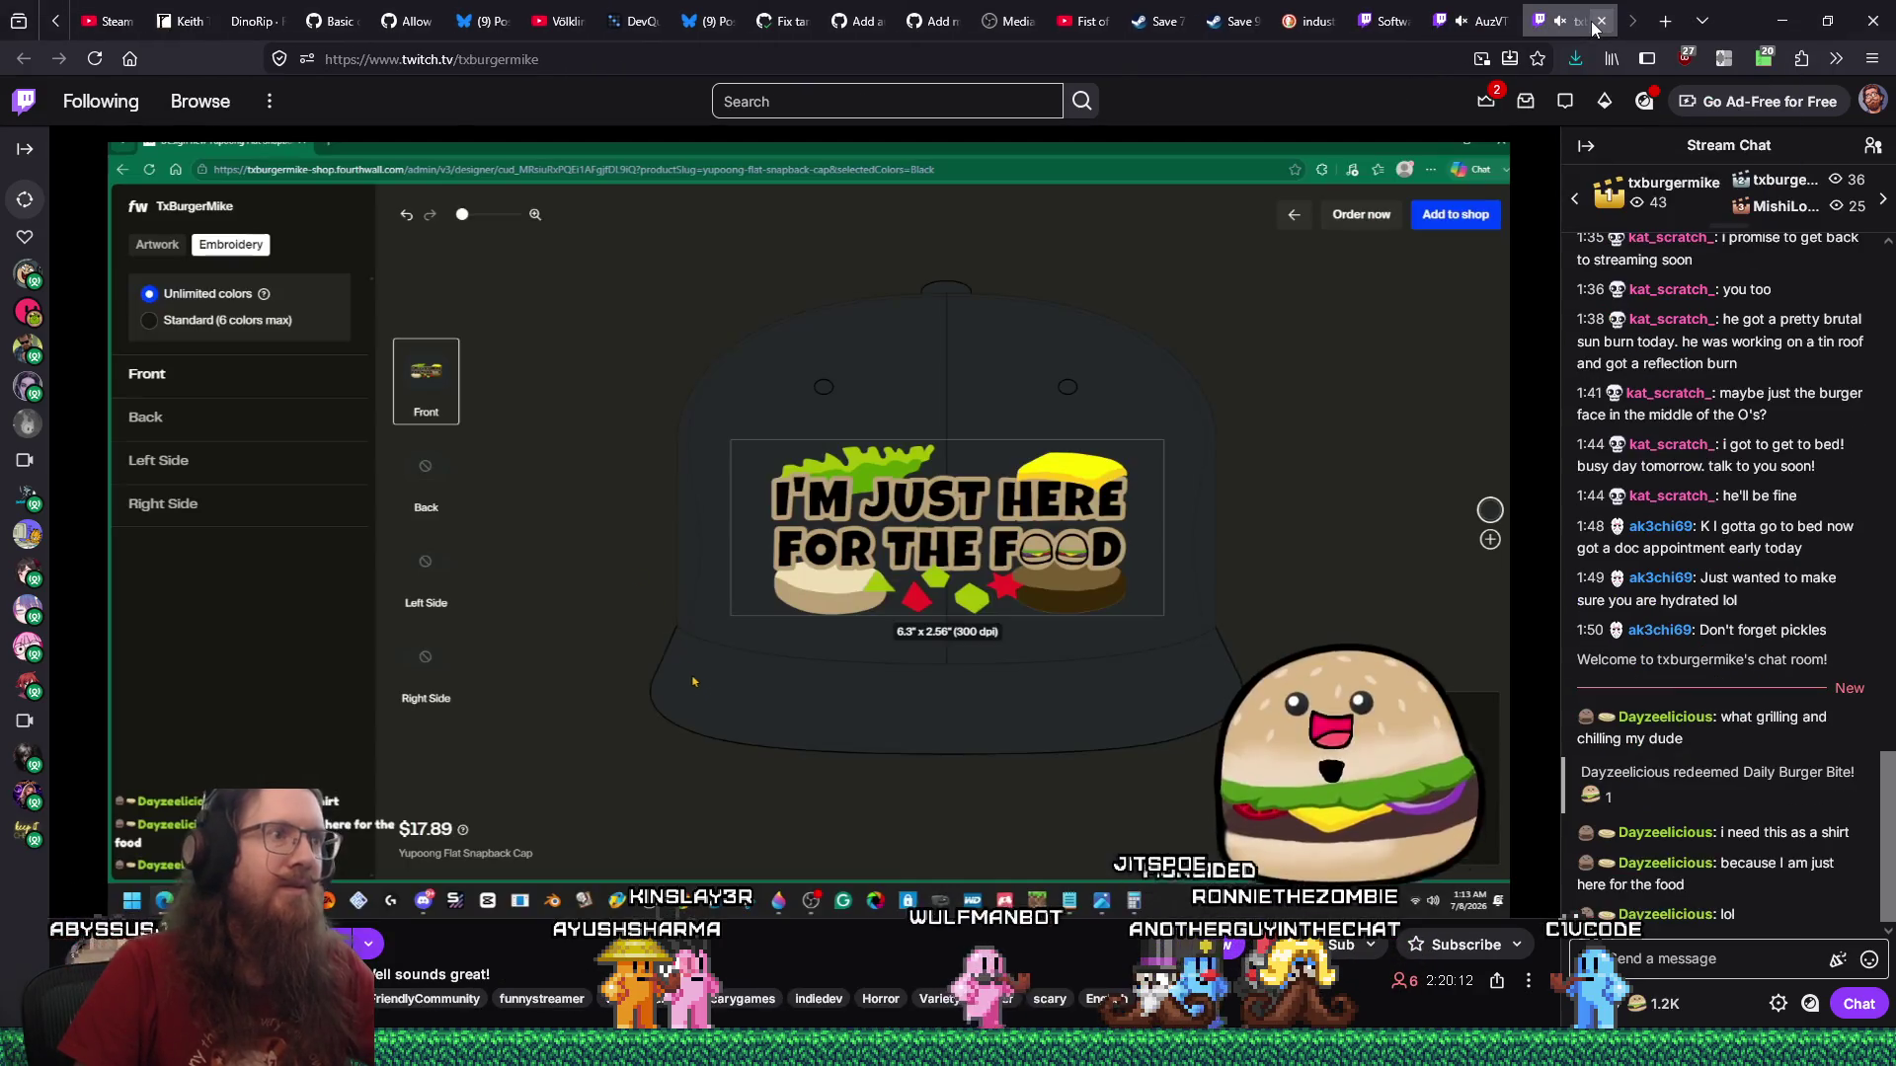
Open a music-production channel from the directory in a new tab and view its chat.
click(1370, 14)
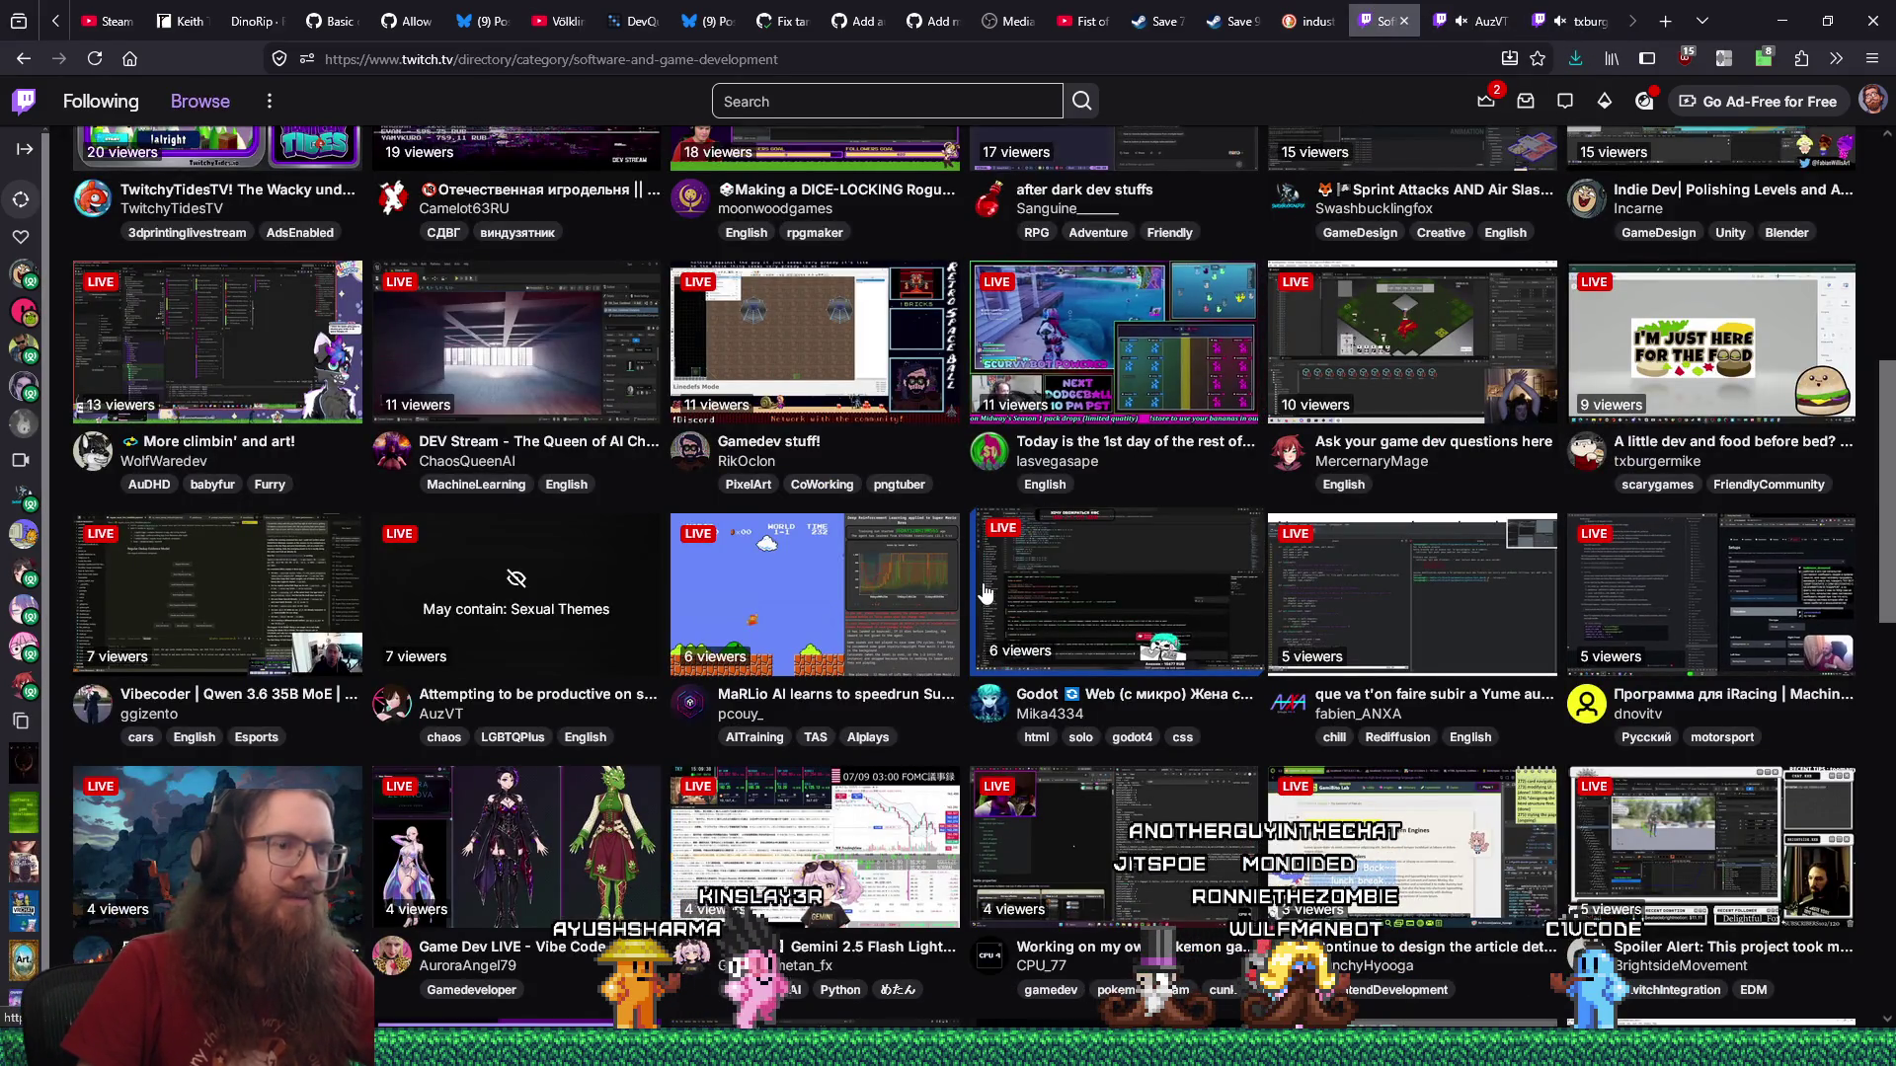
scroll(985, 593, down, 1)
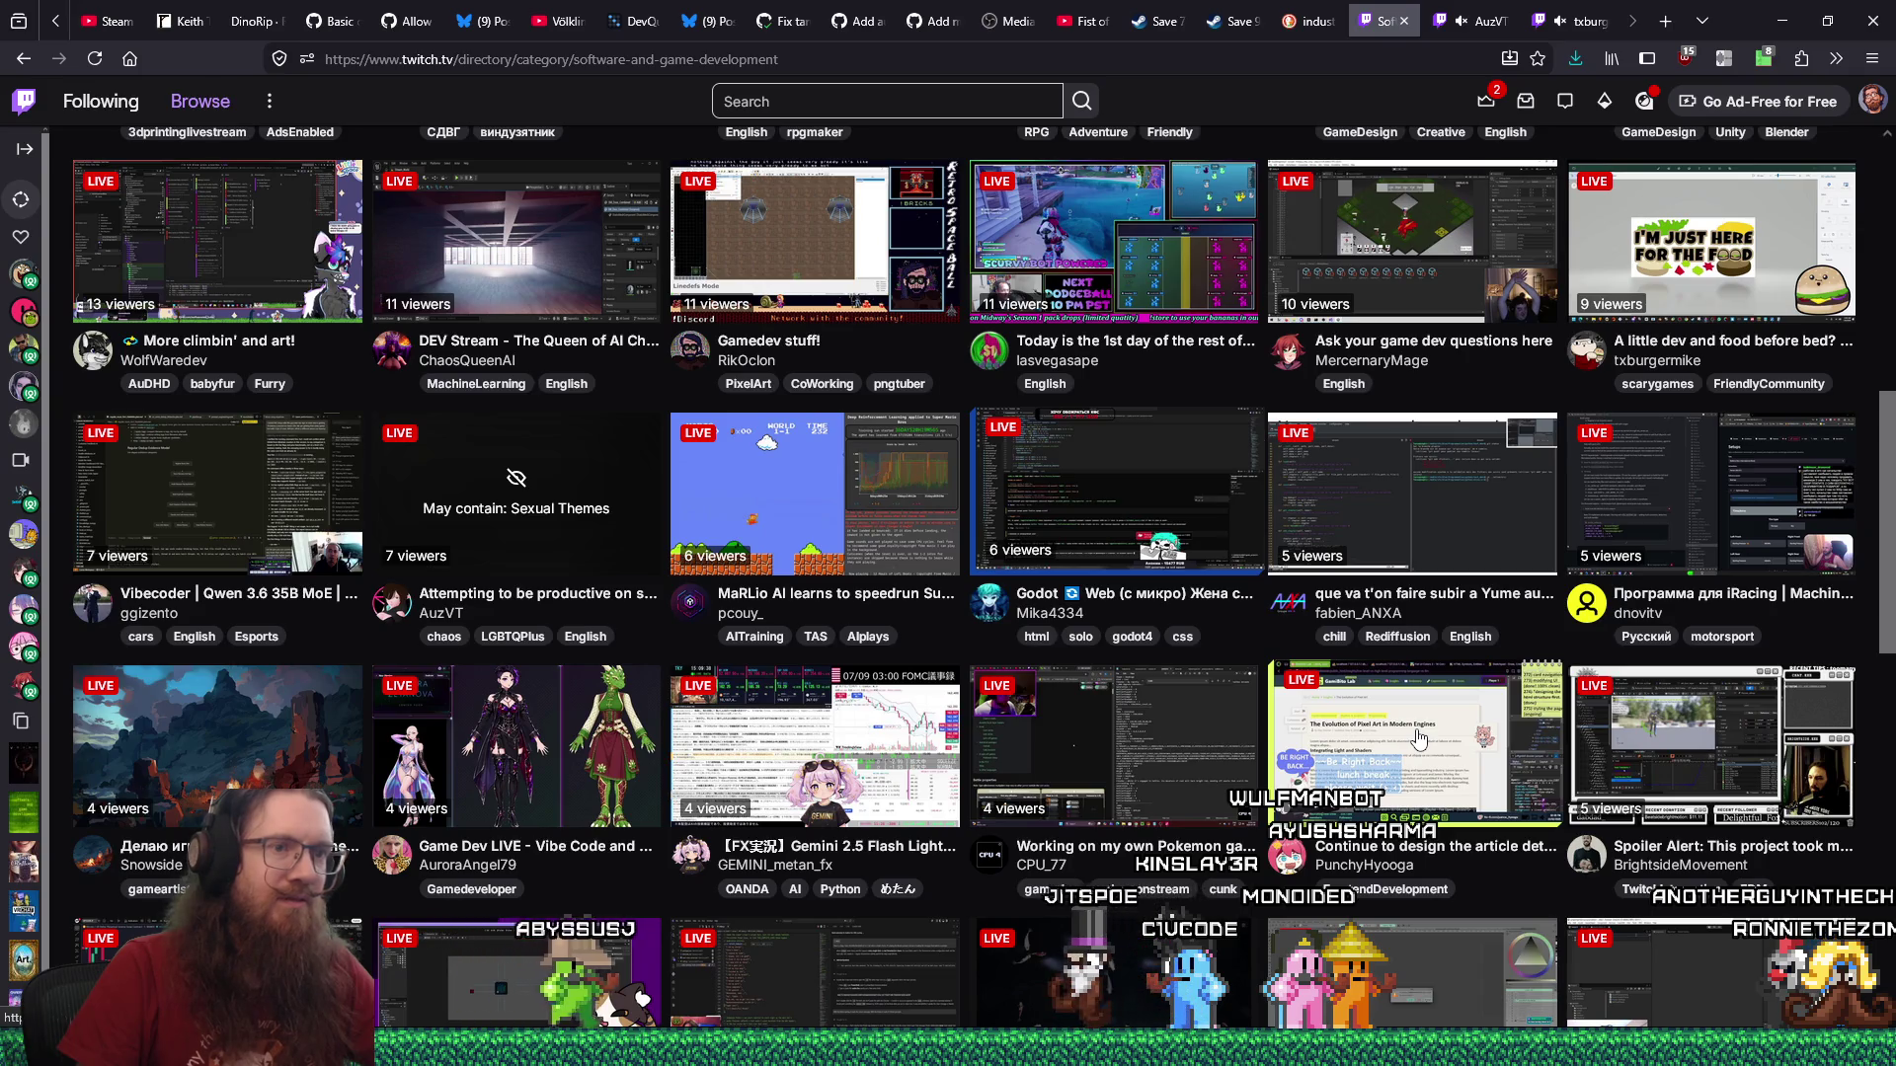
middle_click(1604, 741)
click(1458, 26)
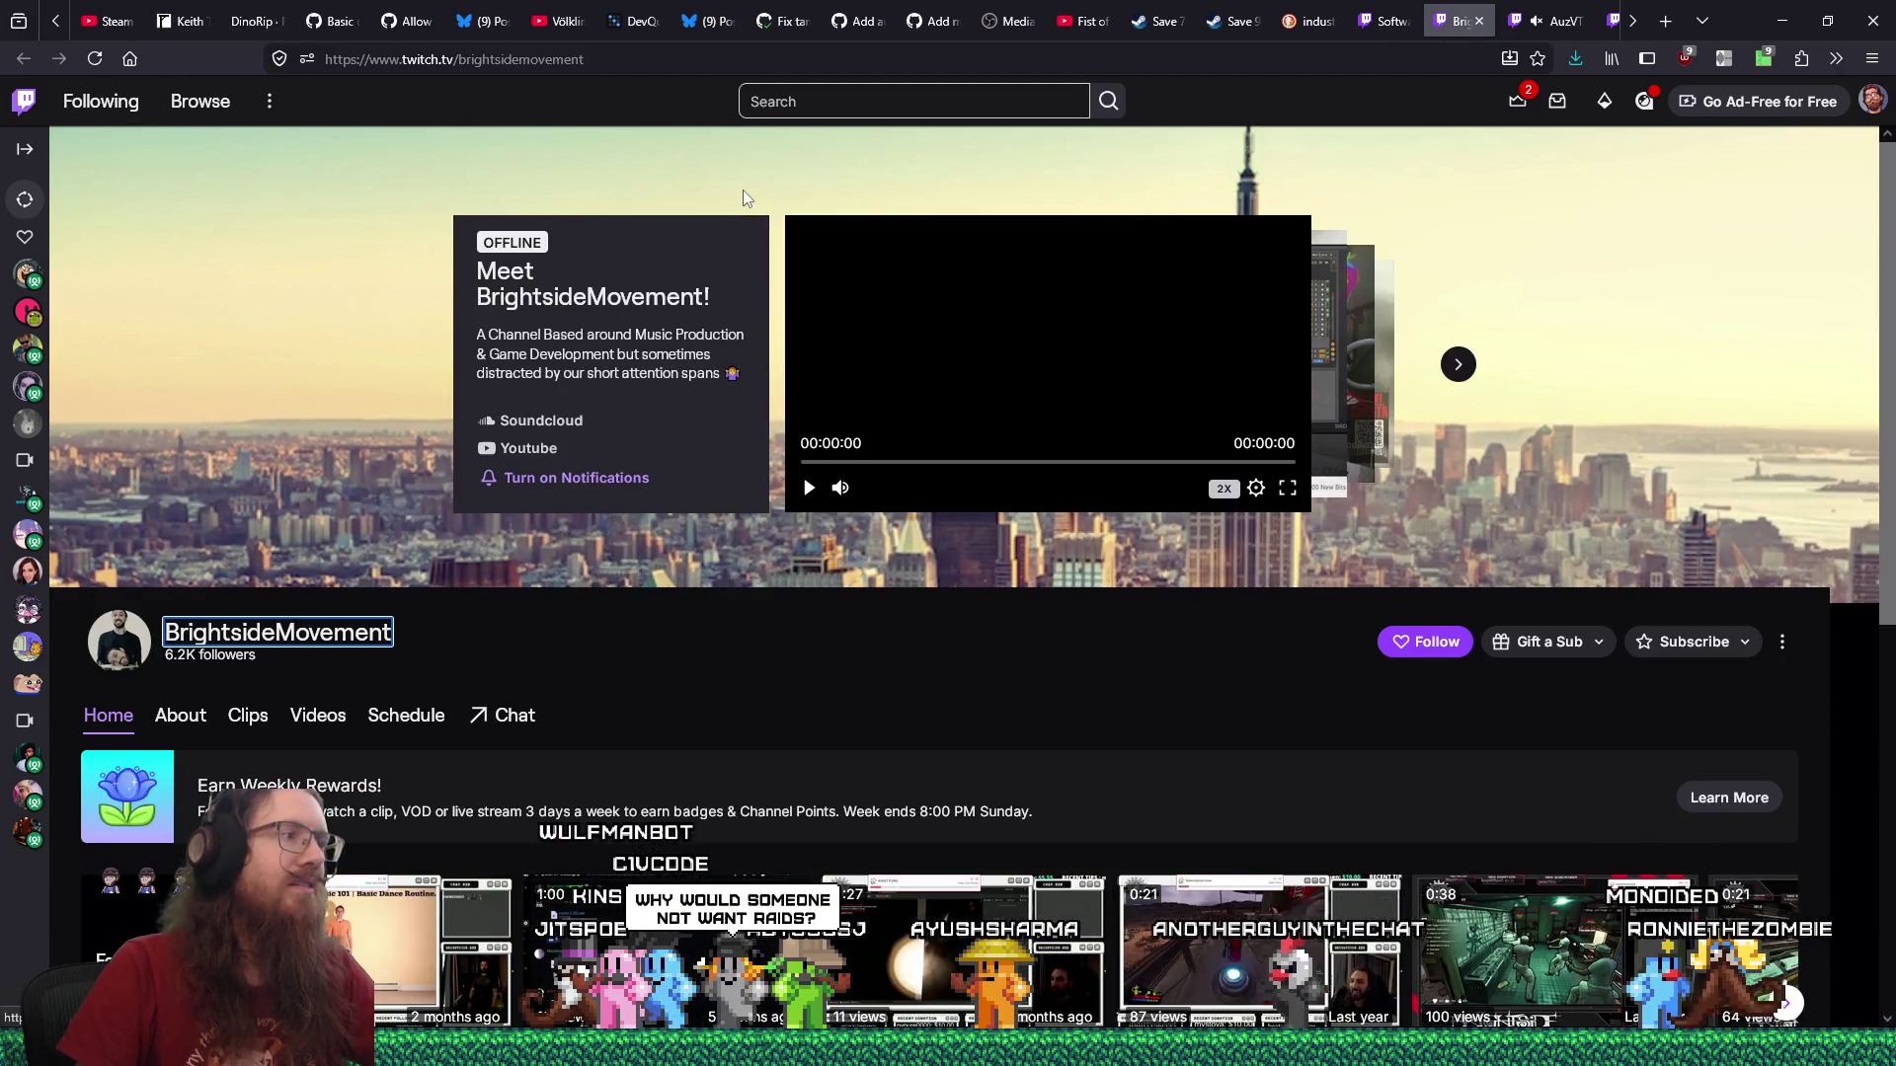
scroll(648, 650, down, 2)
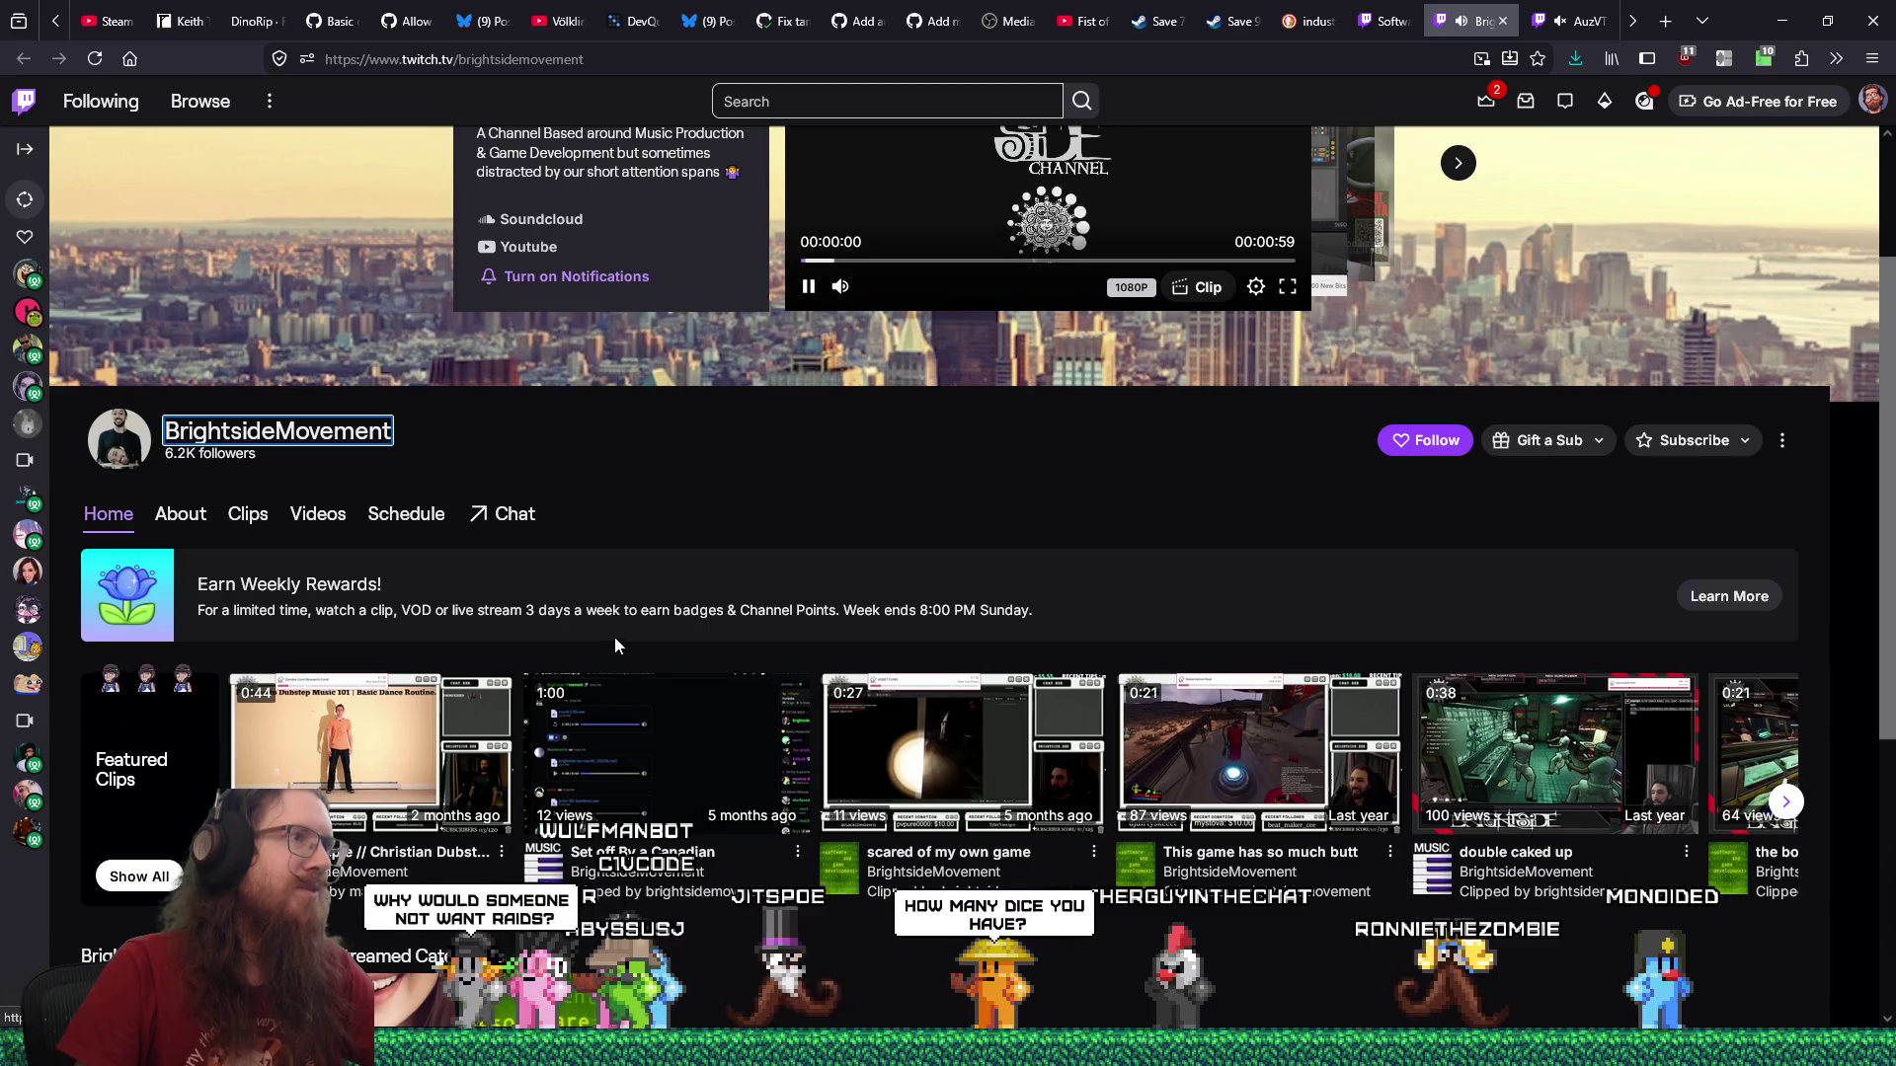
click(528, 518)
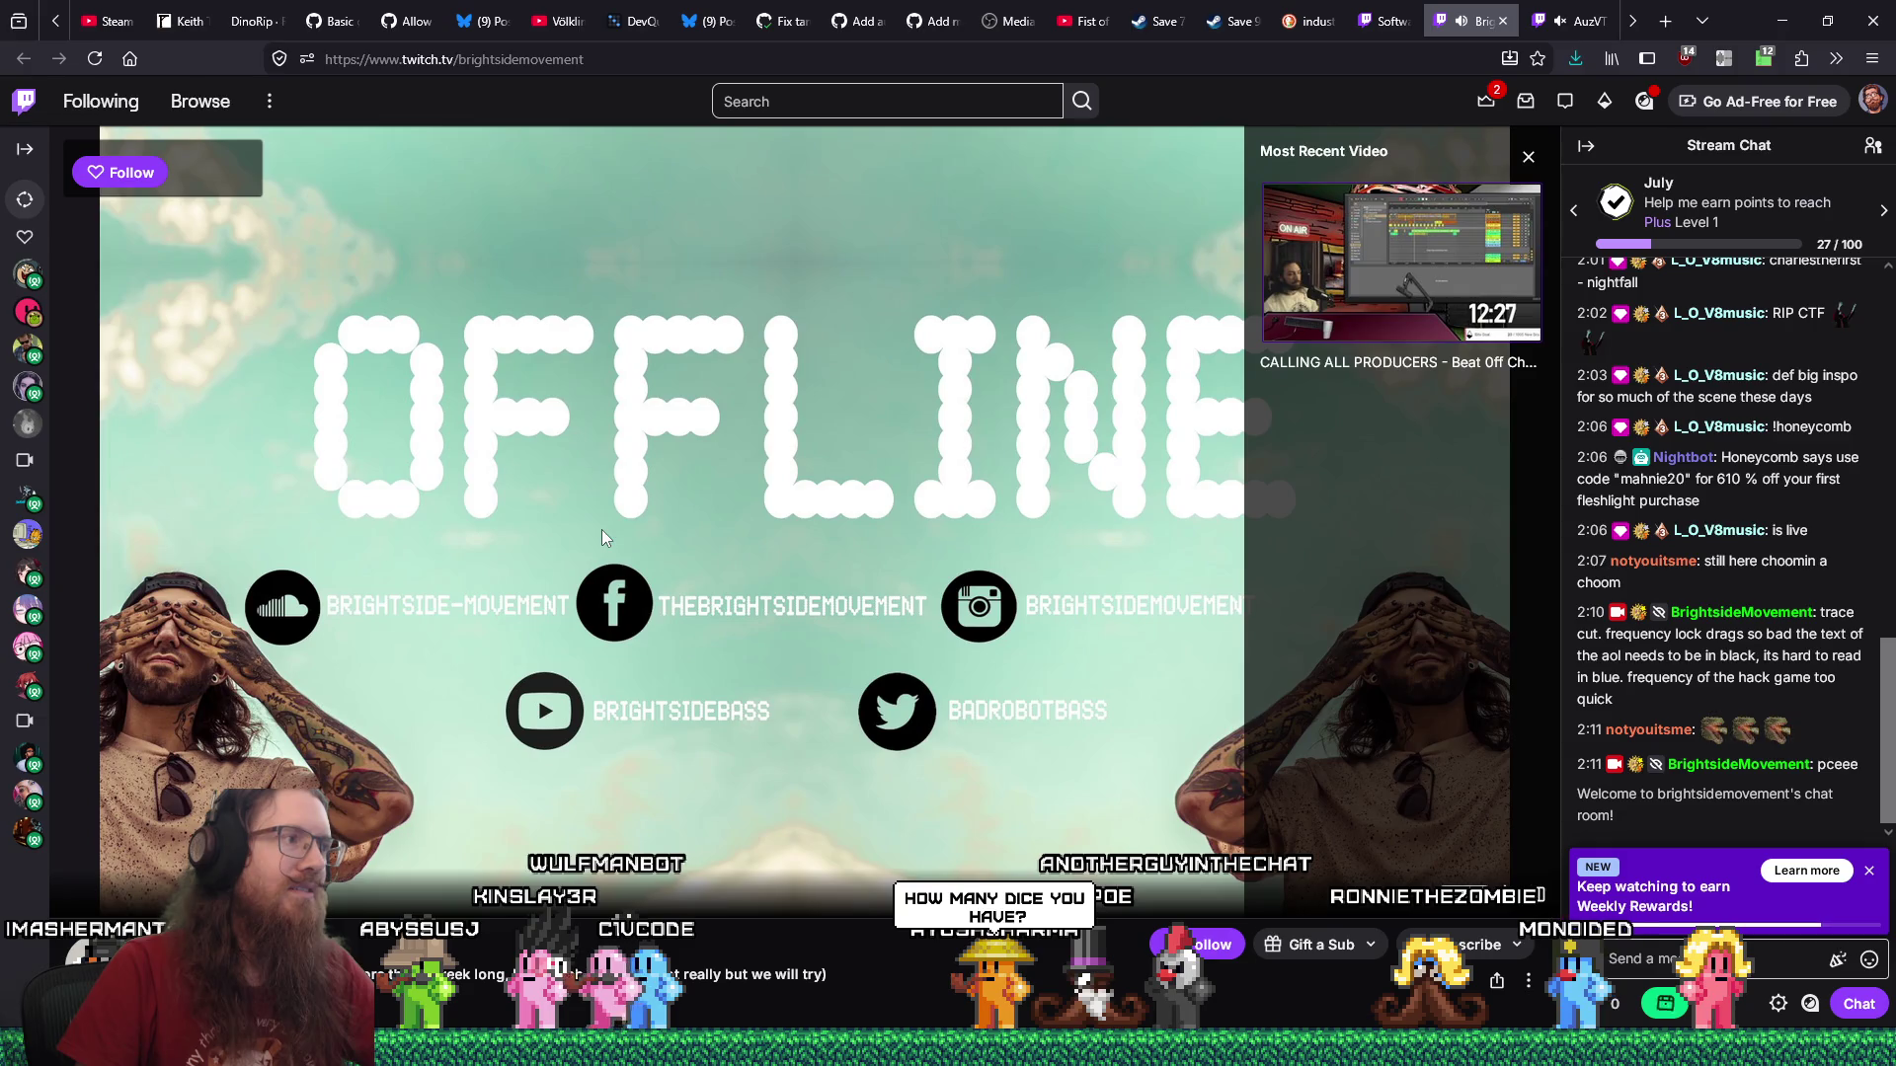
Return to the Software and Game Development directory and open the gamedev debut stream in a new tab.
click(1501, 21)
click(1409, 26)
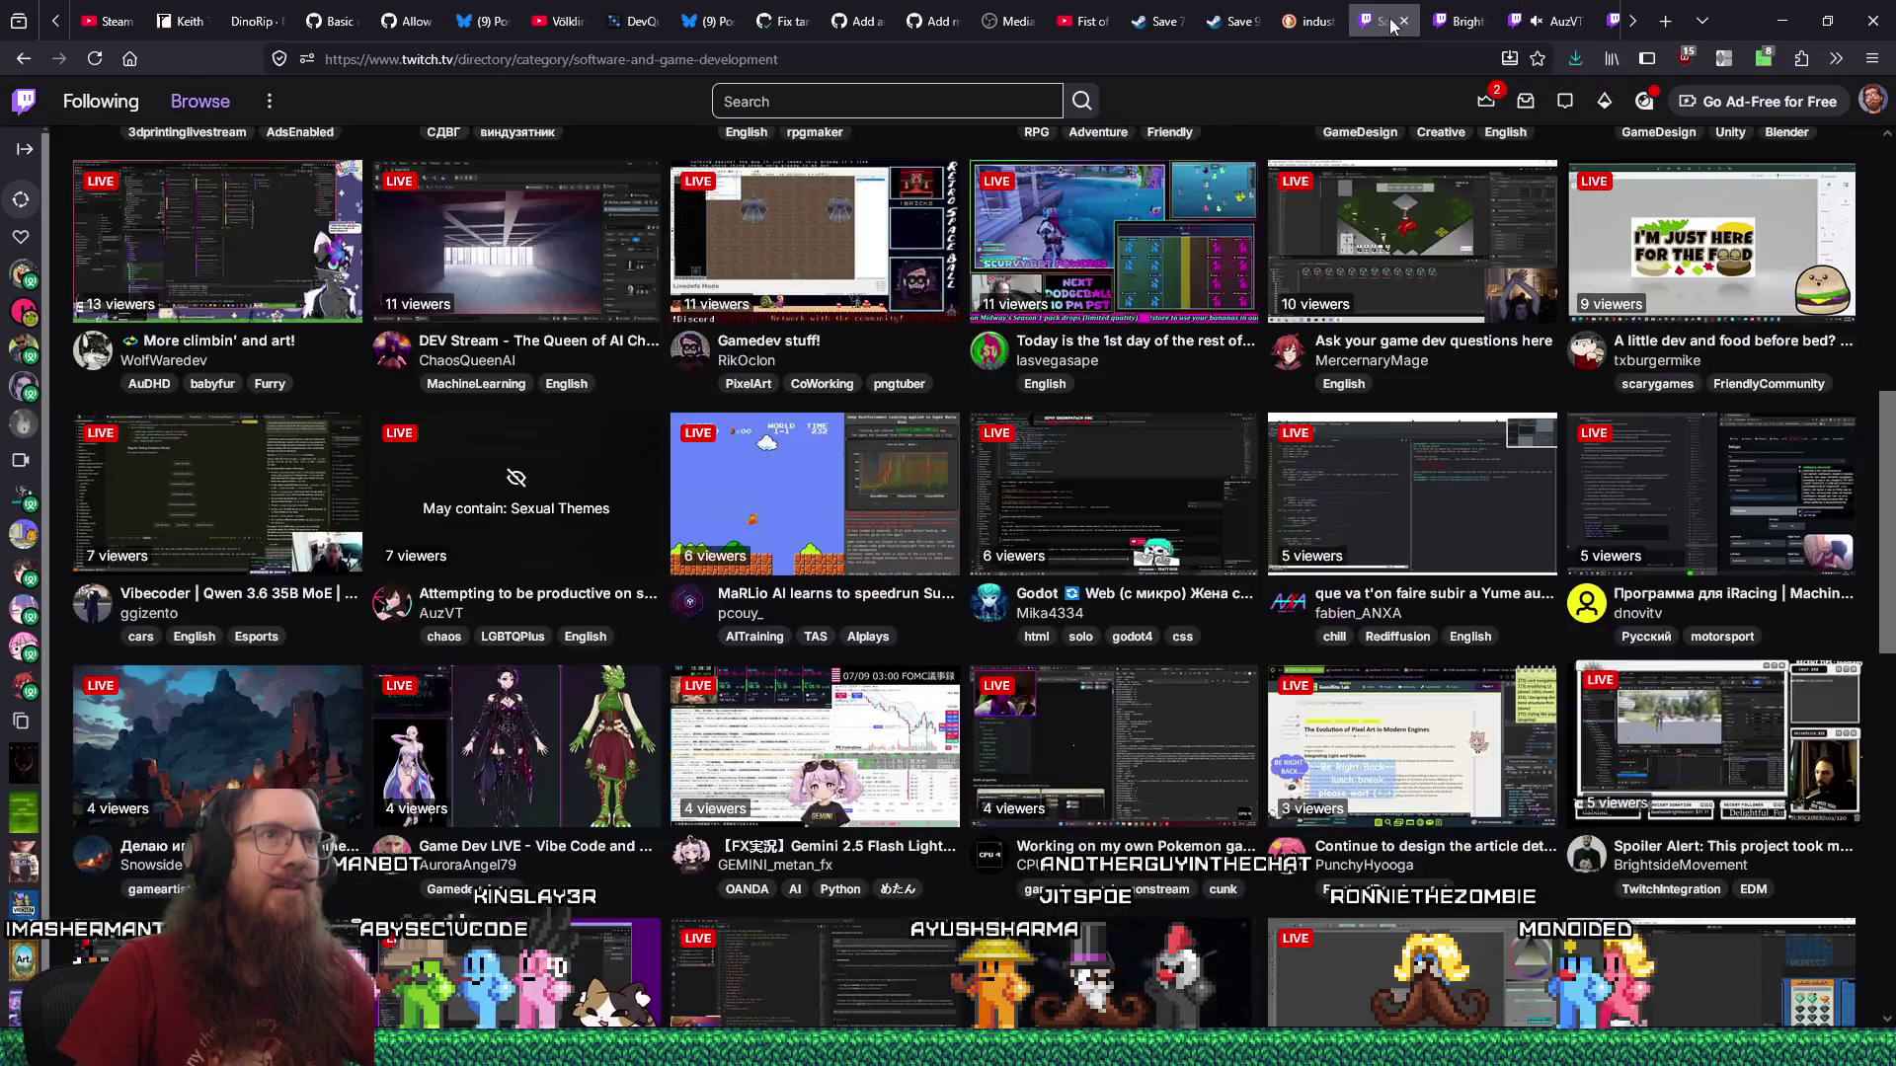
scroll(1052, 914, down, 2)
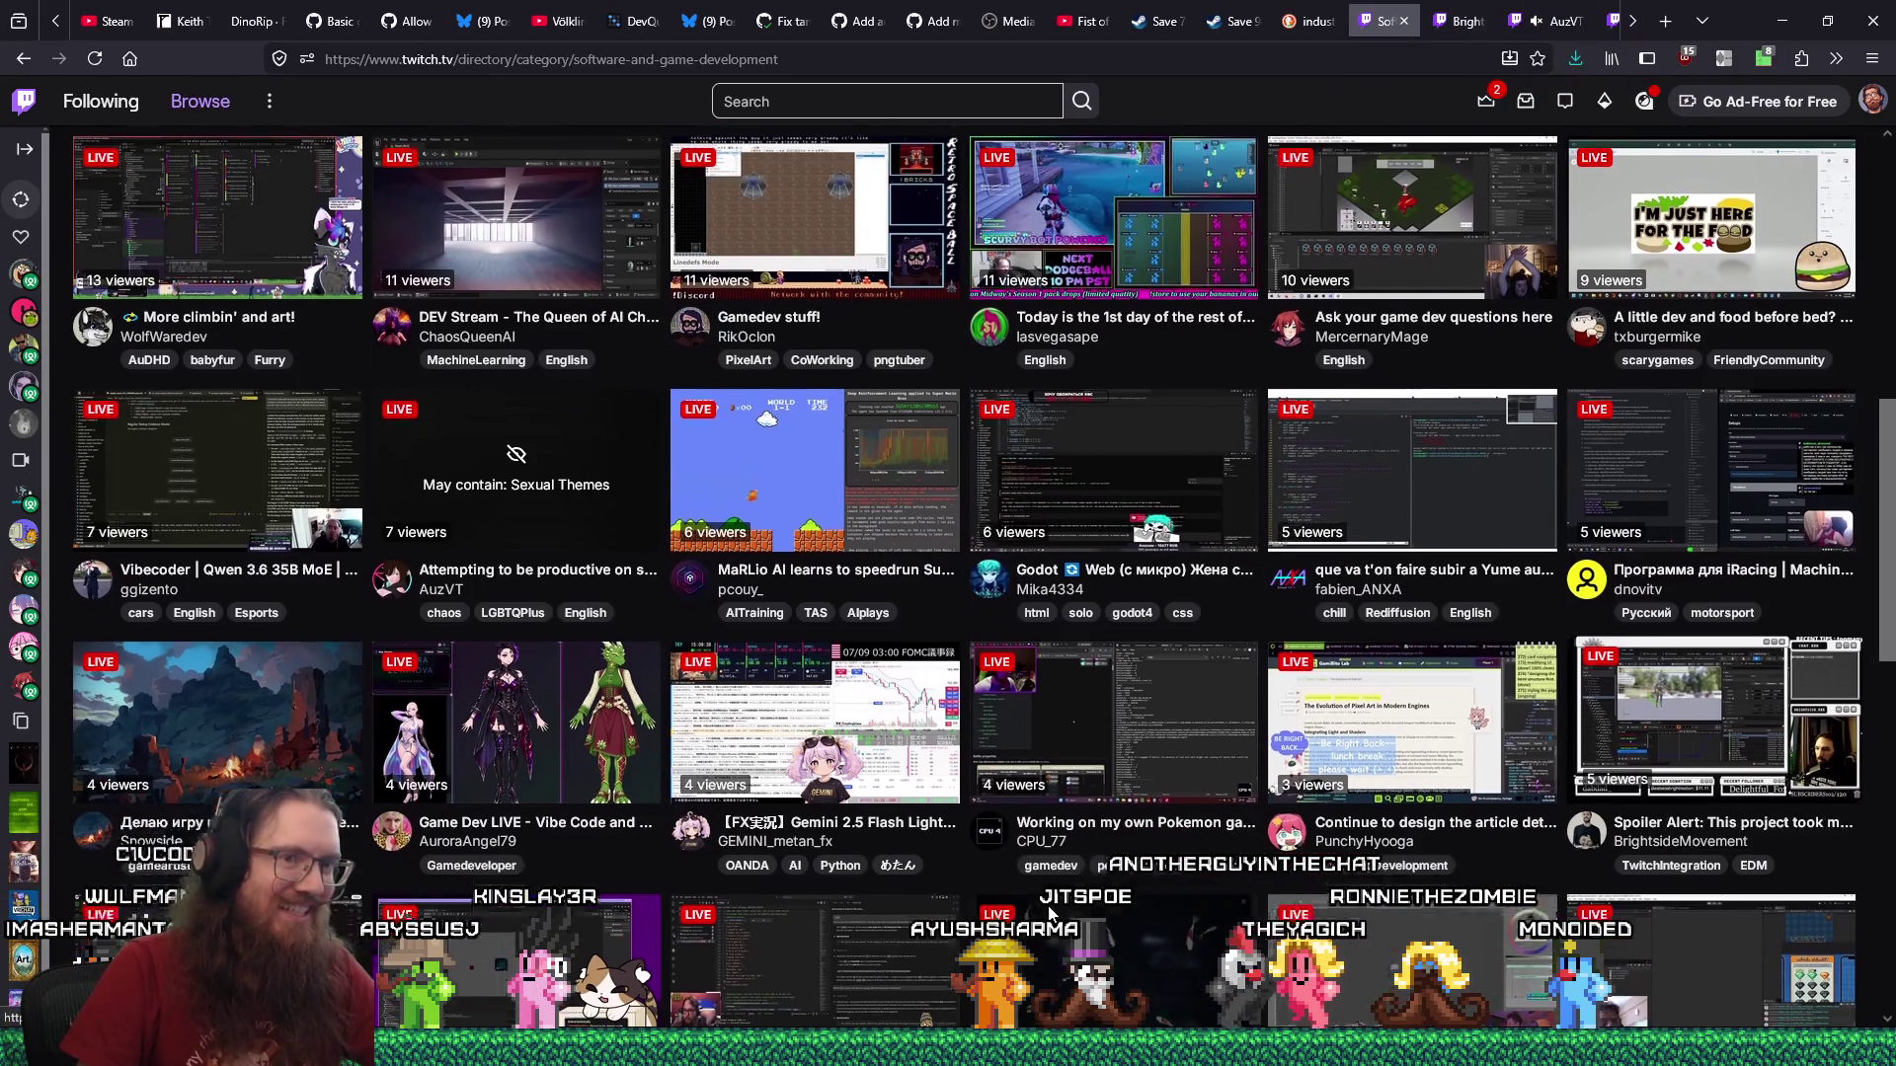
scroll(1052, 913, down, 2)
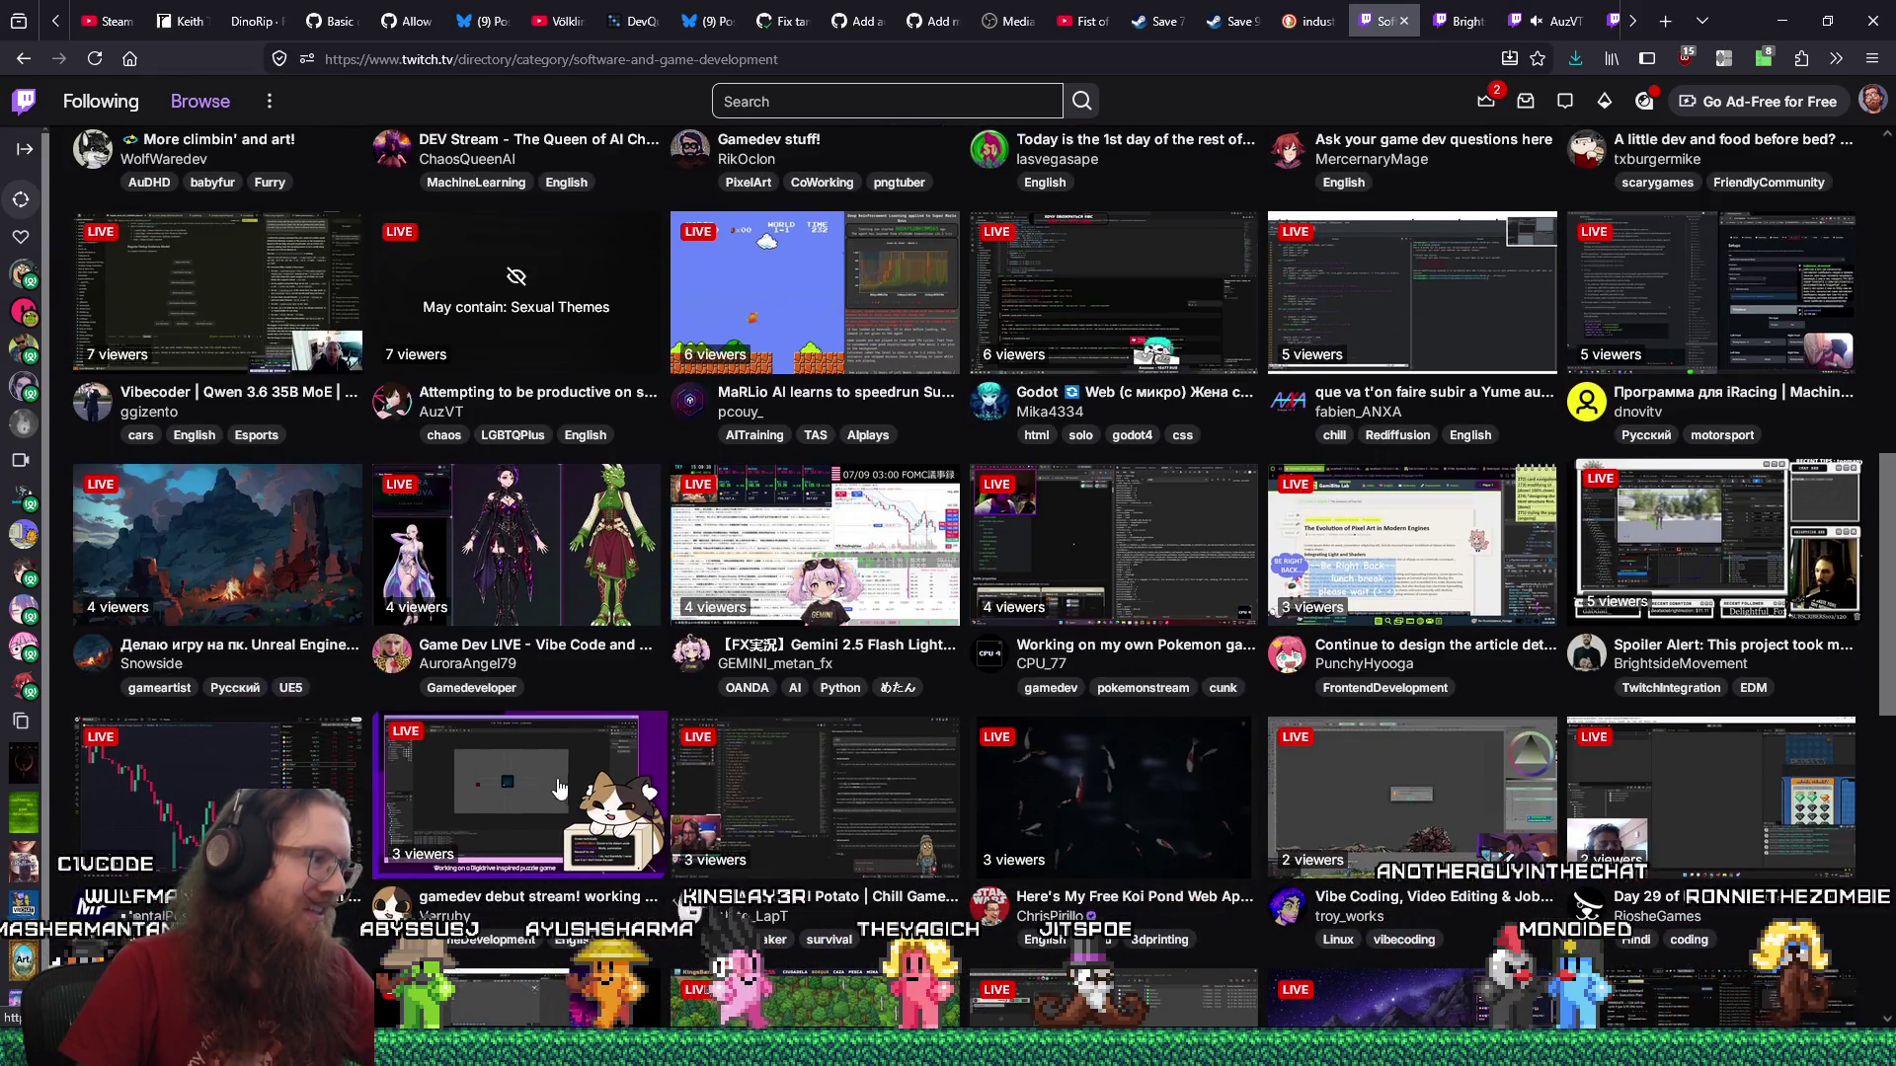
middle_click(525, 772)
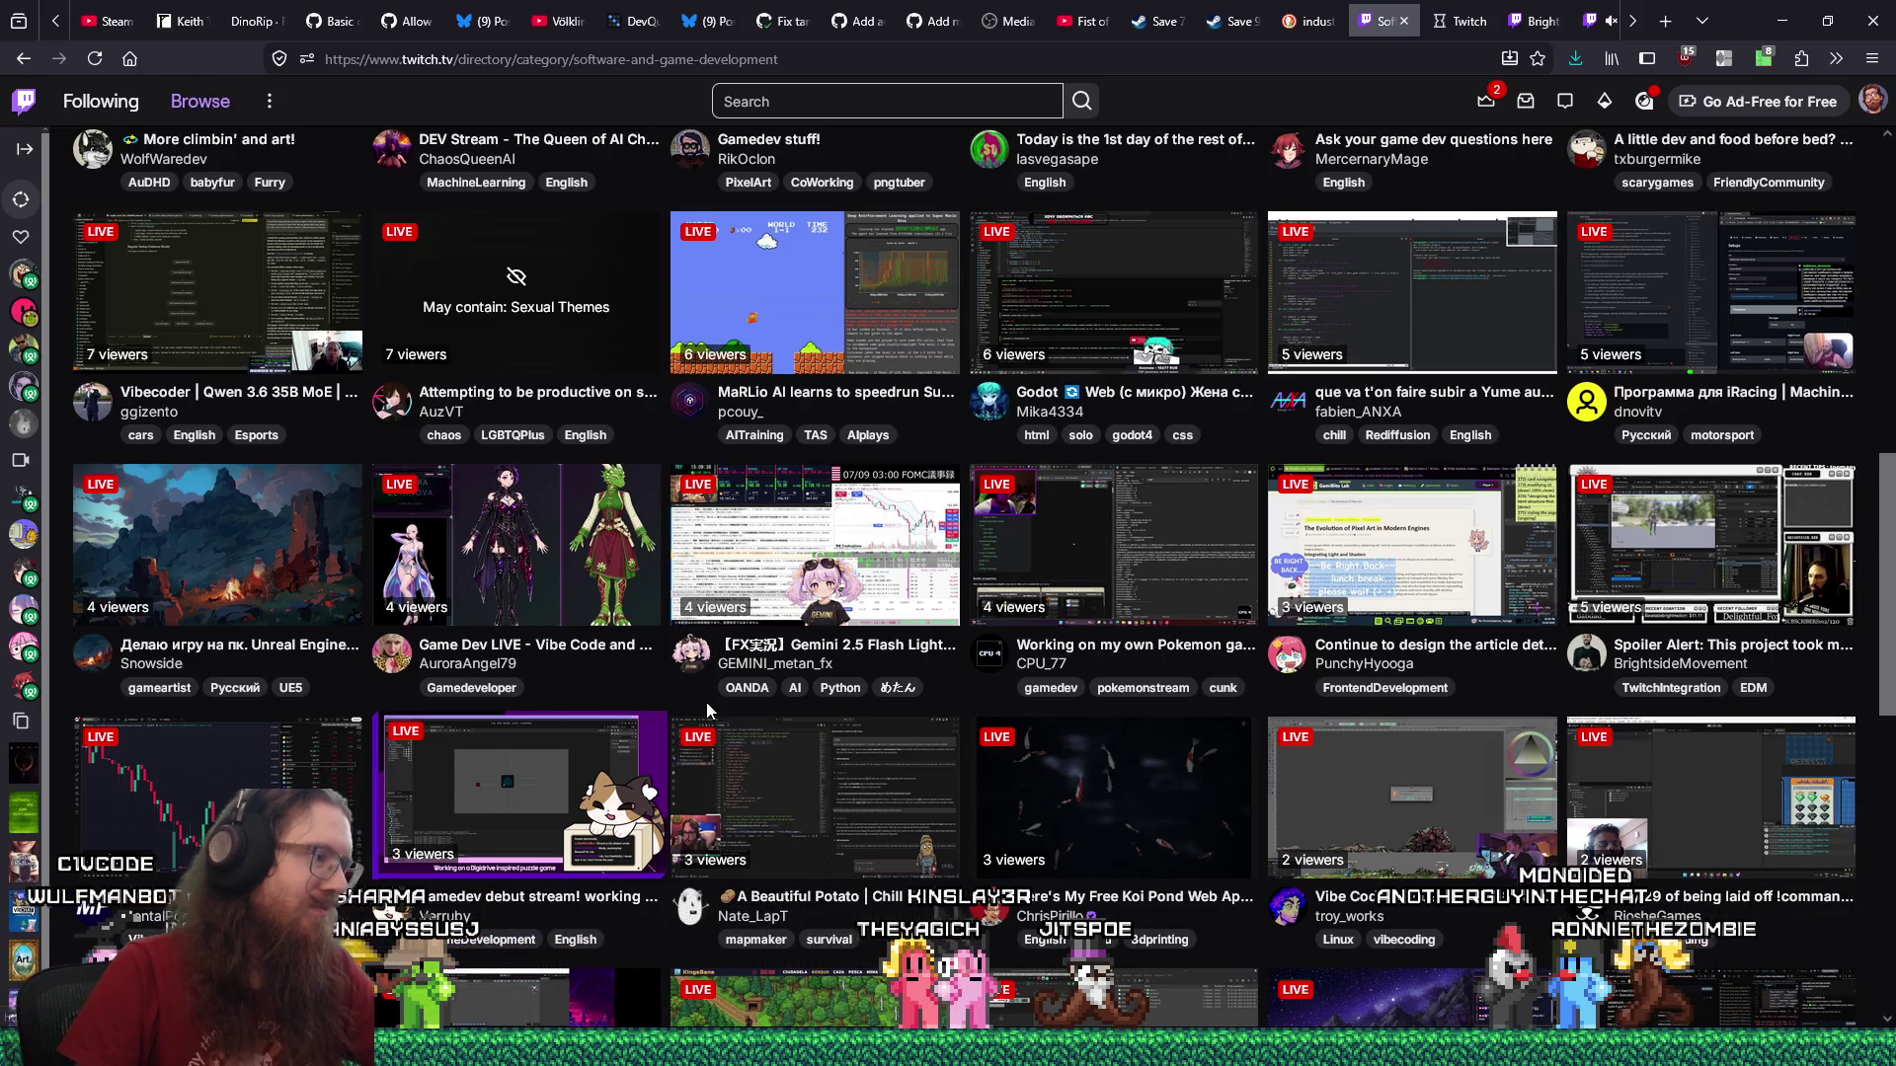
Switch to the Digidrive-inspired puzzle game stream and put the cursor in its chat message box.
click(1457, 21)
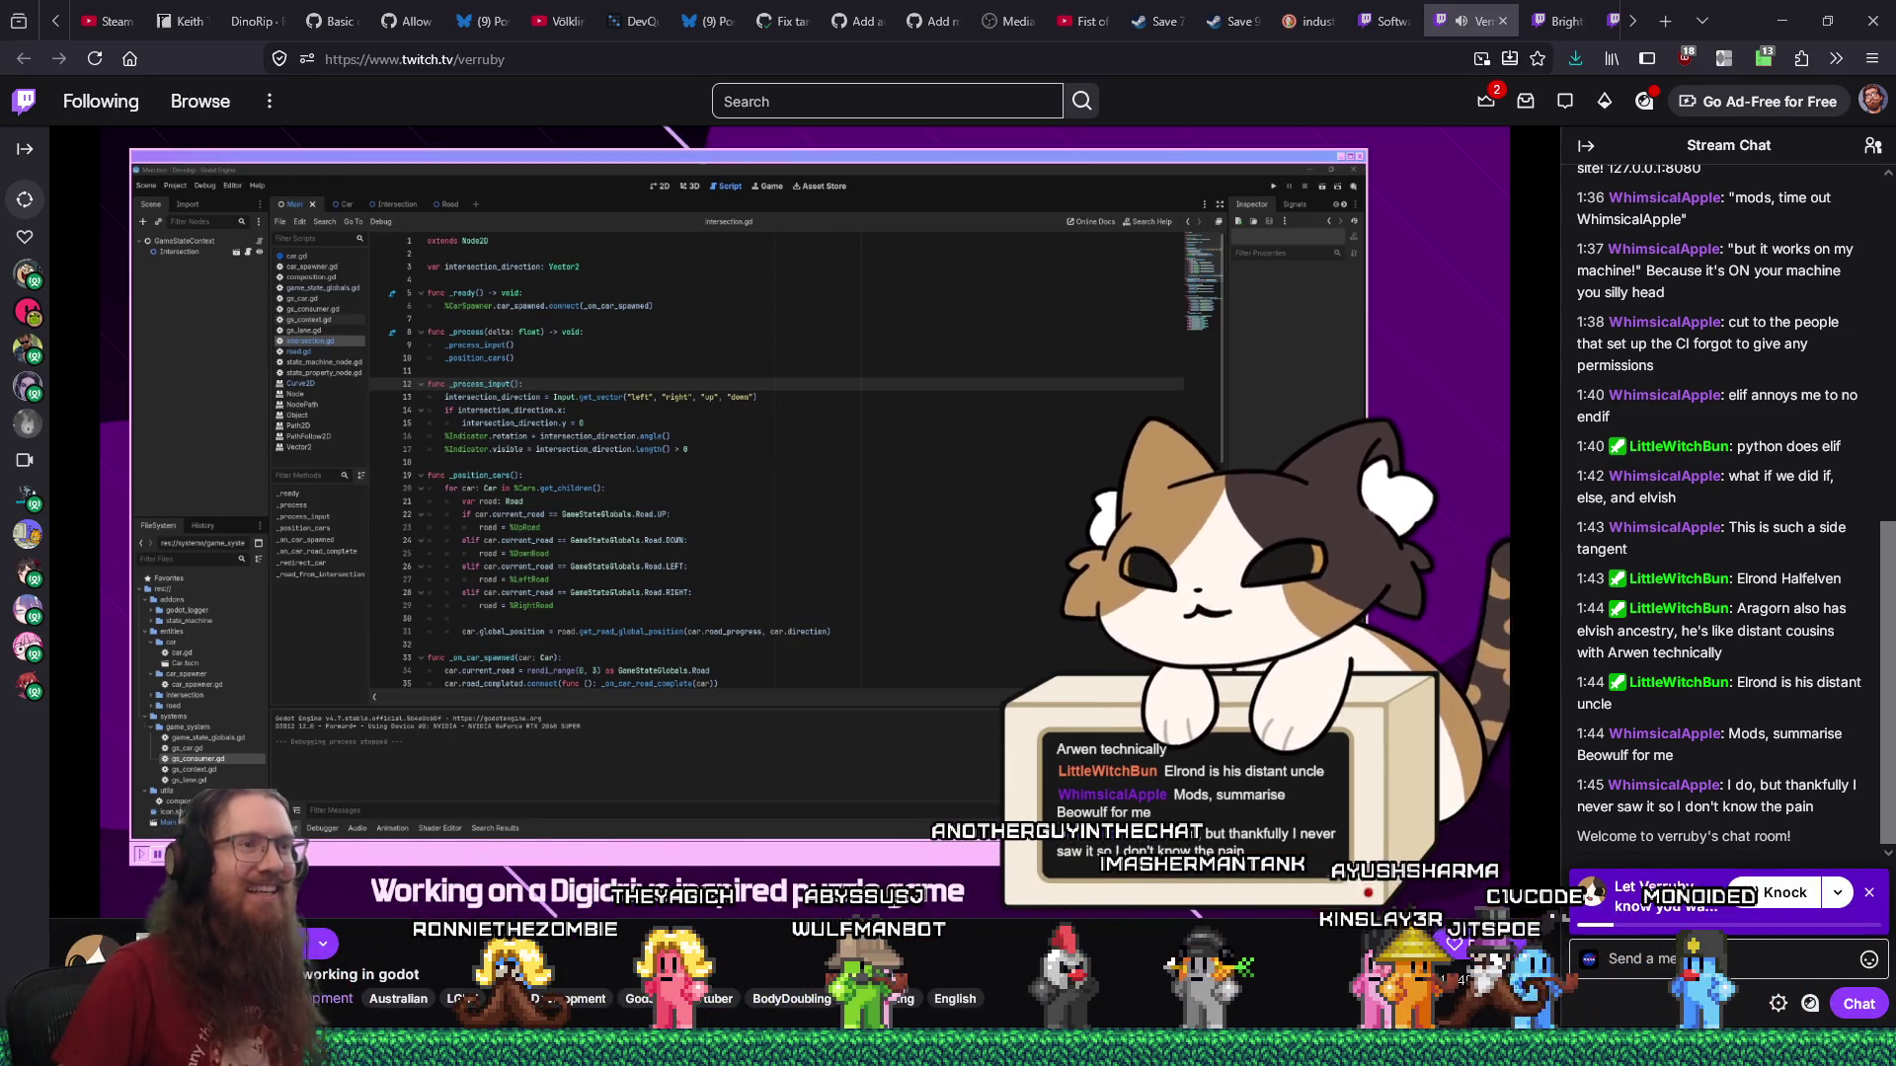
mouse_move(1022, 293)
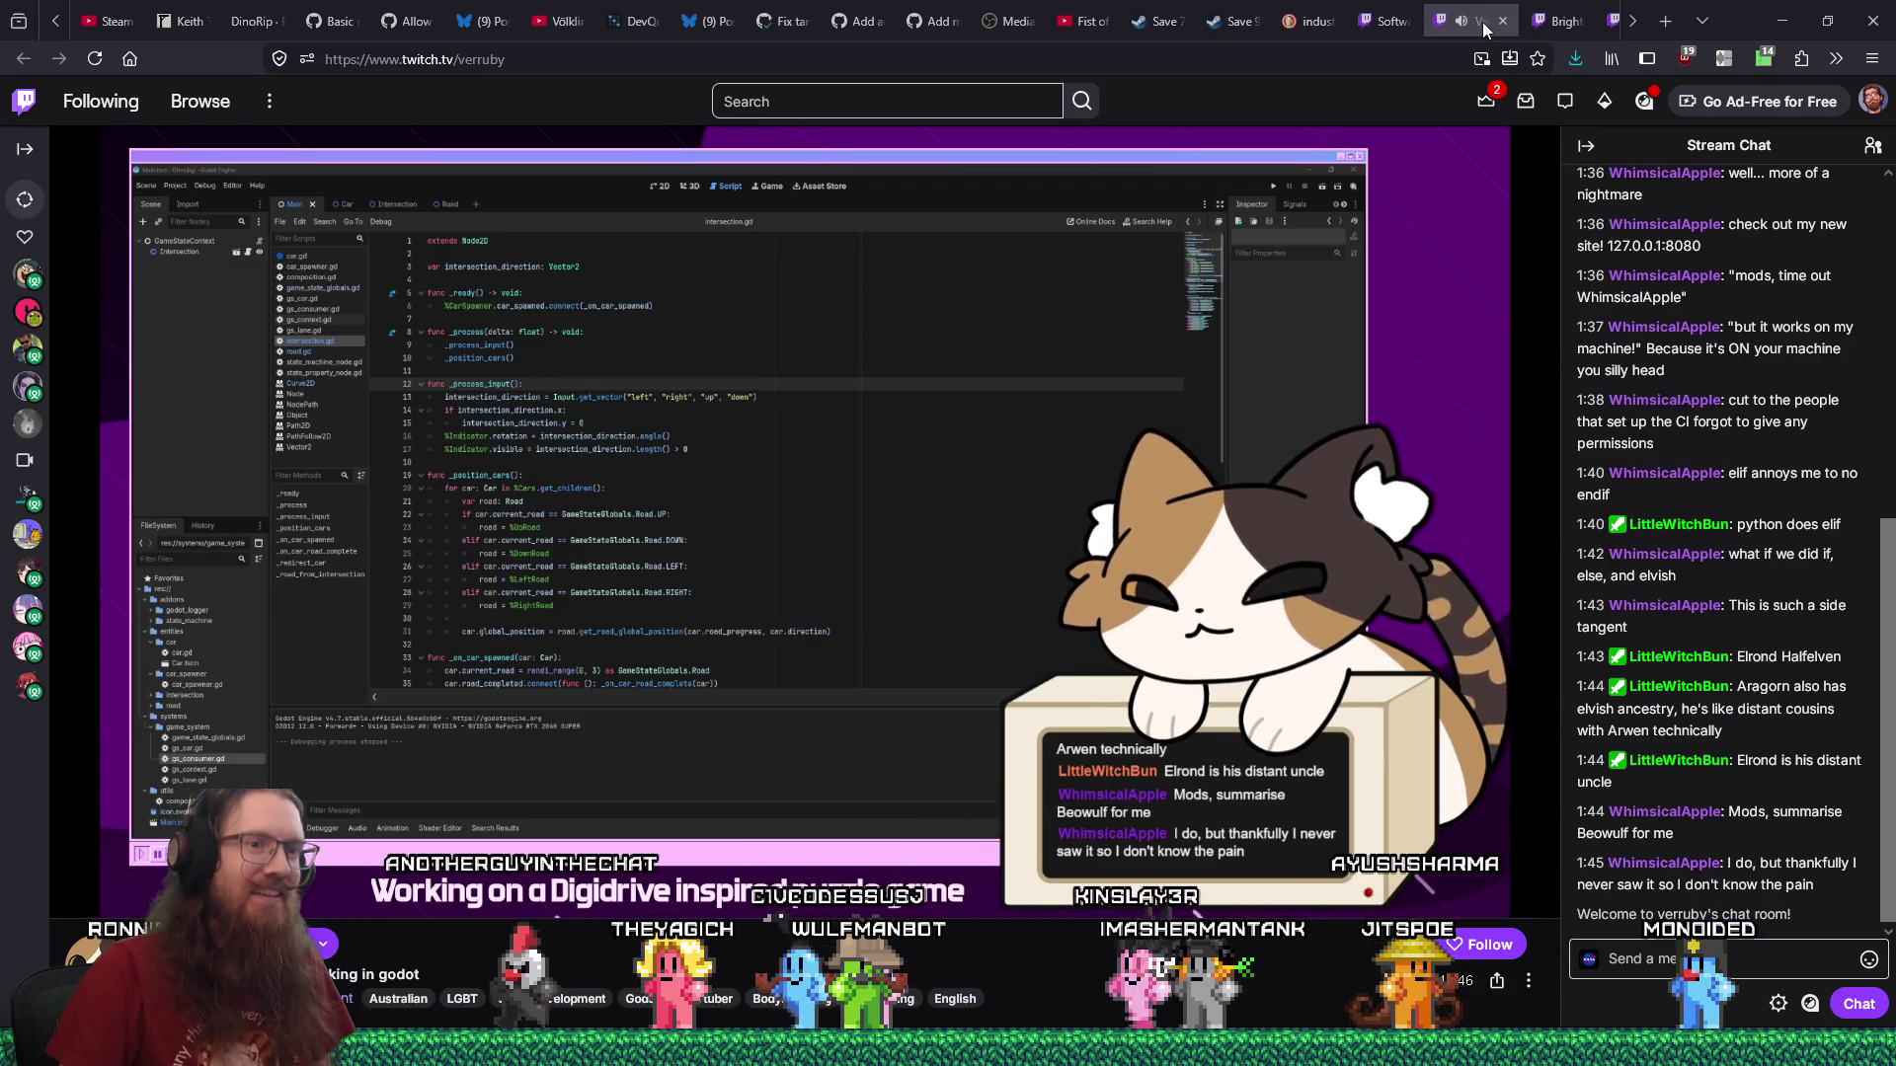
click(1649, 968)
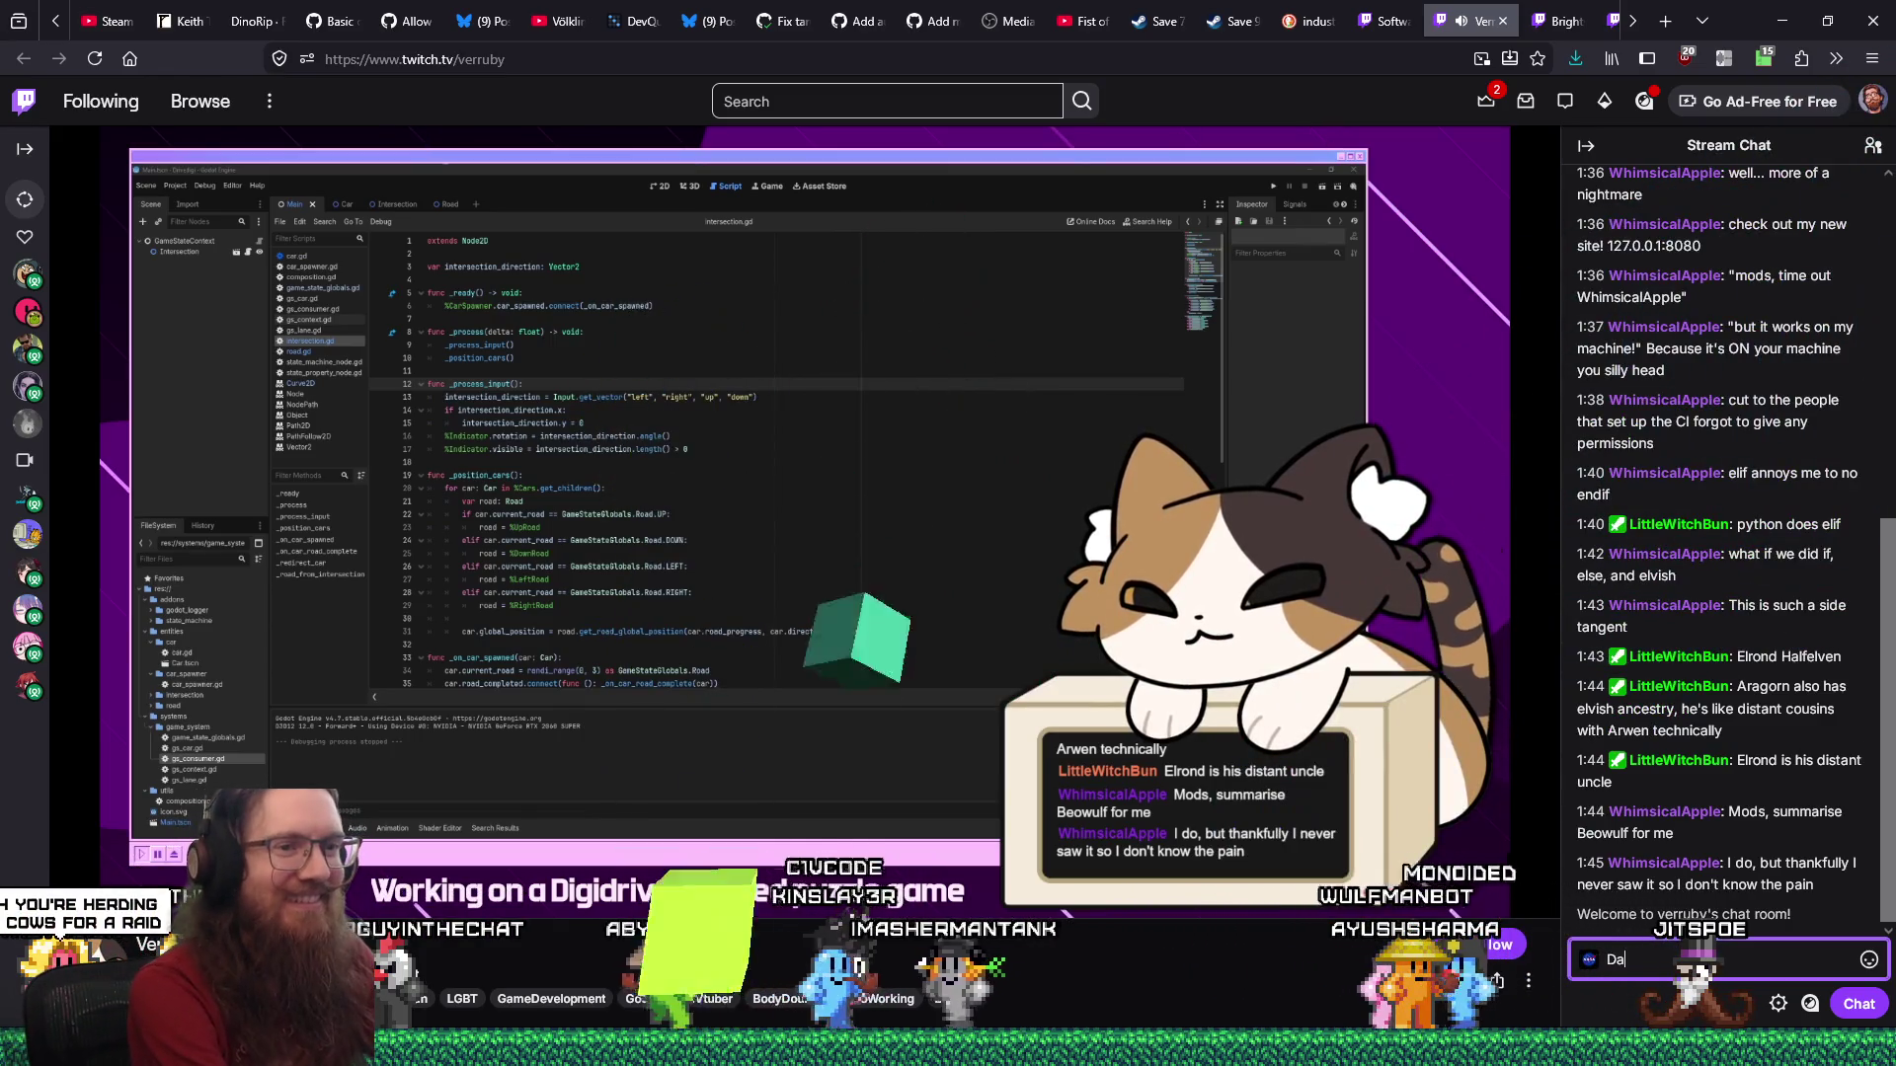
Send a chat message saying you were just looking to raid them too, with a laughing emoji.
text(Dang it, I was just looking to raid you, too)
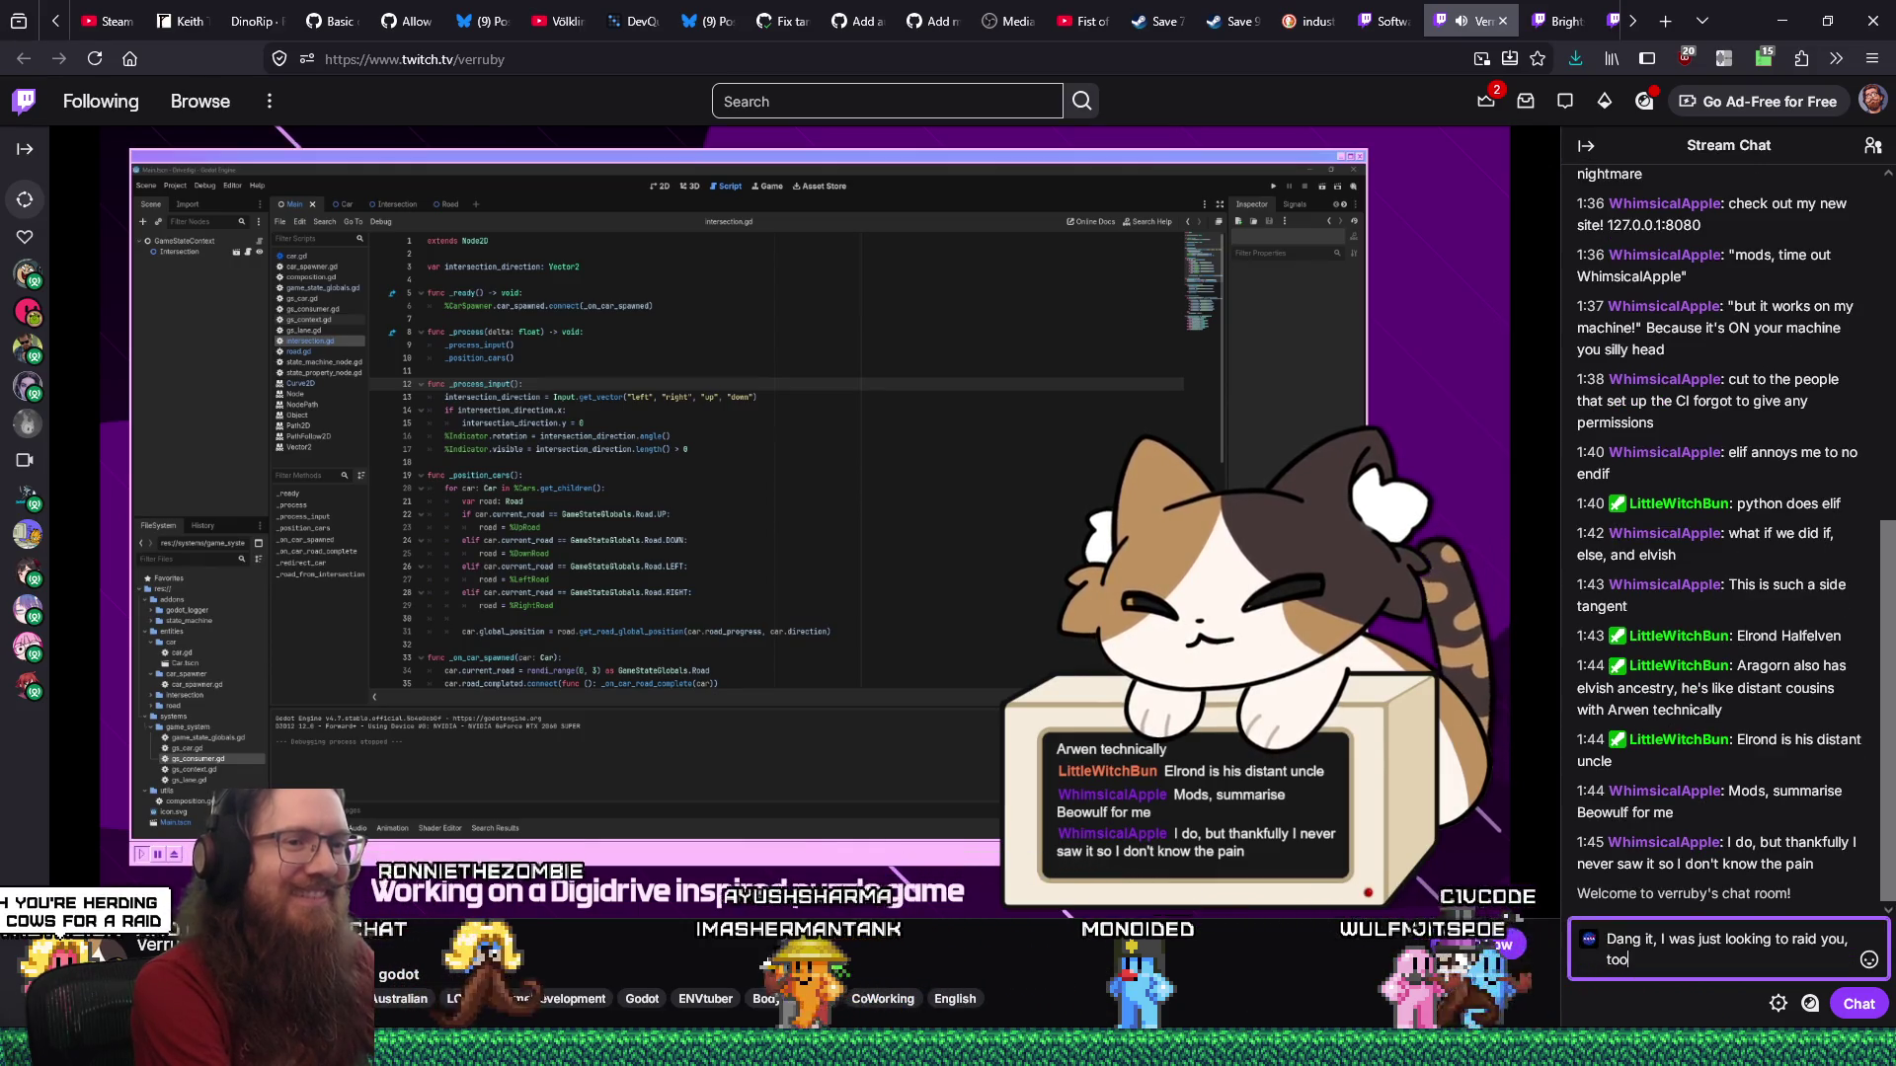
key(super+period)
text(too laughh)
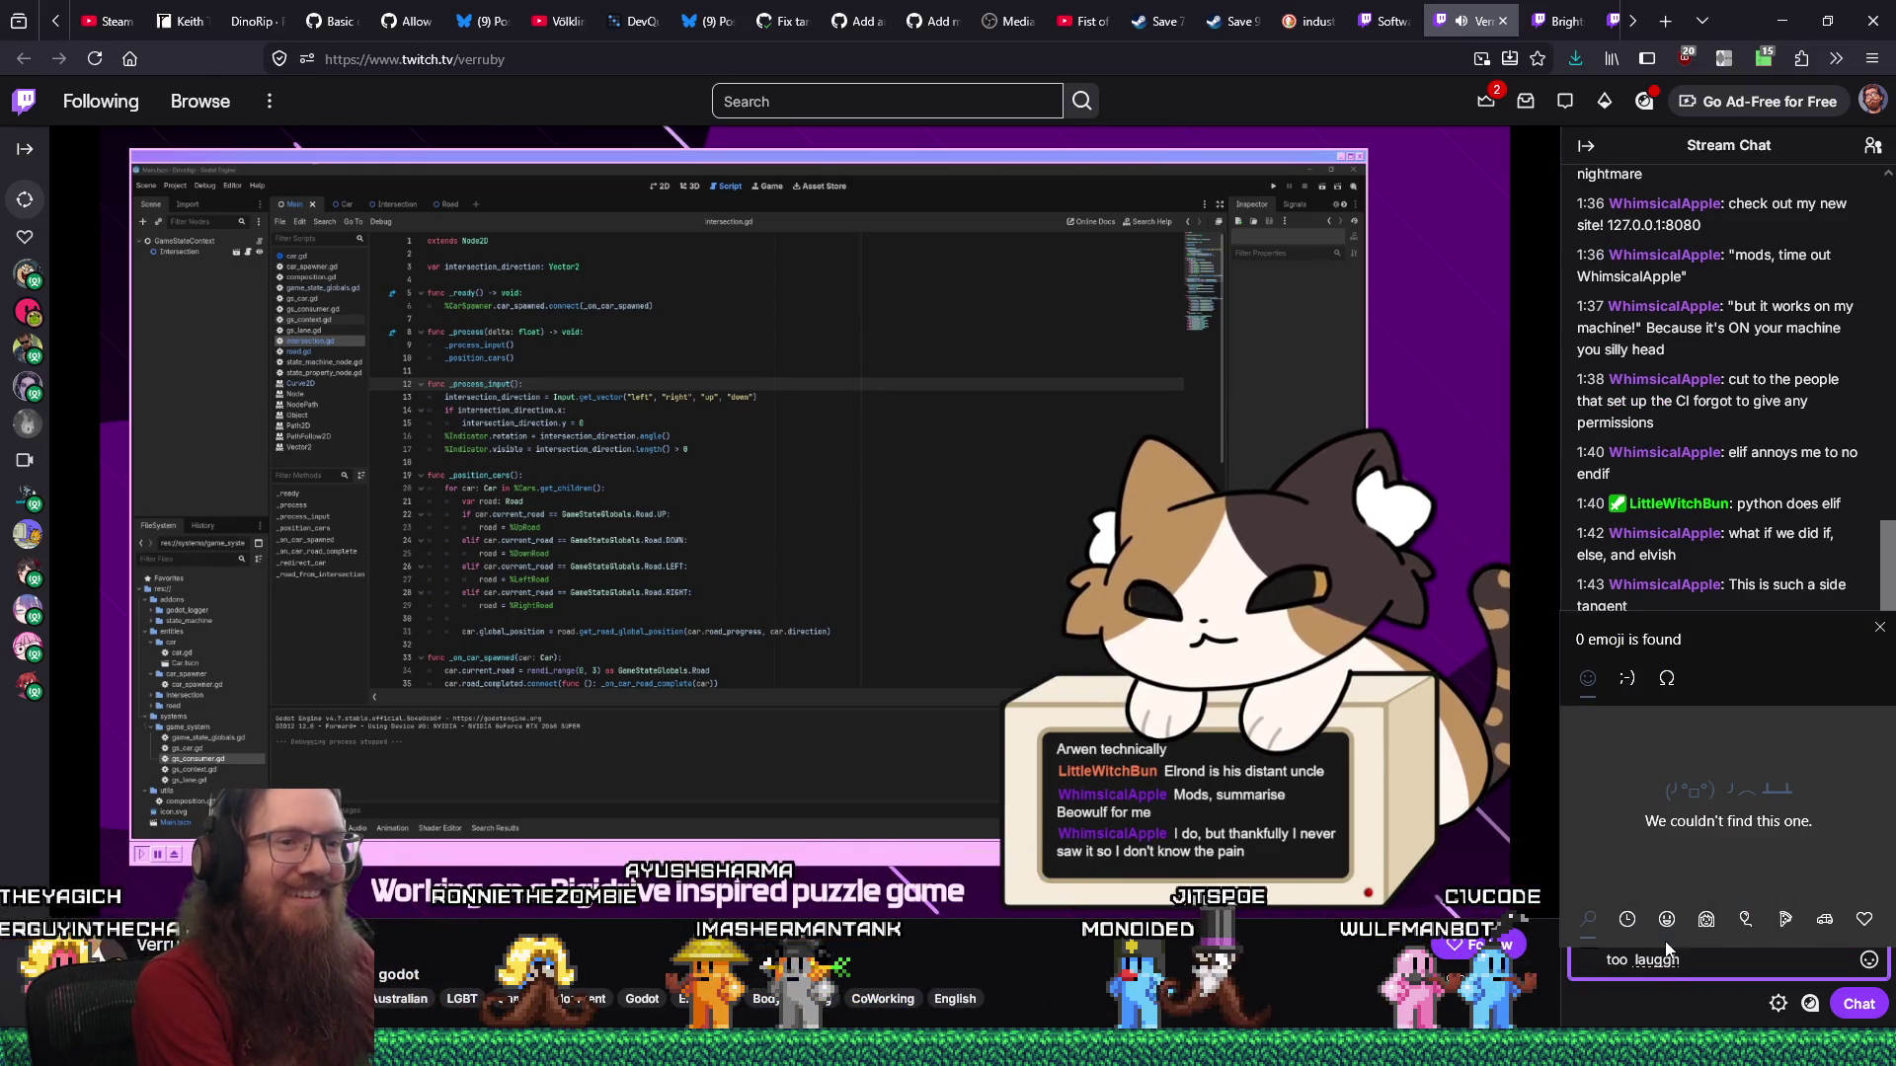
key(BackSpace)
key(BackSpace)
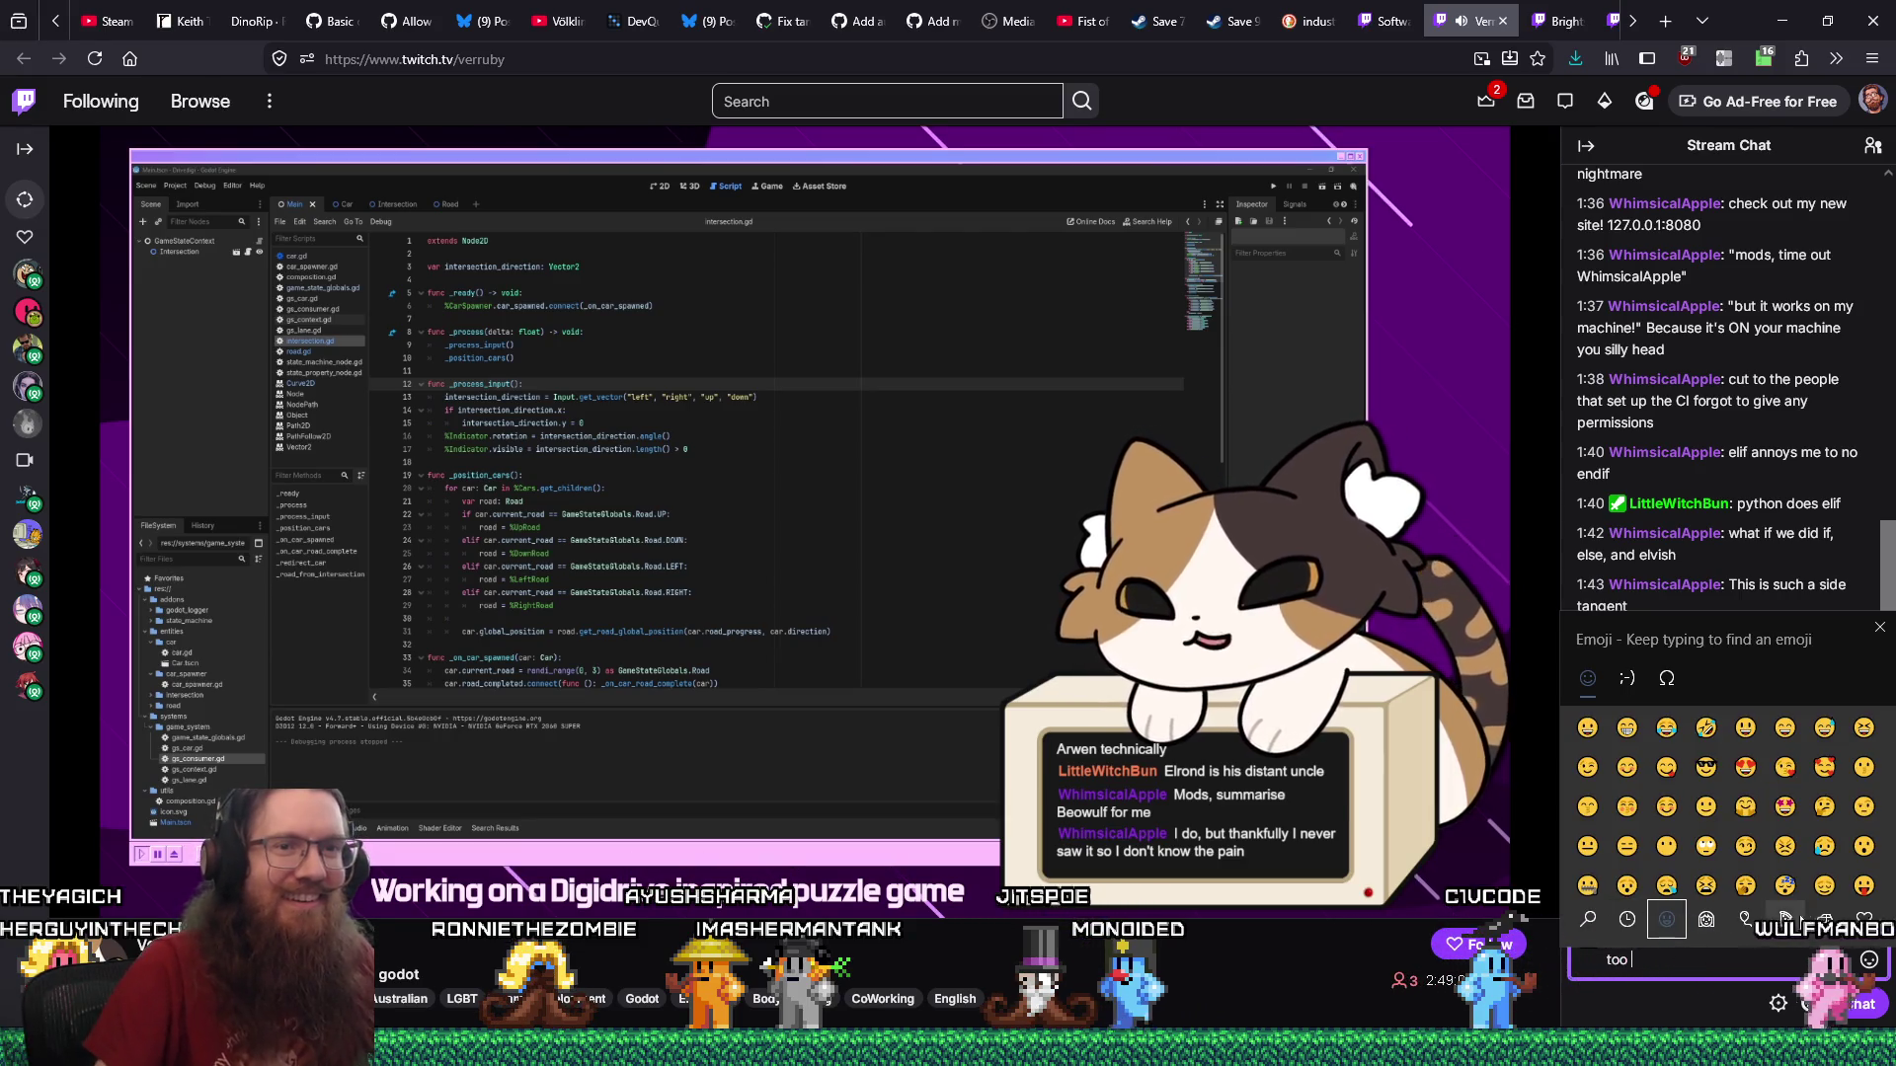
click(1874, 1008)
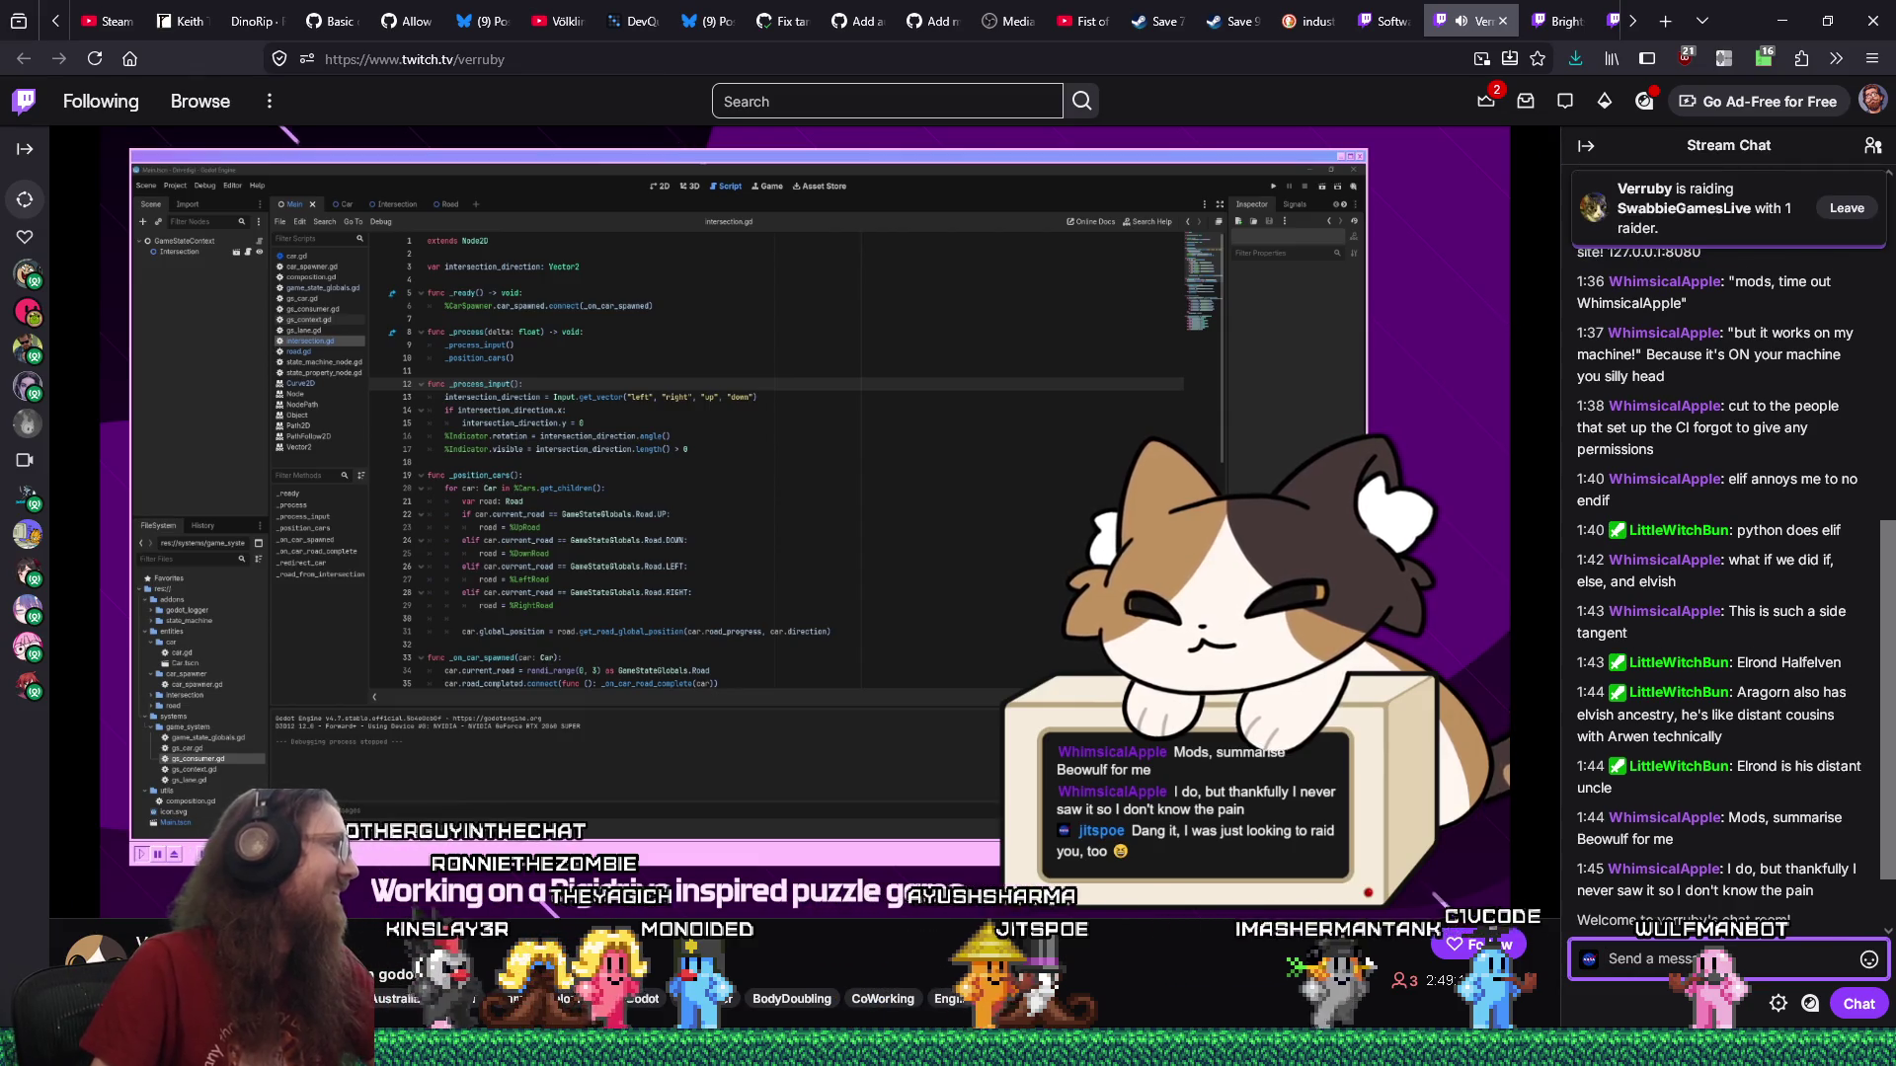
mouse_move(770, 482)
text(, you're l)
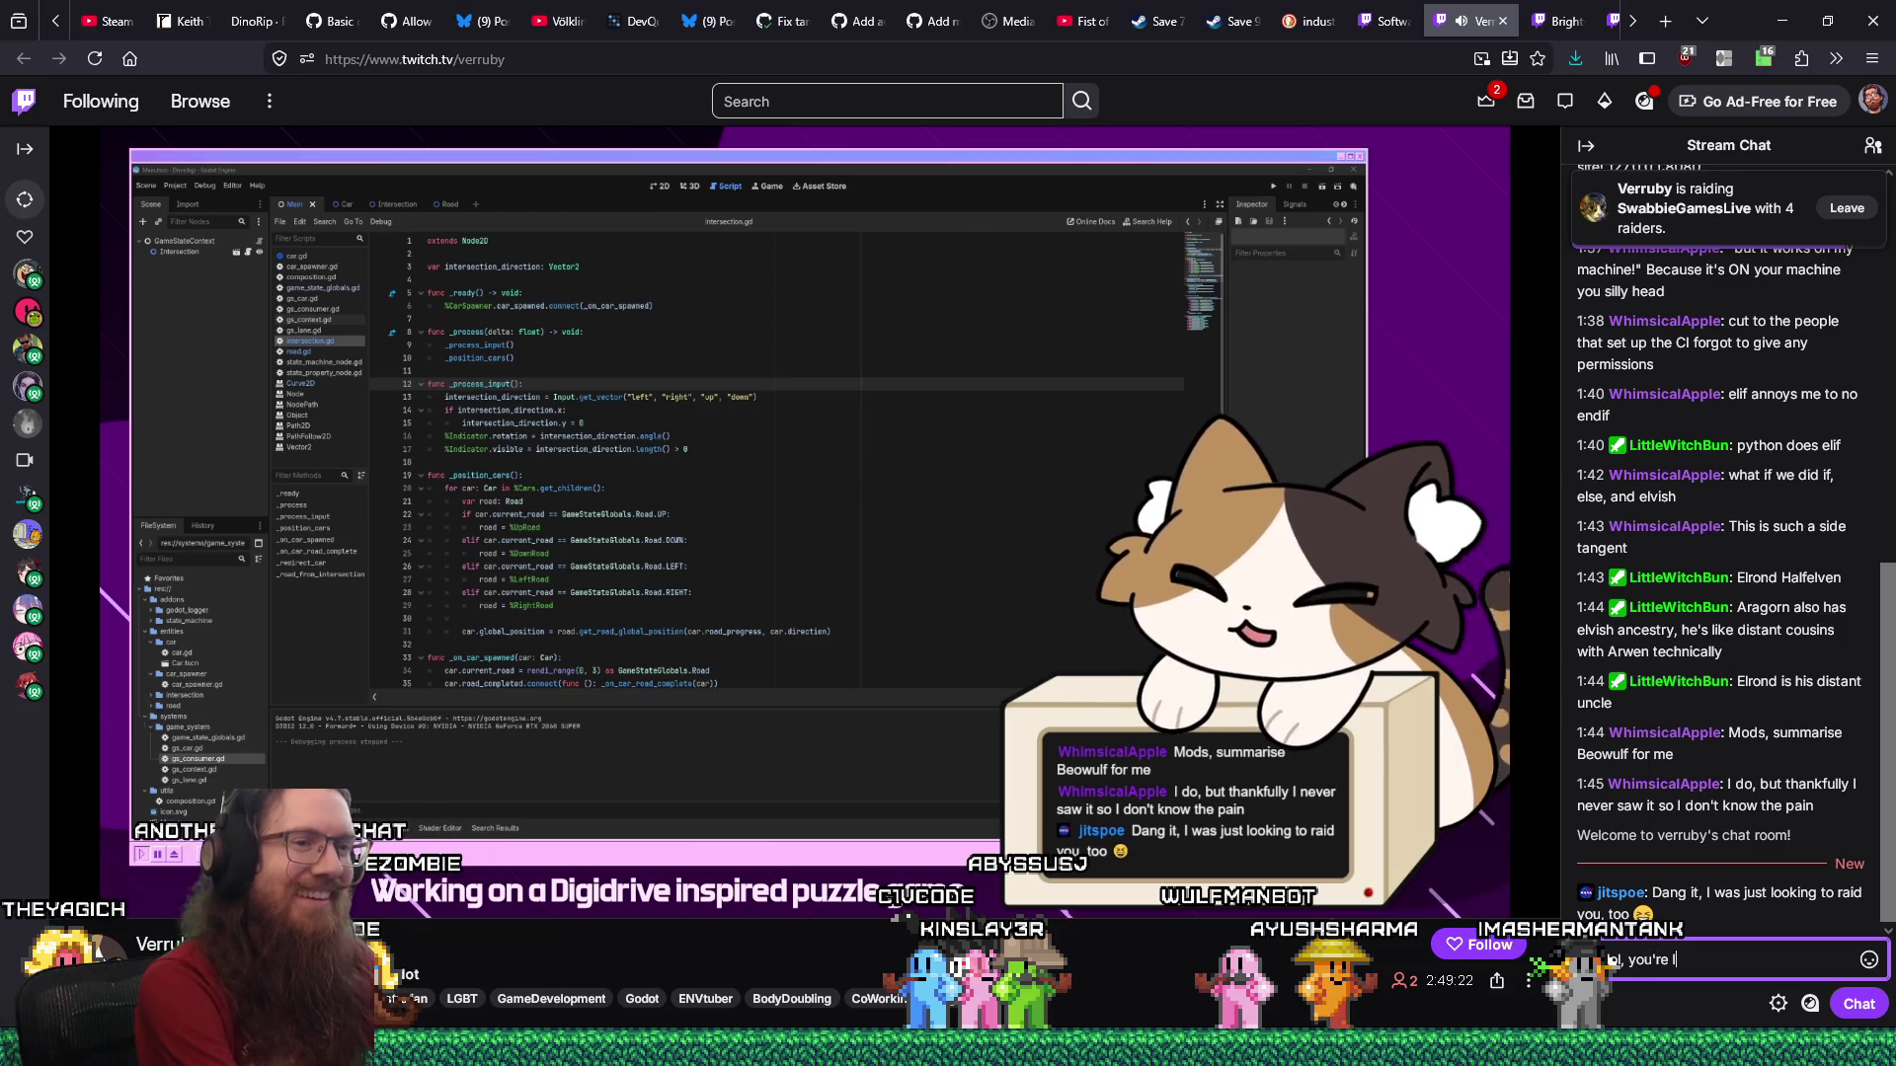
Send the replies '…like my 3rd attempt to find somebody to raid' and 'Yeah, that's correct'.
text(ike my 3rd attempt )
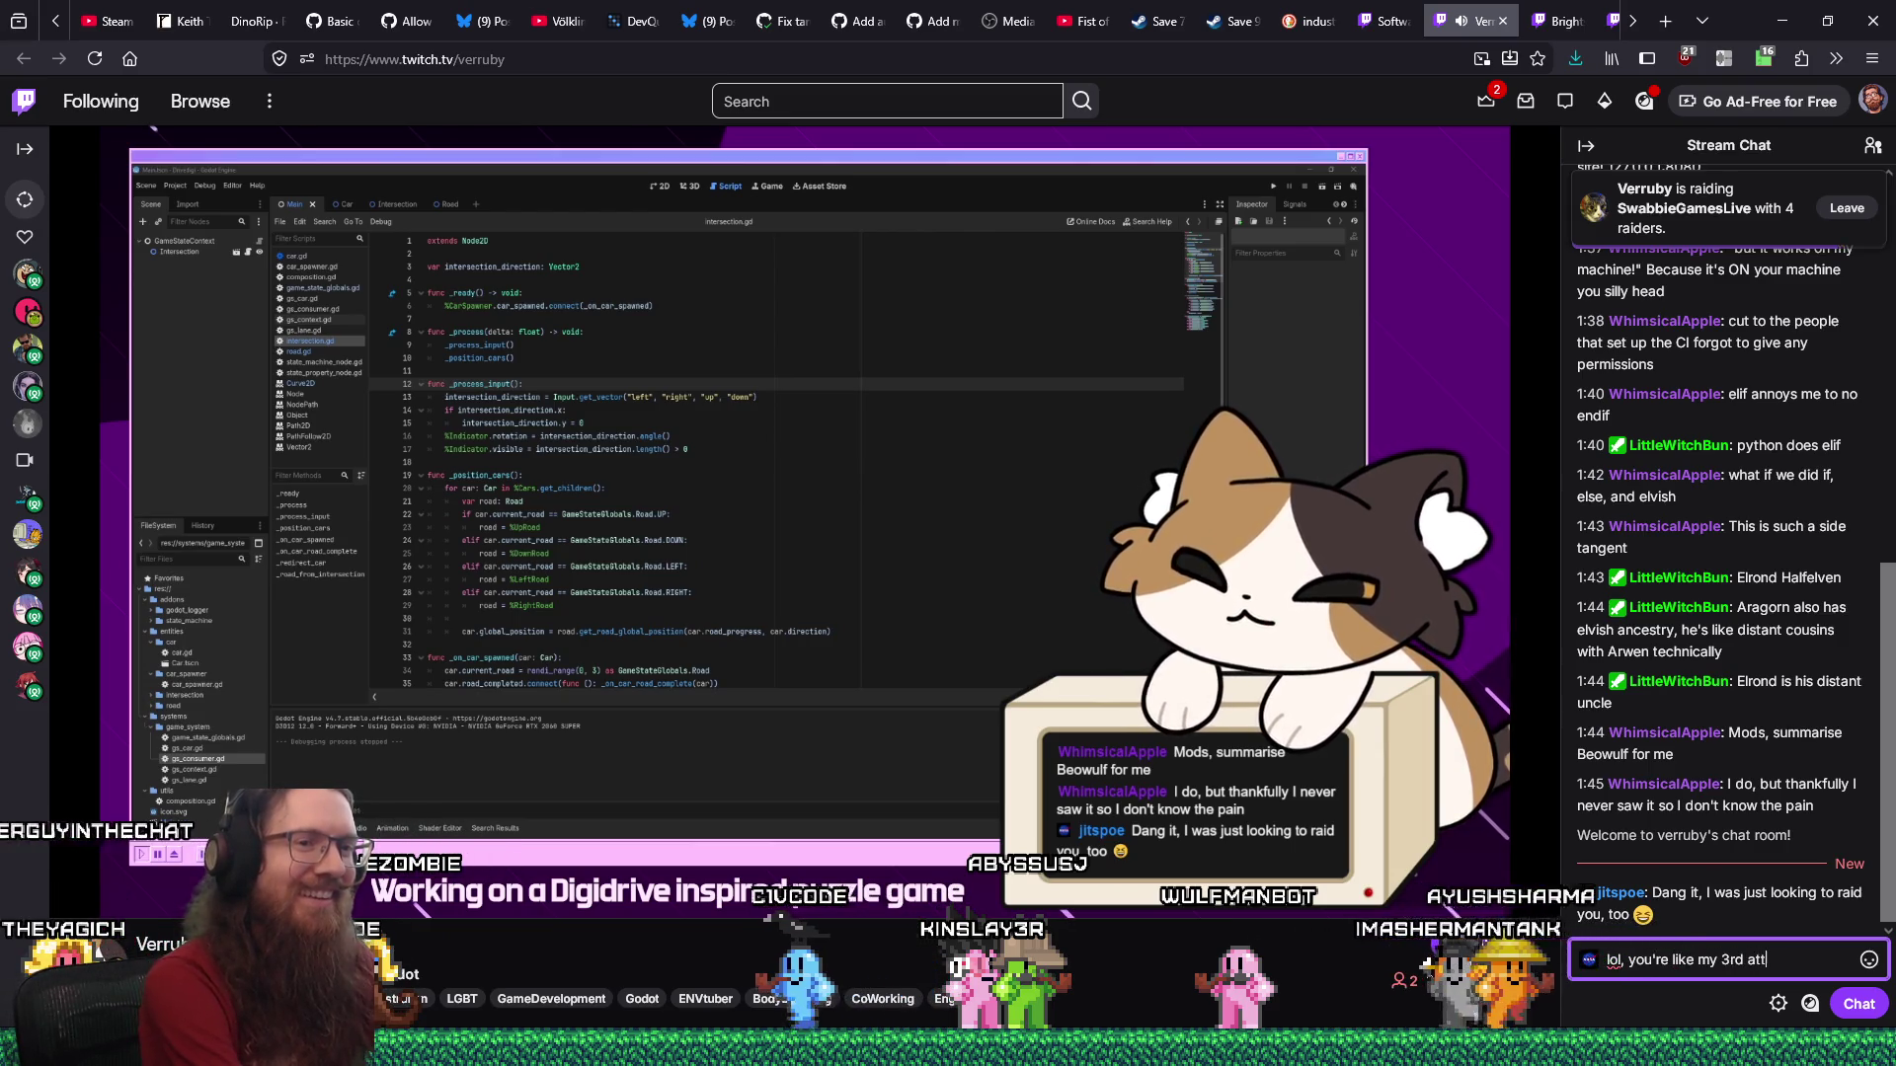
text(to find somebody to raid)
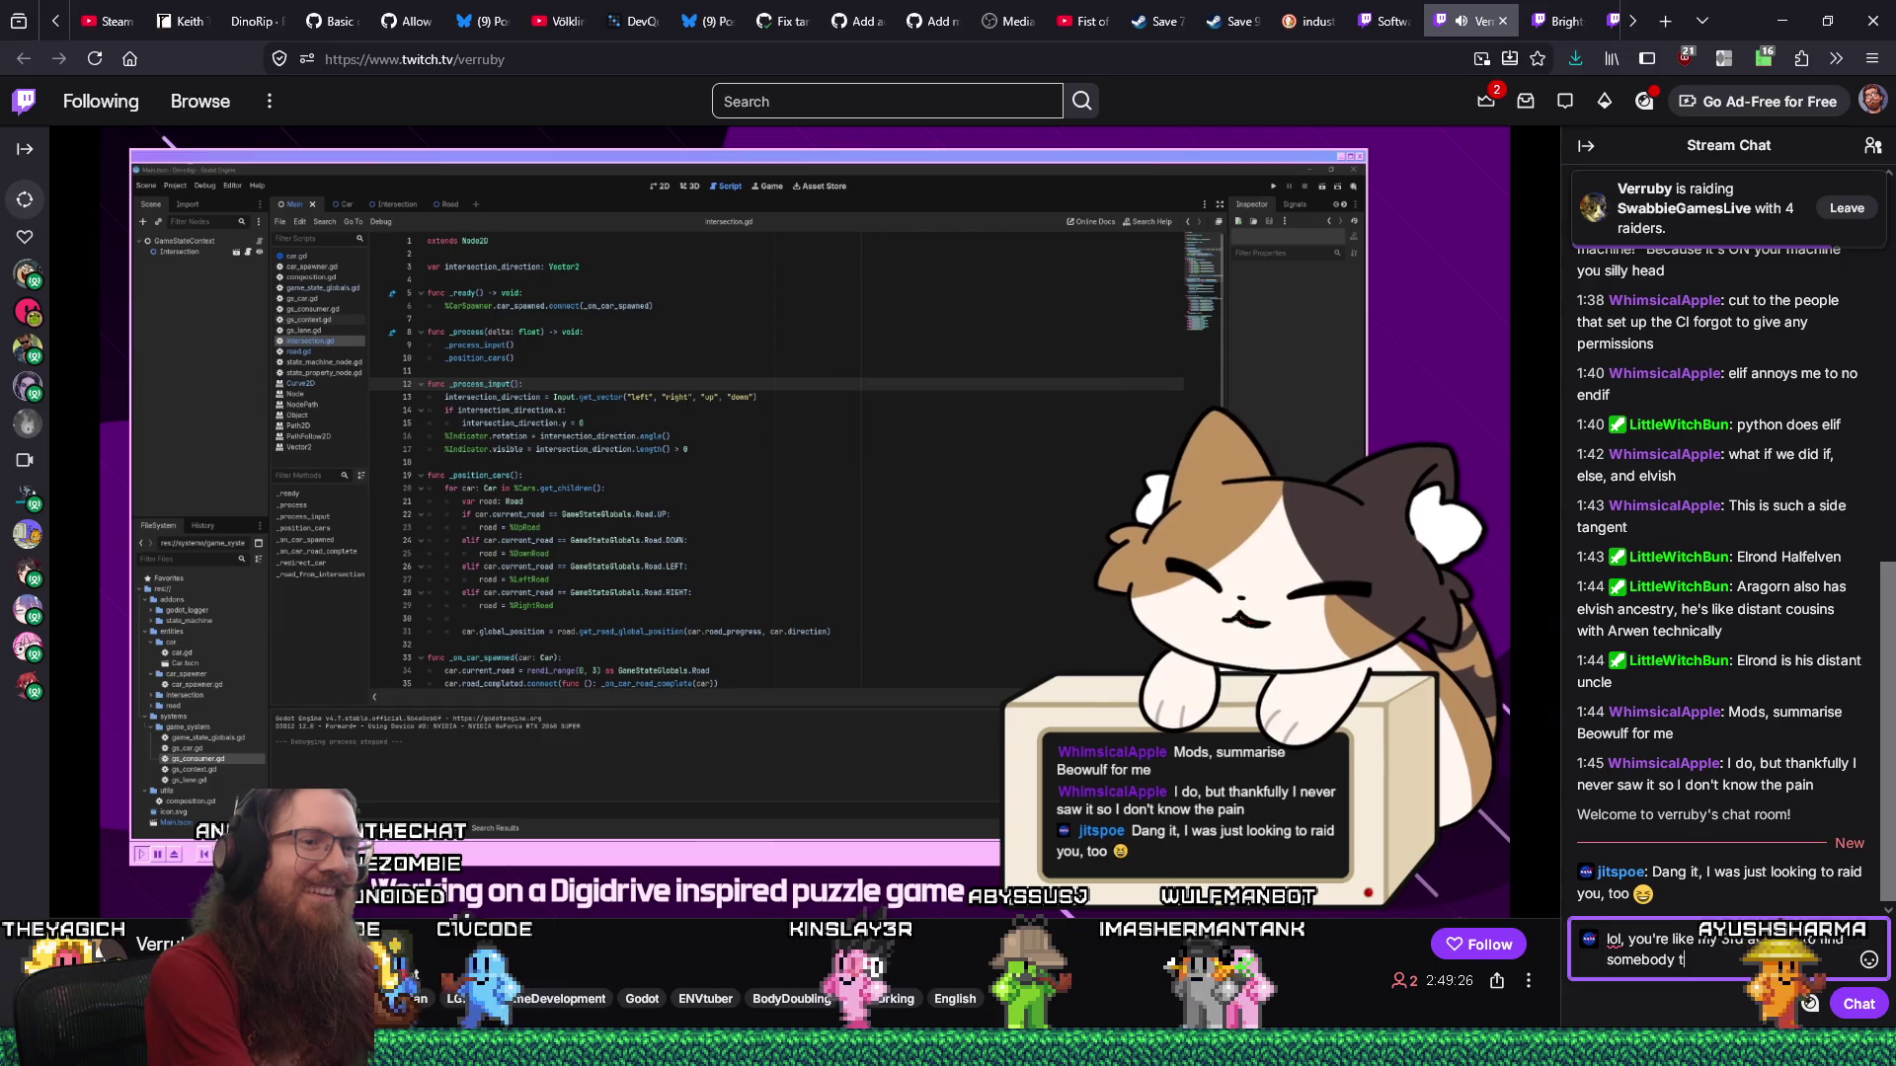
key(Return)
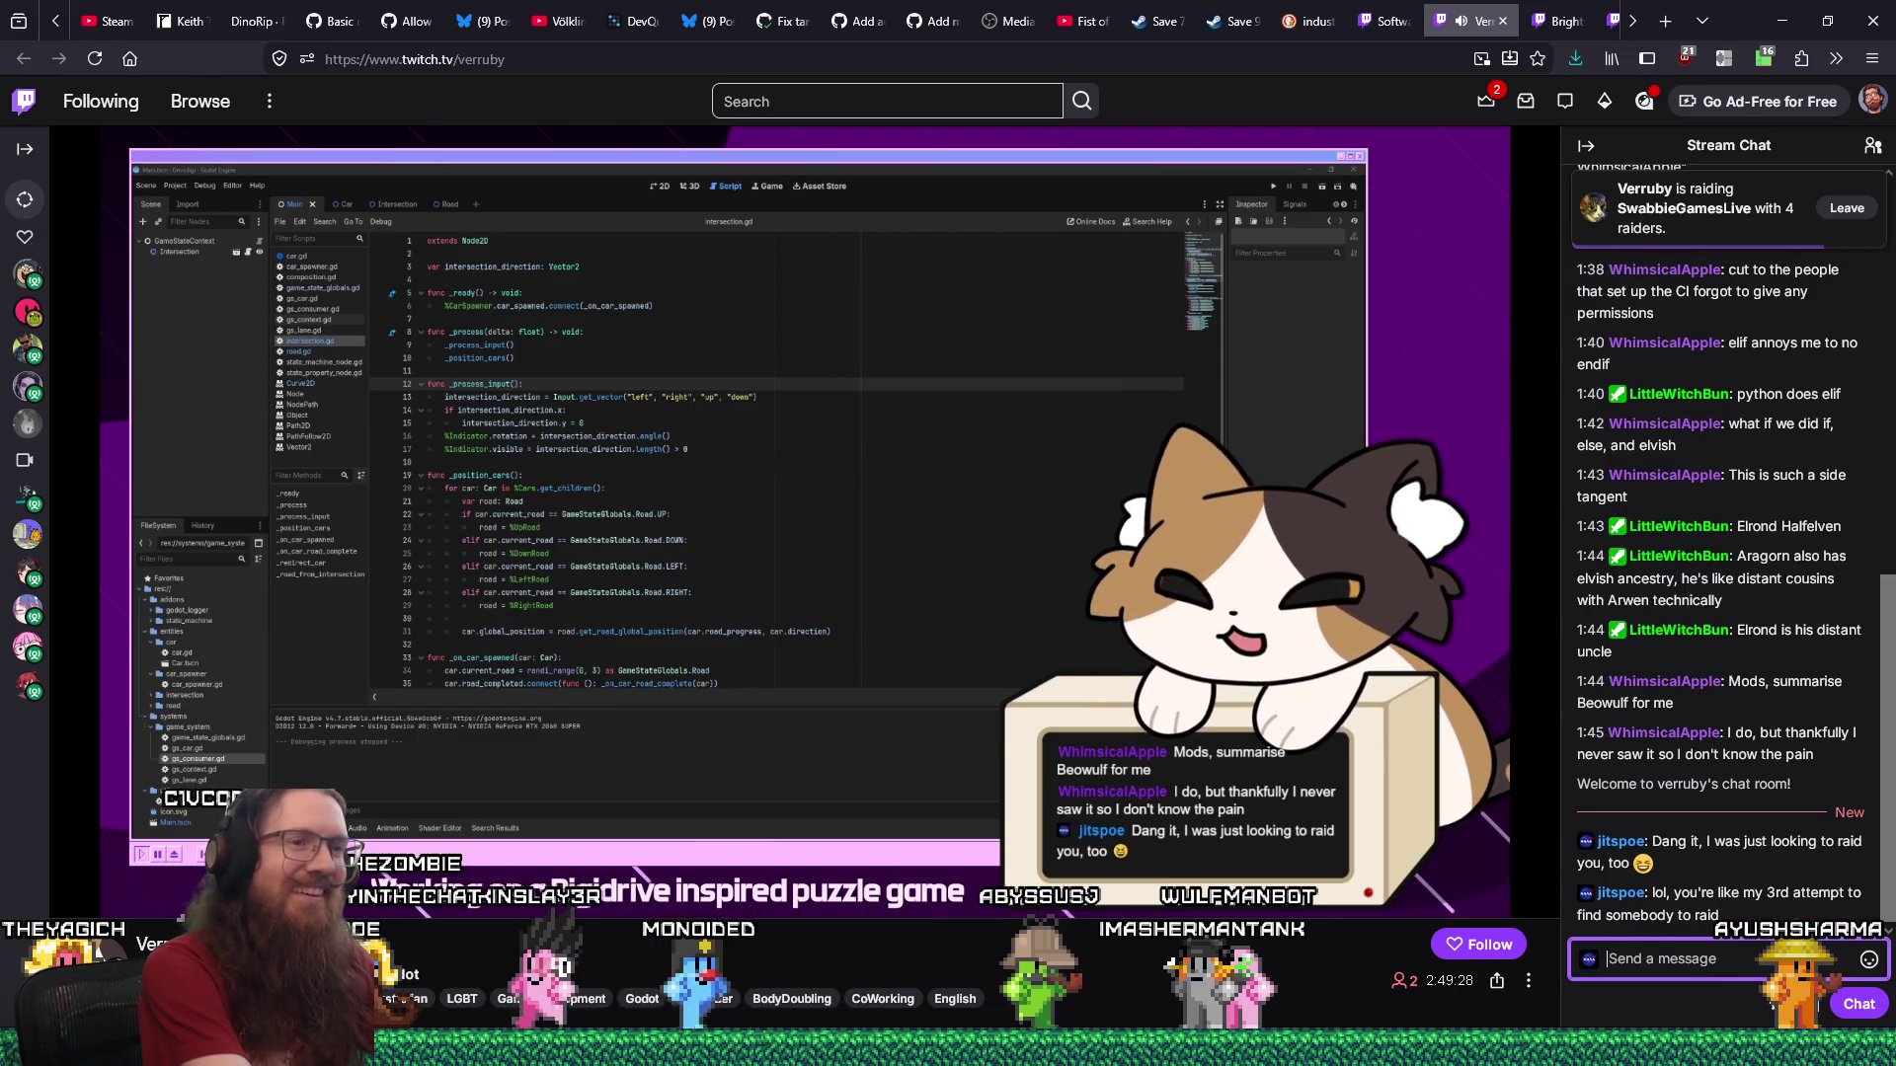
text(Yeah, that's c)
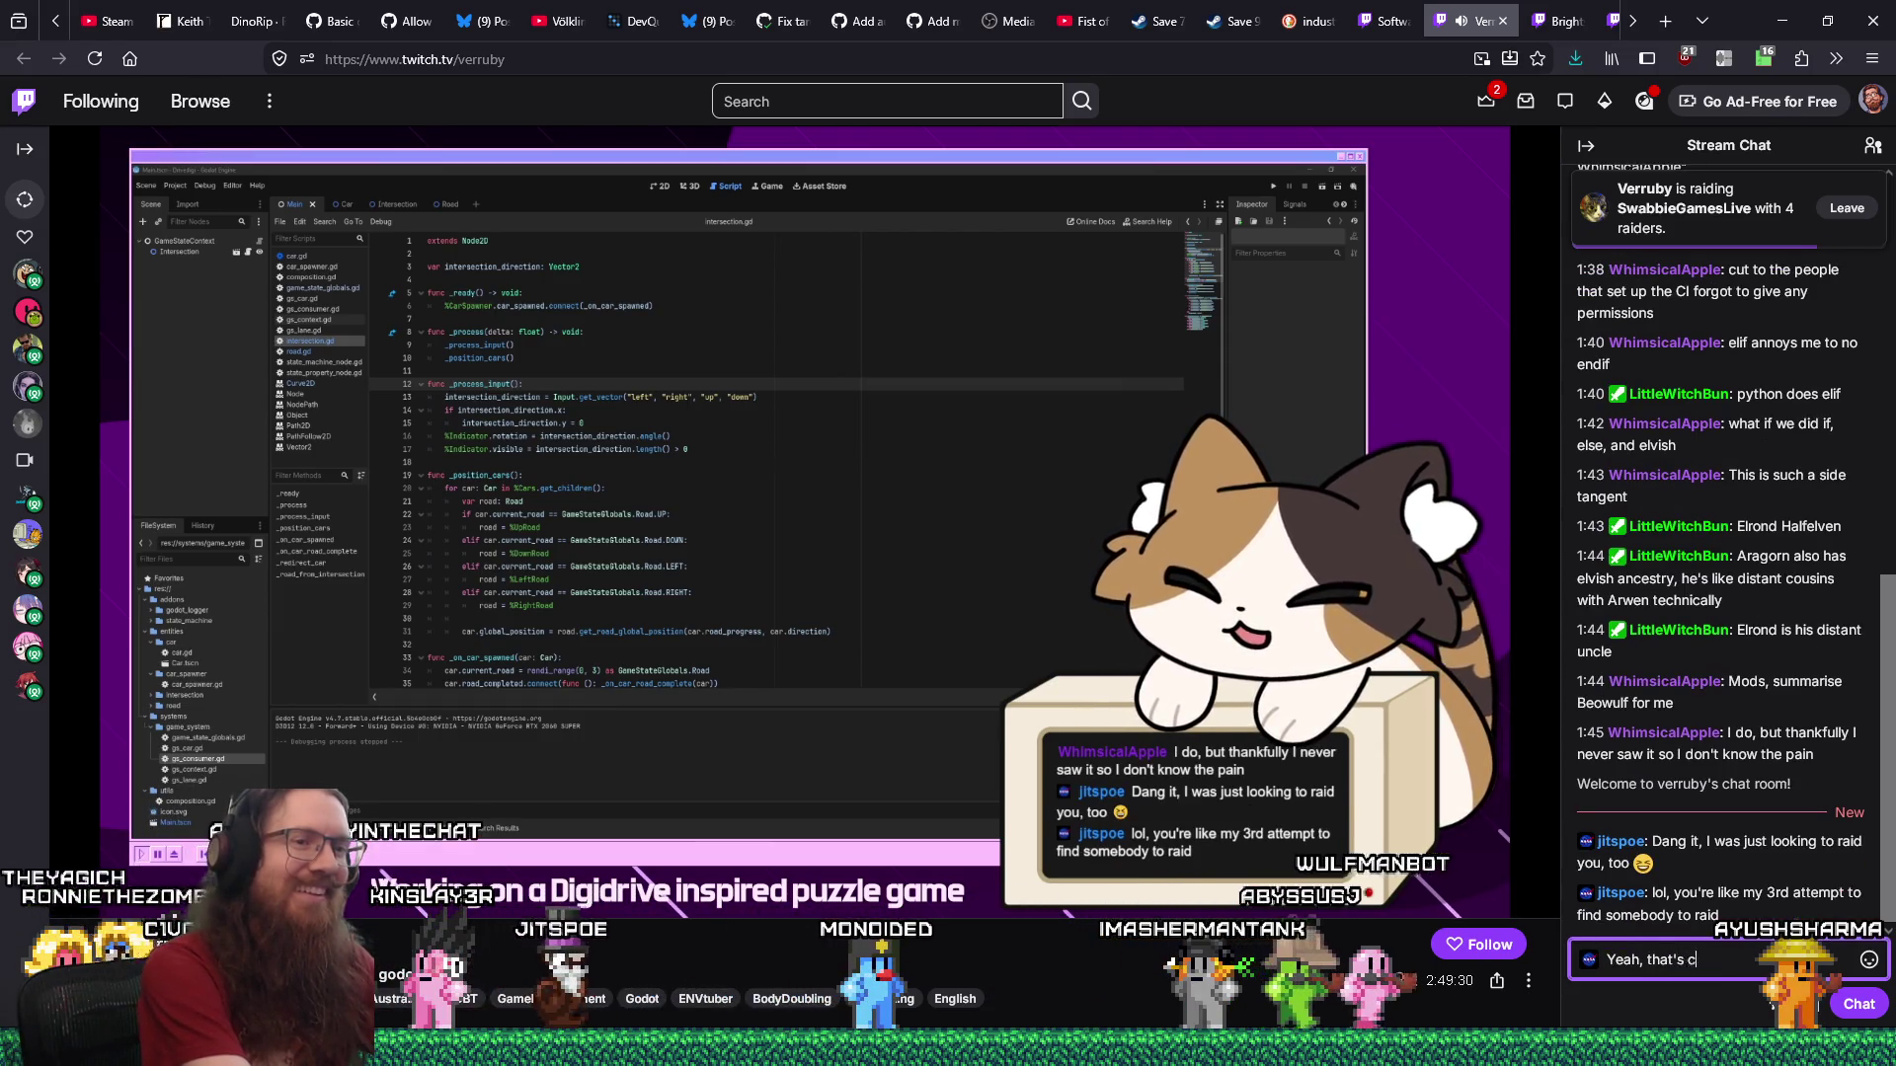
text(orrect)
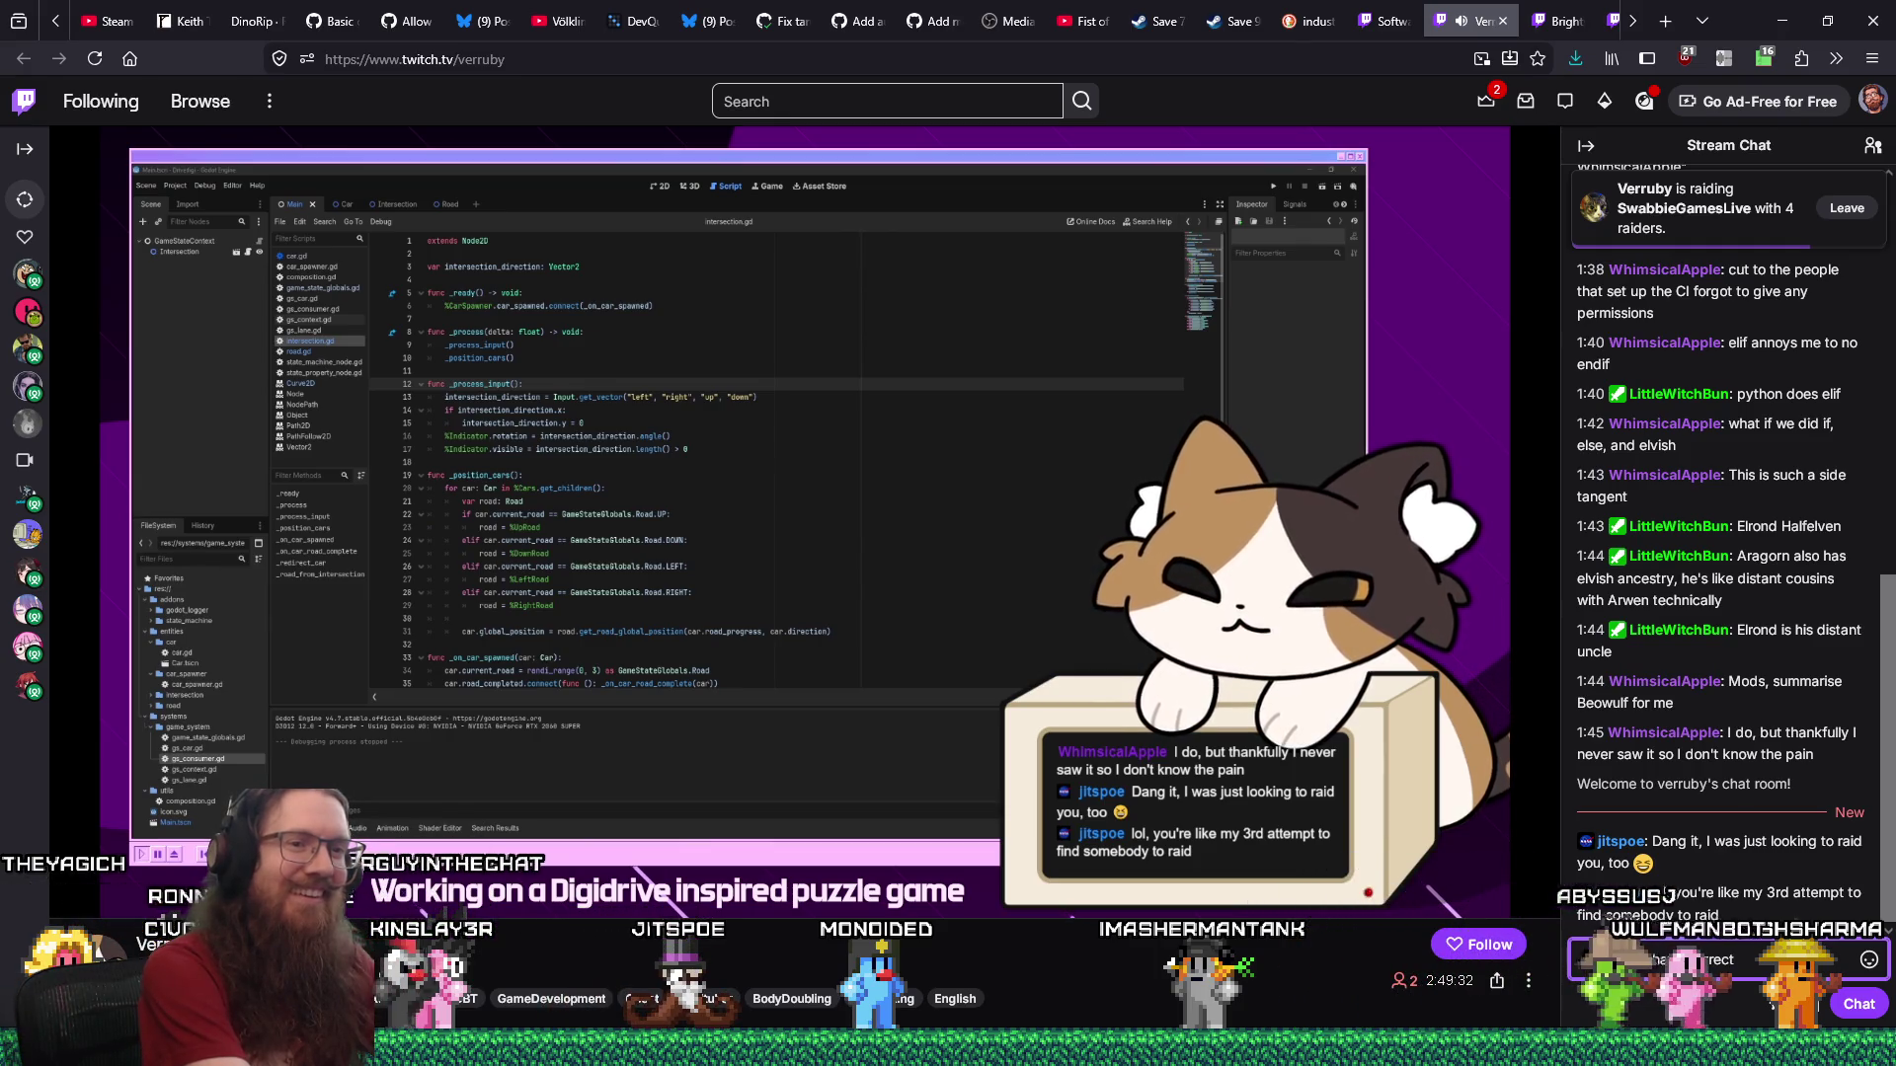
key(Return)
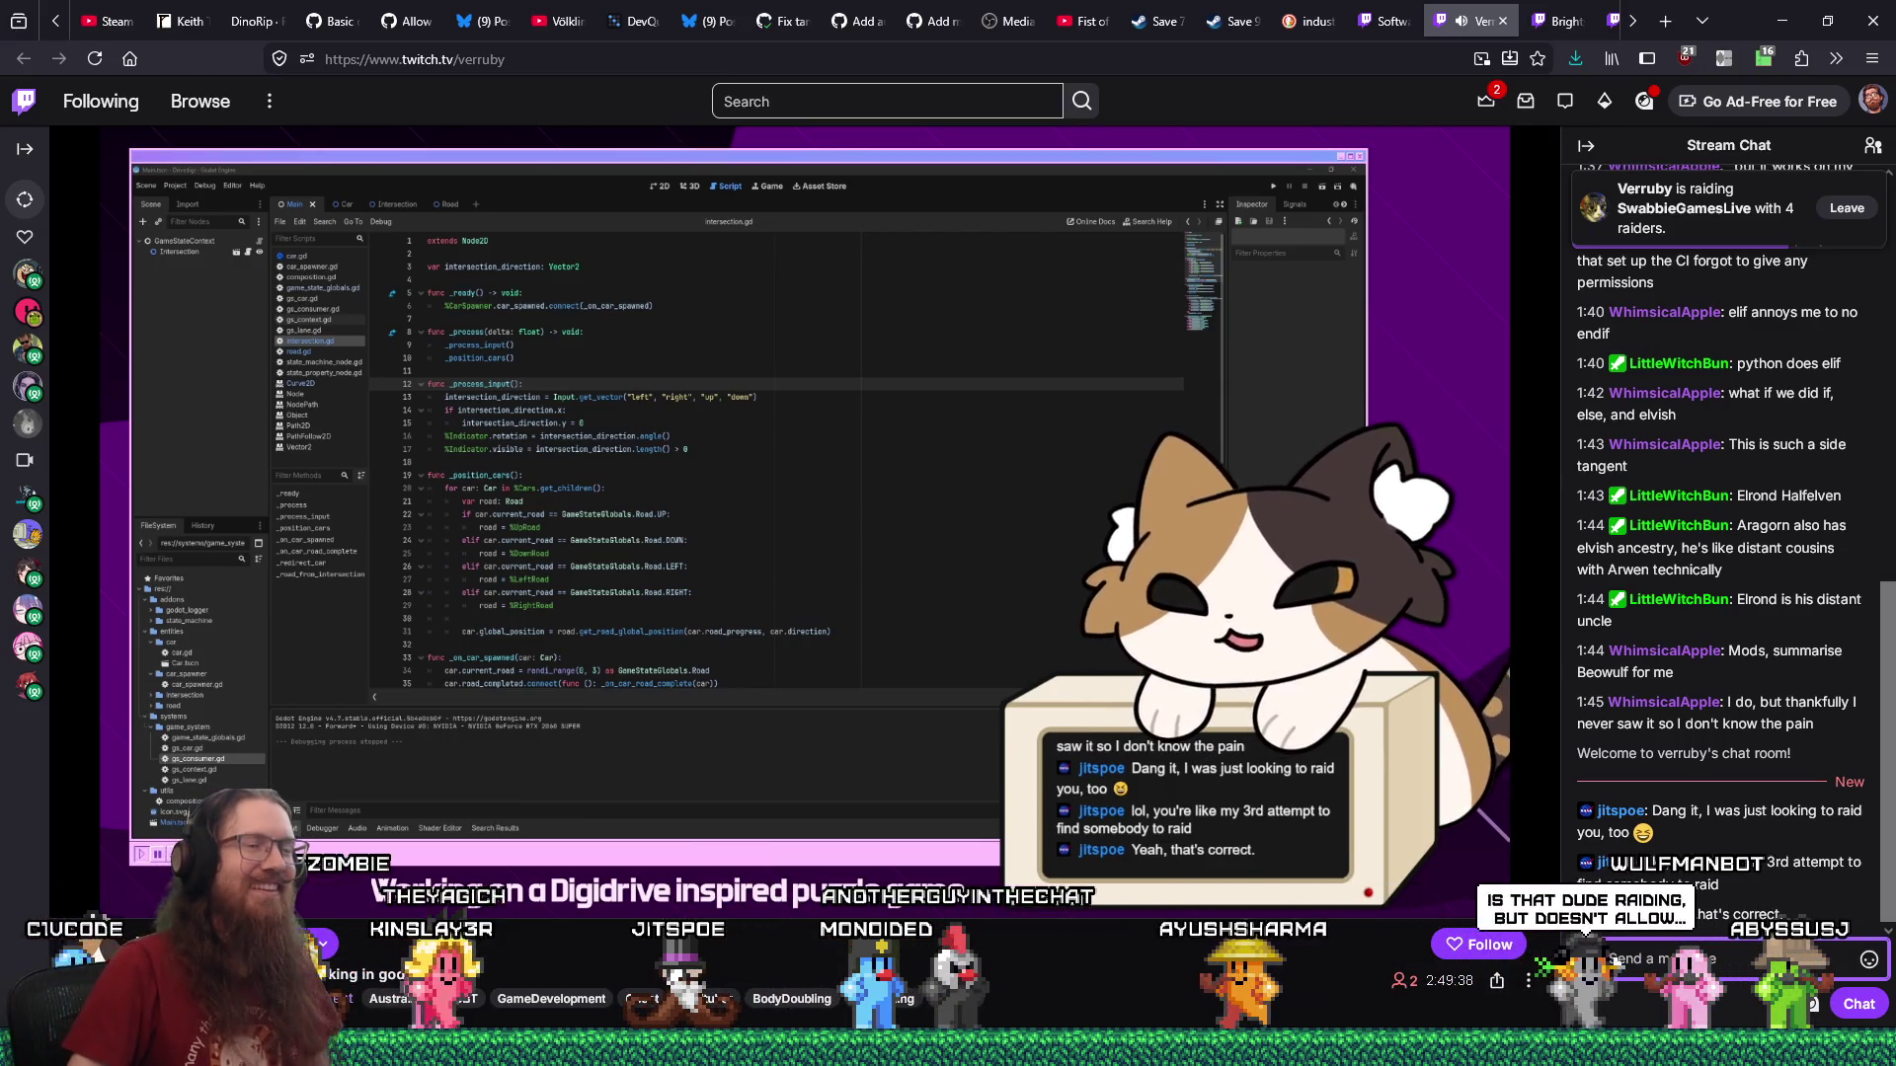
mouse_move(829, 513)
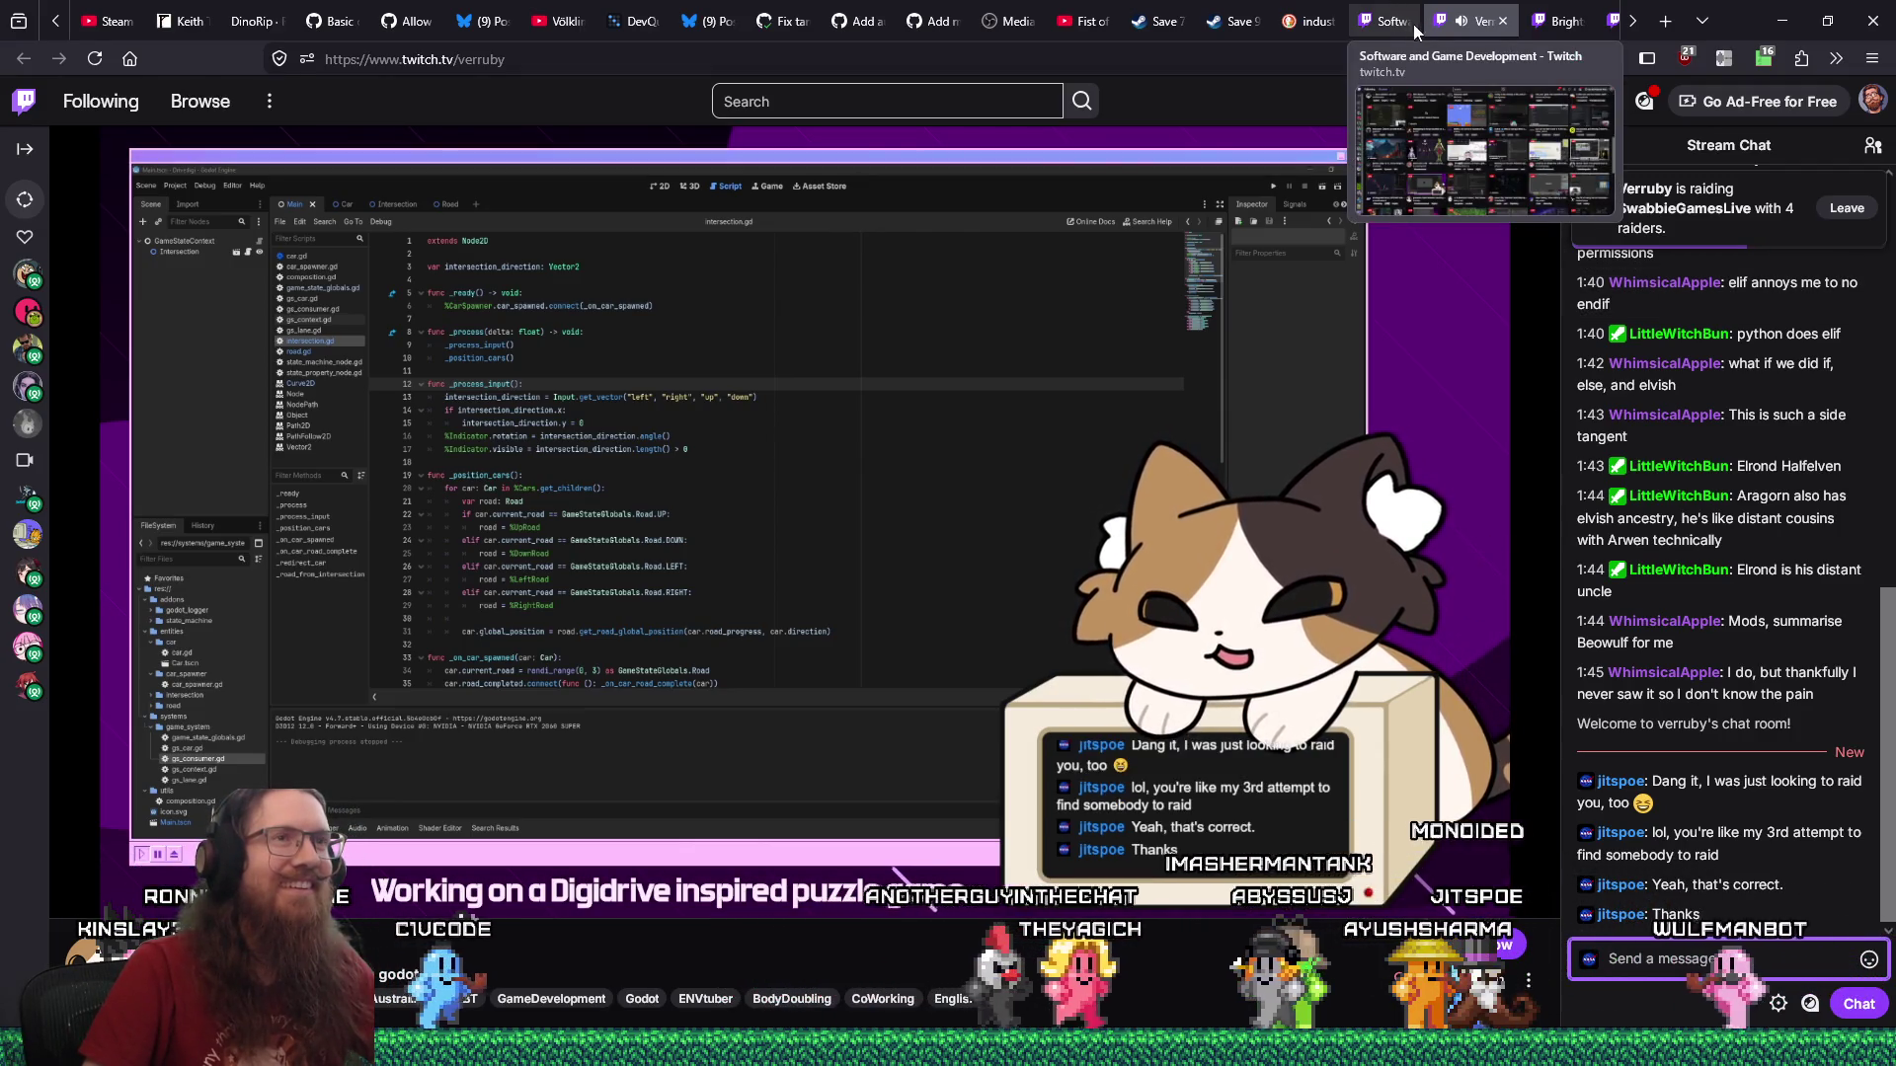
Close the offline channel's tab and the ended puzzle-game stream tab, leaving the Software and Game Development directory showing.
click(1556, 21)
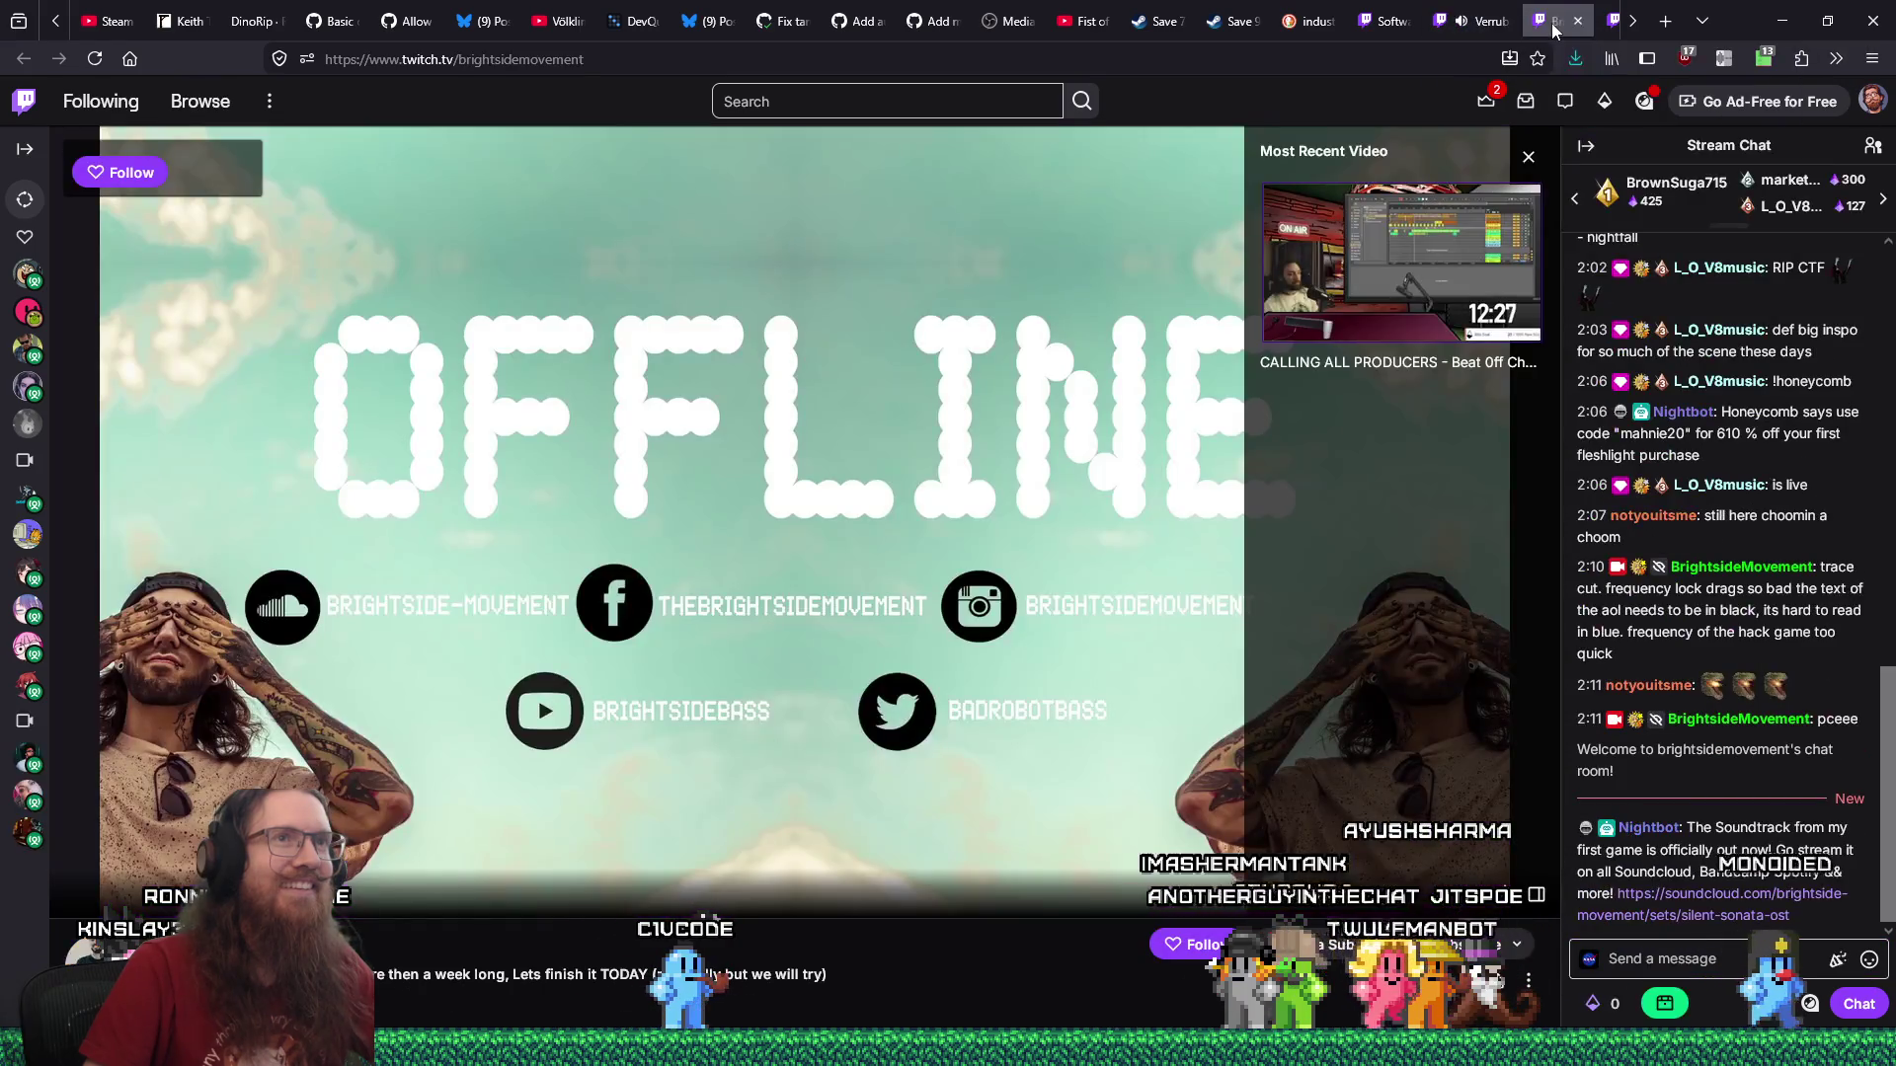
click(1578, 22)
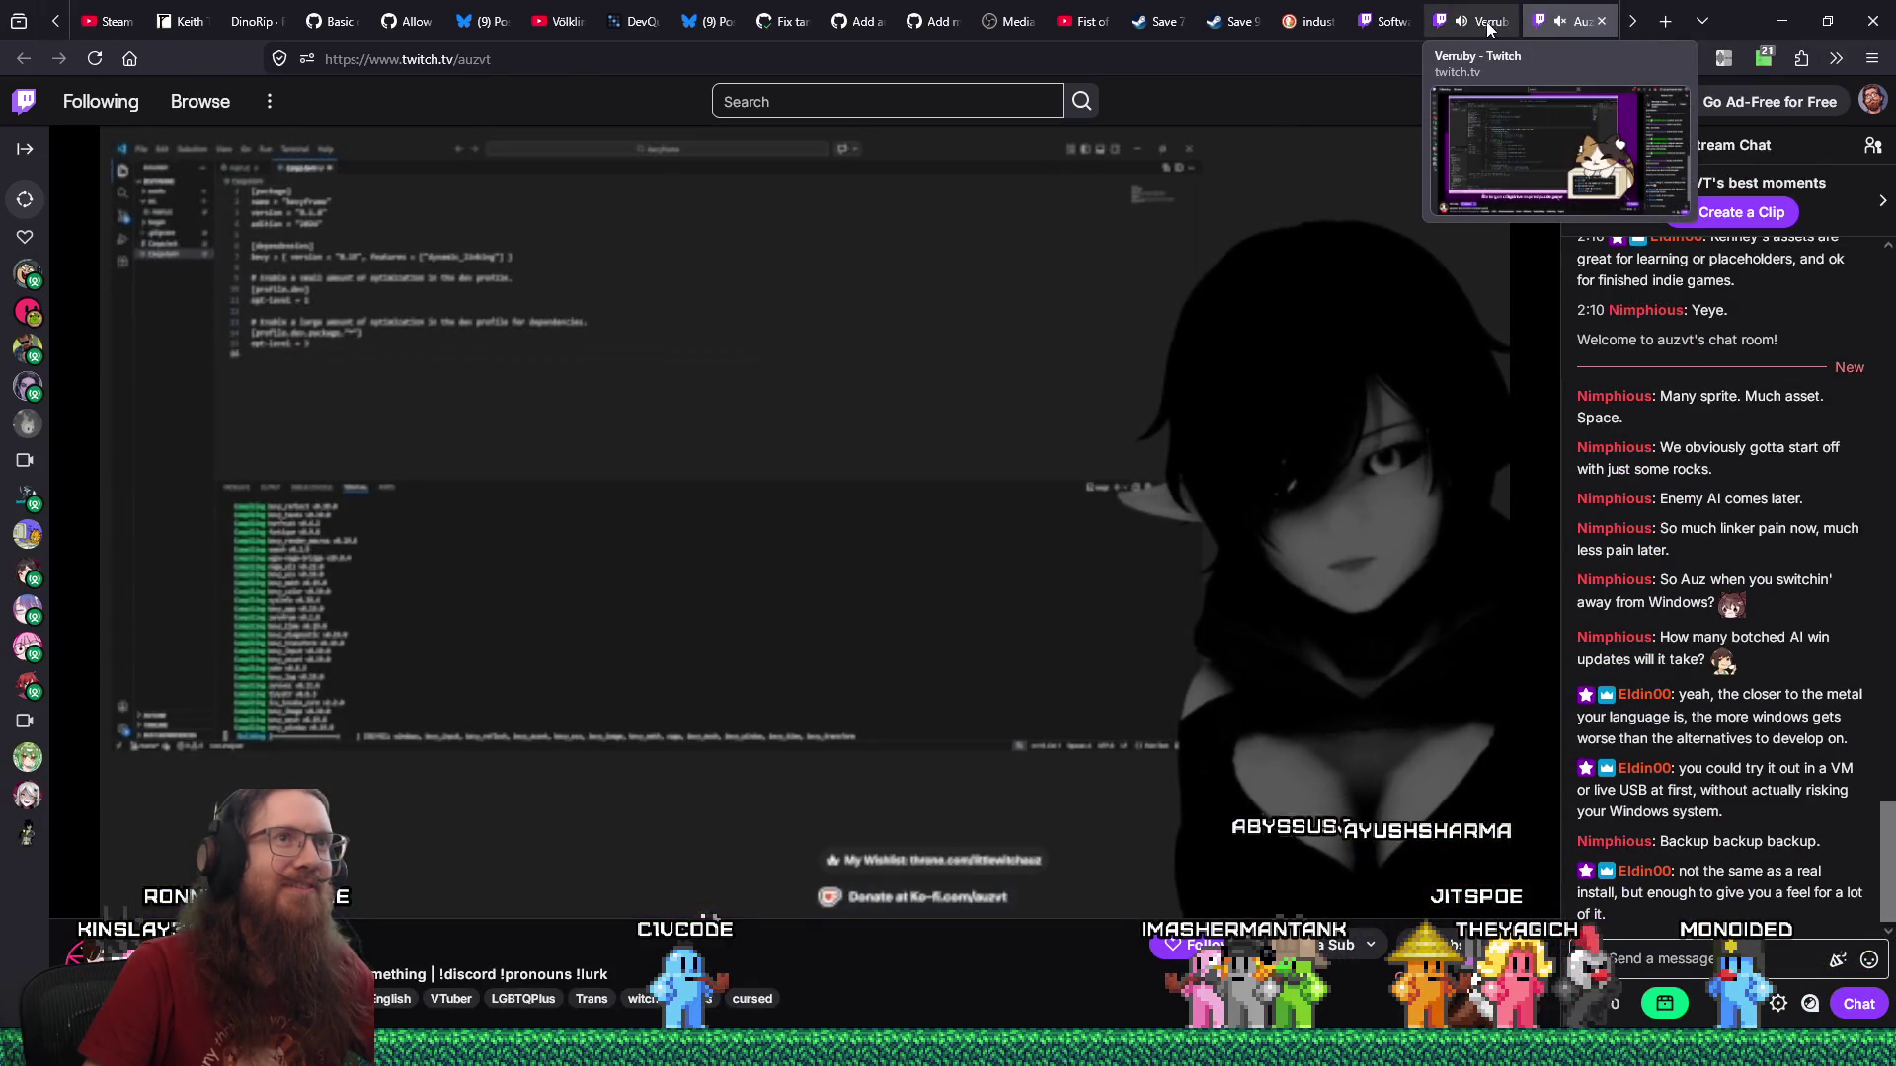
click(1486, 22)
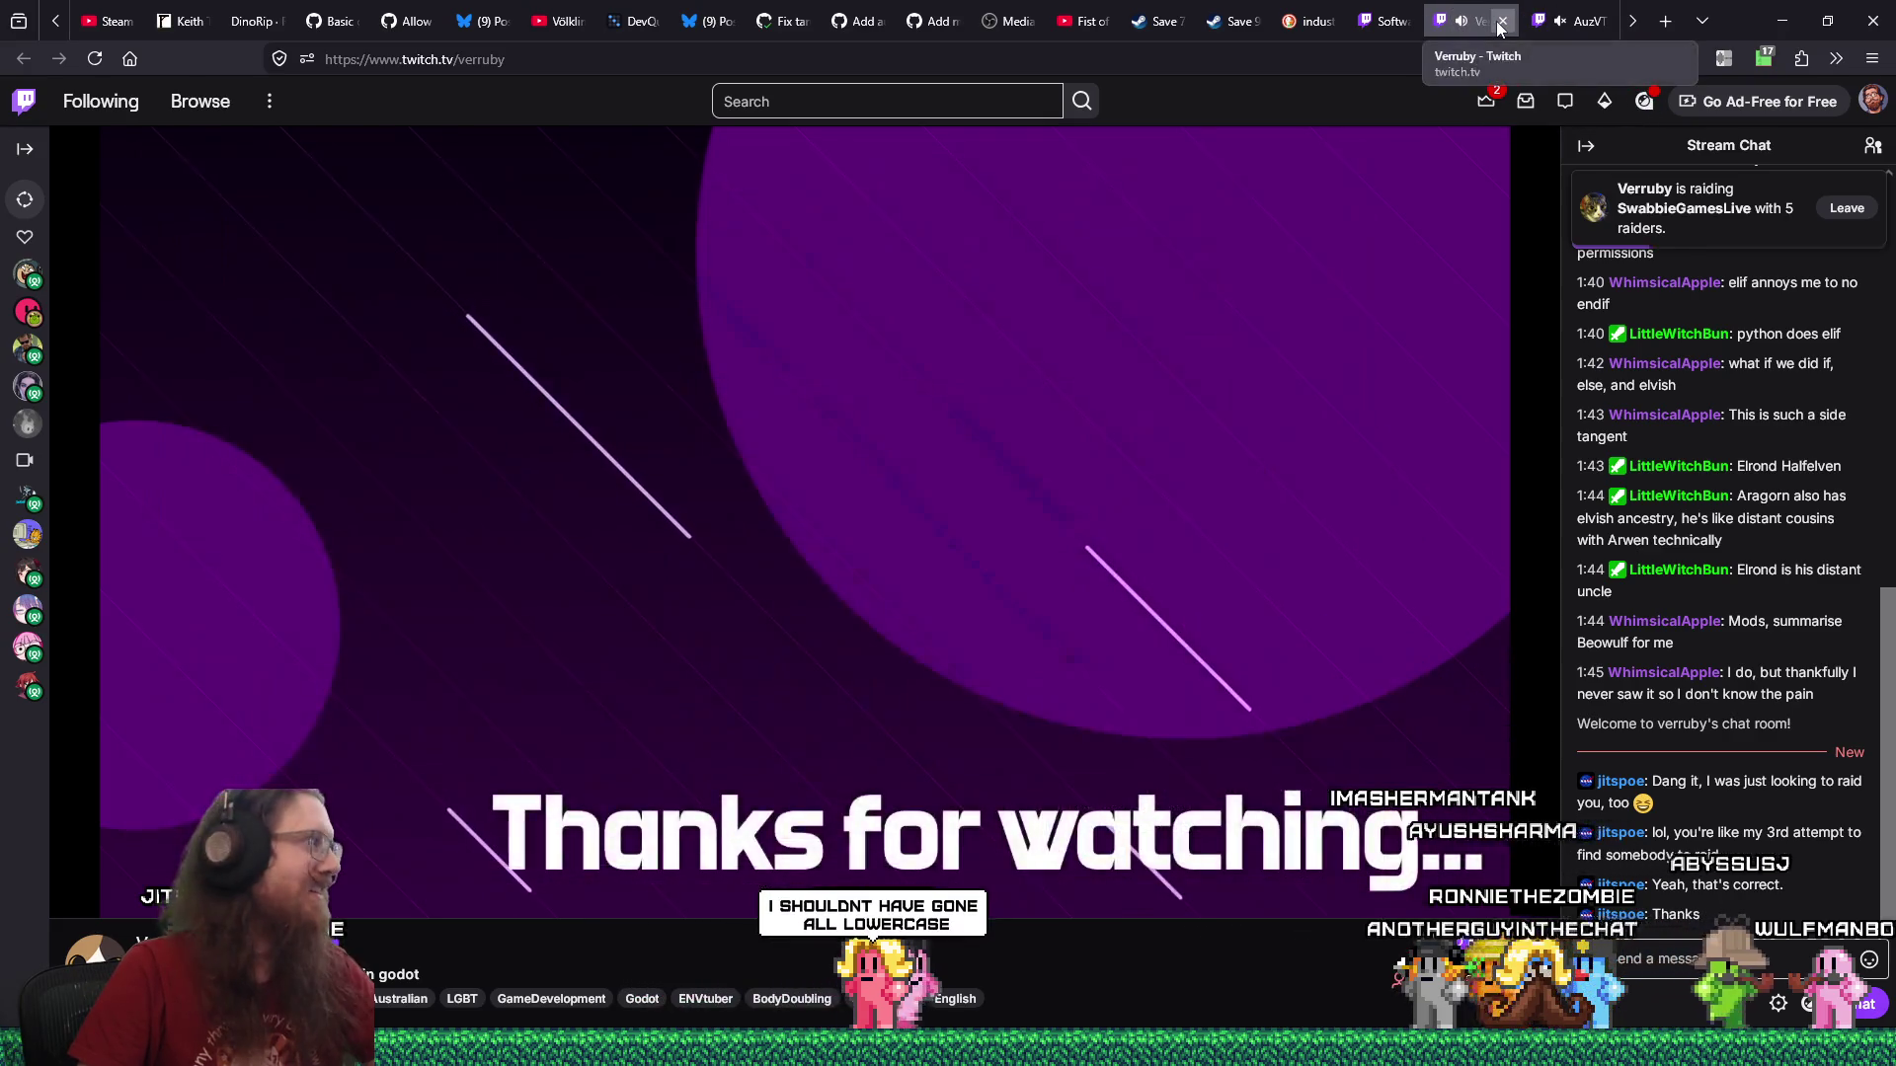
click(1499, 24)
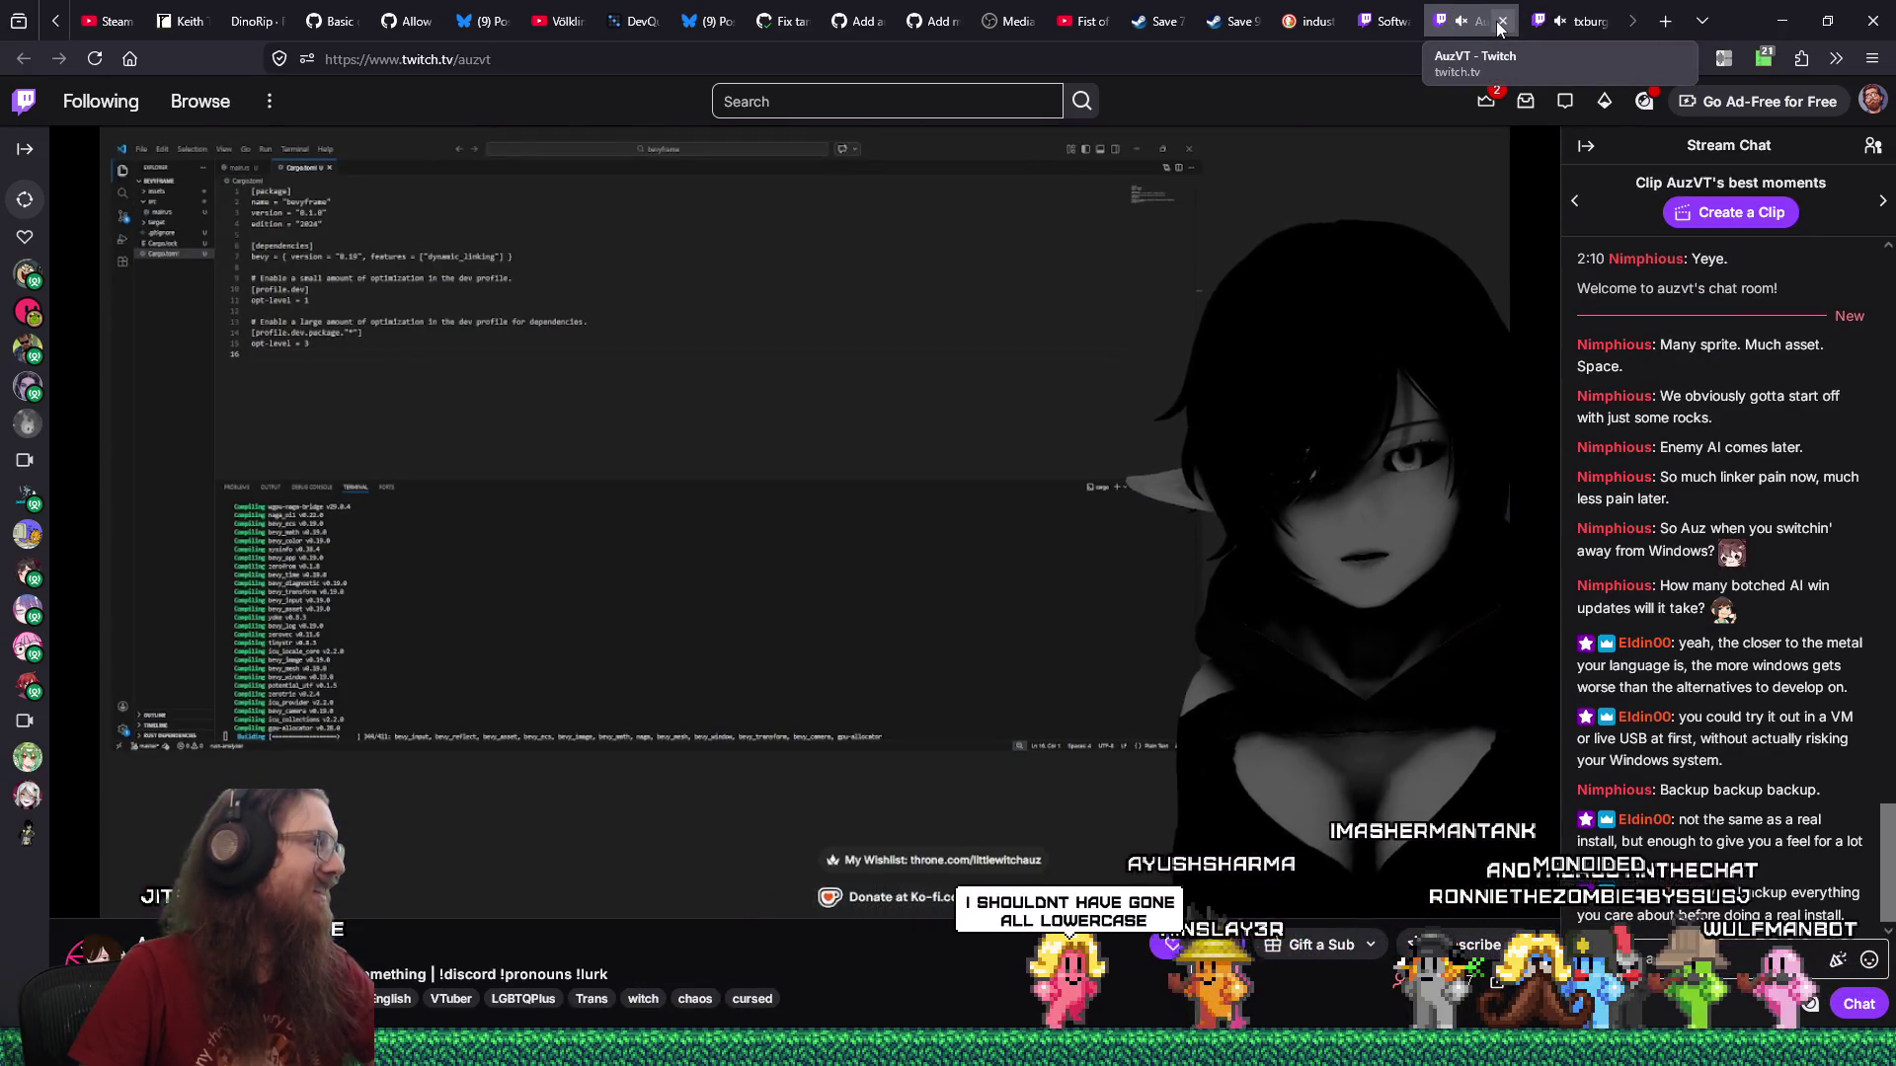
click(1382, 21)
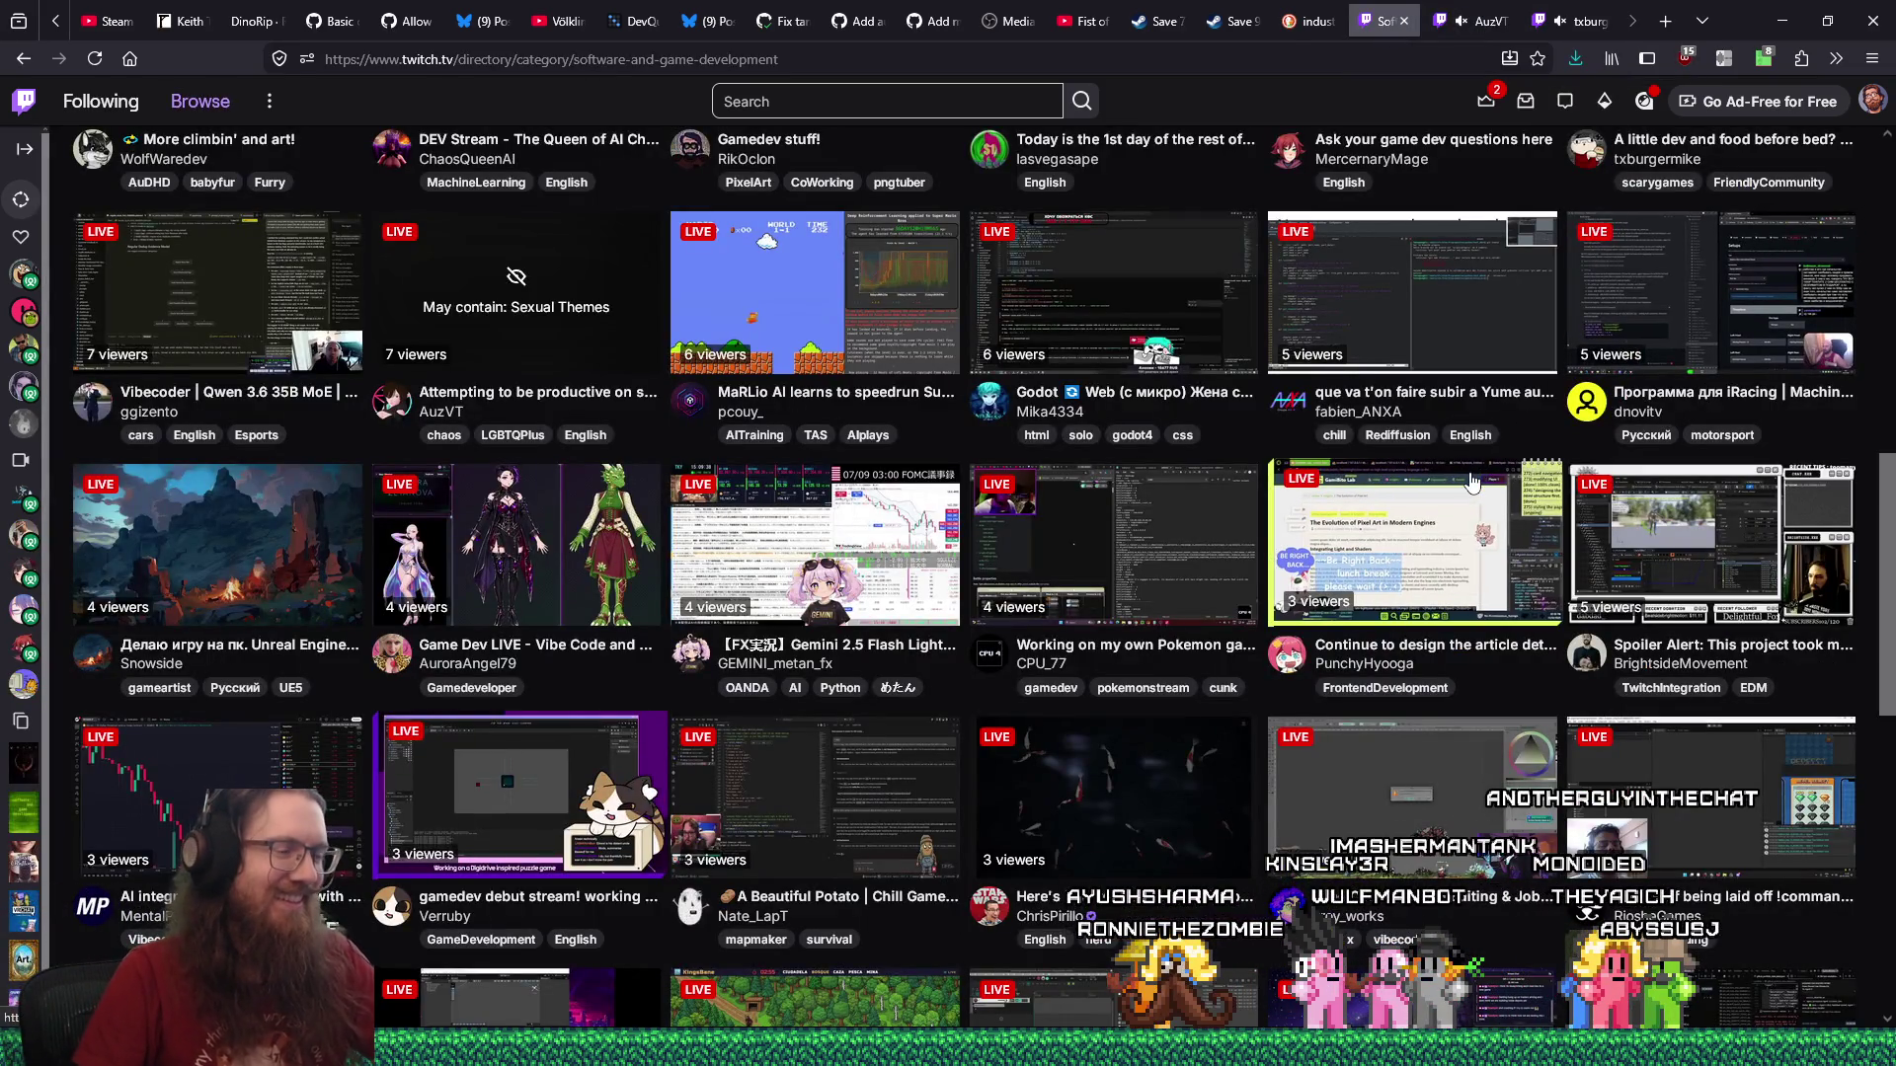
Scroll the directory listing, then switch to the RiosheGames 'Day 29 of being laid off' stream tab.
scroll(882, 819, down, 2)
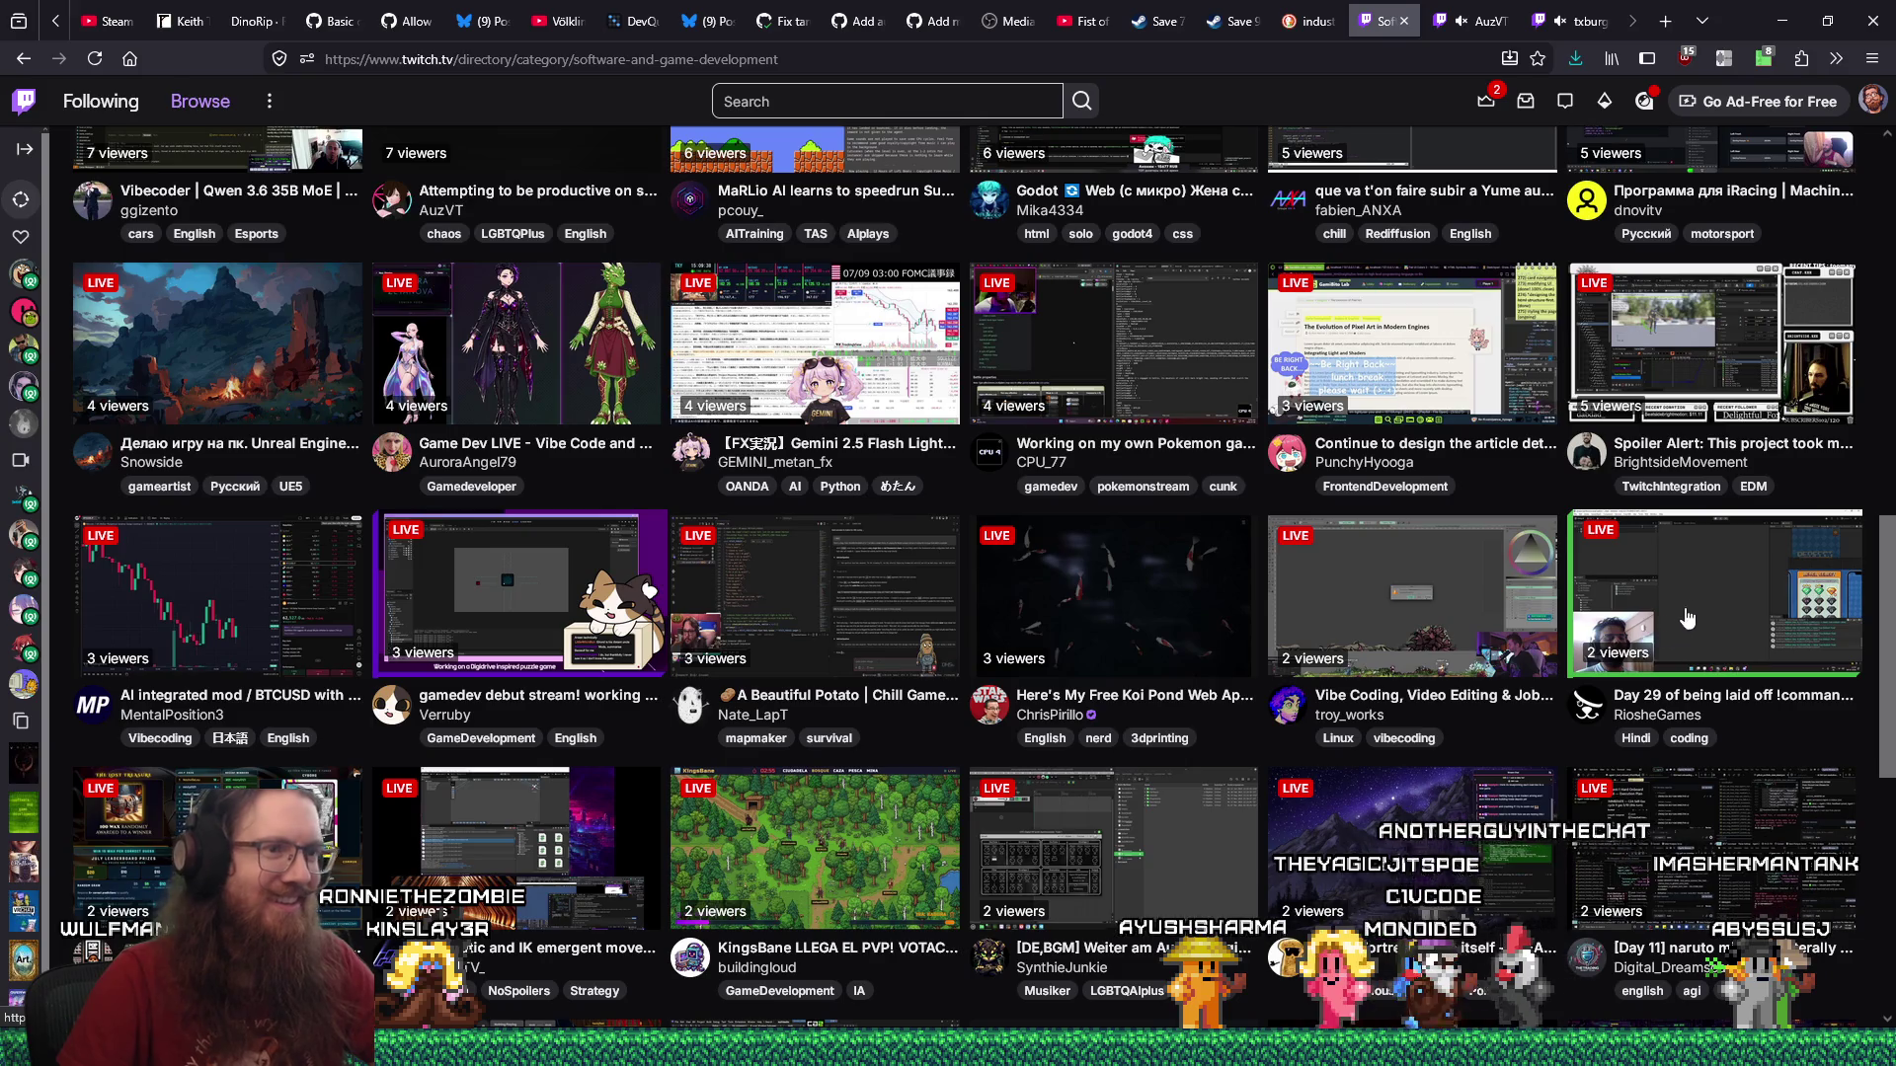
scroll(1696, 596, down, 2)
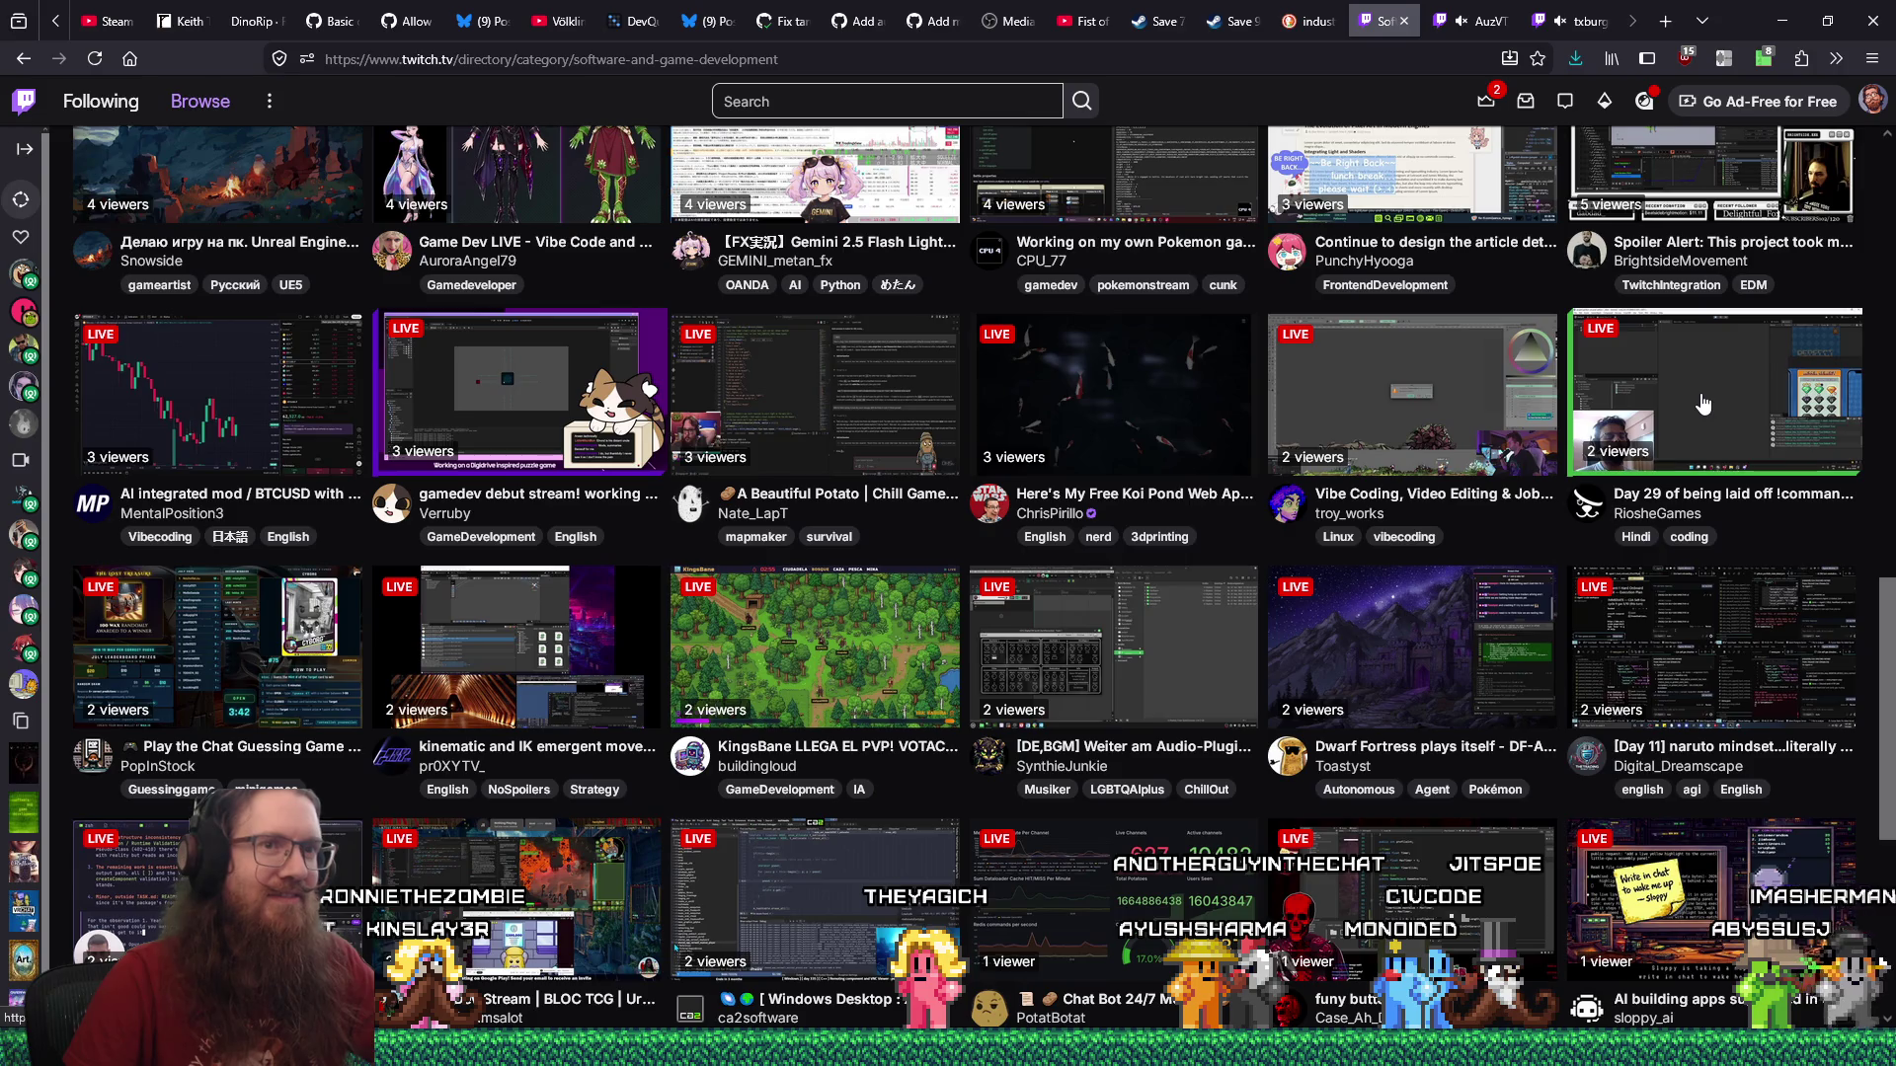
click(1459, 27)
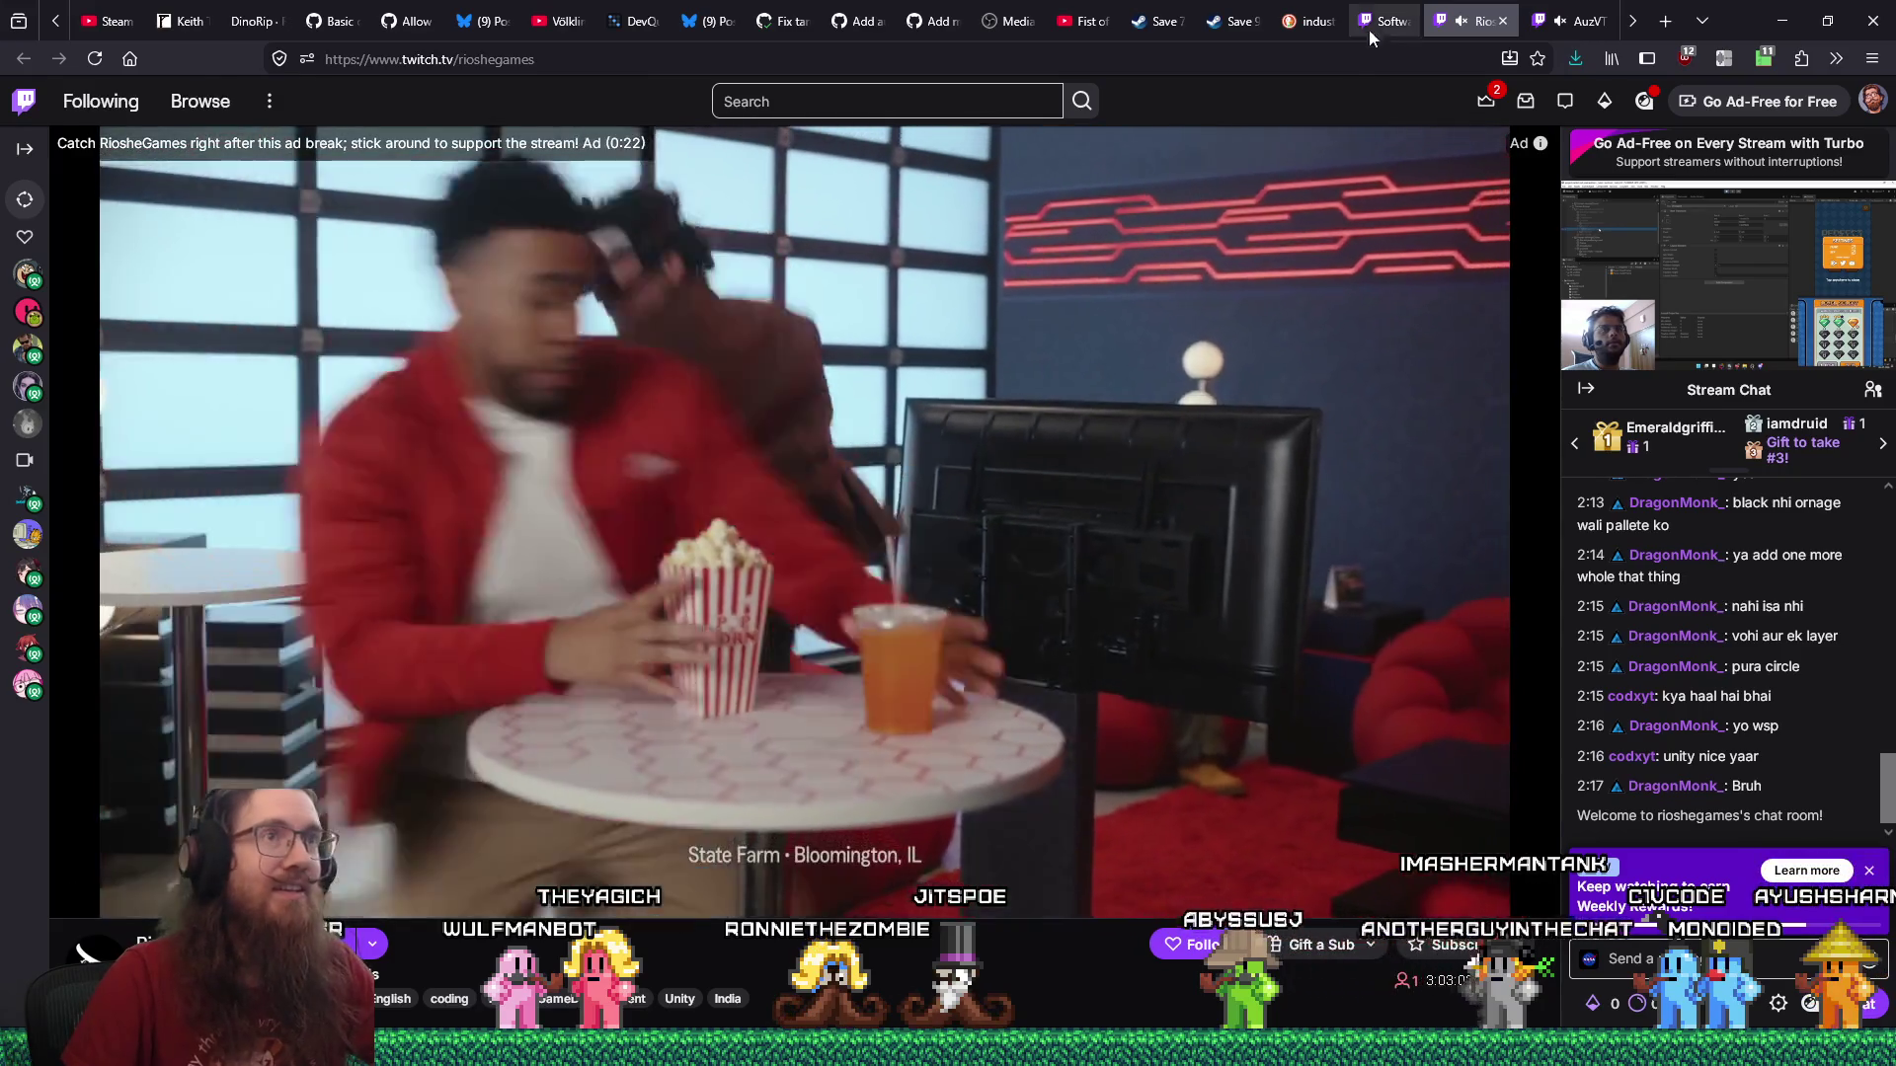
On the directory tab, dismiss the chat extension's theme-customisation banner from its settings.
click(1370, 16)
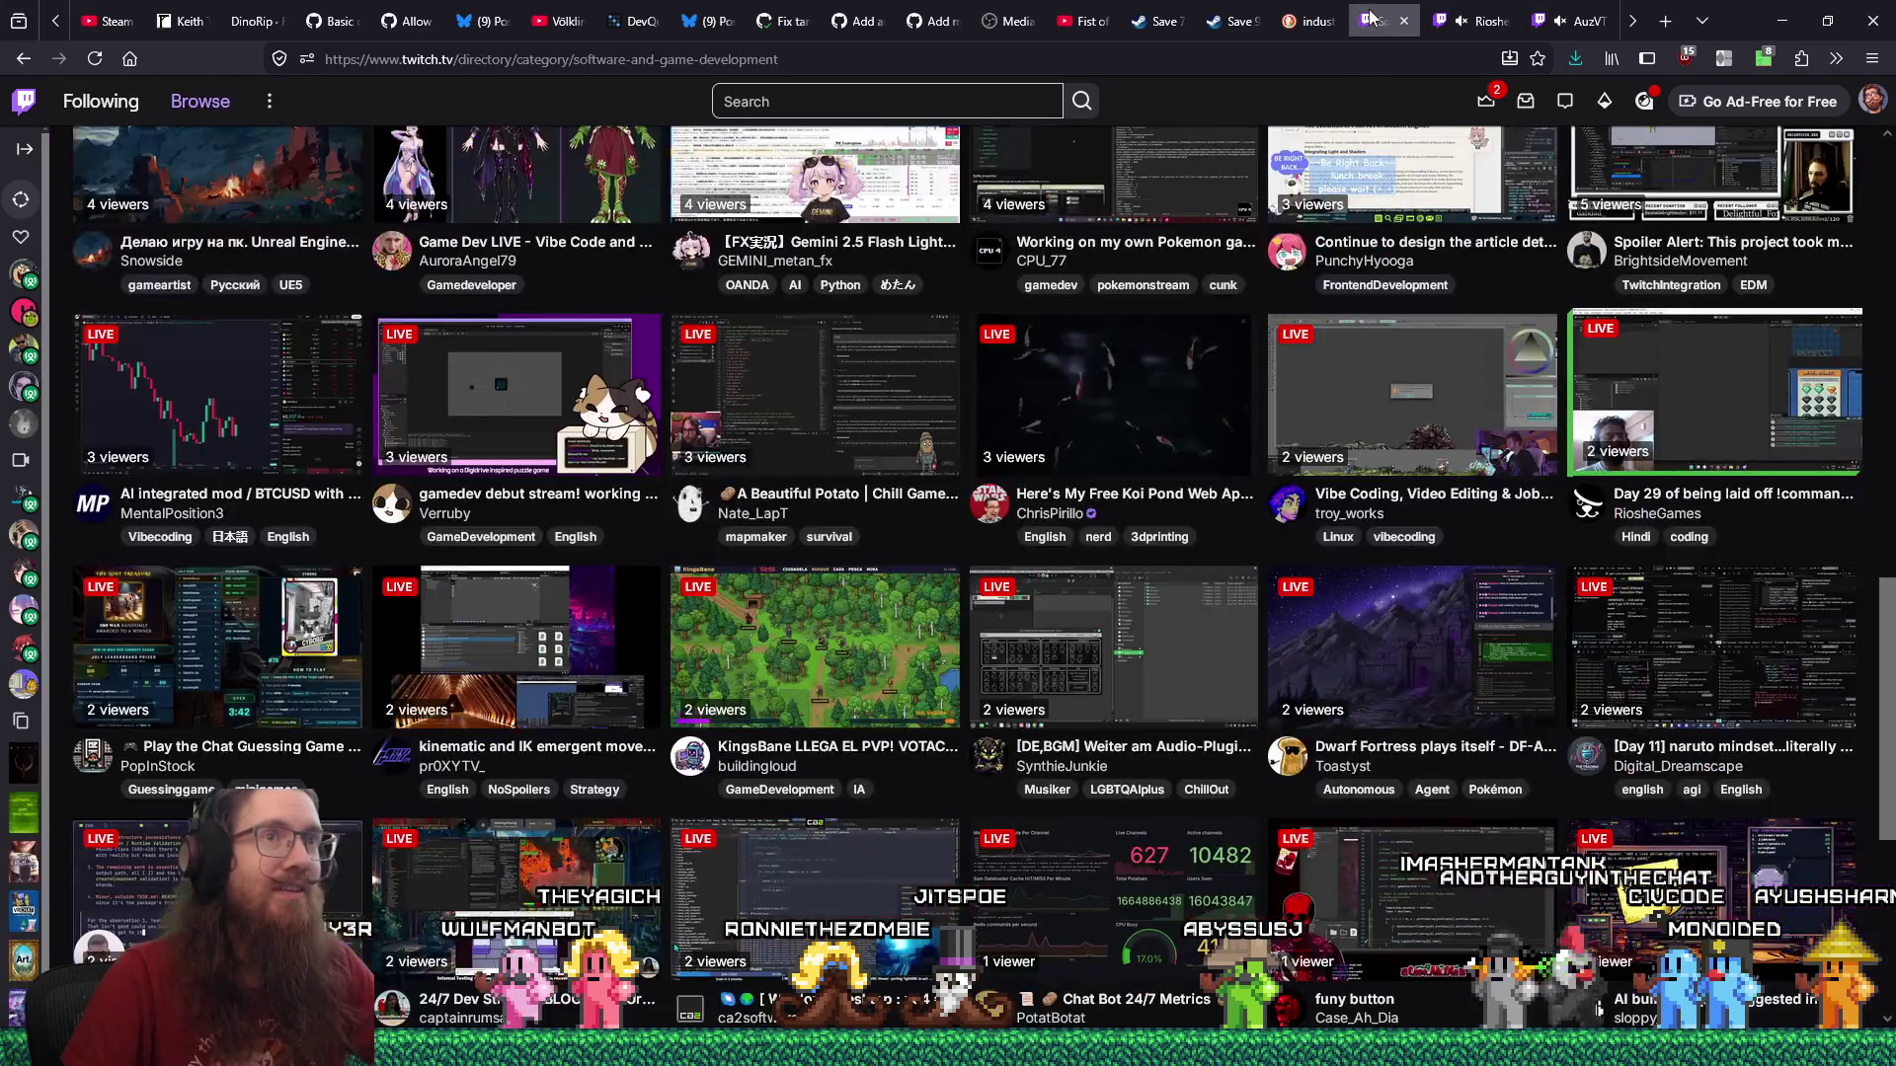
click(1643, 99)
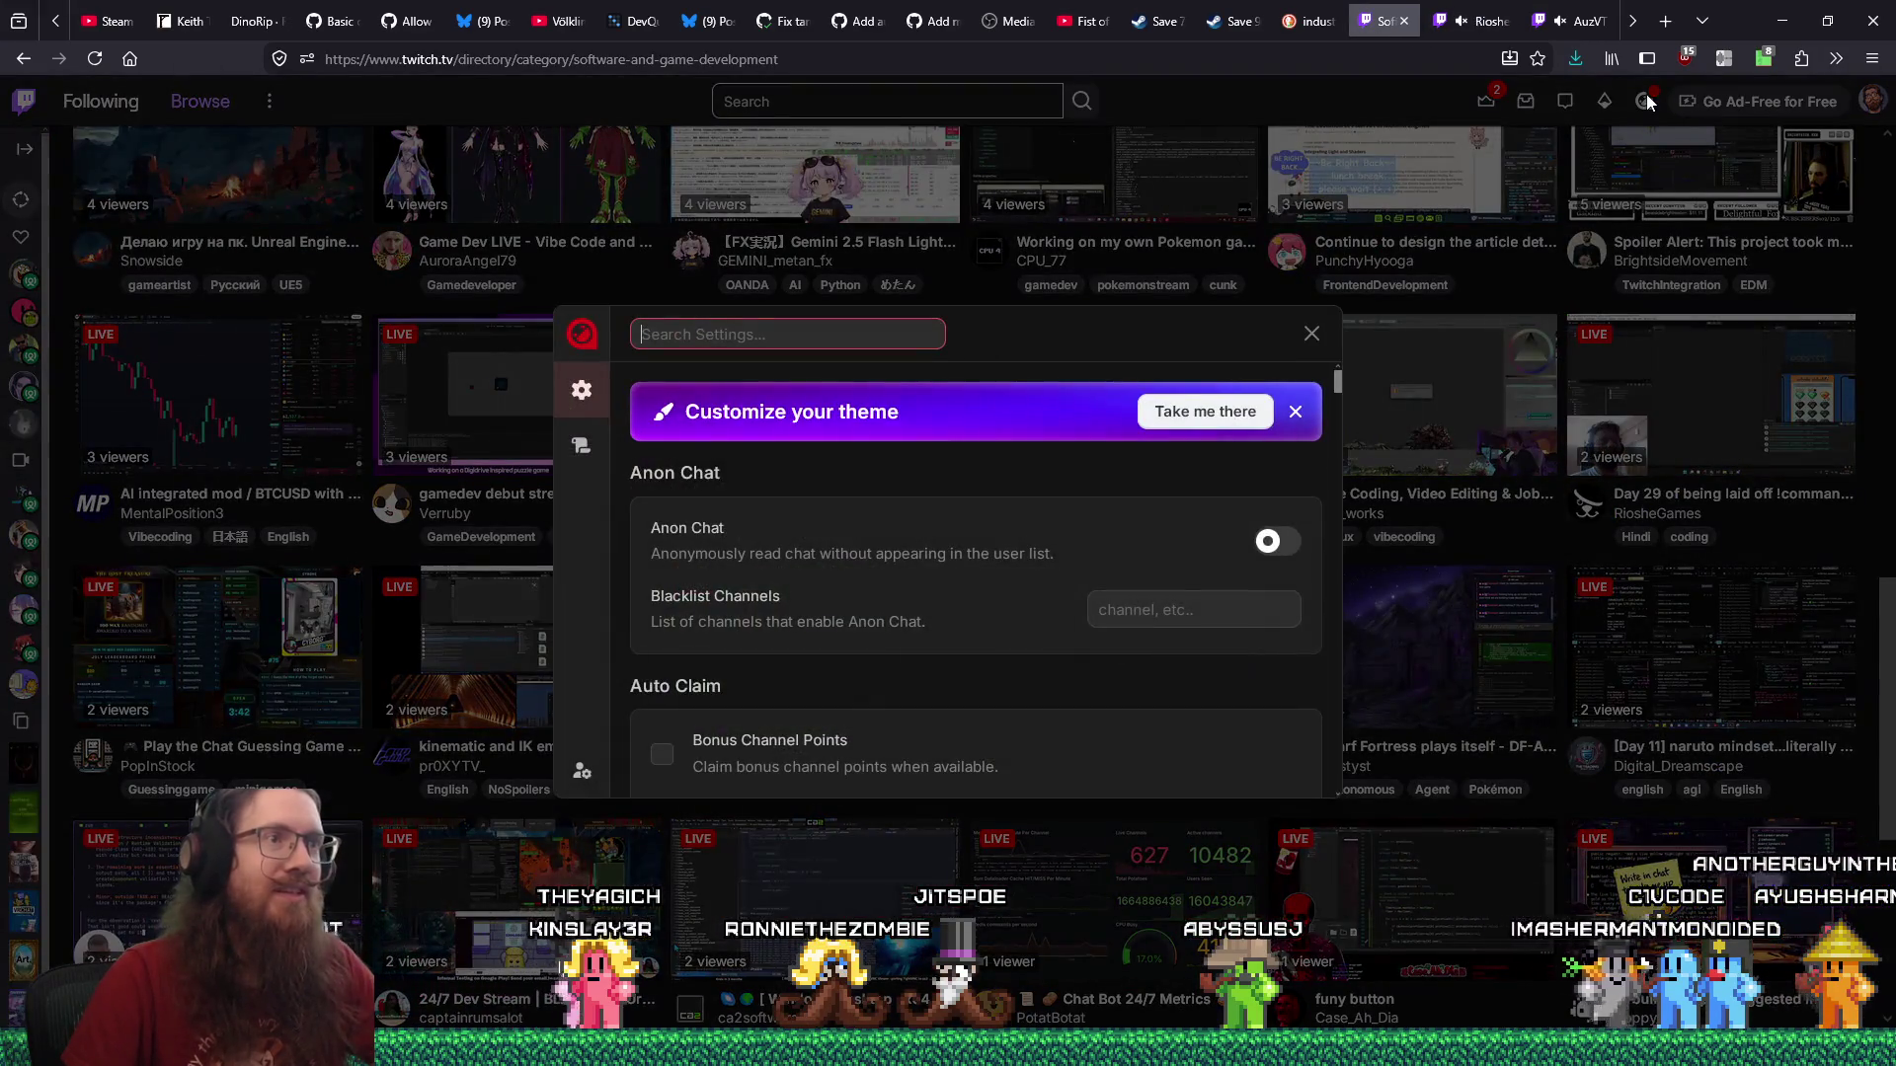
click(1297, 413)
click(1307, 336)
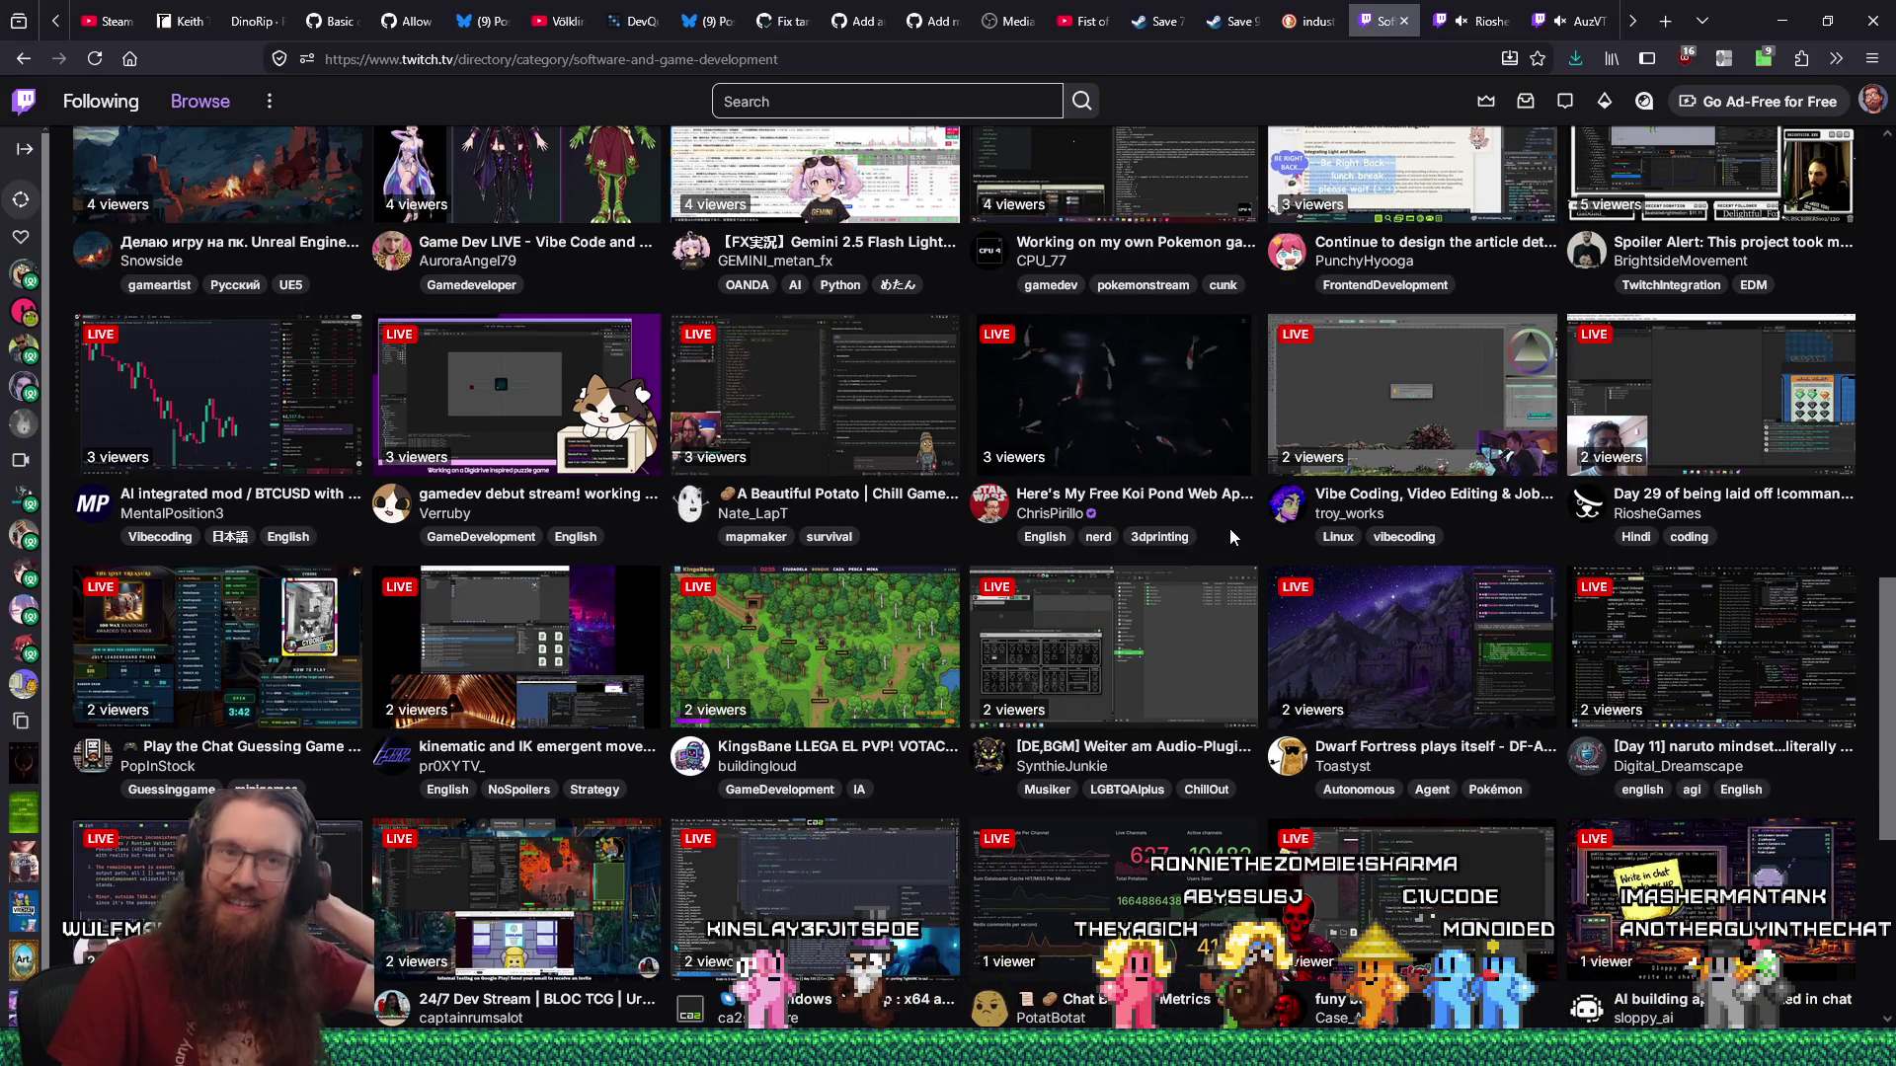
Check the extension settings on the RiosheGames stream tab, then return to the directory and scroll it.
click(1471, 21)
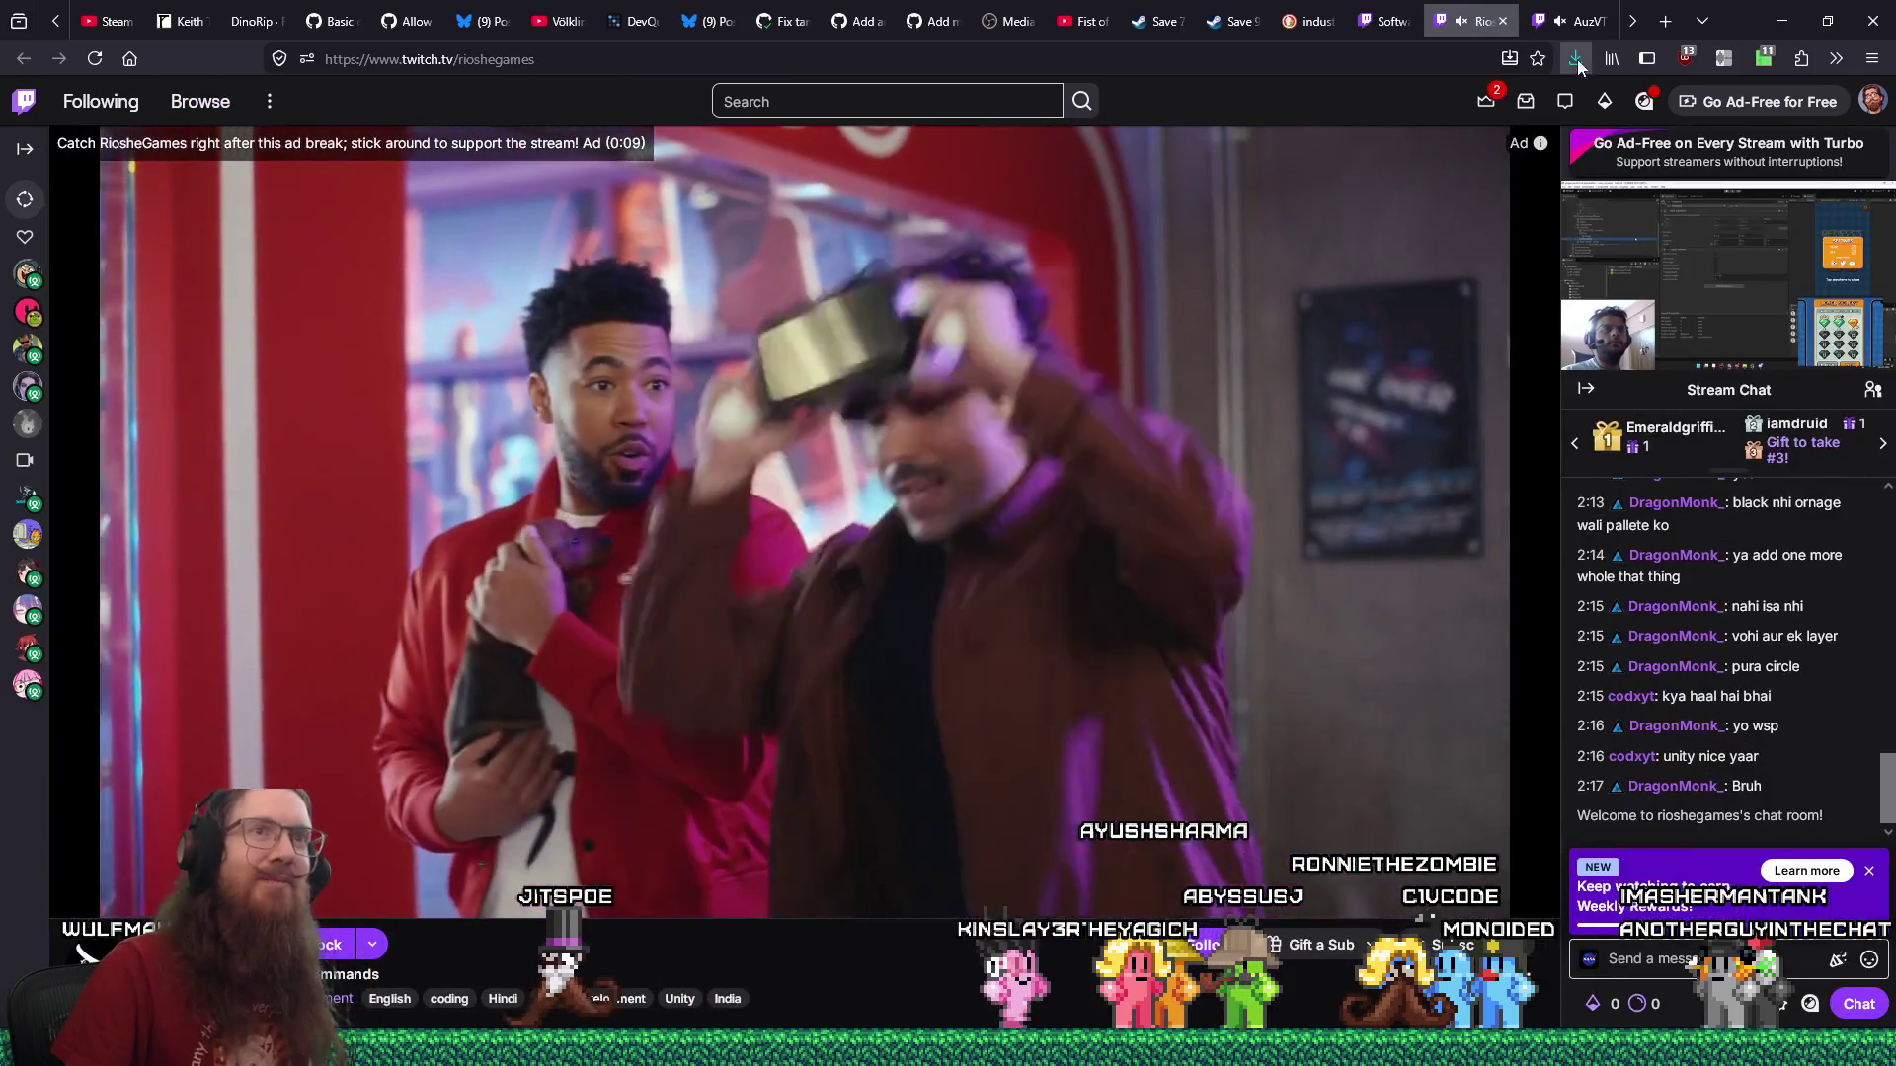
click(1644, 97)
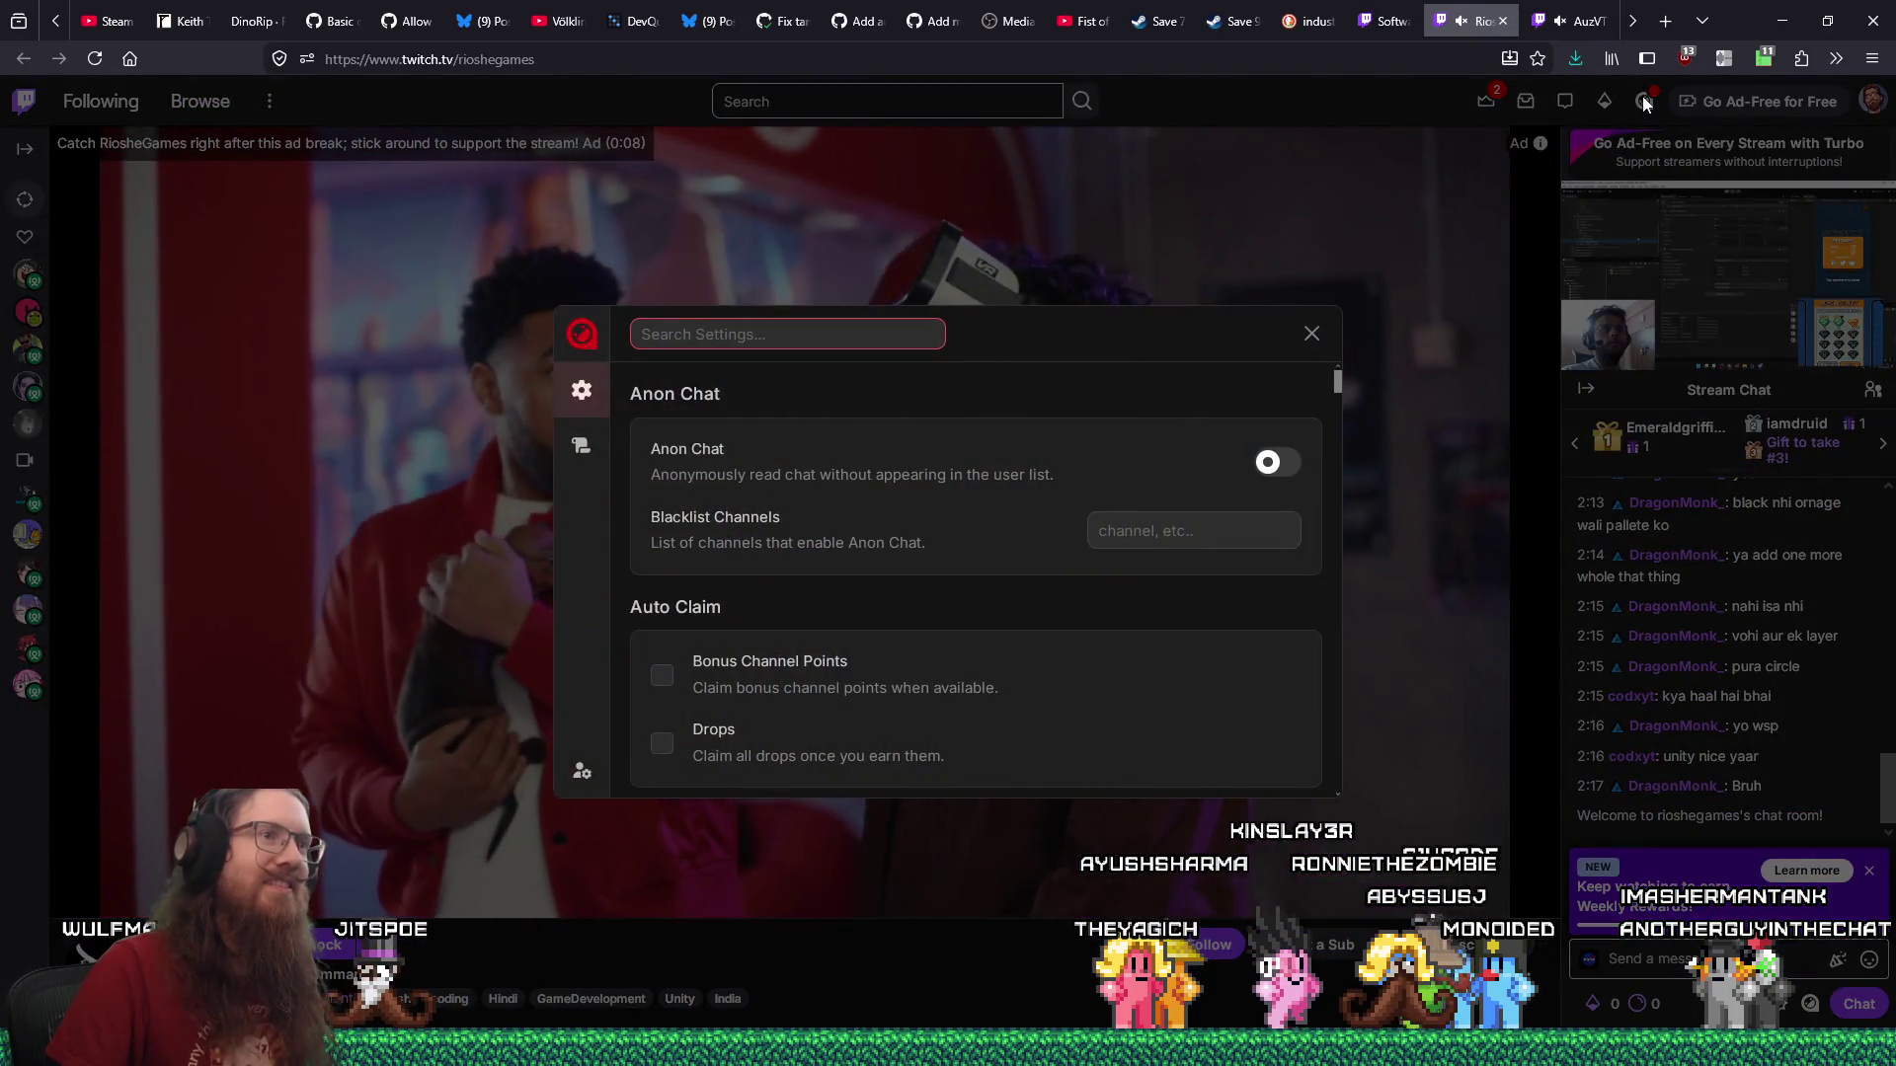
click(1311, 334)
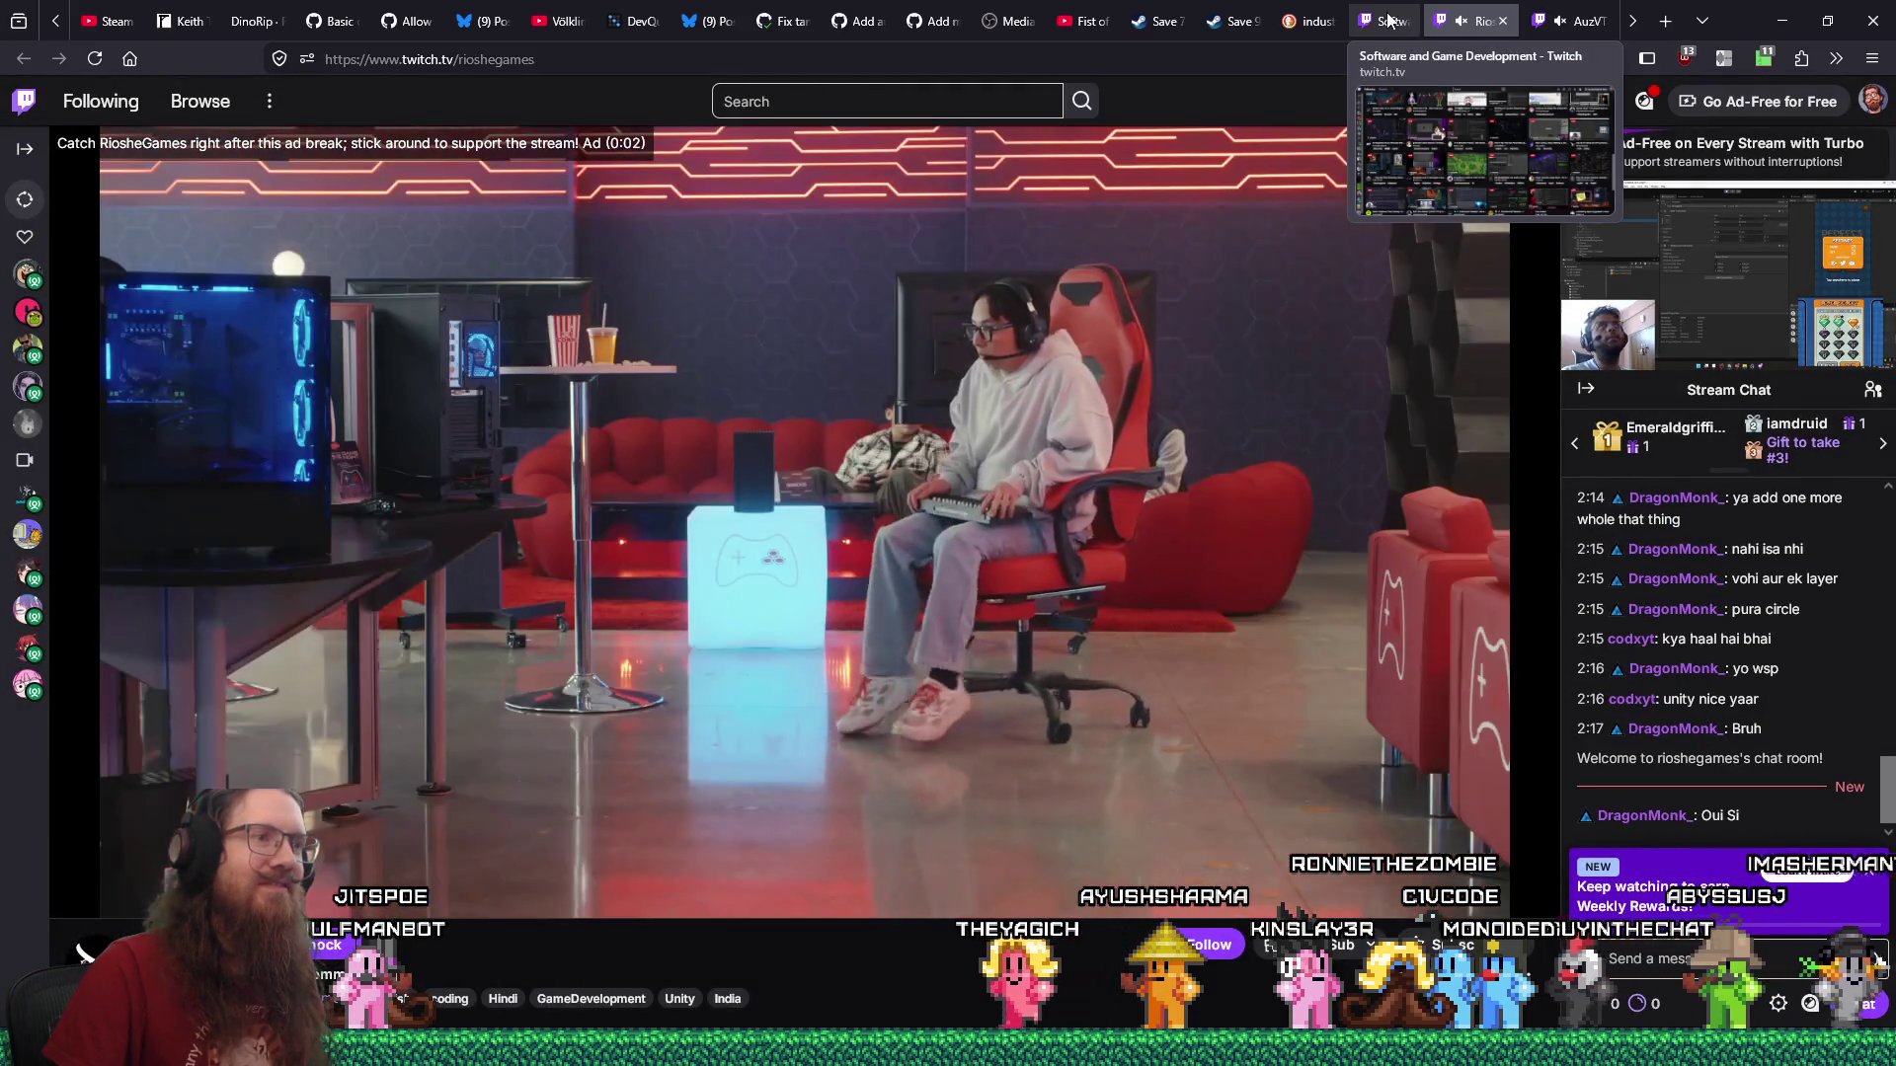
click(1389, 20)
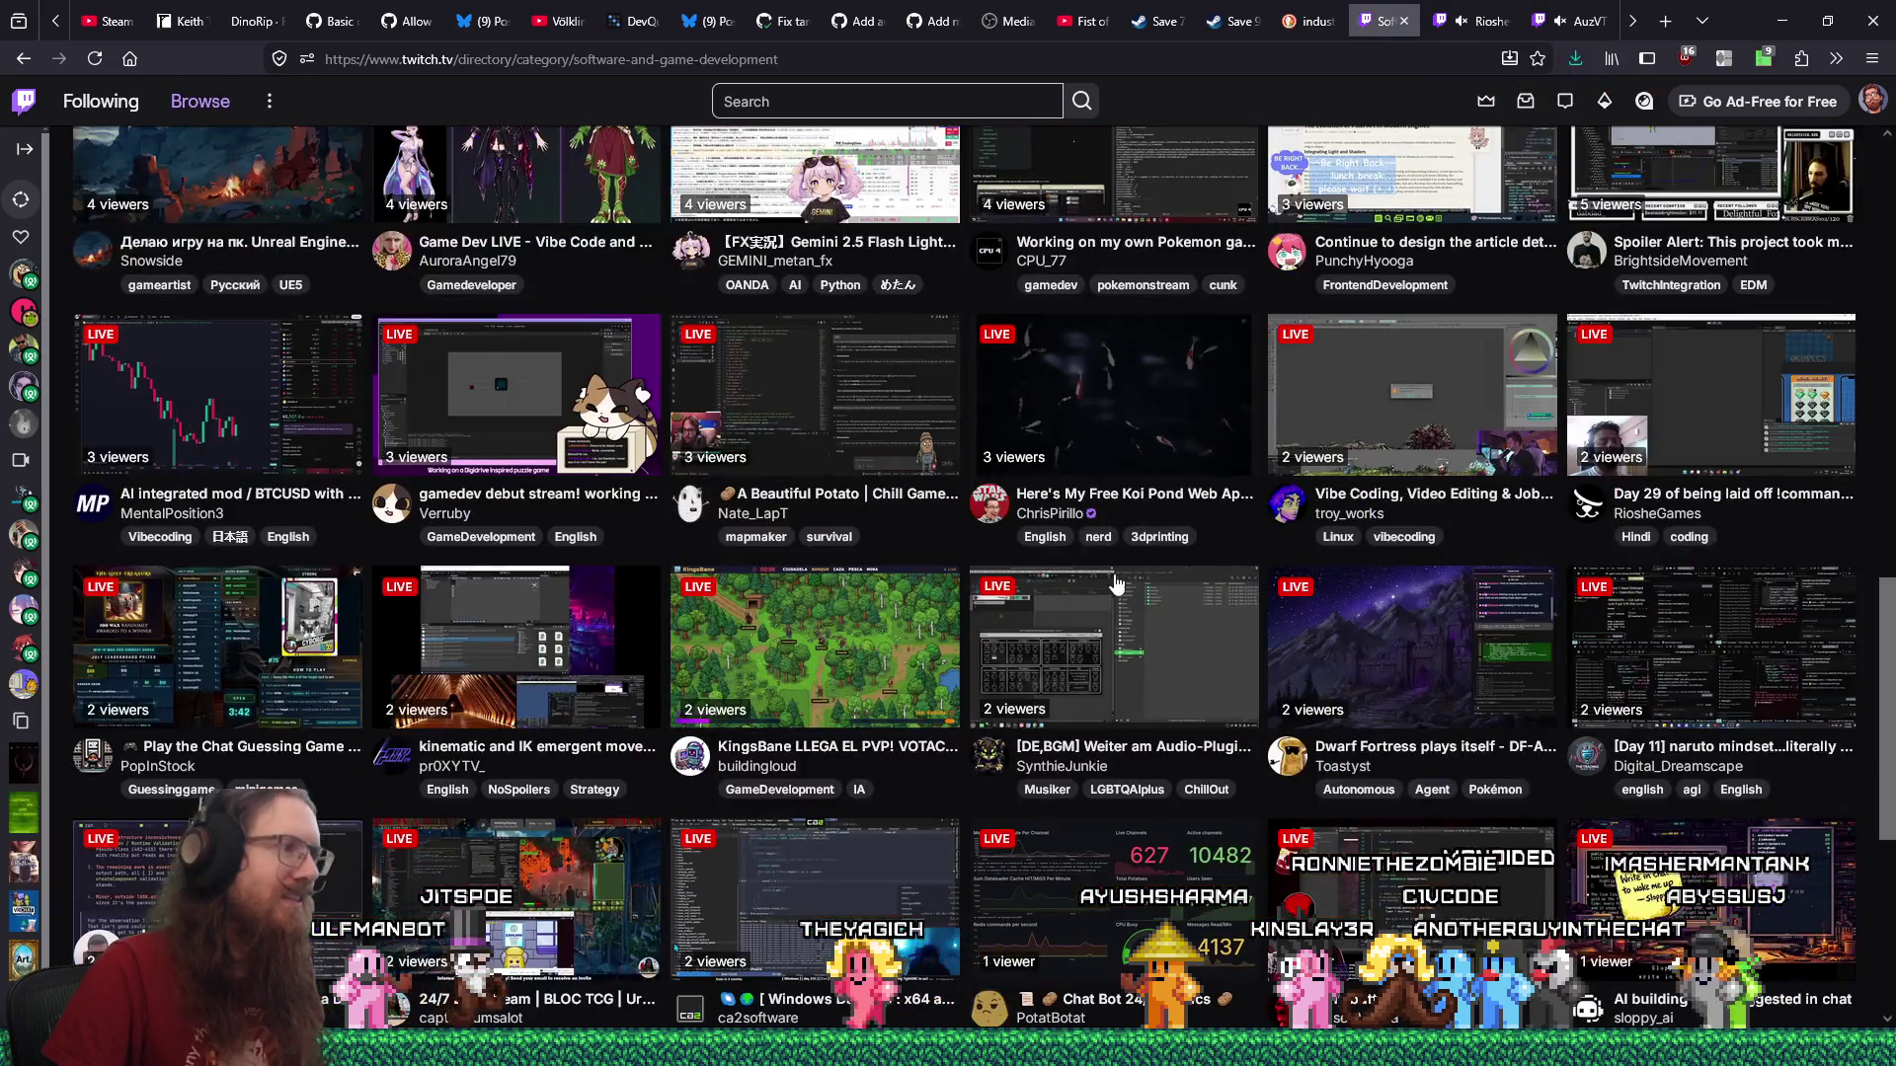
scroll(1116, 585, down, 2)
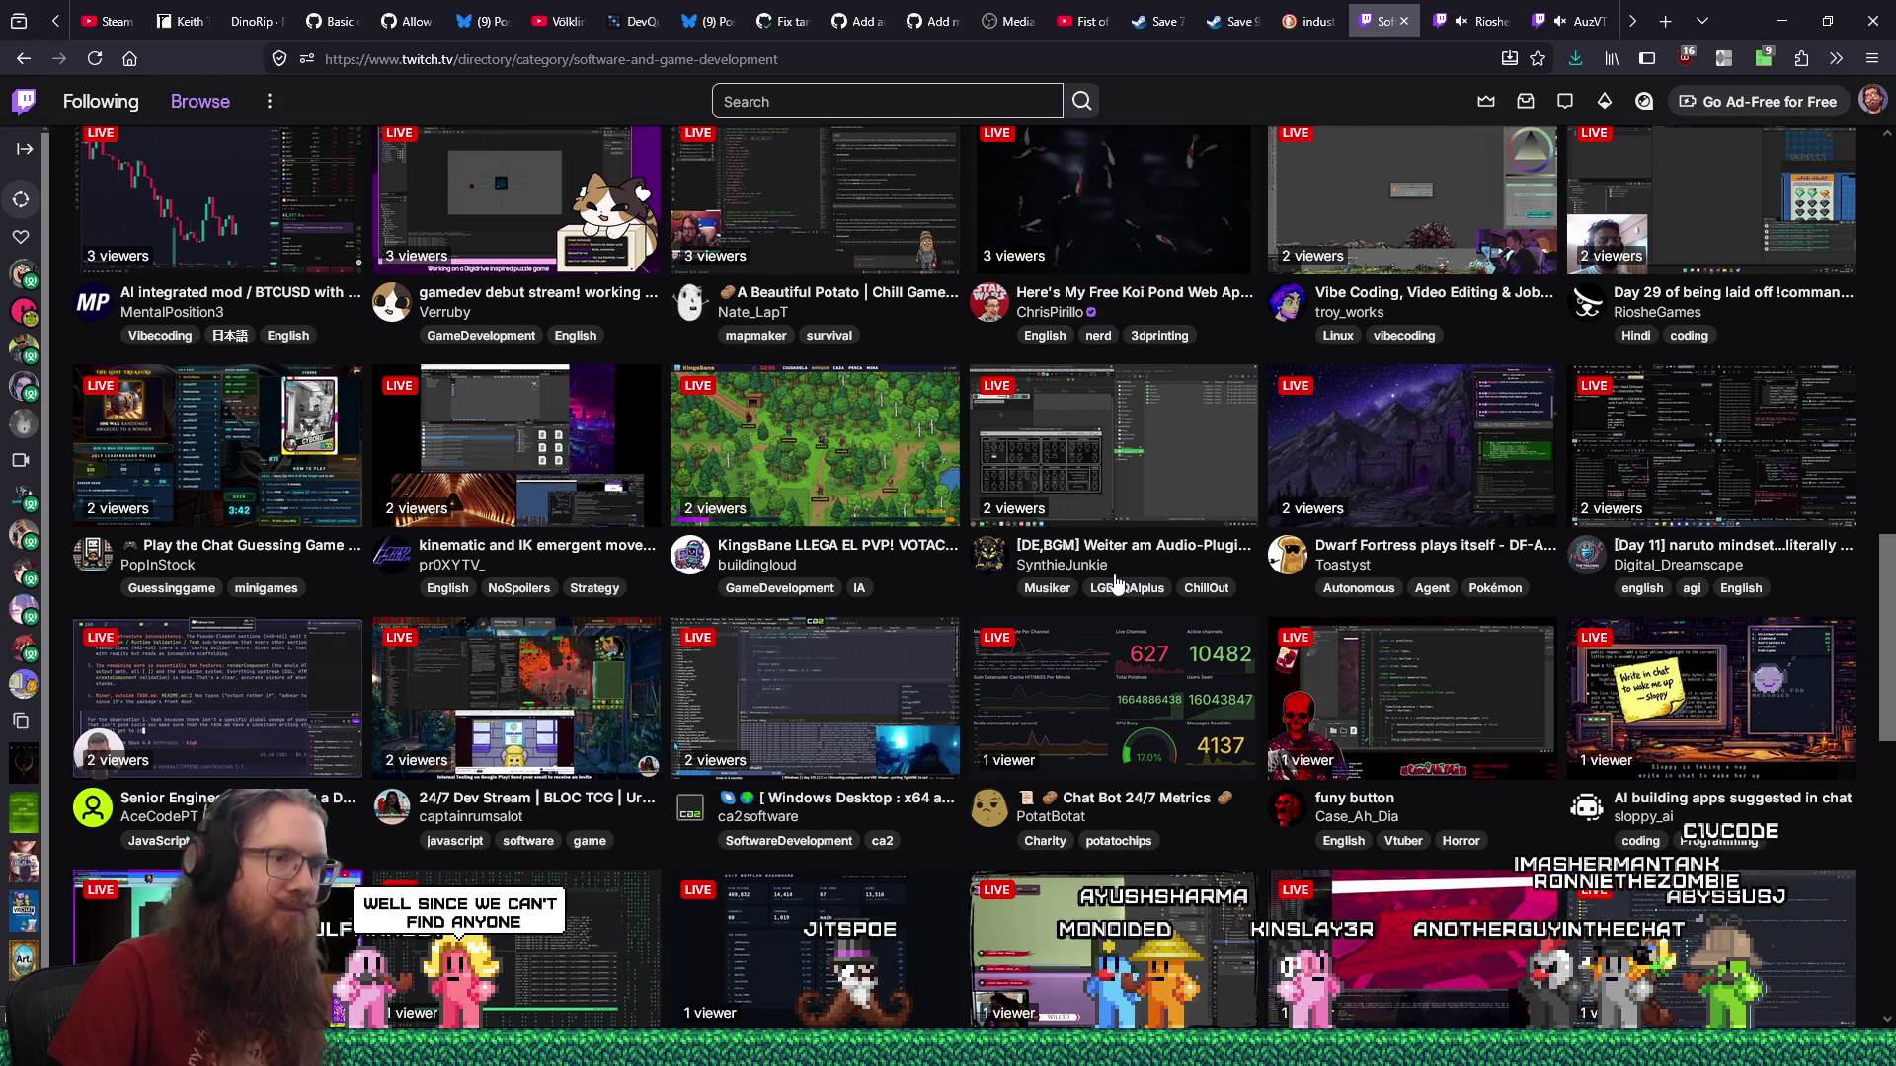
Scroll further down the directory and move the godot-cbor Bluesky post window up and to the right.
scroll(1116, 583, down, 2)
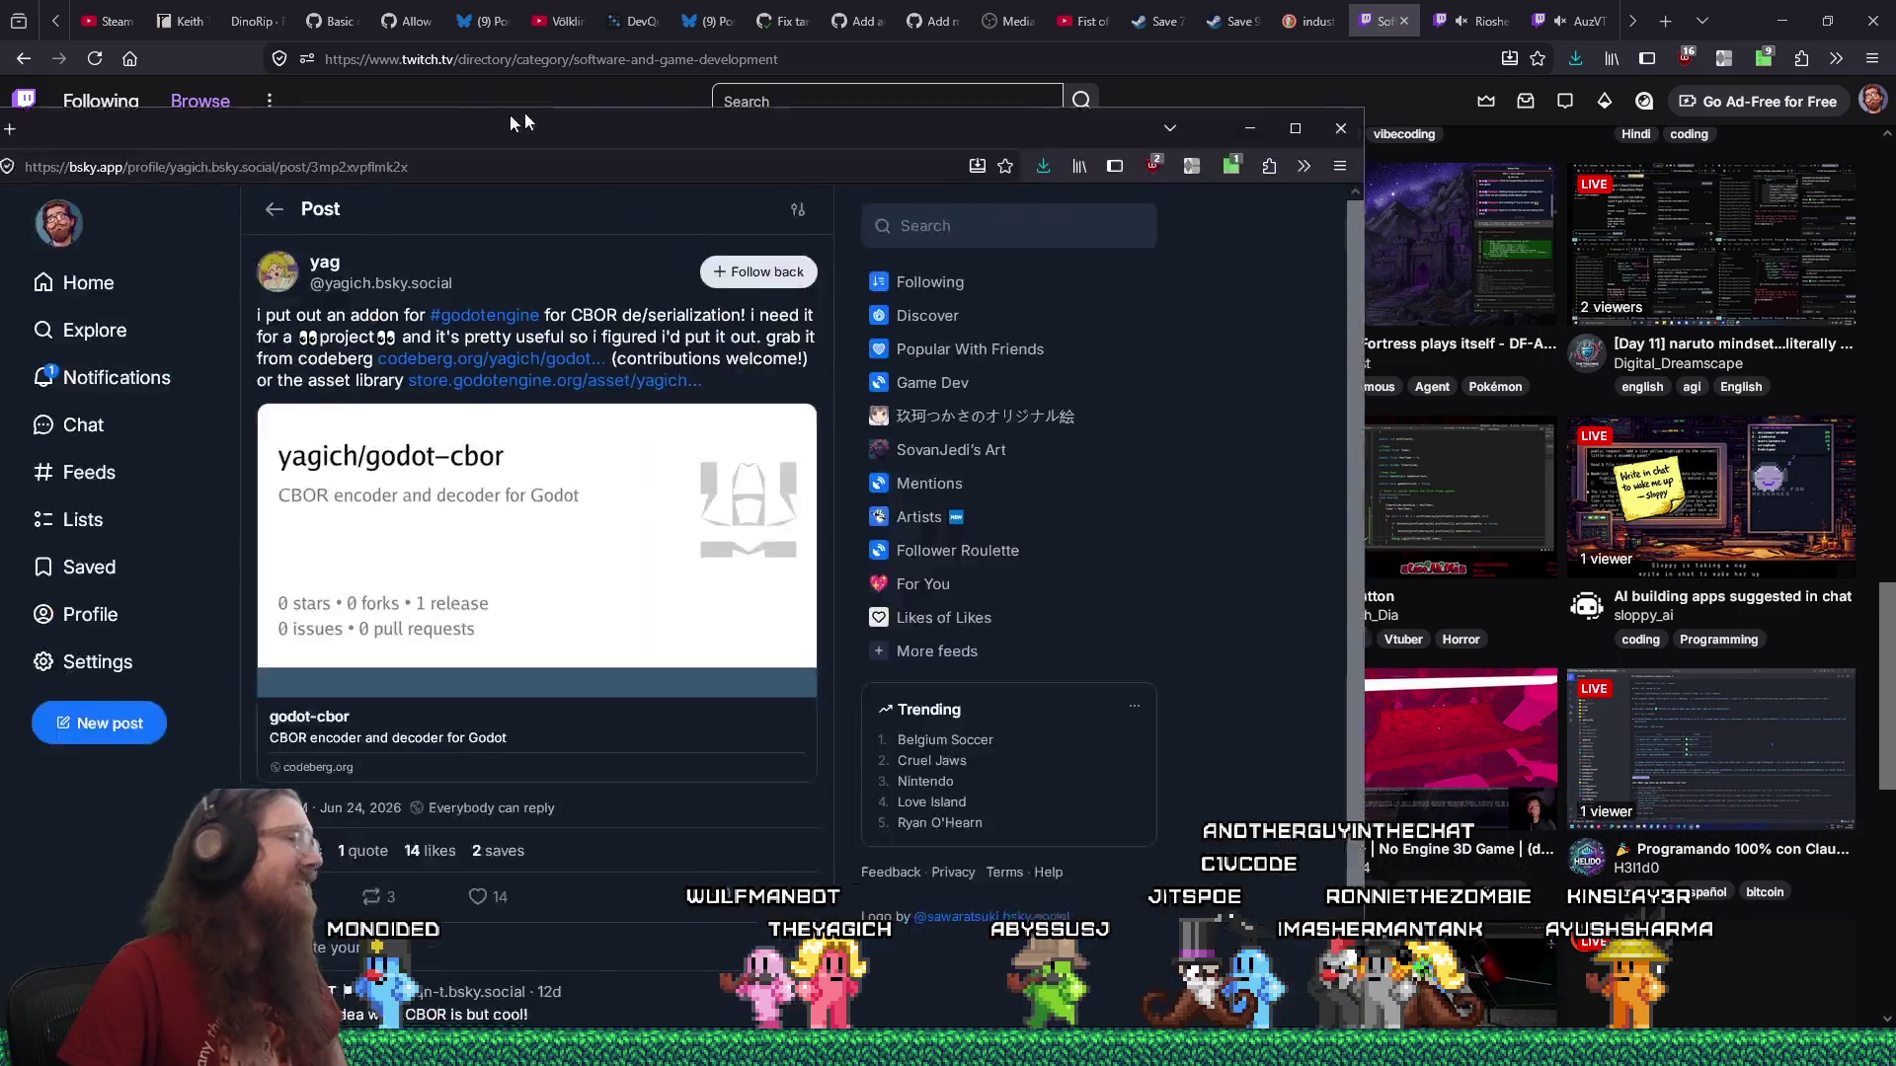
mouse_move(510, 114)
mouse_down()
mouse_move(810, 44)
mouse_move(912, 63)
mouse_up()
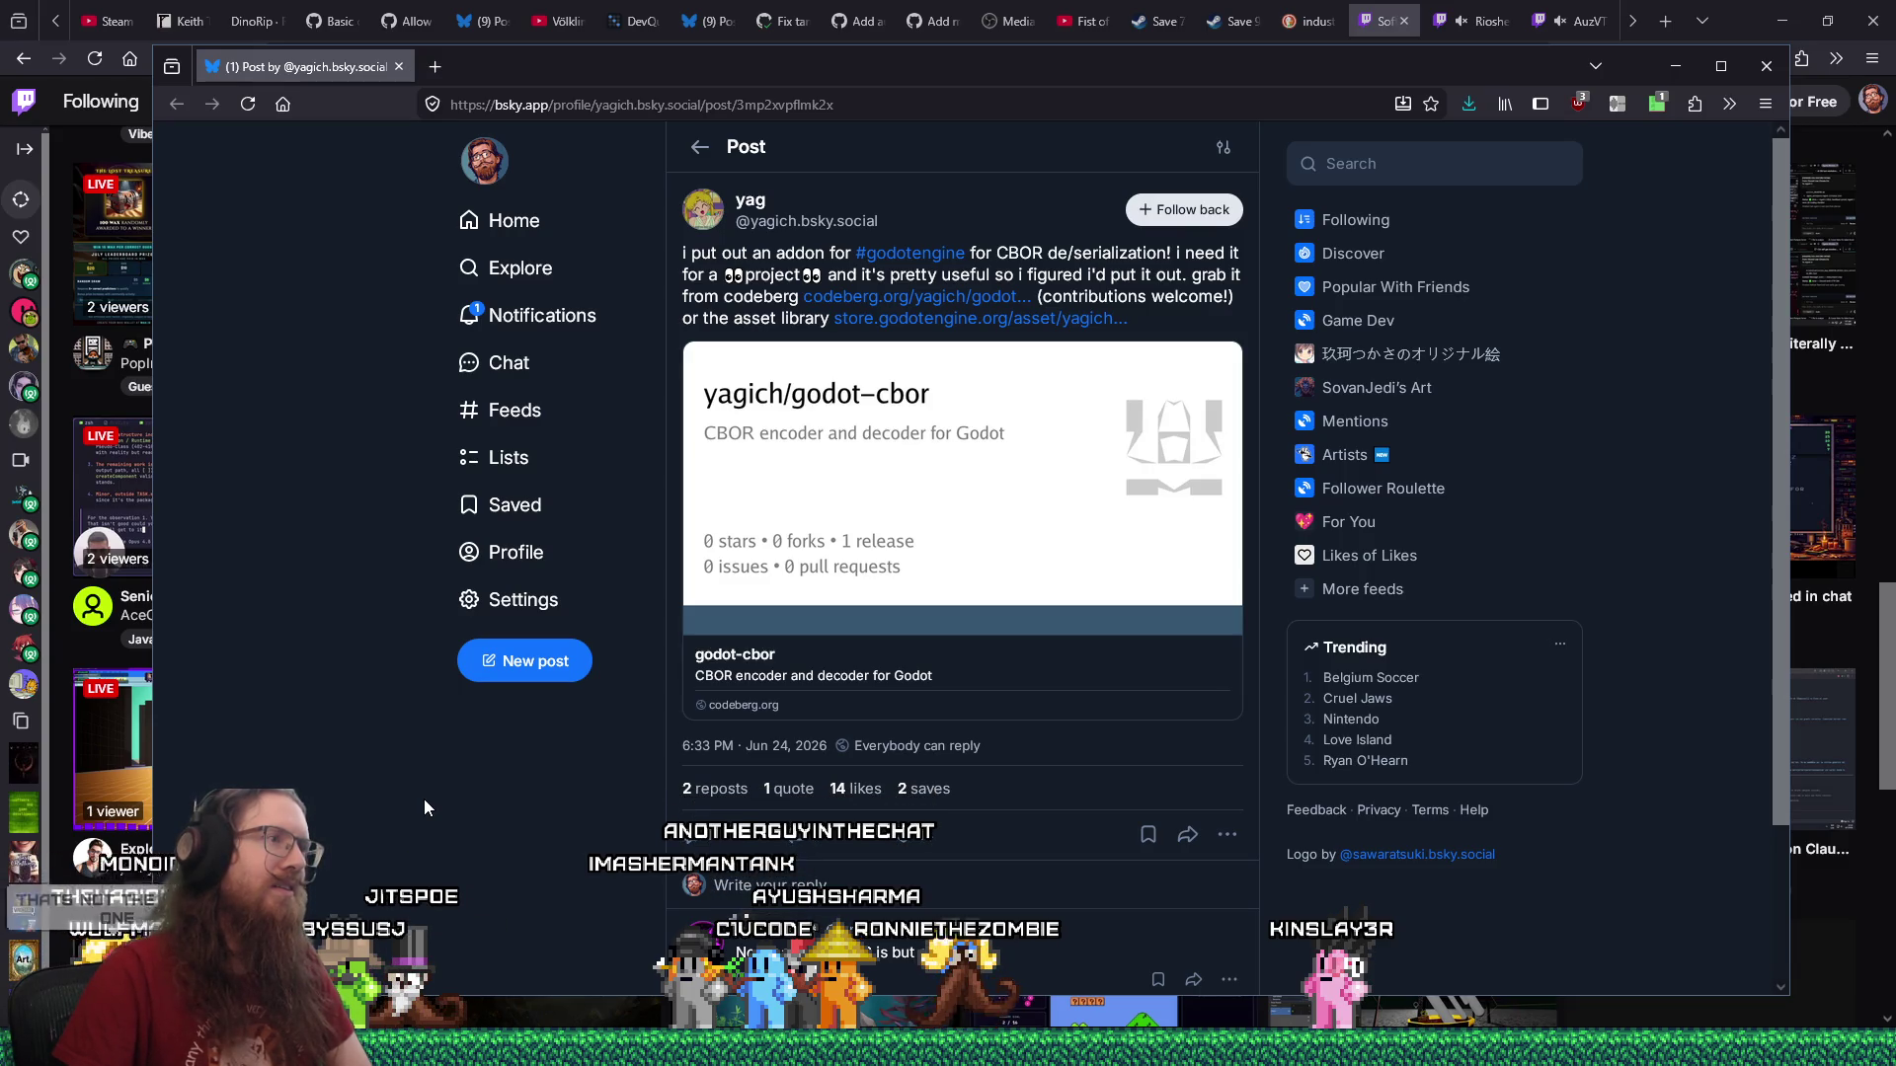
Scroll through the godot-cbor addon post and its reply, then close the Bluesky window.
scroll(423, 798, down, 2)
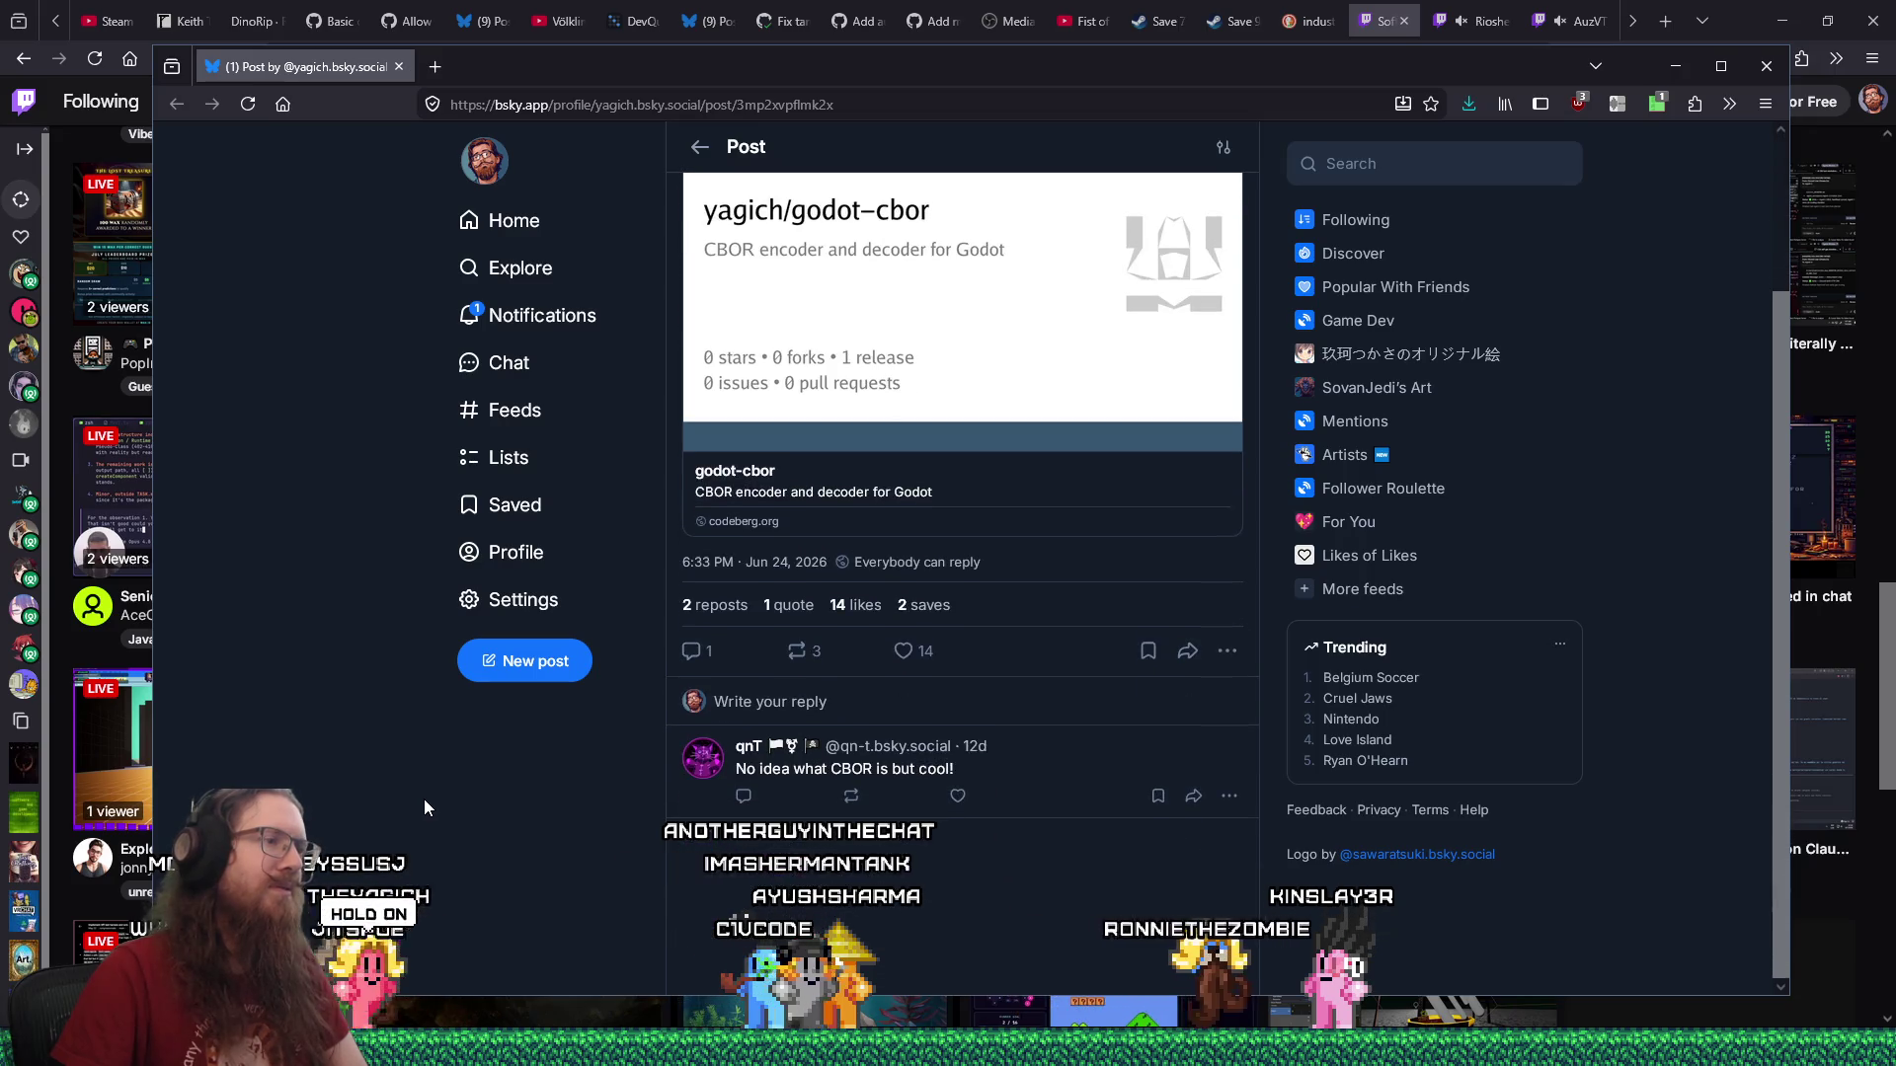
scroll(424, 798, up, 2)
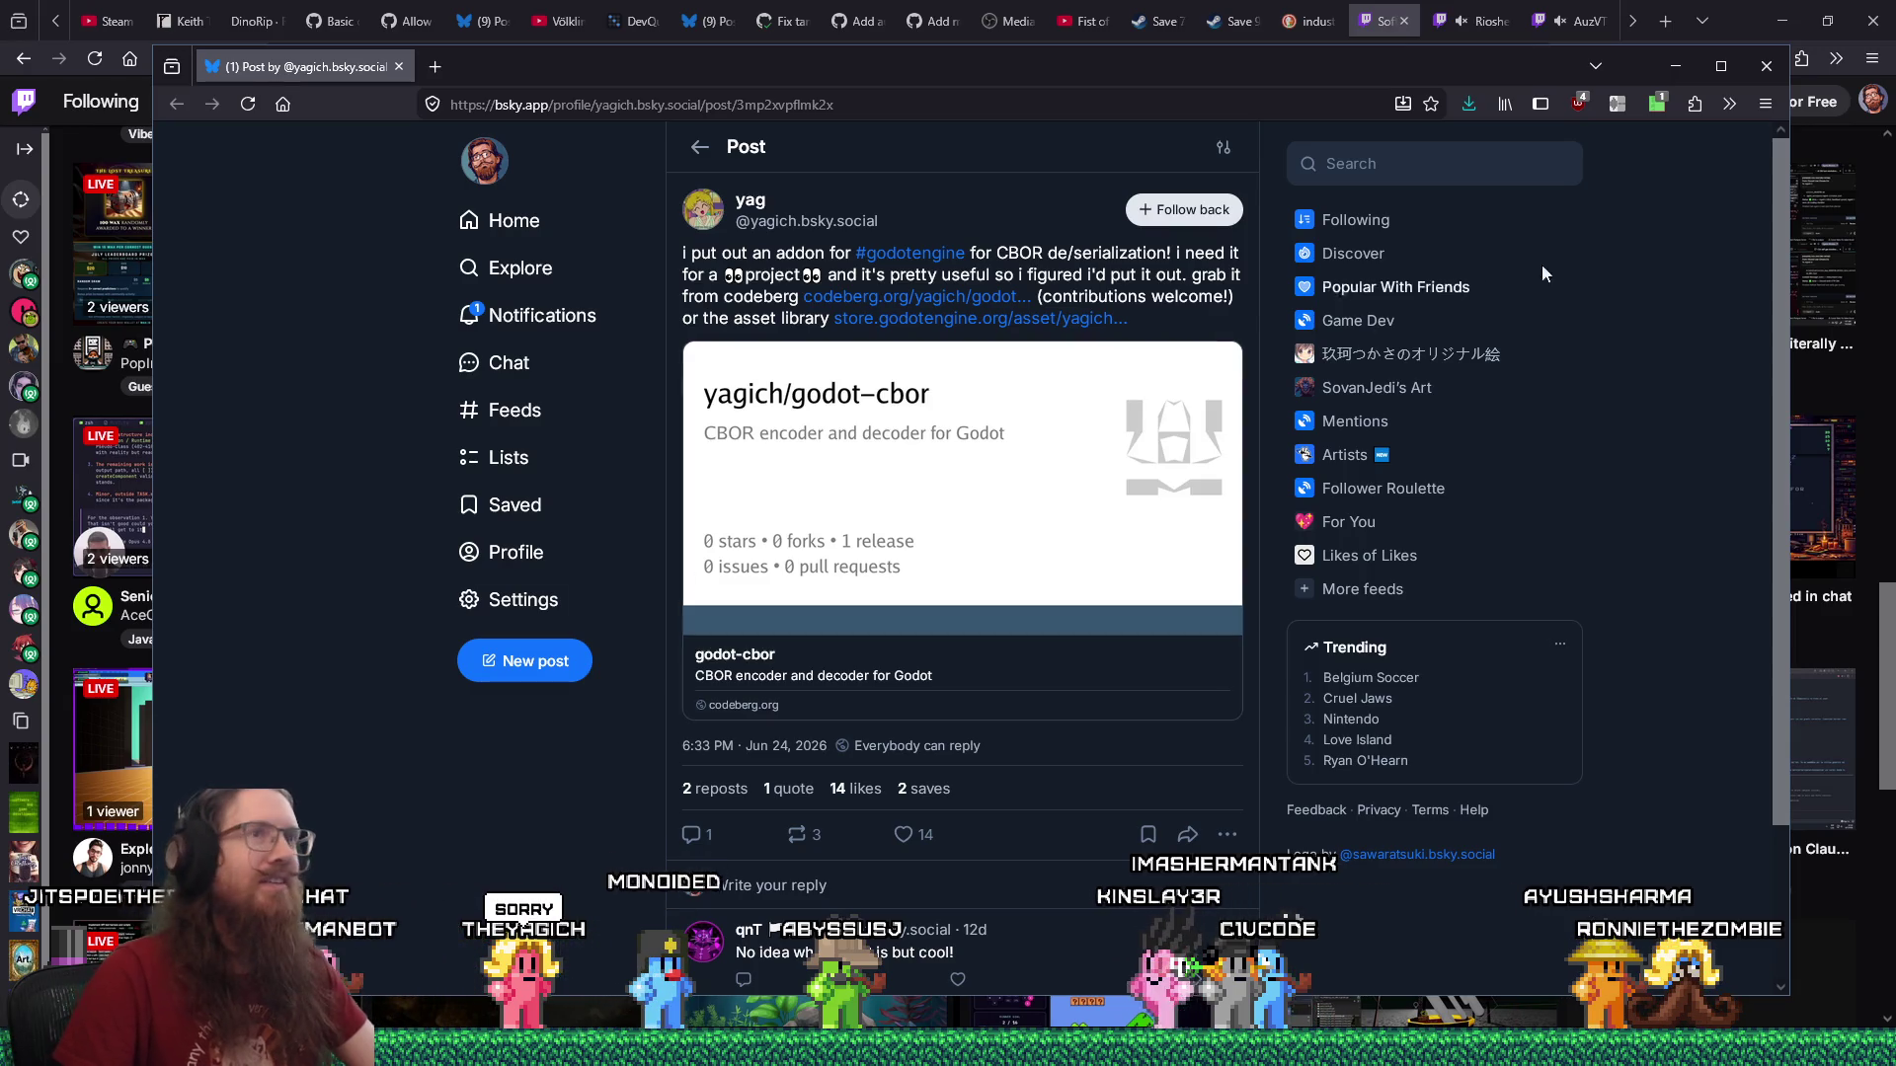
click(1778, 75)
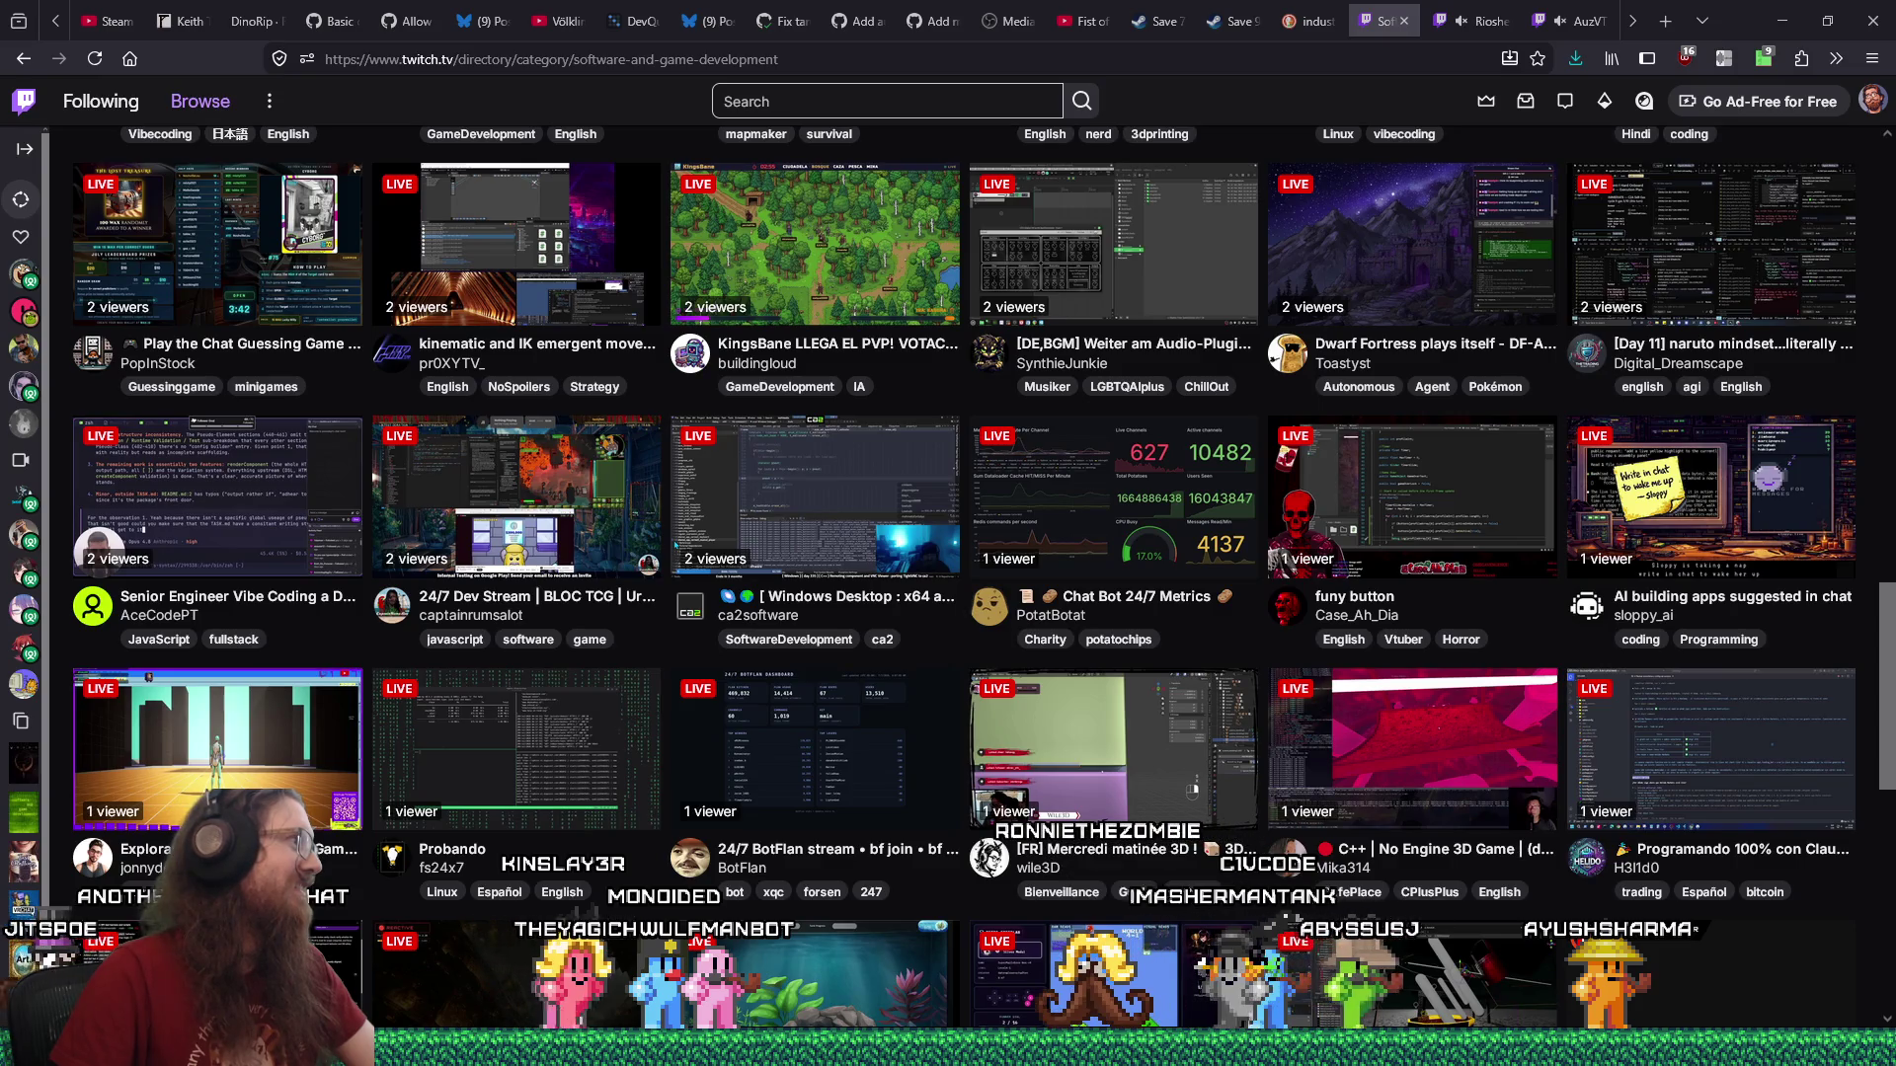
Restore the Bluesky window to view the level editor post, close it, and return to RiosheGames.
key(ctrl+shift+n)
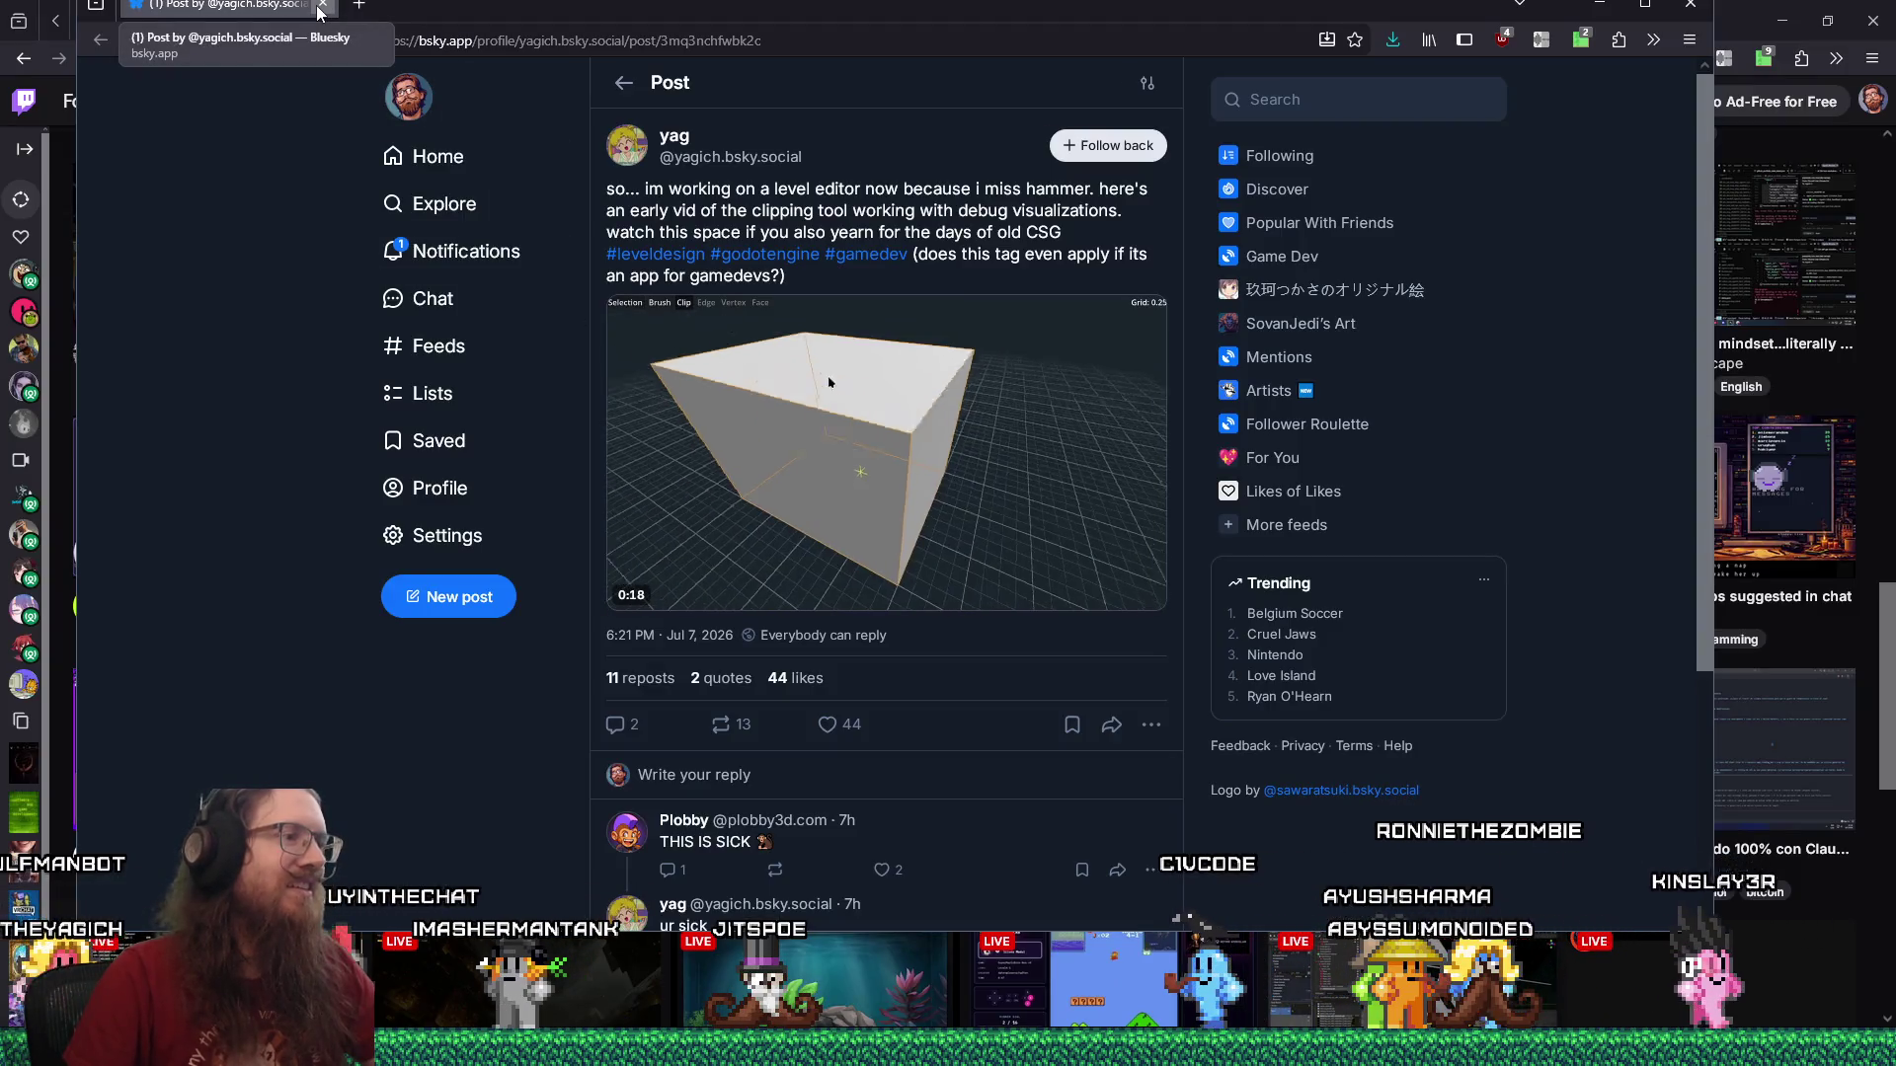
click(321, 6)
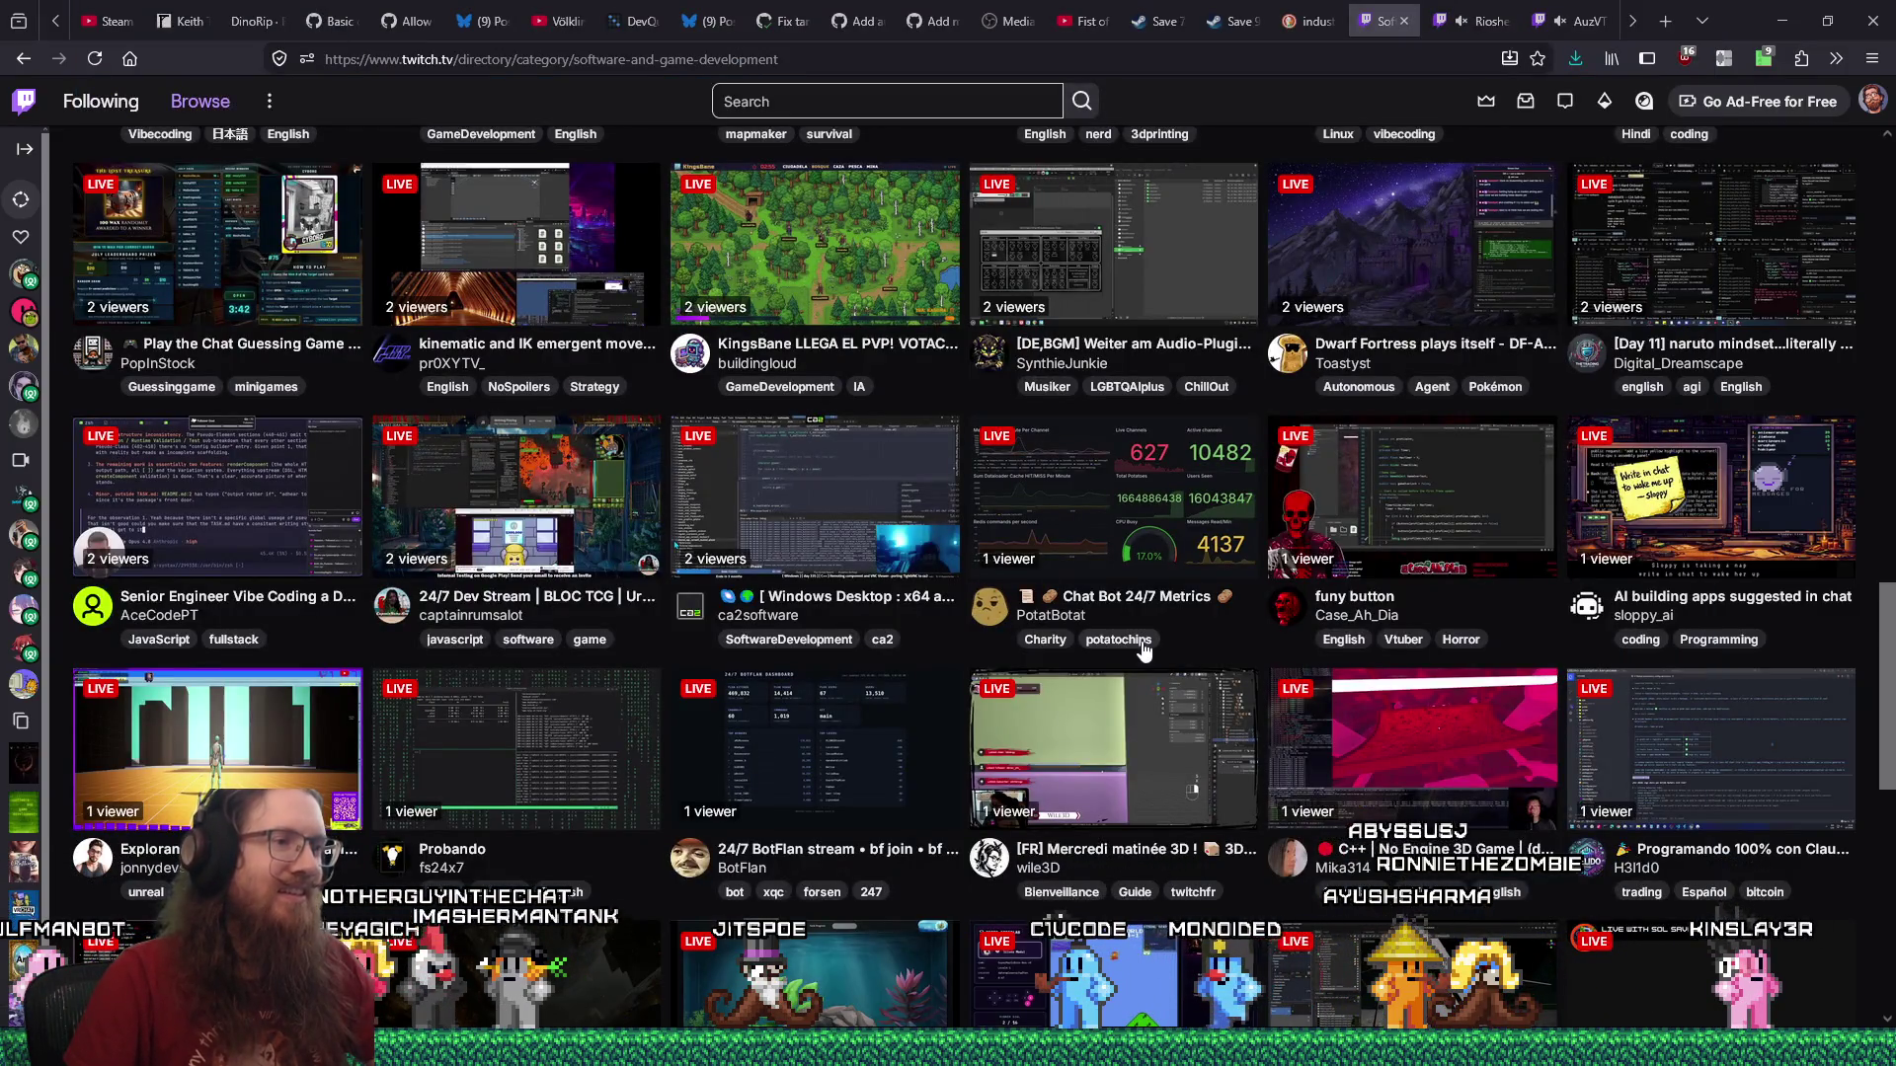
click(1471, 25)
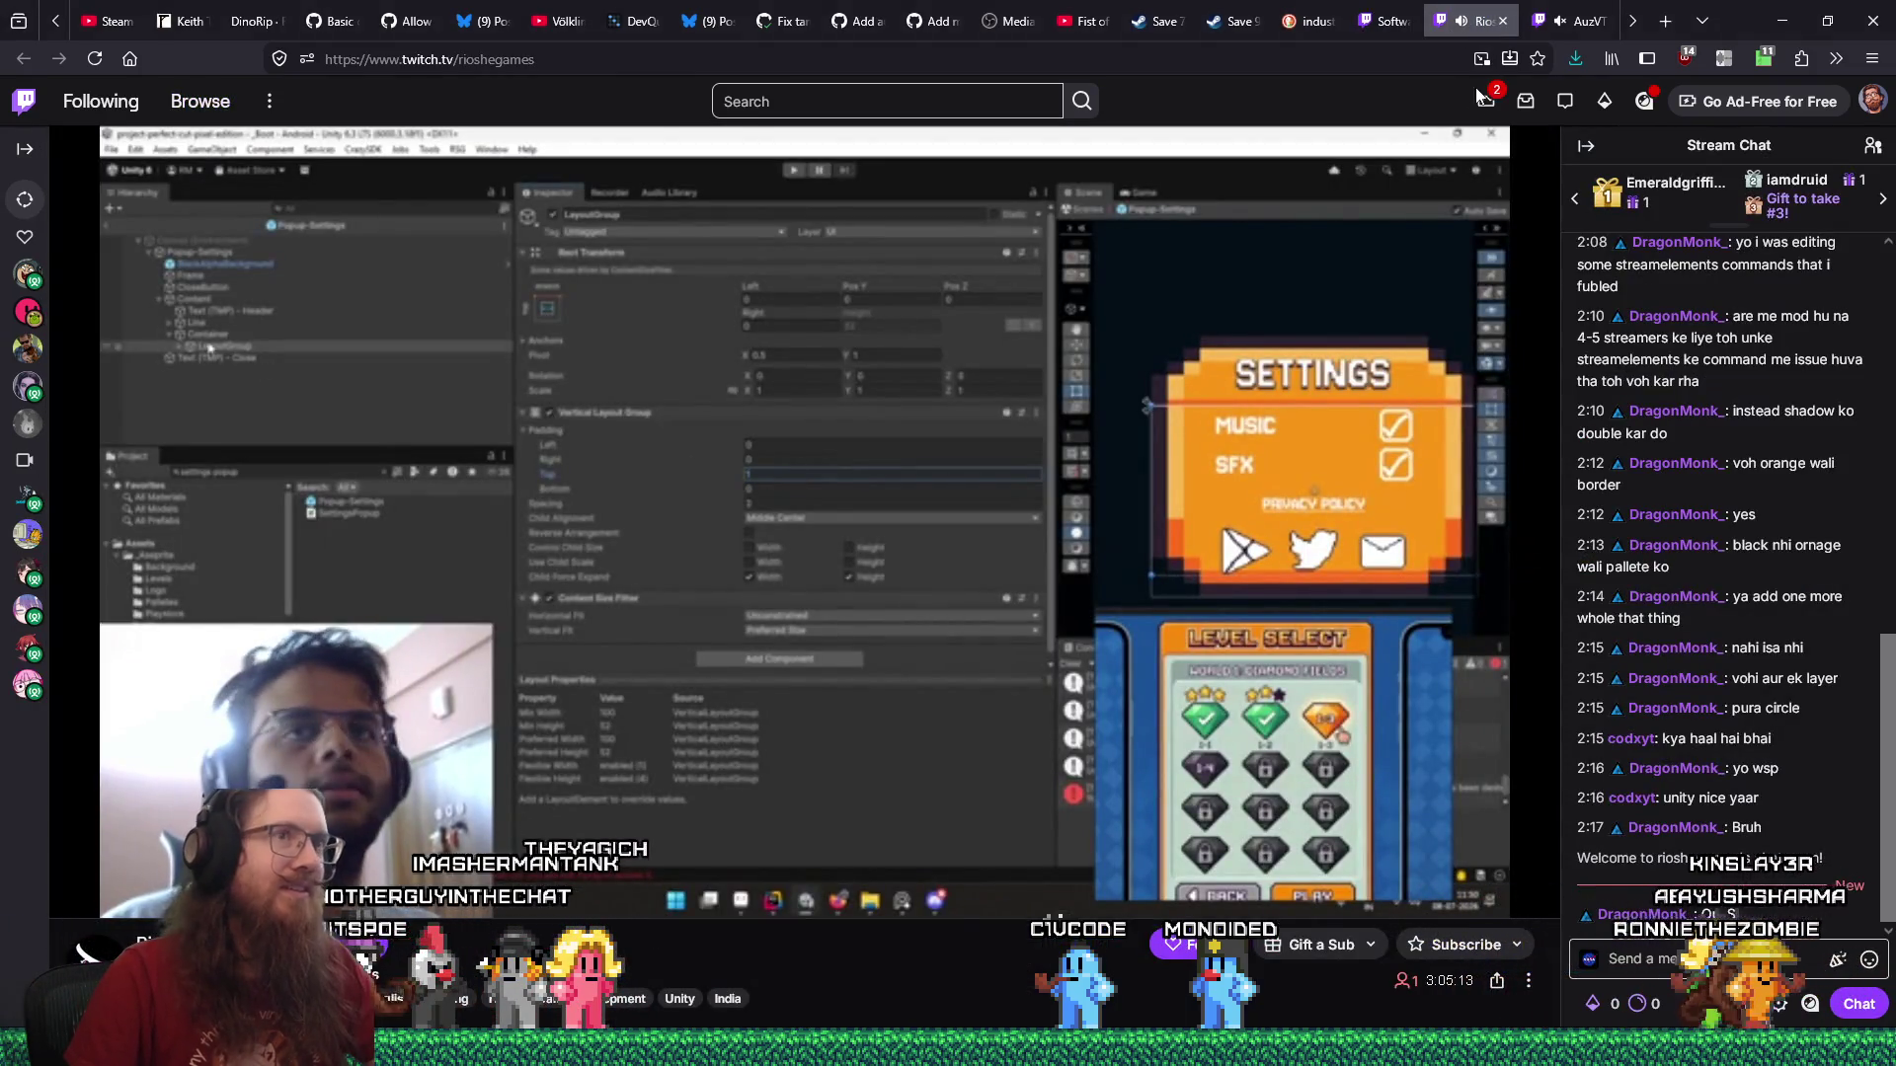
Set the RiosheGames stream quality to 1080p60 (Source) and copy a link address from the page.
click(1473, 895)
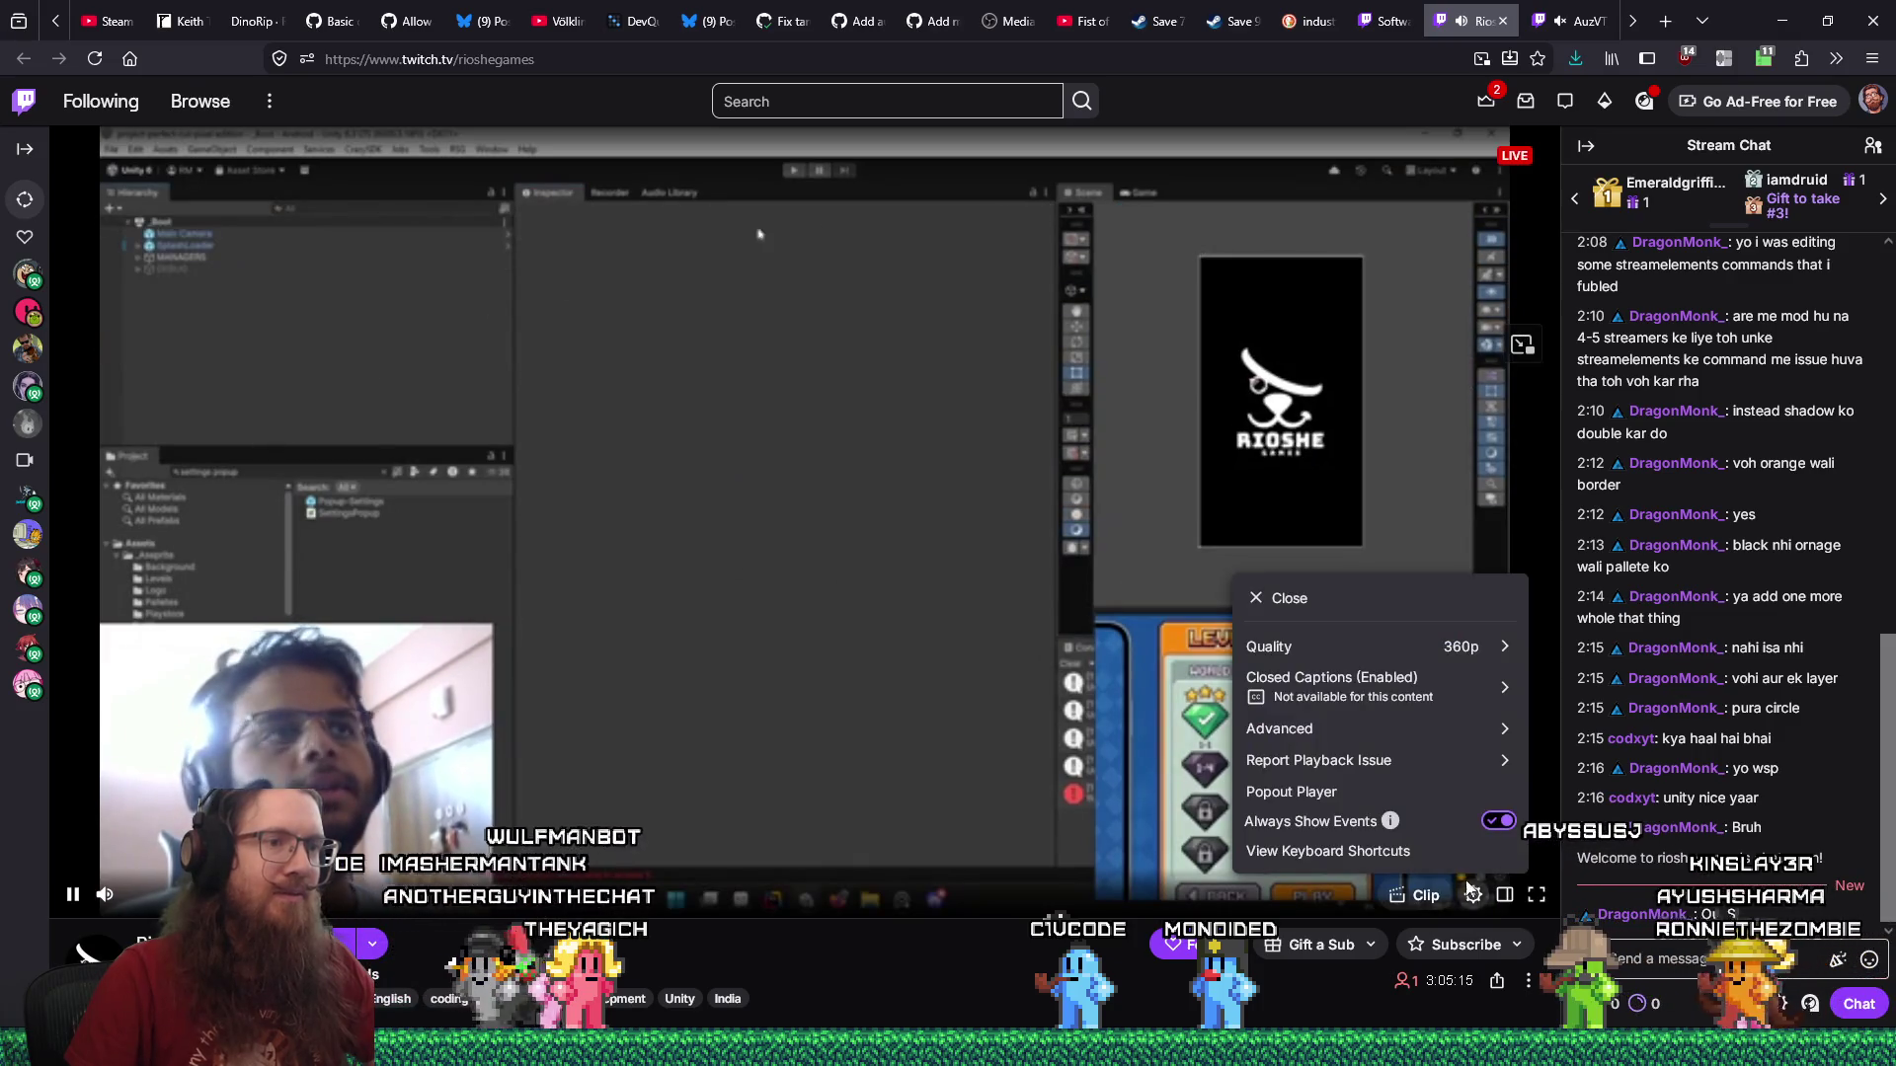
click(1471, 646)
click(1287, 728)
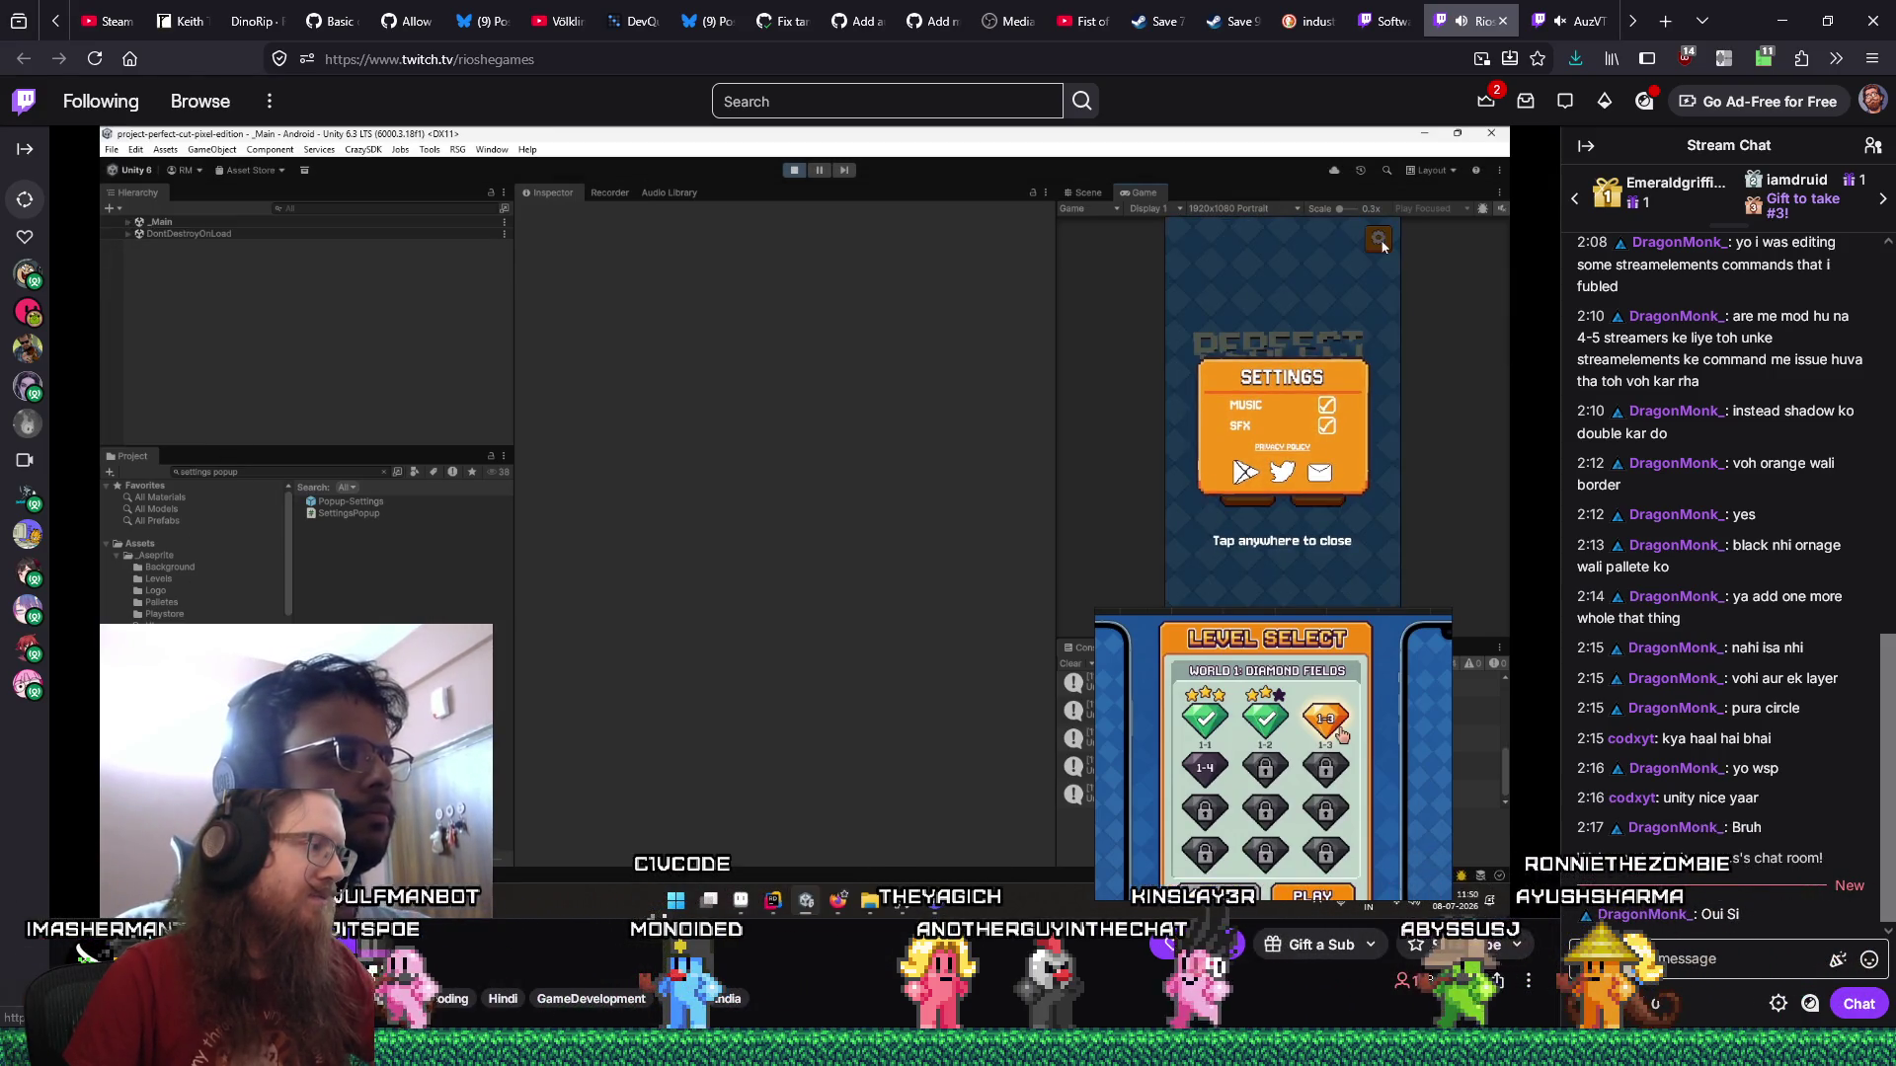
right_click(245, 943)
click(317, 559)
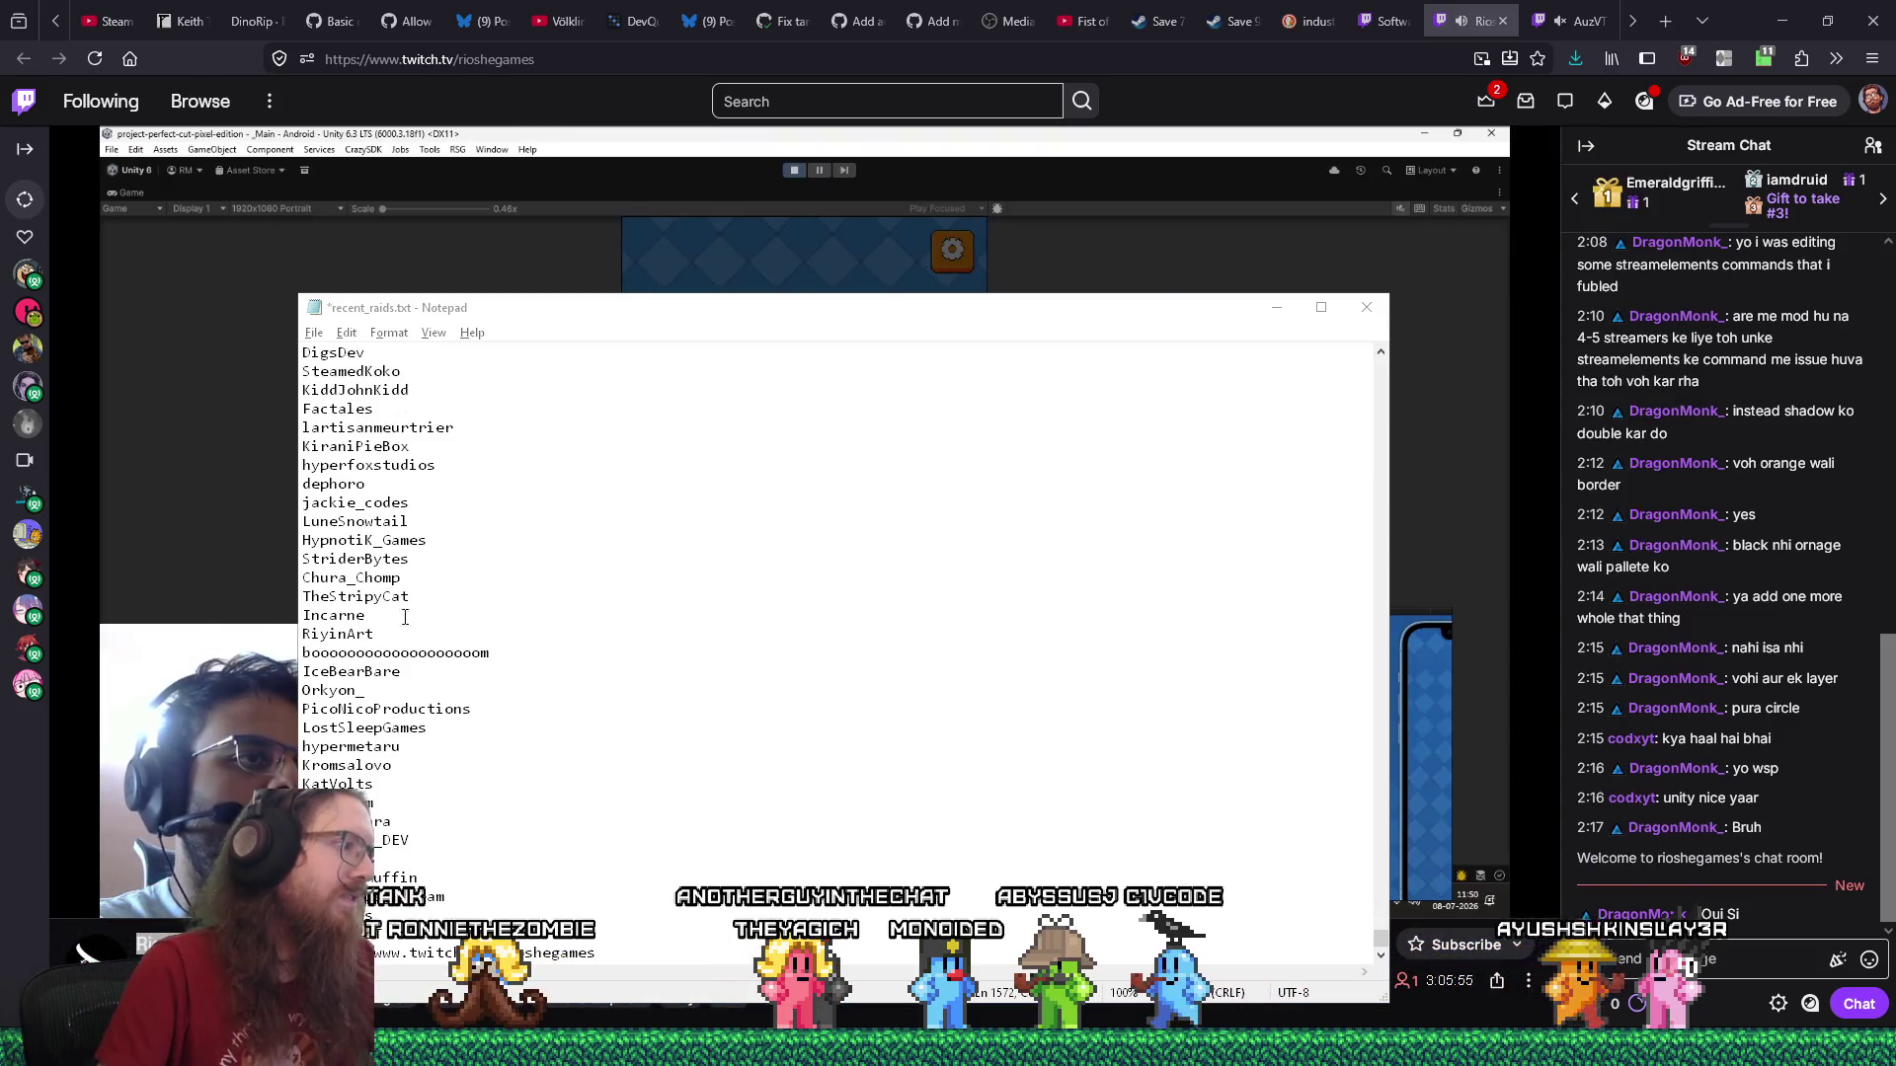
Look over the open windows, including recent_raids.txt, then start a message in the RiosheGames chat.
right_click(225, 904)
key(alt+Tab)
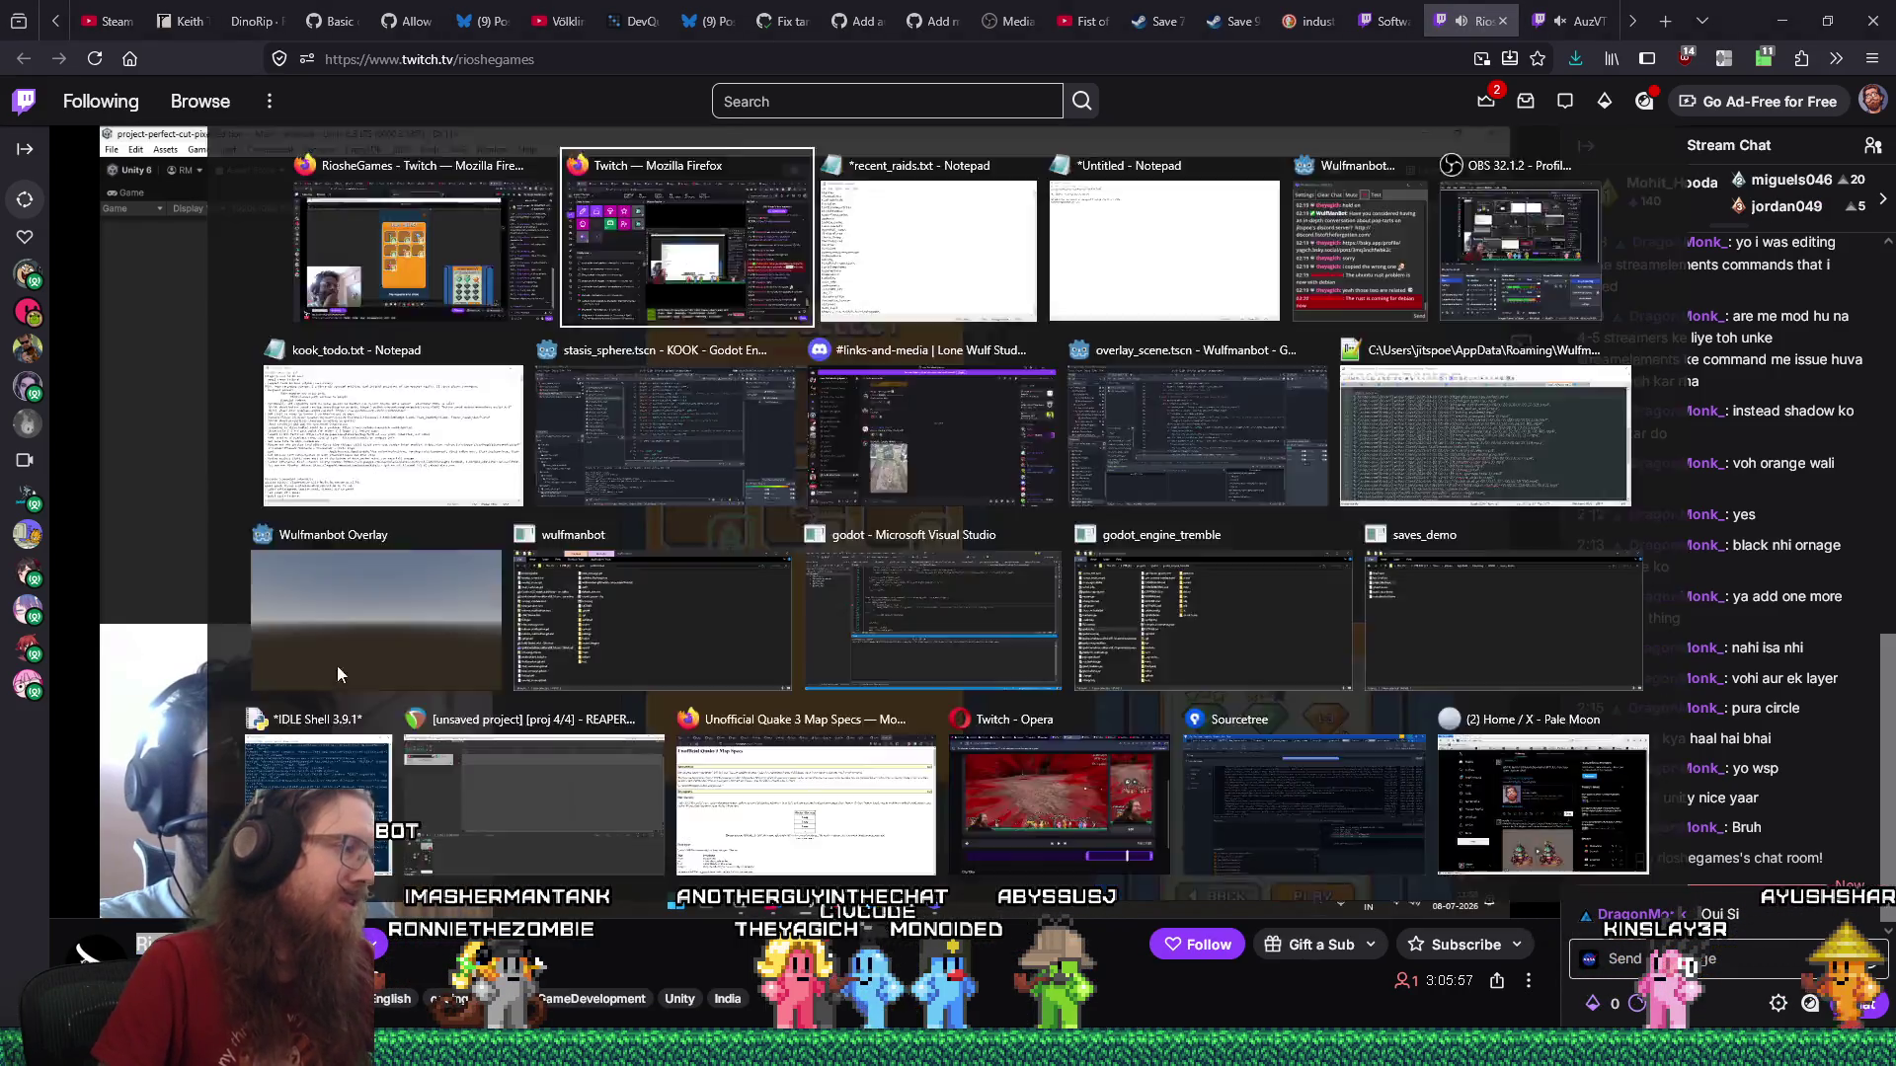
key(alt+Tab)
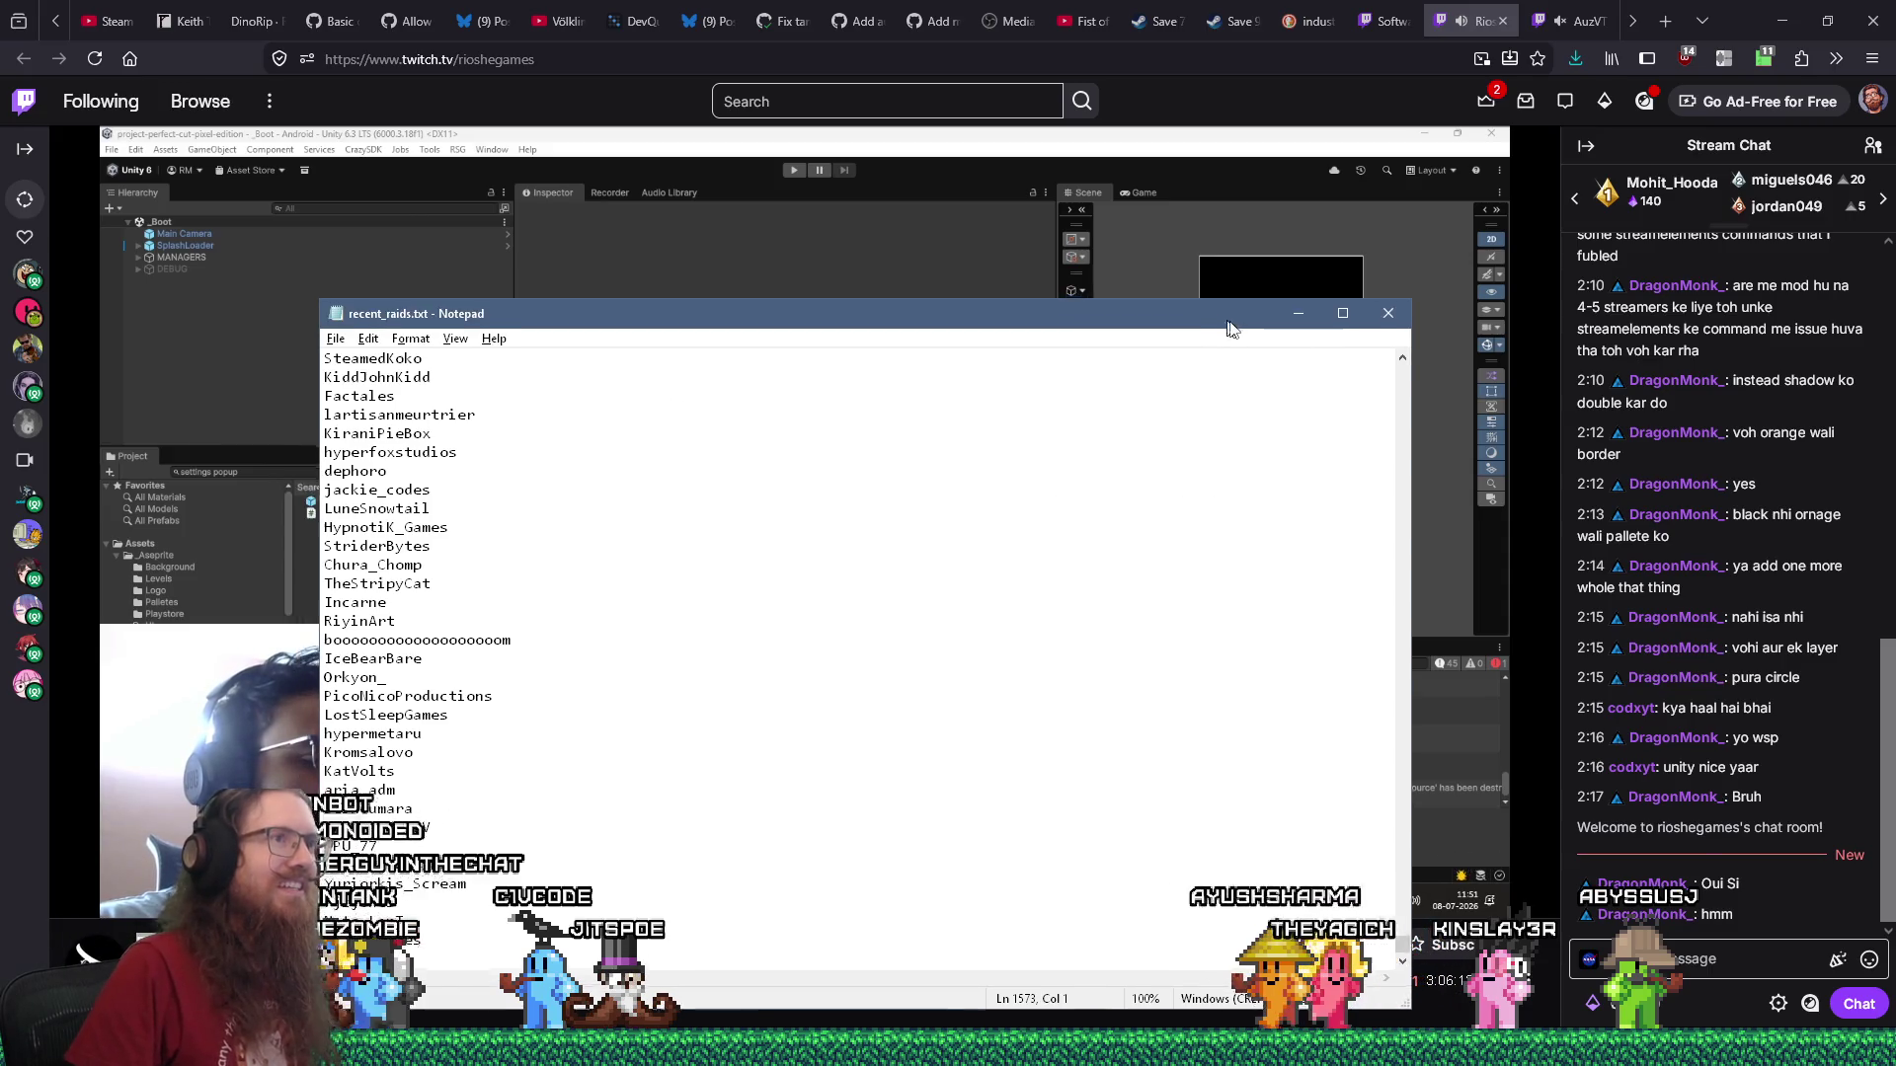
mouse_move(1299, 314)
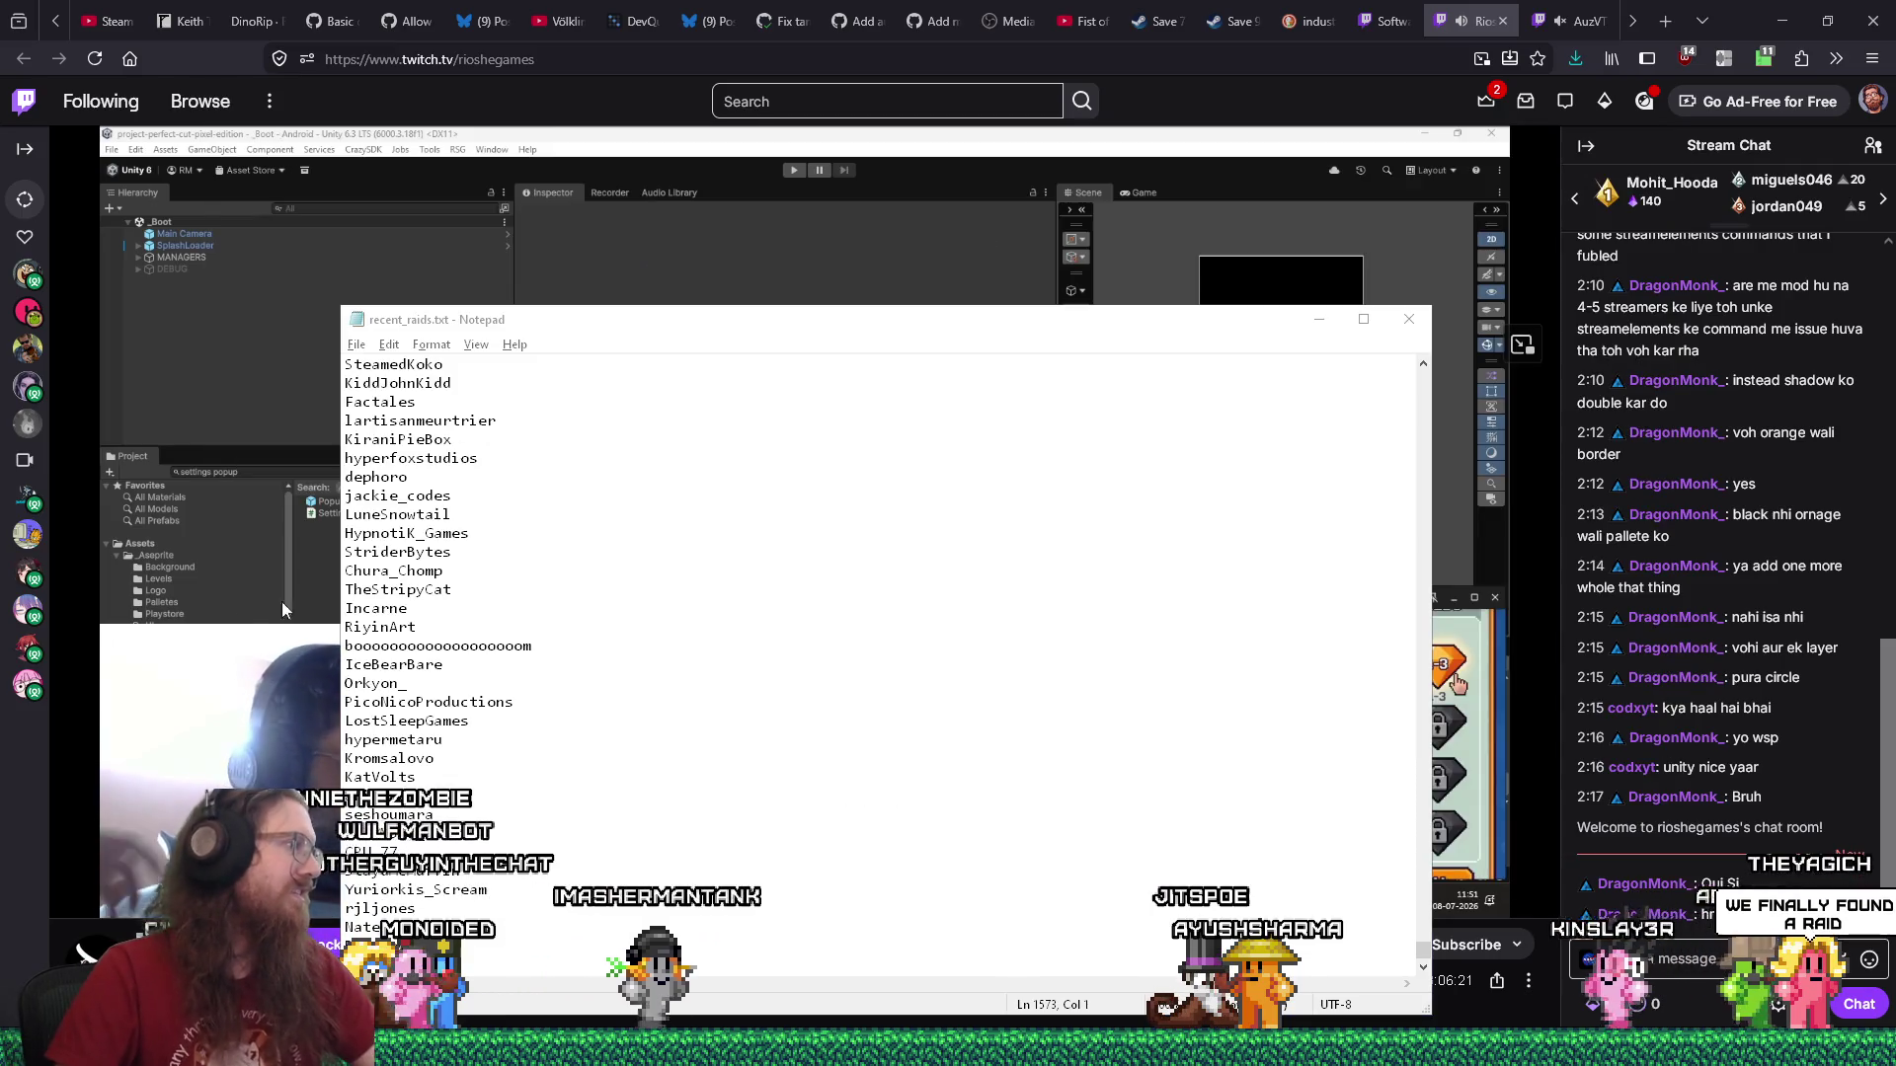
click(1631, 955)
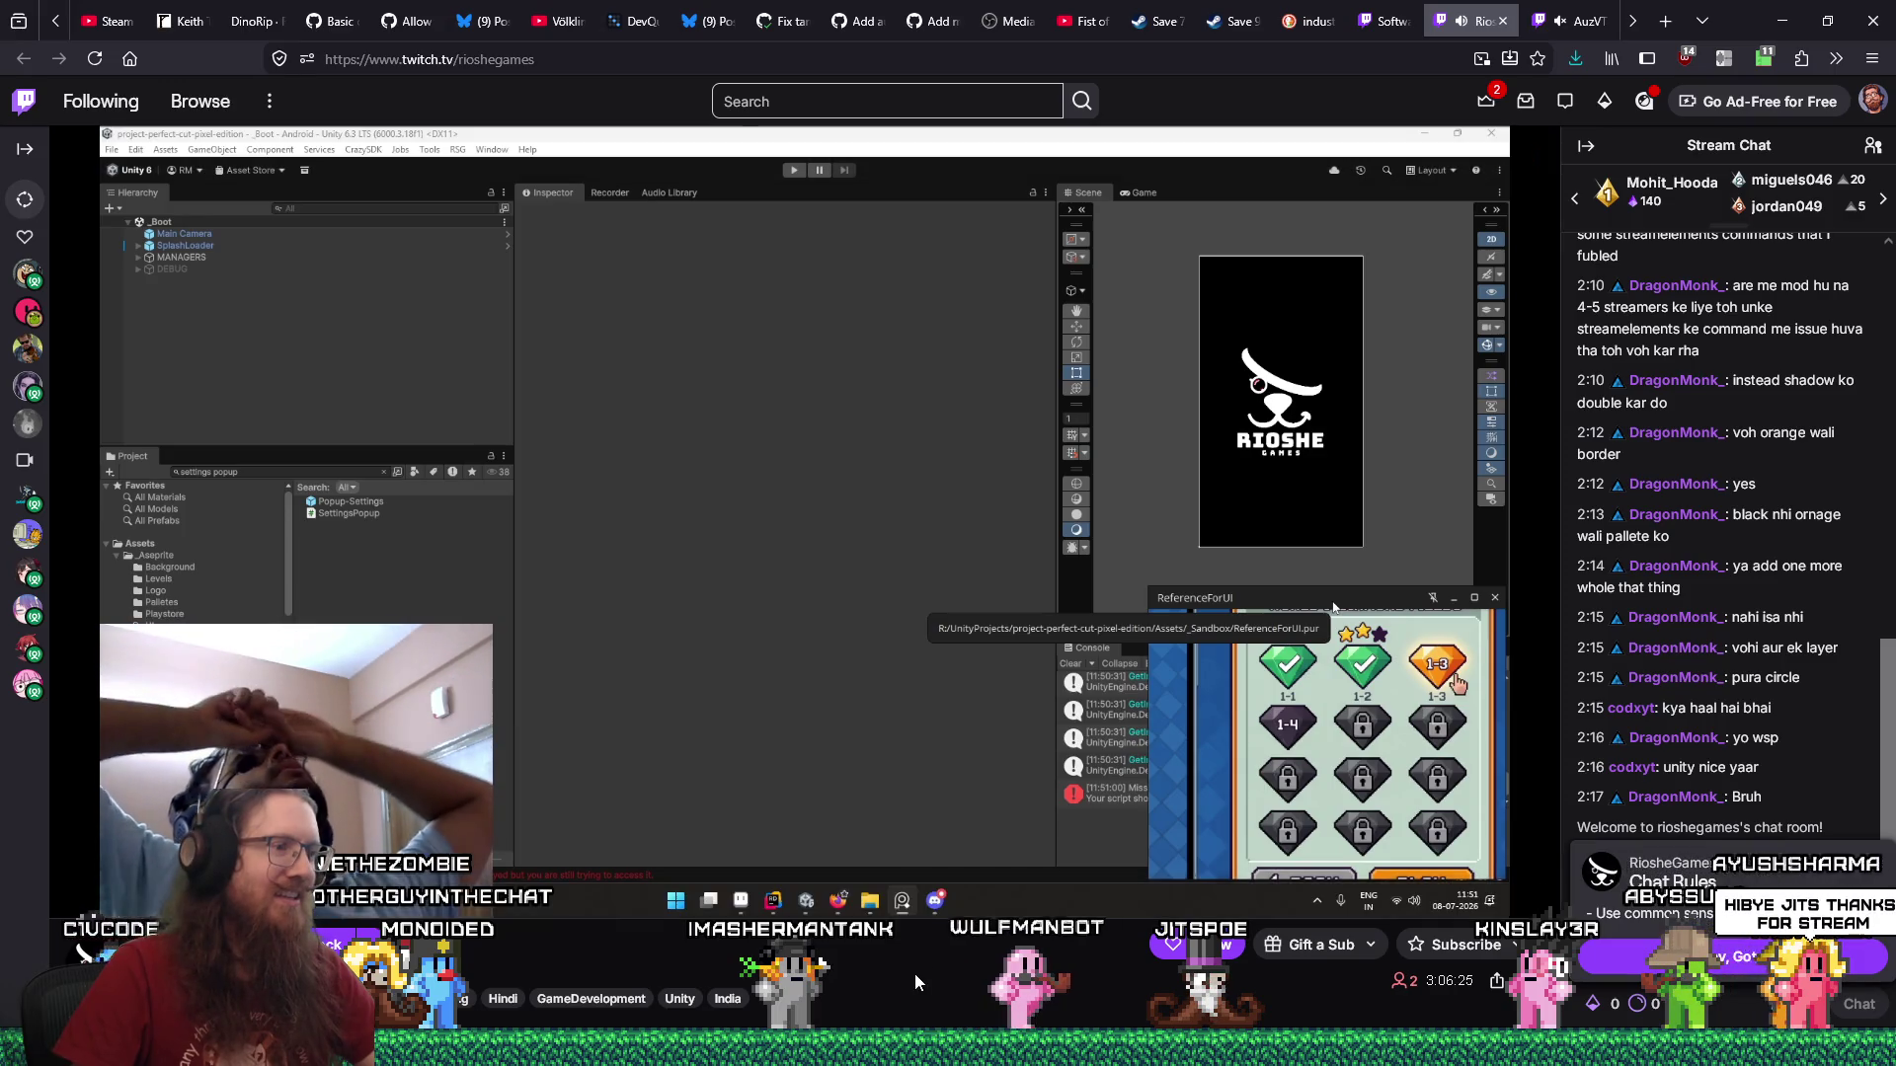
Dismiss the RiosheGames Chat Rules popup with "Okay, Got it" to unlock the message box.
click(1748, 956)
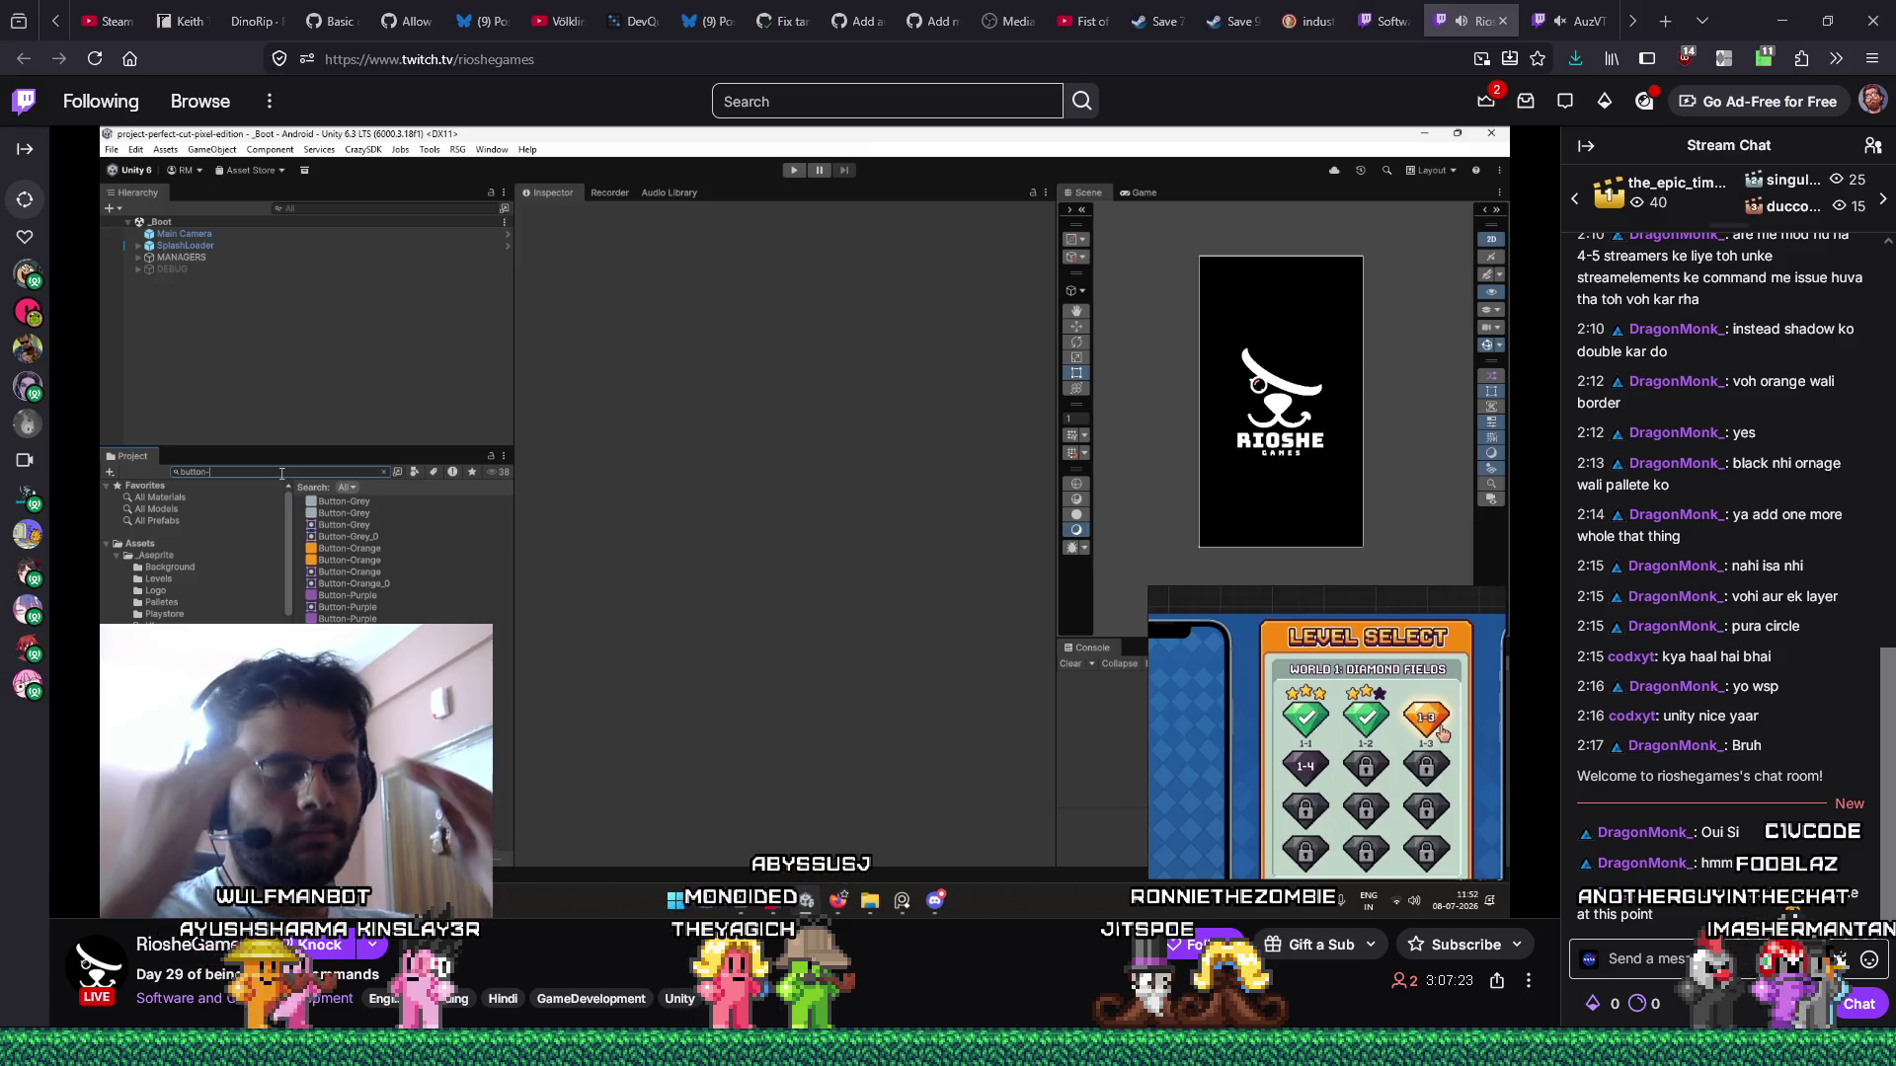
mouse_move(790, 494)
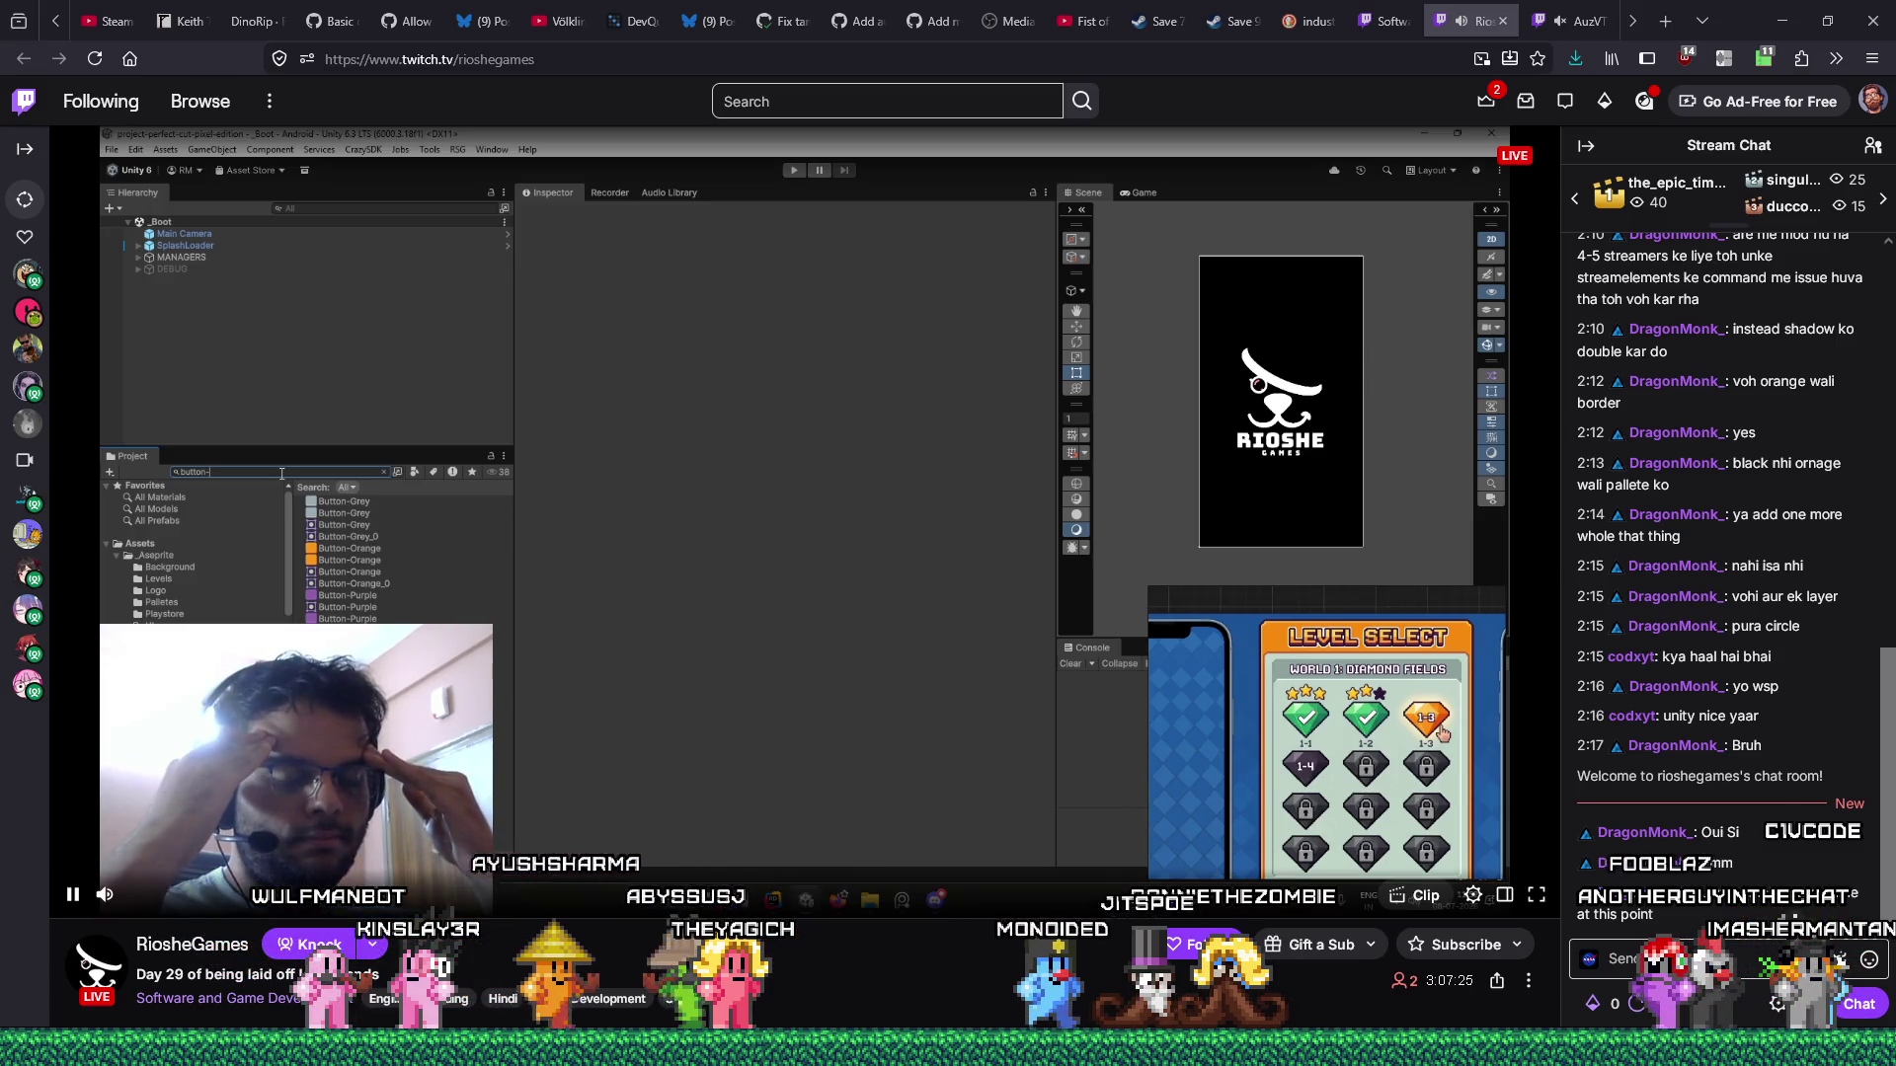